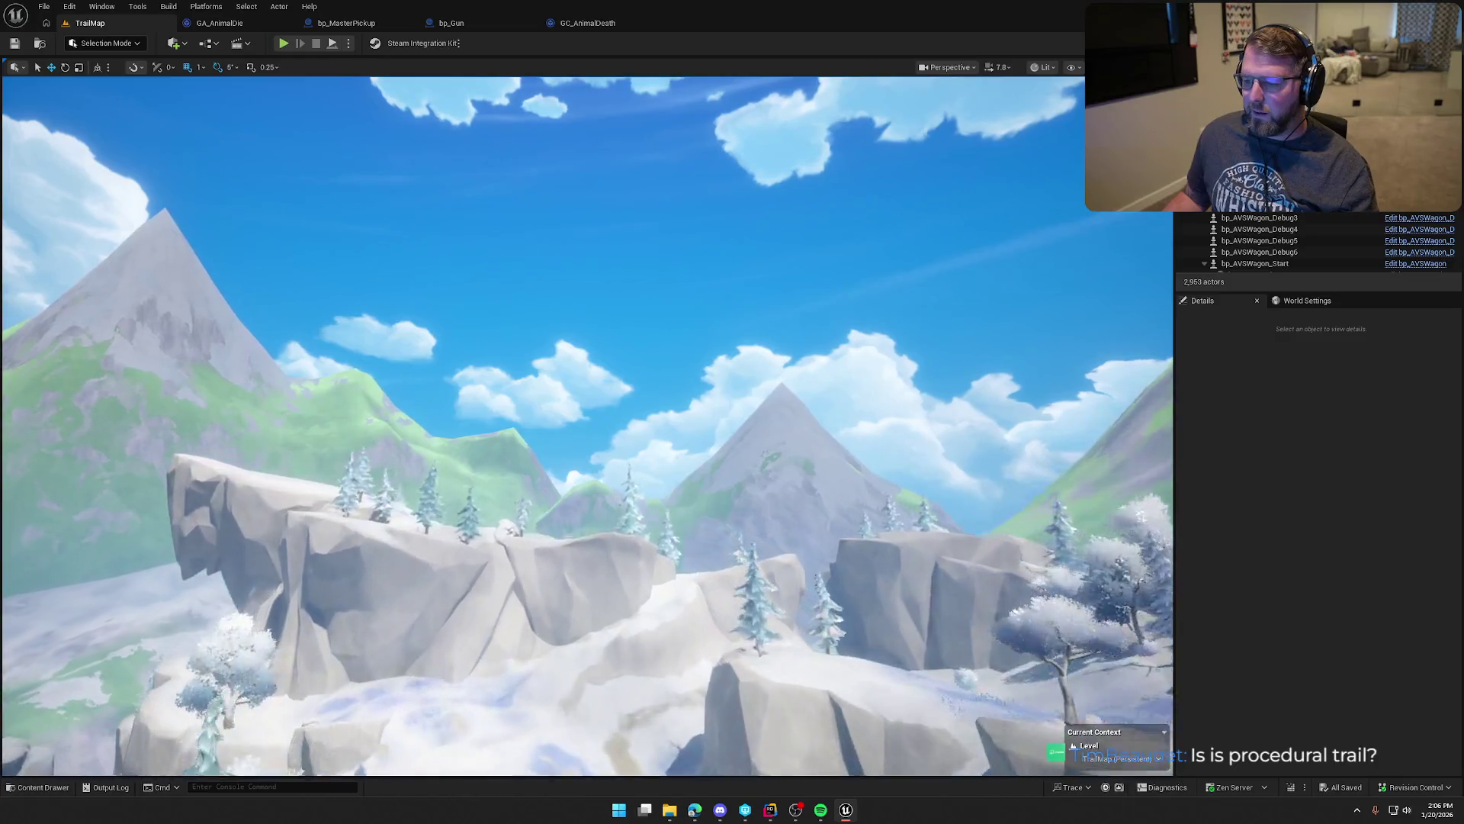
{"action": "key", "text": "w"}
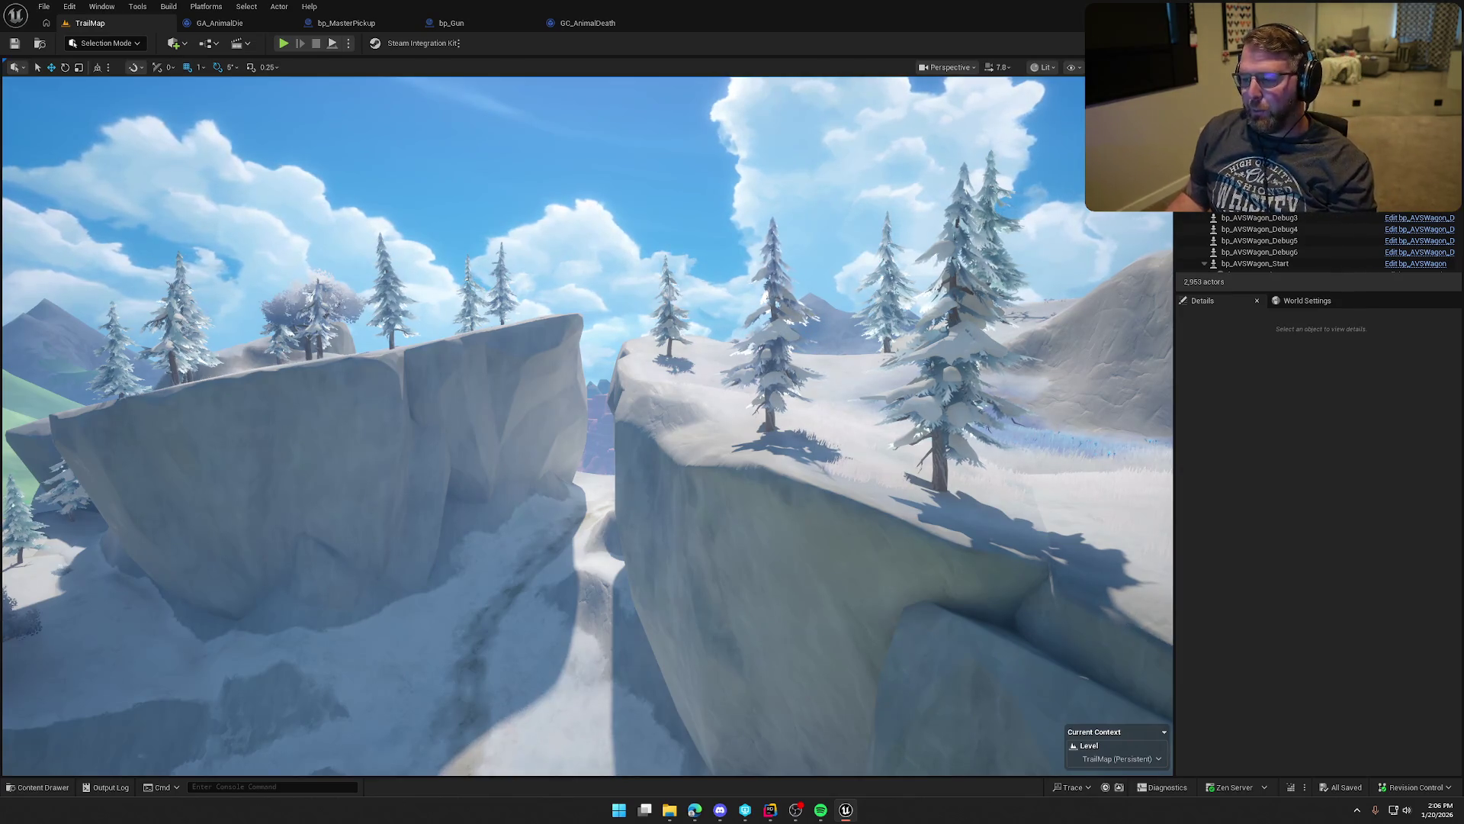
Step: Fly the viewport over the green valley, snowy cliffs and red canyon mesas
{"action": "key", "text": "w"}
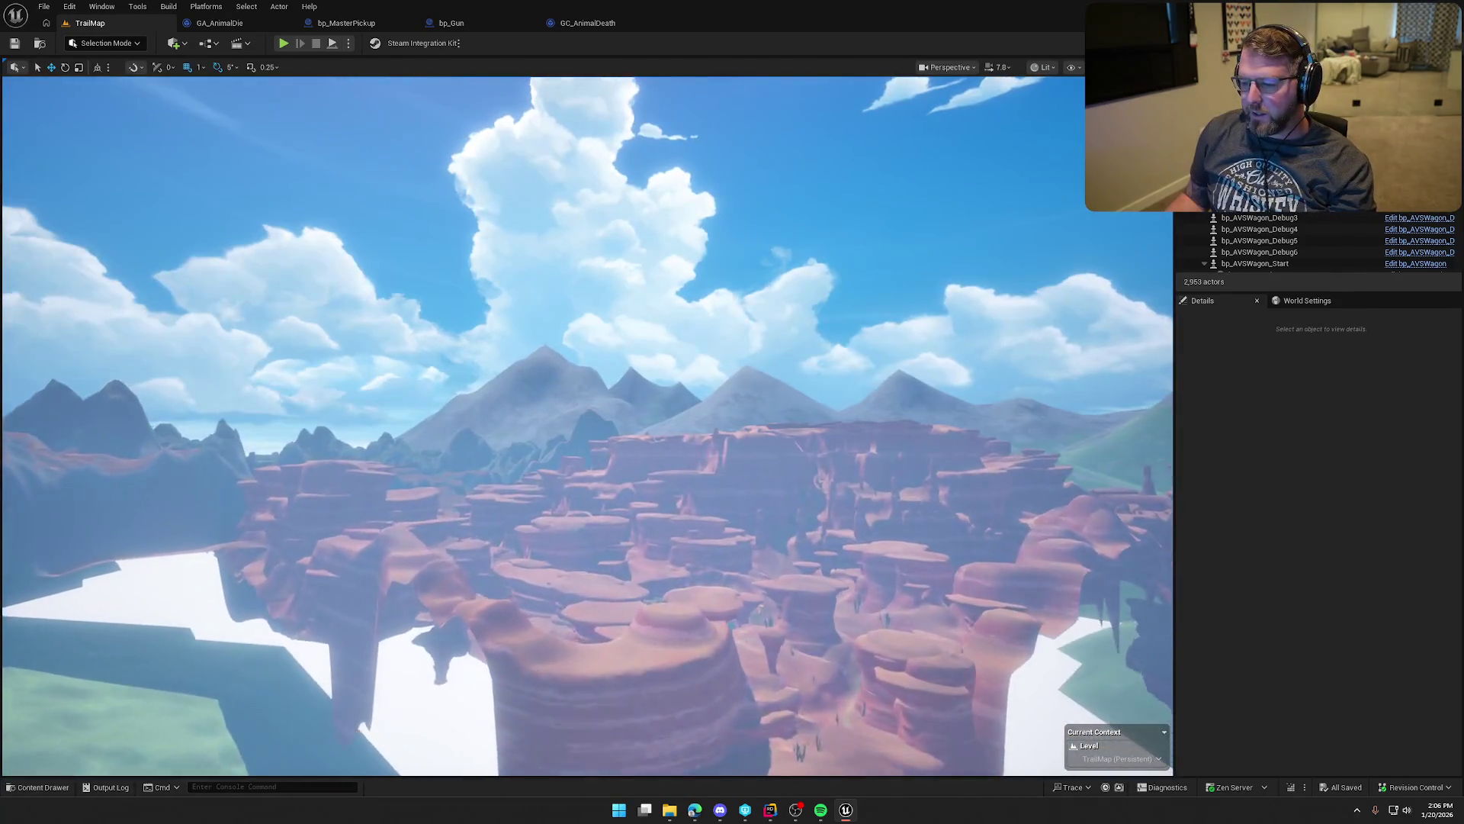
{"action": "key", "text": "w"}
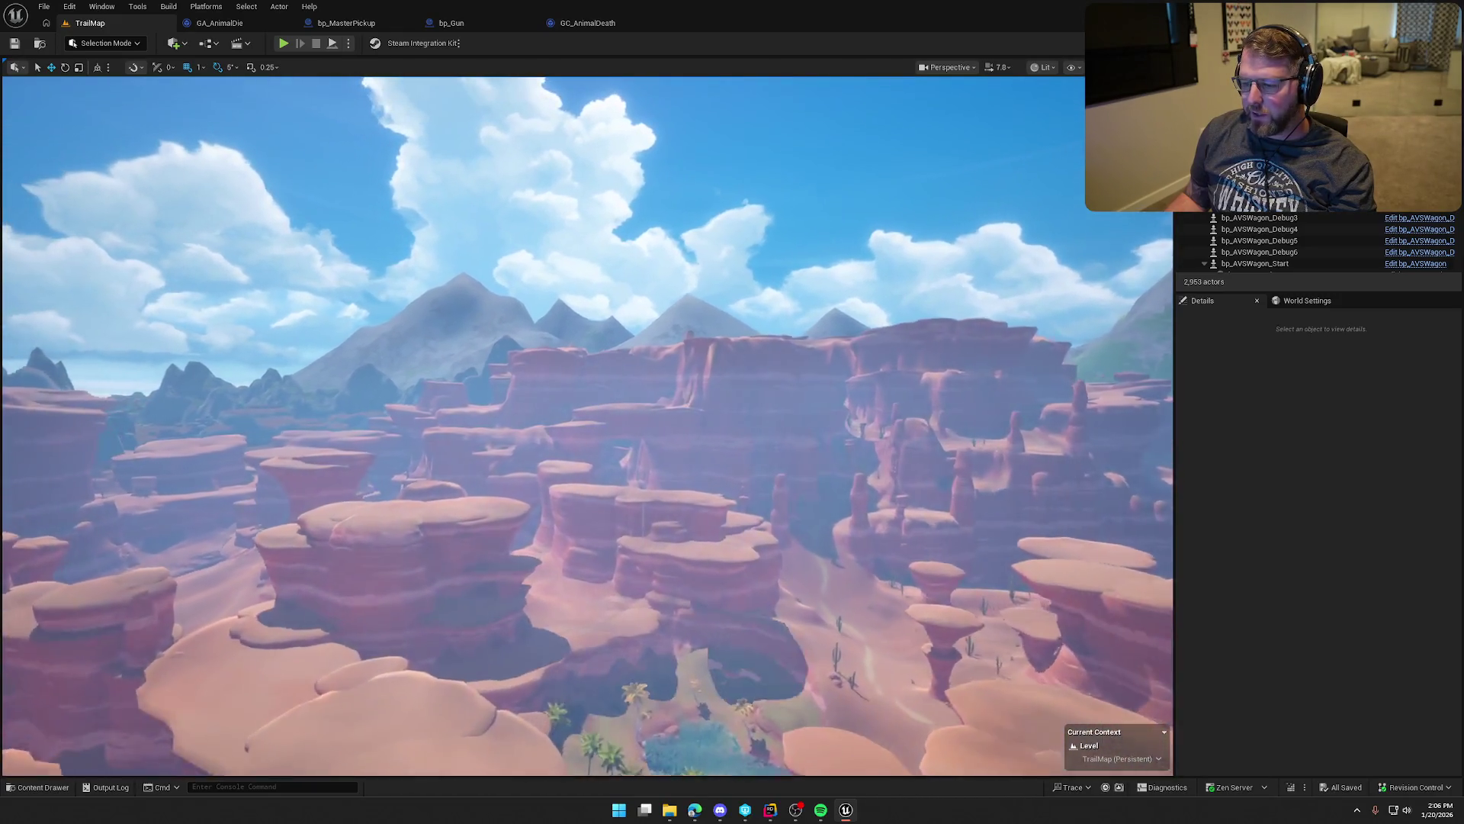
{"action": "key", "text": "w"}
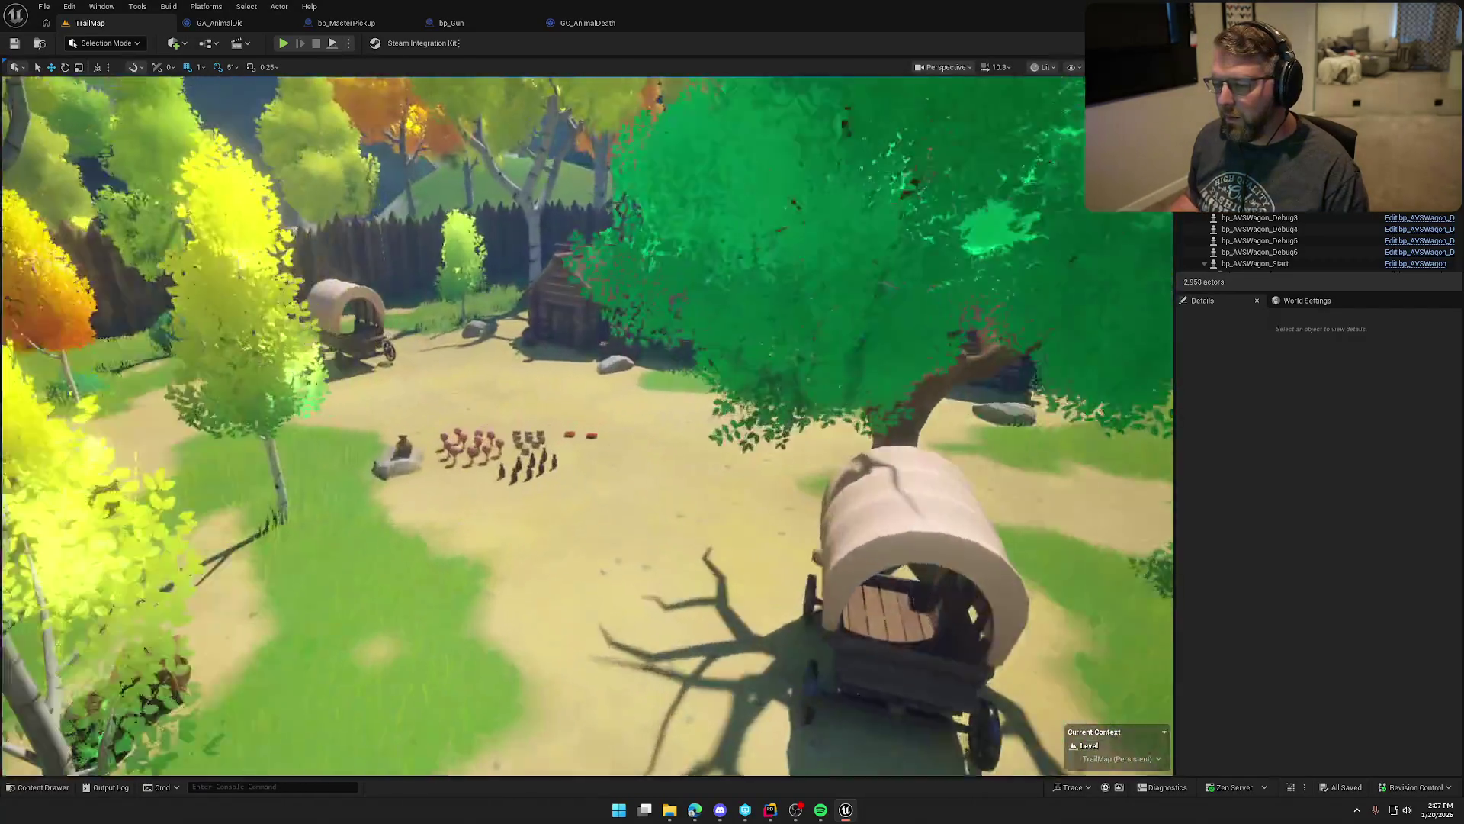
Step: Glance at the level's World Settings, then go back to the Details panel
{"action": "scroll", "coordinate": [587, 425], "scroll_direction": "down", "scroll_amount": 3}
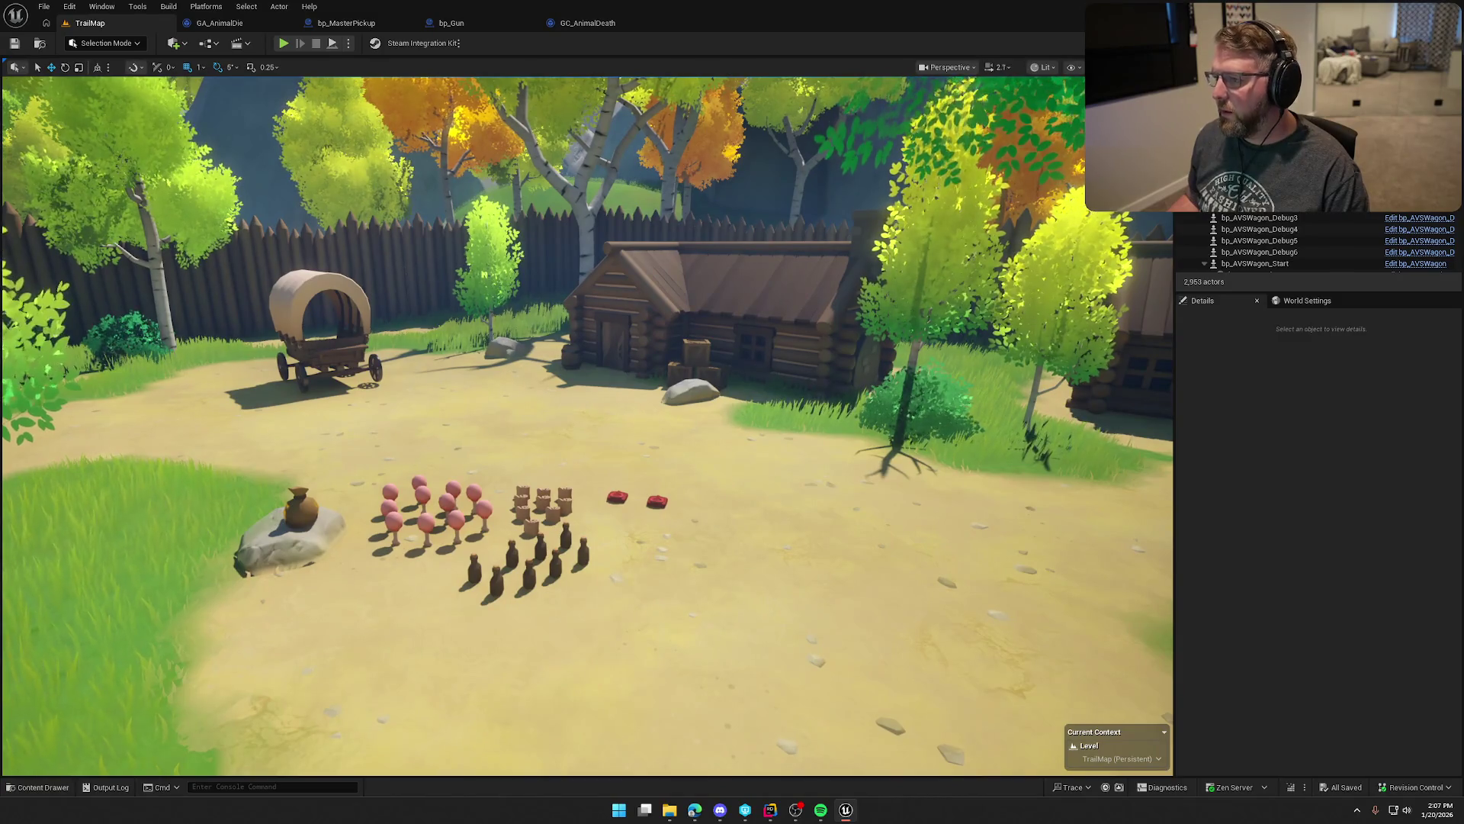
{"action": "scroll", "coordinate": [735, 444], "scroll_direction": "down", "scroll_amount": 2}
{"action": "left_click", "coordinate": [1303, 301]}
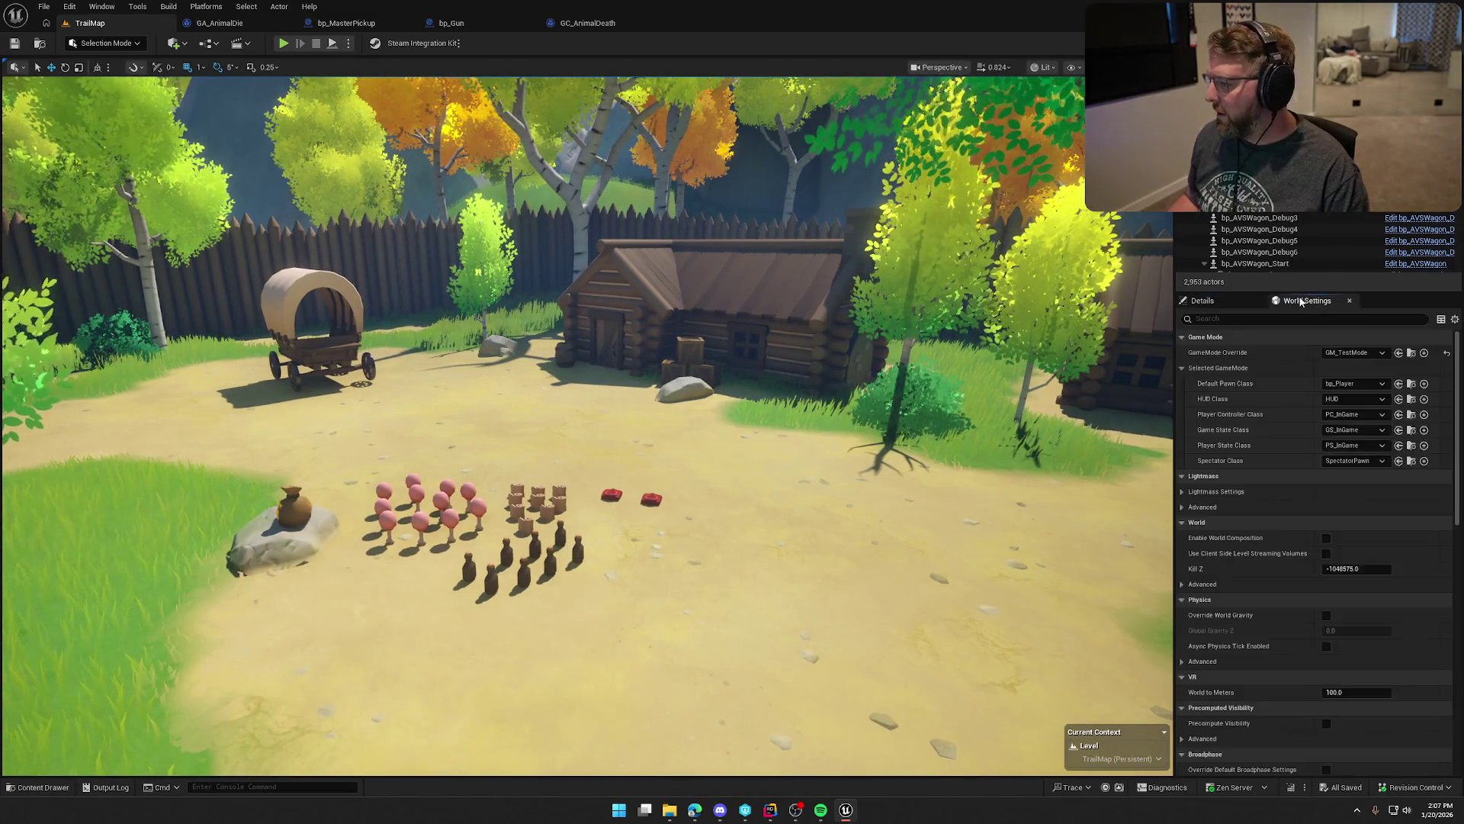
{"action": "left_click", "coordinate": [1203, 301]}
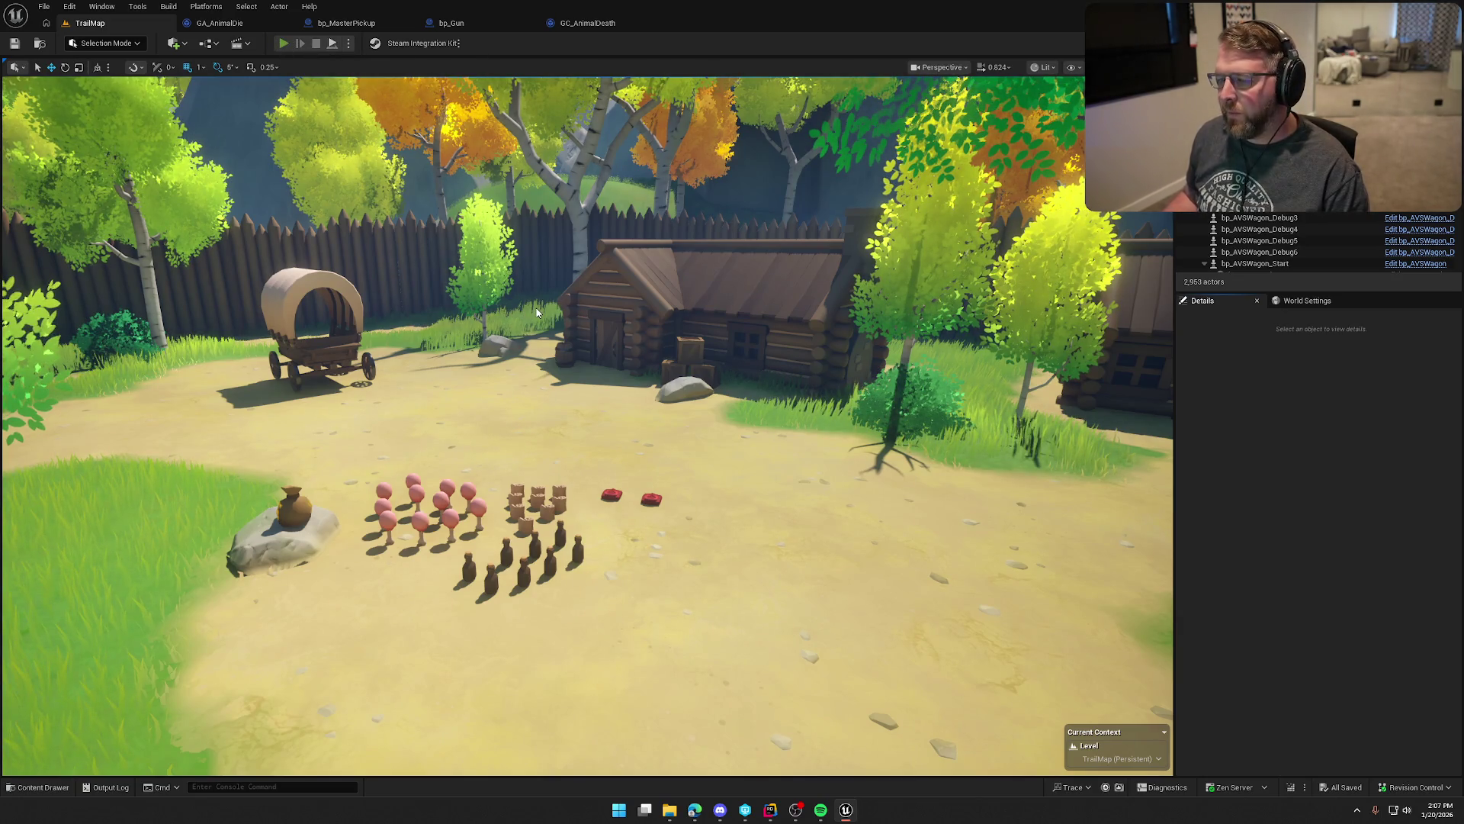
Step: Play TrailMap in the editor, run the cowboy to the village gate and board the wagon
{"action": "key", "text": "alt+p"}
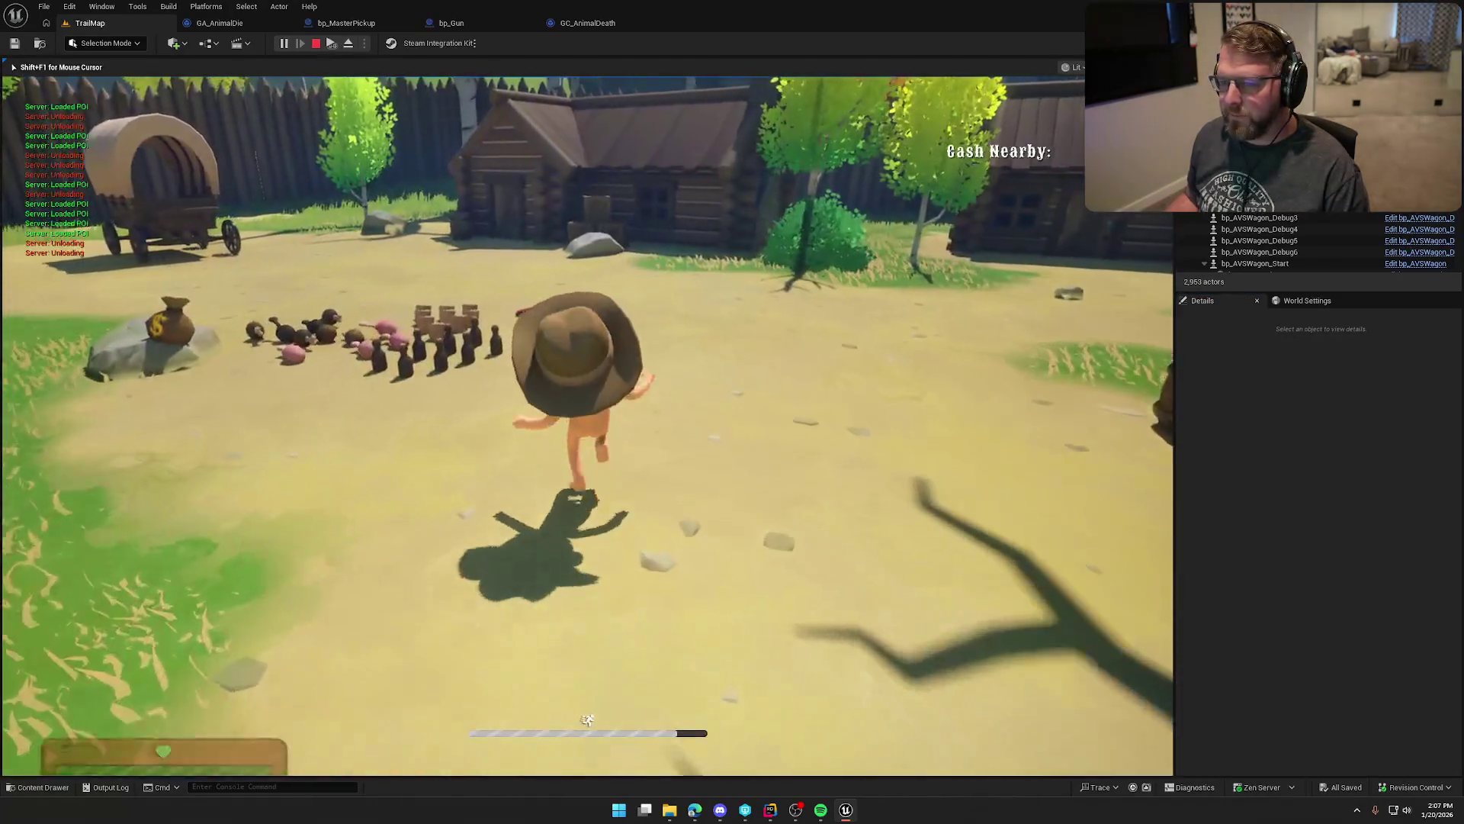
{"action": "key", "text": "w"}
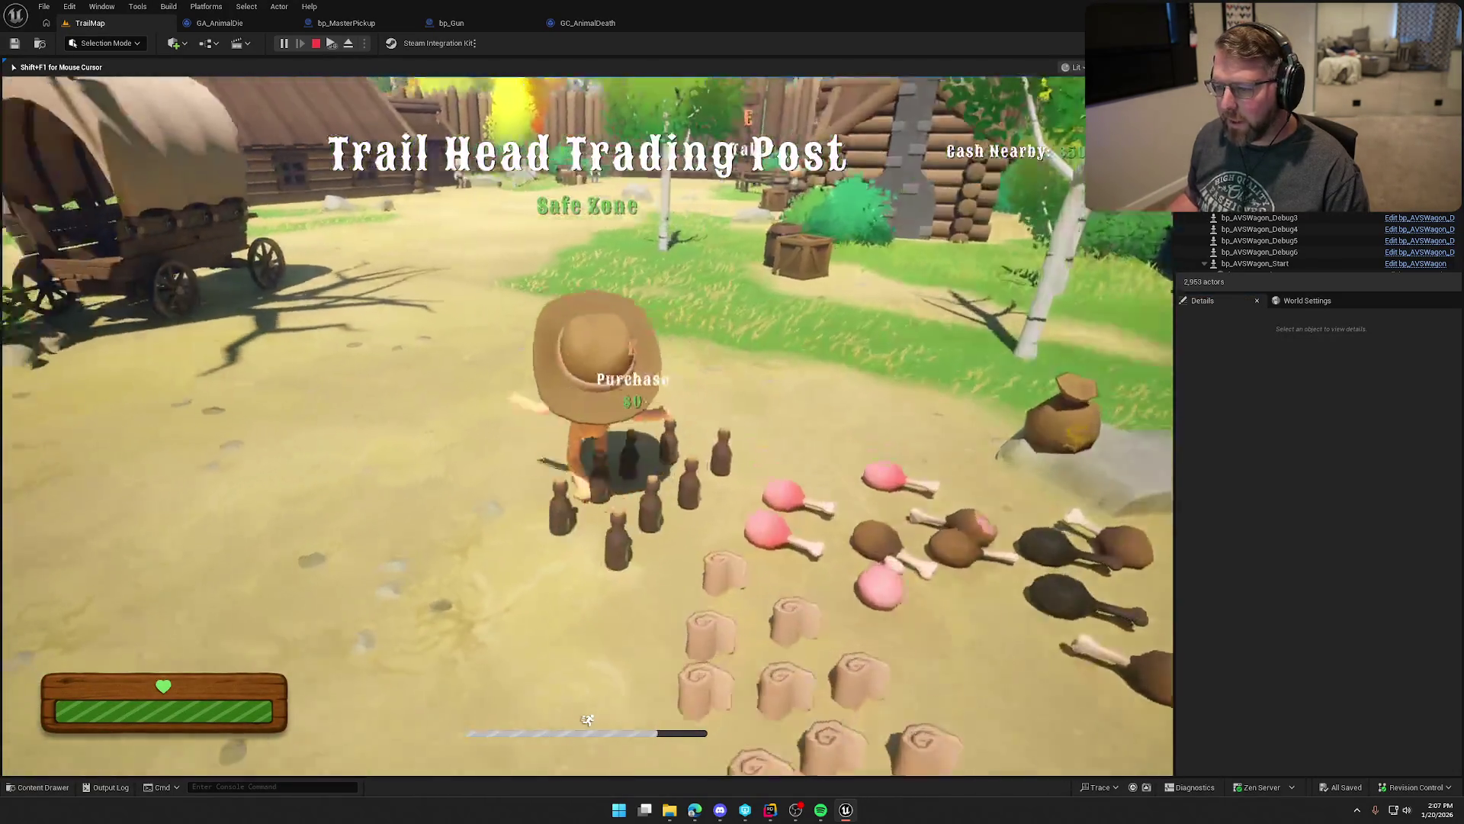
{"action": "key", "text": "a"}
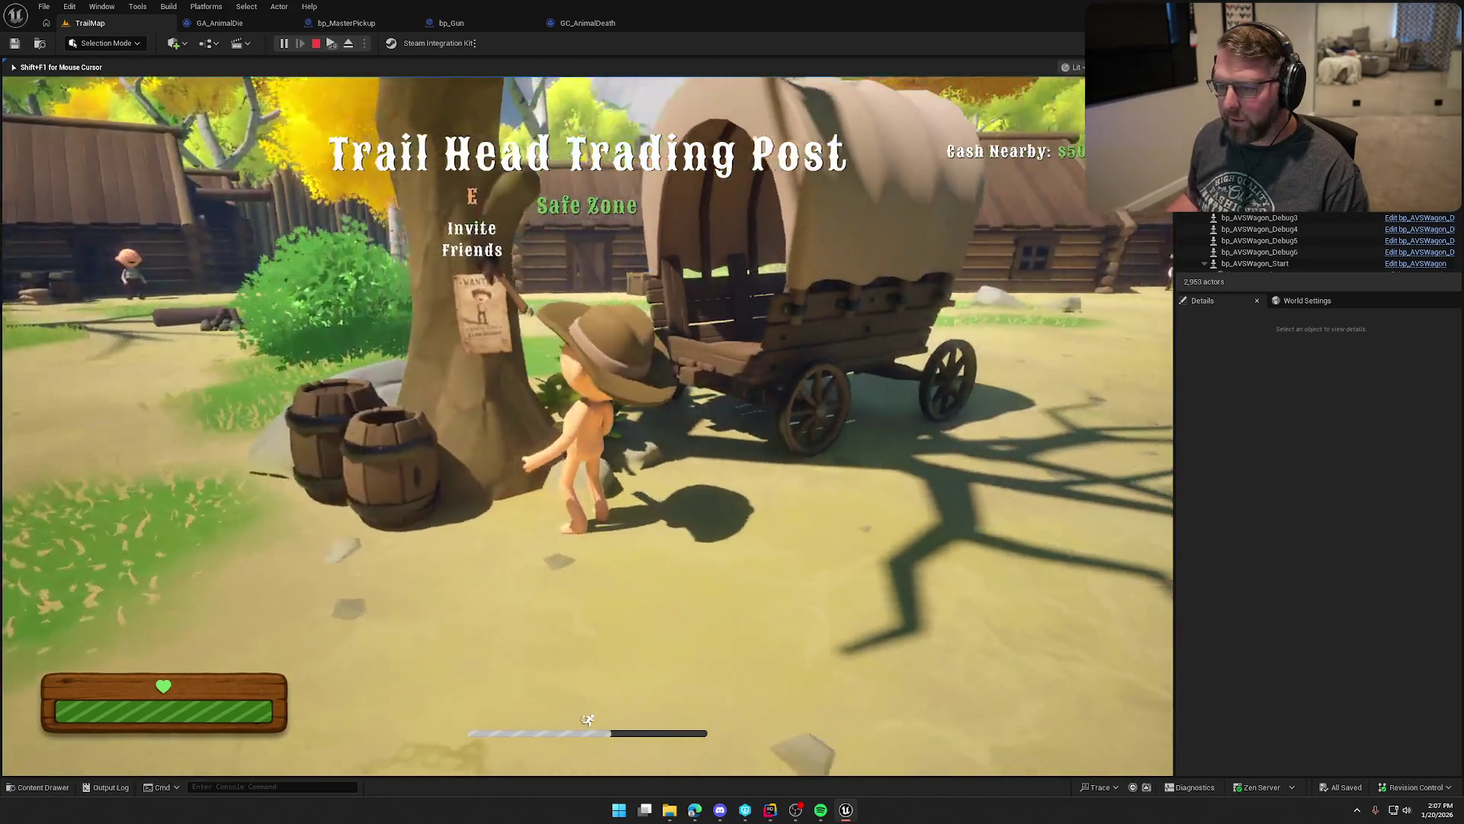
{"action": "key", "text": "w"}
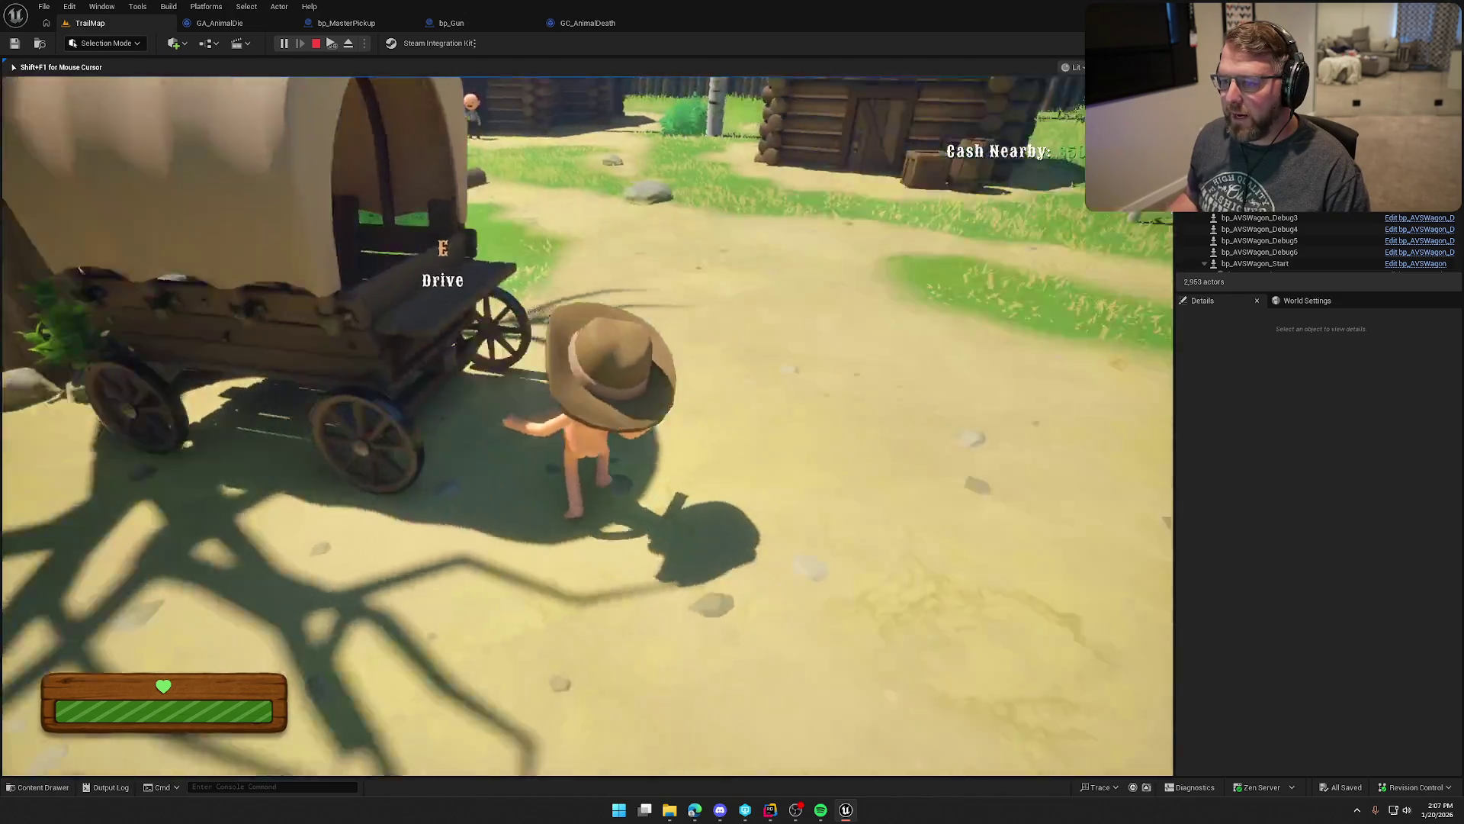
{"action": "key", "text": "shift+w"}
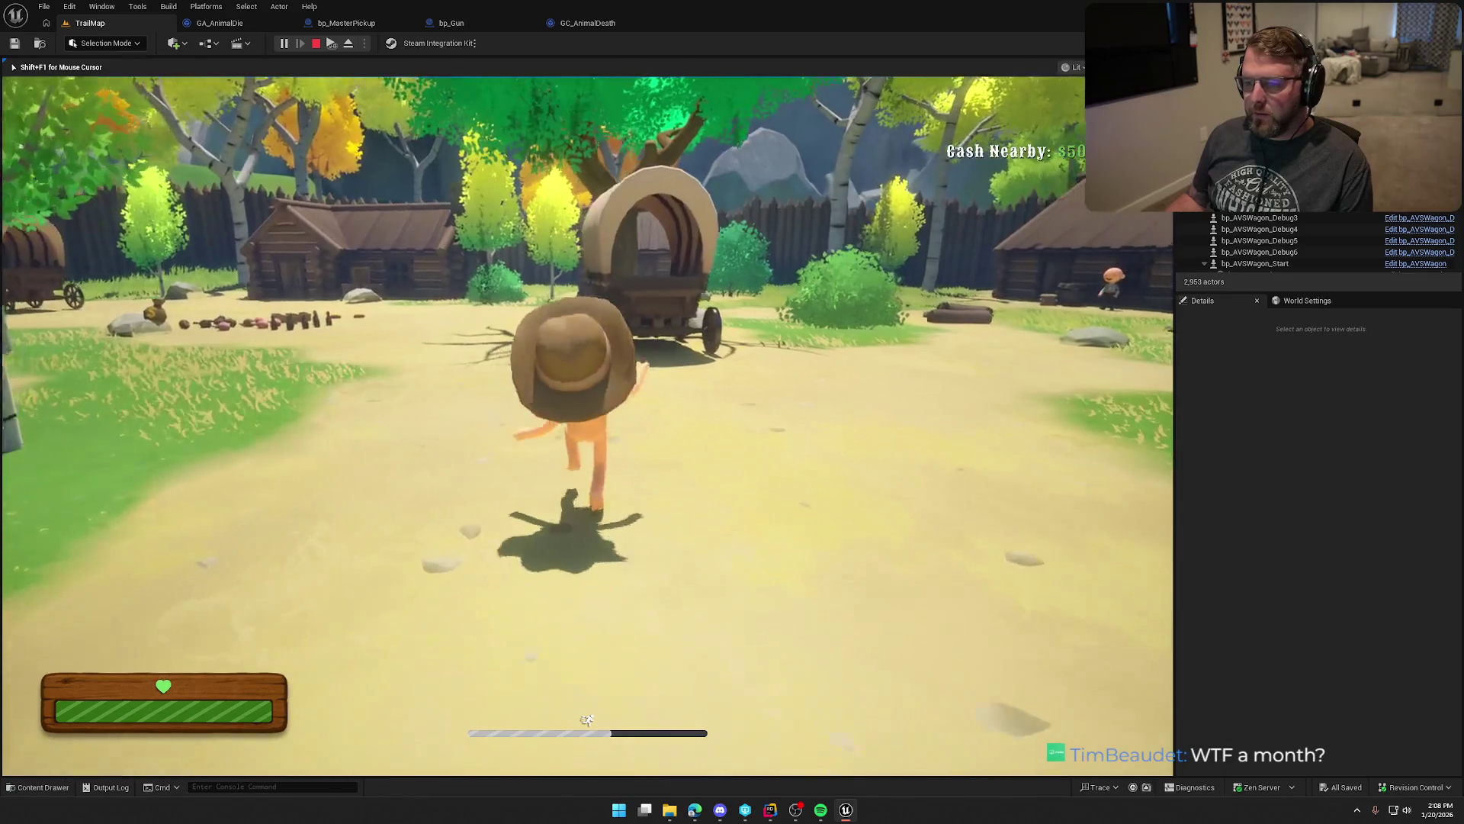
{"action": "key", "text": "e"}
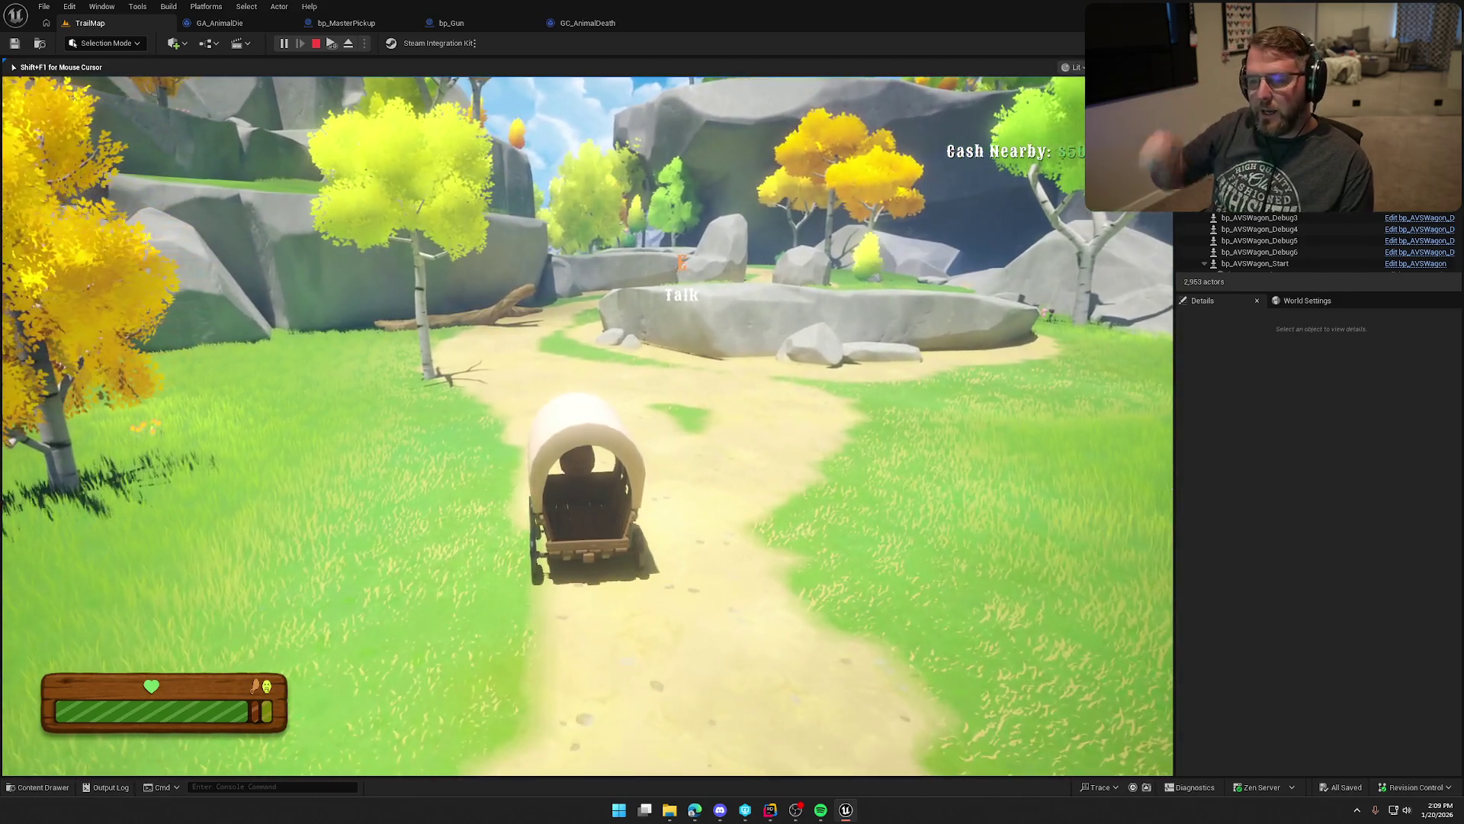
{"action": "key", "text": "Escape"}
{"action": "key", "text": "ctrl+space"}
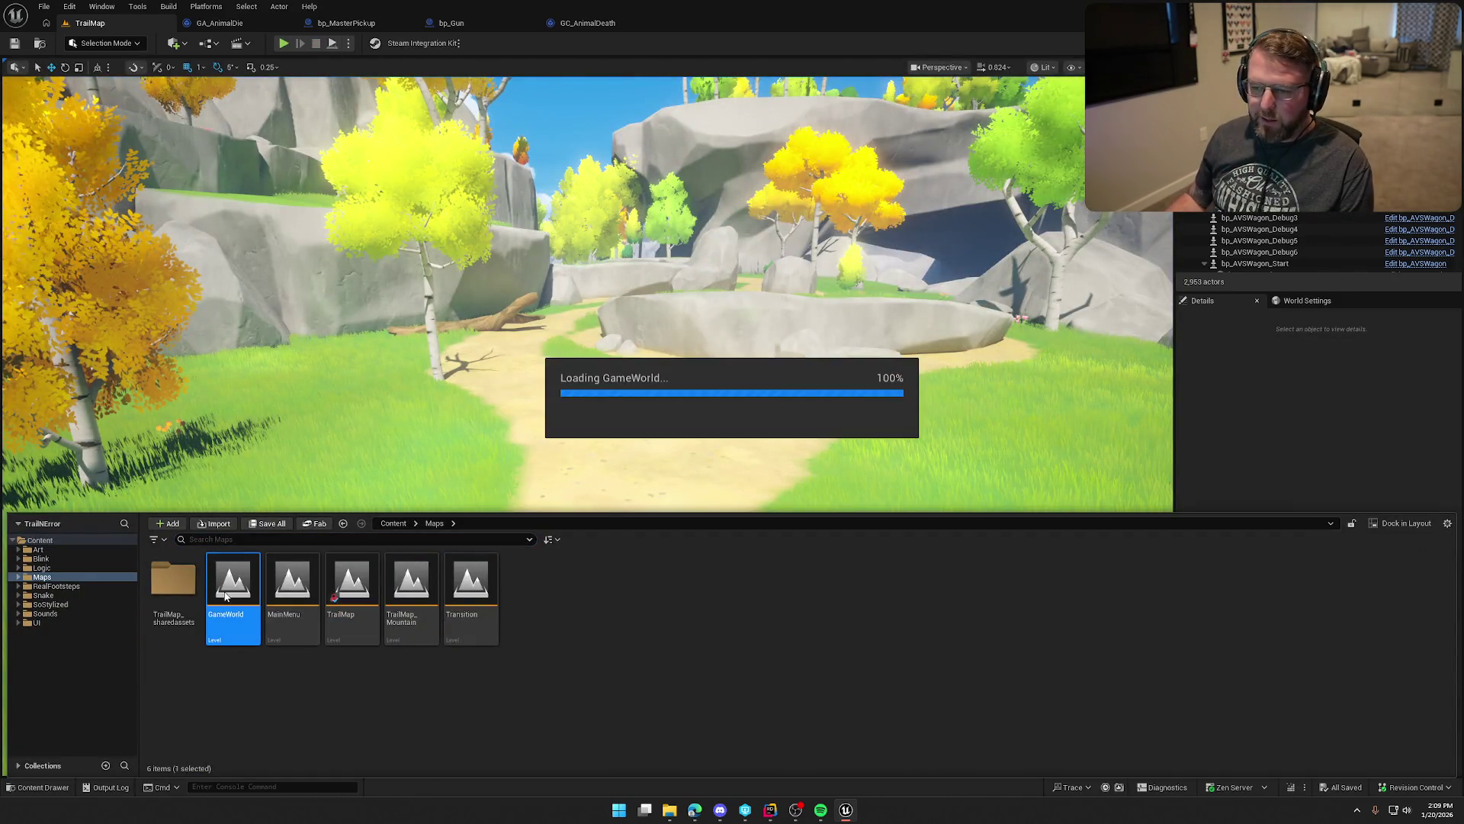
Step: Launch GameWorld in play mode and walk the cowboy past the trading post and cattle pen
{"action": "key", "text": "alt+p"}
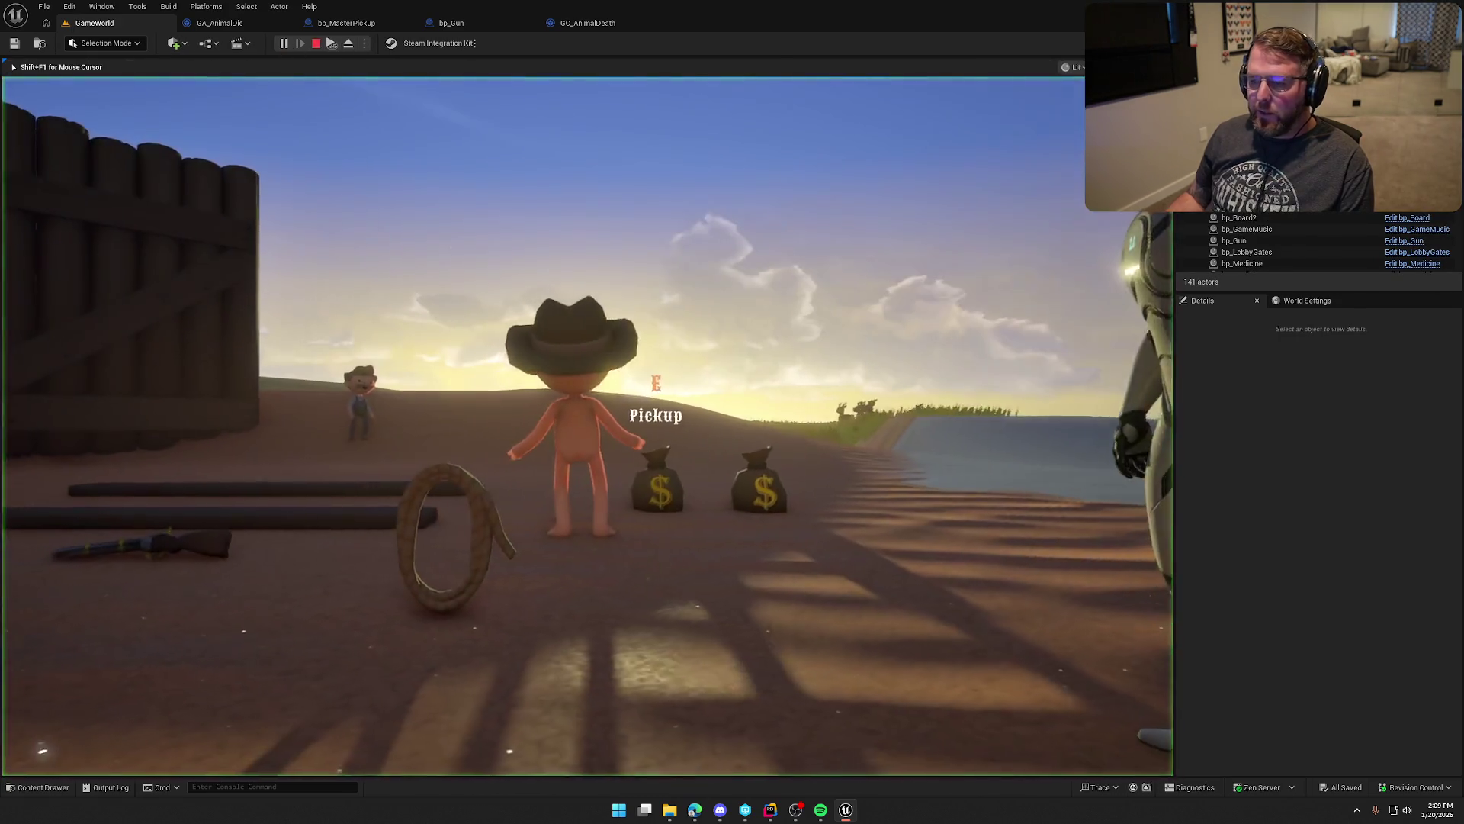
{"action": "key", "text": "w"}
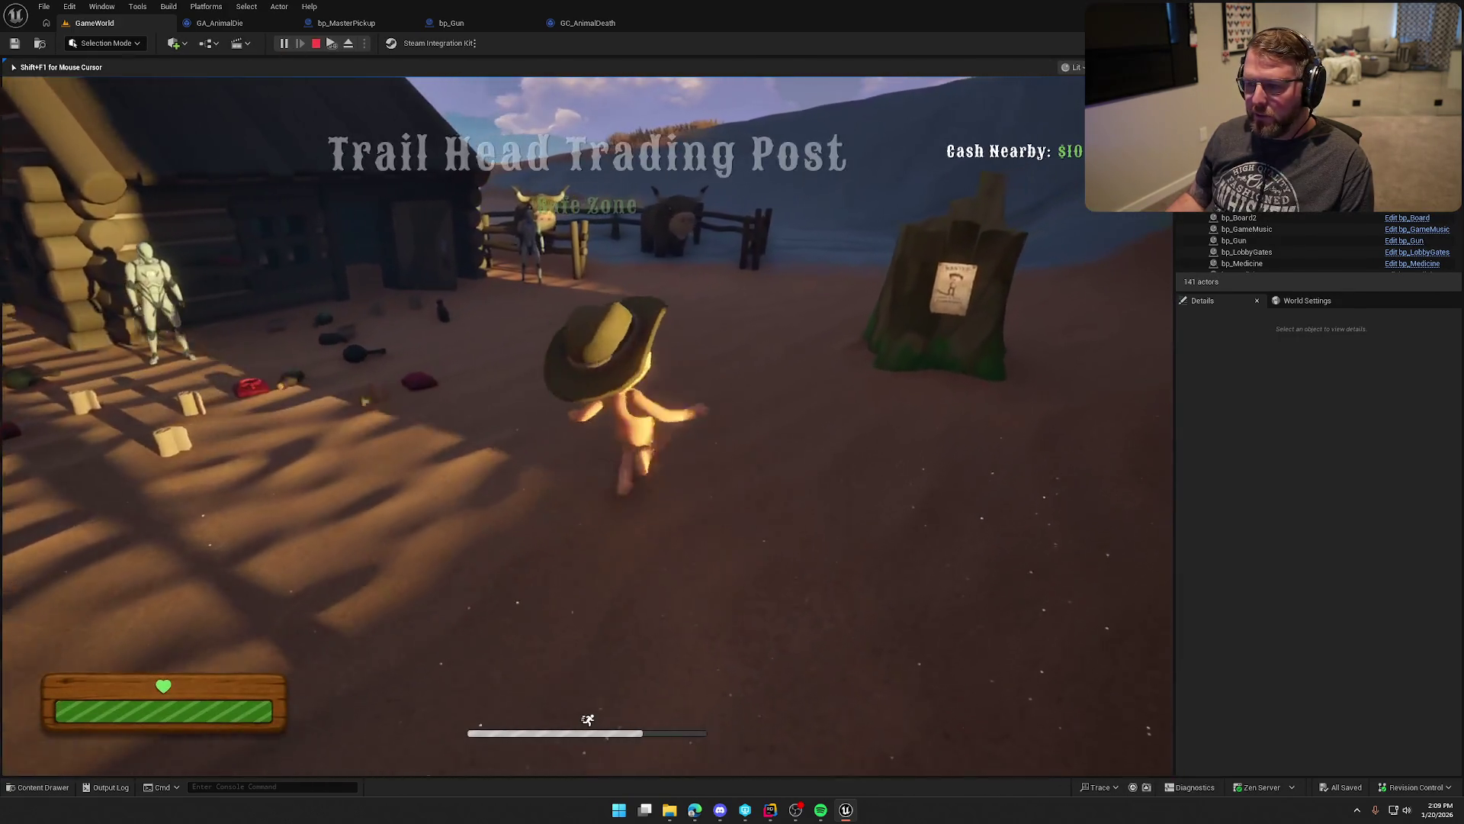
{"action": "key", "text": "w"}
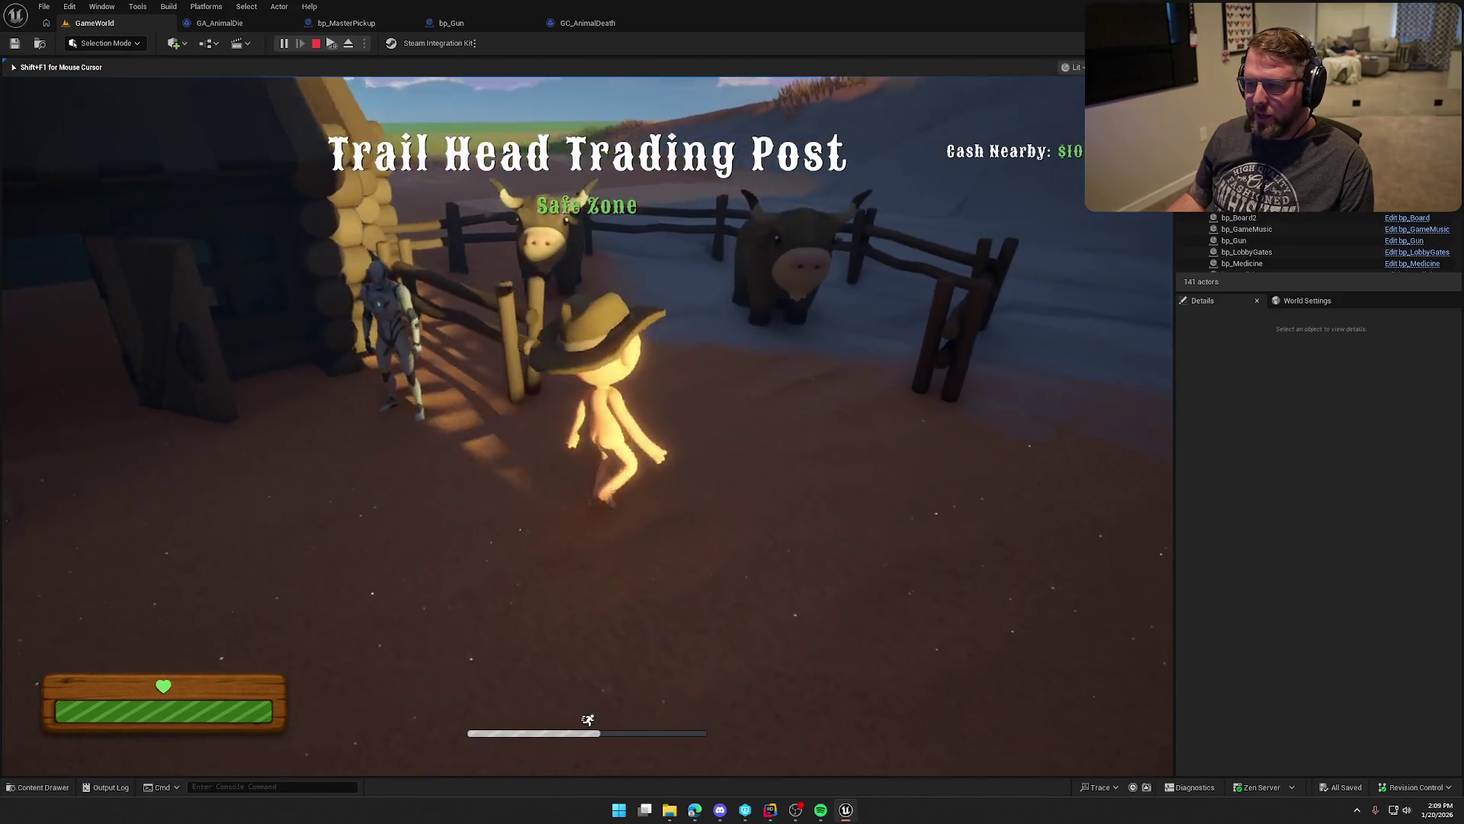
{"action": "key", "text": "w"}
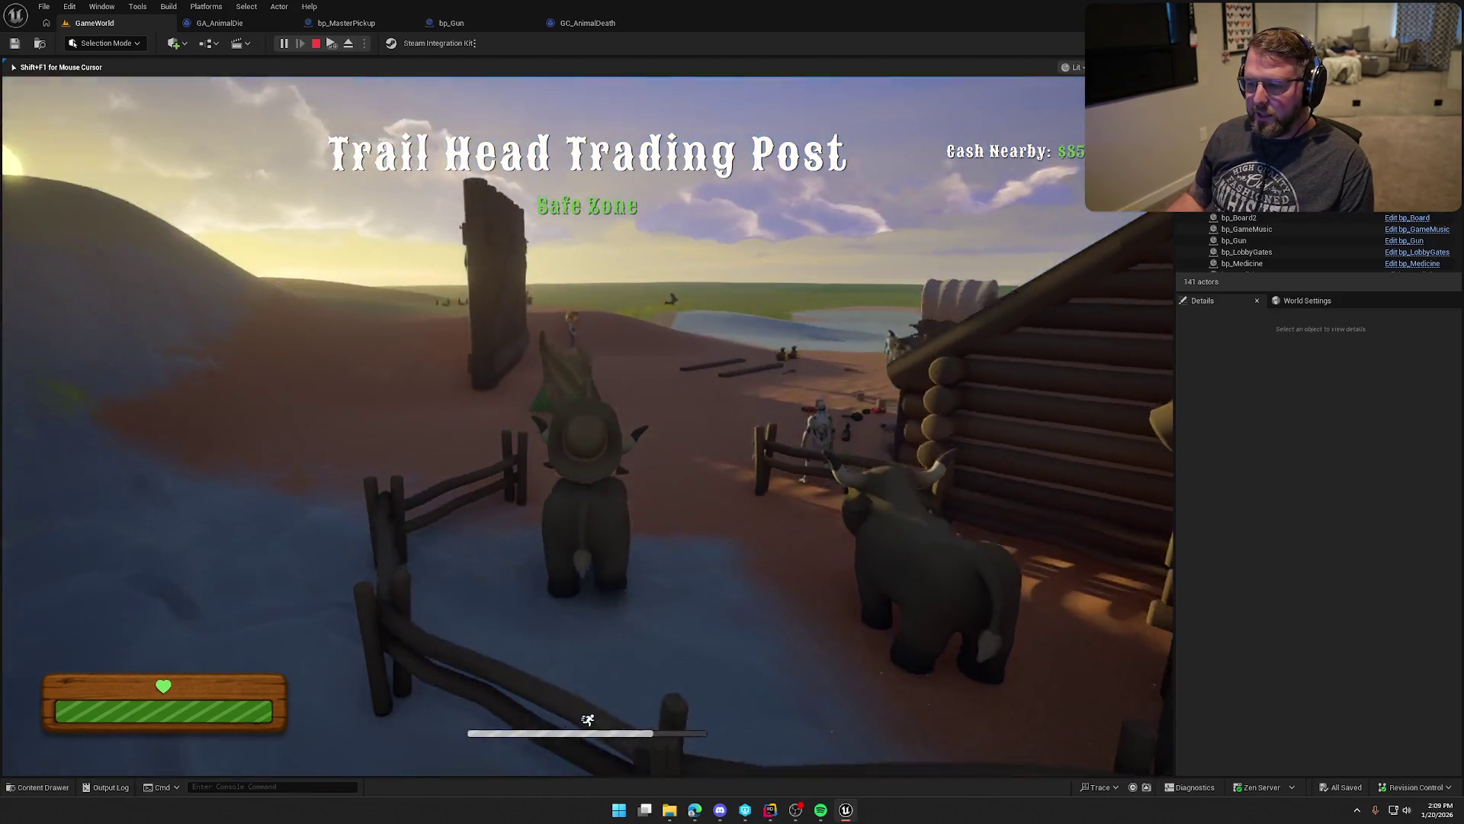
{"action": "key", "text": "w"}
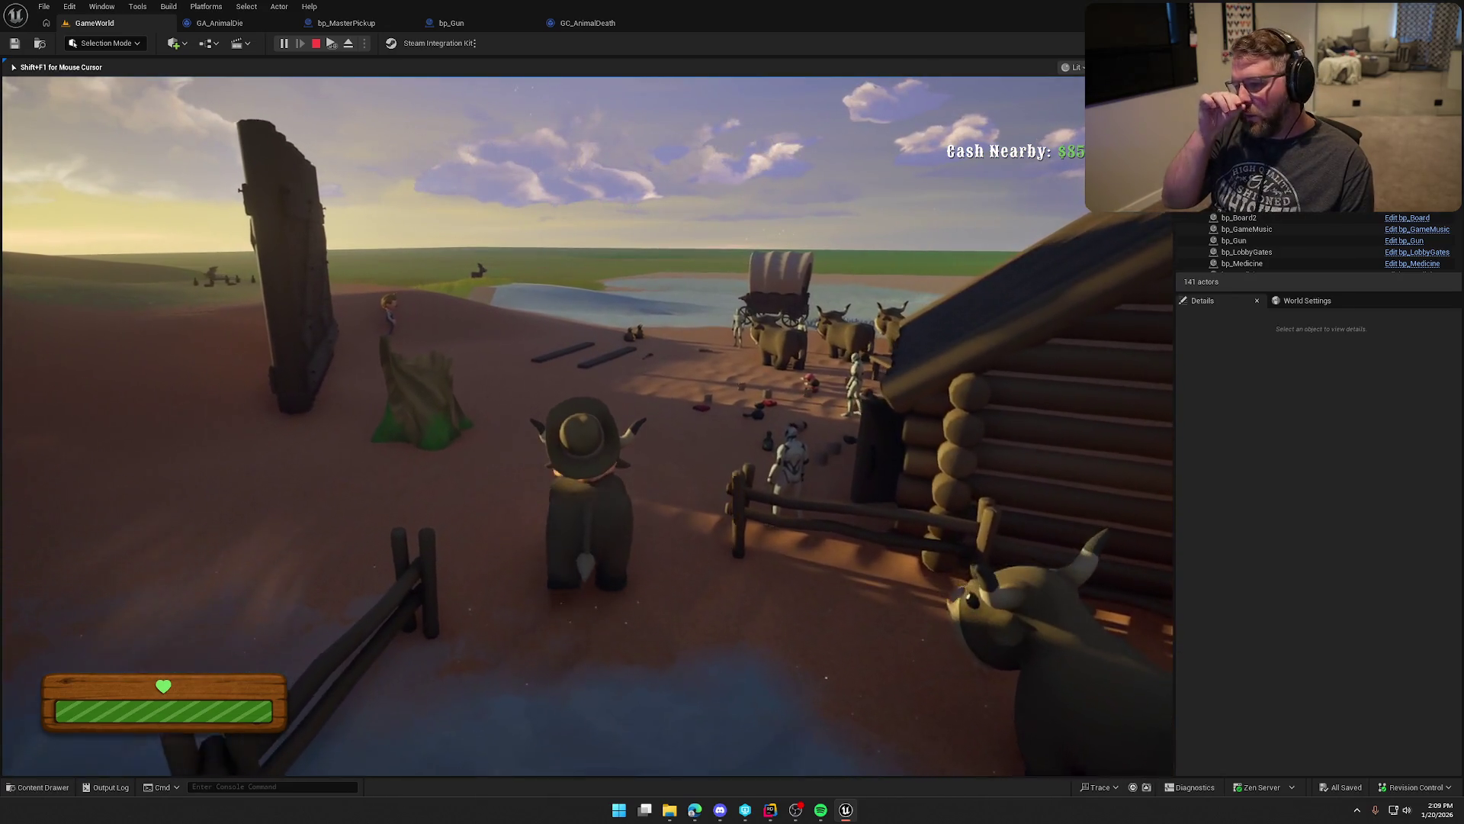
{"action": "key", "text": "w"}
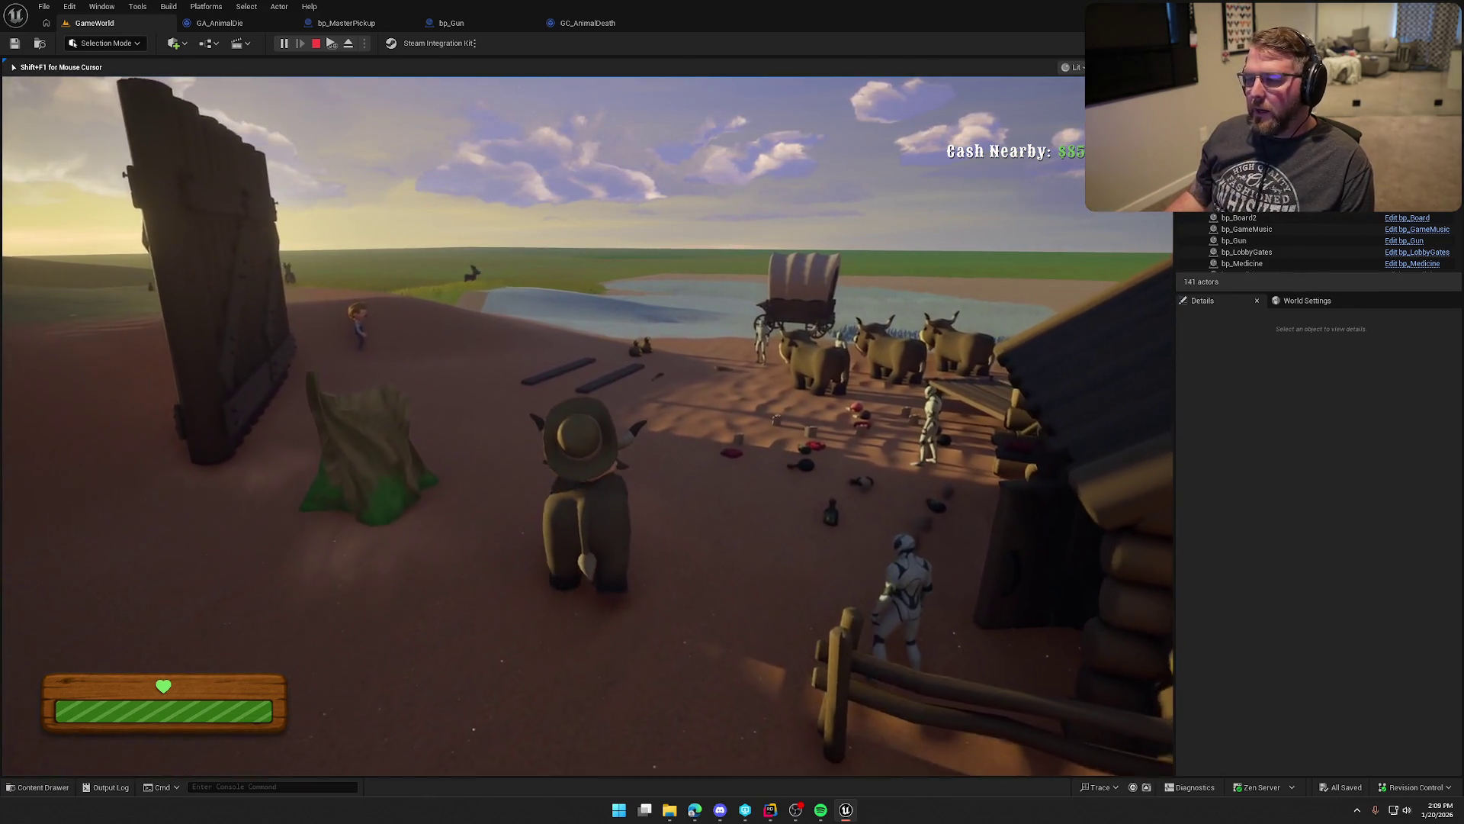
{"action": "key", "text": "w"}
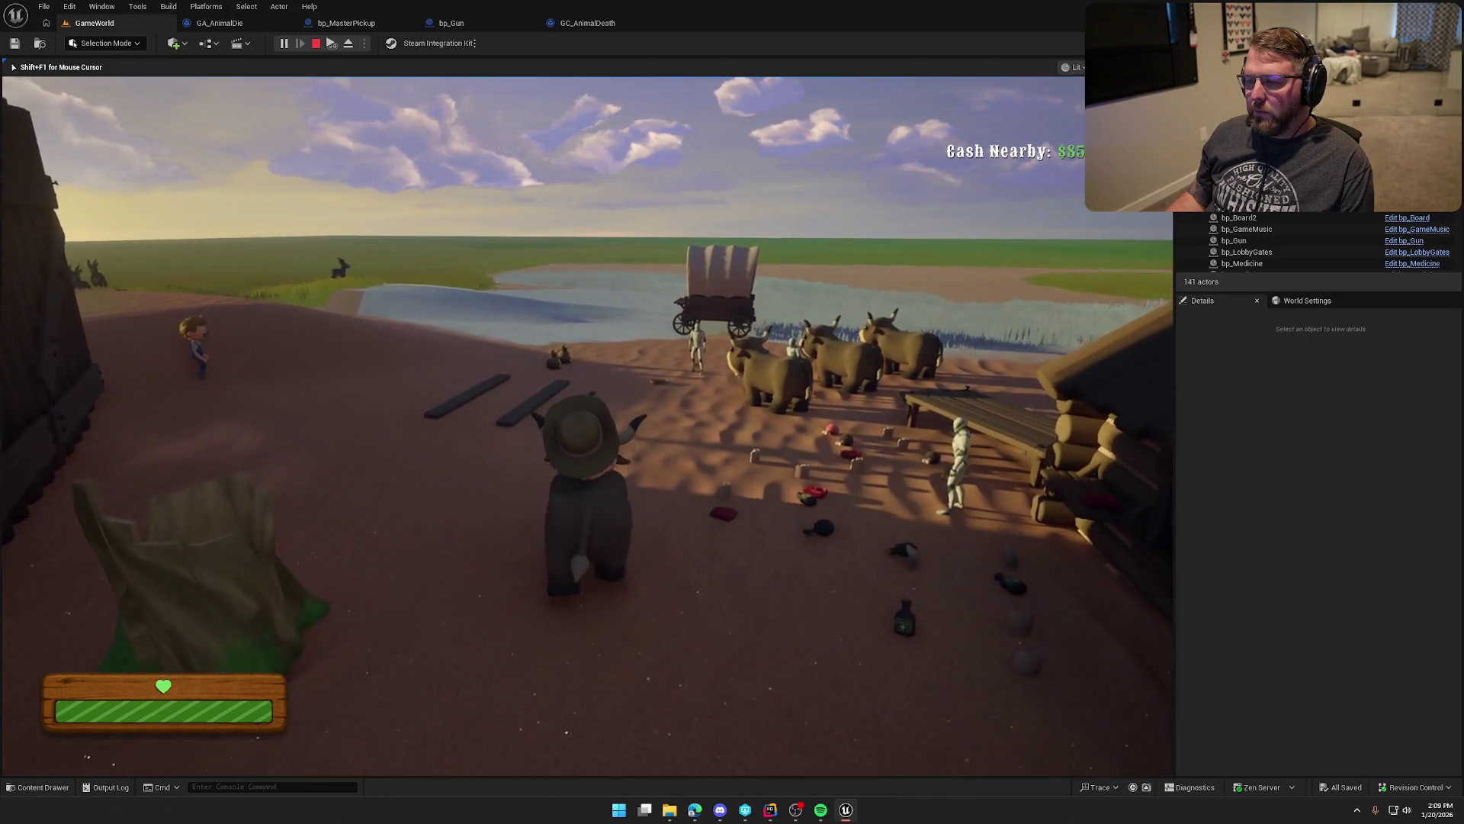
Step: Keep walking the cowboy toward the wagon and oxen
{"action": "key", "text": "w"}
{"action": "key", "text": "w"}
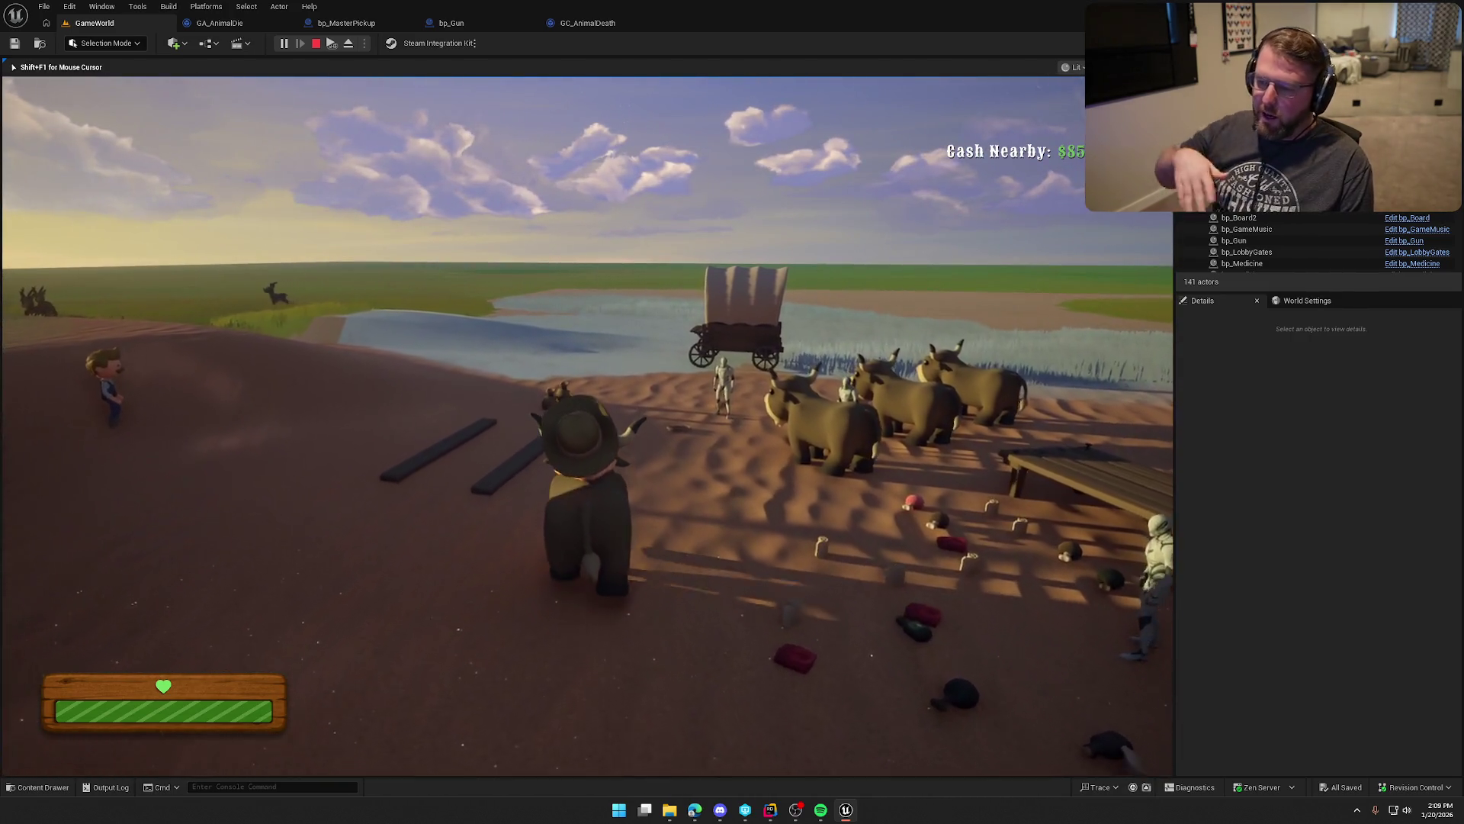
{"action": "key", "text": "w"}
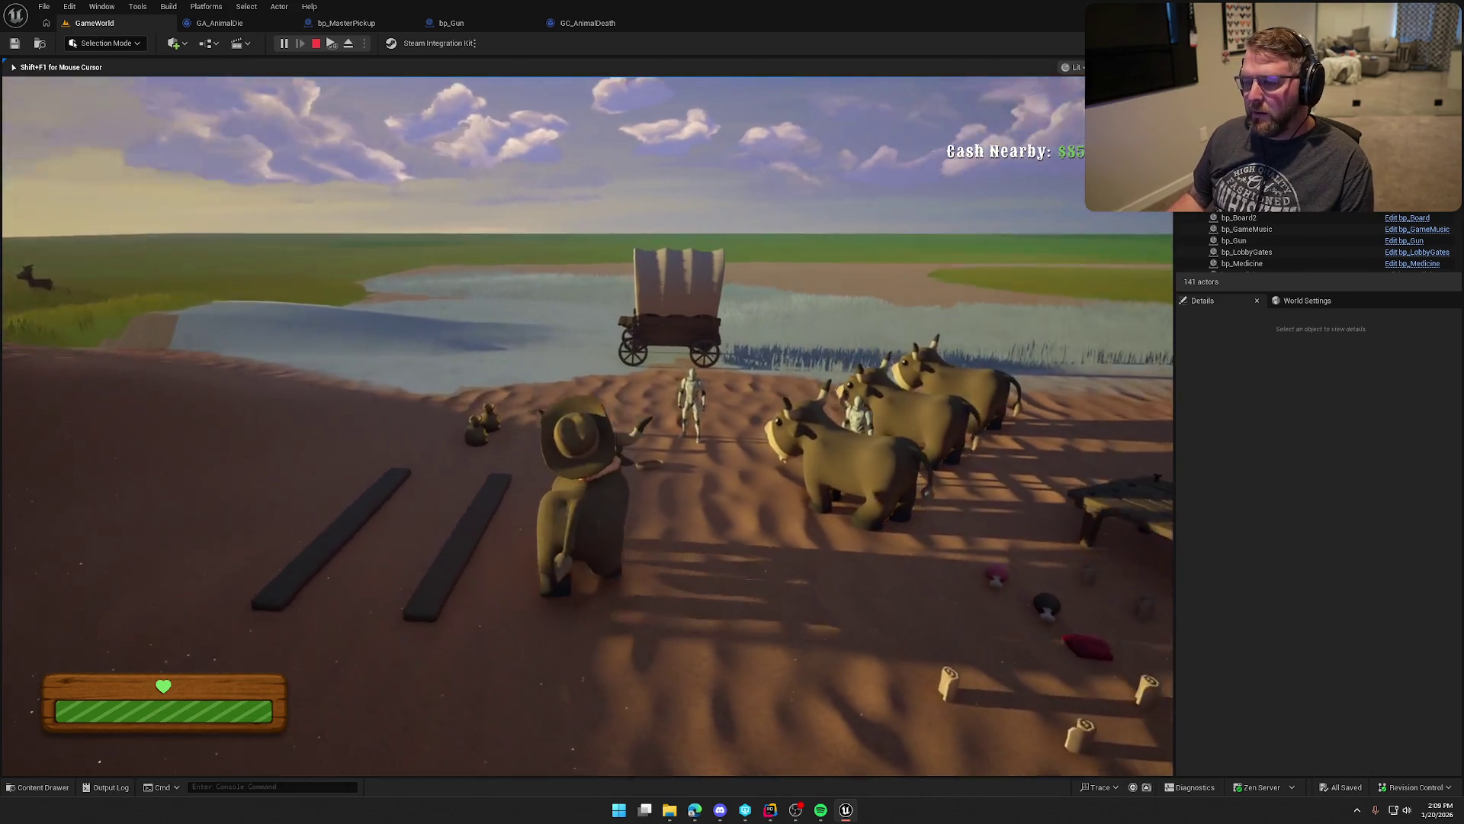
{"action": "key", "text": "w"}
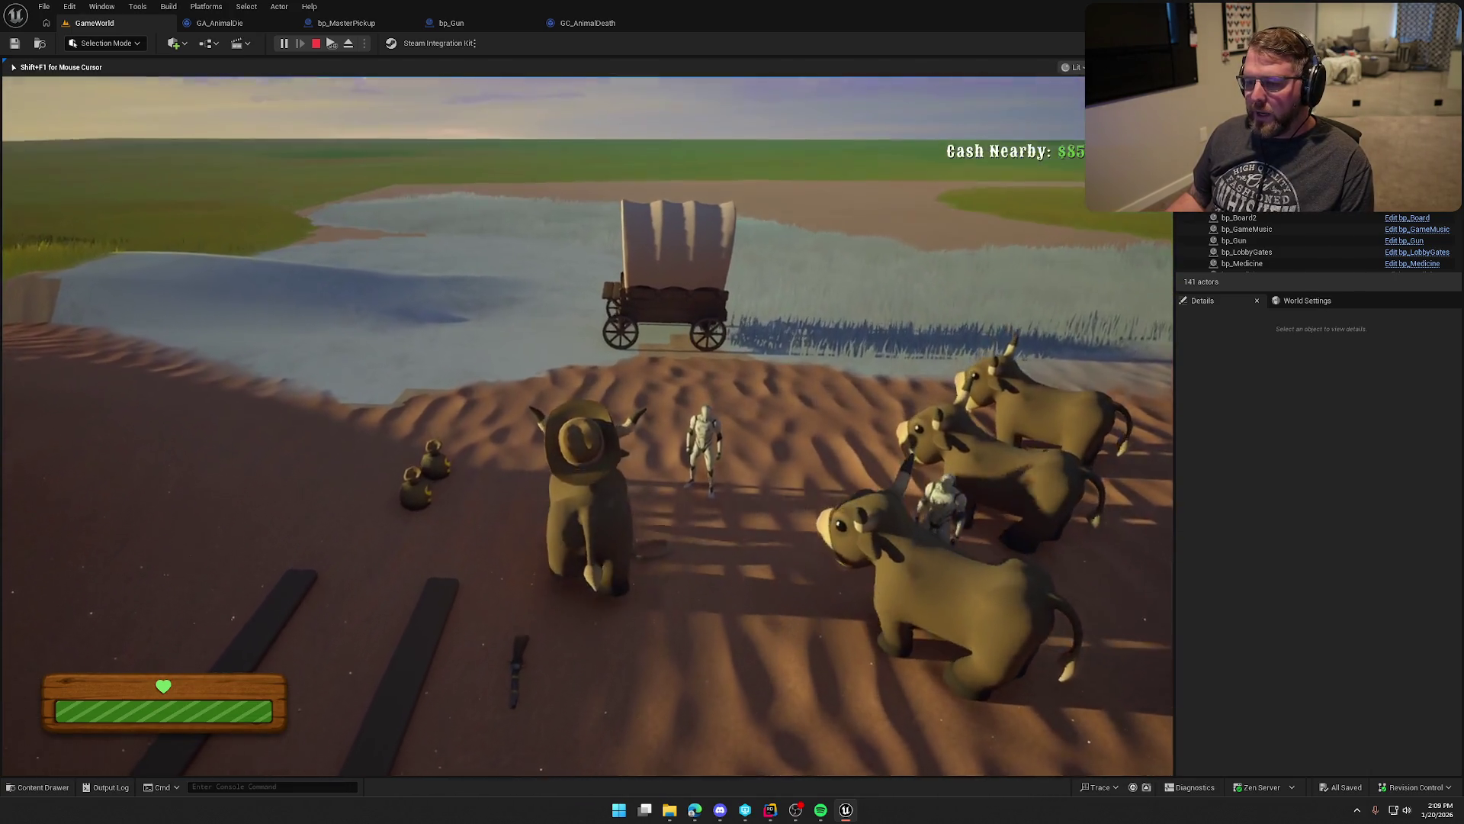
{"action": "key", "text": "w"}
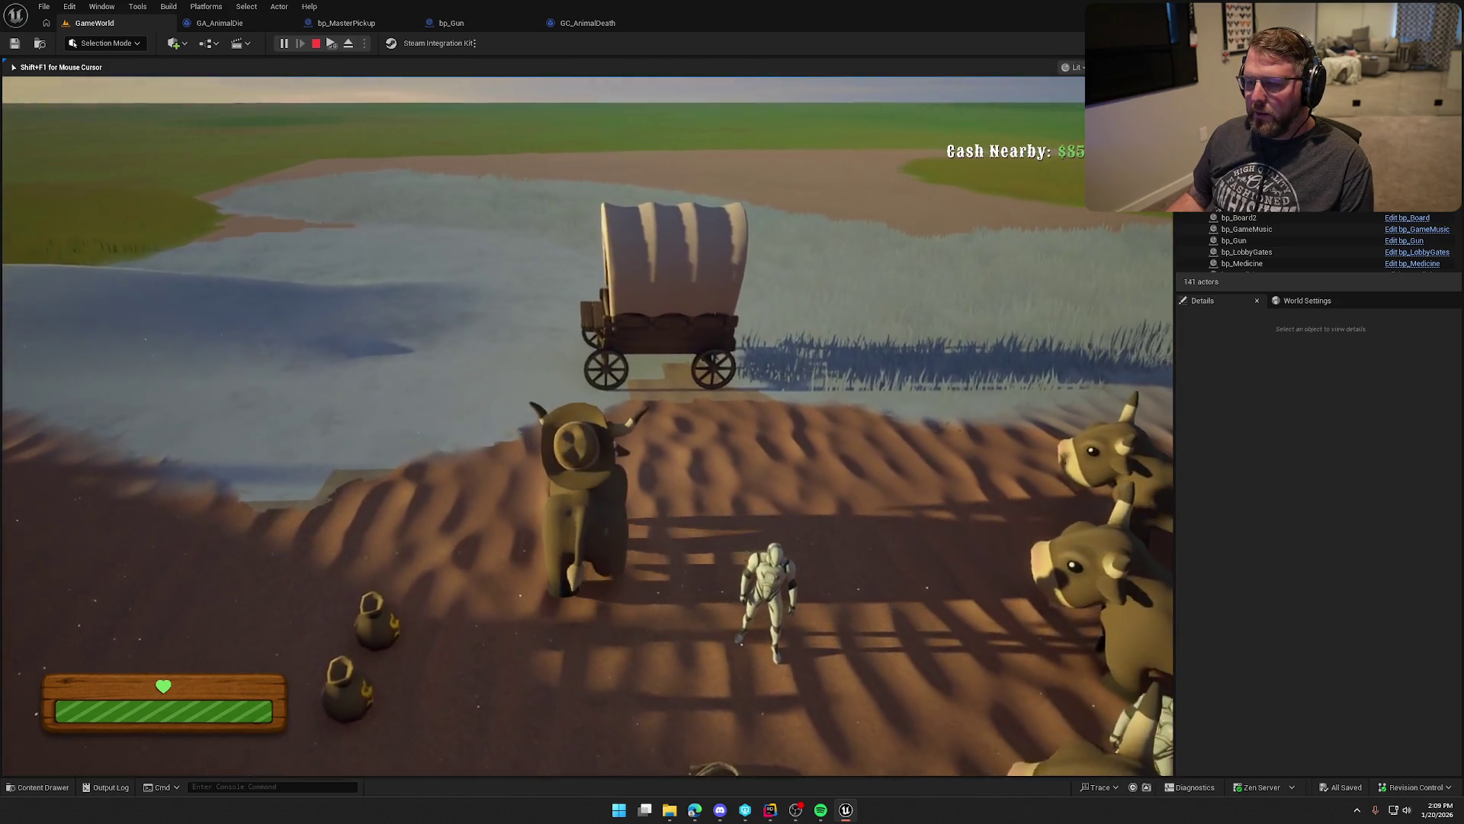
{"action": "key", "text": "s"}
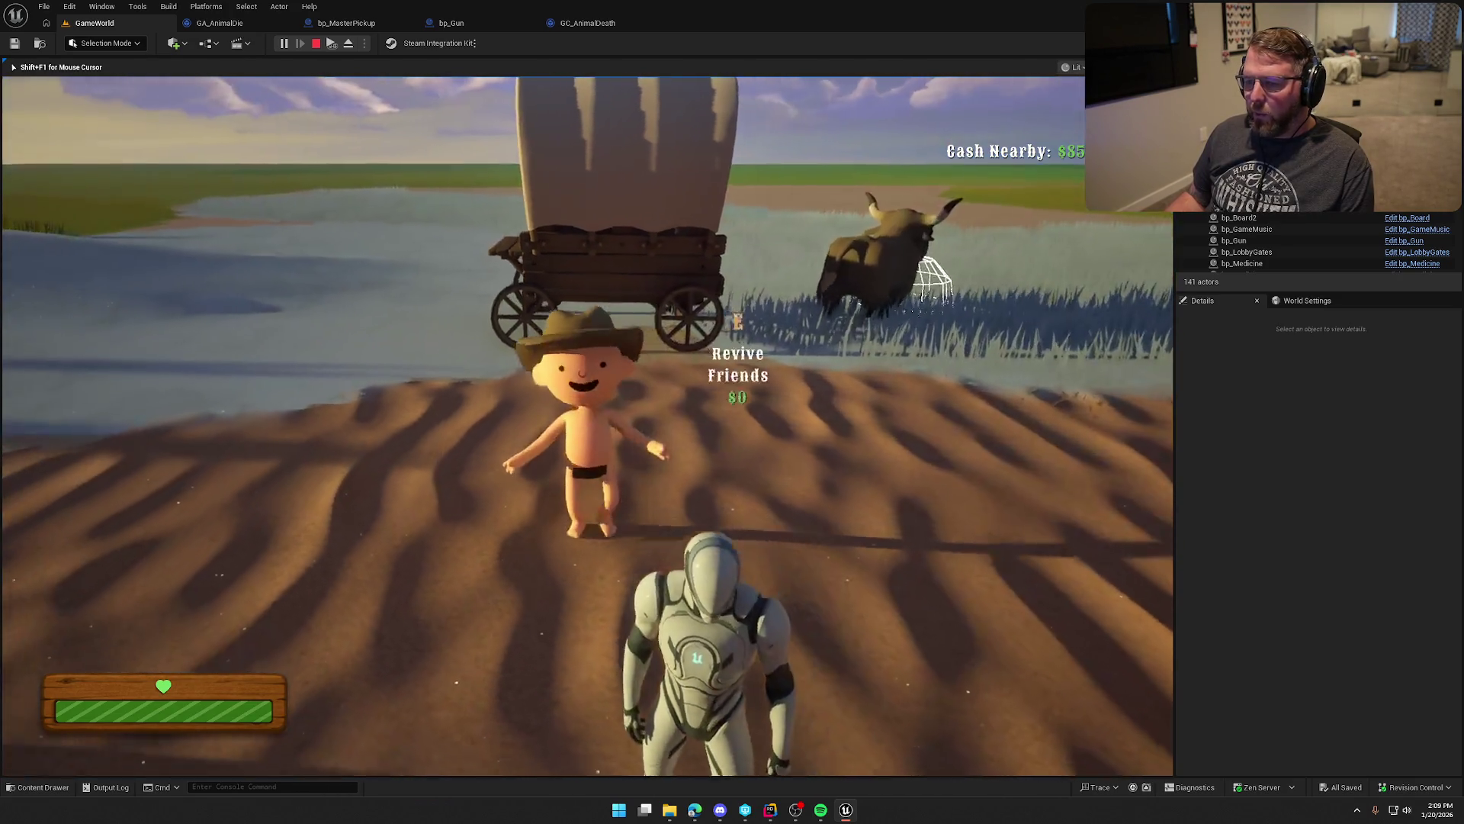
{"action": "key", "text": "w"}
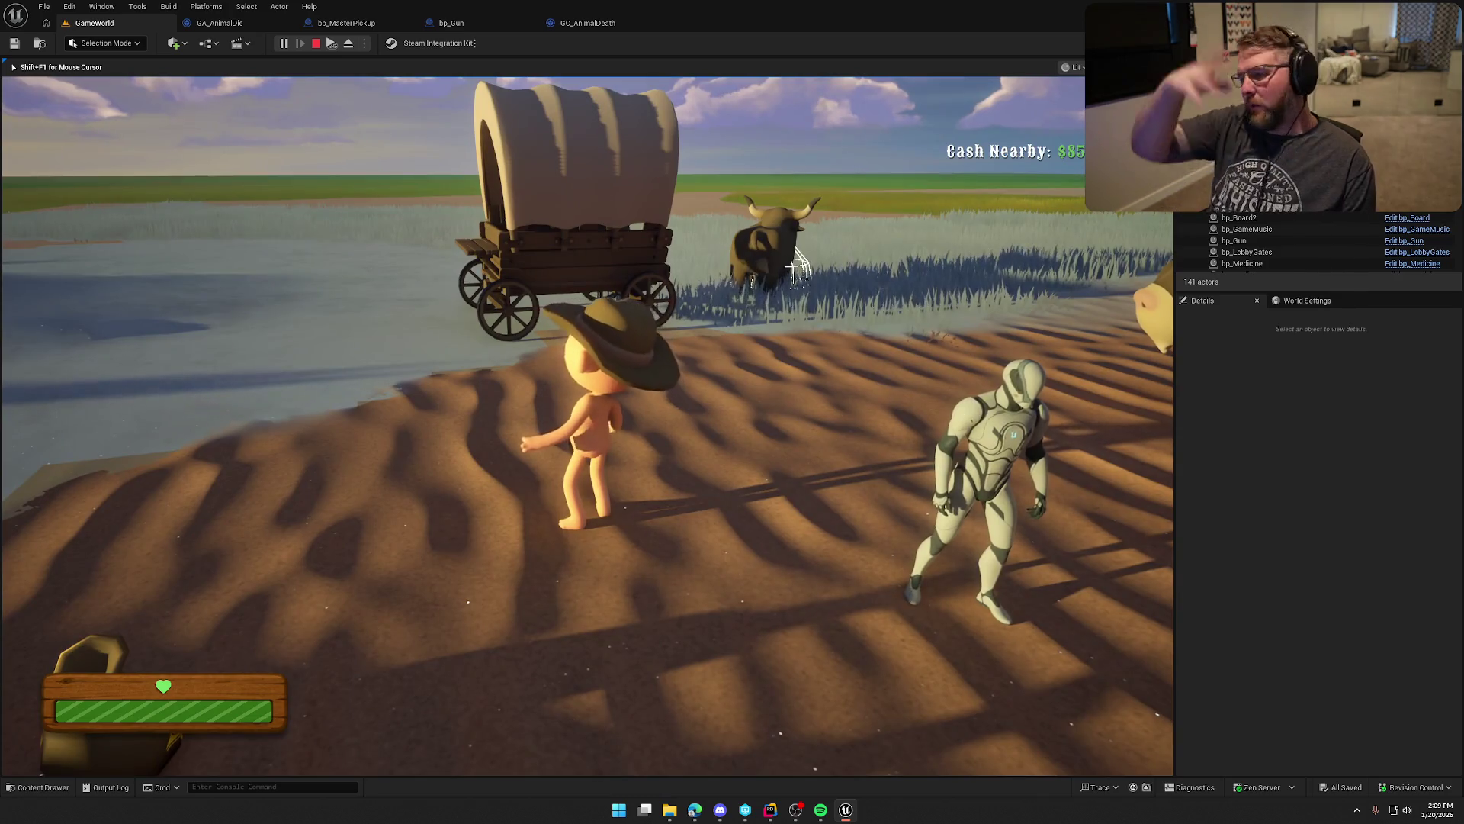
Step: Fire a shot to check the hit debug sphere, sprint toward the barn, then stop play
{"action": "left_click", "coordinate": [797, 263]}
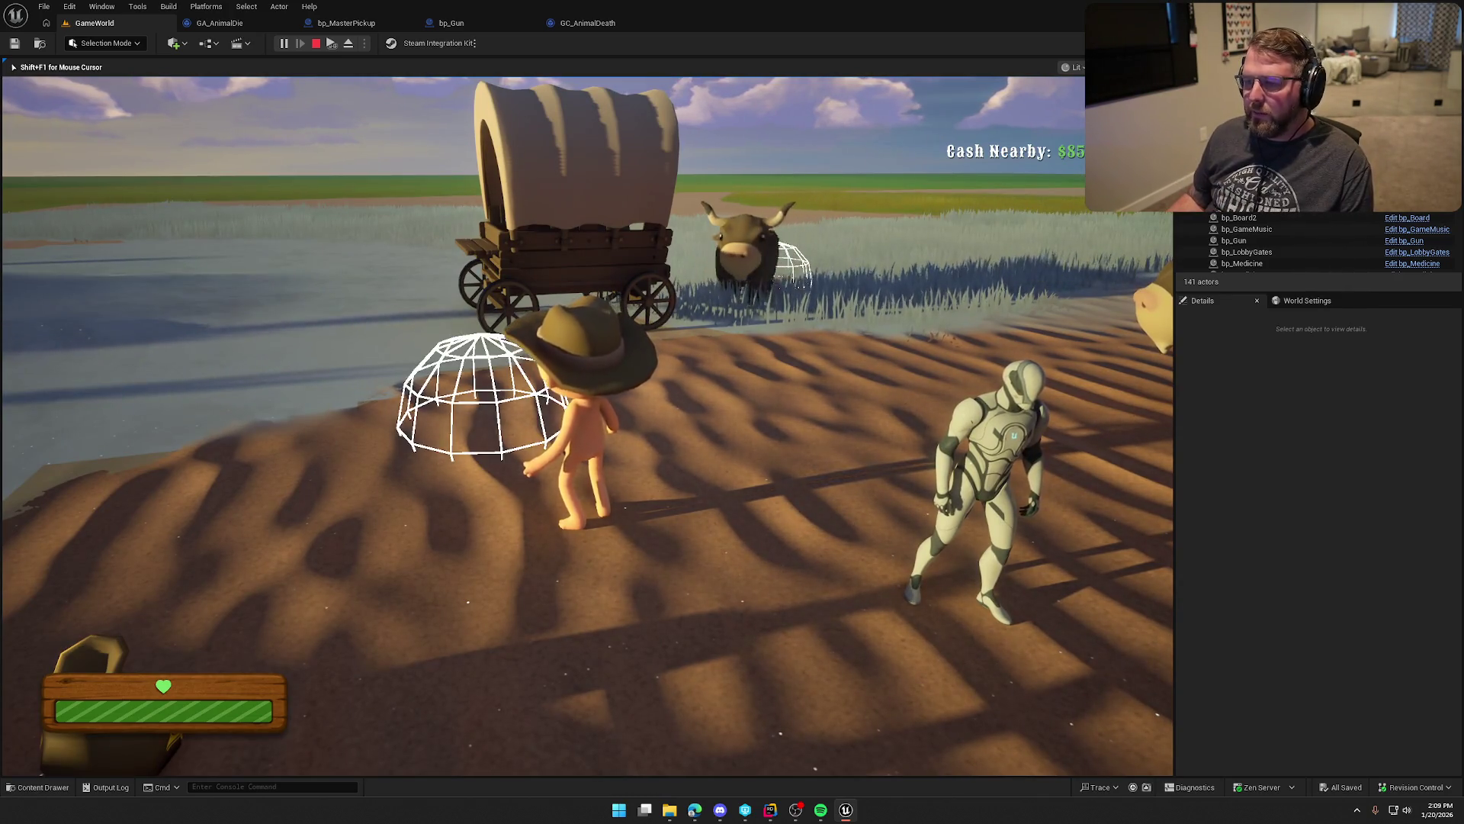
{"action": "key", "text": "s"}
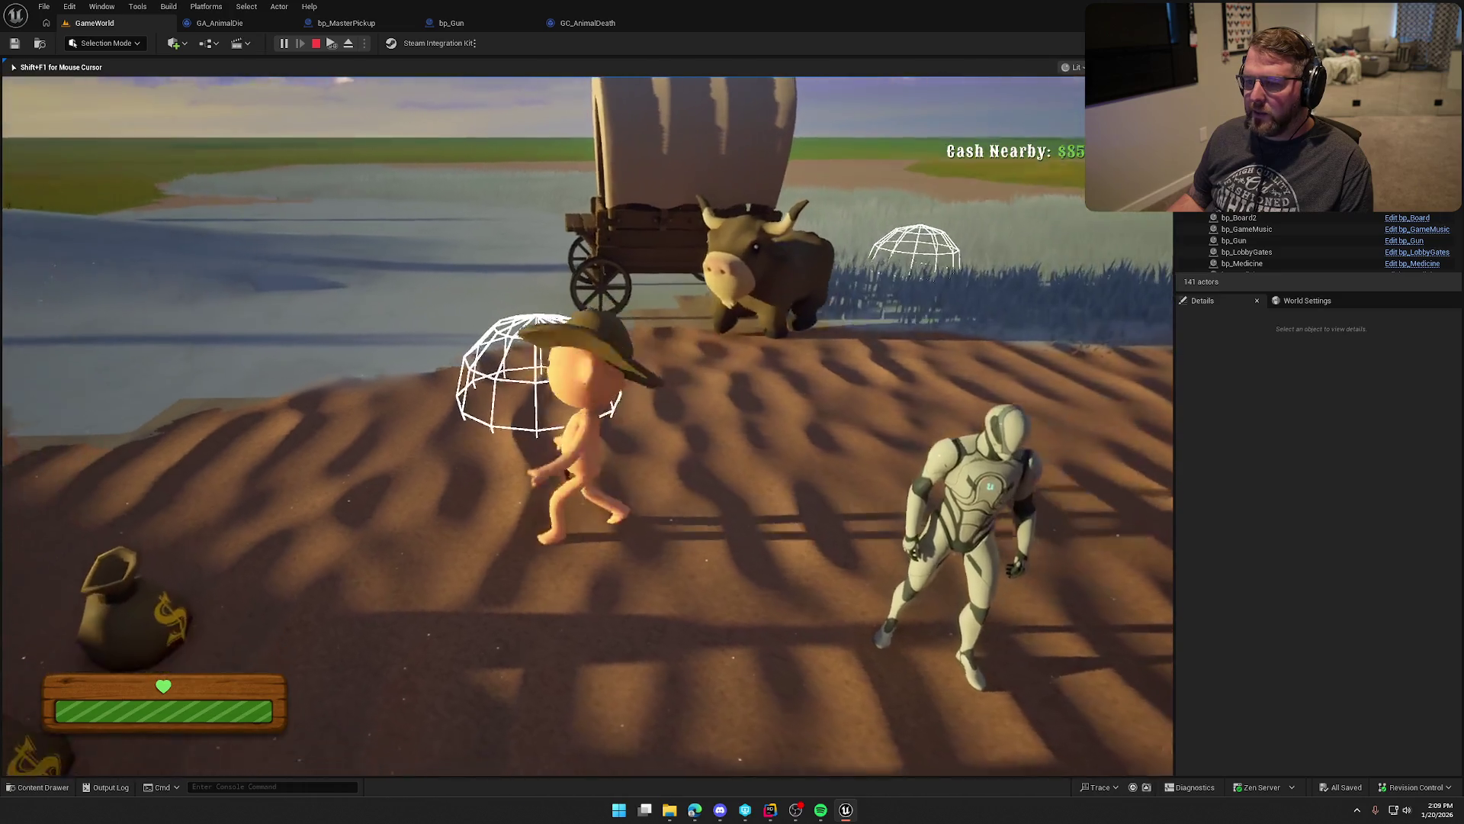
{"action": "key", "text": "a"}
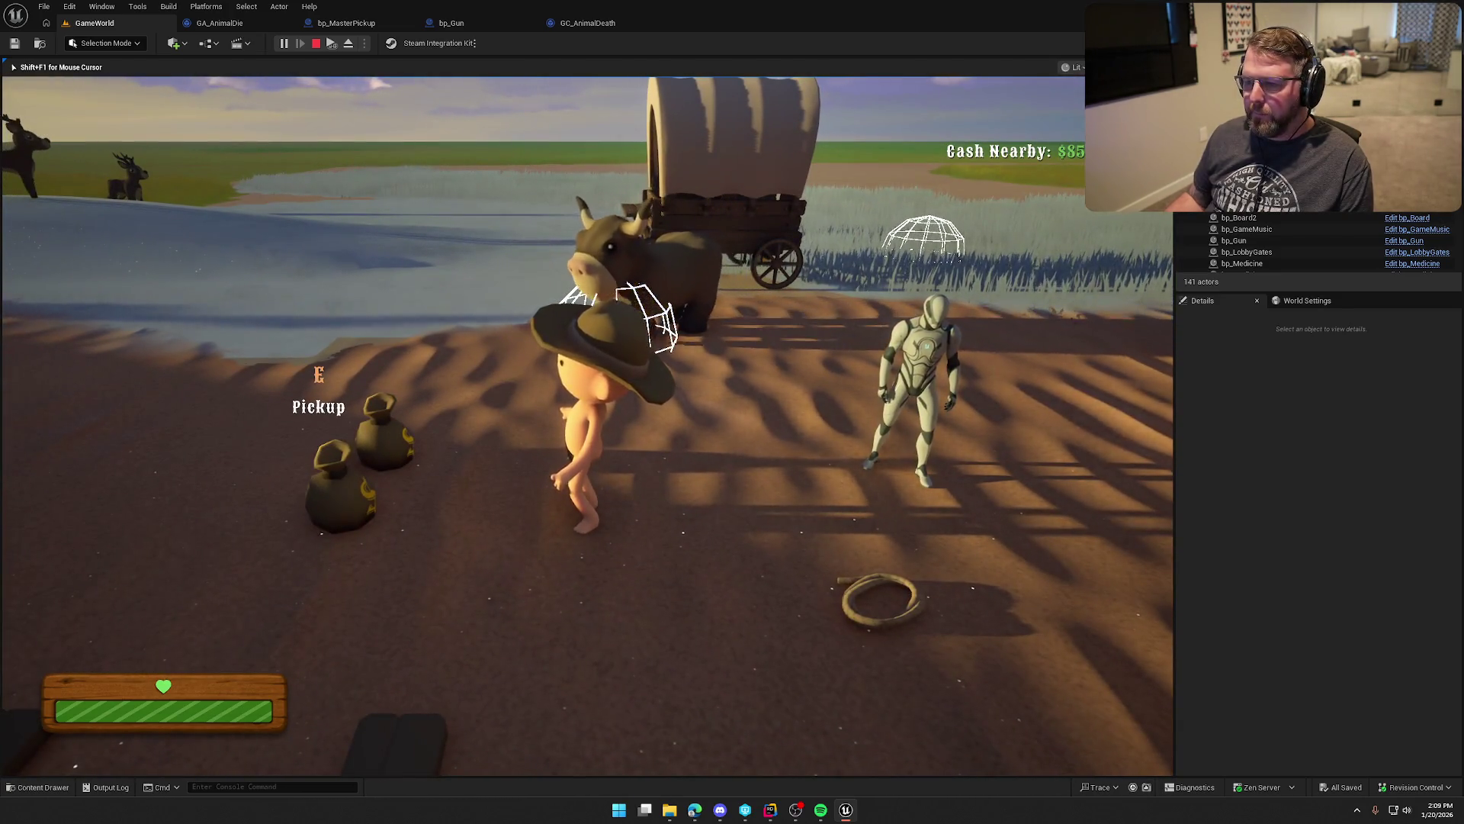
{"action": "key", "text": "shift+w"}
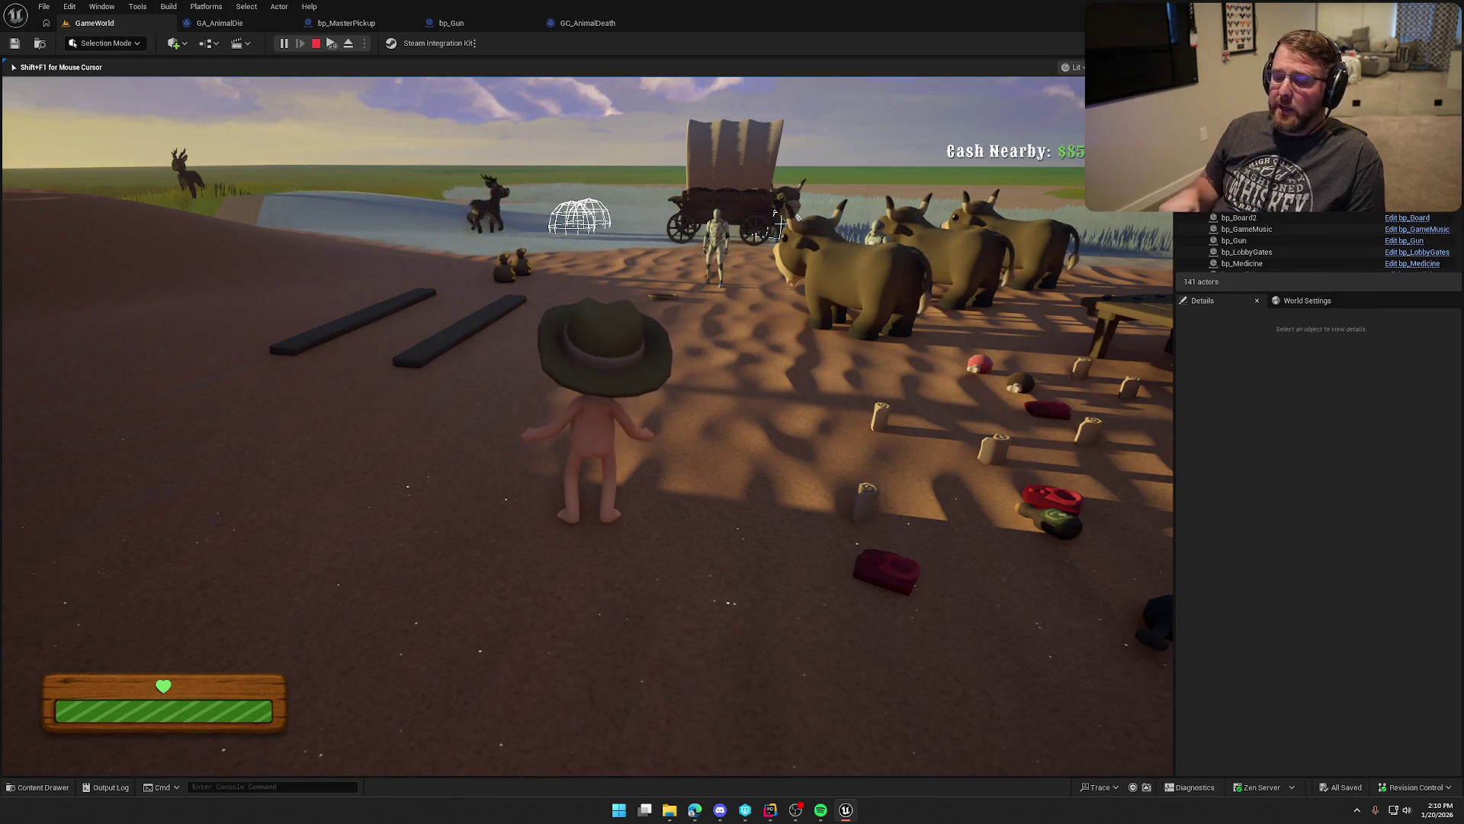
{"action": "key", "text": "Escape"}
Step: Select one ox and move it alongside the other oxen
{"action": "mouse_move", "coordinate": [533, 354]}
{"action": "left_mouse_down"}
{"action": "mouse_move", "coordinate": [603, 366]}
{"action": "mouse_move", "coordinate": [541, 372]}
{"action": "mouse_move", "coordinate": [517, 353]}
{"action": "left_mouse_up"}
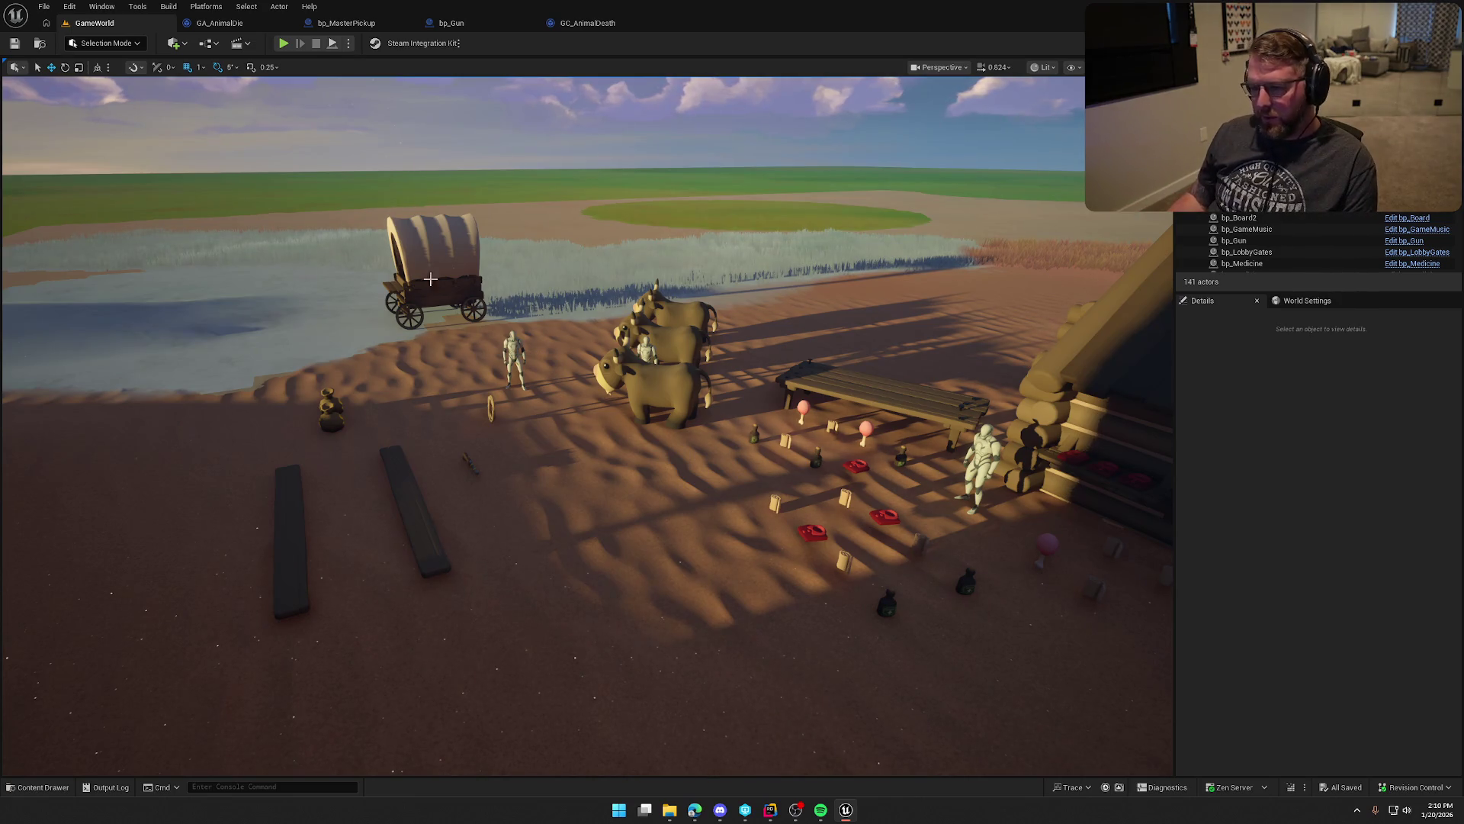
{"action": "left_click", "coordinate": [668, 380]}
{"action": "mouse_move", "coordinate": [668, 380]}
{"action": "left_mouse_down"}
{"action": "mouse_move", "coordinate": [663, 336]}
{"action": "mouse_move", "coordinate": [668, 457]}
{"action": "left_mouse_up"}
{"action": "mouse_move", "coordinate": [473, 379]}
{"action": "left_mouse_down"}
{"action": "mouse_move", "coordinate": [448, 370]}
{"action": "mouse_move", "coordinate": [877, 409]}
{"action": "left_mouse_up"}
{"action": "key", "text": "Escape"}
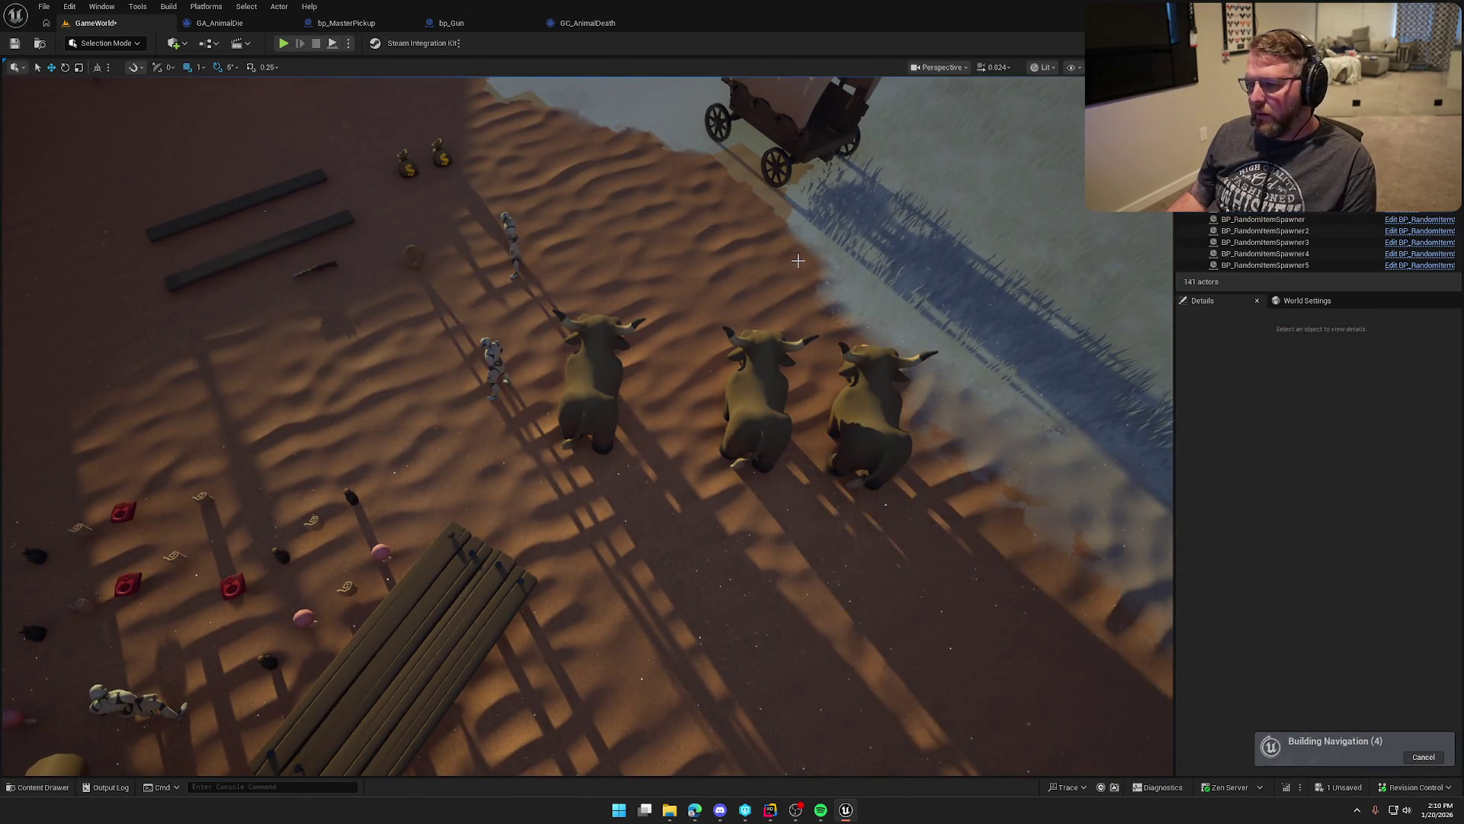
Step: Orbit the viewport down to ground level around the wagon and cabin, then start a playtest
{"action": "mouse_move", "coordinate": [754, 440]}
{"action": "left_mouse_down"}
{"action": "mouse_move", "coordinate": [755, 427]}
{"action": "mouse_move", "coordinate": [755, 440]}
{"action": "left_mouse_up"}
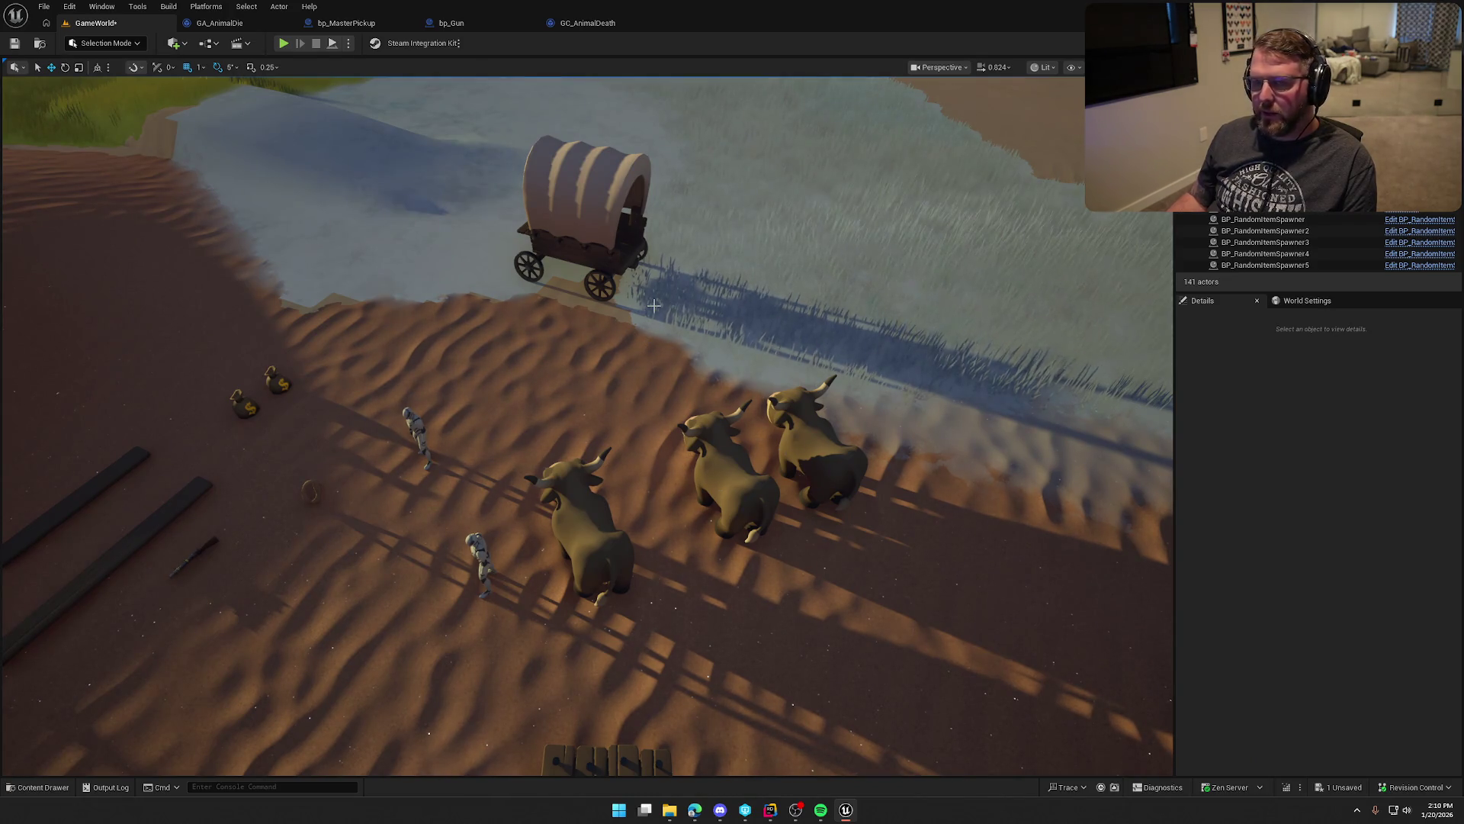
{"action": "left_click_drag", "start_coordinate": [653, 305], "coordinate": [637, 221]}
{"action": "left_click_drag", "start_coordinate": [674, 332], "coordinate": [675, 332]}
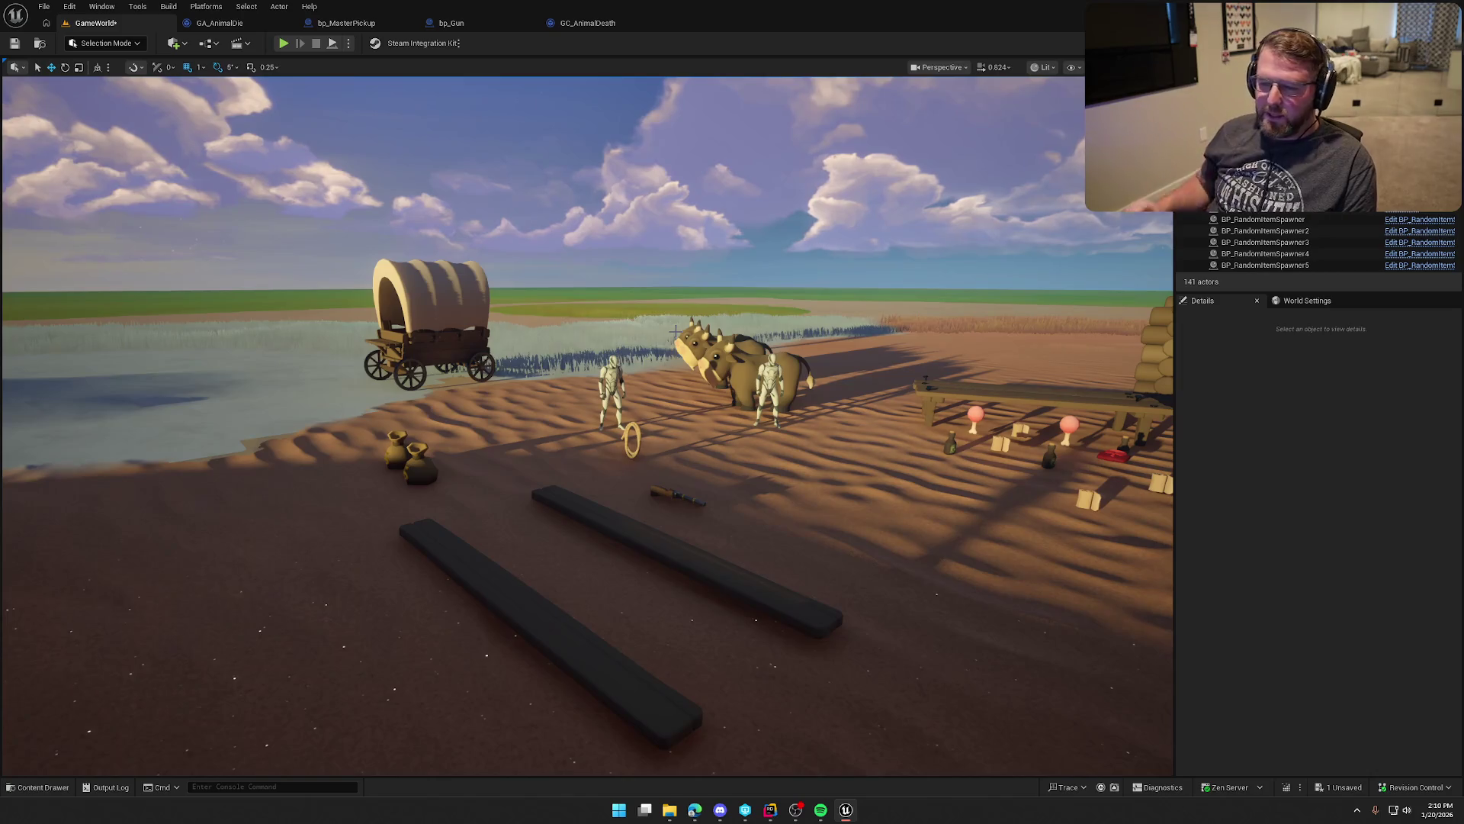
{"action": "mouse_move", "coordinate": [711, 317]}
{"action": "left_mouse_down"}
{"action": "mouse_move", "coordinate": [695, 344]}
{"action": "mouse_move", "coordinate": [618, 355]}
{"action": "left_mouse_up"}
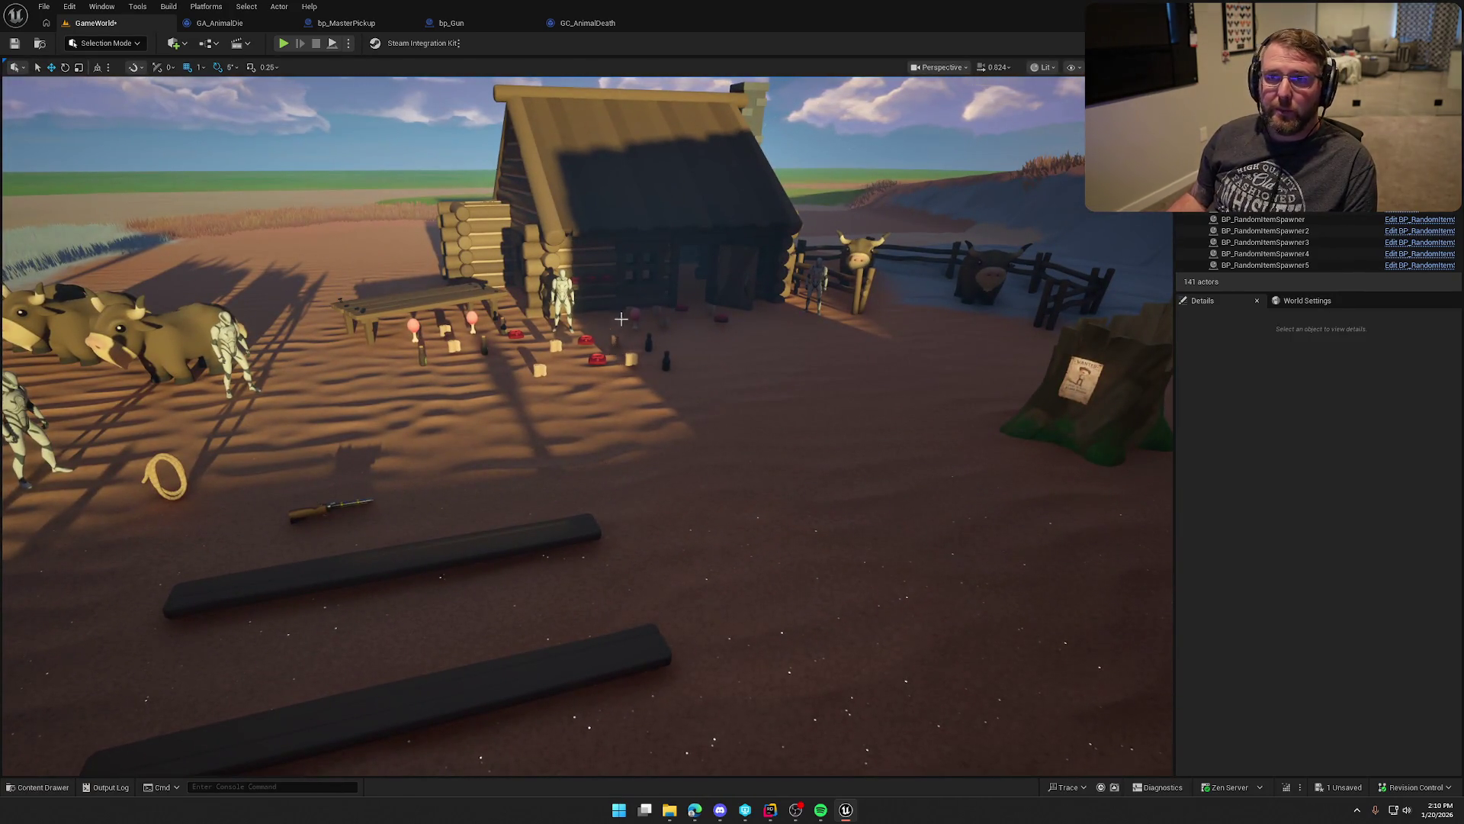
{"action": "left_click", "coordinate": [283, 43]}
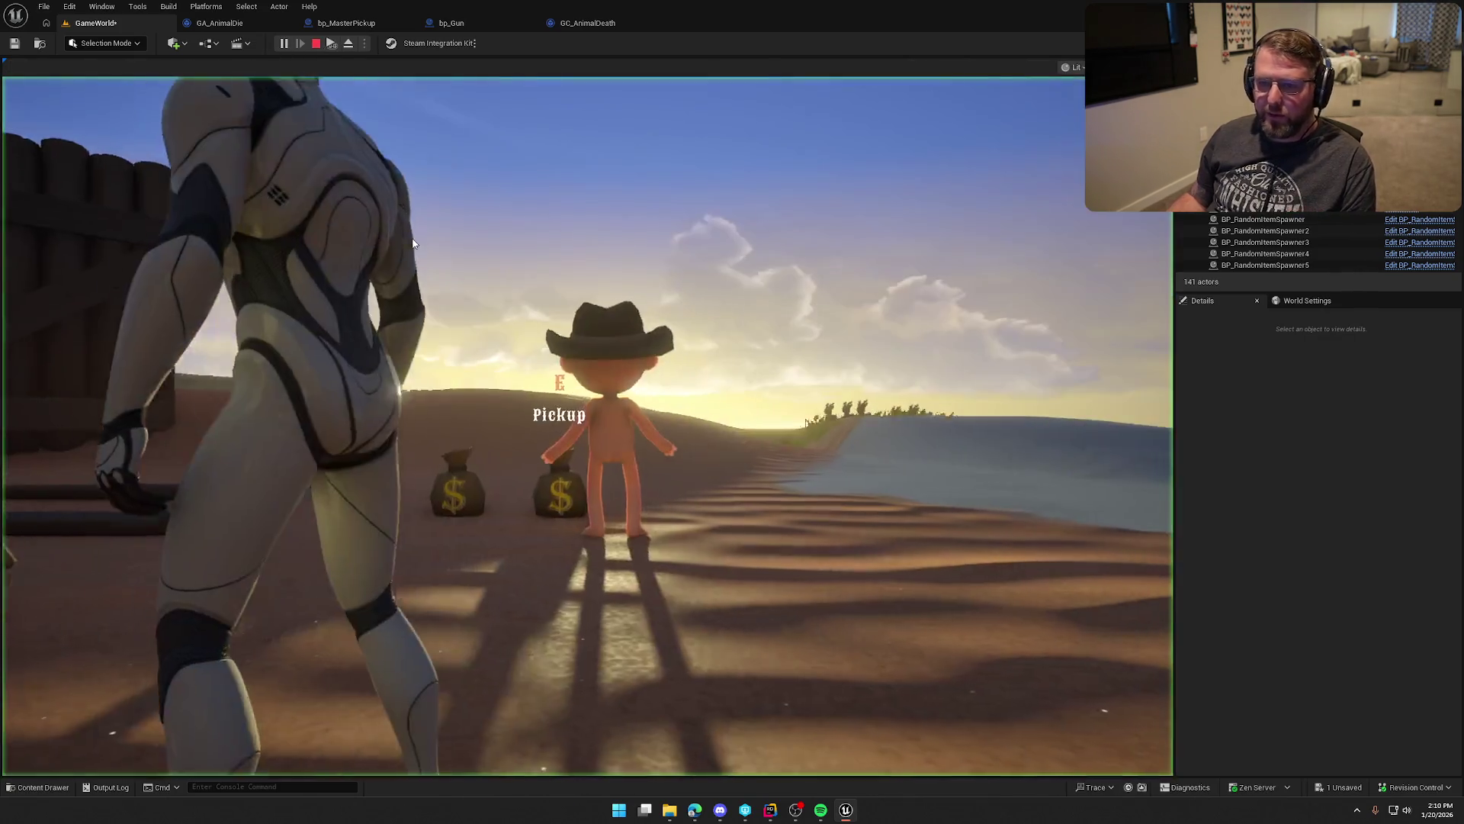
Step: Pick up the wooden post with E, carry it toward the grassland and drop it
{"action": "key", "text": "w"}
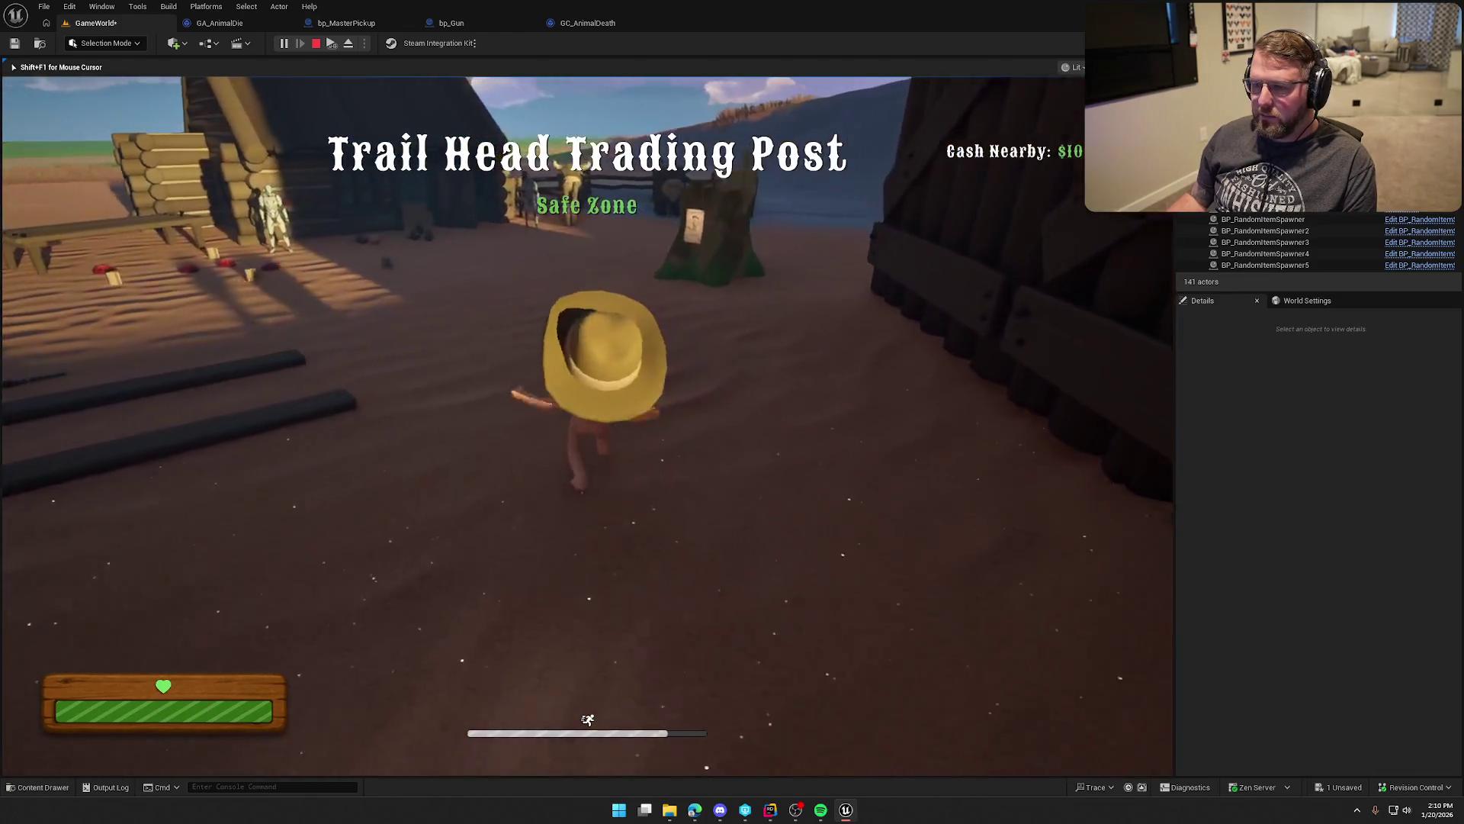
{"action": "key", "text": "e"}
{"action": "key", "text": "w"}
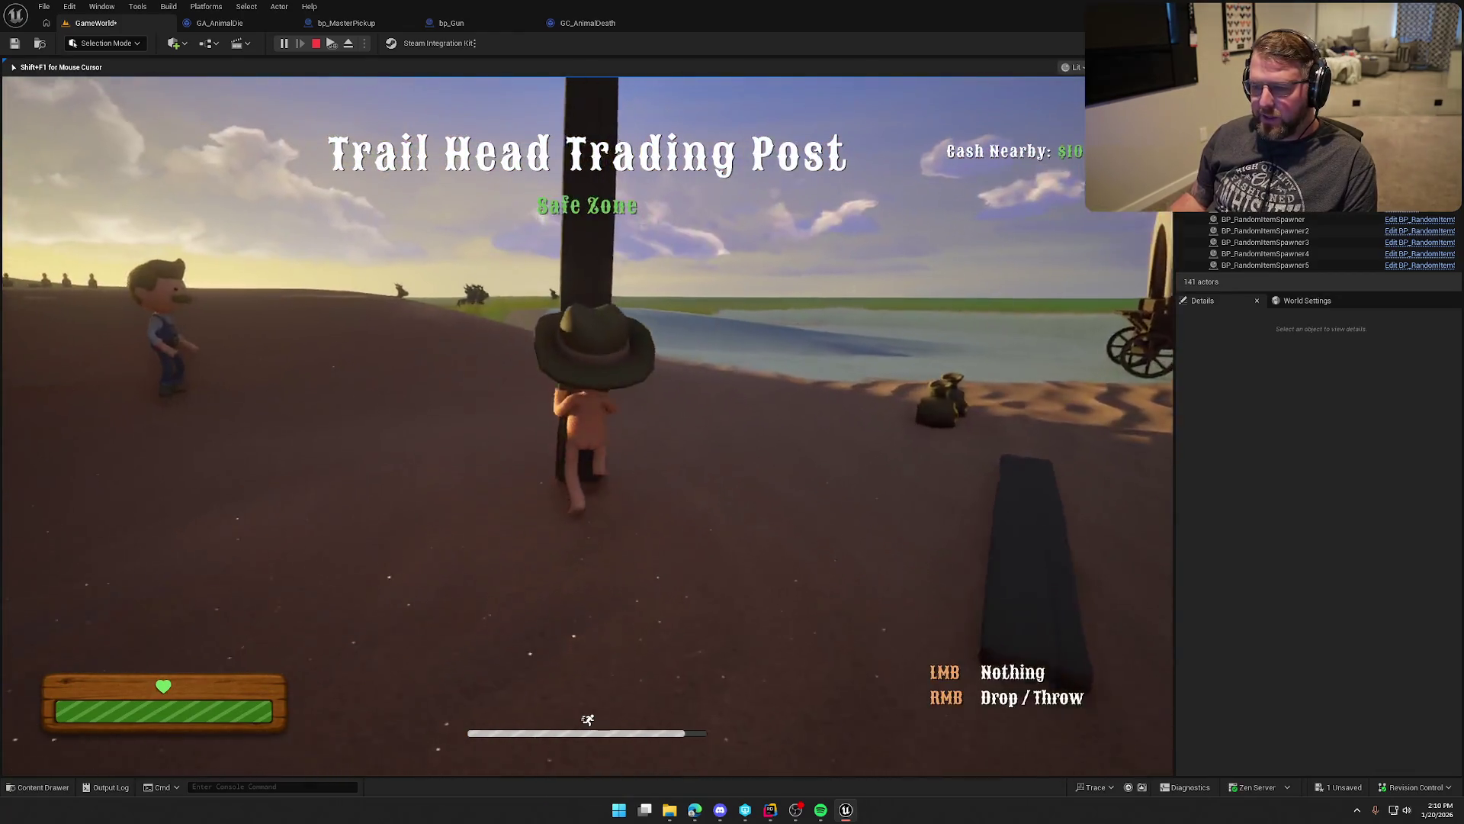
{"action": "key", "text": "w"}
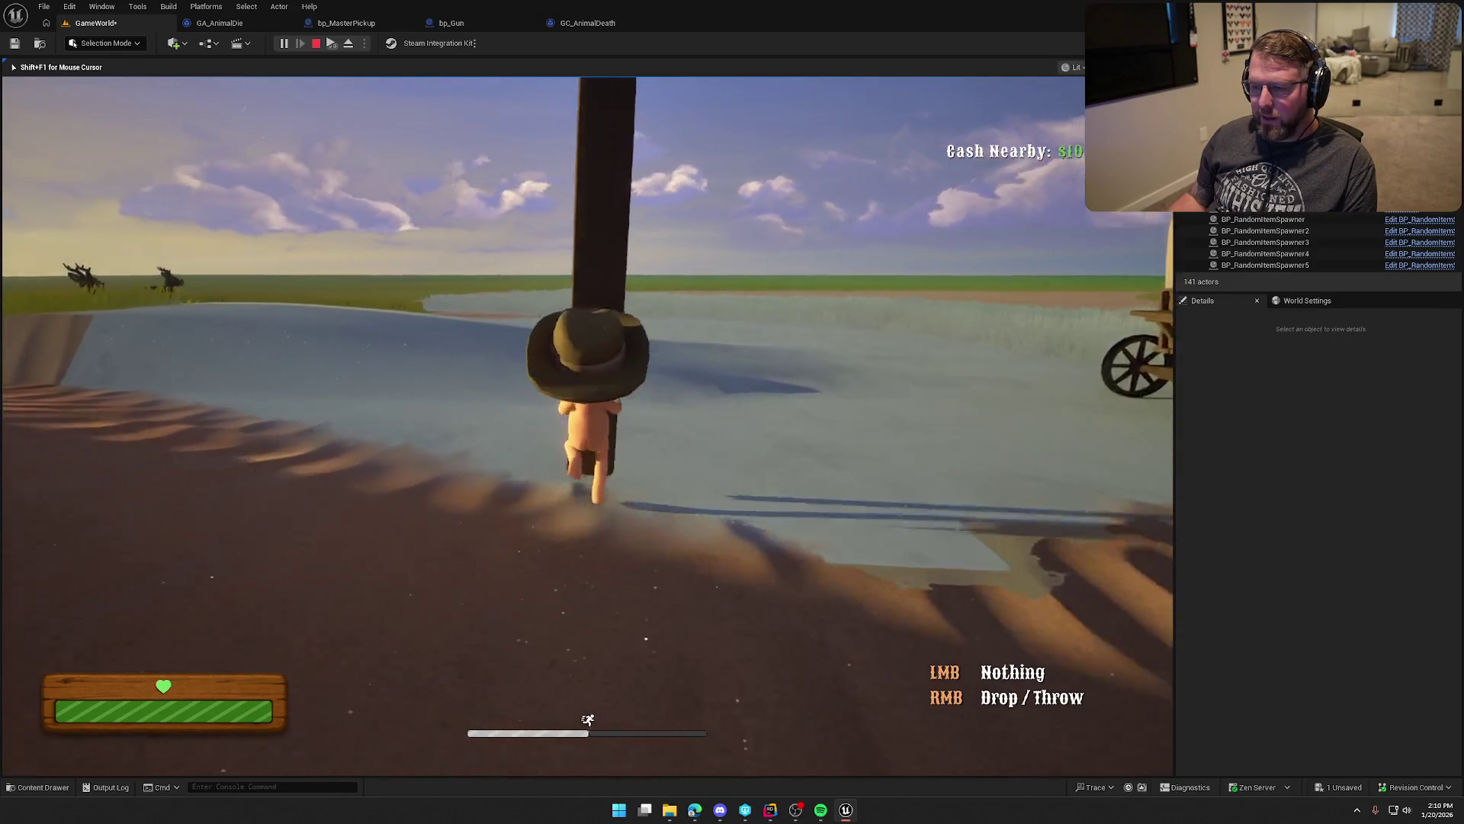
{"action": "key", "text": "w"}
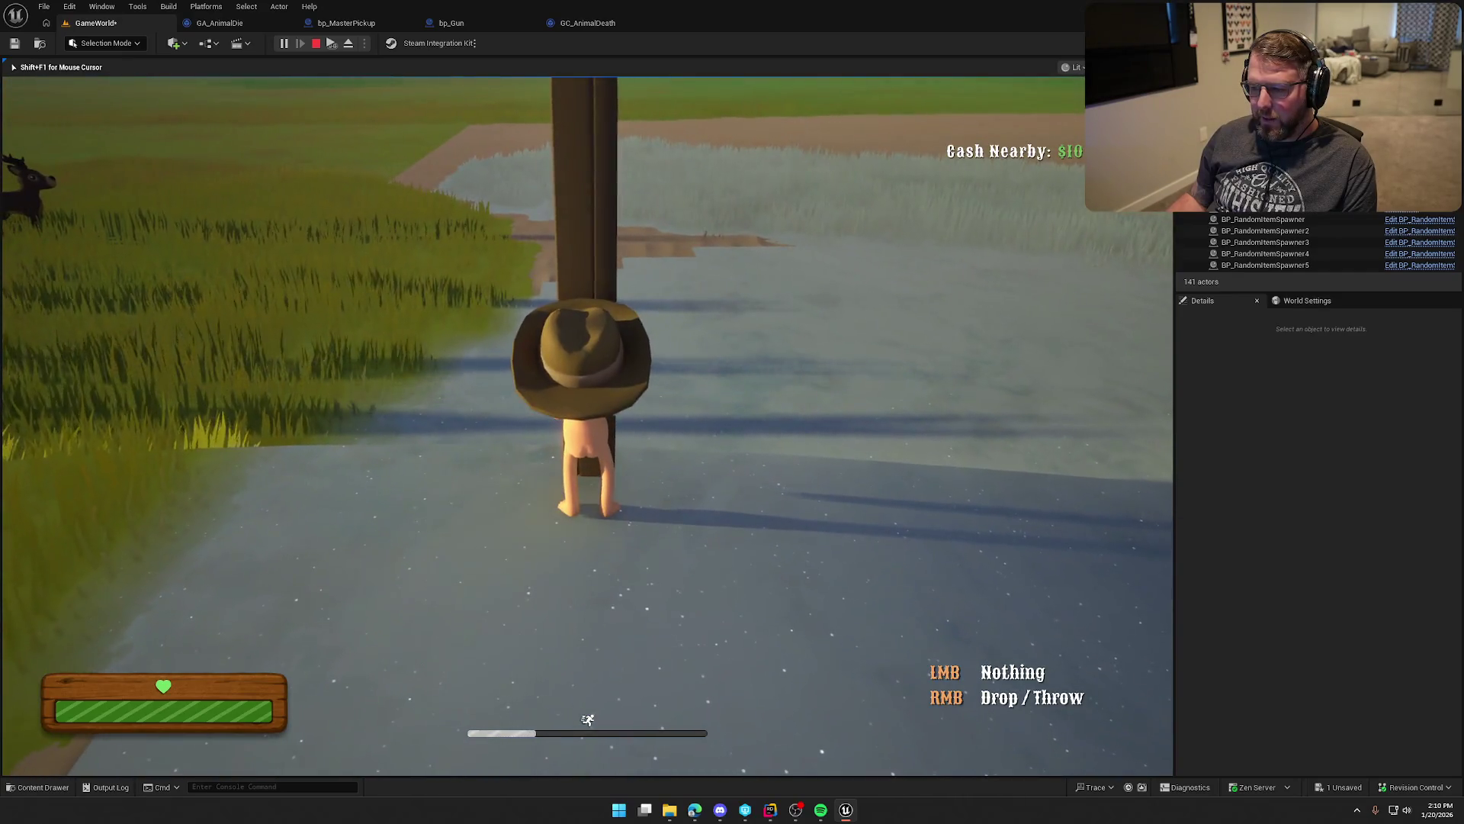
{"action": "right_click", "coordinate": [585, 425]}
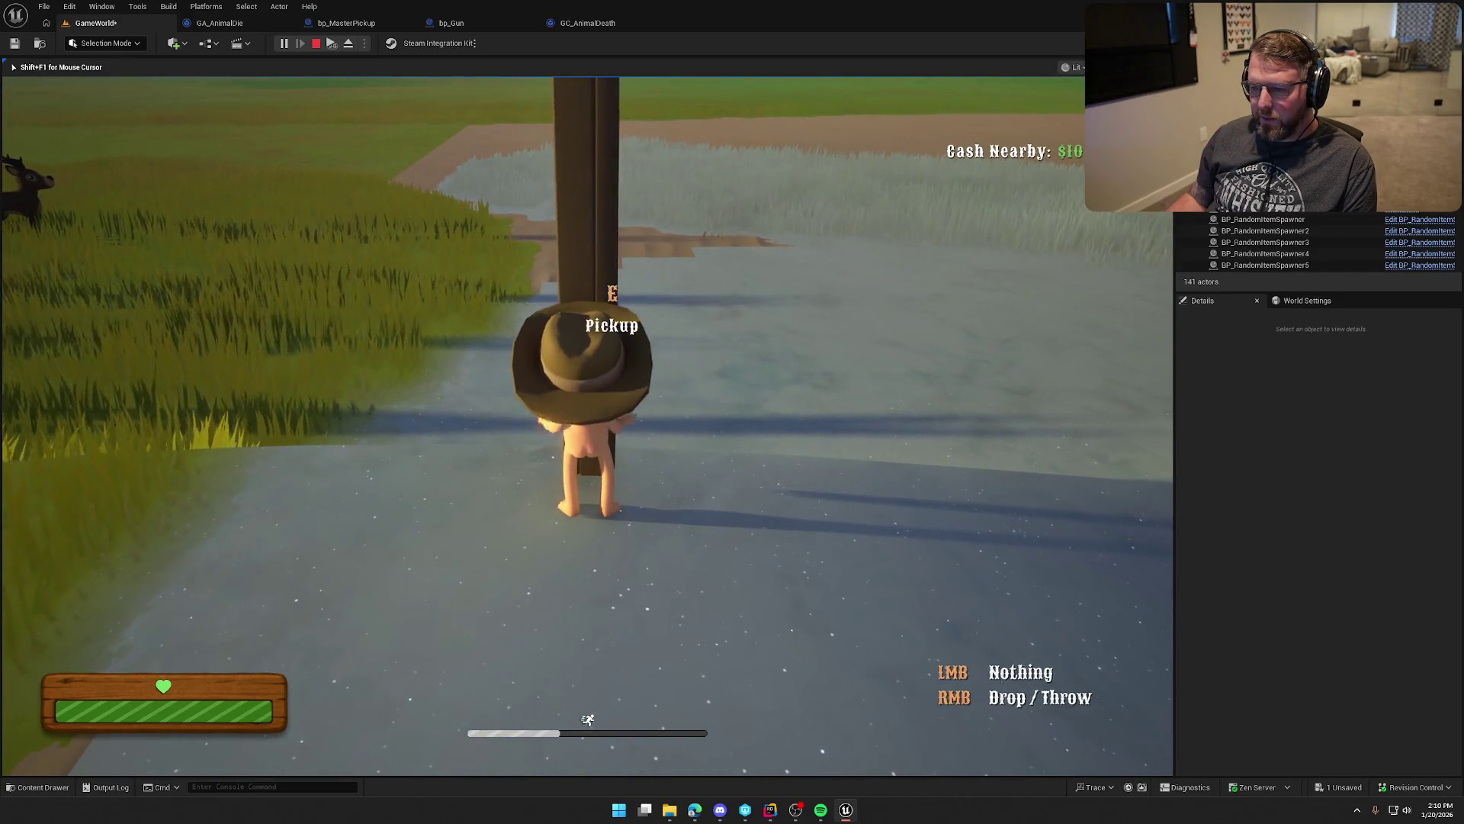
Step: Walk past the fallen post toward the barn and back, then end the playtest
{"action": "key", "text": "w"}
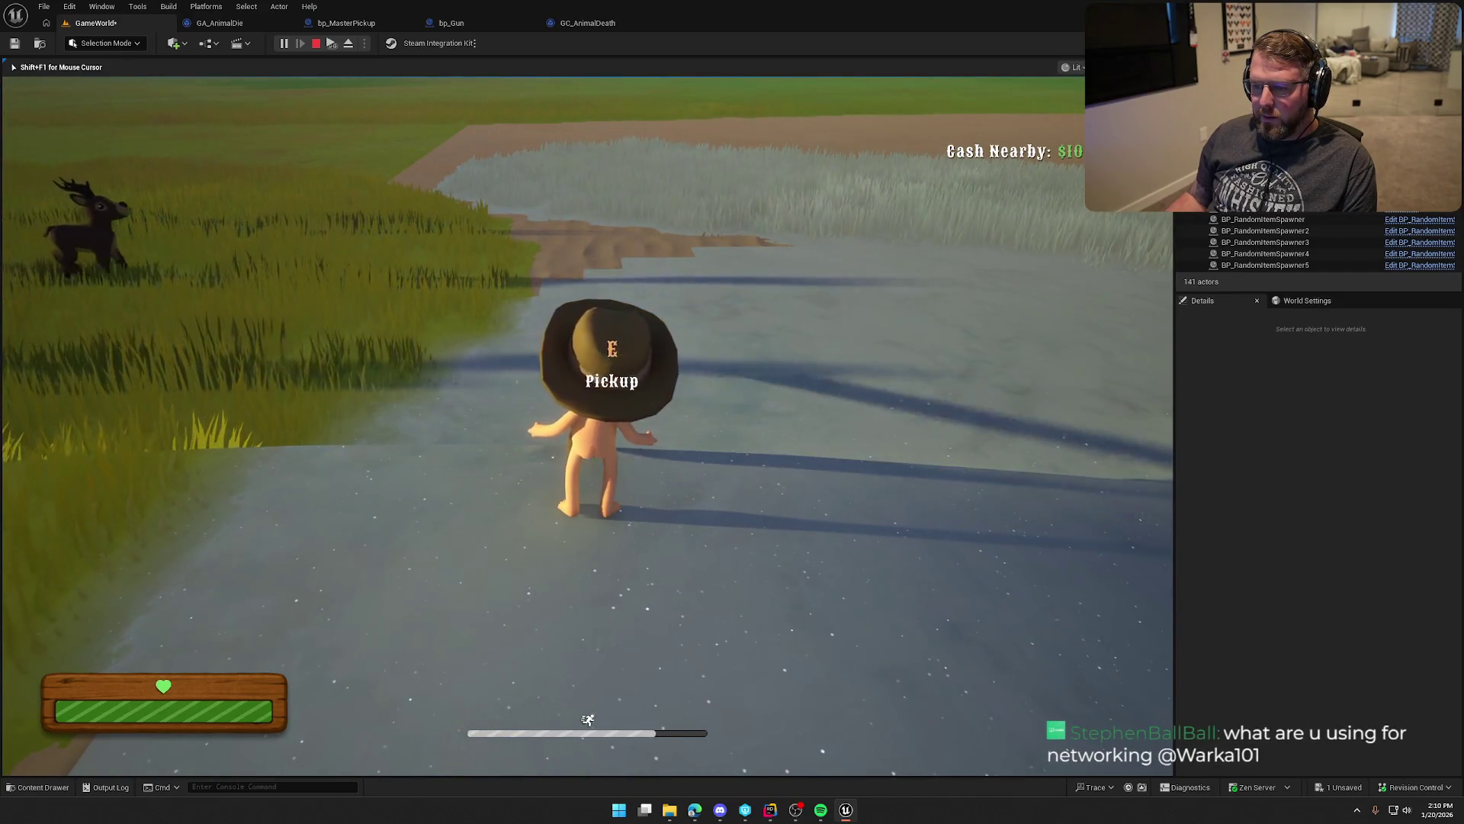
{"action": "key", "text": "w"}
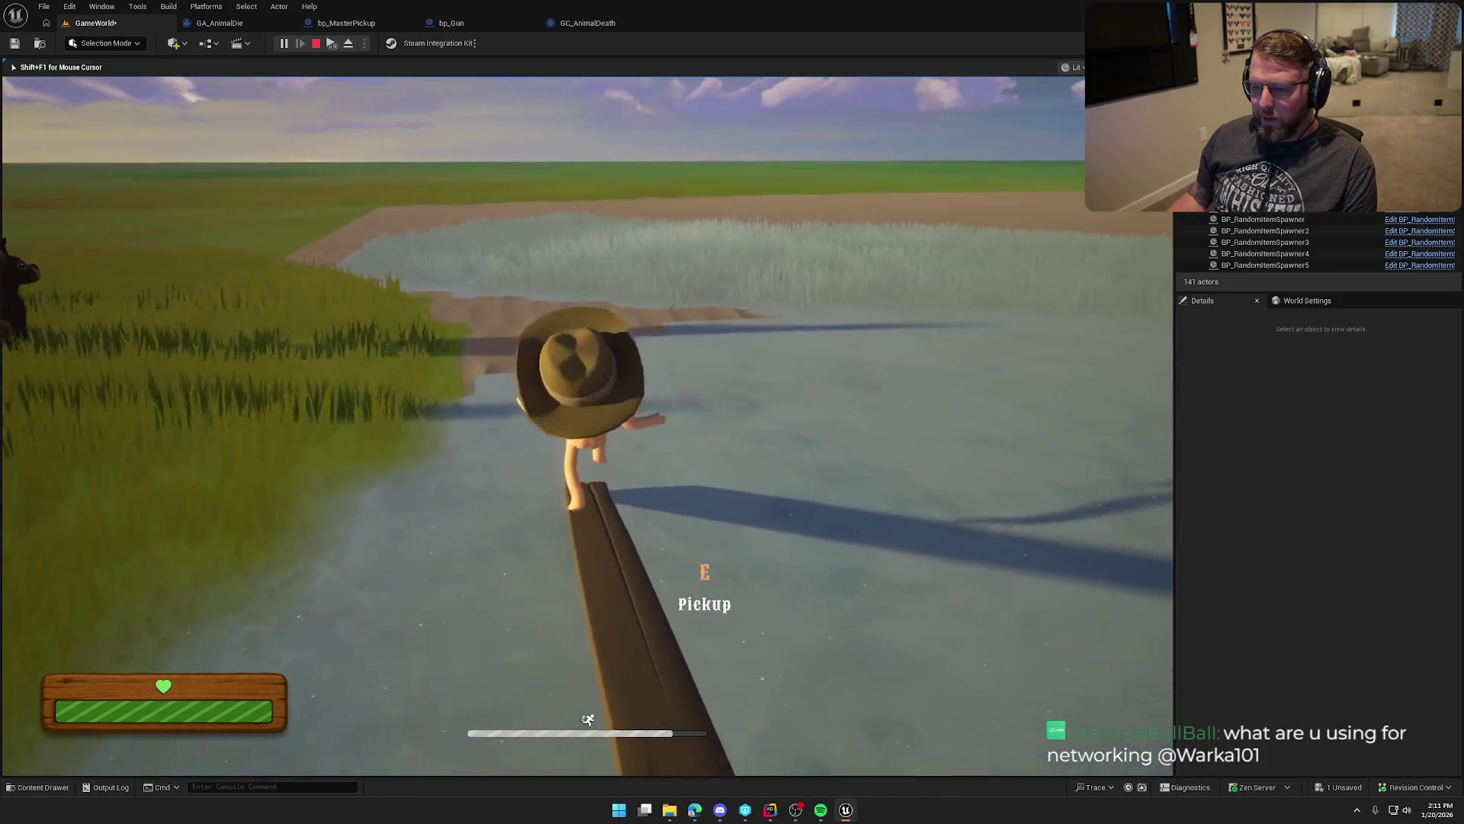
{"action": "key", "text": "w"}
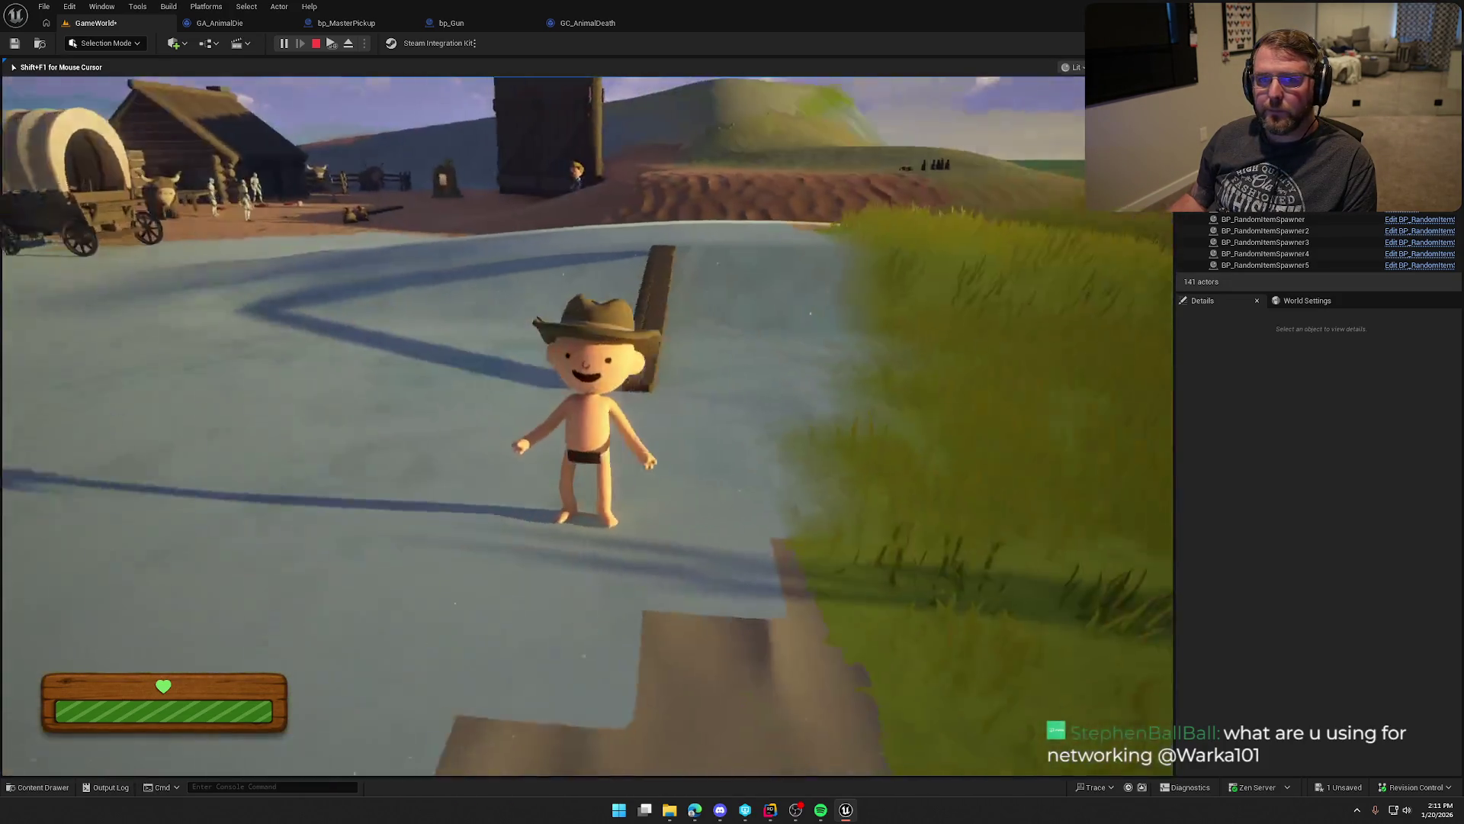
{"action": "key", "text": "w"}
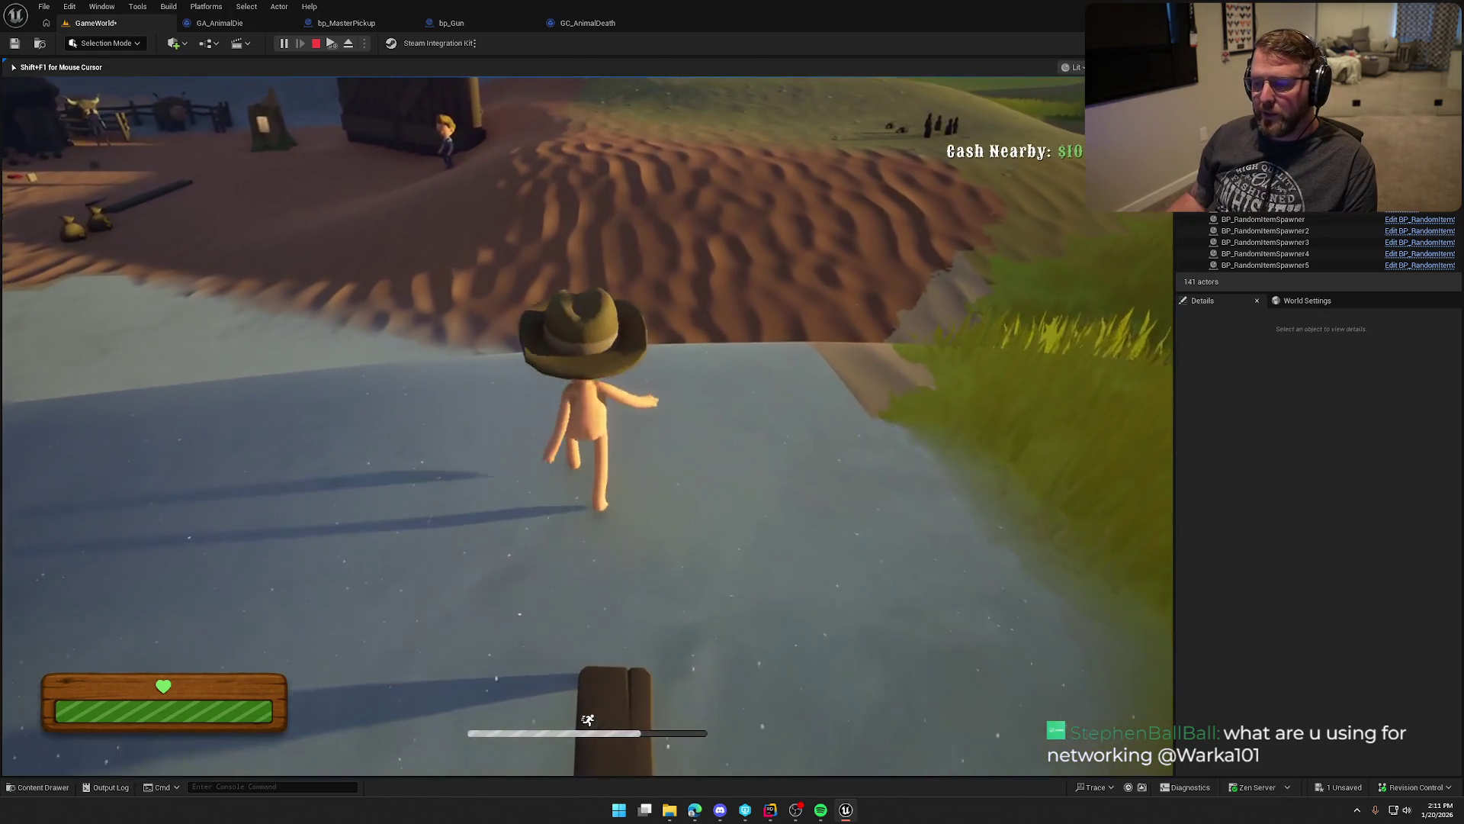
{"action": "key", "text": "w"}
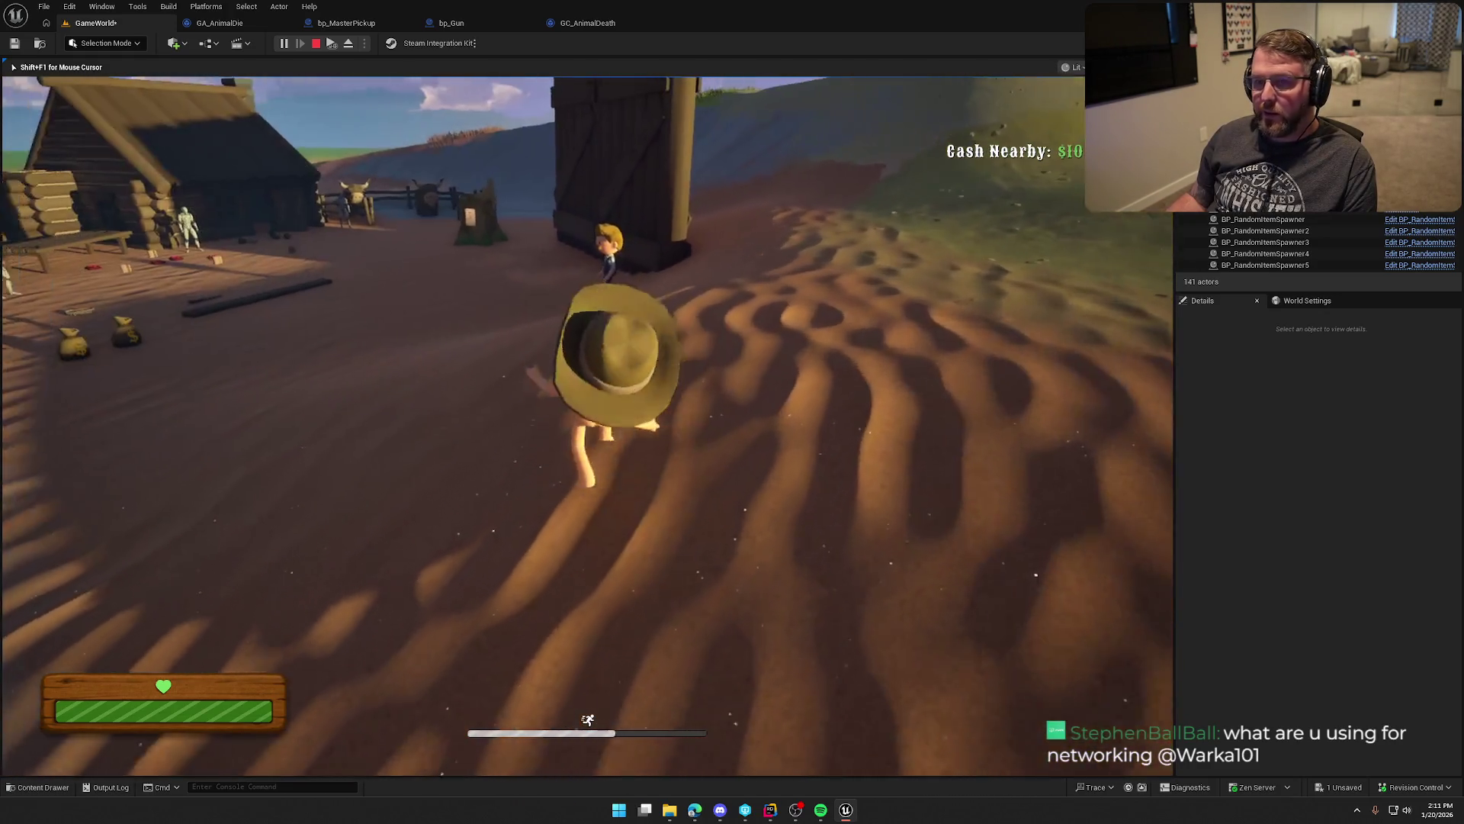
{"action": "key", "text": "w"}
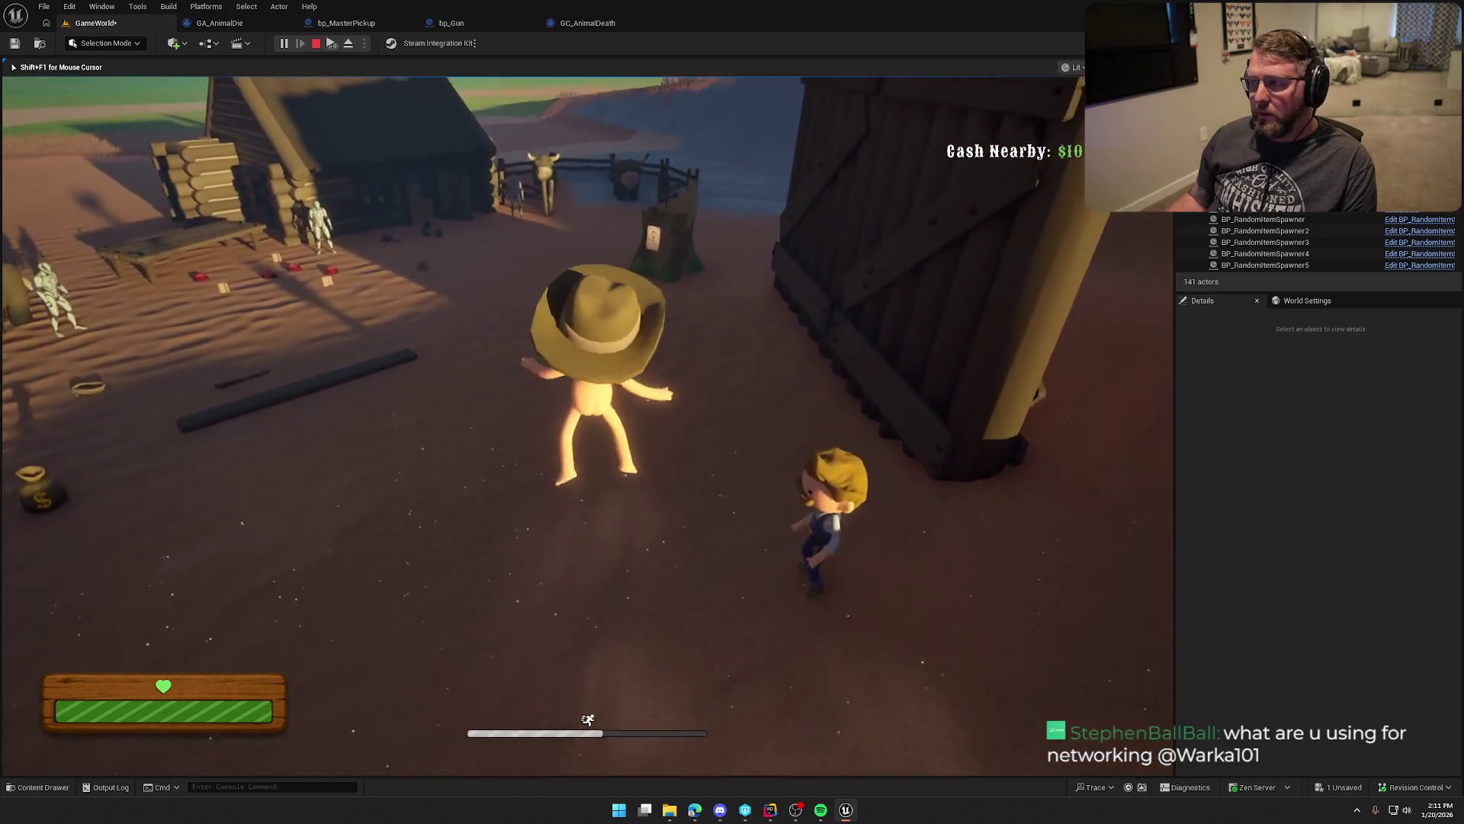
{"action": "key", "text": "s"}
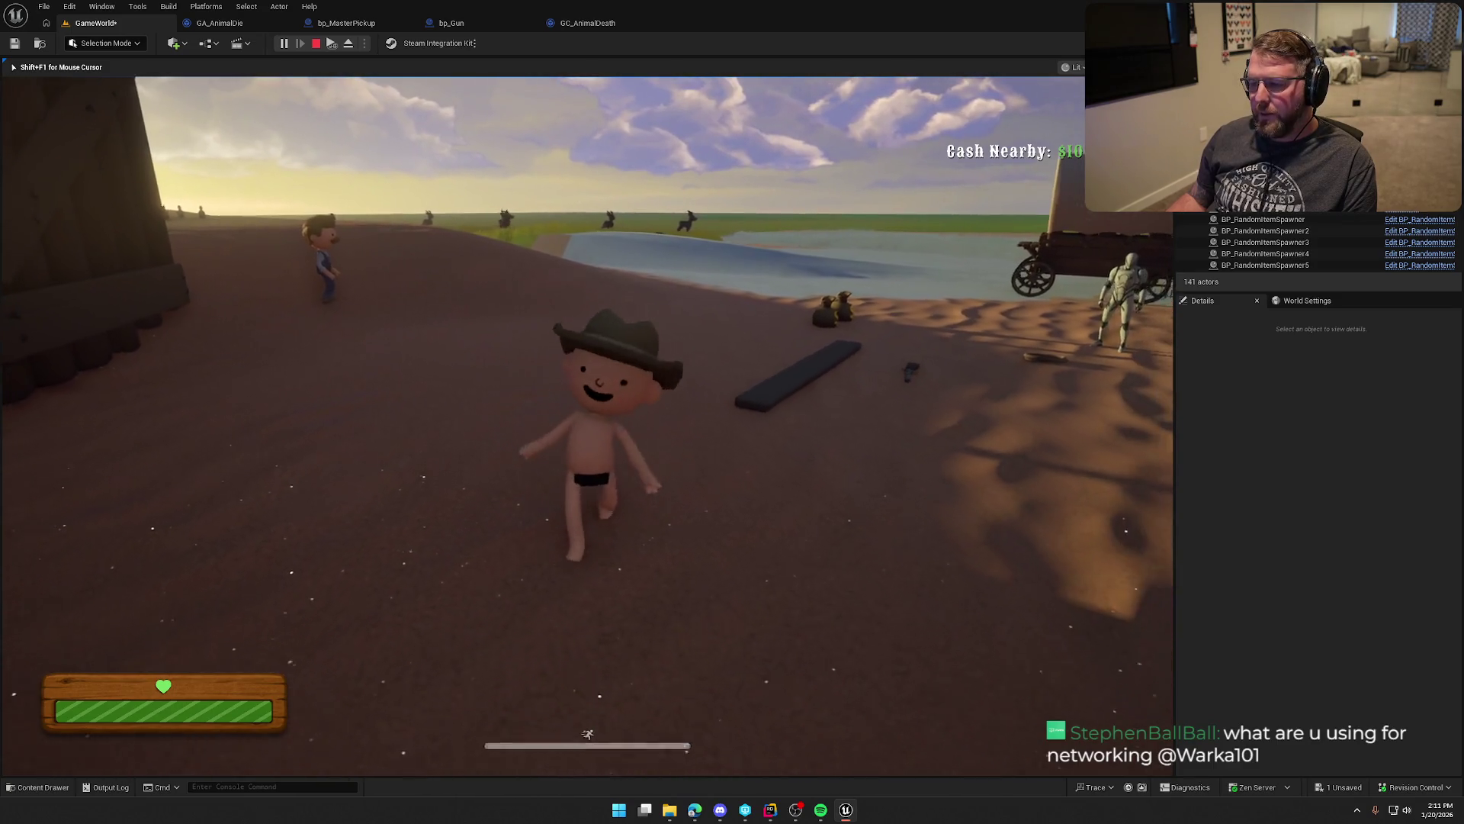
{"action": "key", "text": "w"}
{"action": "key", "text": "Escape"}
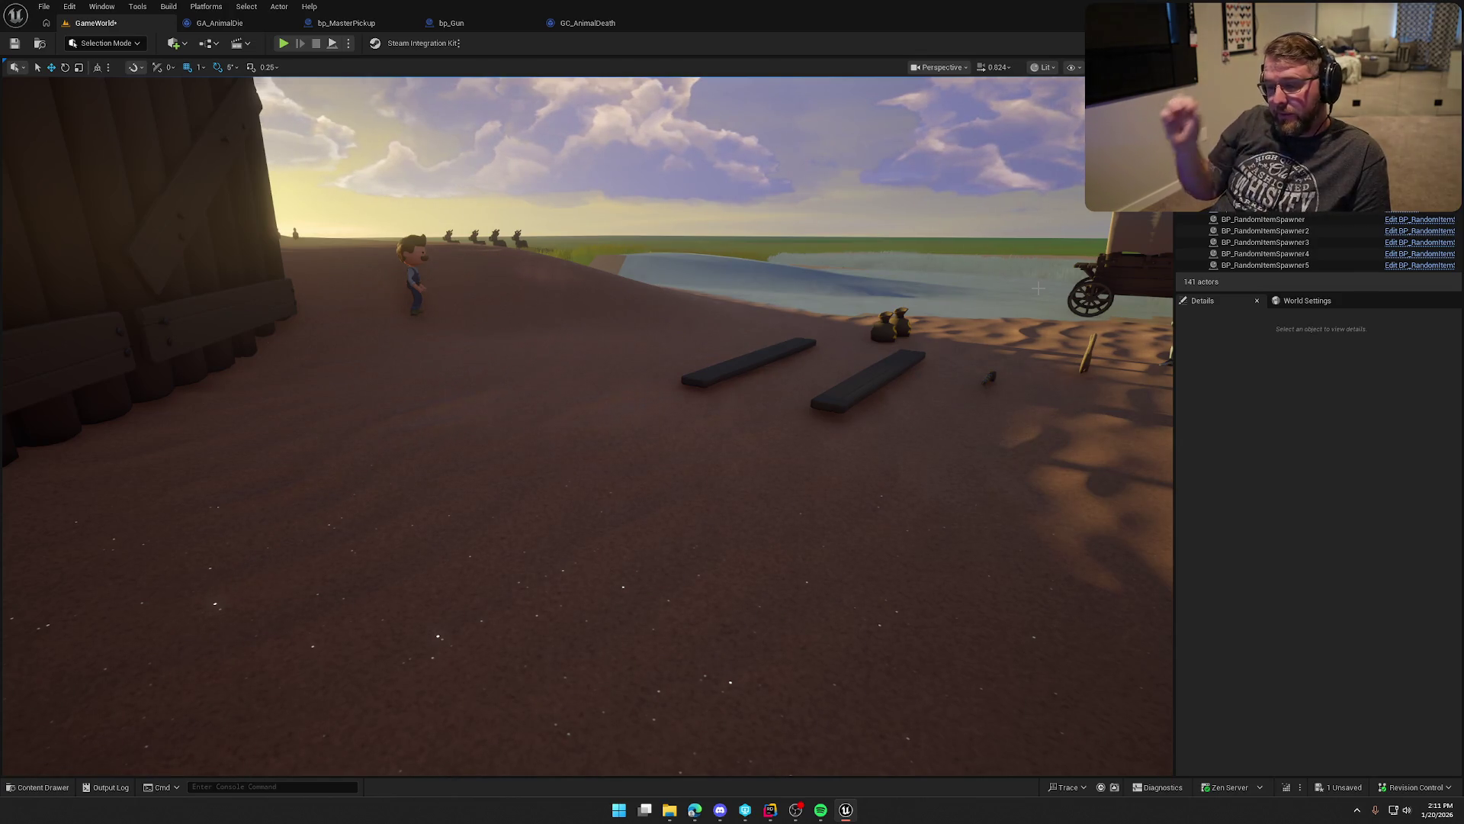
Step: Reframe the level viewport over the wagon, oxen and cabin
{"action": "left_click_drag", "start_coordinate": [906, 377], "coordinate": [906, 376]}
{"action": "left_click", "coordinate": [1205, 435]}
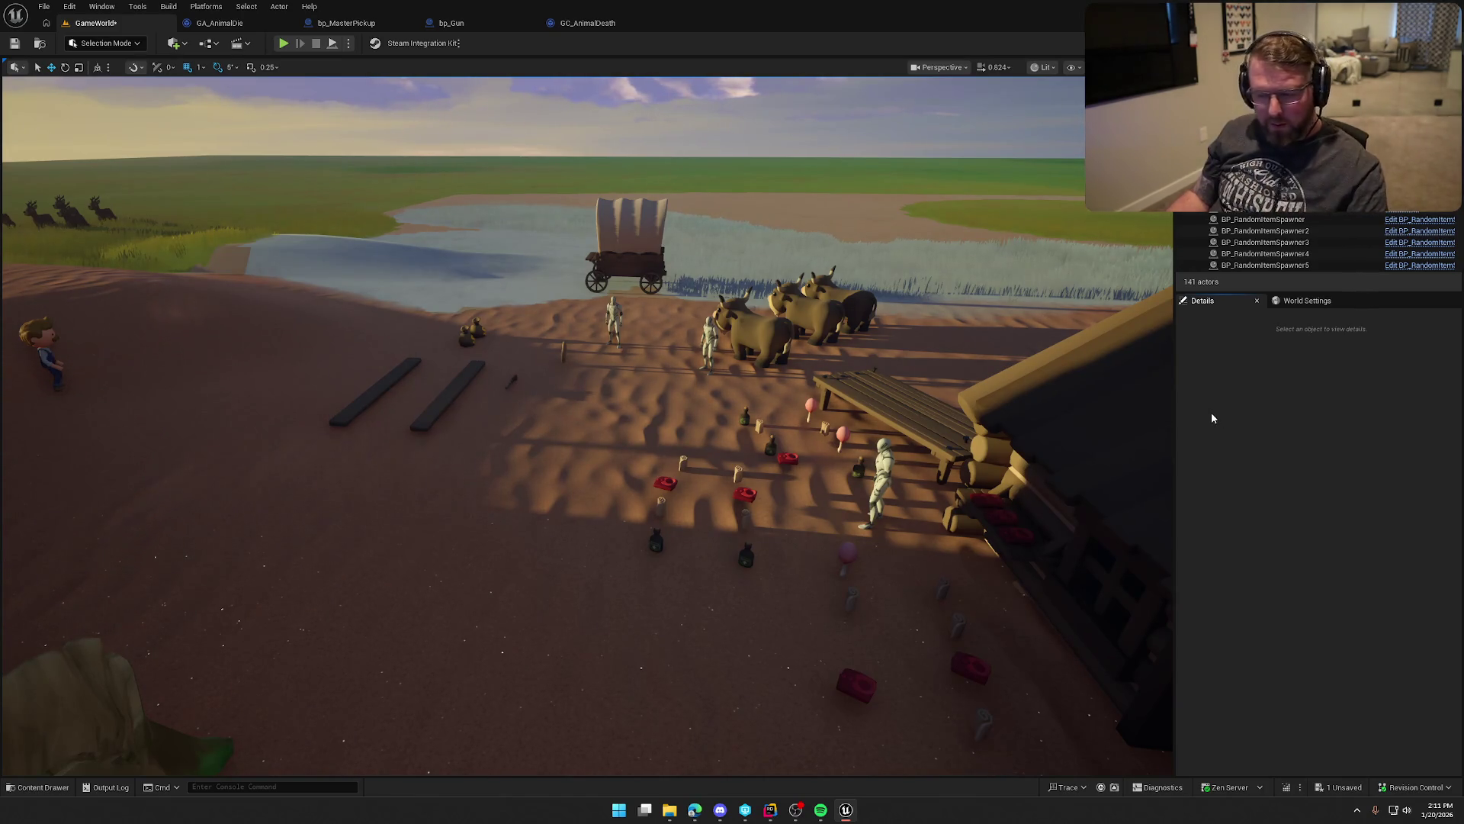
{"action": "left_click_drag", "start_coordinate": [1106, 416], "coordinate": [1106, 415]}
{"action": "left_click_drag", "start_coordinate": [812, 410], "coordinate": [812, 410]}
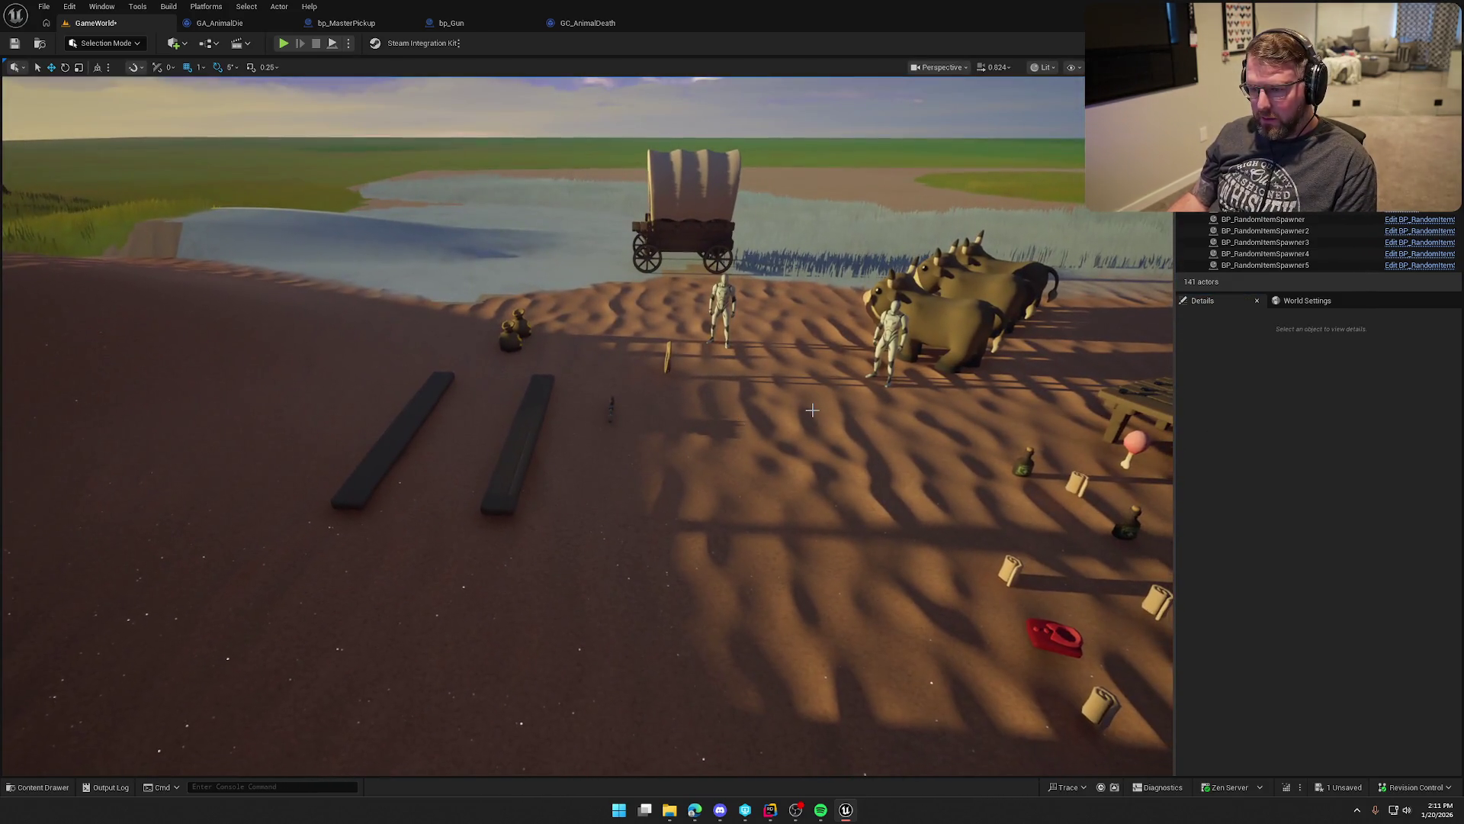
Step: Switch to GA_AnimalDie's Event Graph and zoom out to its gameplay-cue section
{"action": "left_click", "coordinate": [215, 24]}
{"action": "scroll", "coordinate": [505, 332], "scroll_direction": "down", "scroll_amount": 2}
{"action": "mouse_move", "coordinate": [506, 332]}
{"action": "left_mouse_down"}
{"action": "mouse_move", "coordinate": [758, 473]}
{"action": "mouse_move", "coordinate": [817, 516]}
{"action": "mouse_move", "coordinate": [798, 525]}
{"action": "mouse_move", "coordinate": [908, 518]}
{"action": "left_mouse_up"}
{"action": "left_click_drag", "start_coordinate": [324, 165], "coordinate": [808, 436]}
{"action": "mouse_move", "coordinate": [774, 516]}
{"action": "left_mouse_down"}
{"action": "mouse_move", "coordinate": [376, 395]}
{"action": "mouse_move", "coordinate": [415, 387]}
{"action": "mouse_move", "coordinate": [305, 386]}
{"action": "left_mouse_up"}
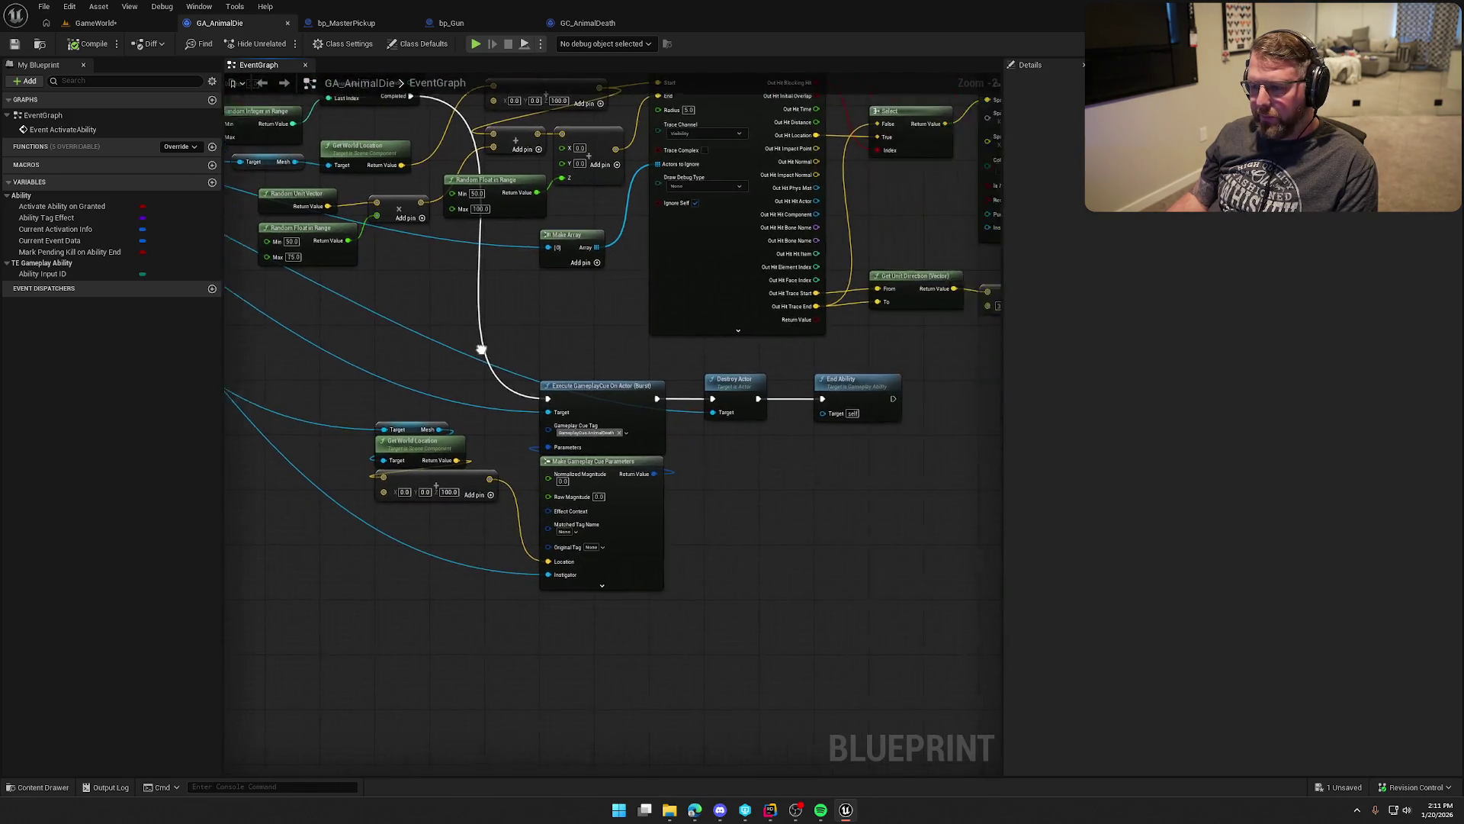
{"action": "scroll", "coordinate": [483, 252], "scroll_direction": "up", "scroll_amount": 2}
{"action": "left_click_drag", "start_coordinate": [483, 233], "coordinate": [715, 401]}
{"action": "left_click", "coordinate": [723, 404]}
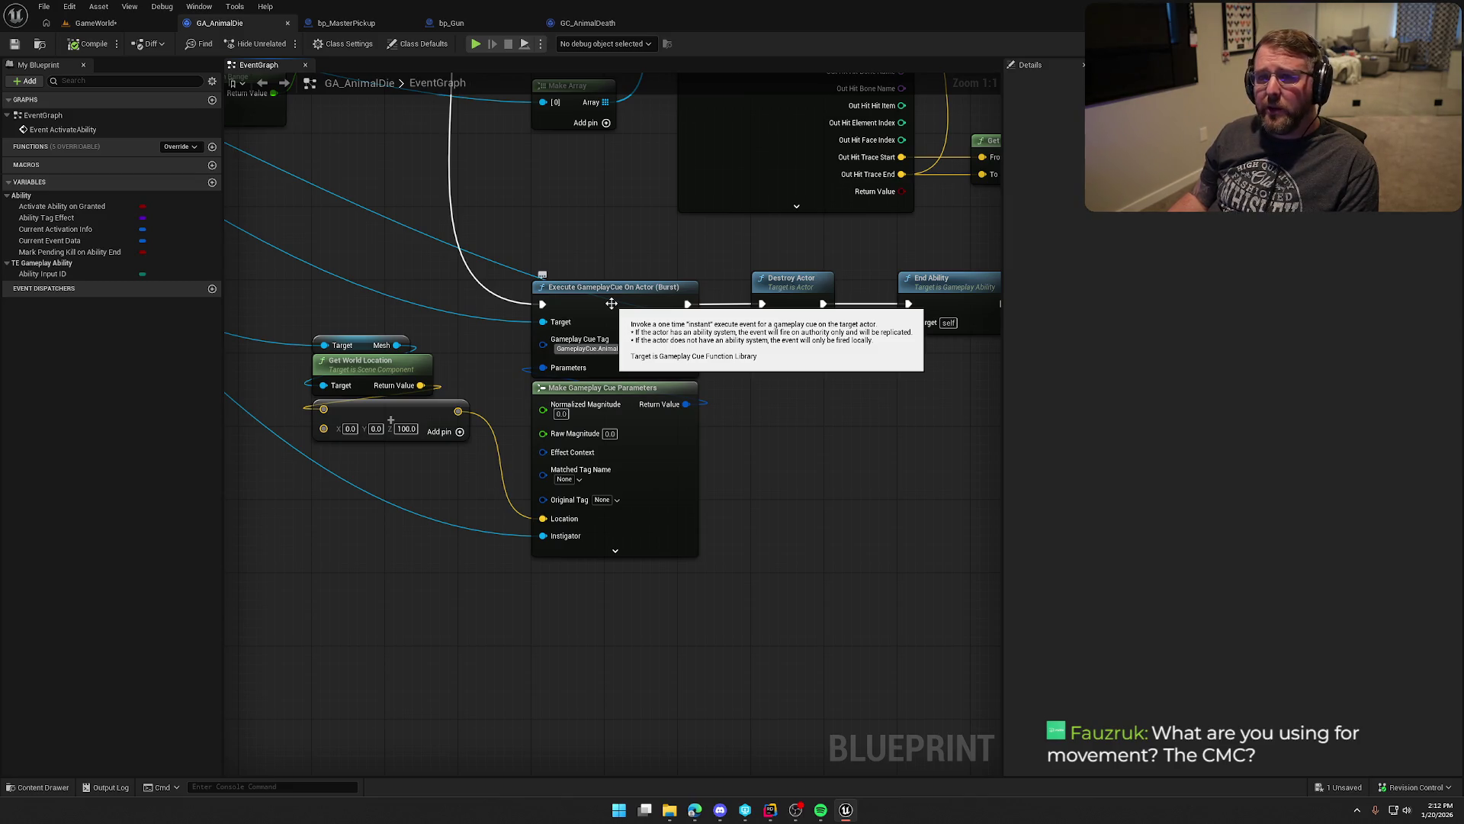
{"action": "left_click_drag", "start_coordinate": [762, 425], "coordinate": [702, 412]}
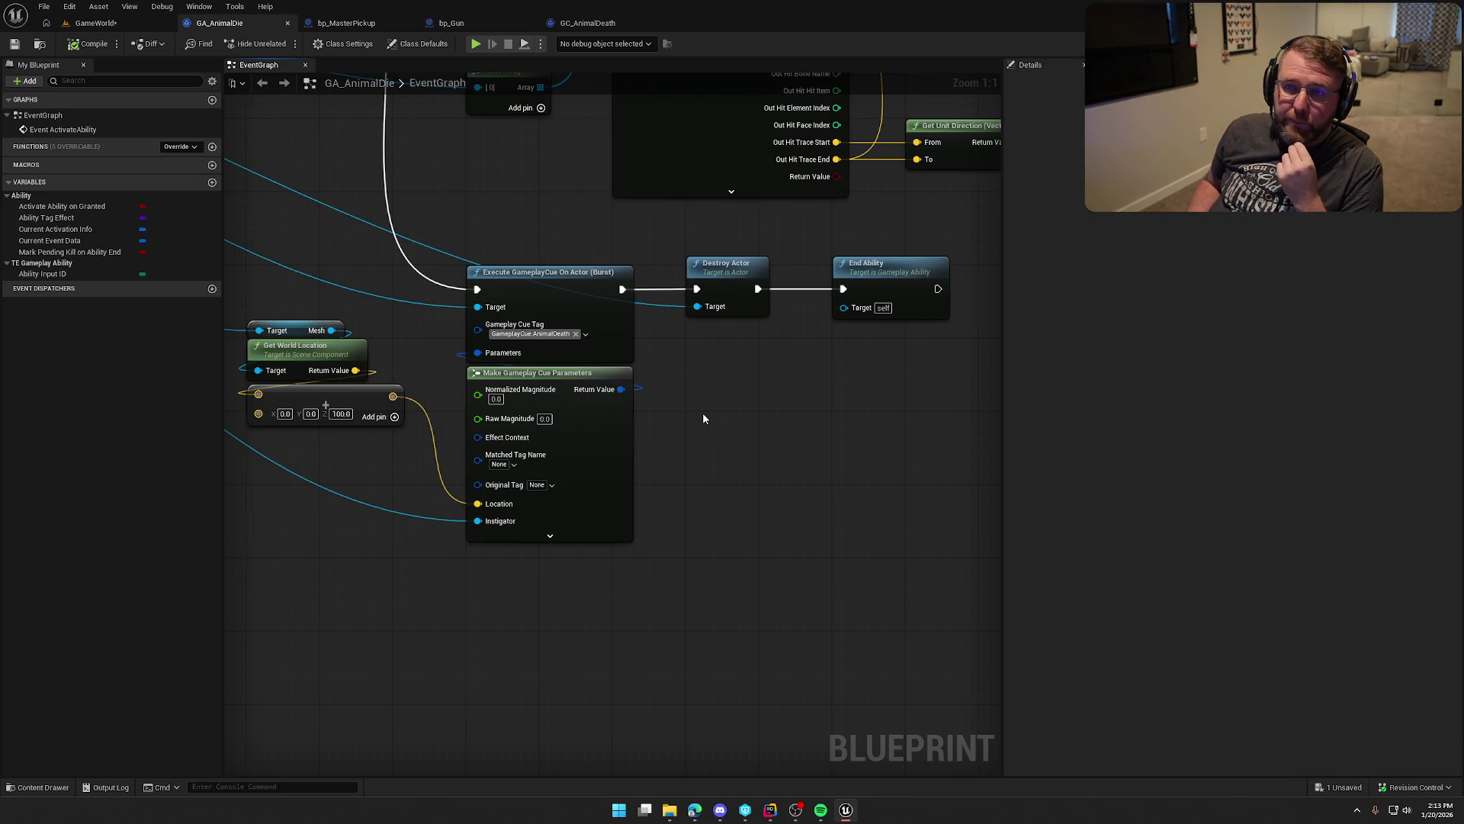
{"action": "scroll", "coordinate": [688, 453], "scroll_direction": "down", "scroll_amount": 5}
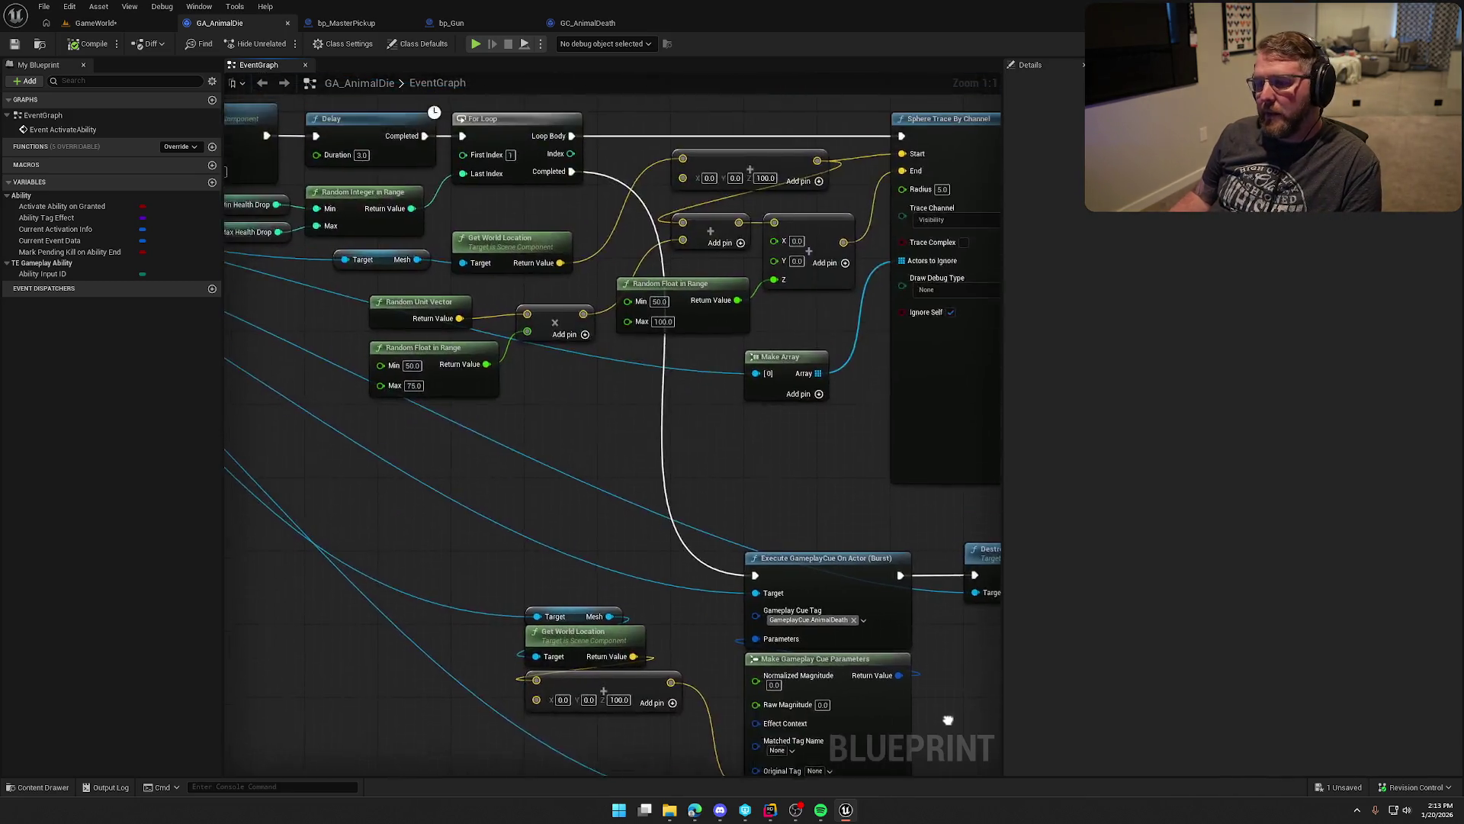
Step: Pan between the Cast To Animal and gameplay-cue nodes, trial-selecting the cue nodes
{"action": "scroll", "coordinate": [811, 534], "scroll_direction": "up", "scroll_amount": 5}
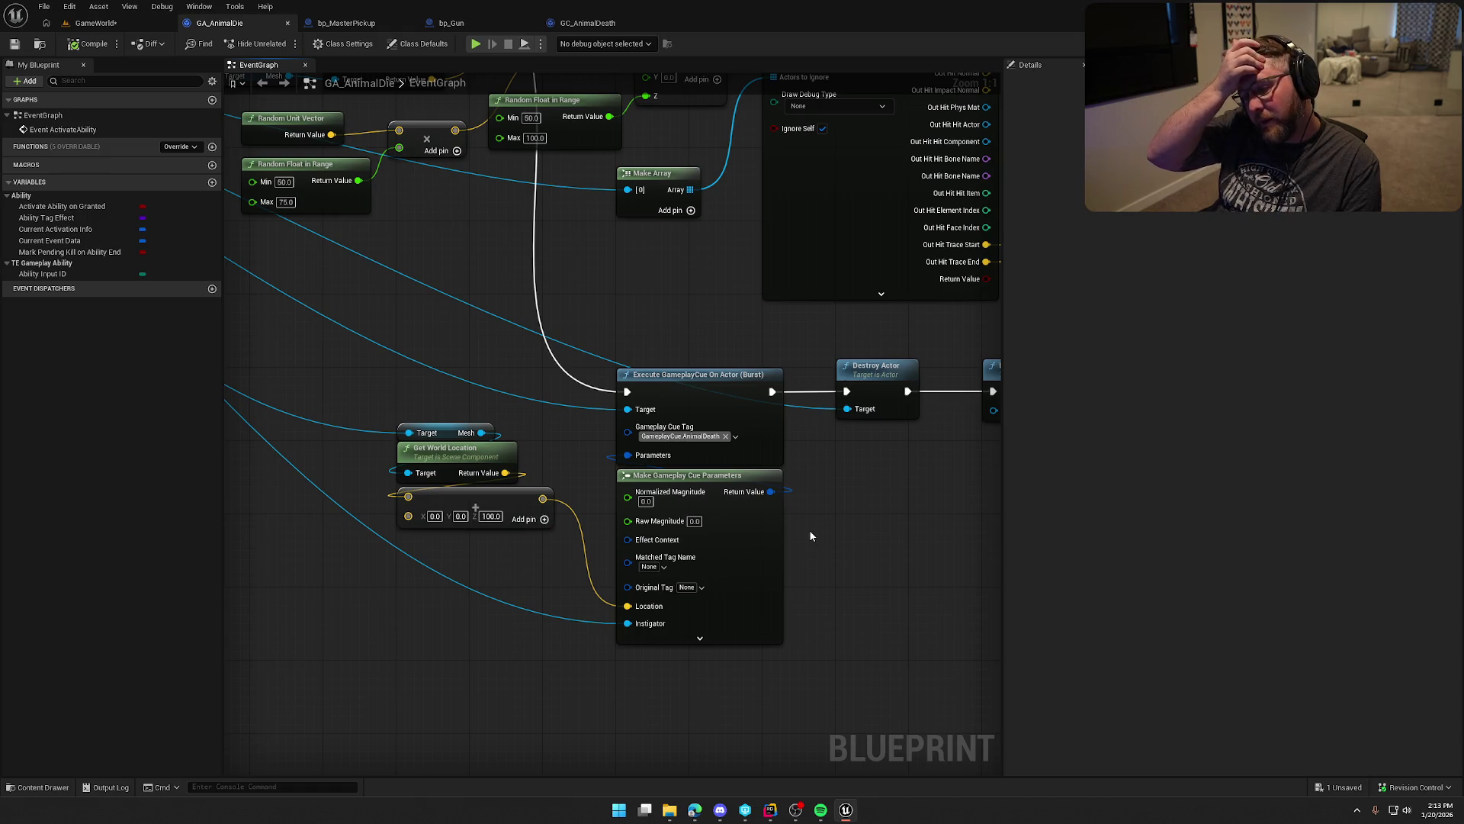
{"action": "left_click_drag", "start_coordinate": [811, 536], "coordinate": [787, 453]}
{"action": "left_click_drag", "start_coordinate": [389, 264], "coordinate": [729, 606]}
{"action": "left_click", "coordinate": [795, 494]}
{"action": "mouse_move", "coordinate": [570, 266]}
{"action": "left_mouse_down"}
{"action": "mouse_move", "coordinate": [745, 389]}
{"action": "mouse_move", "coordinate": [680, 451]}
{"action": "left_mouse_up"}
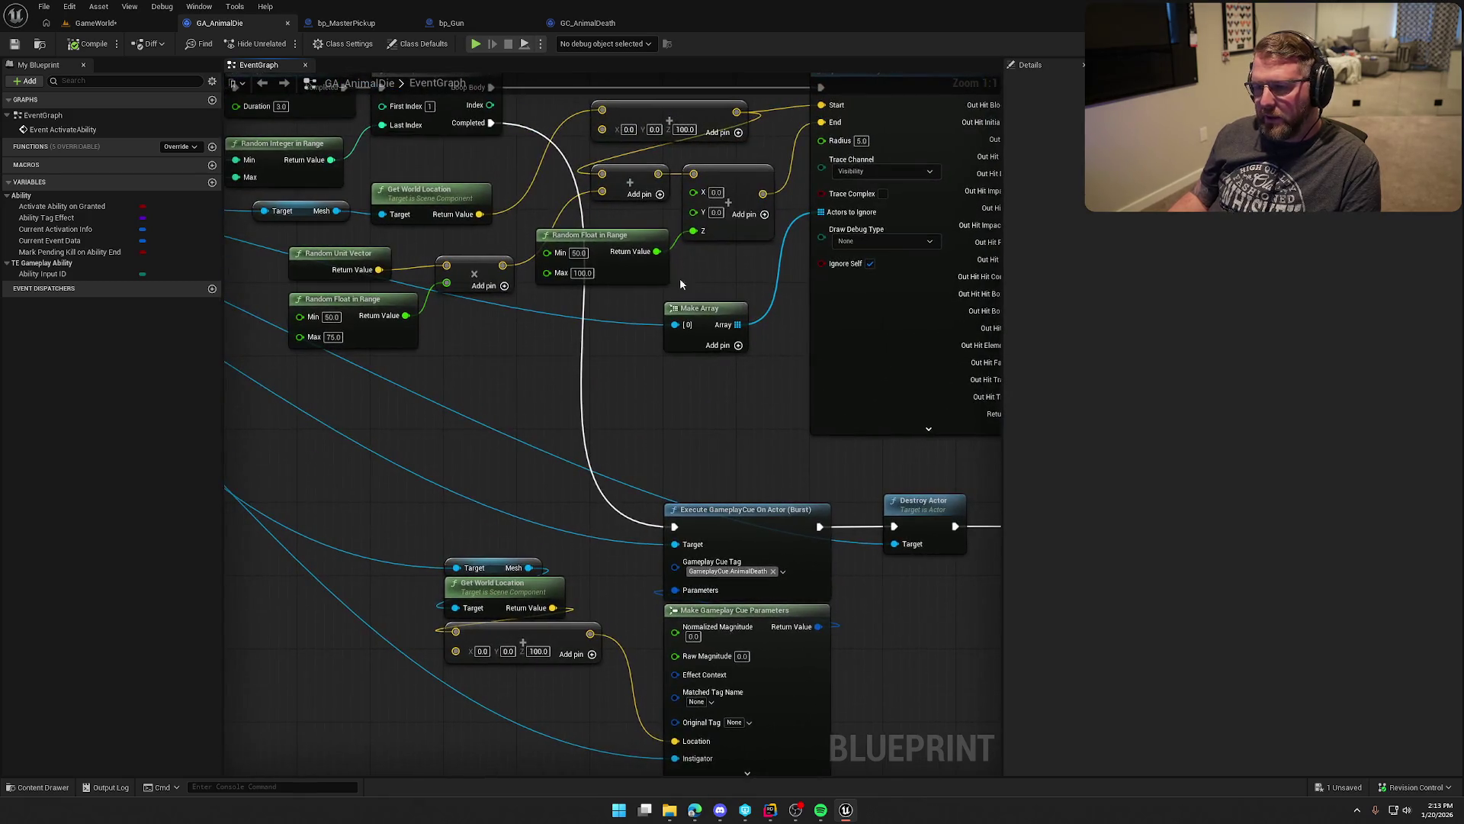
{"action": "mouse_move", "coordinate": [604, 518]}
{"action": "left_mouse_down"}
{"action": "mouse_move", "coordinate": [669, 331]}
{"action": "mouse_move", "coordinate": [991, 519]}
{"action": "mouse_move", "coordinate": [344, 176]}
{"action": "left_mouse_up"}
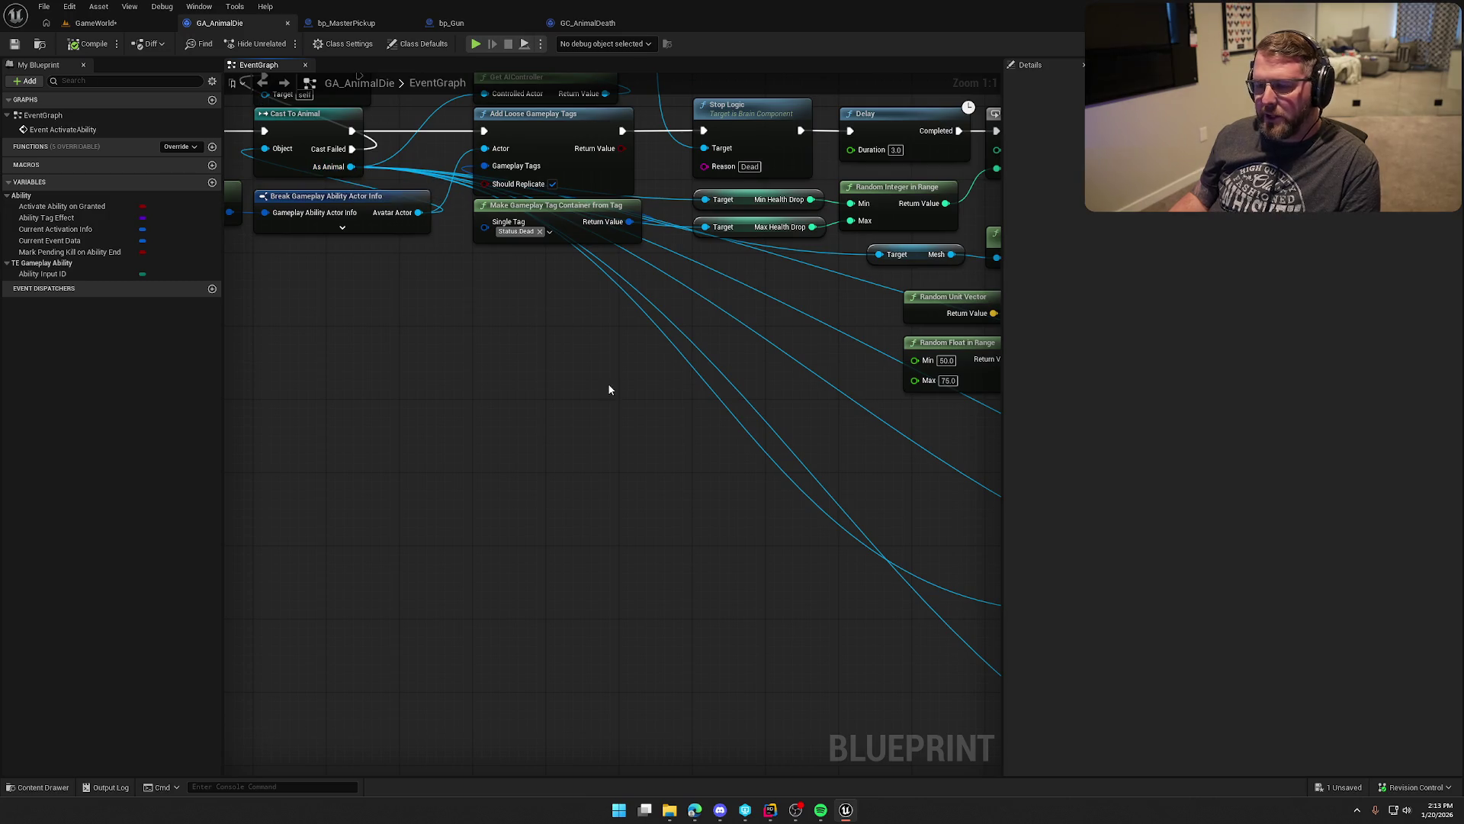
{"action": "mouse_move", "coordinate": [957, 455]}
{"action": "left_mouse_down"}
{"action": "mouse_move", "coordinate": [301, 392]}
{"action": "mouse_move", "coordinate": [294, 307]}
{"action": "left_mouse_up"}
{"action": "mouse_move", "coordinate": [559, 300]}
{"action": "left_mouse_down"}
{"action": "mouse_move", "coordinate": [753, 427]}
{"action": "mouse_move", "coordinate": [796, 538]}
{"action": "mouse_move", "coordinate": [772, 686]}
{"action": "mouse_move", "coordinate": [775, 654]}
{"action": "left_mouse_up"}
{"action": "left_click", "coordinate": [792, 607]}
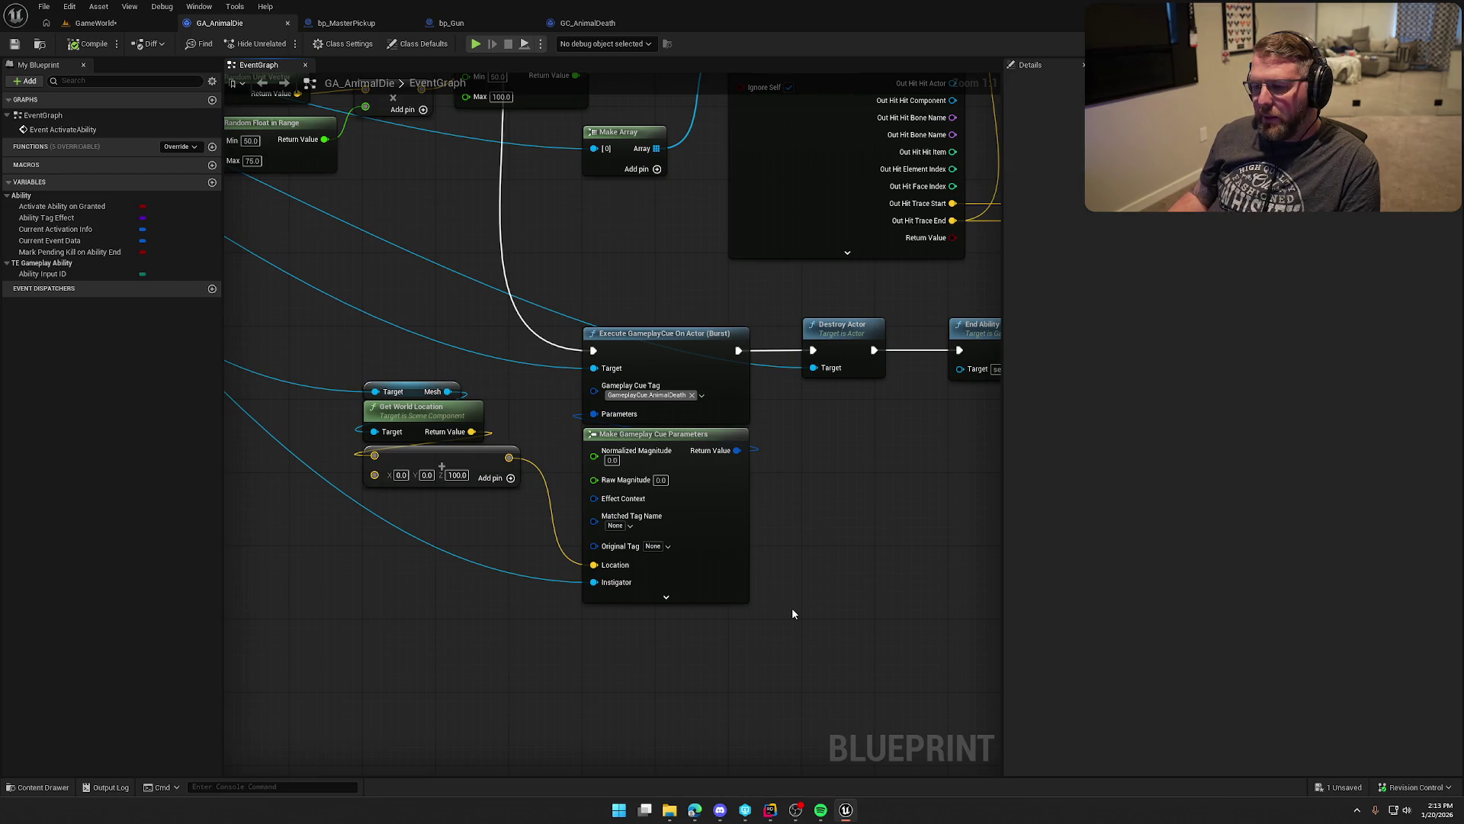
Step: Frame and marquee-select the Execute GameplayCue and Make Gameplay Cue Parameters nodes
{"action": "mouse_move", "coordinate": [564, 309]}
{"action": "left_mouse_down"}
{"action": "mouse_move", "coordinate": [793, 671]}
{"action": "mouse_move", "coordinate": [773, 657]}
{"action": "mouse_move", "coordinate": [769, 618]}
{"action": "left_mouse_up"}
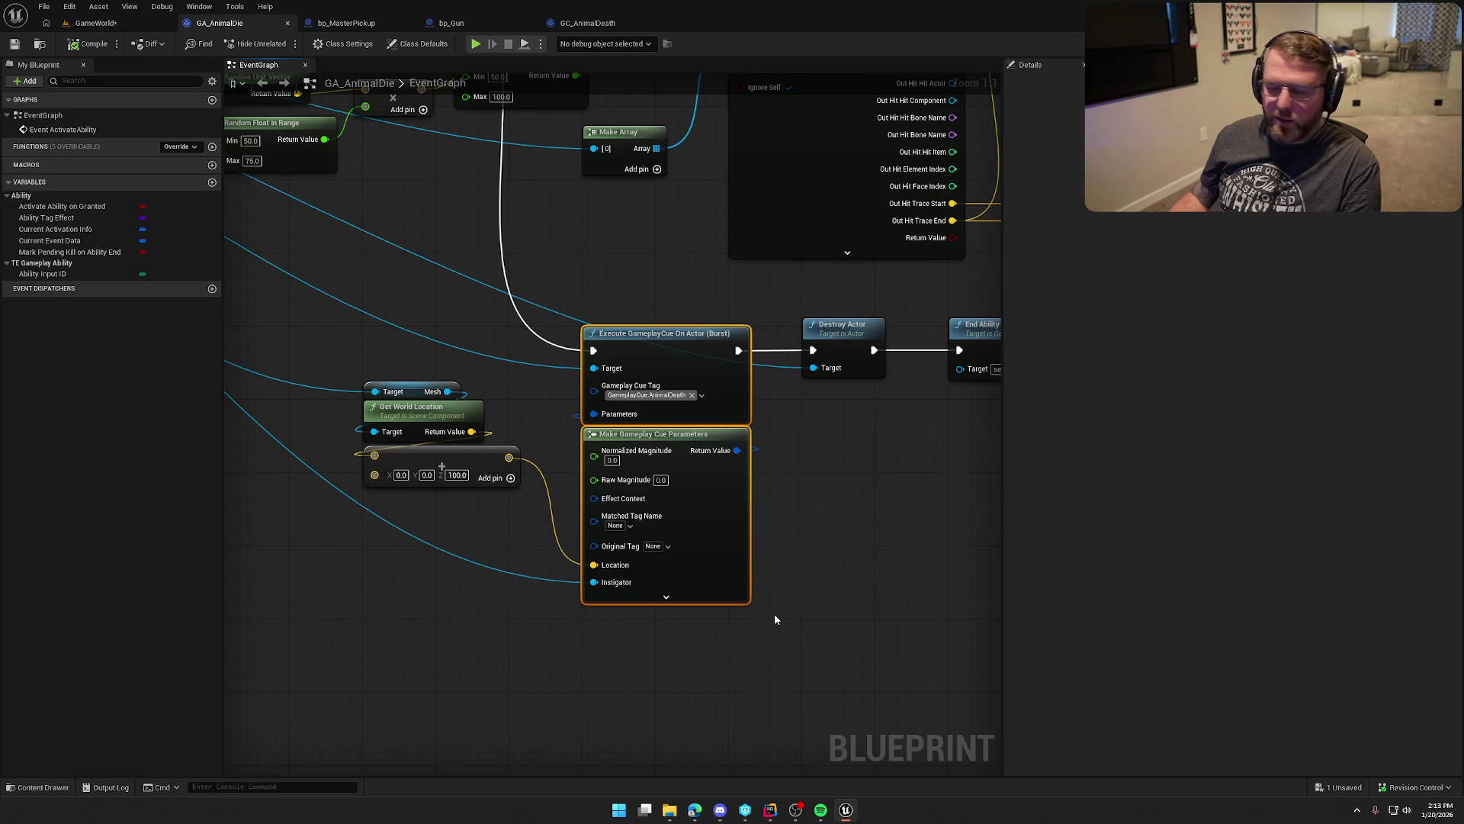
{"action": "left_click", "coordinate": [905, 581]}
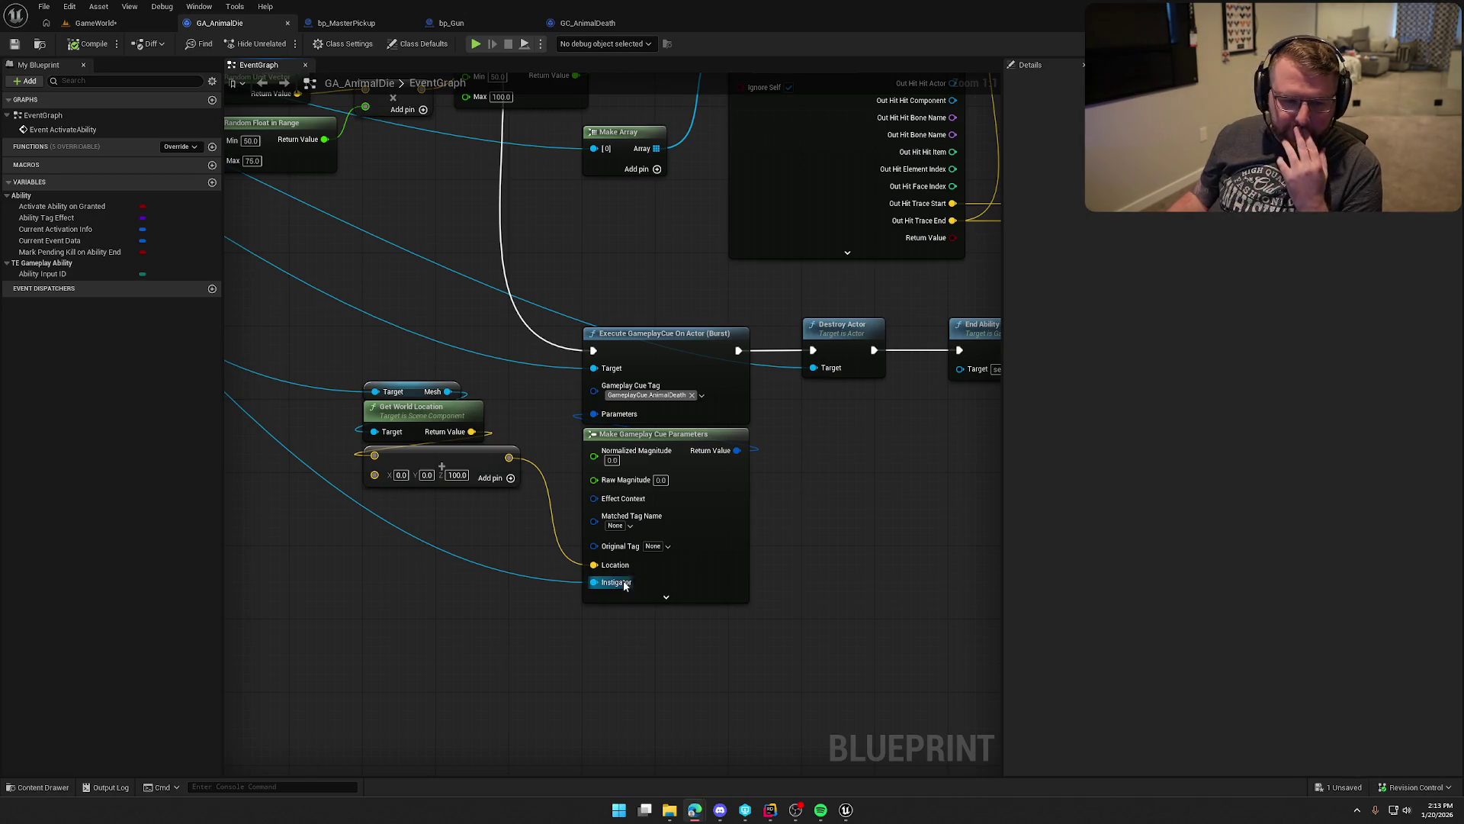
{"action": "left_click", "coordinate": [399, 566]}
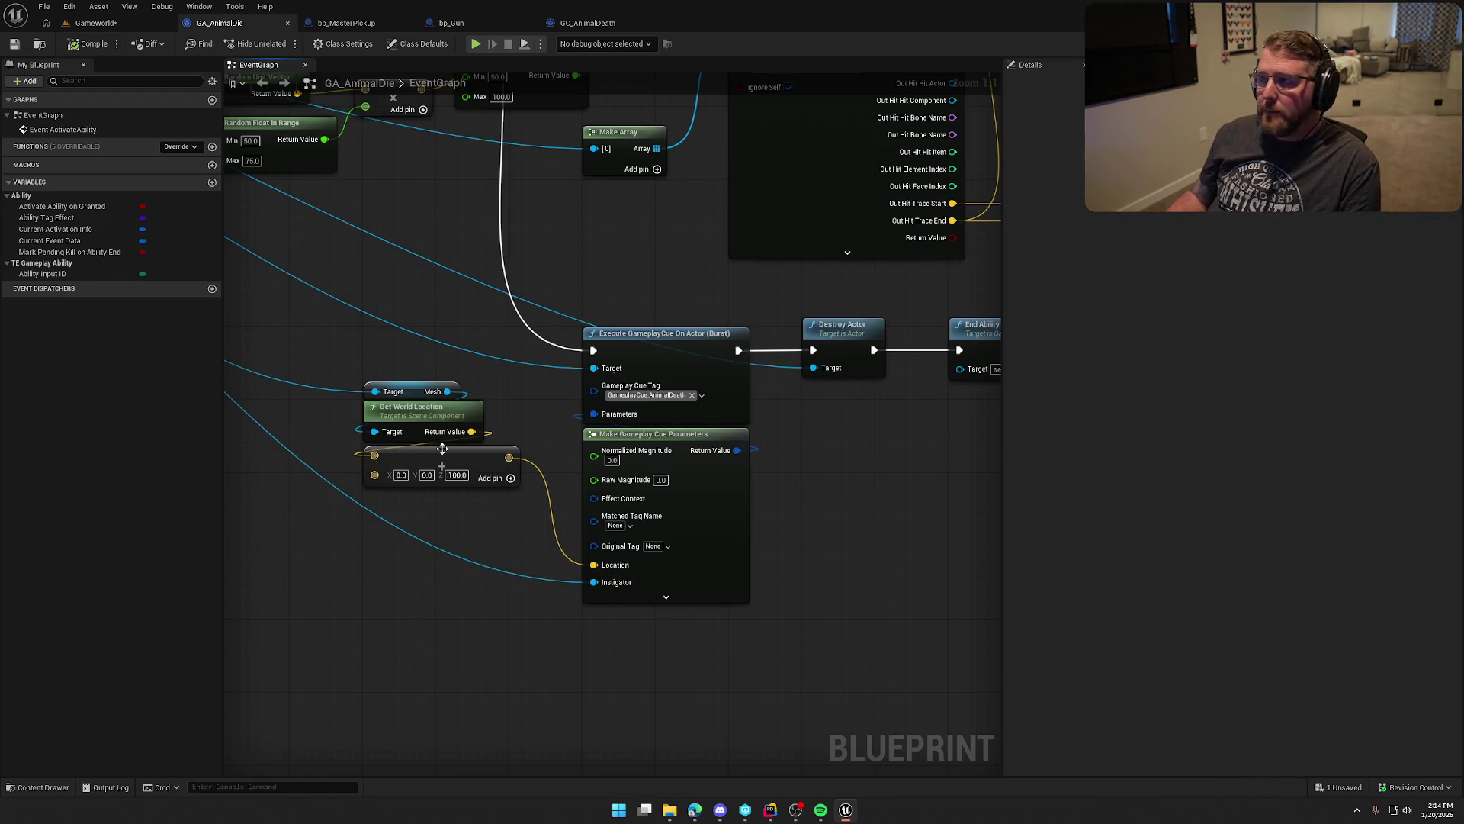
{"action": "left_click_drag", "start_coordinate": [442, 312], "coordinate": [529, 353]}
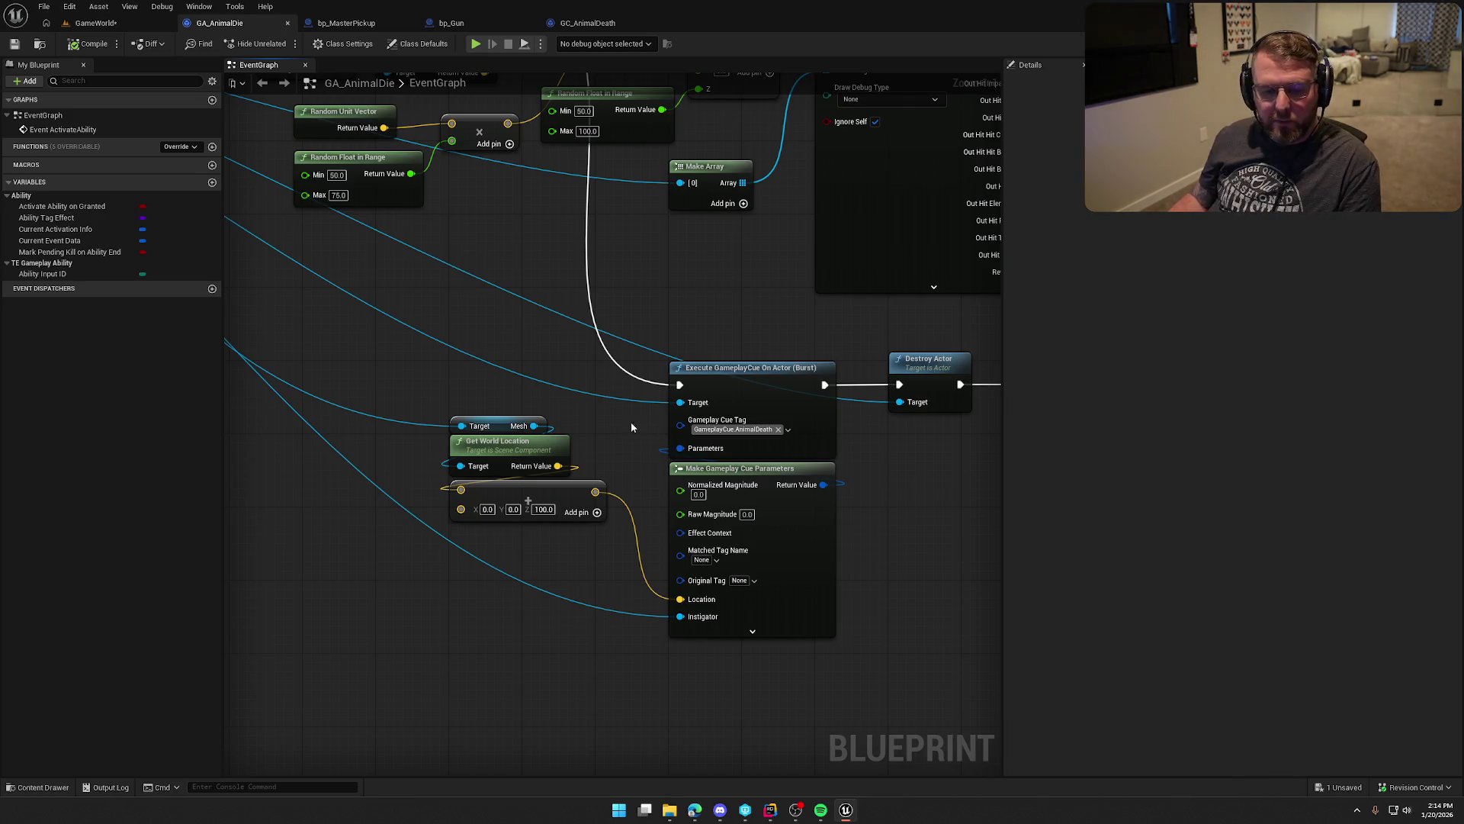
{"action": "mouse_move", "coordinate": [473, 321]}
{"action": "left_mouse_down"}
{"action": "mouse_move", "coordinate": [526, 333]}
{"action": "mouse_move", "coordinate": [436, 307]}
{"action": "mouse_move", "coordinate": [394, 247]}
{"action": "mouse_move", "coordinate": [752, 671]}
{"action": "mouse_move", "coordinate": [836, 691]}
{"action": "left_mouse_up"}
{"action": "left_click_drag", "start_coordinate": [711, 647], "coordinate": [530, 279]}
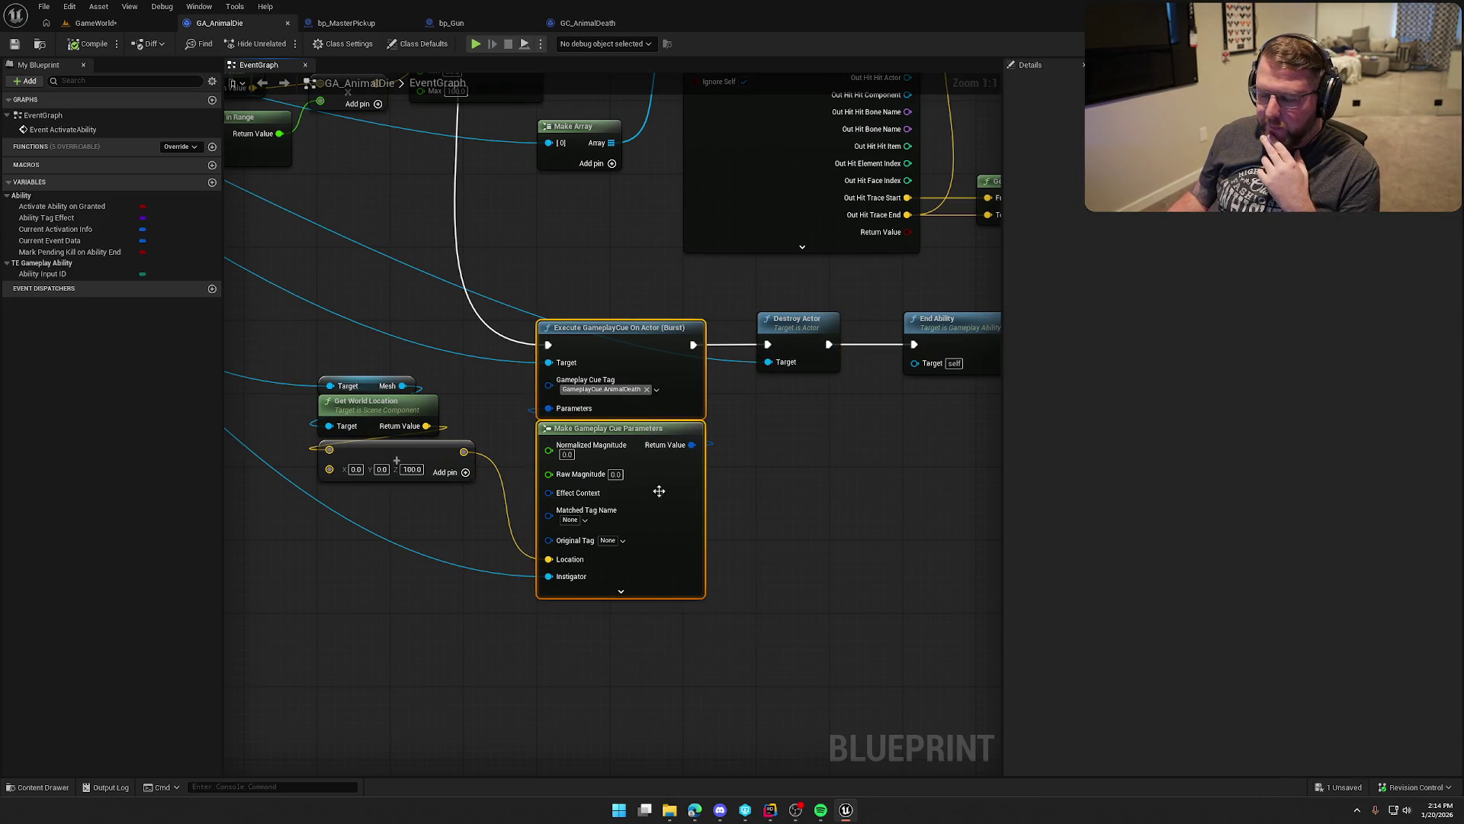
{"action": "left_click", "coordinate": [764, 499]}
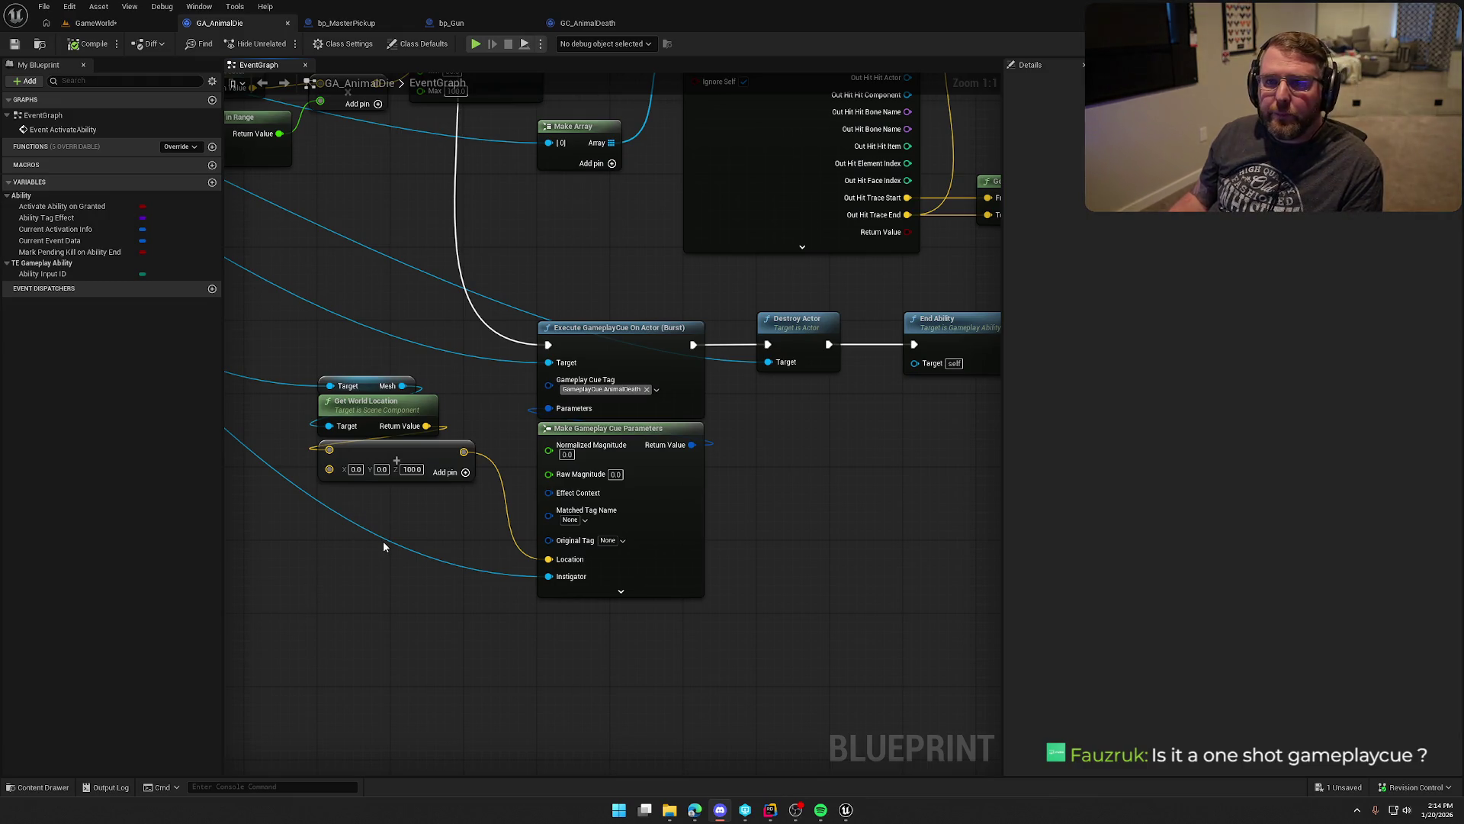
Step: View the Execute GameplayCue node's tooltip, then switch to the GC_AnimalDeath Blueprint
{"action": "left_click_drag", "start_coordinate": [383, 546], "coordinate": [408, 562]}
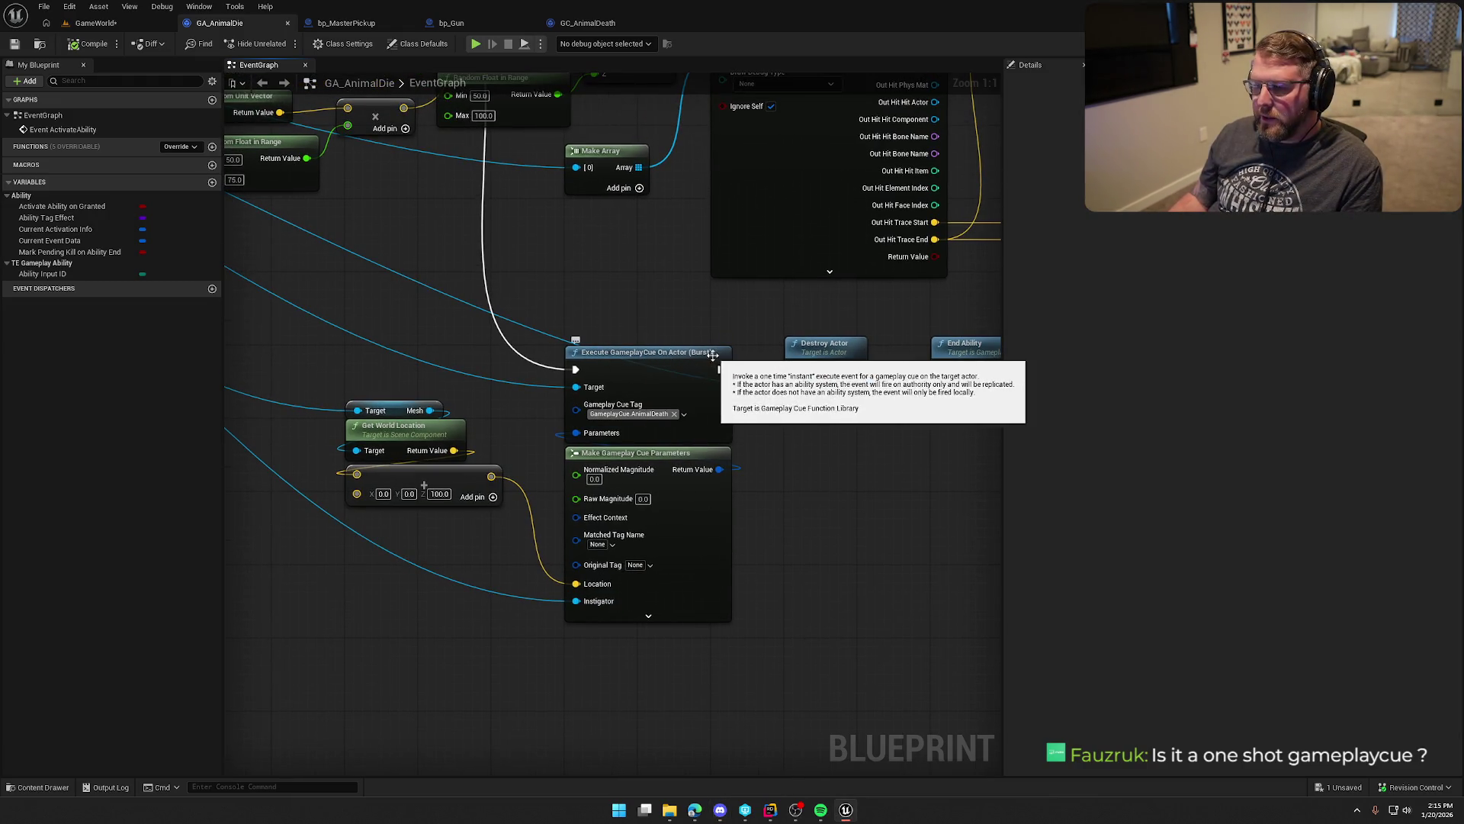
{"action": "left_click", "coordinate": [587, 23]}
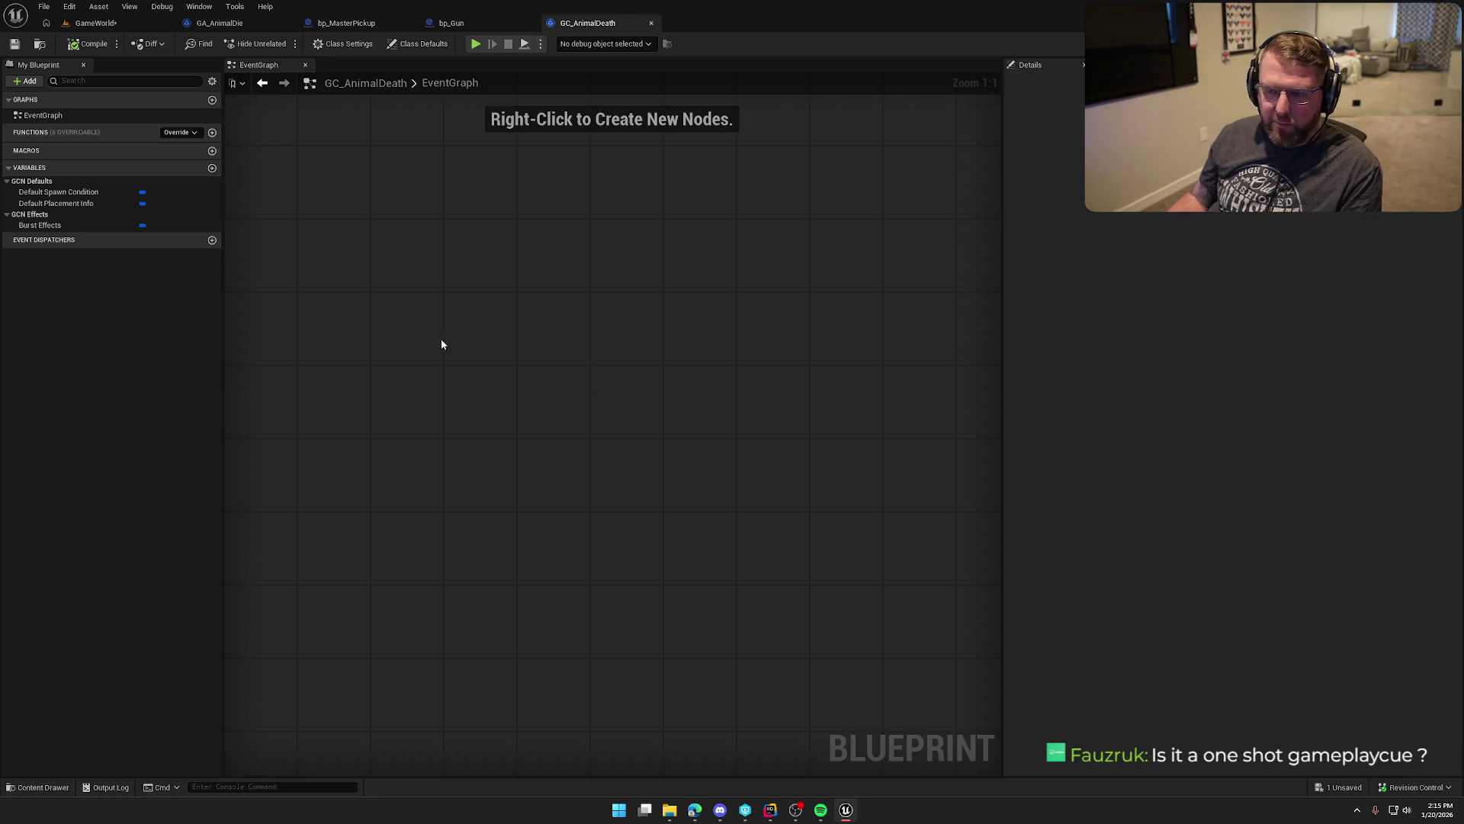
{"action": "left_click", "coordinate": [95, 22]}
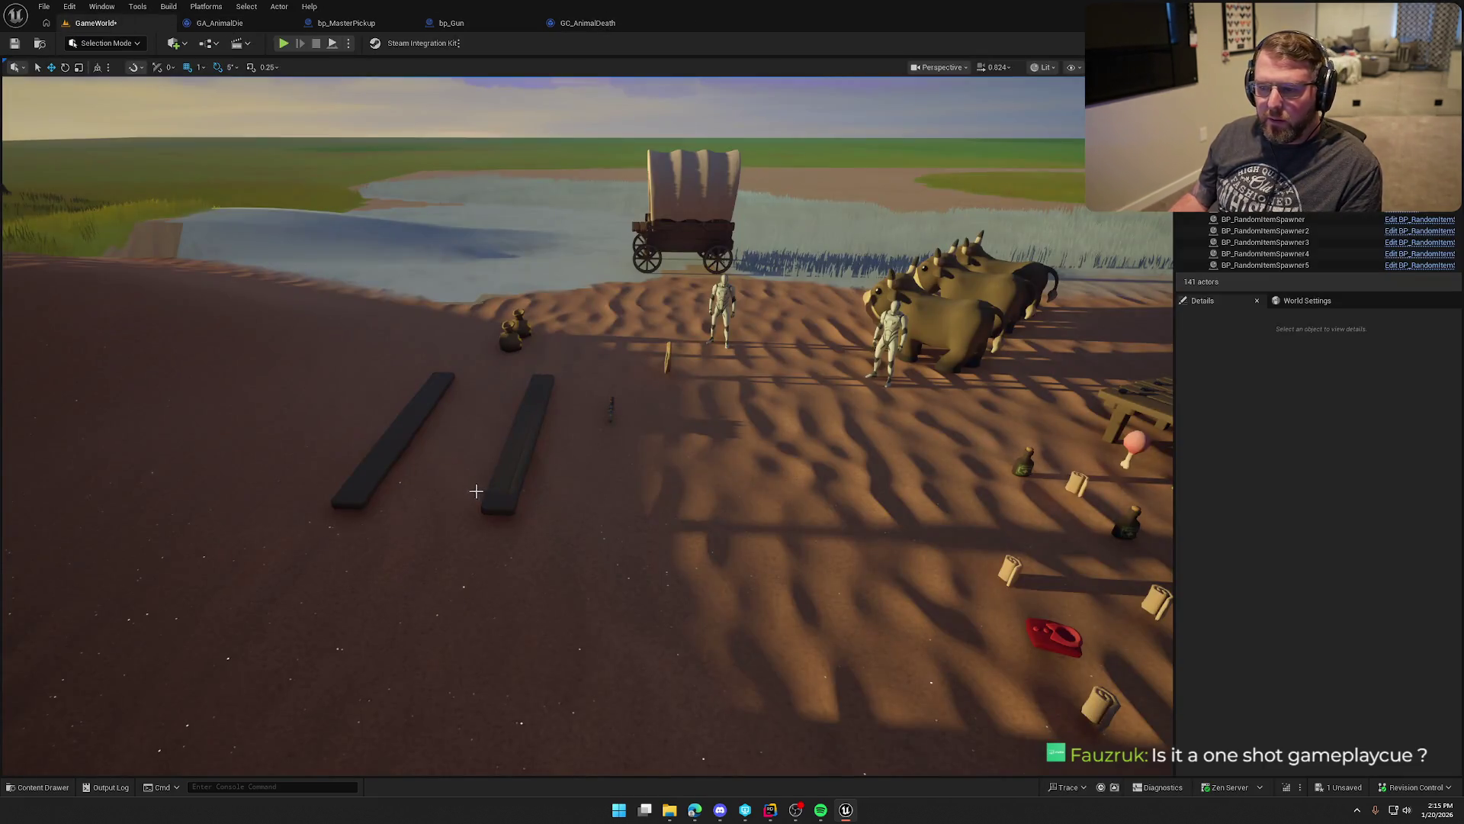
{"action": "key", "text": "ctrl+space"}
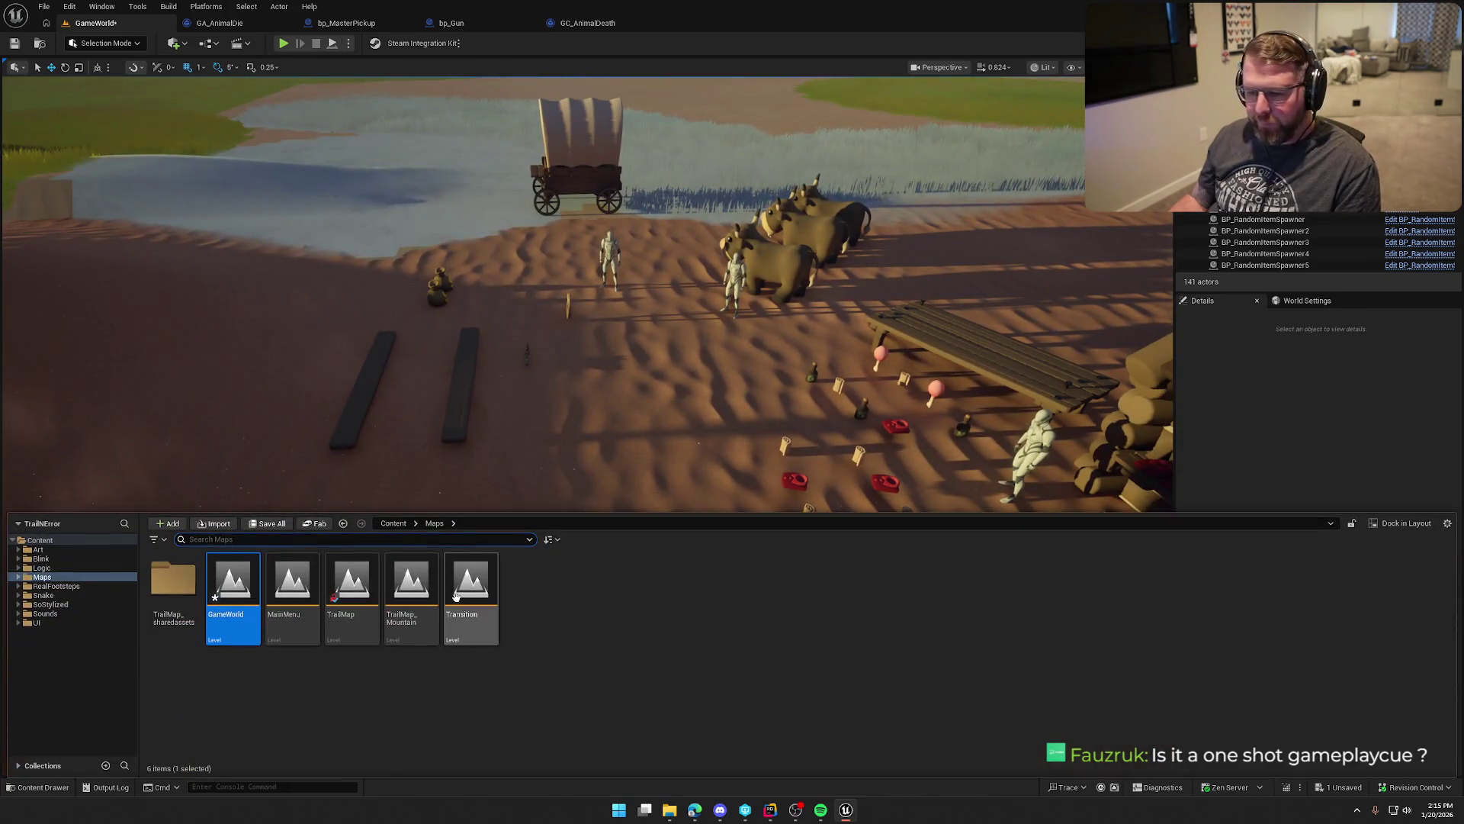
{"action": "left_click", "coordinate": [610, 25]}
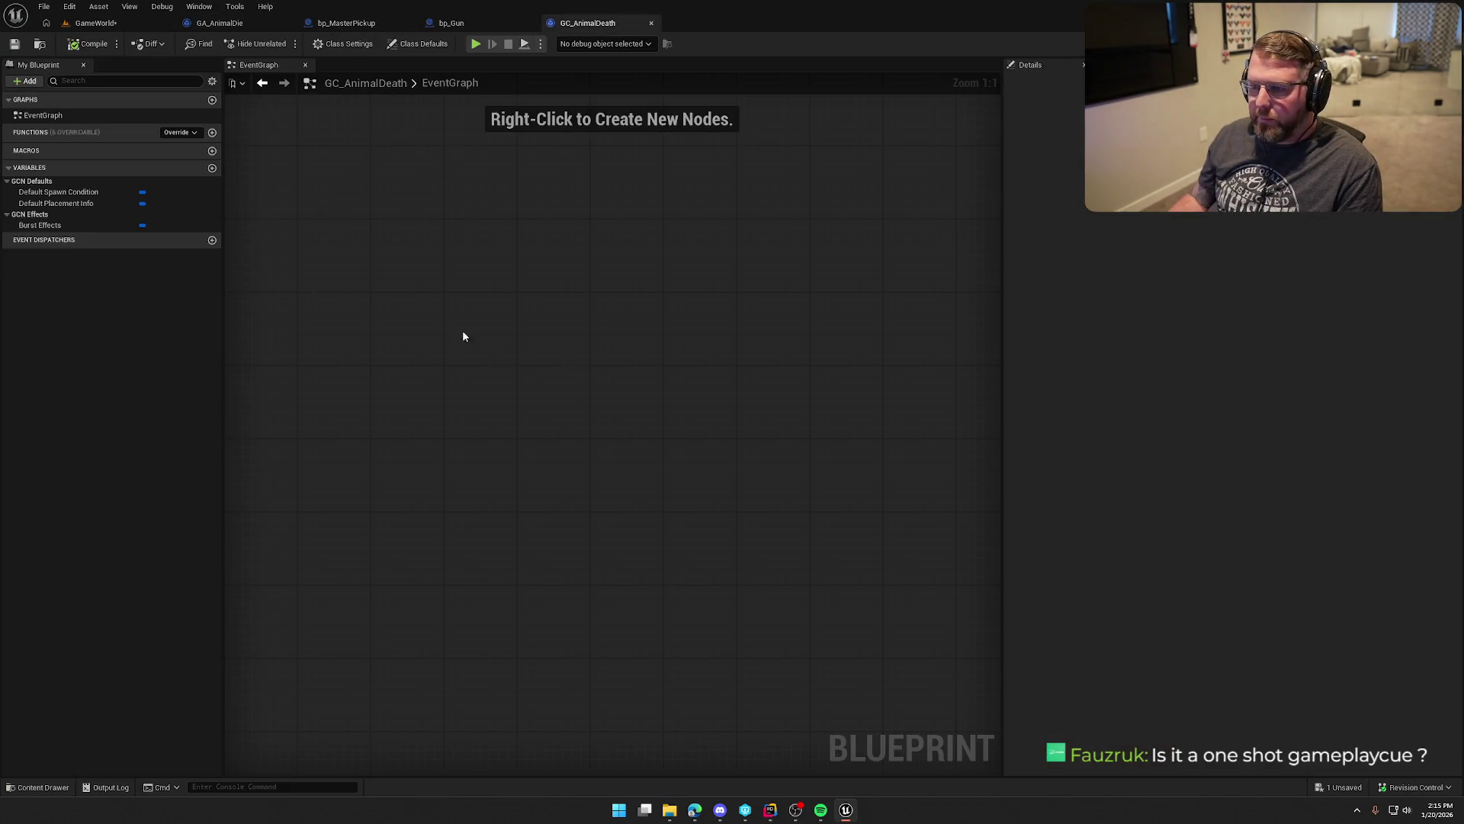
{"action": "left_click", "coordinate": [95, 23]}
{"action": "key", "text": "ctrl+space"}
{"action": "right_click", "coordinate": [556, 592]}
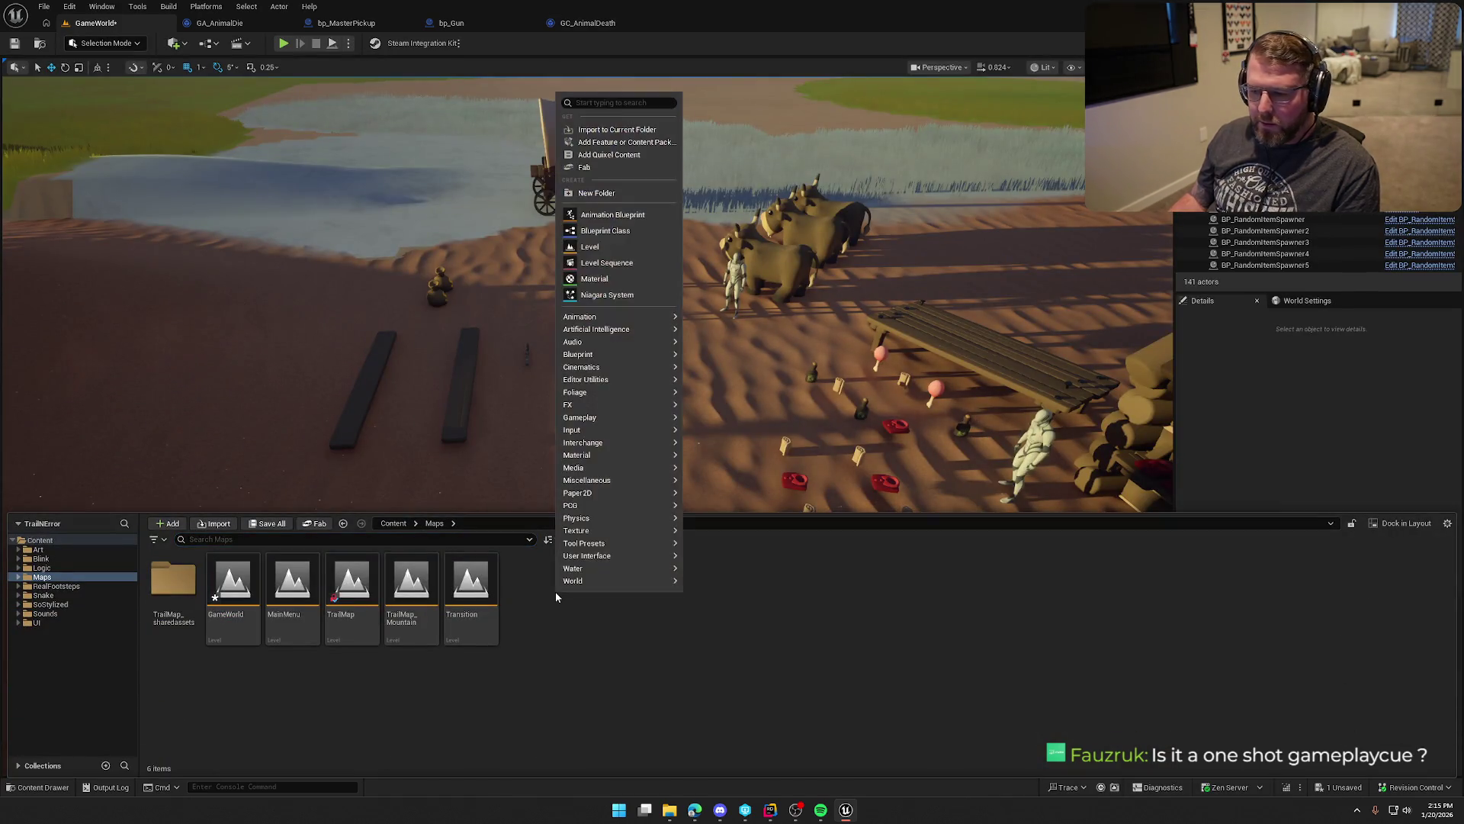
{"action": "left_click", "coordinate": [606, 230]}
{"action": "mouse_move", "coordinate": [644, 273]}
{"action": "left_mouse_down"}
{"action": "mouse_move", "coordinate": [396, 153]}
{"action": "mouse_move", "coordinate": [469, 156]}
{"action": "left_mouse_up"}
{"action": "type", "text": "gameplaa"}
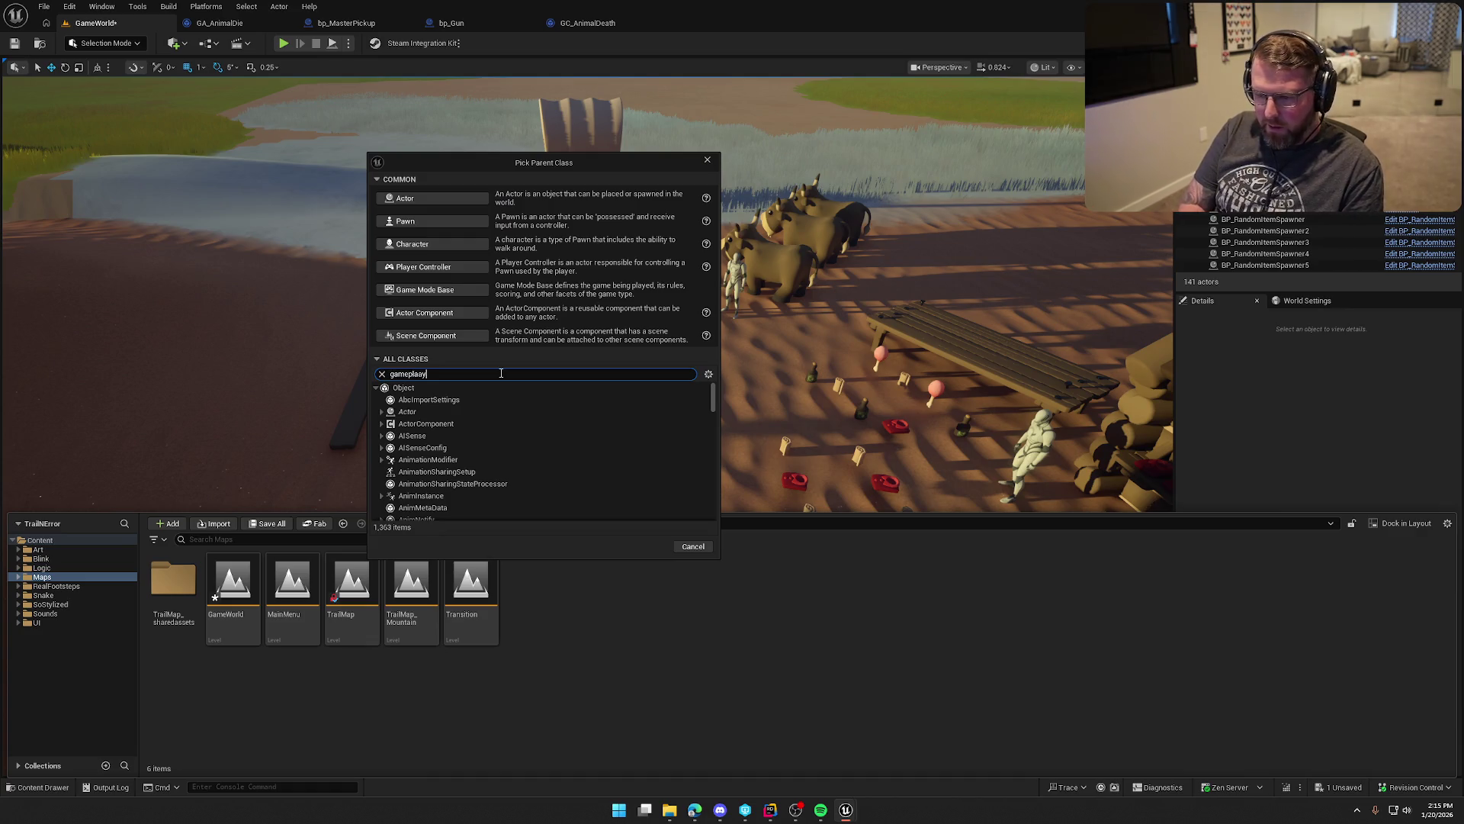
{"action": "type", "text": "y cue n"}
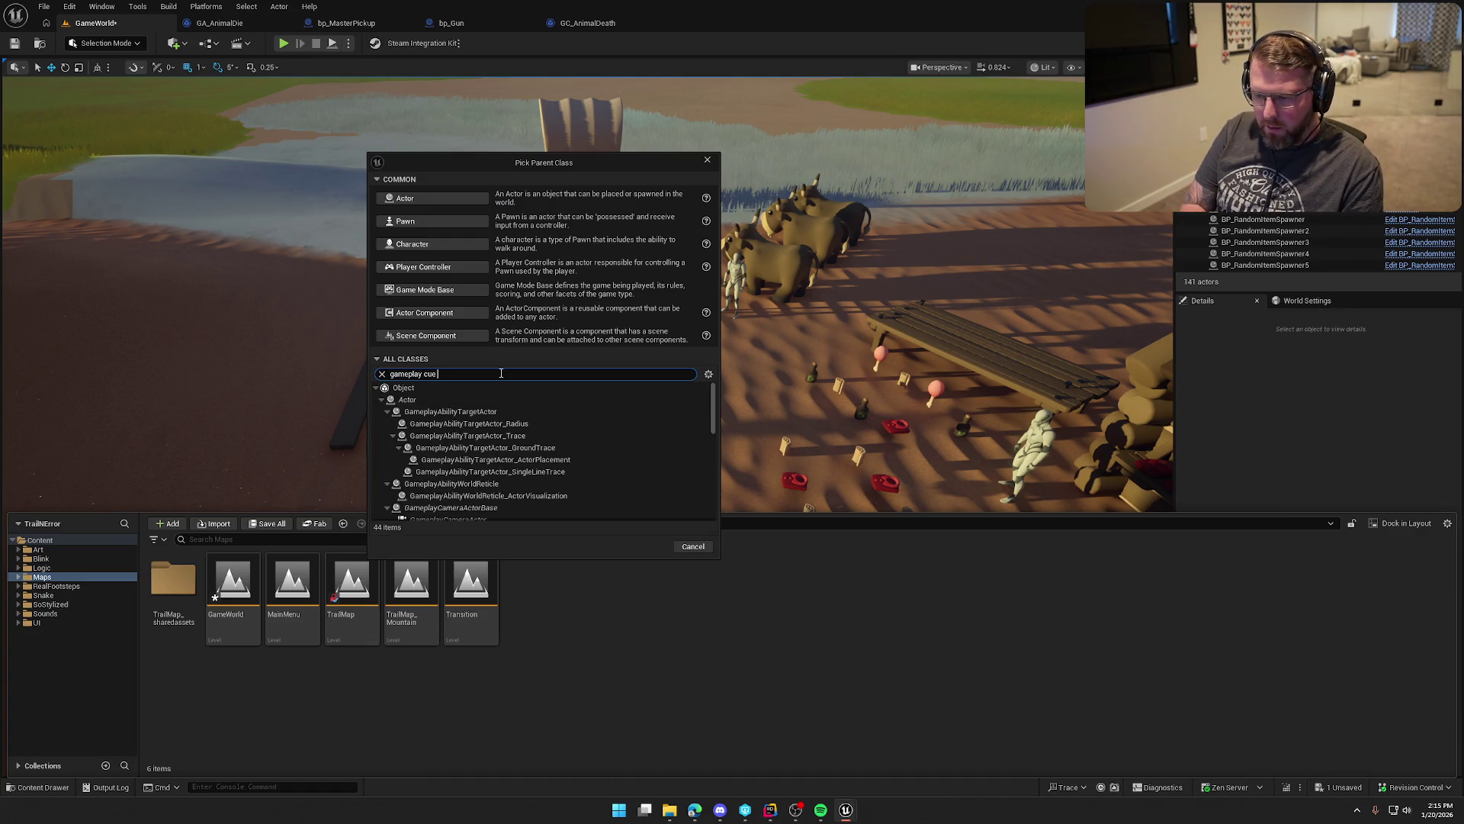
{"action": "type", "text": "otify"}
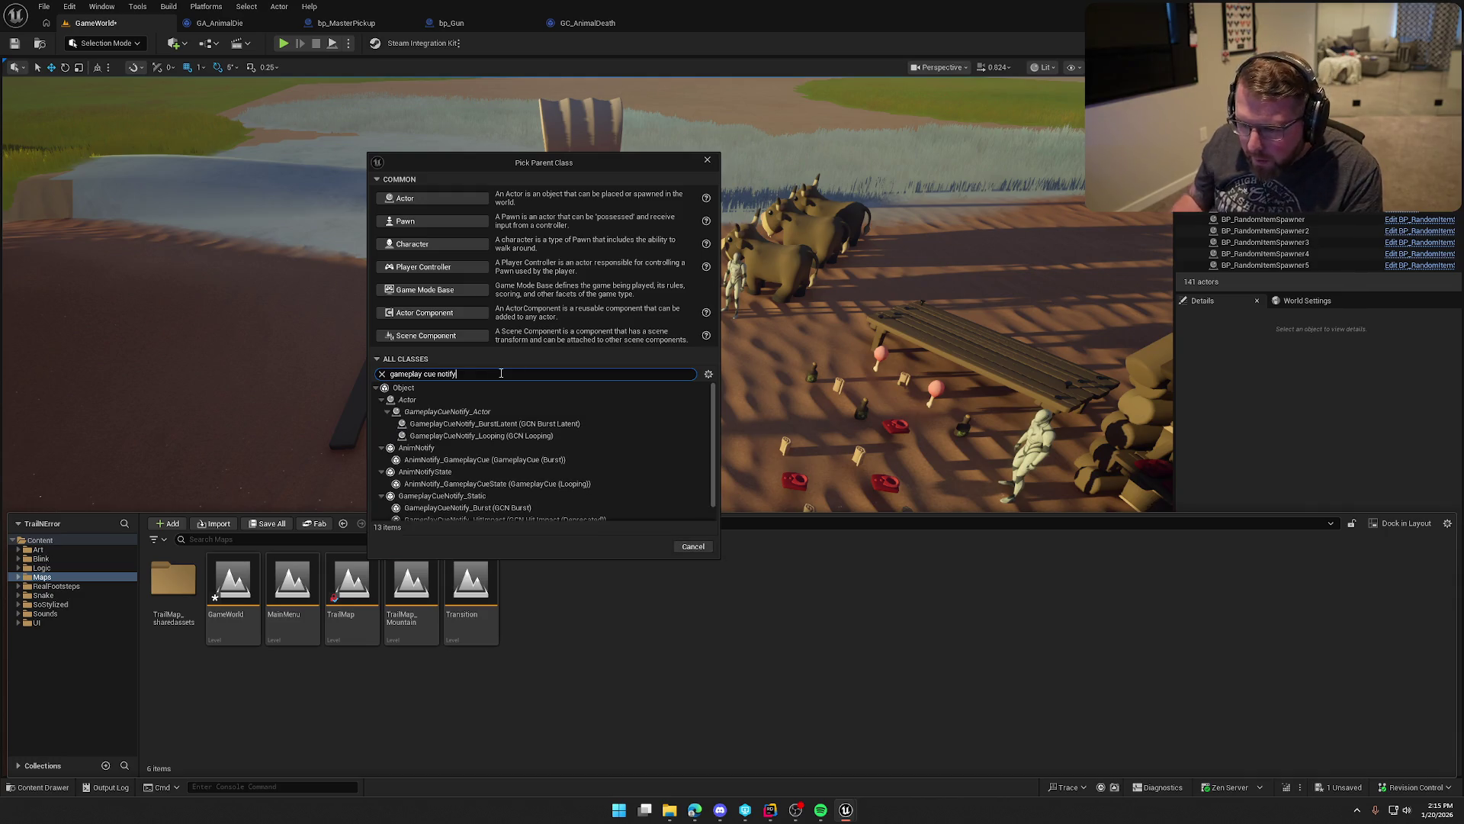
{"action": "scroll", "coordinate": [518, 457], "scroll_direction": "down", "scroll_amount": 1}
{"action": "left_click", "coordinate": [522, 492]}
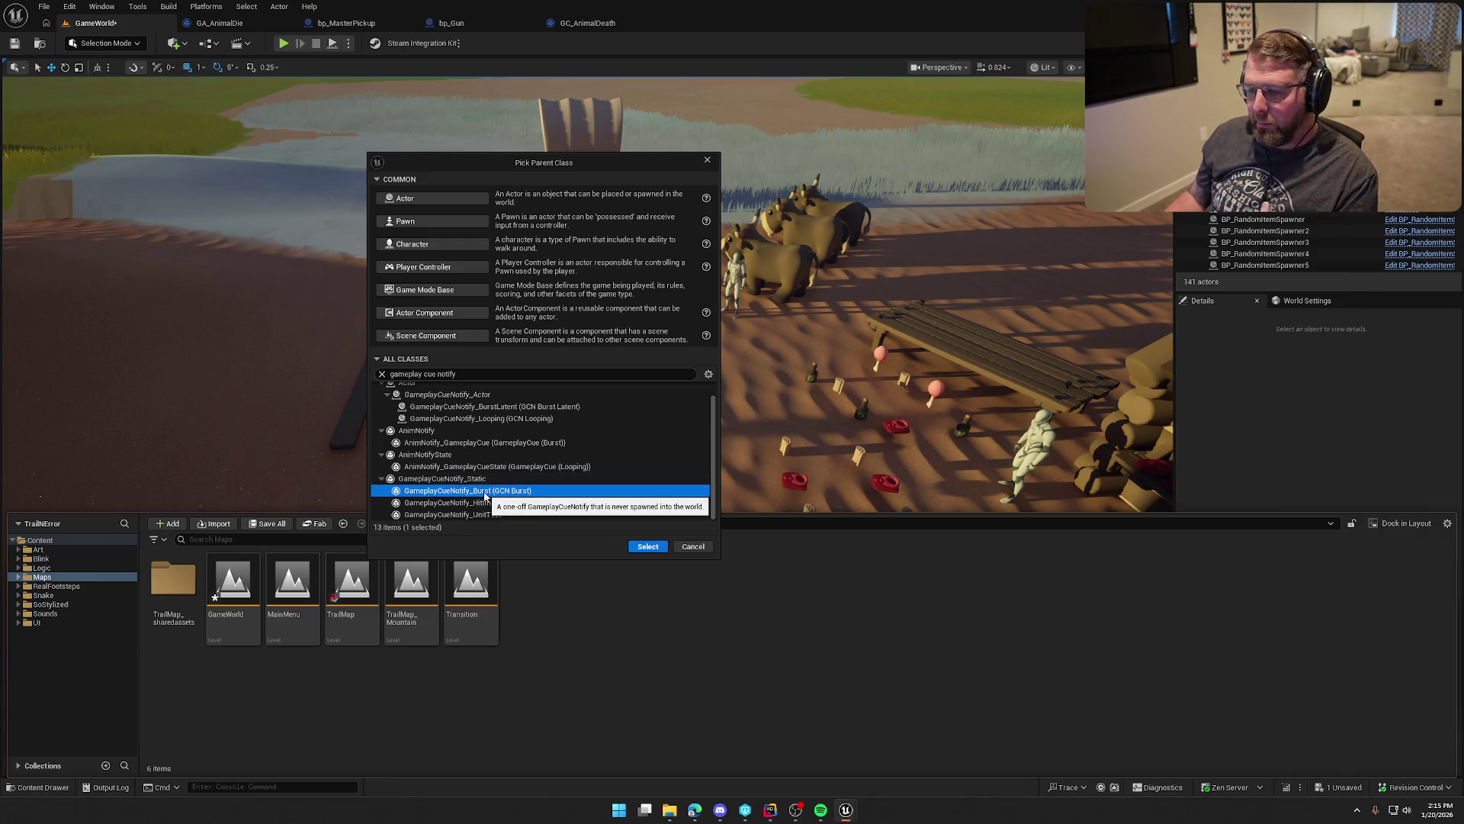
{"action": "left_click", "coordinate": [693, 546]}
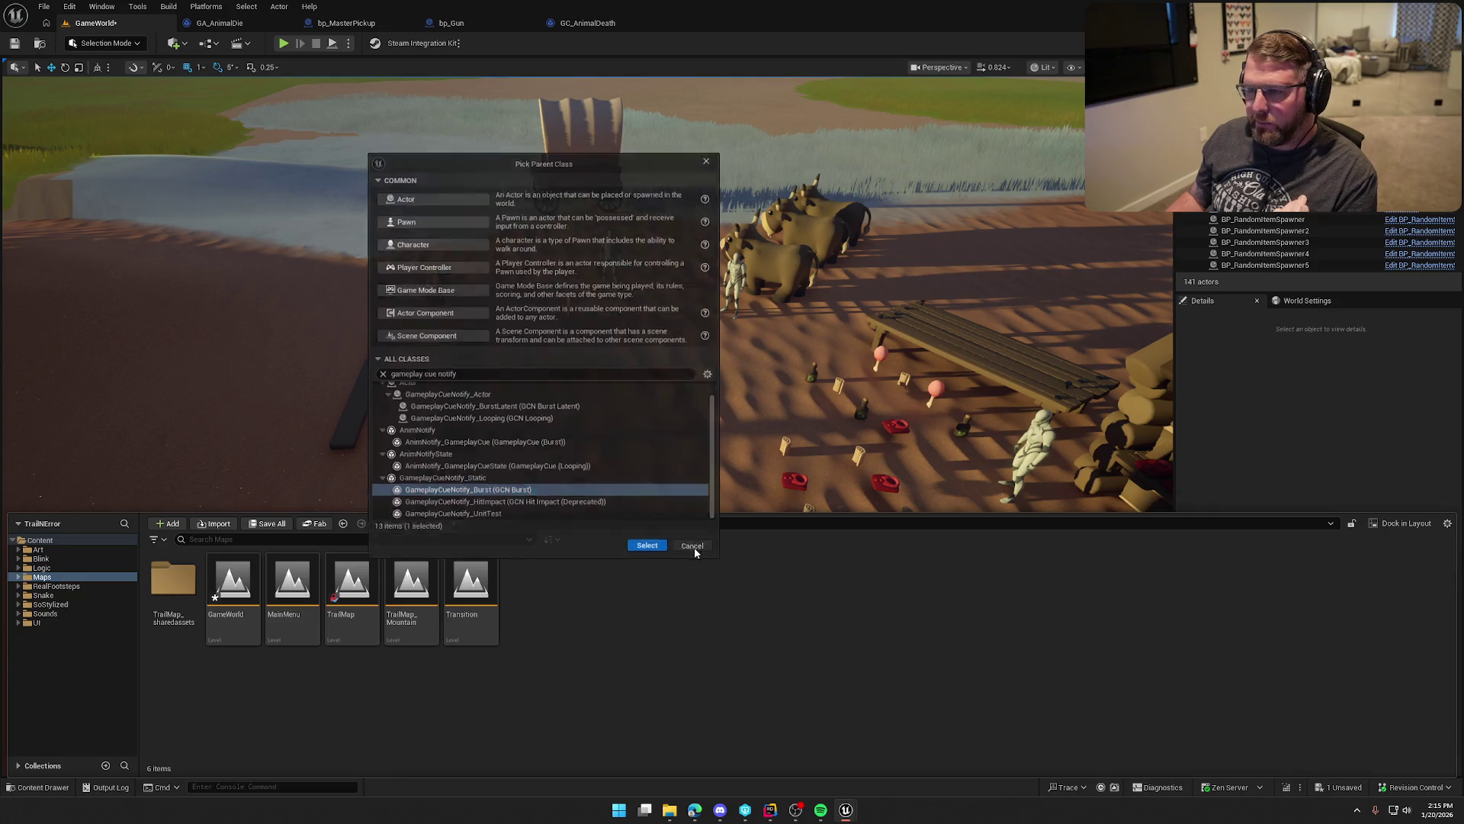
{"action": "left_click", "coordinate": [588, 24]}
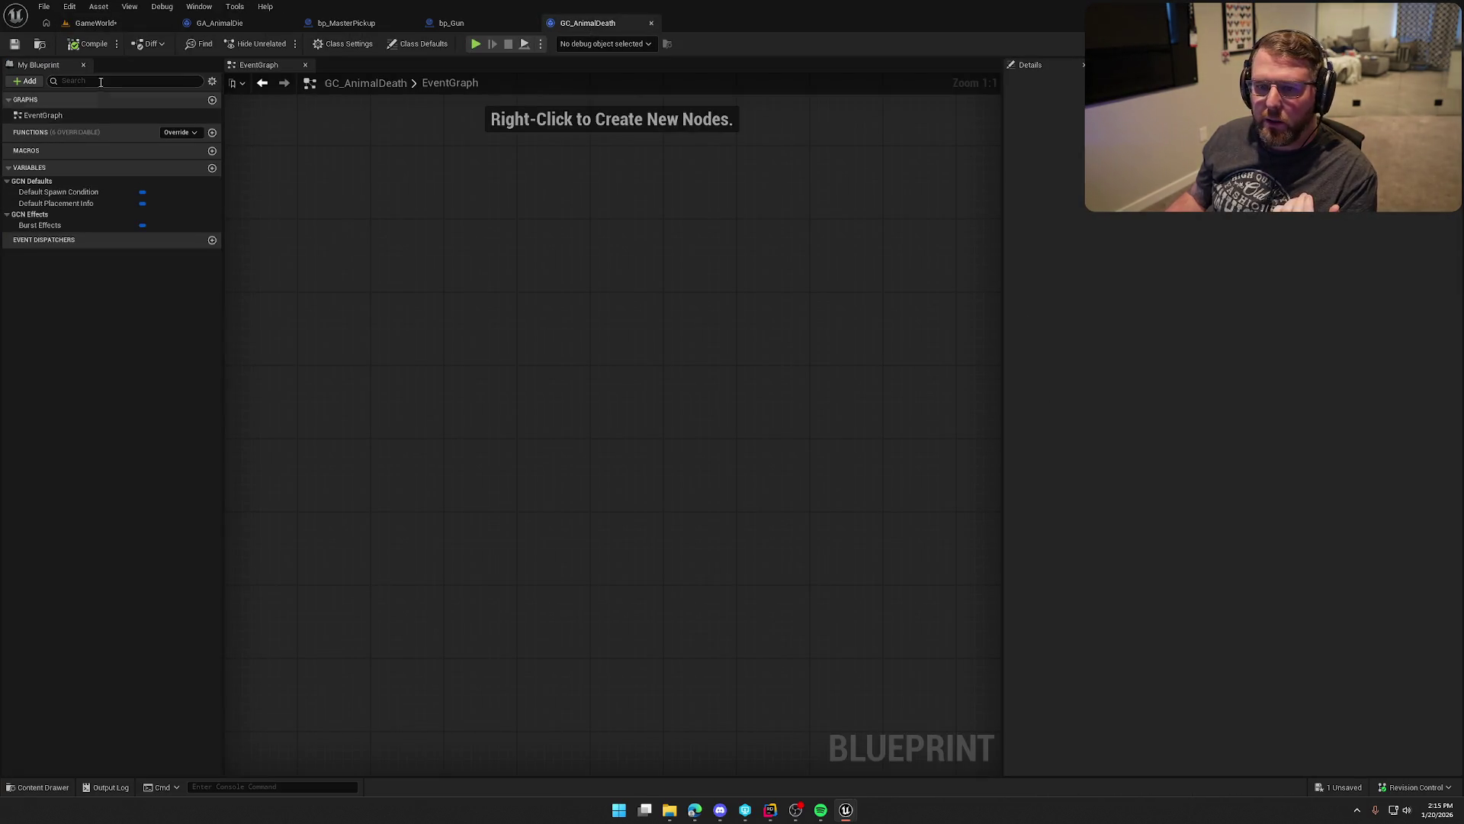
Step: Inspect GC_AnimalDeath's Class Defaults: Burst Particles and Burst Sounds [0] both using Poof
{"action": "left_click", "coordinate": [412, 44]}
{"action": "left_click", "coordinate": [1010, 163]}
{"action": "left_click", "coordinate": [1020, 178]}
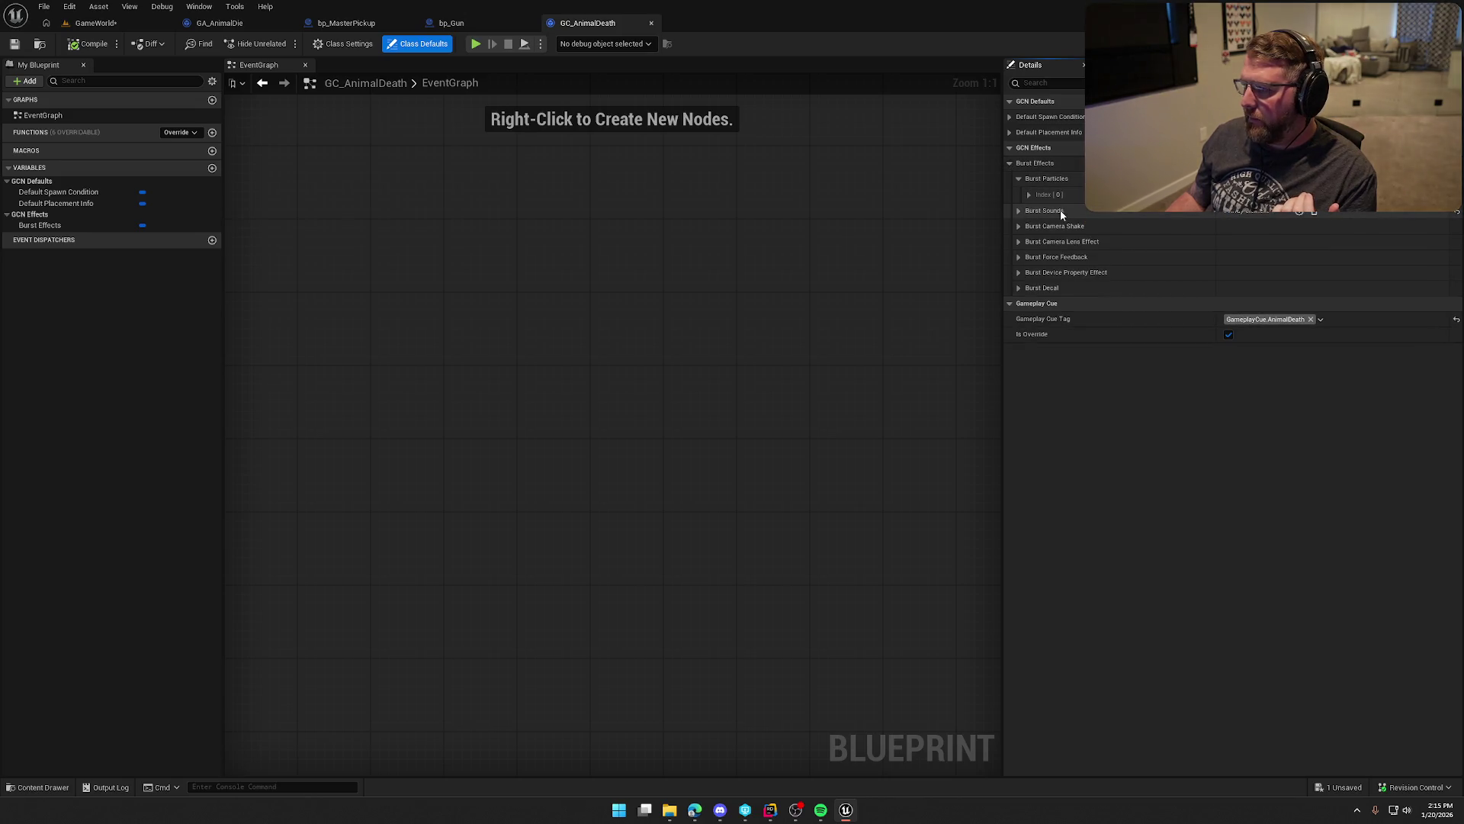
{"action": "left_click", "coordinate": [1046, 194]}
{"action": "left_click", "coordinate": [1045, 289]}
{"action": "left_click", "coordinate": [1031, 305]}
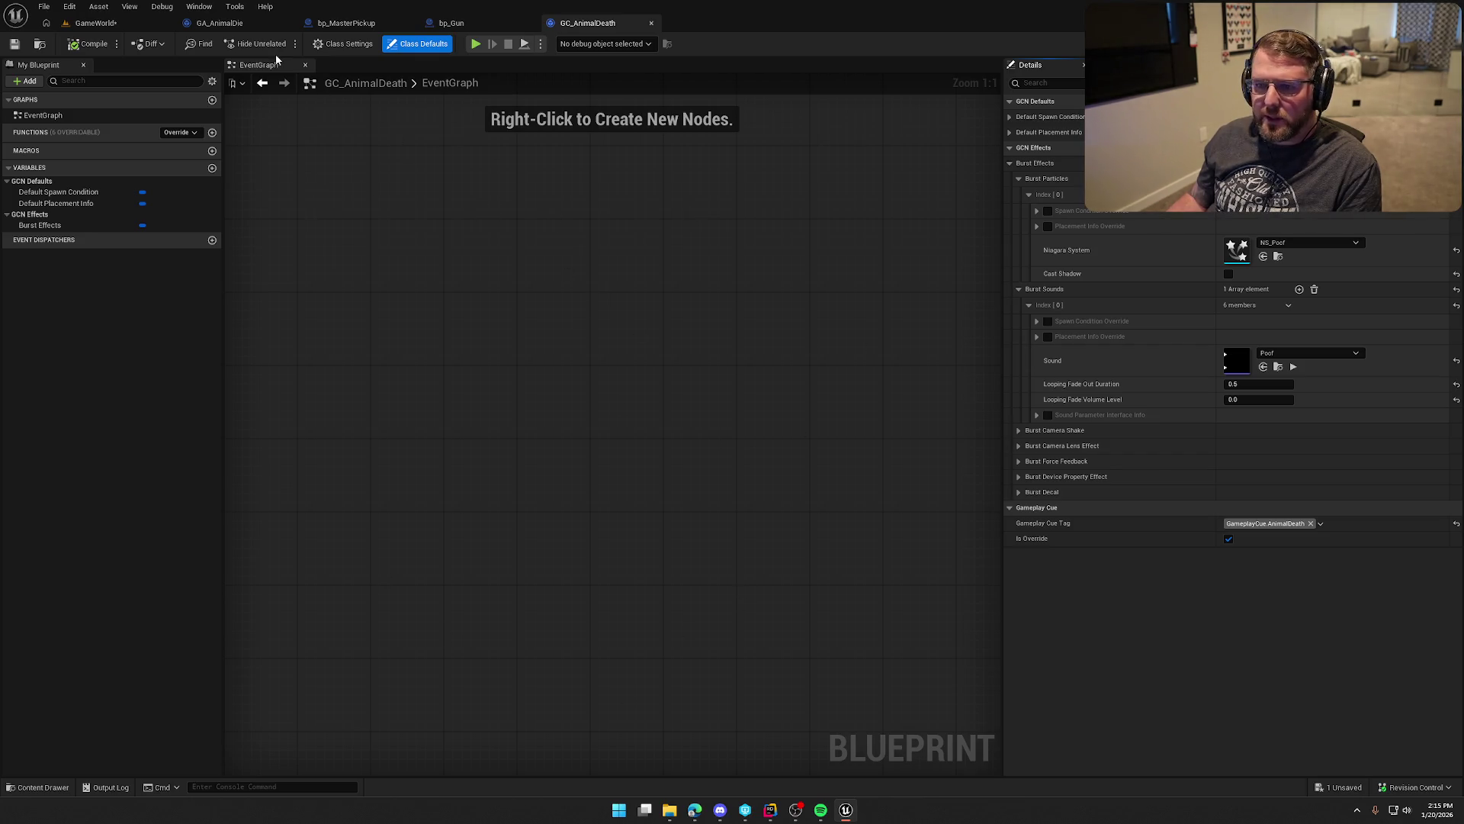
{"action": "left_click", "coordinate": [220, 23]}
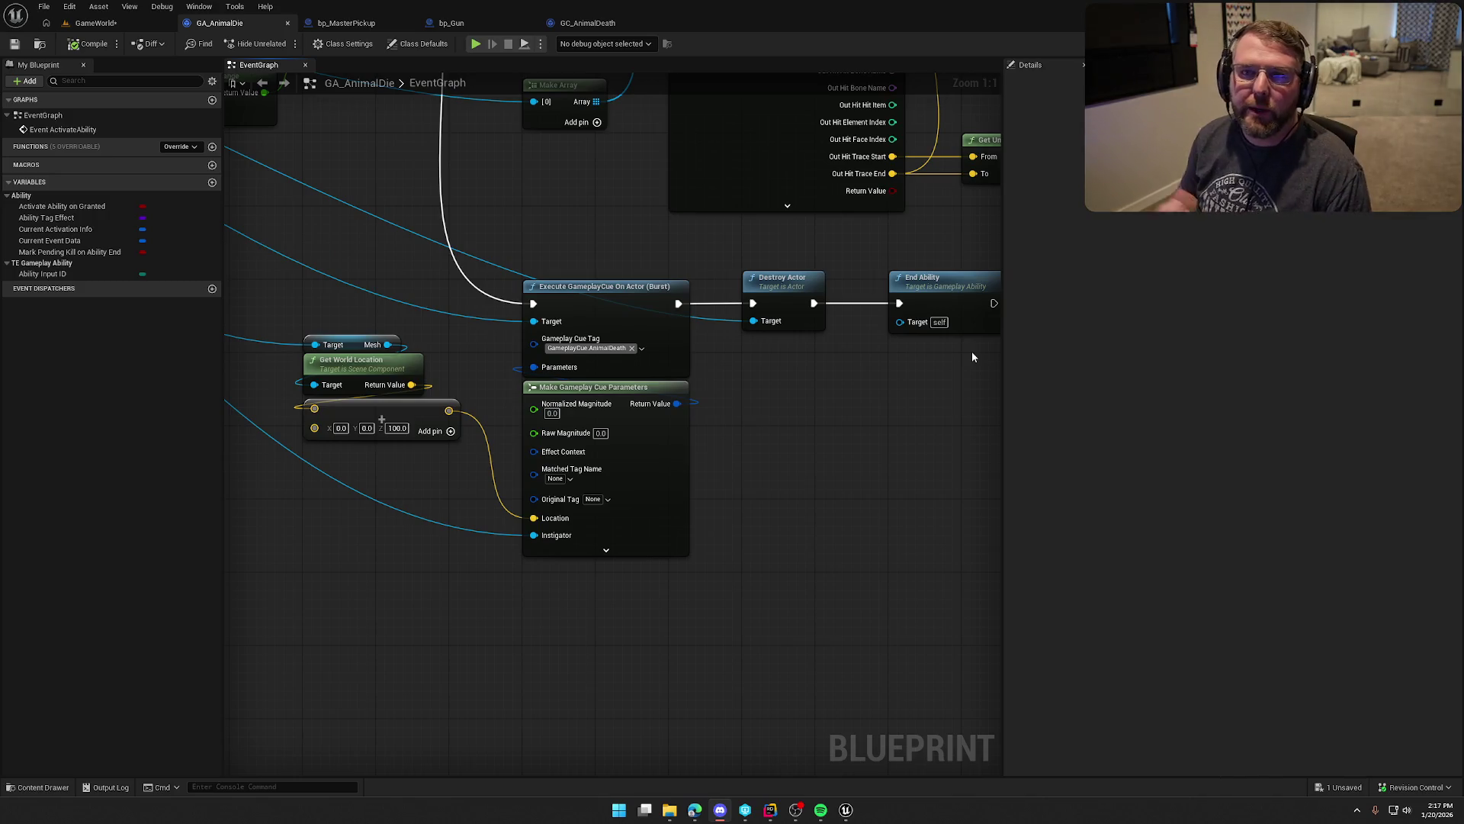
Step: Pan and zoom the graph to frame Destroy Actor and Make Gameplay Cue Parameters
{"action": "mouse_move", "coordinate": [835, 466]}
{"action": "left_mouse_down"}
{"action": "mouse_move", "coordinate": [859, 507]}
{"action": "mouse_move", "coordinate": [845, 507]}
{"action": "left_mouse_up"}
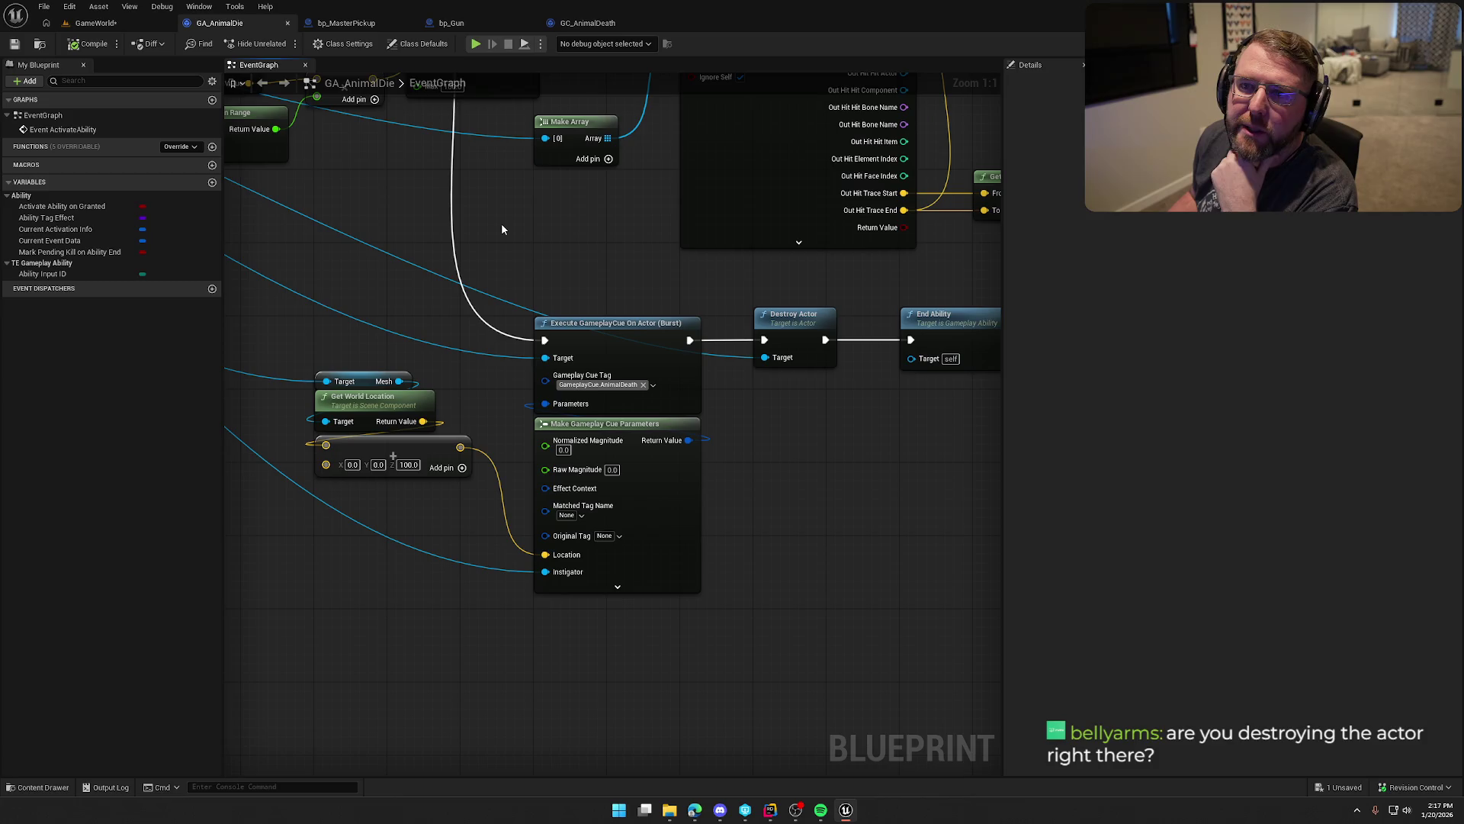
{"action": "left_click_drag", "start_coordinate": [511, 221], "coordinate": [397, 200]}
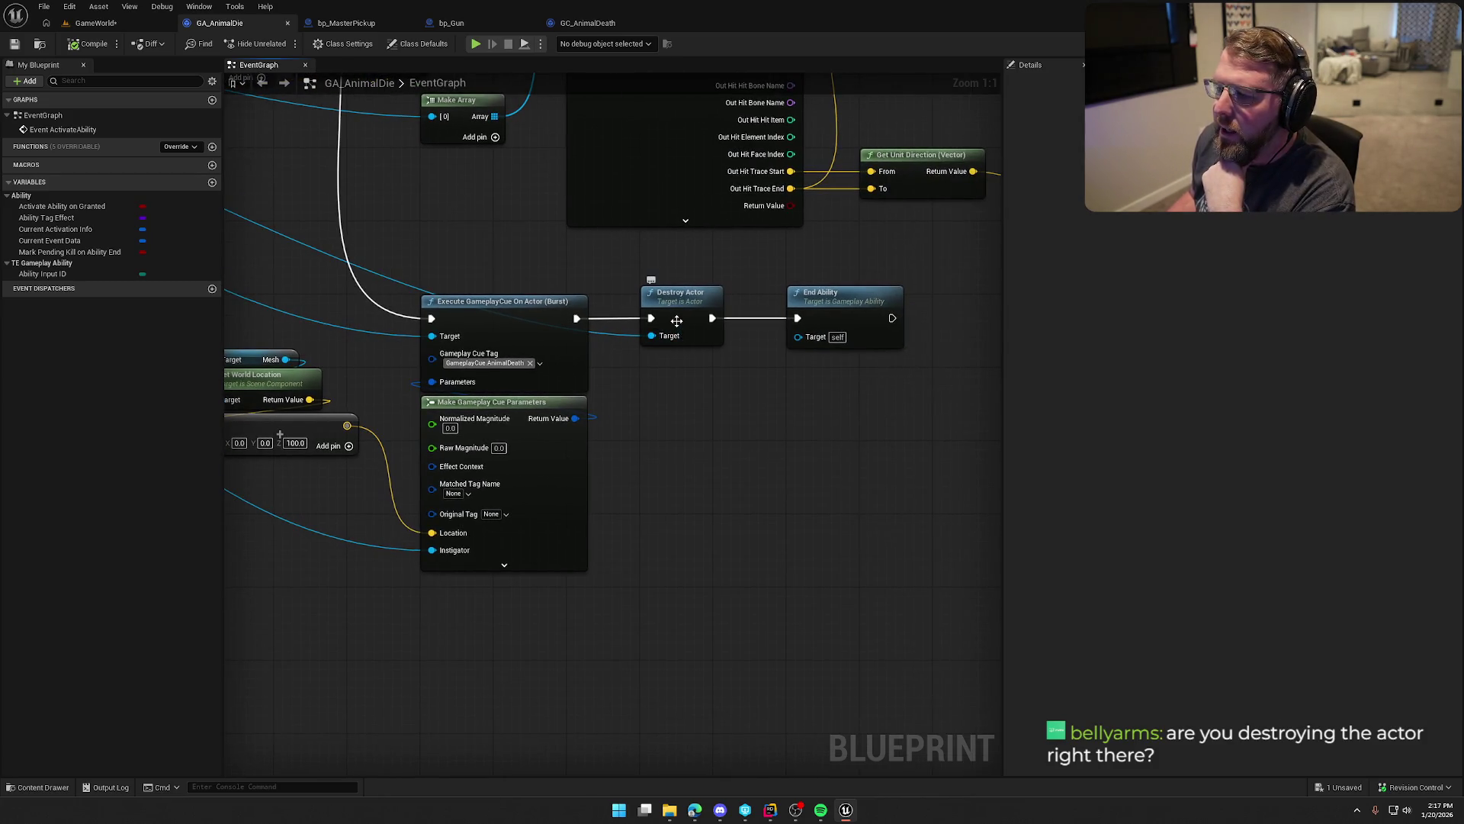
{"action": "scroll", "coordinate": [676, 320], "scroll_direction": "down", "scroll_amount": 3}
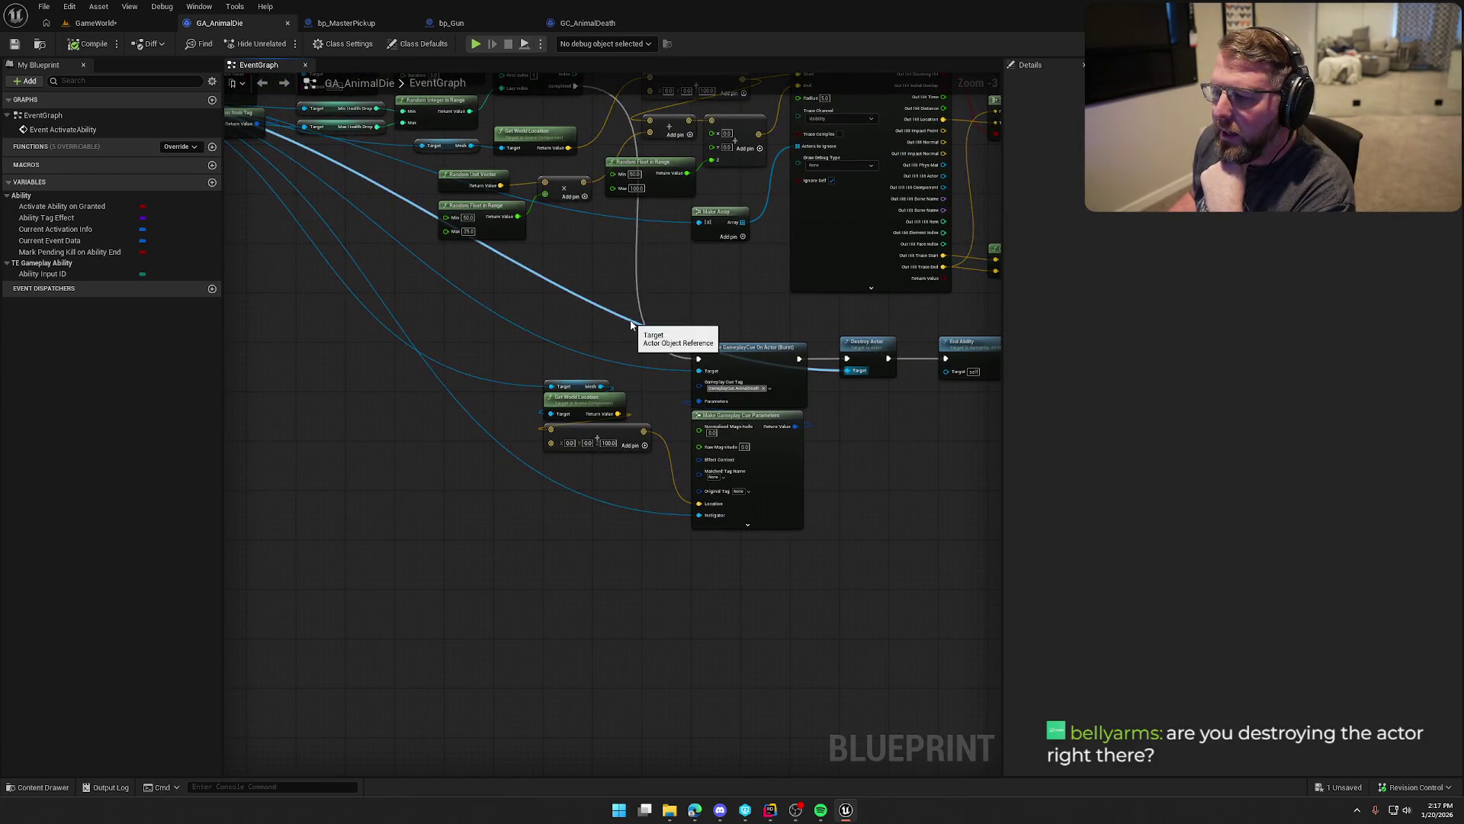
{"action": "scroll", "coordinate": [631, 325], "scroll_direction": "up", "scroll_amount": 2}
{"action": "scroll", "coordinate": [598, 352], "scroll_direction": "down", "scroll_amount": 2}
{"action": "left_click_drag", "start_coordinate": [596, 351], "coordinate": [592, 351]}
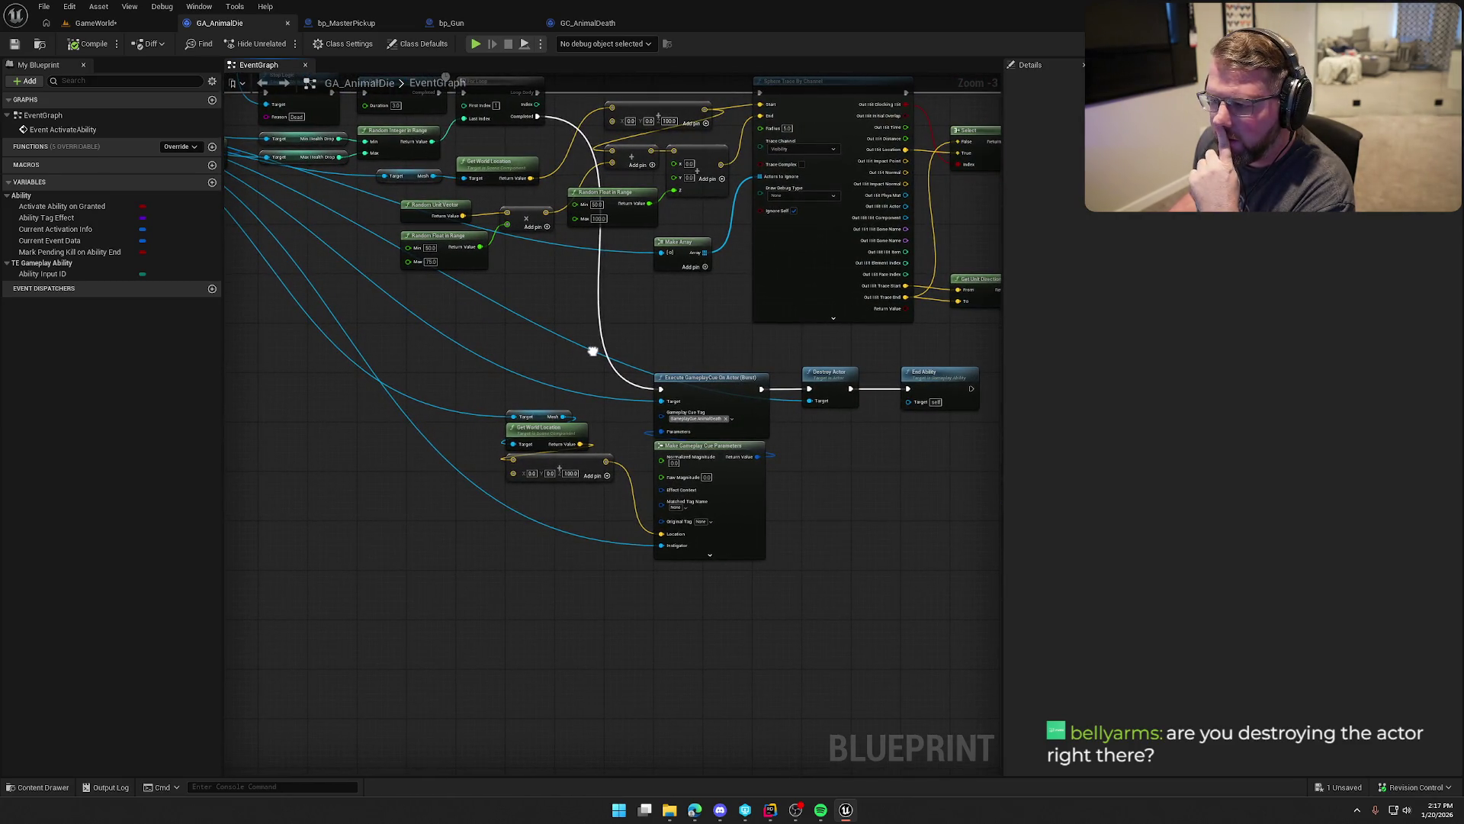
{"action": "left_click_drag", "start_coordinate": [884, 558], "coordinate": [692, 424]}
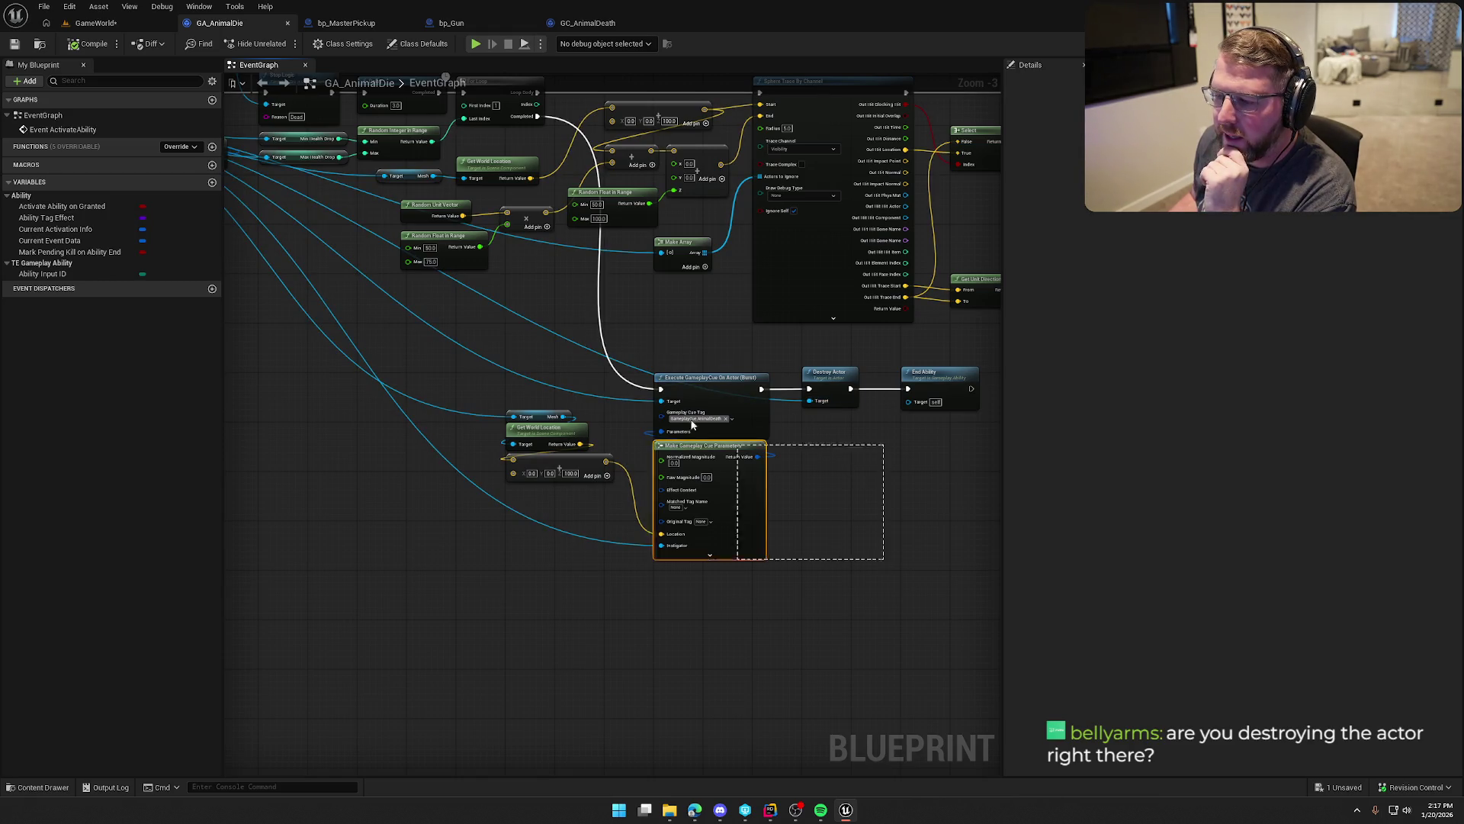
{"action": "scroll", "coordinate": [729, 529], "scroll_direction": "up", "scroll_amount": 3}
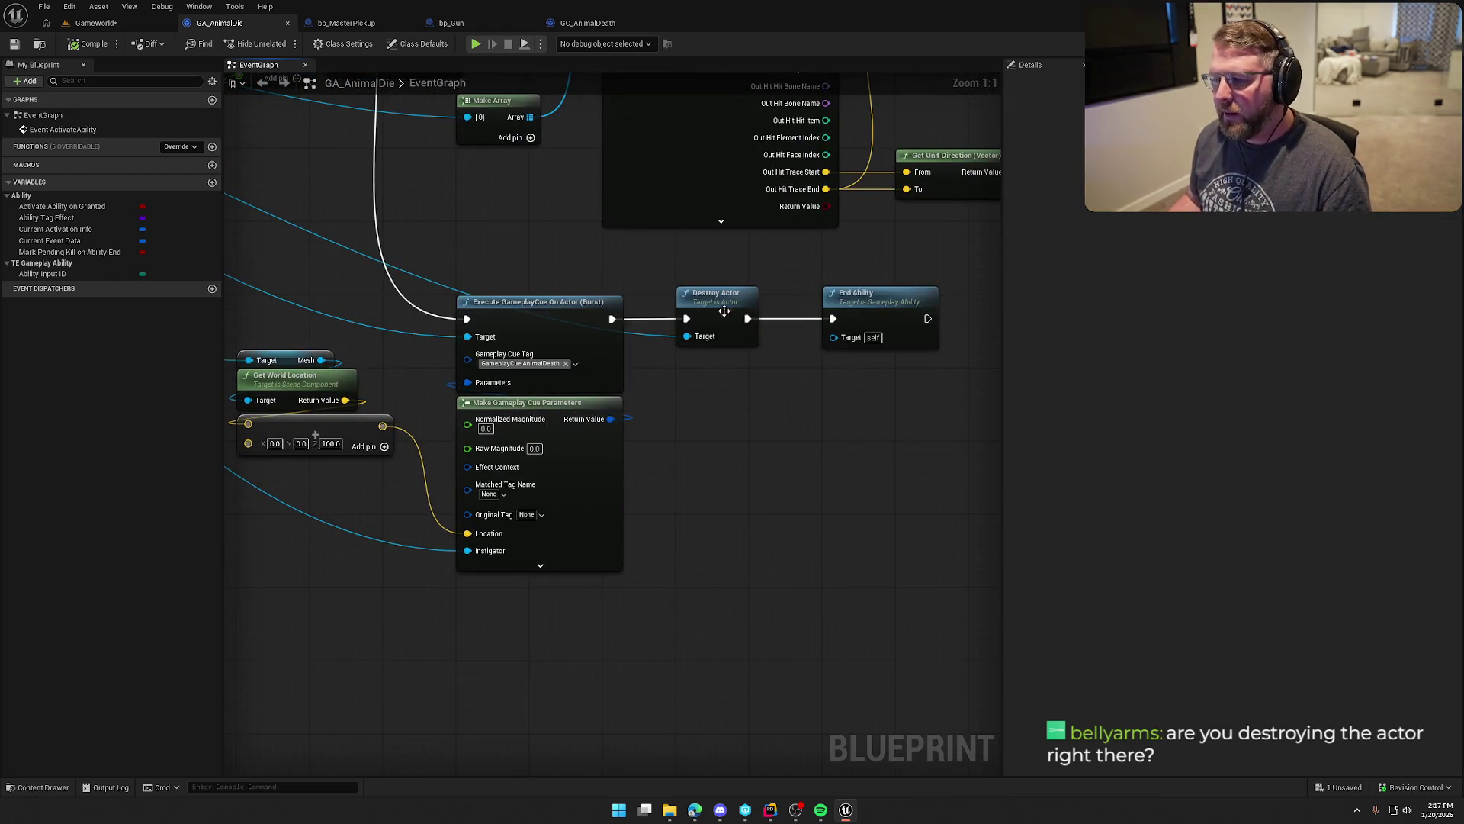
Step: Wire Execute GameplayCue straight to End Ability, compile, and playtest GameWorld
{"action": "left_click_drag", "start_coordinate": [686, 319], "coordinate": [832, 319]}
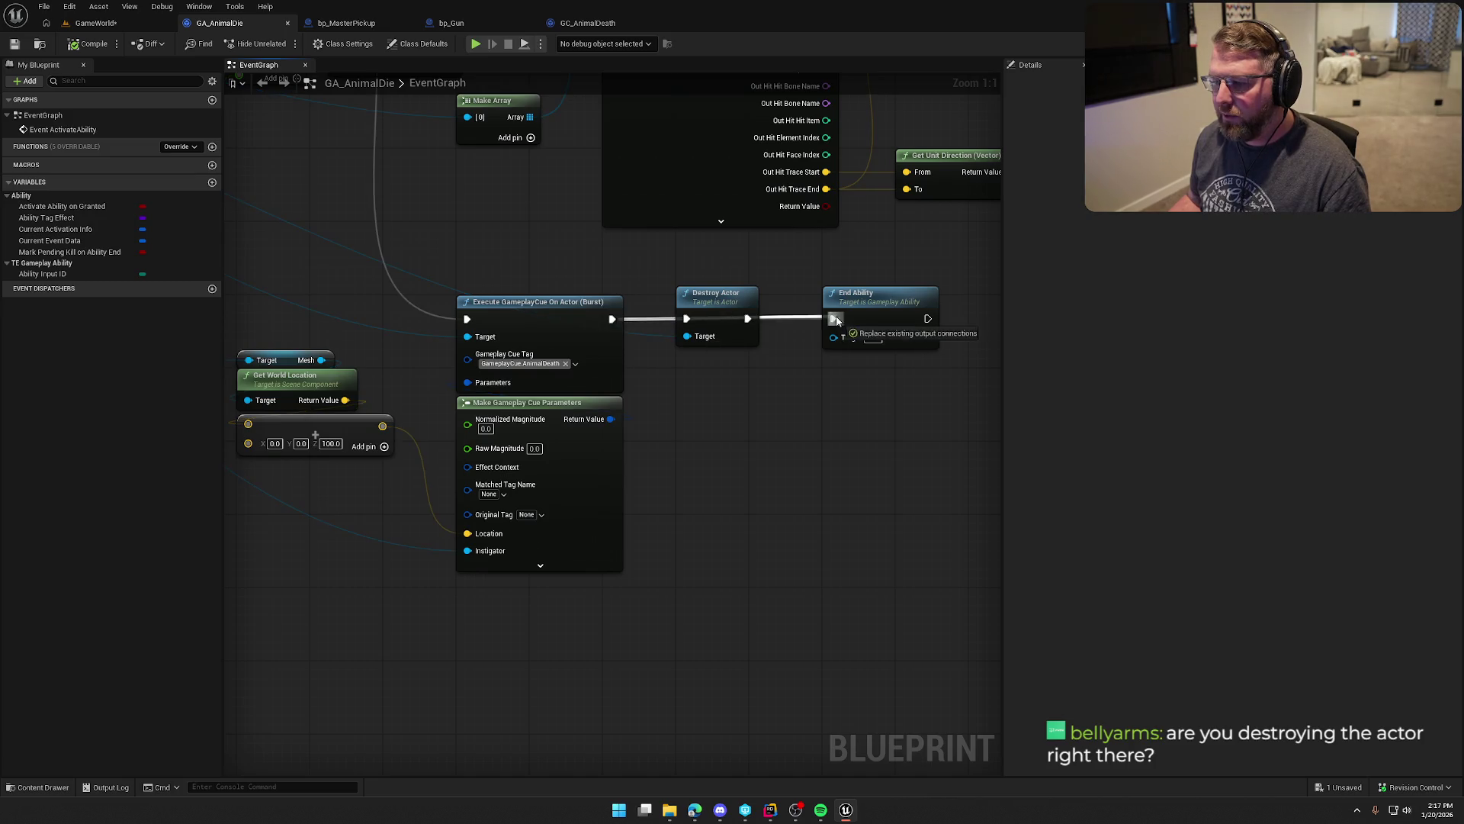
{"action": "left_click", "coordinate": [79, 44]}
{"action": "left_click", "coordinate": [96, 23]}
{"action": "left_click", "coordinate": [284, 44]}
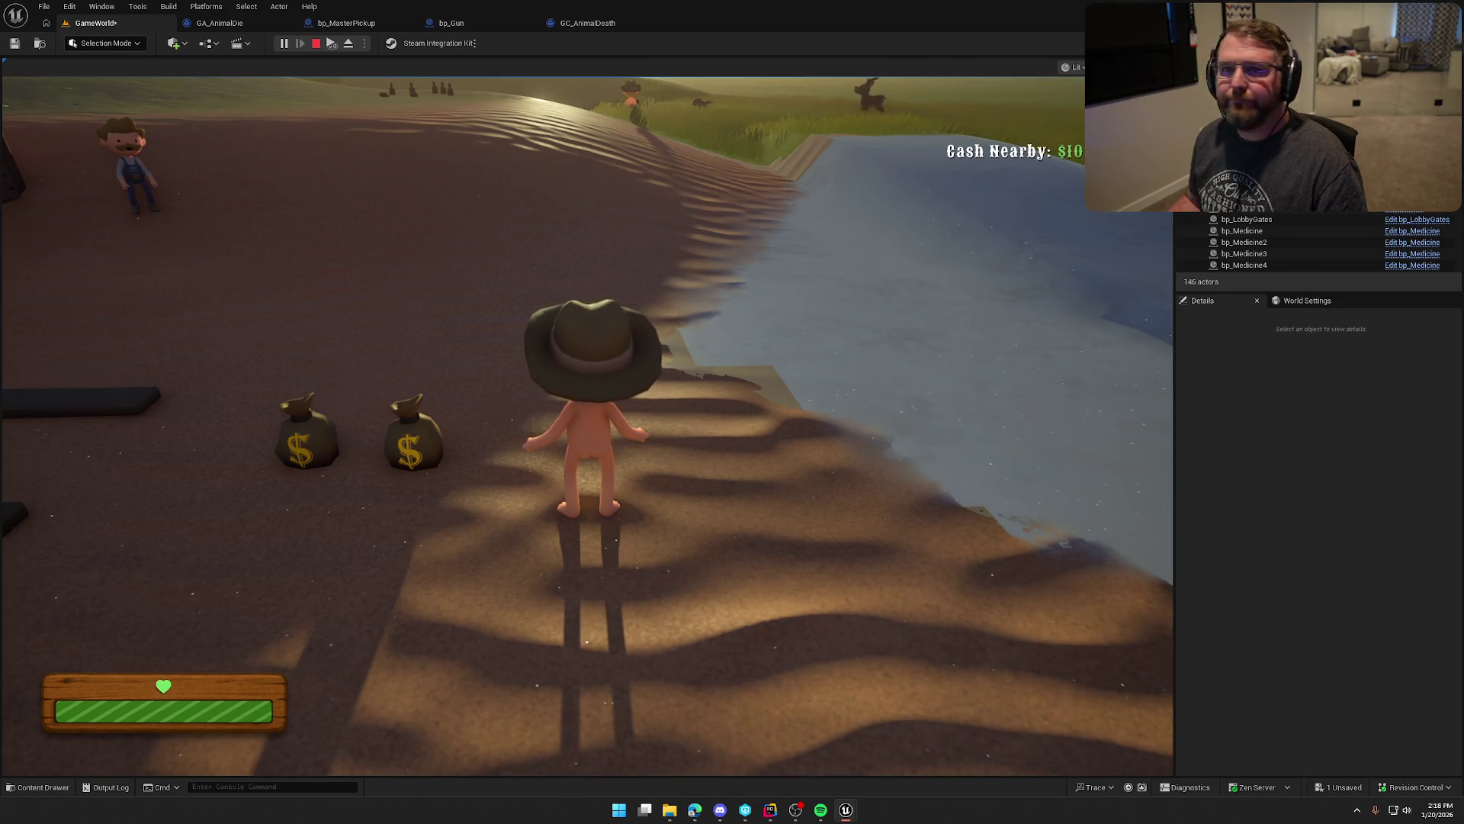
Step: Stop the playtest and return to GA_AnimalDie, reconnecting Destroy Actor after the cue
{"action": "key", "text": "Escape"}
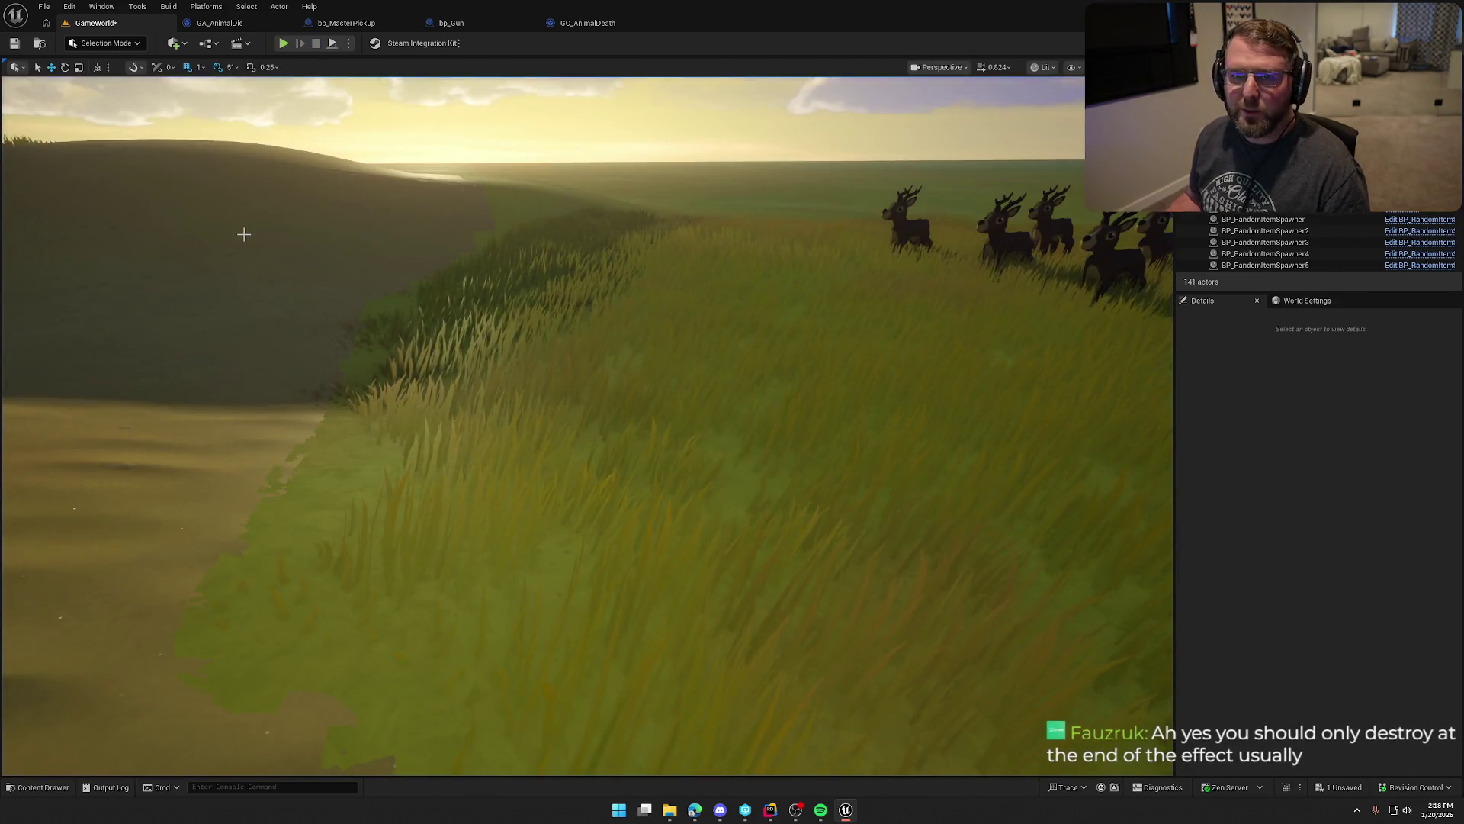
{"action": "left_click", "coordinate": [233, 23]}
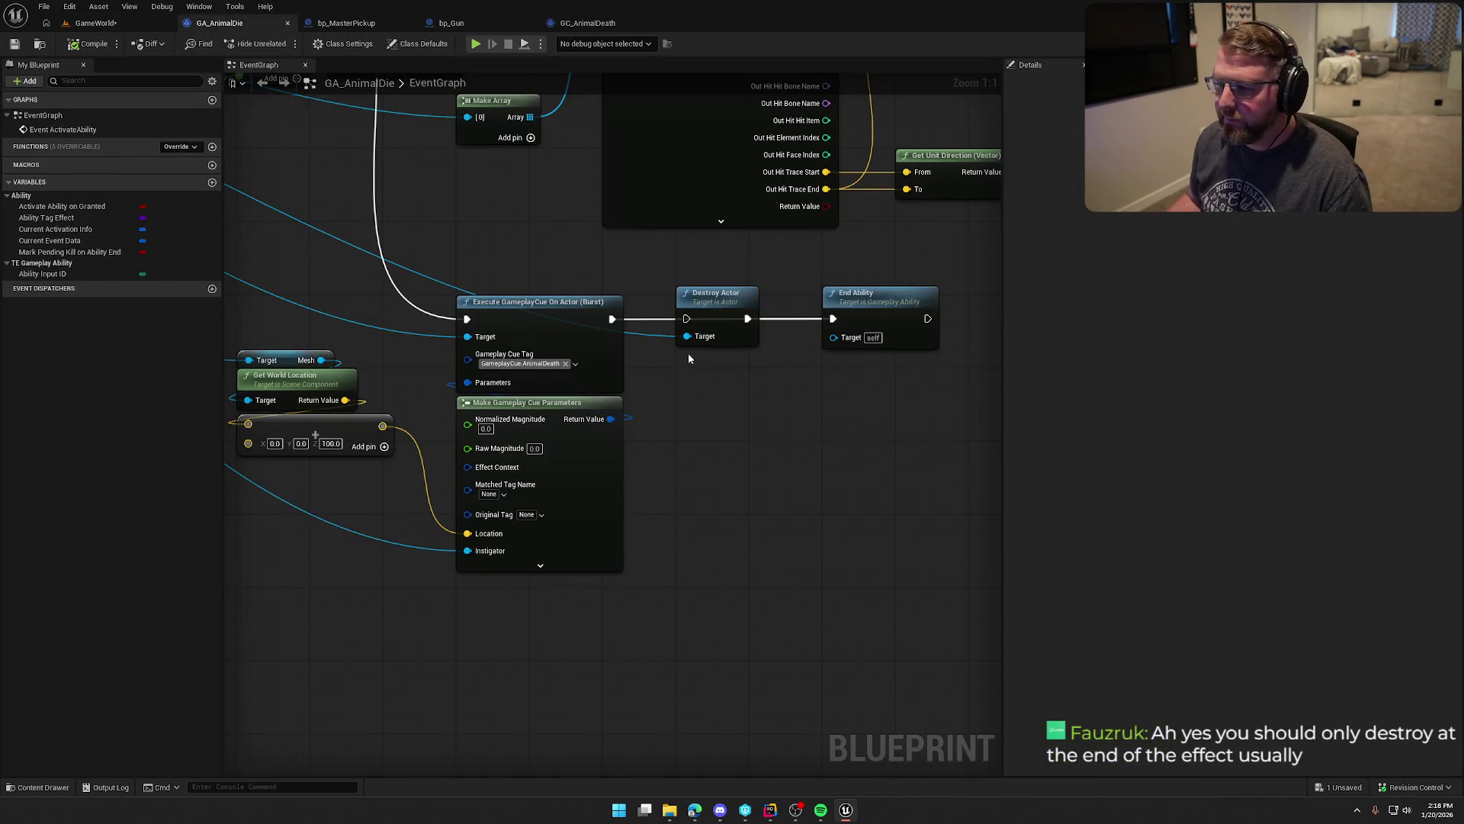
{"action": "left_click_drag", "start_coordinate": [686, 319], "coordinate": [612, 319]}
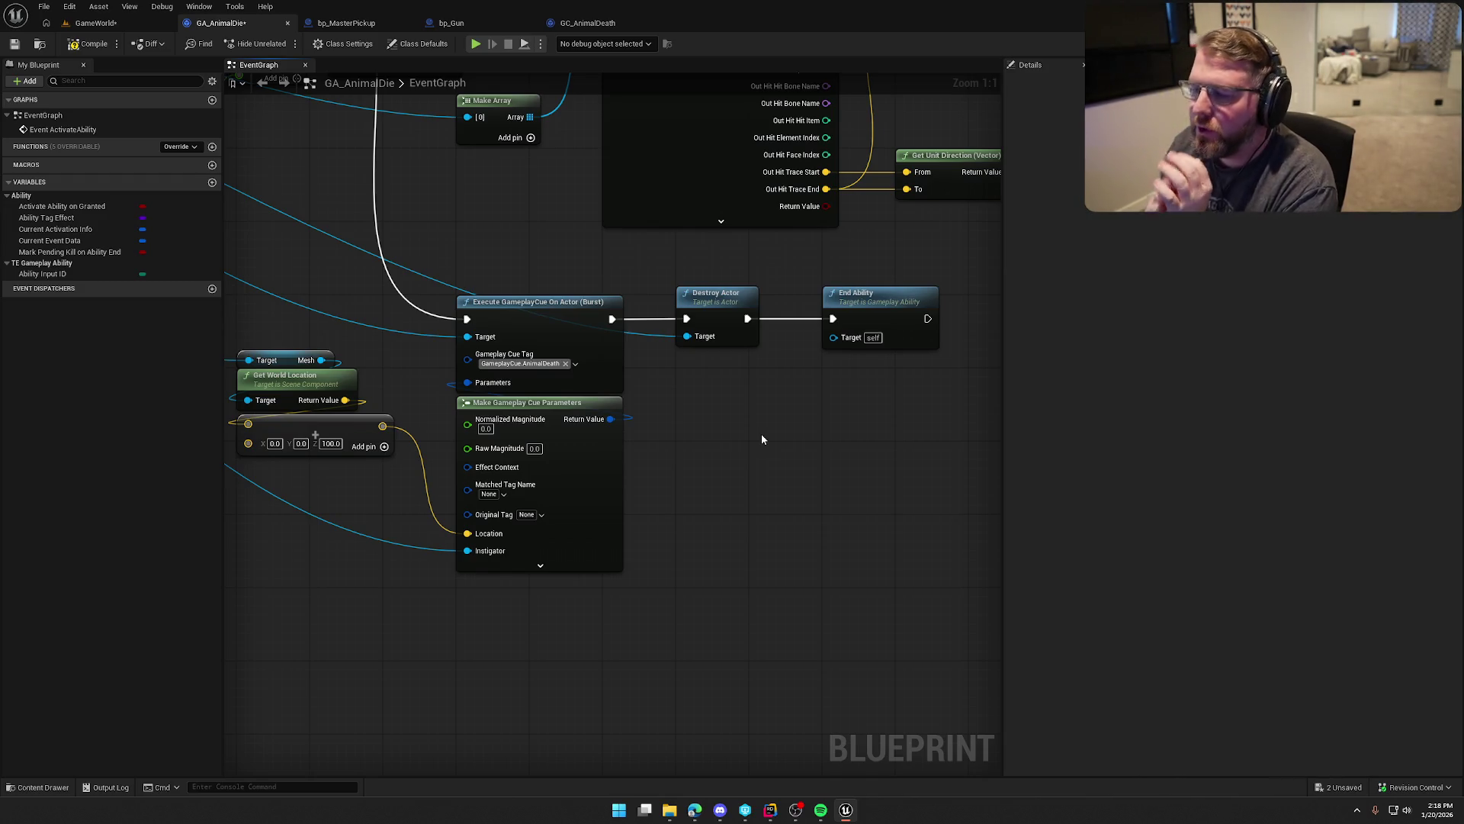
Step: Unhook and delete Destroy Actor, place End Ability beside the cue node, and compile
{"action": "mouse_move", "coordinate": [686, 318]}
{"action": "left_mouse_down", "text": "ctrl"}
{"action": "mouse_move", "coordinate": [833, 319]}
{"action": "mouse_move", "coordinate": [777, 299]}
{"action": "mouse_move", "coordinate": [751, 313]}
{"action": "left_mouse_up", "text": "ctrl"}
{"action": "left_click", "coordinate": [719, 298]}
{"action": "key", "text": "Delete"}
{"action": "left_click", "coordinate": [709, 439]}
{"action": "left_click", "coordinate": [89, 43]}
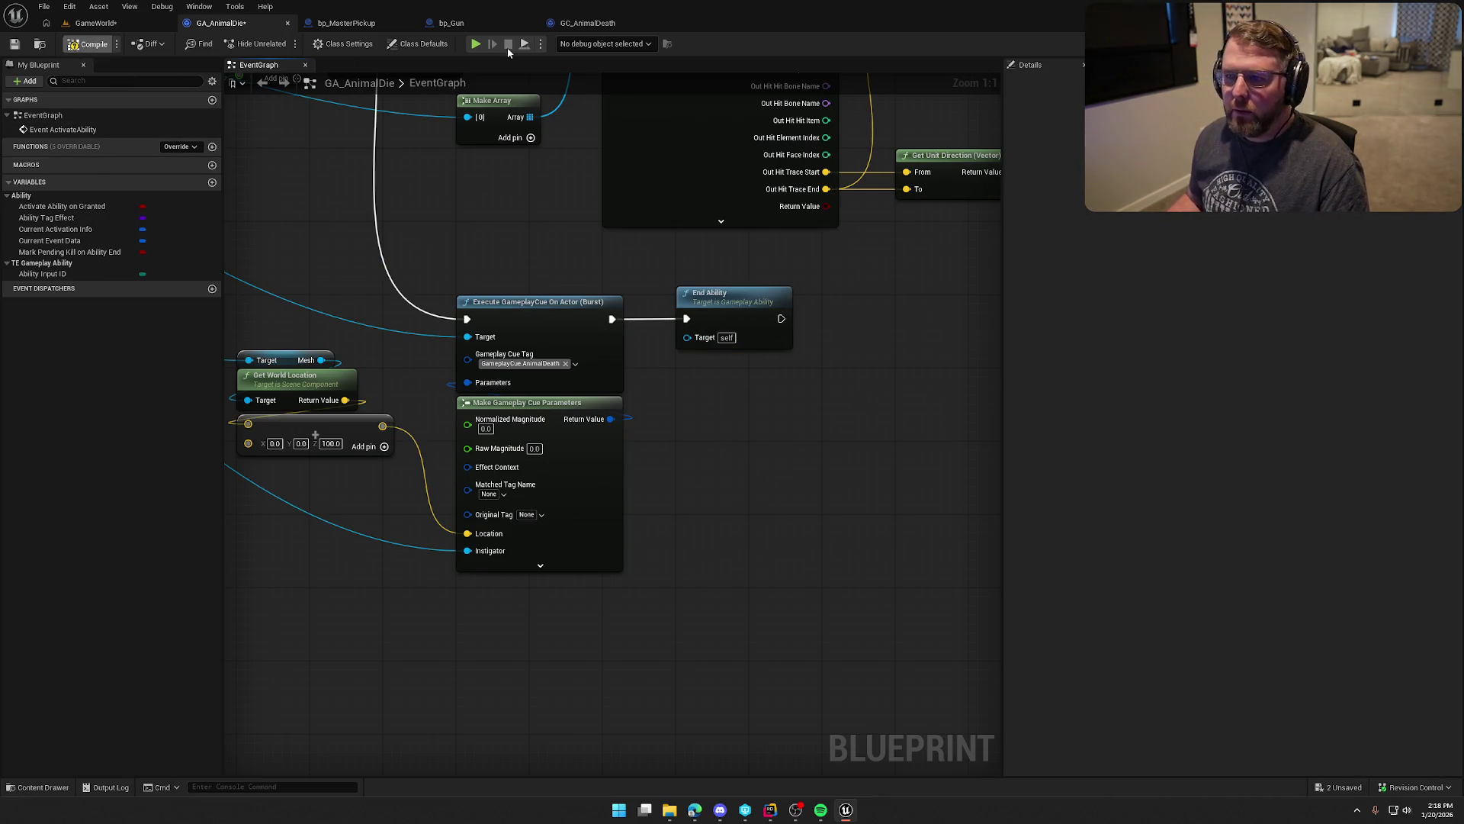
{"action": "left_click", "coordinate": [586, 23]}
Step: Add an On Burst override in GC_AnimalDeath and browse target-actor actions without adding nodes
{"action": "left_click", "coordinate": [661, 369]}
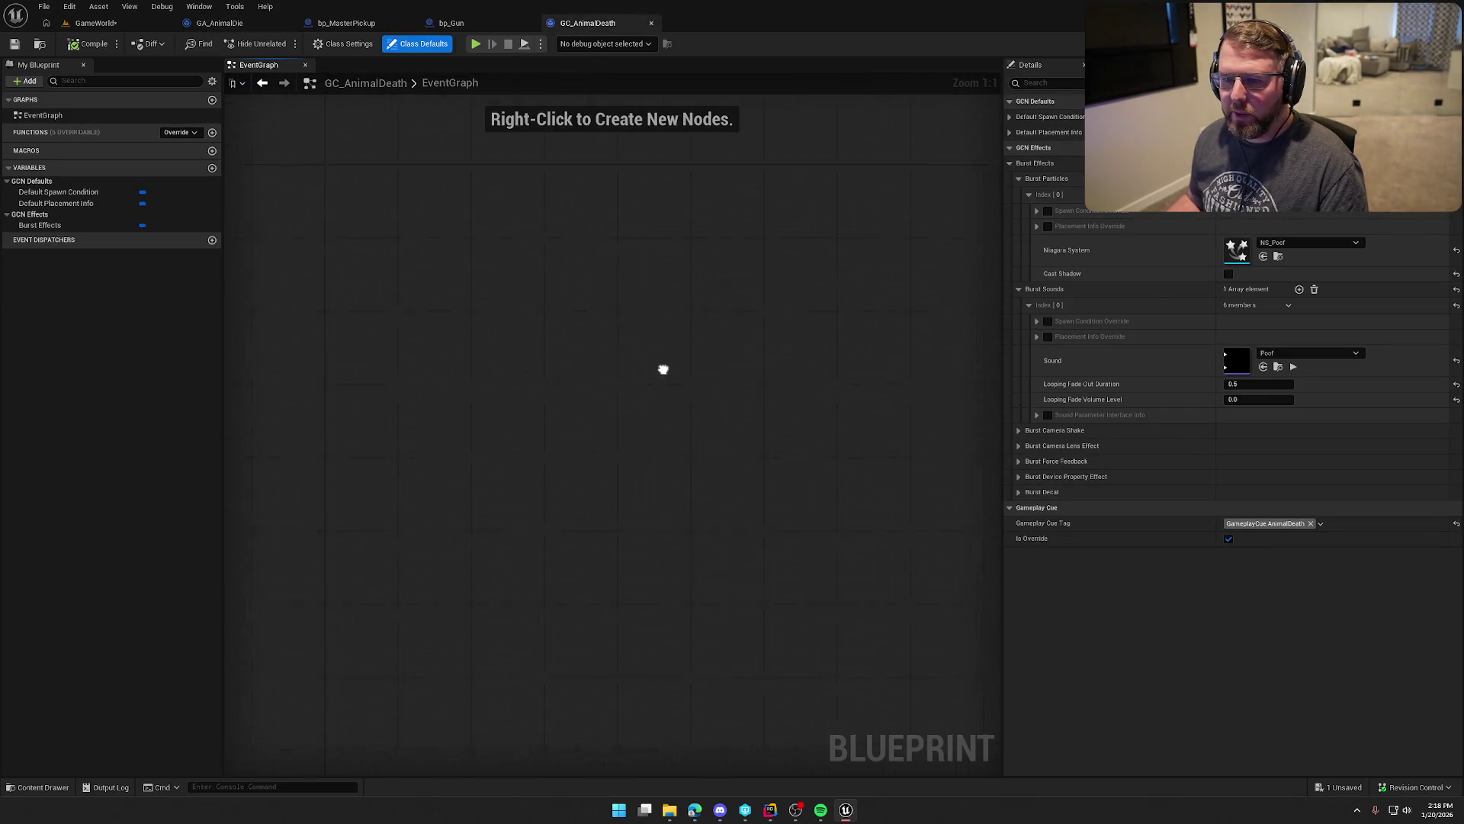
{"action": "left_click", "coordinate": [174, 132]}
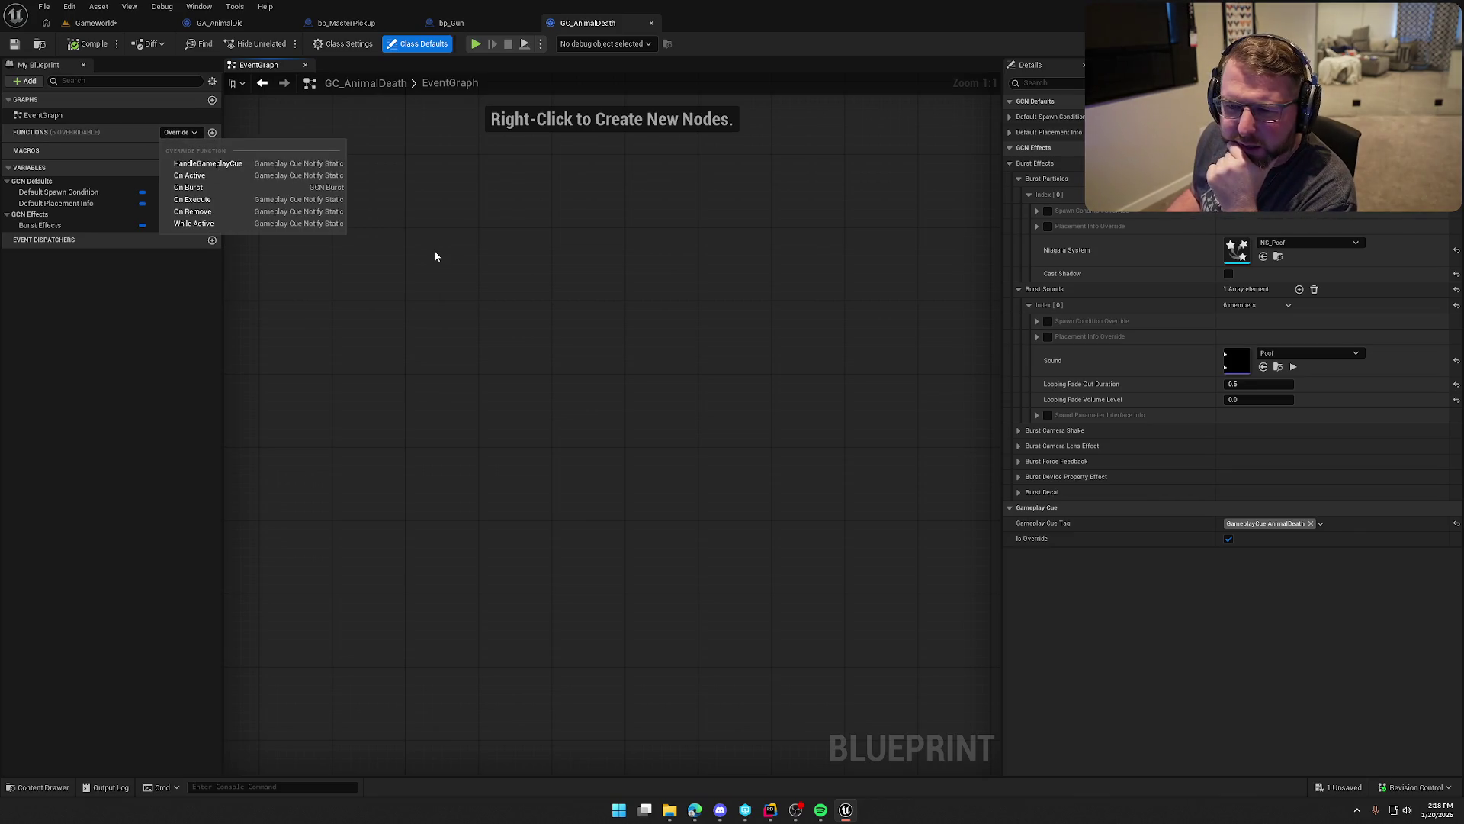
{"action": "left_click", "coordinate": [220, 188]}
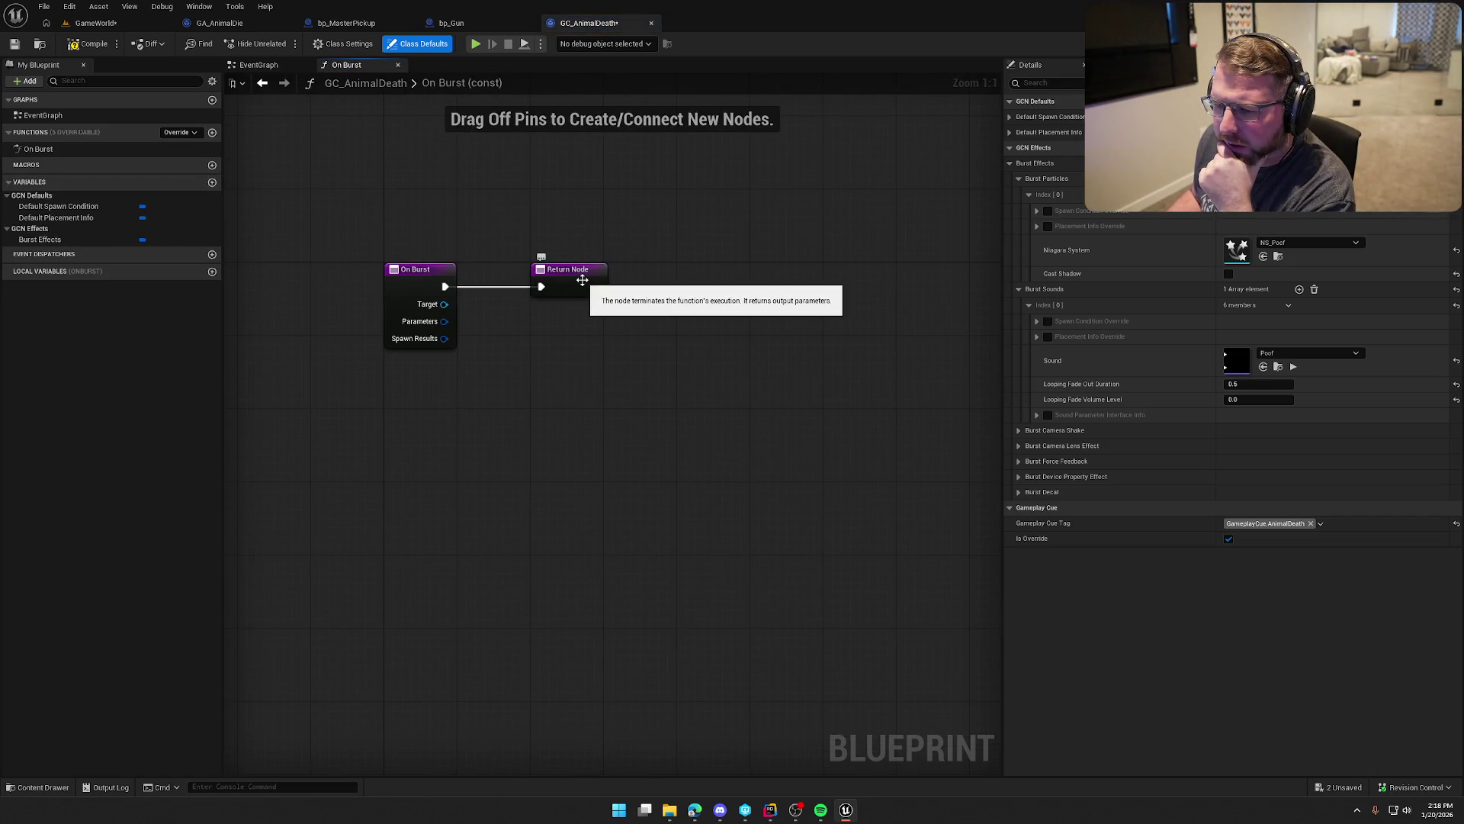
{"action": "left_click_drag", "start_coordinate": [457, 317], "coordinate": [521, 375]}
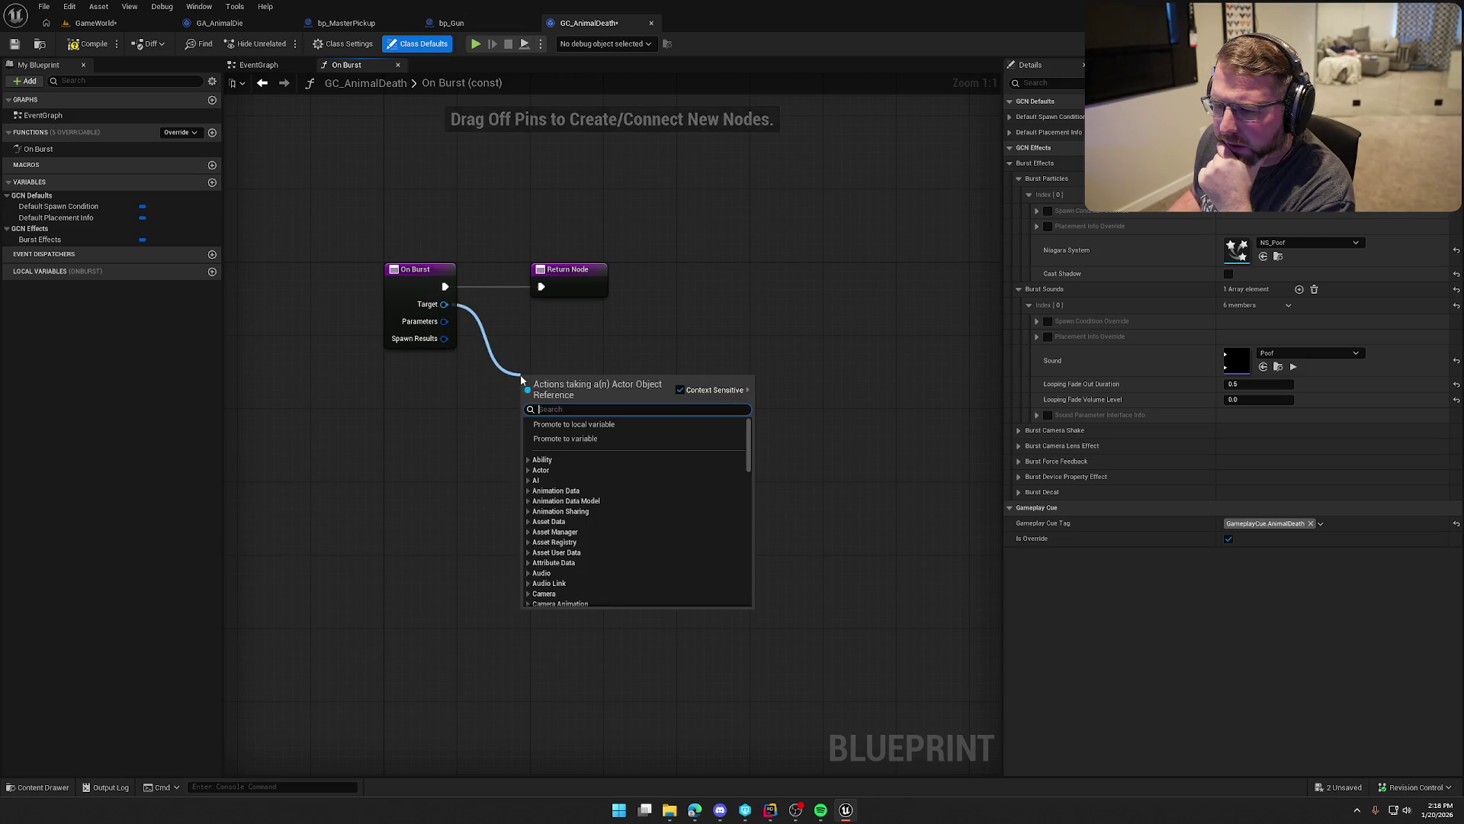
{"action": "left_click", "coordinate": [554, 353]}
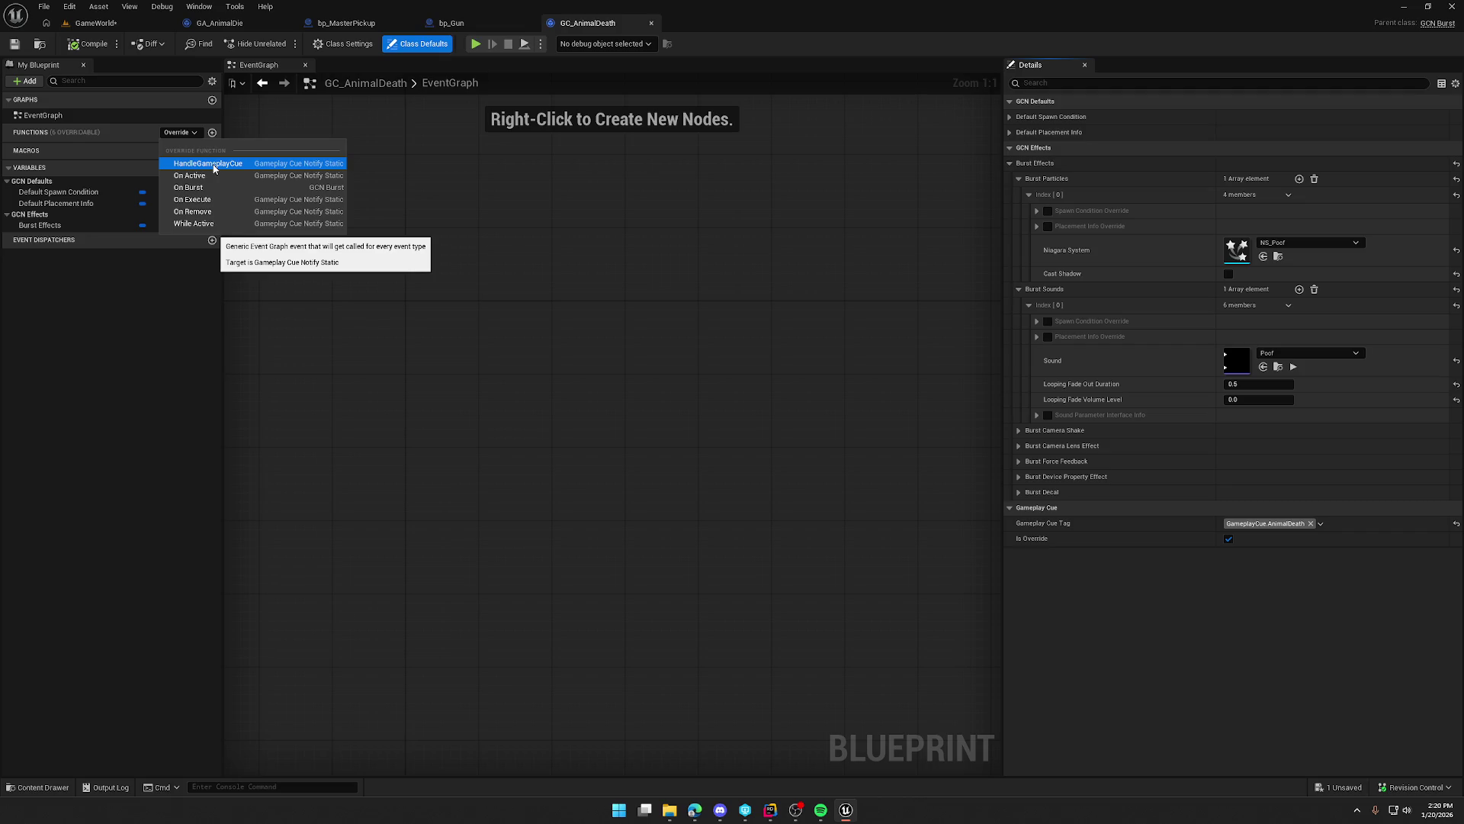
Step: Leave the overridable functions list and jump to the start of GA_AnimalDie's graph
{"action": "left_click", "coordinate": [539, 277]}
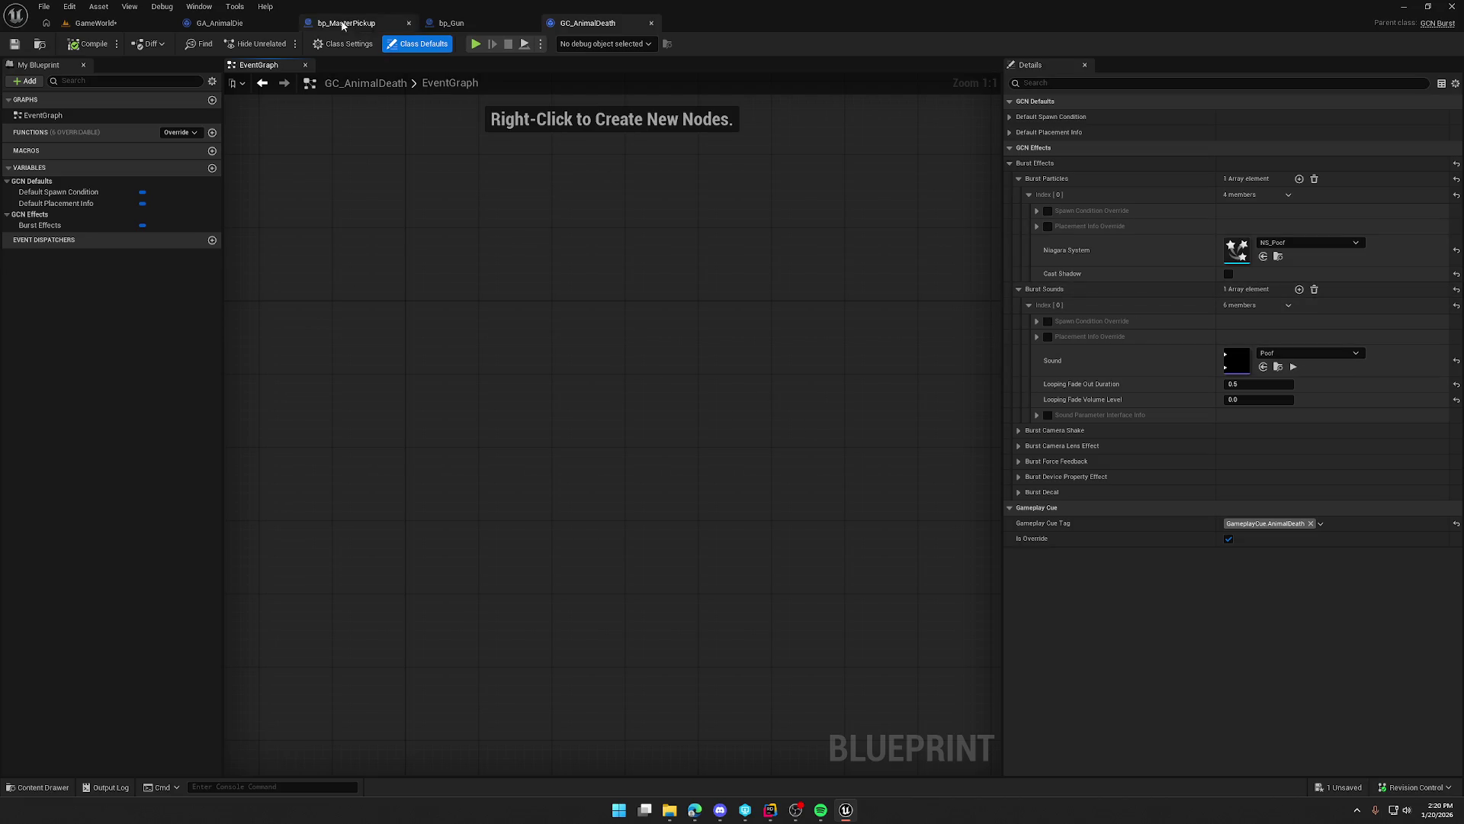
{"action": "left_click", "coordinate": [237, 24]}
{"action": "double_click", "coordinate": [63, 130]}
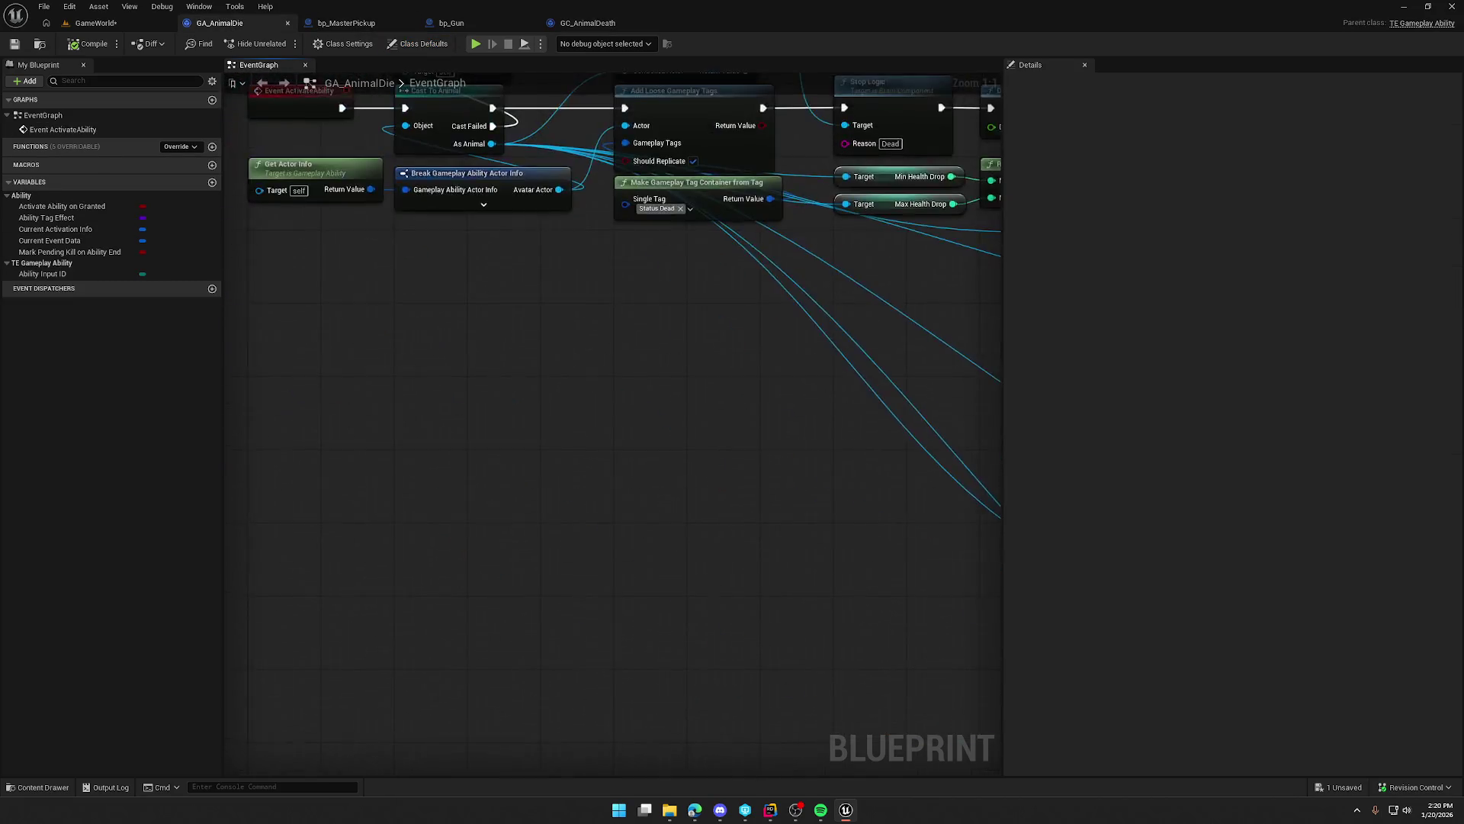
Step: Return to GA_AnimalDie's AnimalDeath cue burst and End Ability section
{"action": "key", "text": "alt+Left"}
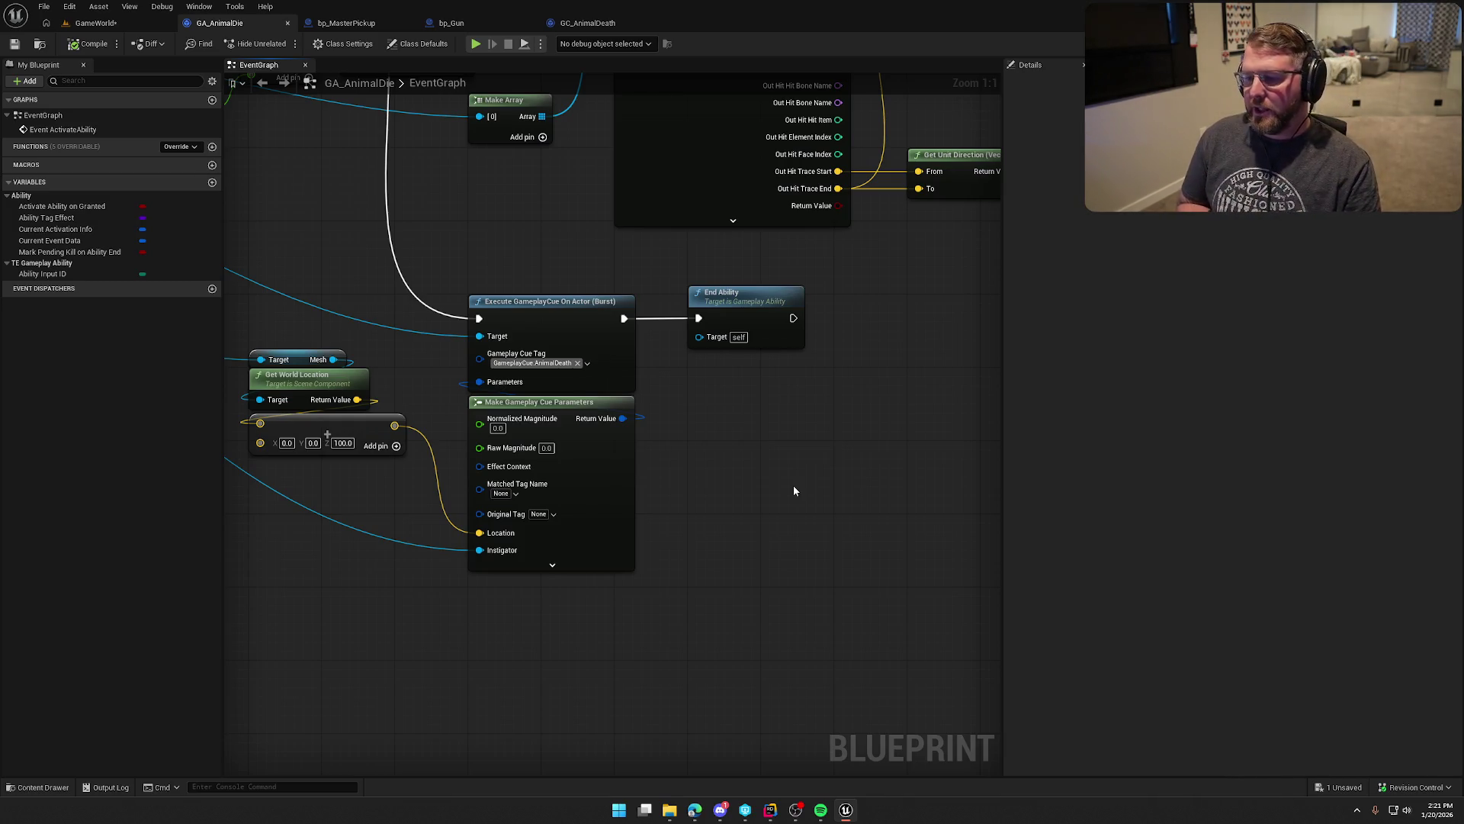
{"action": "left_click_drag", "start_coordinate": [793, 490], "coordinate": [840, 477]}
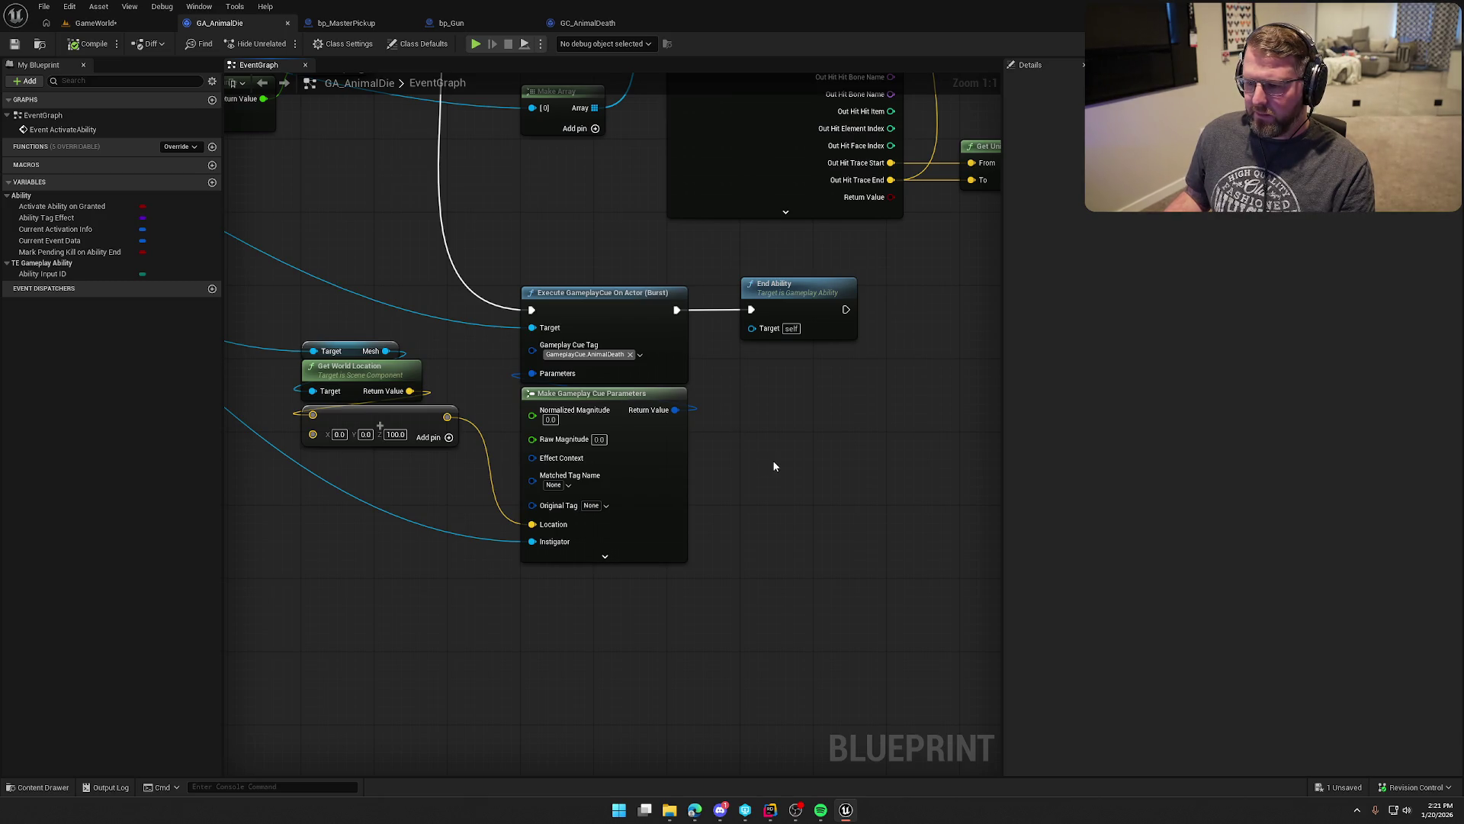
{"action": "left_click_drag", "start_coordinate": [774, 466], "coordinate": [674, 482]}
{"action": "mouse_move", "coordinate": [720, 311]}
{"action": "left_mouse_down"}
{"action": "mouse_move", "coordinate": [954, 314]}
{"action": "mouse_move", "coordinate": [936, 309]}
{"action": "left_mouse_up"}
{"action": "left_click", "coordinate": [688, 444]}
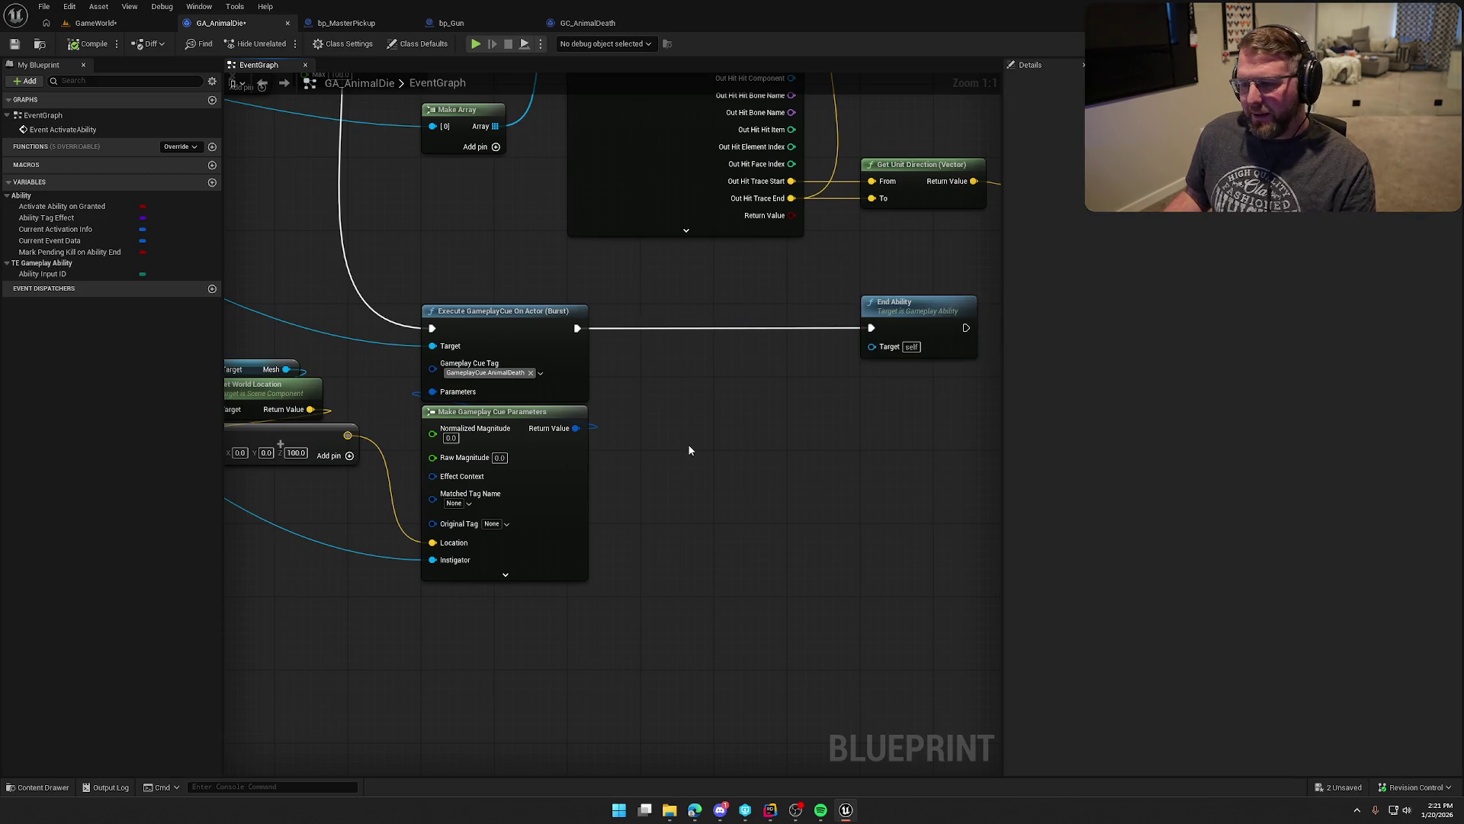
{"action": "left_click_drag", "start_coordinate": [577, 328], "coordinate": [685, 344]}
{"action": "left_click", "coordinate": [687, 300]}
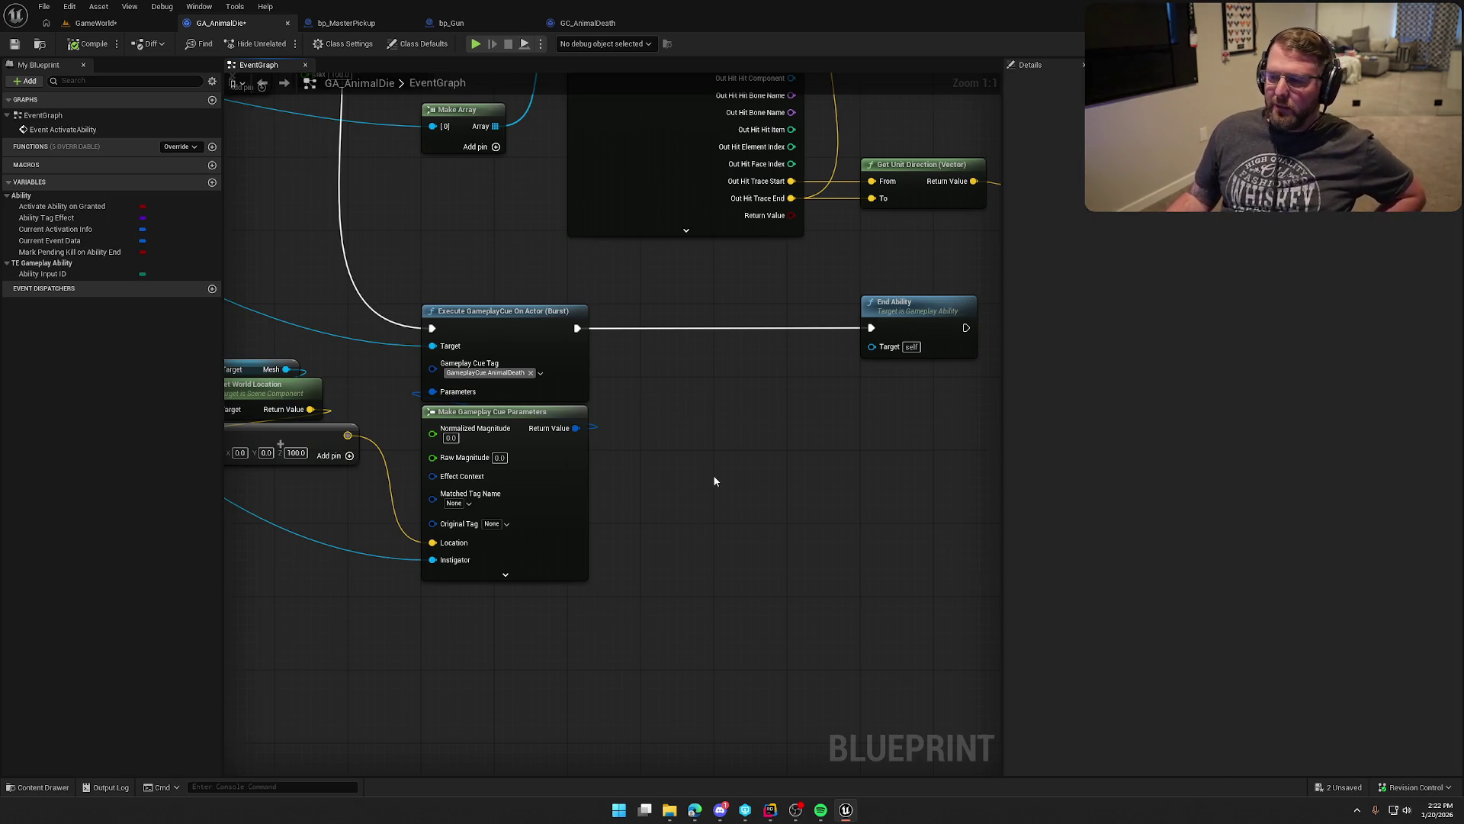
{"action": "left_click_drag", "start_coordinate": [712, 475], "coordinate": [760, 488]}
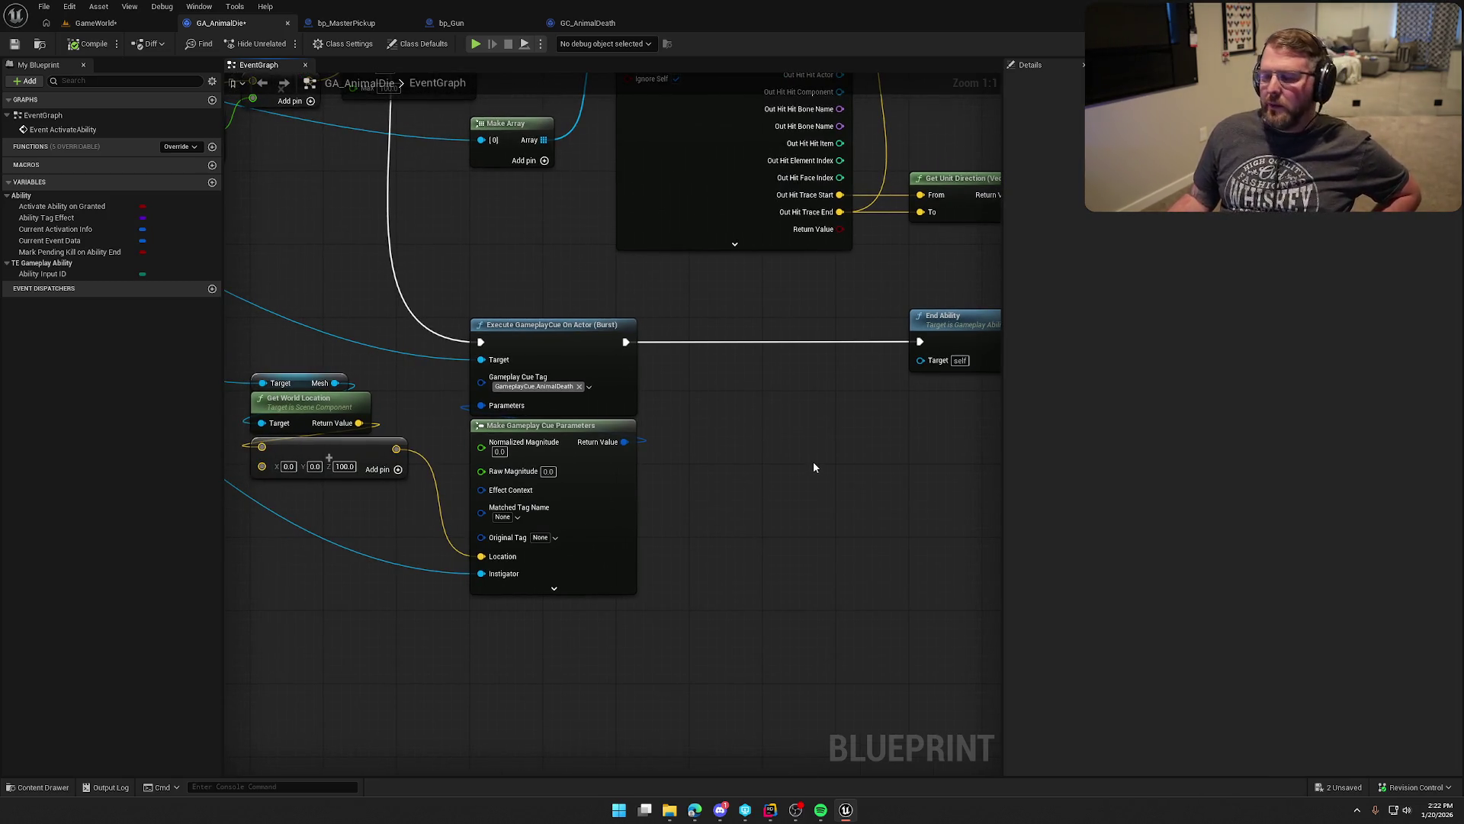
{"action": "left_click_drag", "start_coordinate": [957, 330], "coordinate": [737, 330]}
{"action": "mouse_move", "coordinate": [451, 300]}
{"action": "left_mouse_down"}
{"action": "mouse_move", "coordinate": [790, 679]}
{"action": "mouse_move", "coordinate": [809, 596]}
{"action": "left_mouse_up"}
{"action": "left_click", "coordinate": [810, 596]}
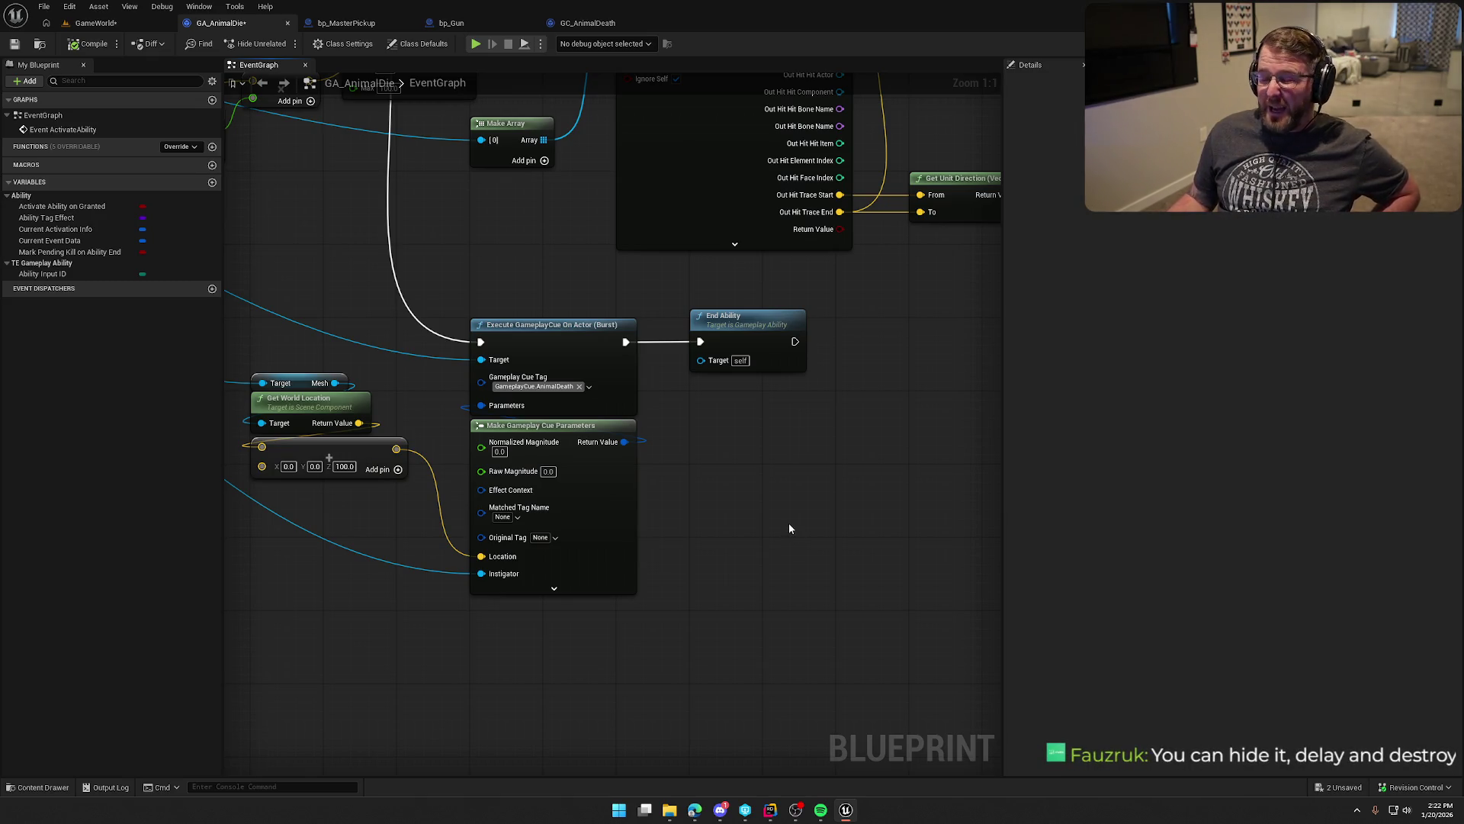
{"action": "mouse_move", "coordinate": [460, 300]}
{"action": "left_mouse_down"}
{"action": "mouse_move", "coordinate": [684, 556]}
{"action": "mouse_move", "coordinate": [825, 624]}
{"action": "left_mouse_up"}
{"action": "left_click", "coordinate": [767, 550]}
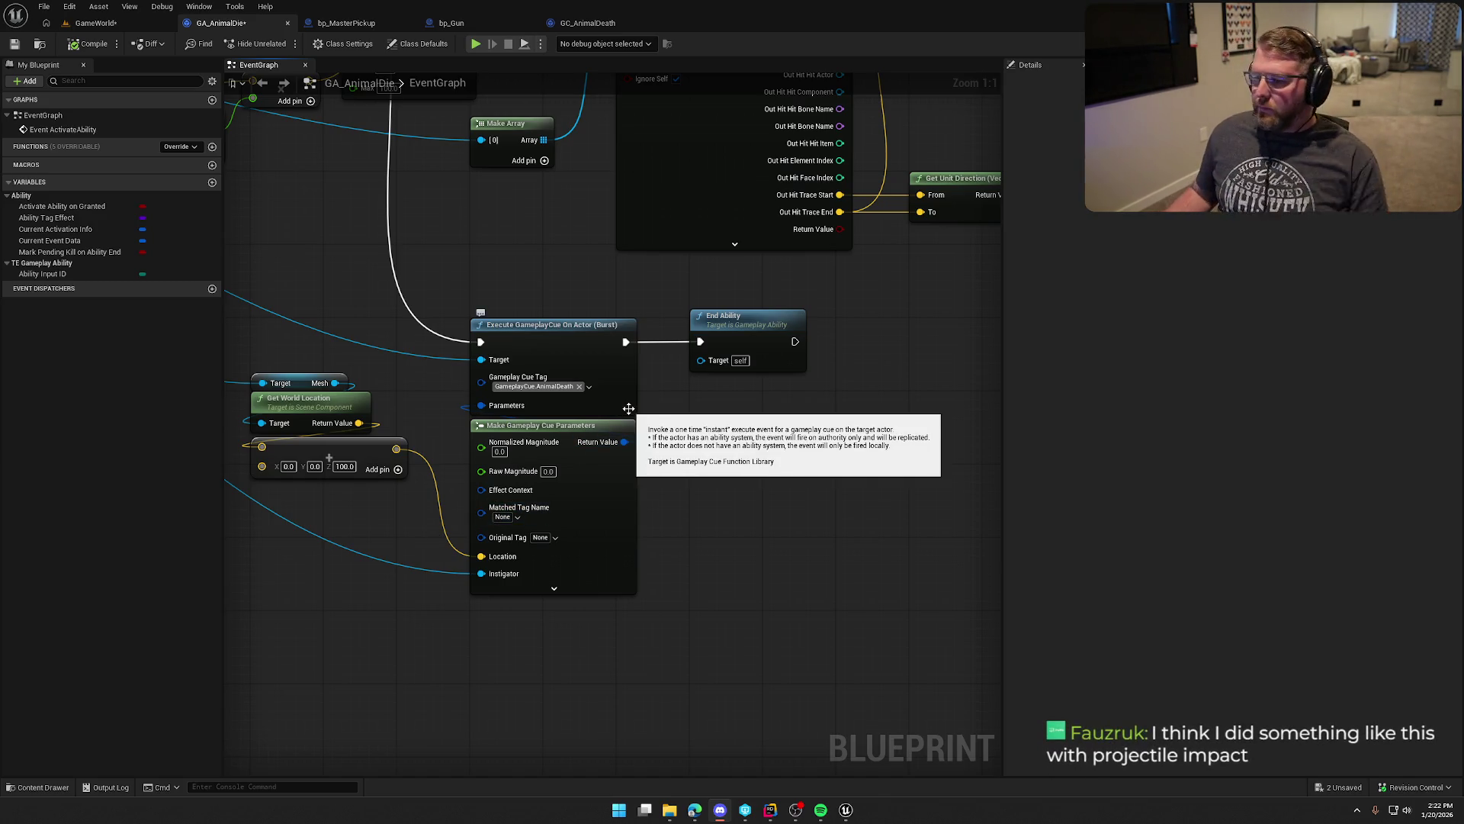
{"action": "left_click_drag", "start_coordinate": [735, 465], "coordinate": [757, 474]}
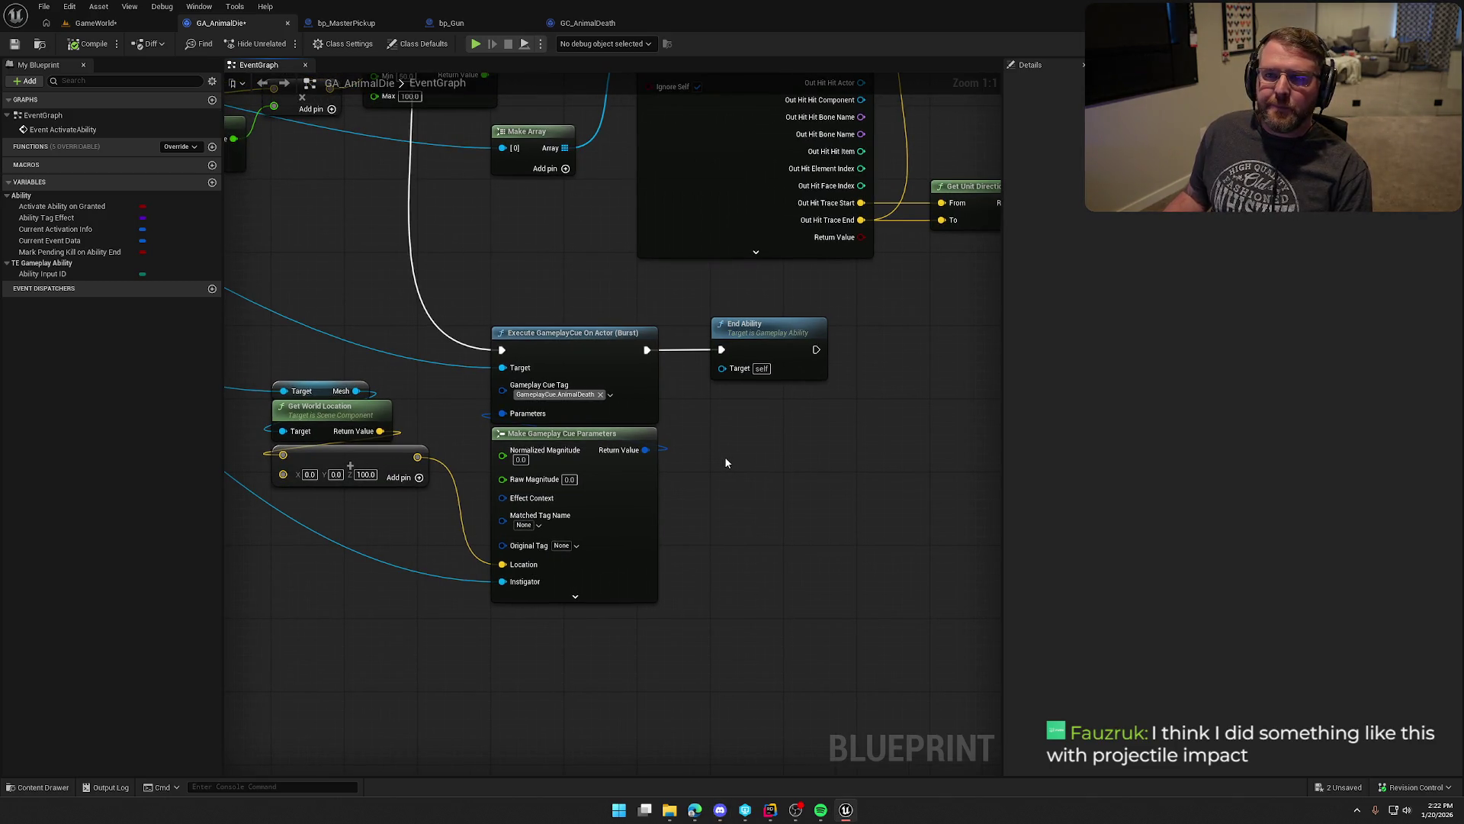
Step: Review the cue call, parameters and location nodes, then list GC_AnimalDeath's overridable functions
{"action": "mouse_move", "coordinate": [734, 497]}
{"action": "left_mouse_down"}
{"action": "mouse_move", "coordinate": [795, 491]}
{"action": "mouse_move", "coordinate": [766, 472]}
{"action": "left_mouse_up"}
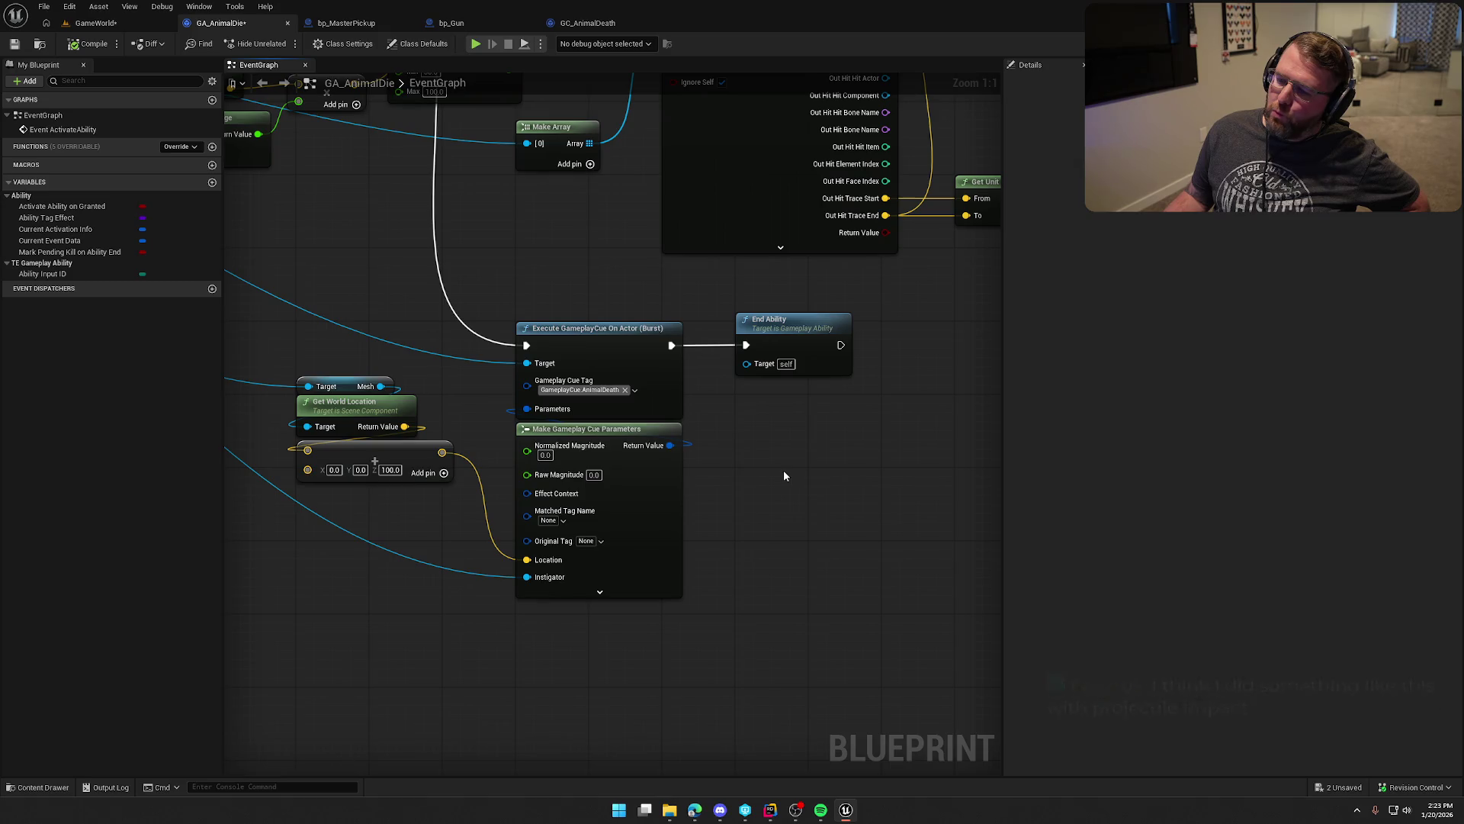
{"action": "left_click_drag", "start_coordinate": [348, 297], "coordinate": [709, 651]}
{"action": "left_click", "coordinate": [778, 507]}
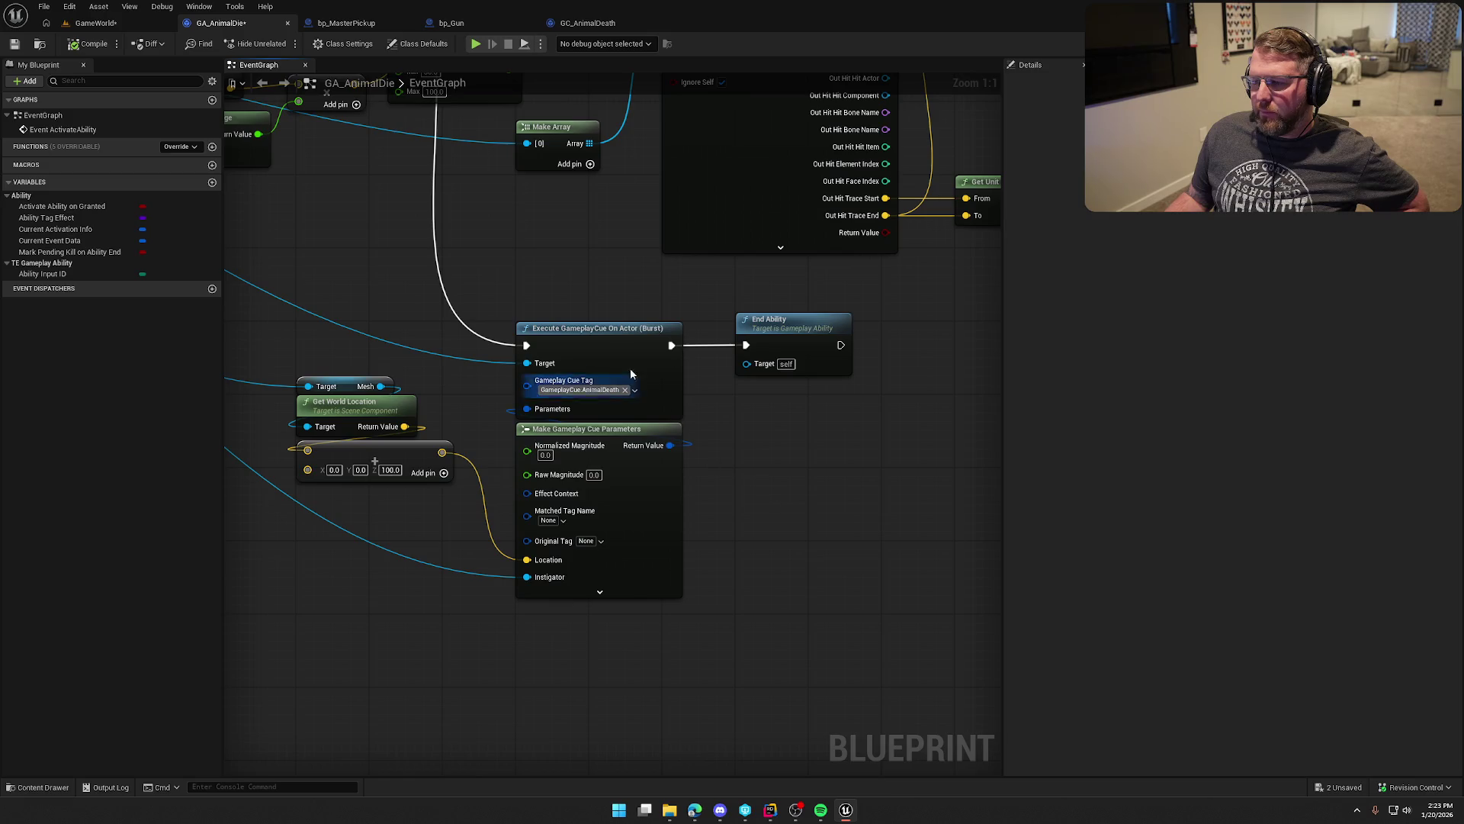
{"action": "left_click_drag", "start_coordinate": [352, 288], "coordinate": [700, 657]}
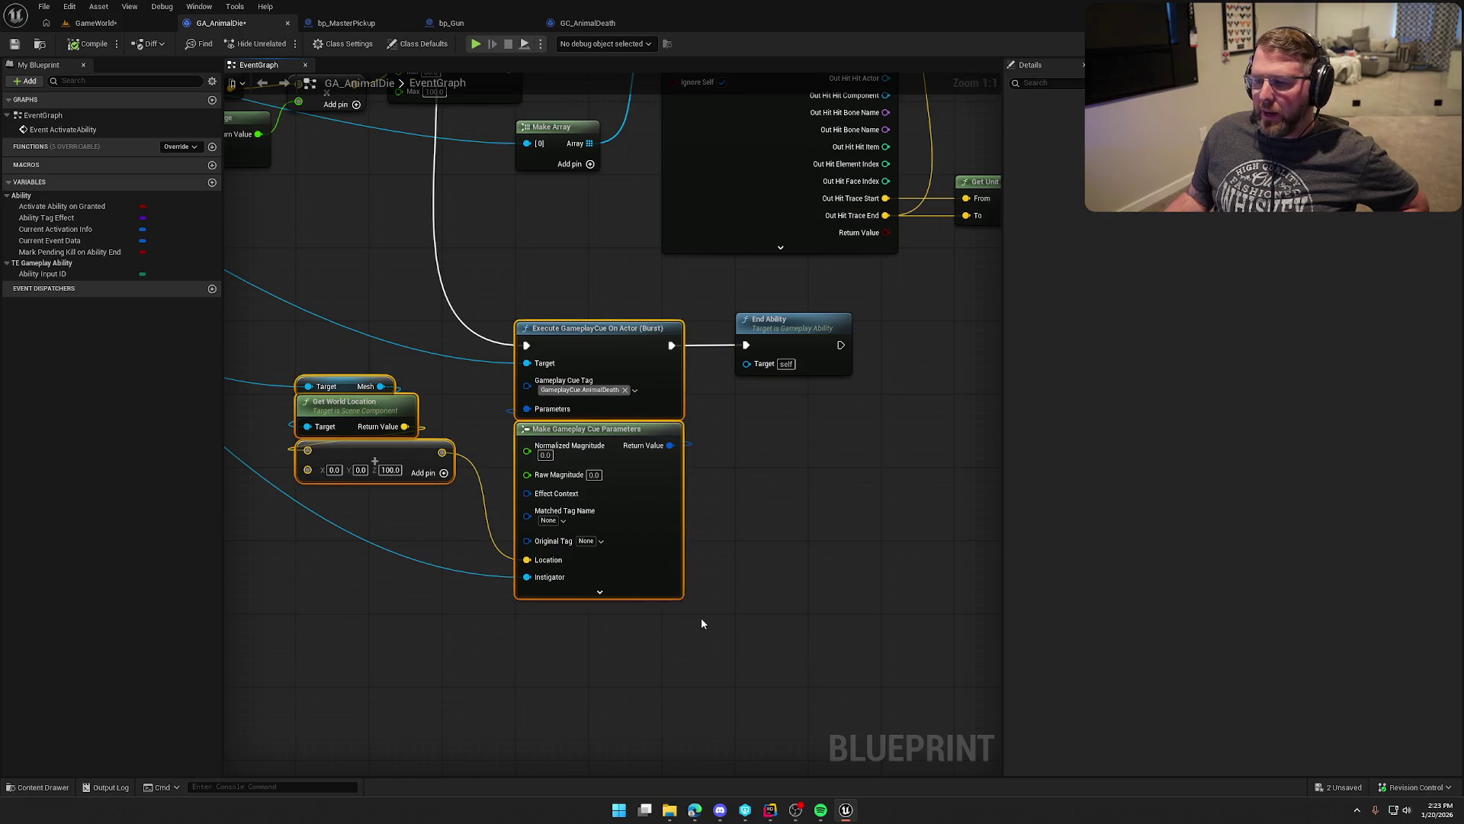
{"action": "left_click", "coordinate": [726, 508]}
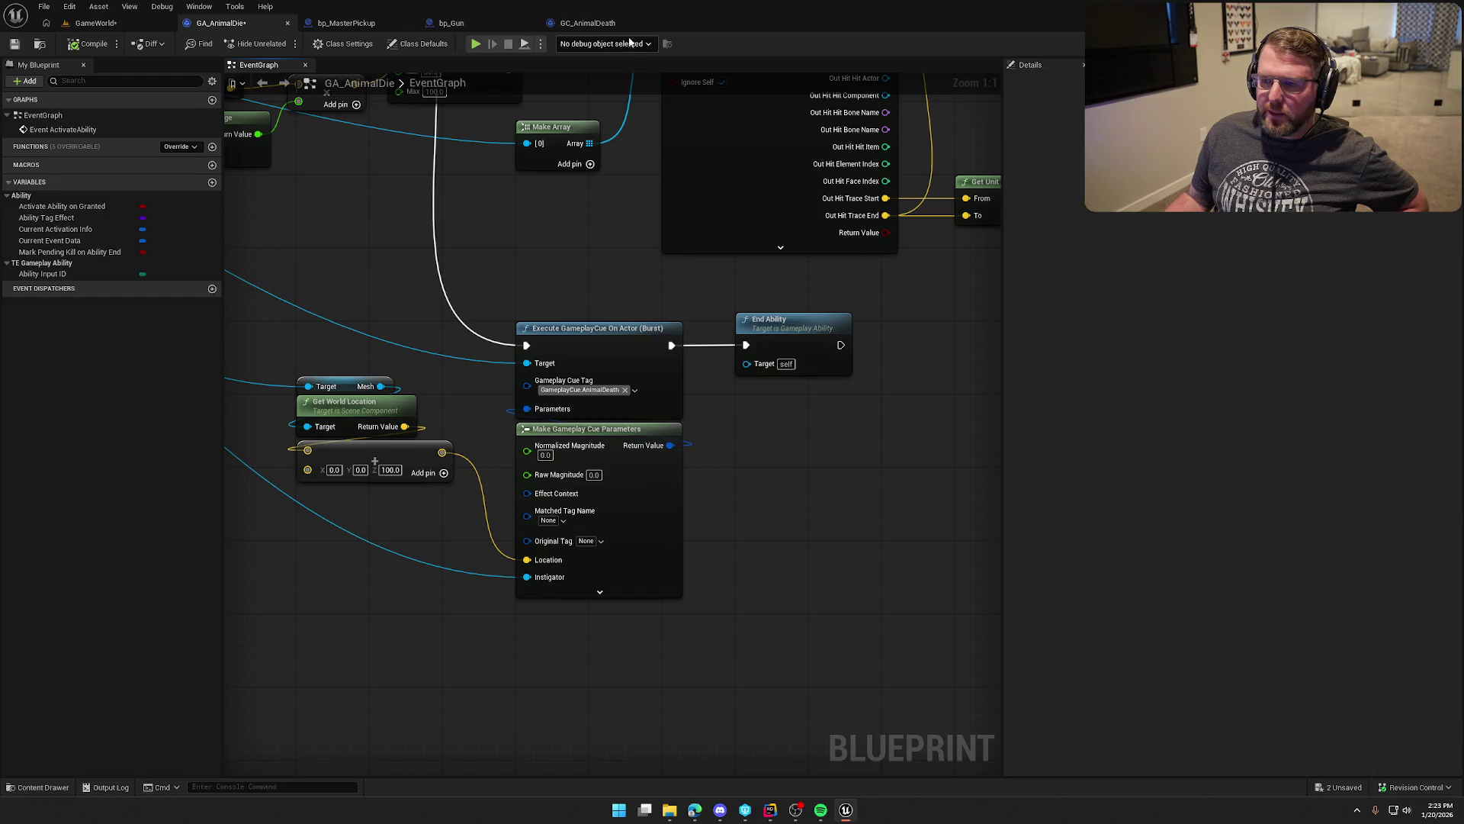
{"action": "left_click", "coordinate": [621, 22]}
{"action": "left_click", "coordinate": [180, 132]}
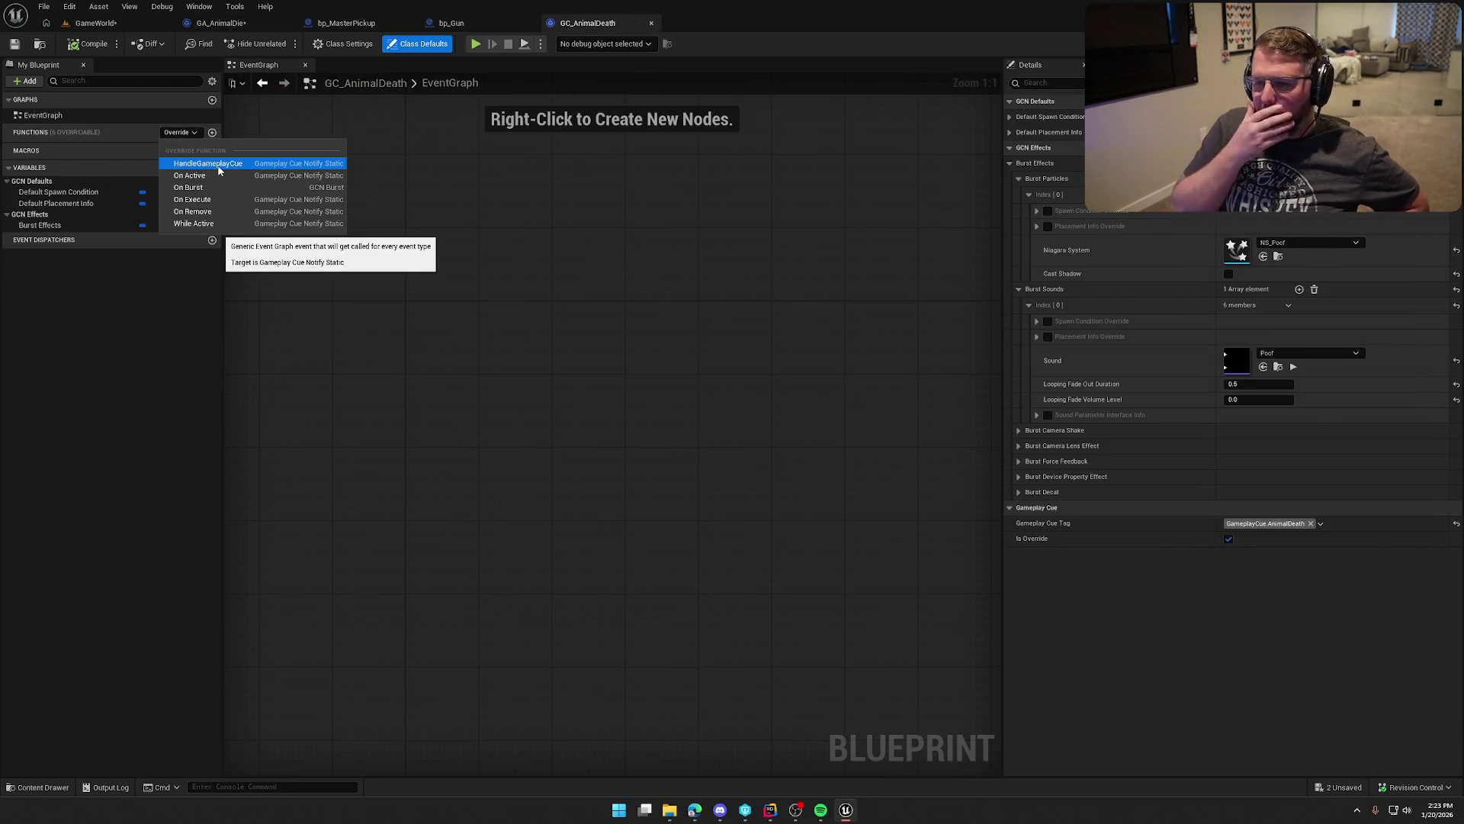
{"action": "left_click", "coordinate": [218, 169]}
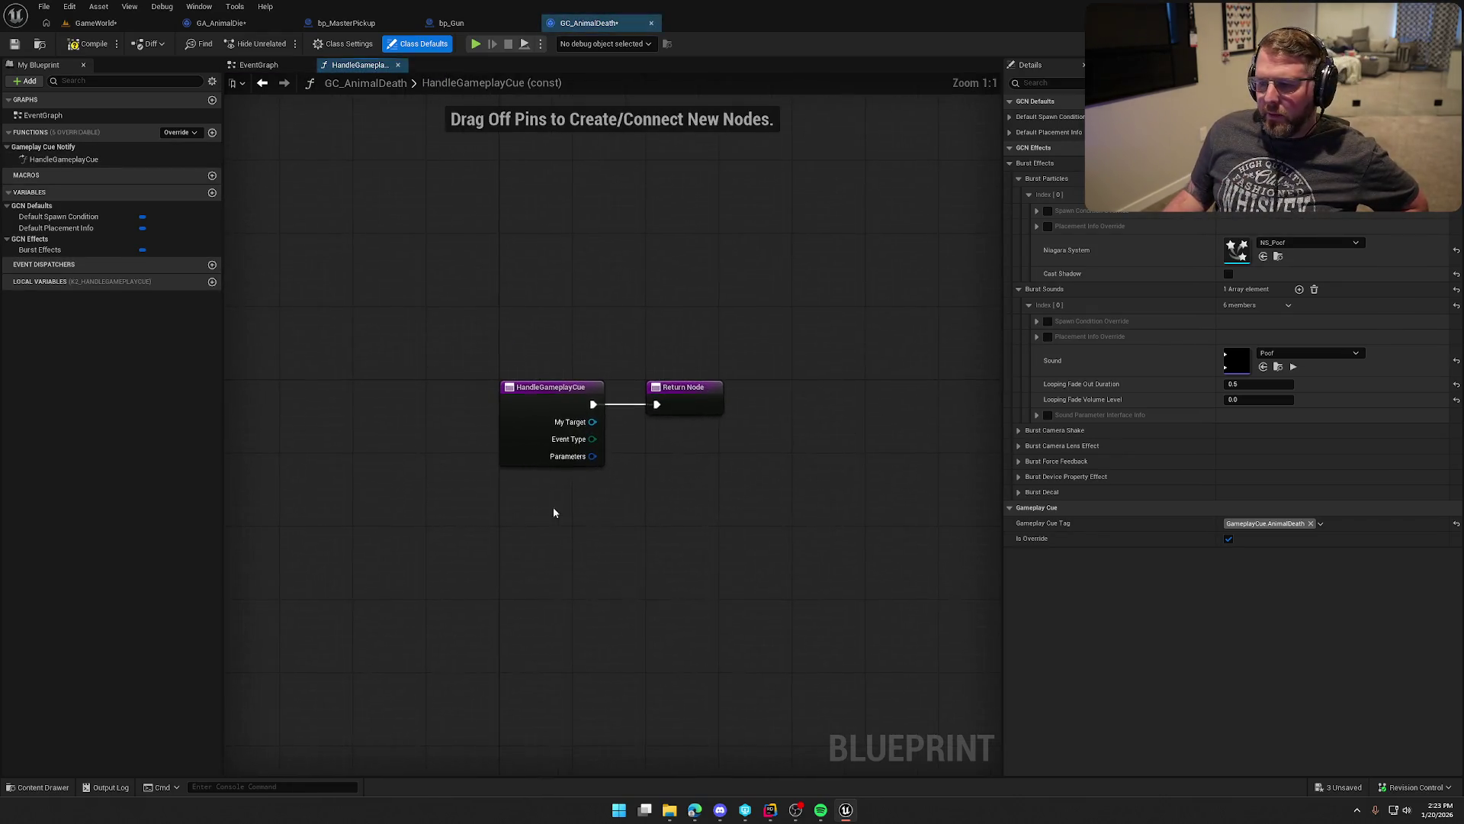
{"action": "left_click_drag", "start_coordinate": [481, 369], "coordinate": [555, 414]}
{"action": "type", "text": "switch"}
{"action": "key", "text": "Return"}
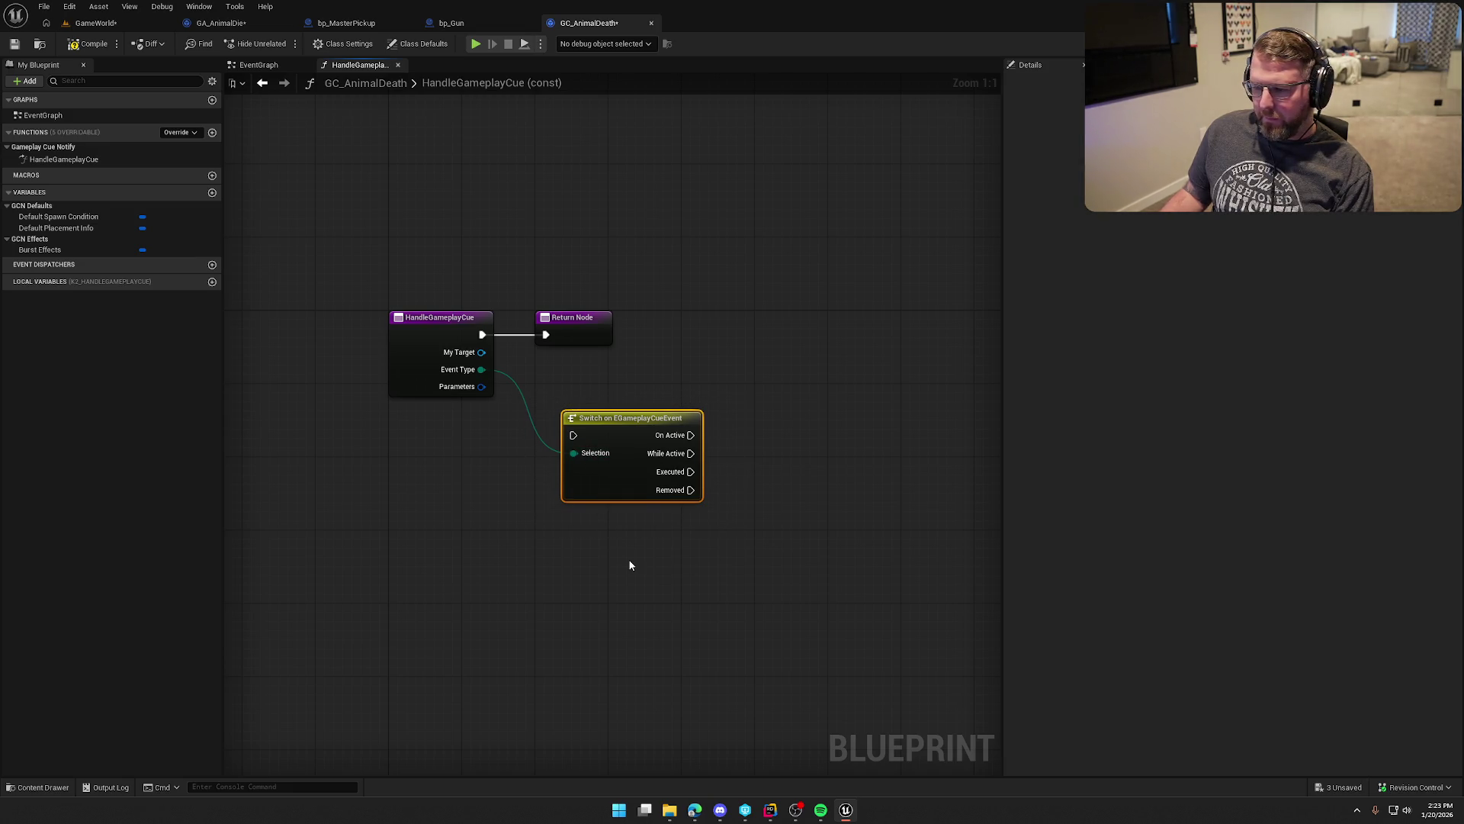
{"action": "key", "text": "Delete"}
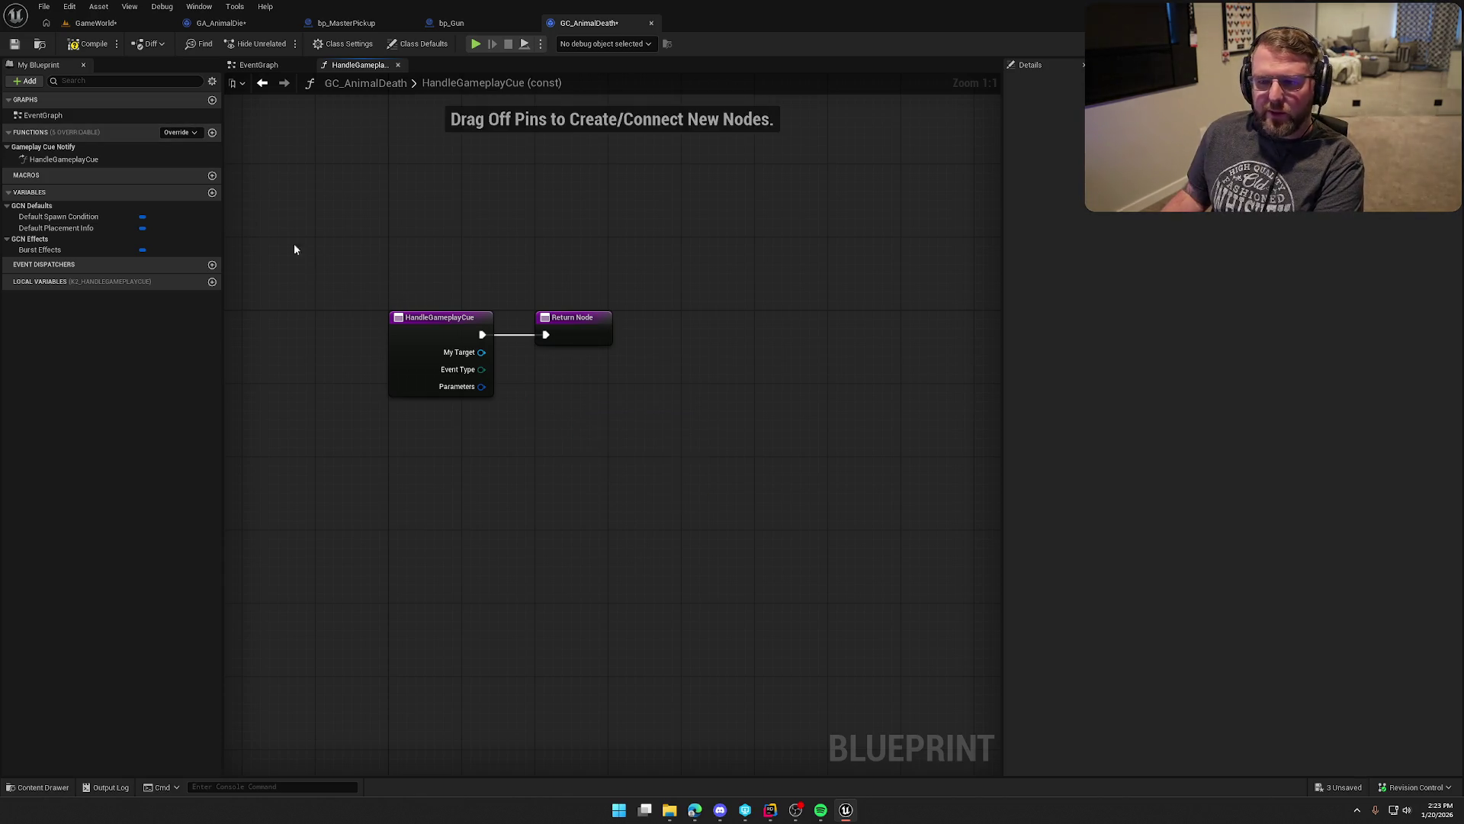
{"action": "left_click_drag", "start_coordinate": [399, 289], "coordinate": [656, 490]}
{"action": "left_click", "coordinate": [69, 161]}
{"action": "key", "text": "Delete"}
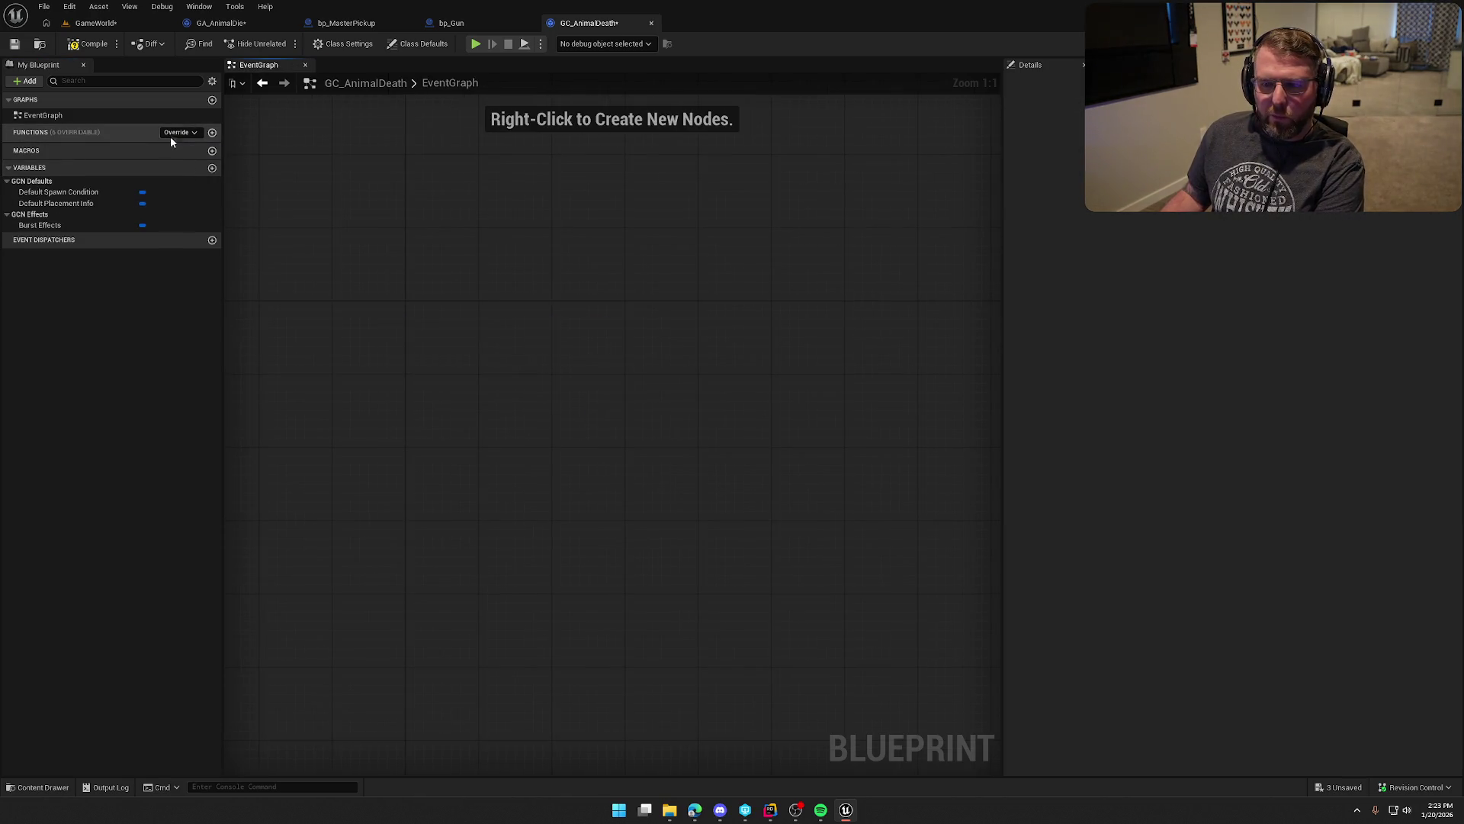
Step: Add an On Remove override to GC_AnimalDeath
{"action": "left_click", "coordinate": [177, 134]}
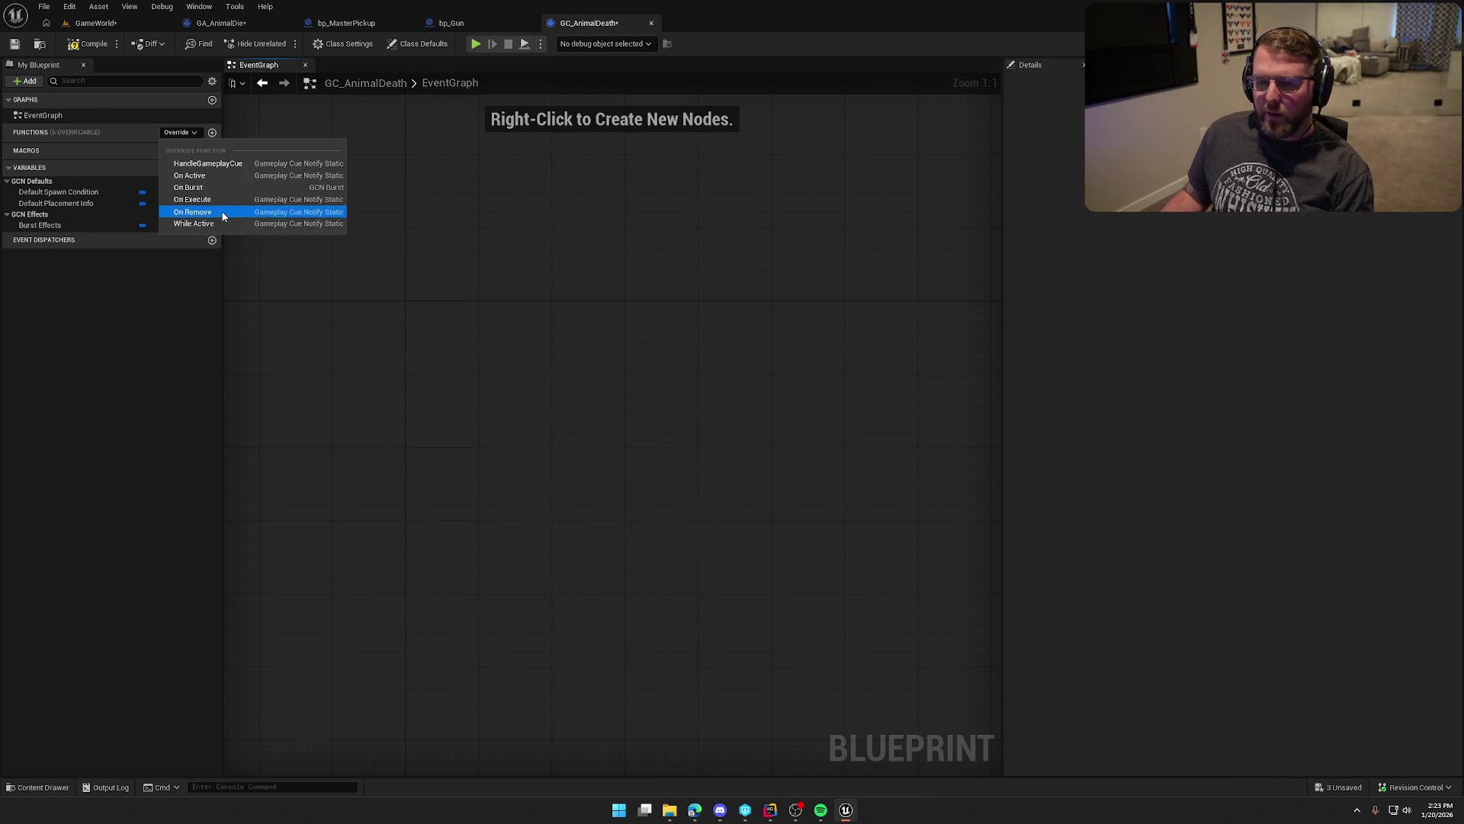
{"action": "left_click", "coordinate": [222, 214]}
{"action": "mouse_move", "coordinate": [584, 412]}
{"action": "left_mouse_down"}
{"action": "mouse_move", "coordinate": [489, 431]}
{"action": "mouse_move", "coordinate": [596, 425]}
{"action": "left_mouse_up"}
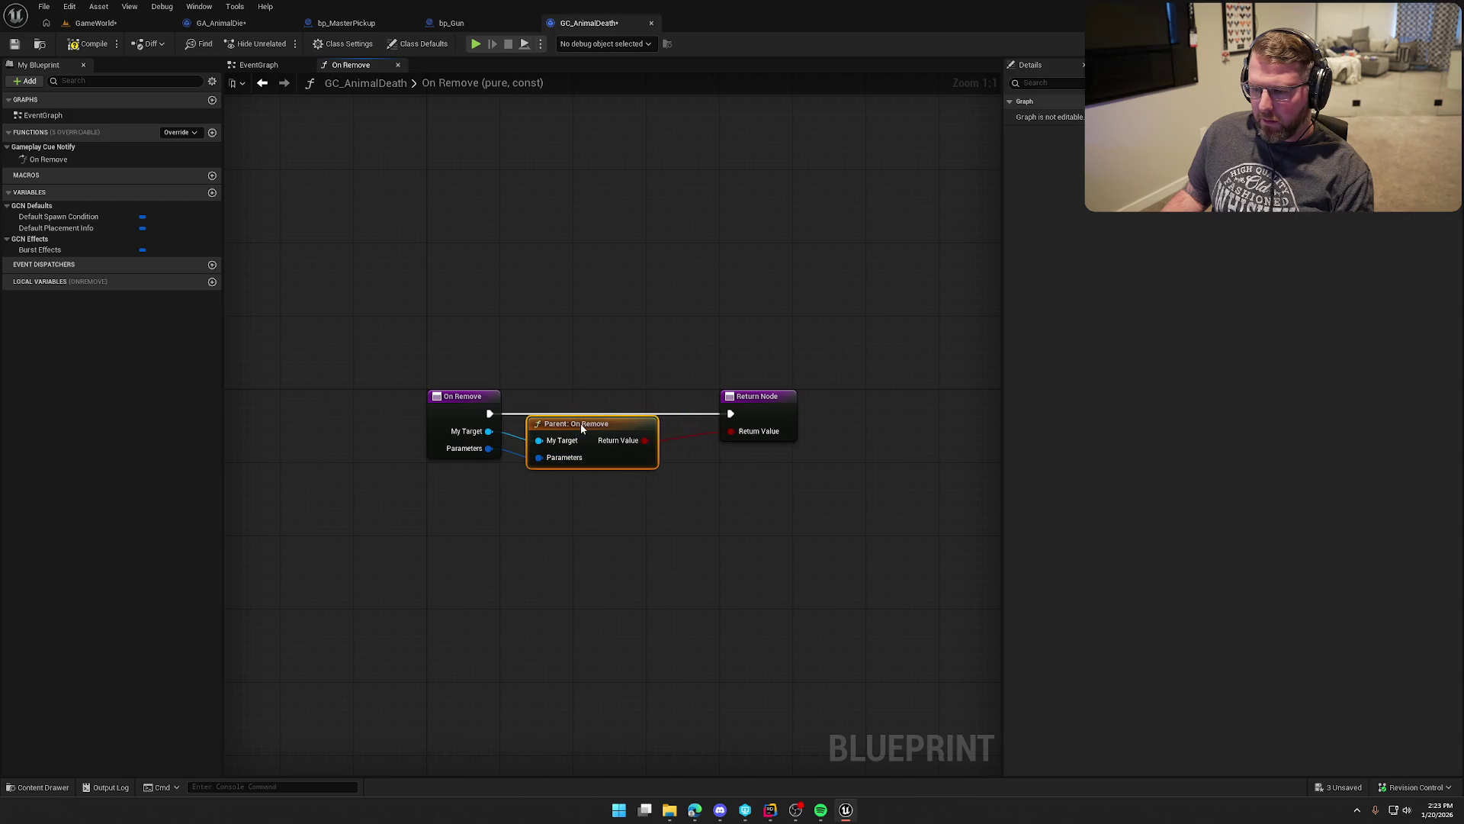
{"action": "left_click", "coordinate": [610, 539]}
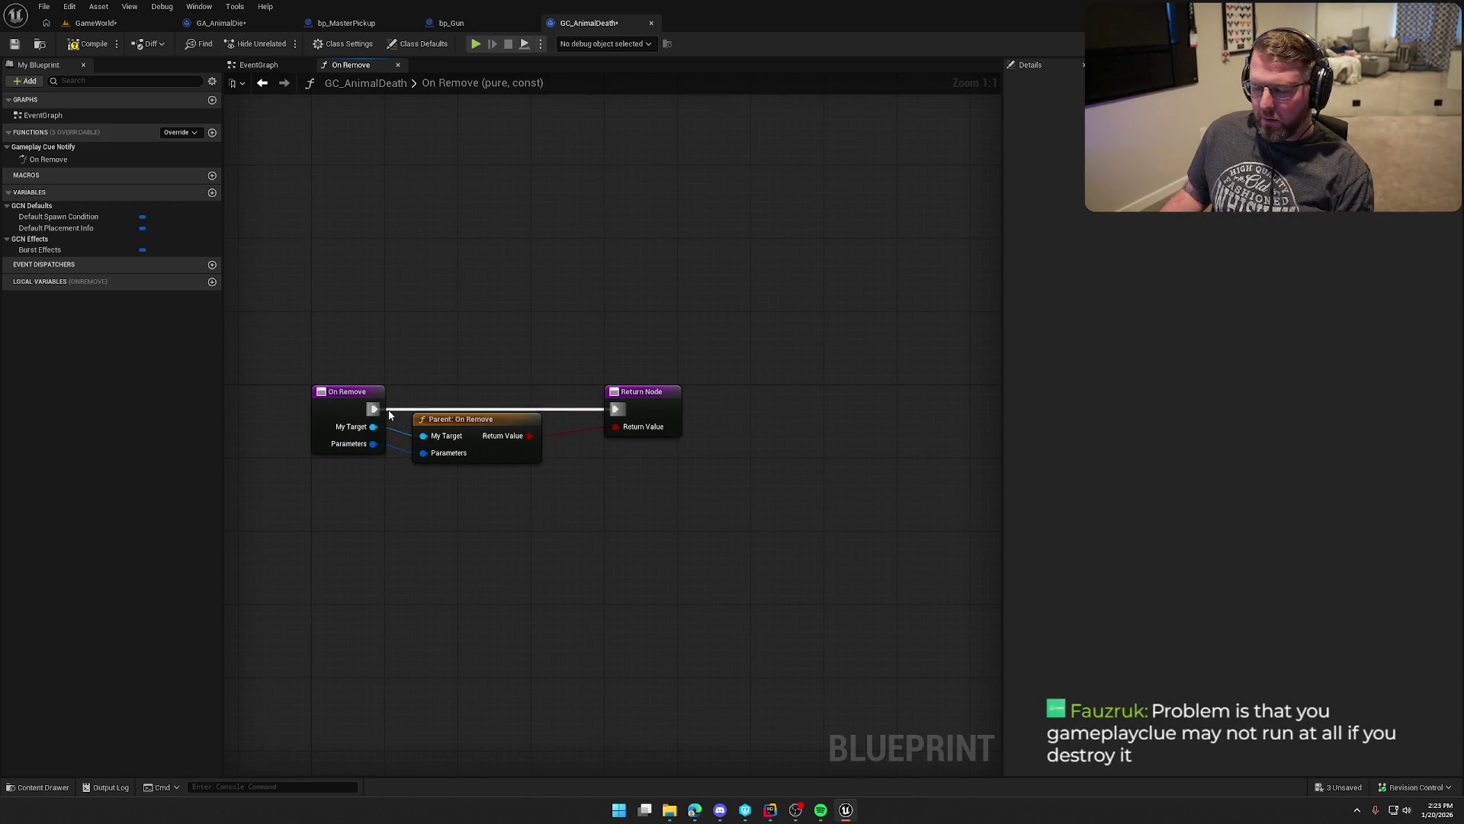
Step: Print 'Hello' from On Remove via a Print String node, then compile and save
{"action": "left_click_drag", "start_coordinate": [374, 408], "coordinate": [467, 311]}
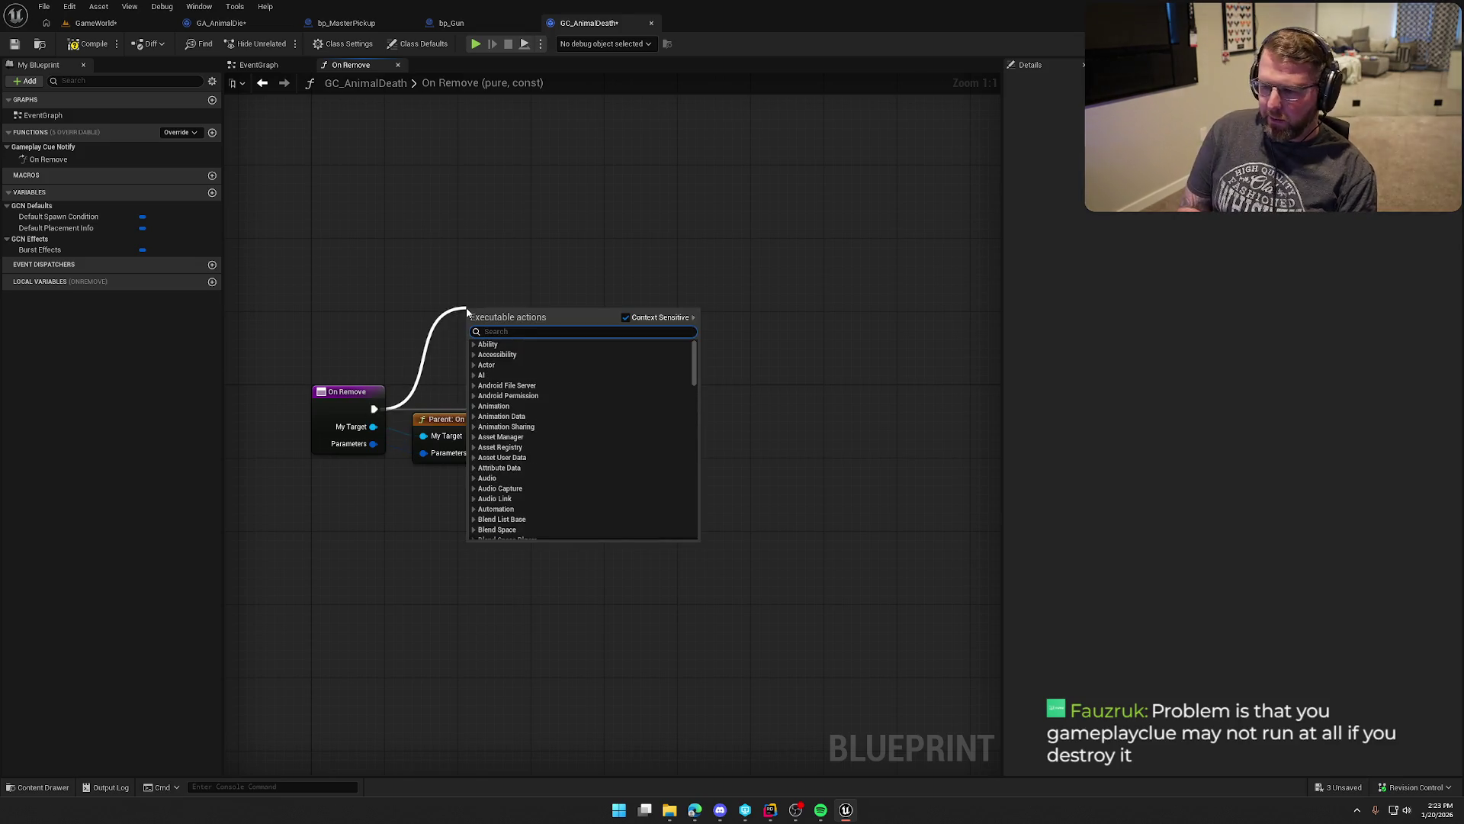
{"action": "type", "text": "print string"}
{"action": "key", "text": "Return"}
{"action": "left_click", "coordinate": [84, 43]}
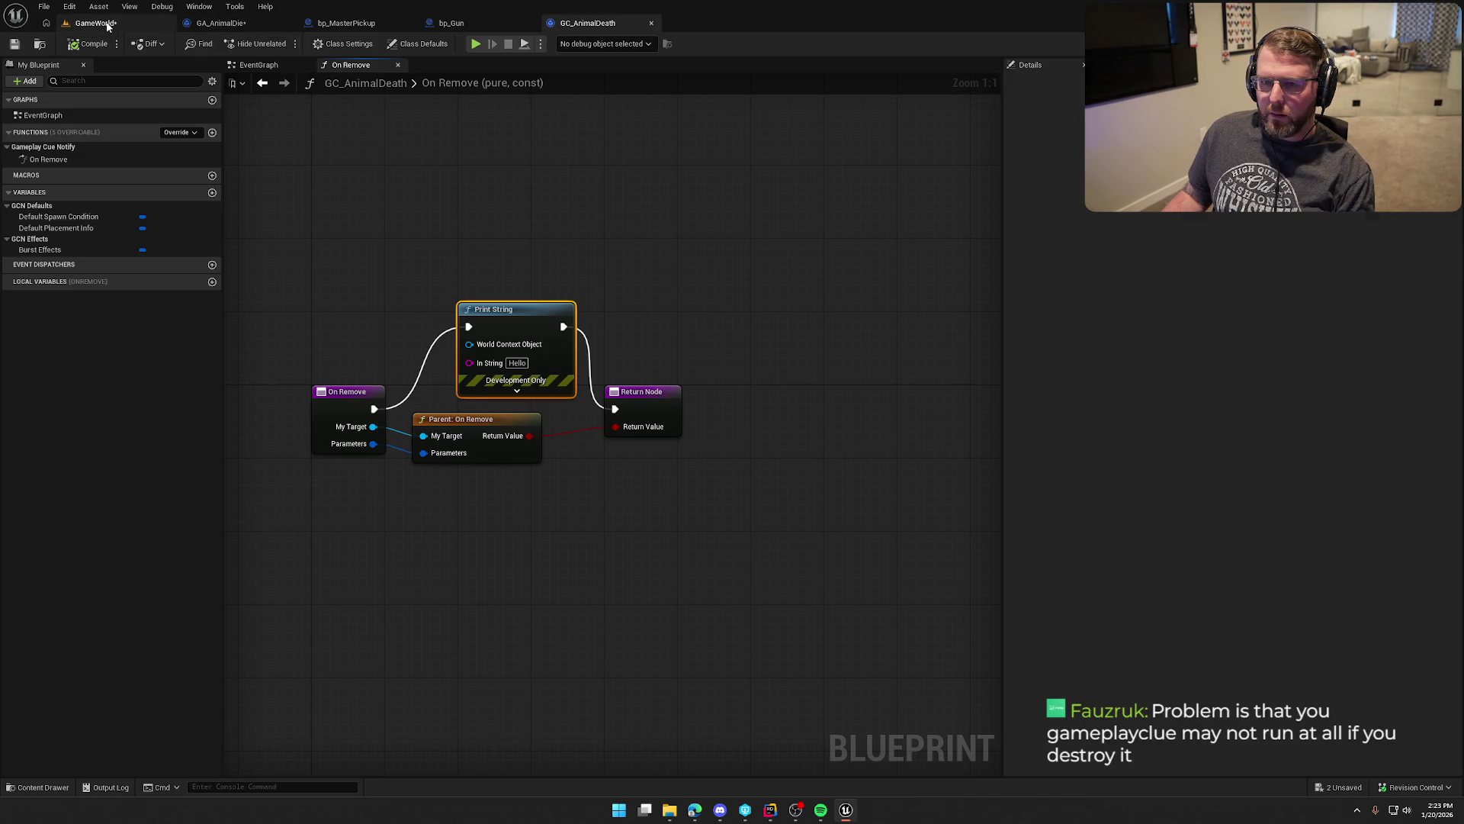
{"action": "left_click", "coordinate": [95, 23]}
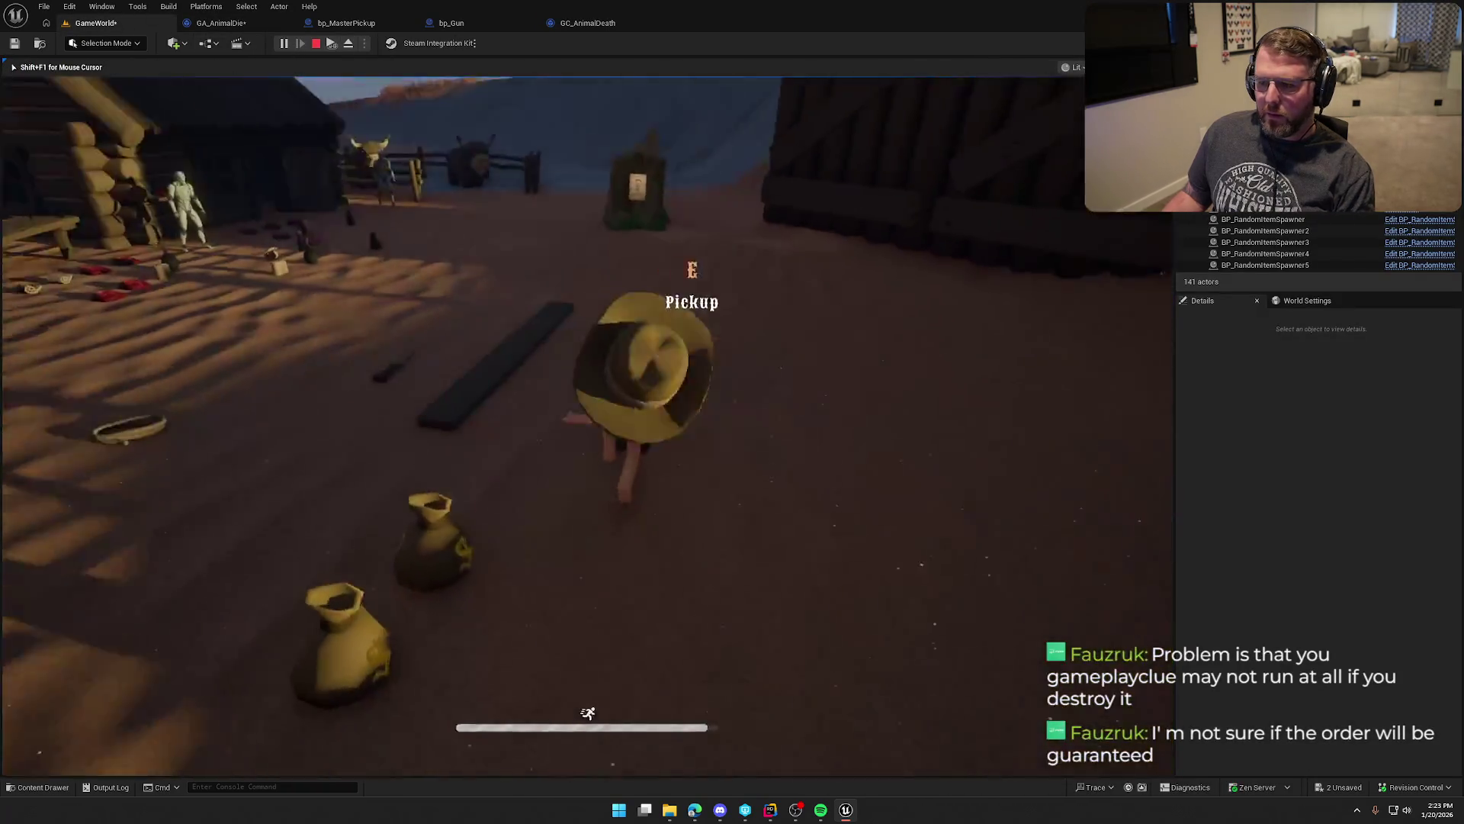
Step: Pick up the gun, run toward the deer herd and dead animal, then stop playing
{"action": "key", "text": "e"}
{"action": "key", "text": "w"}
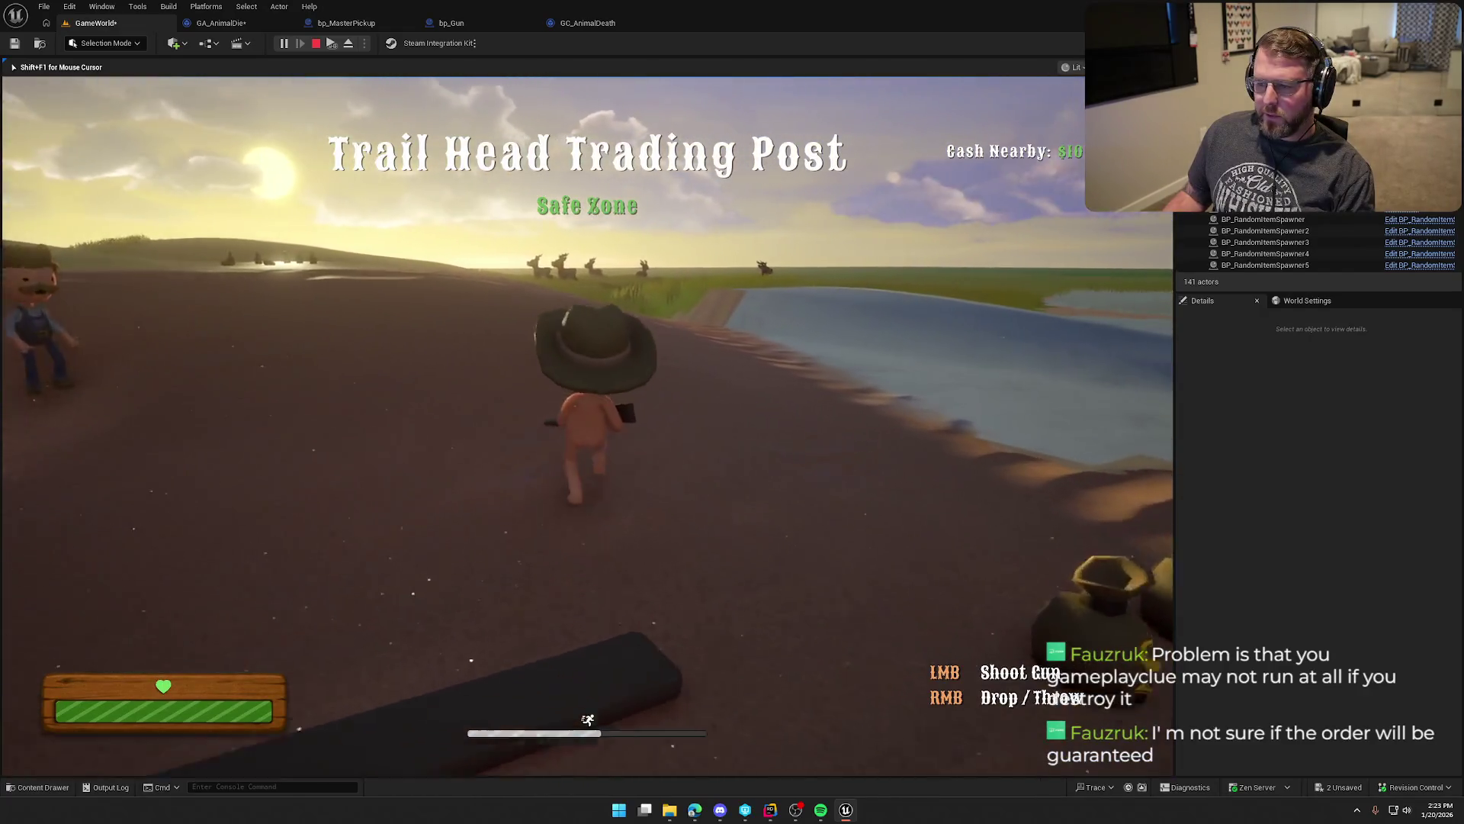
{"action": "key", "text": "w"}
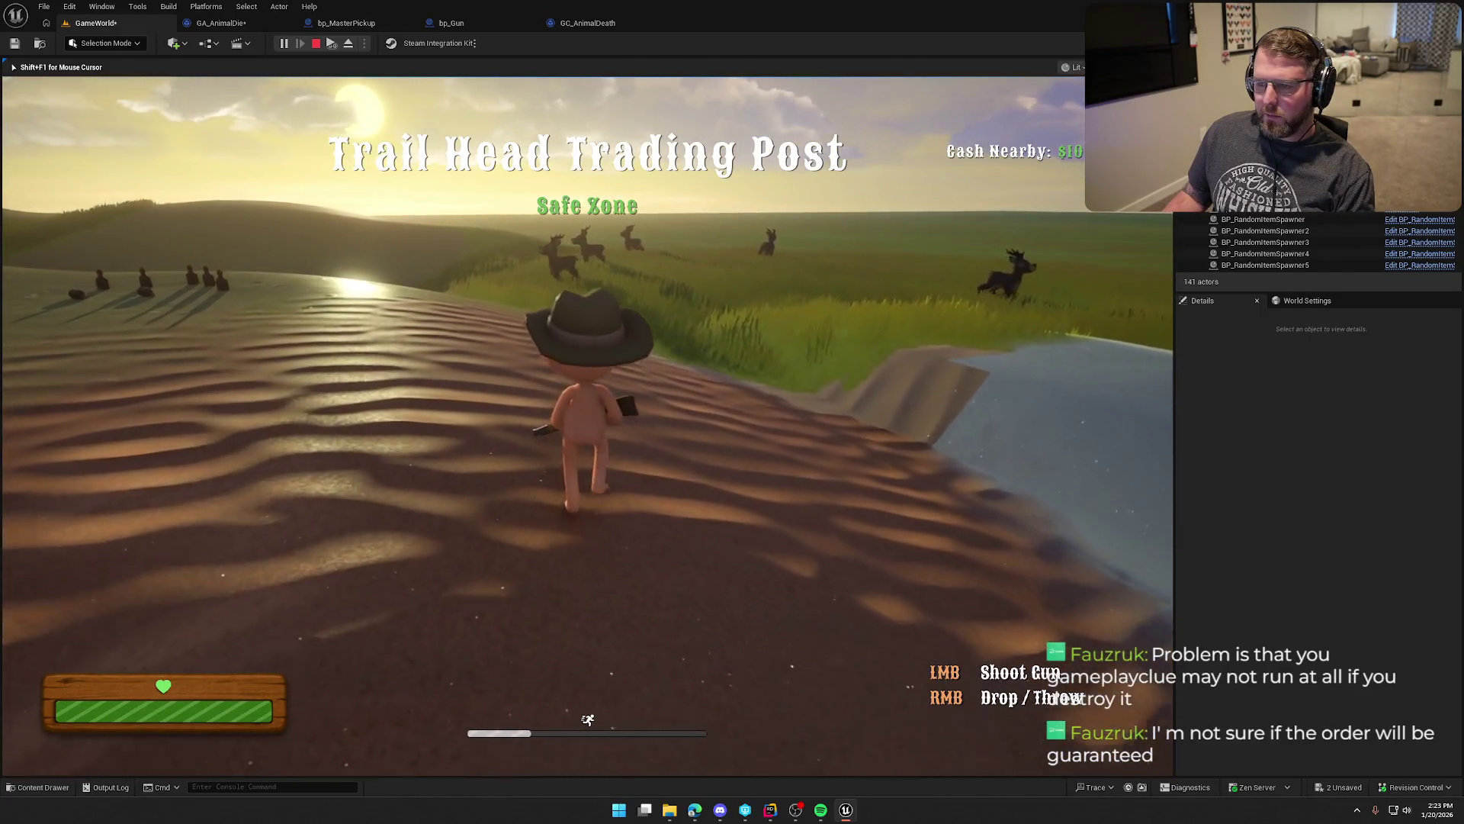
{"action": "key", "text": "w"}
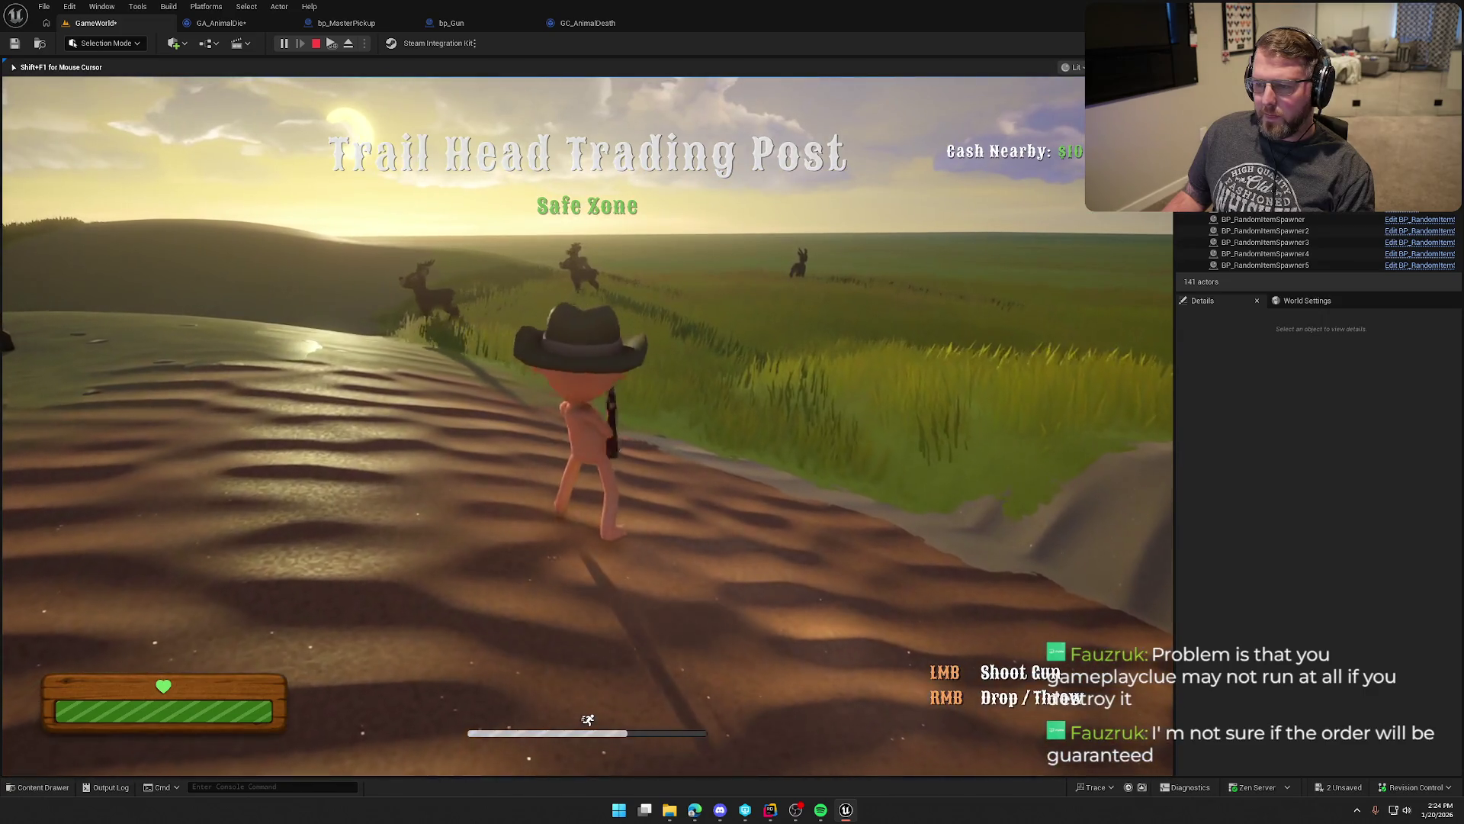
{"action": "key", "text": "w"}
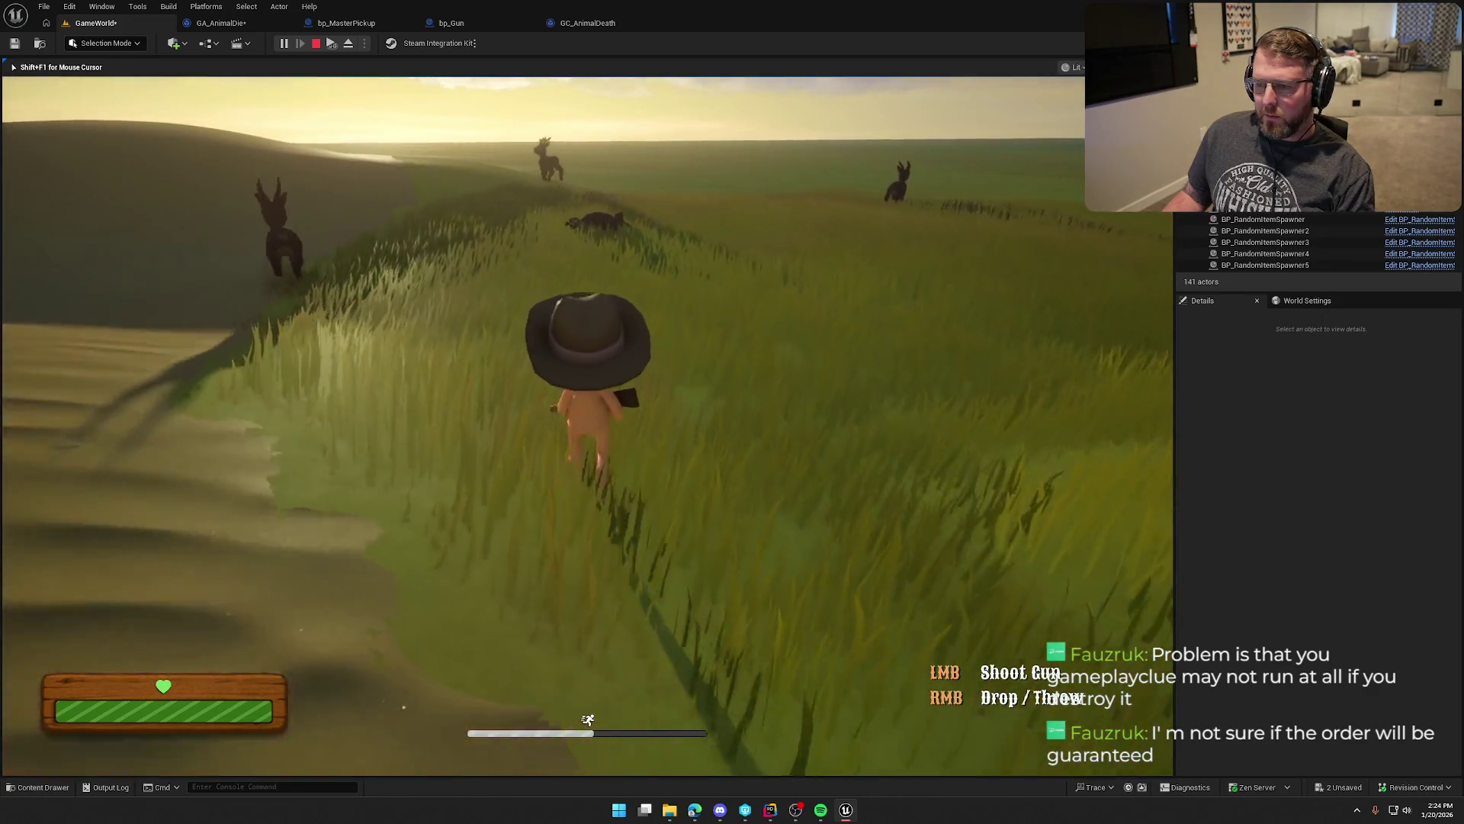
{"action": "key", "text": "w"}
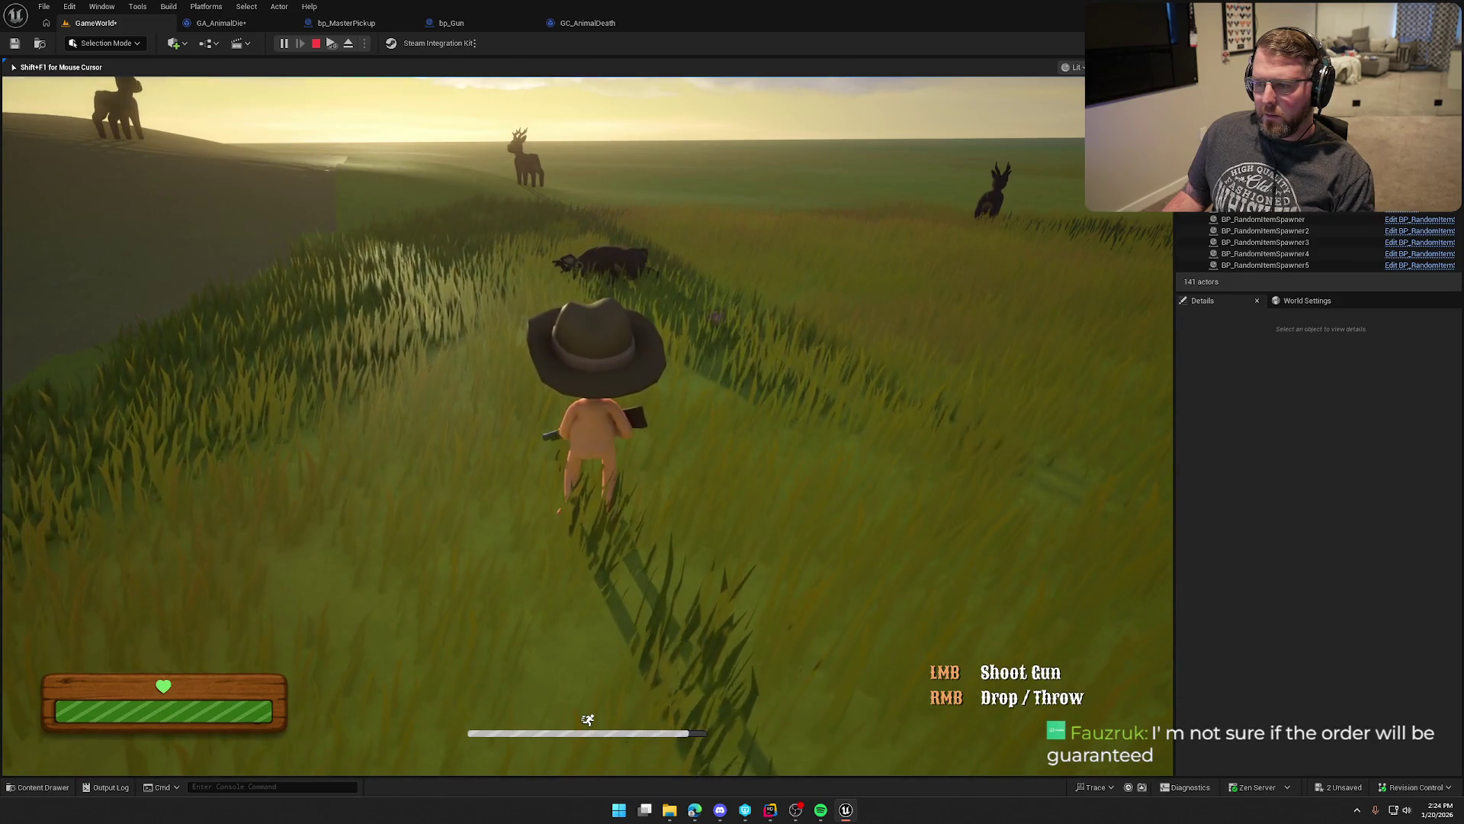
{"action": "key", "text": "Escape"}
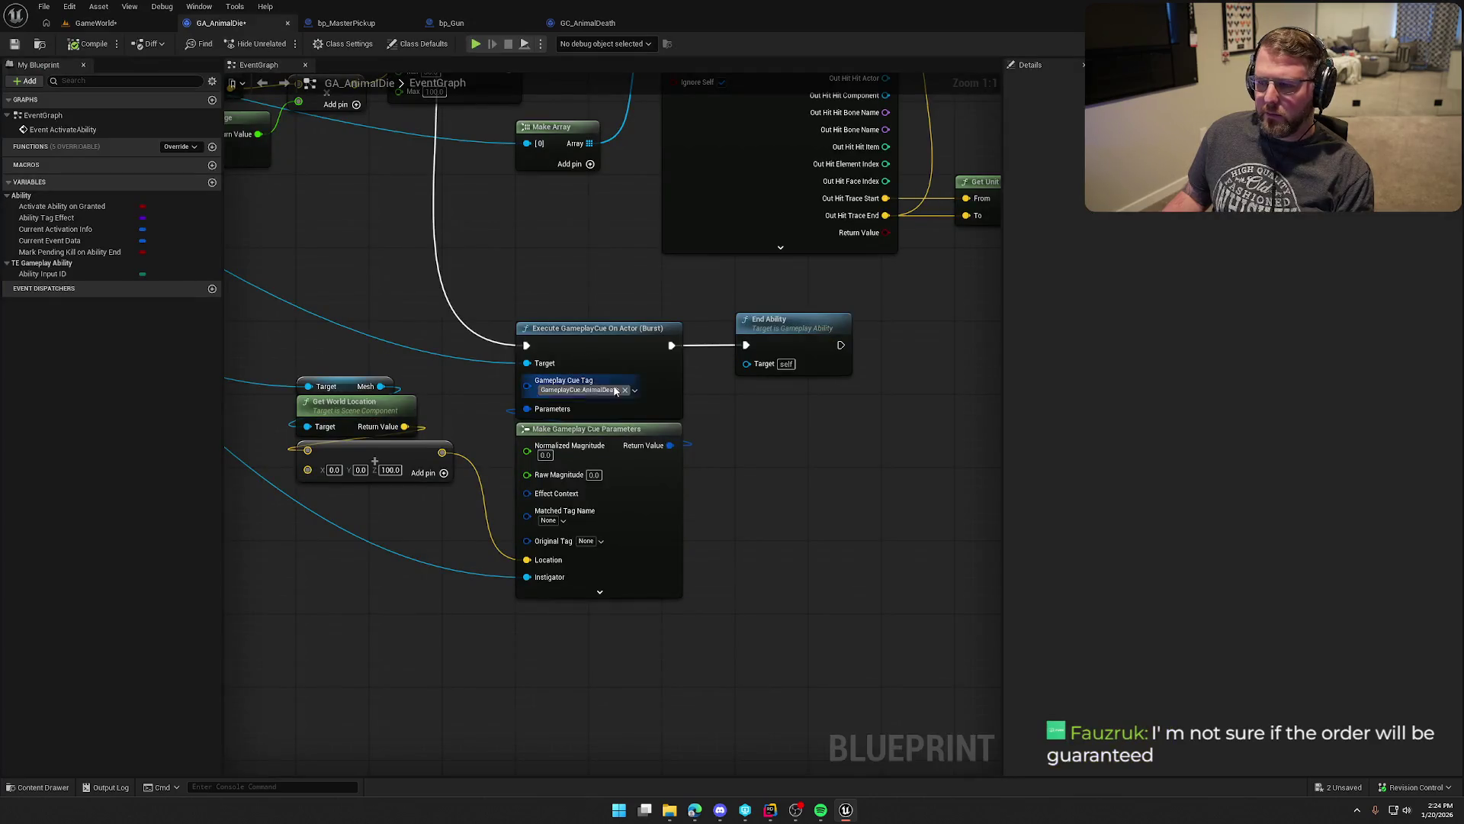
Step: Review GC_AnimalDeath's On Remove graph and GA_AnimalDie's cue and End Ability nodes
{"action": "left_click", "coordinate": [606, 23]}
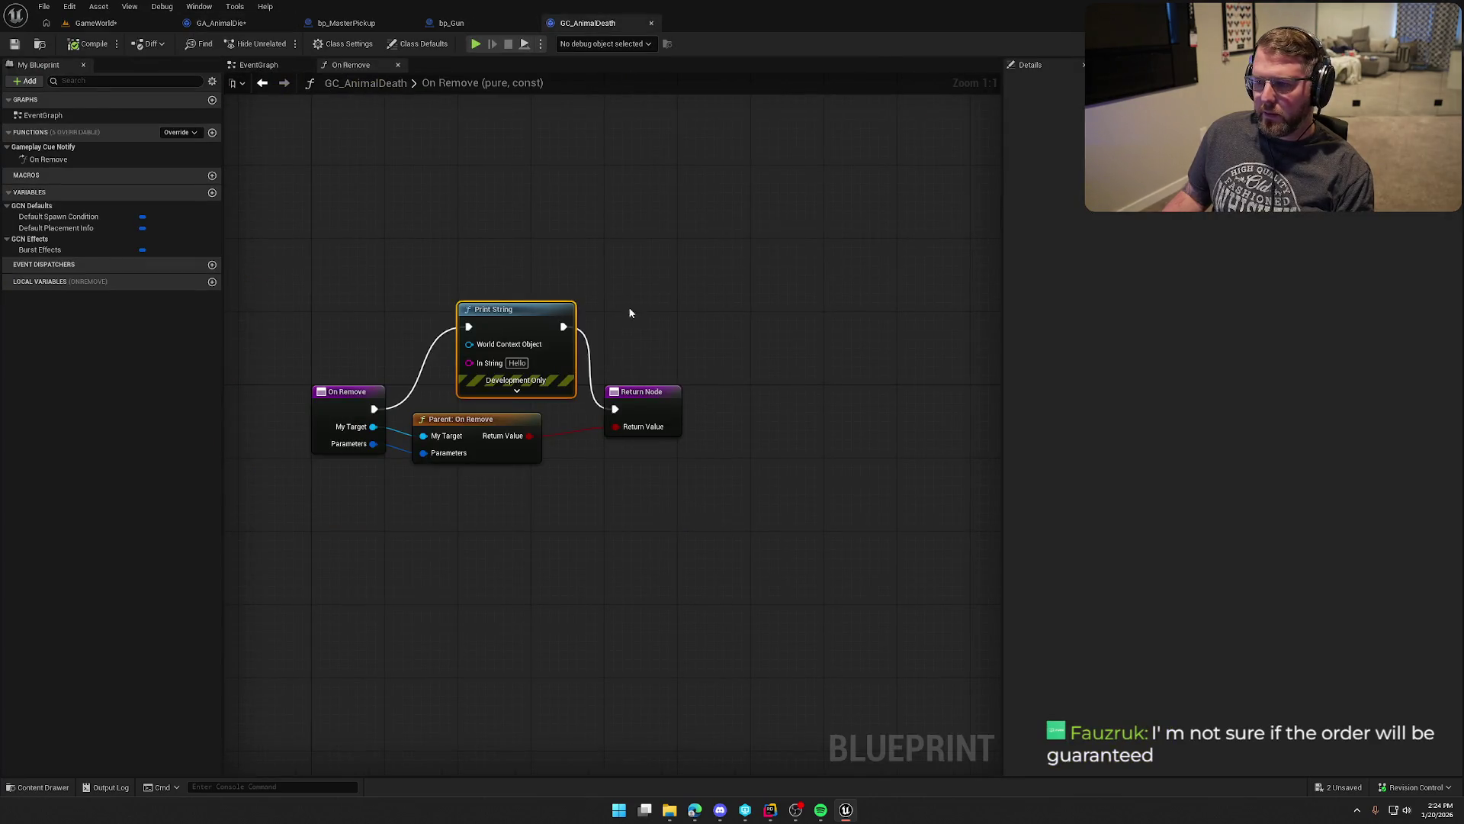
{"action": "left_click", "coordinate": [130, 158]}
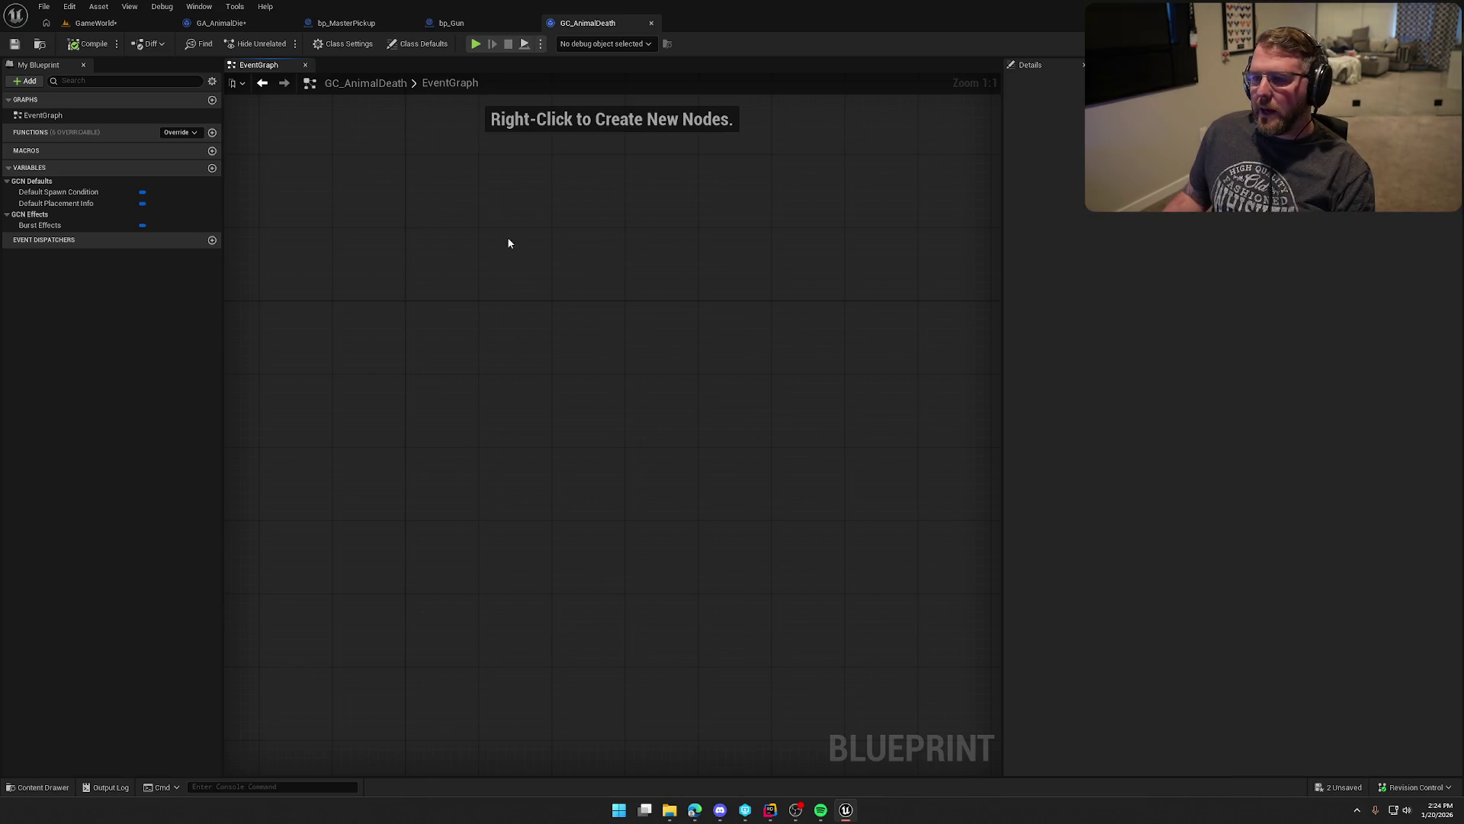
{"action": "left_click", "coordinate": [220, 22]}
{"action": "mouse_move", "coordinate": [332, 221]}
{"action": "left_mouse_down"}
{"action": "mouse_move", "coordinate": [386, 211]}
{"action": "mouse_move", "coordinate": [686, 497]}
{"action": "mouse_move", "coordinate": [914, 619]}
{"action": "mouse_move", "coordinate": [458, 385]}
{"action": "mouse_move", "coordinate": [503, 293]}
{"action": "left_mouse_up"}
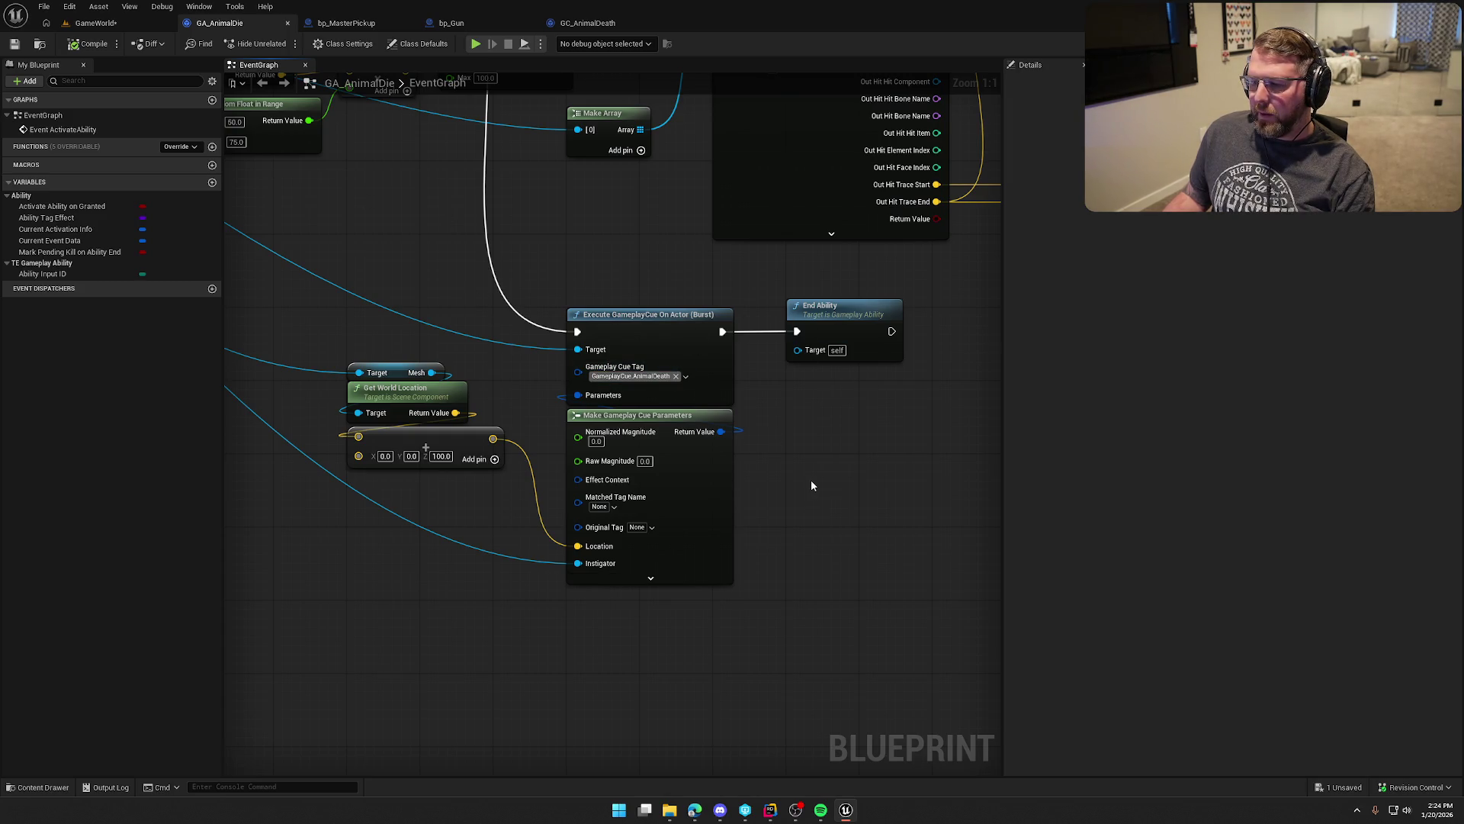
Step: Add an On Execute override in GC_AnimalDeath with My Target and Parameters wired to the parent call
{"action": "left_click", "coordinate": [580, 23]}
{"action": "left_click", "coordinate": [180, 132]}
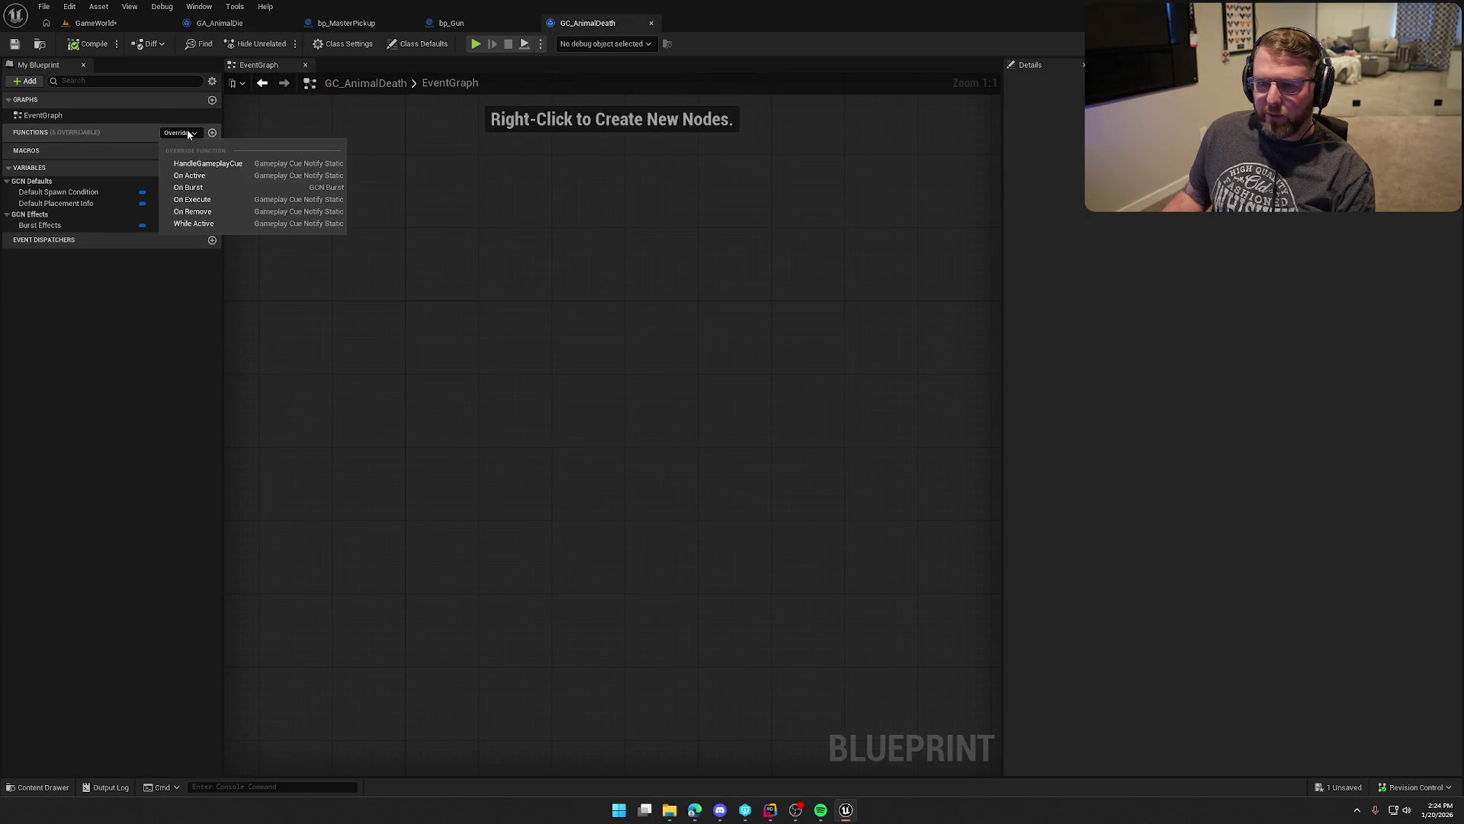
{"action": "left_click", "coordinate": [217, 200]}
{"action": "left_click_drag", "start_coordinate": [584, 413], "coordinate": [488, 431]}
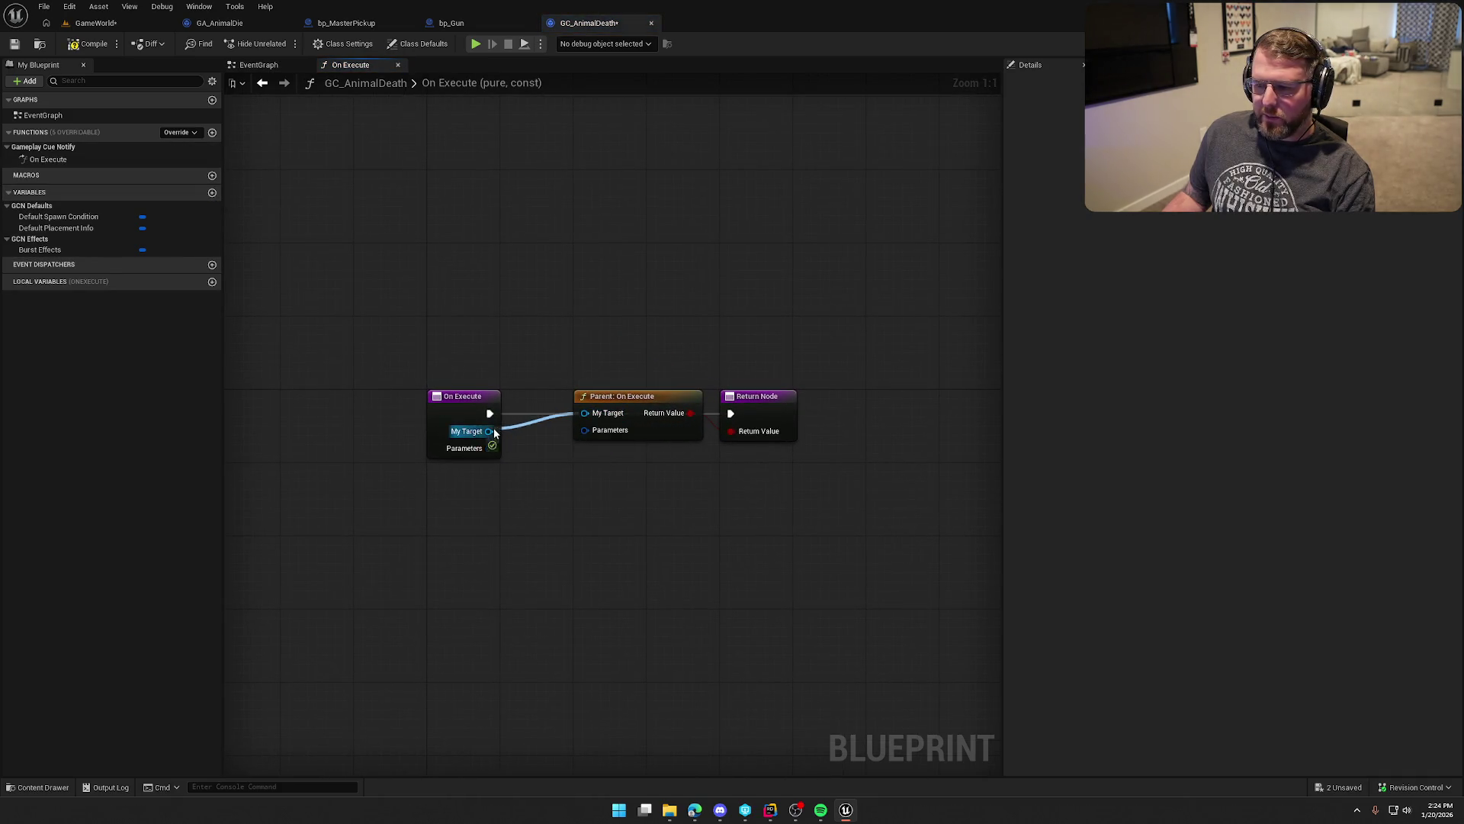
{"action": "left_click_drag", "start_coordinate": [581, 435], "coordinate": [584, 430]}
{"action": "left_click_drag", "start_coordinate": [623, 397], "coordinate": [614, 423]}
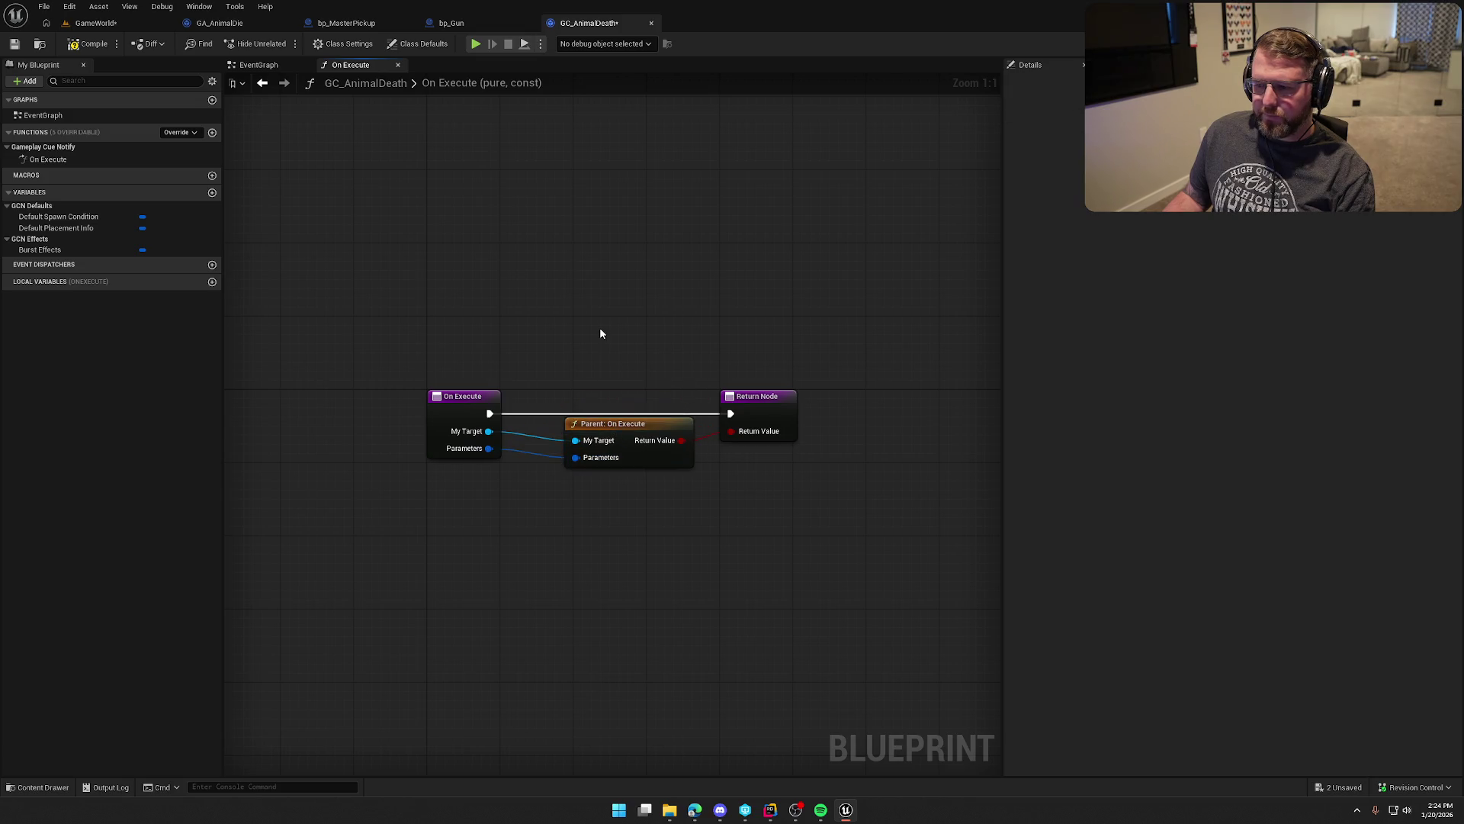
Step: Add a Print String 'Hello' node after On Execute
{"action": "left_click_drag", "start_coordinate": [490, 414], "coordinate": [605, 298]}
{"action": "type", "text": "print string"}
{"action": "key", "text": "Return"}
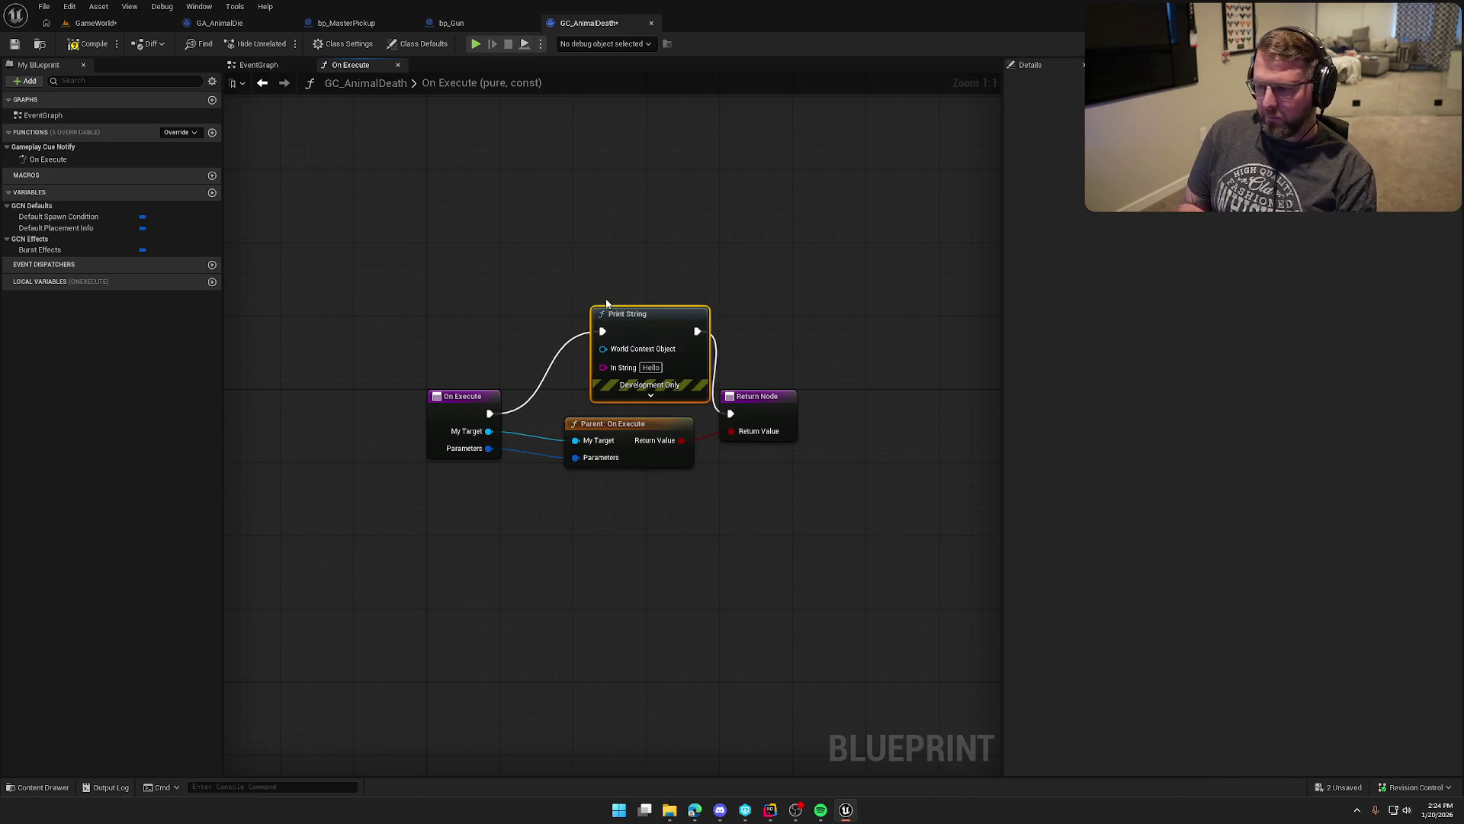
{"action": "left_click", "coordinate": [97, 23]}
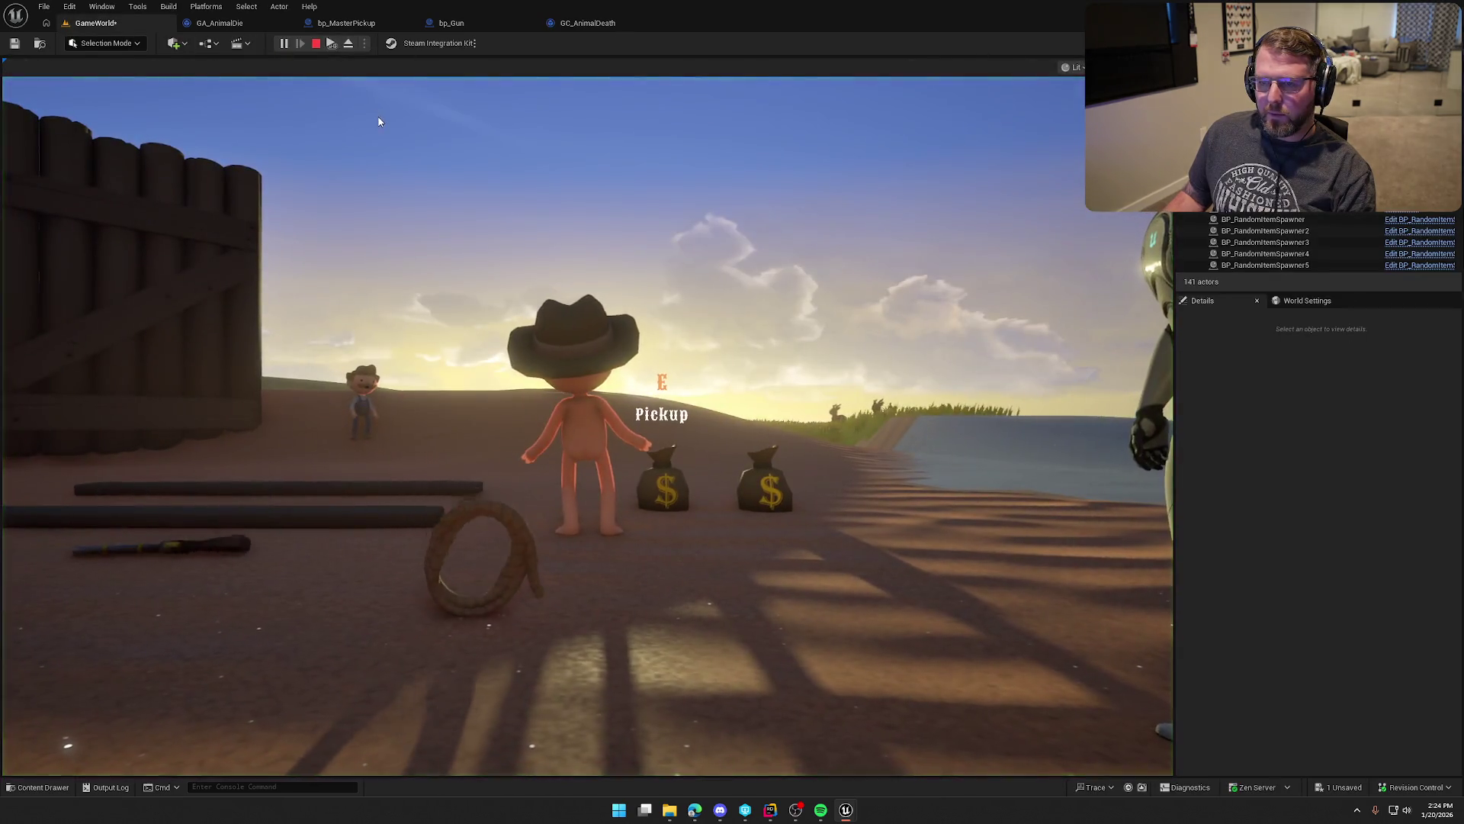
{"action": "left_click", "coordinate": [378, 121]}
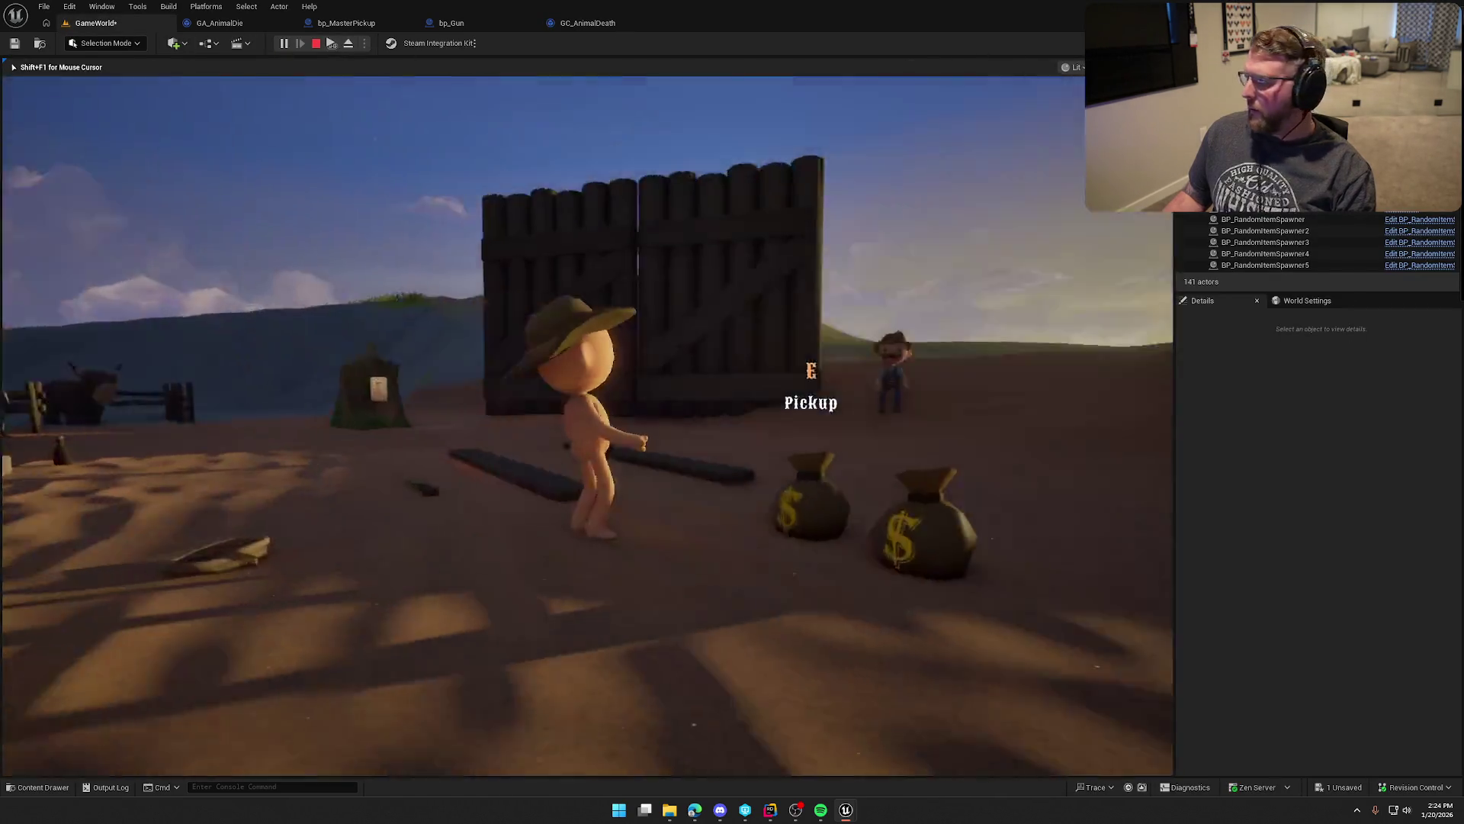
{"action": "key", "text": "super"}
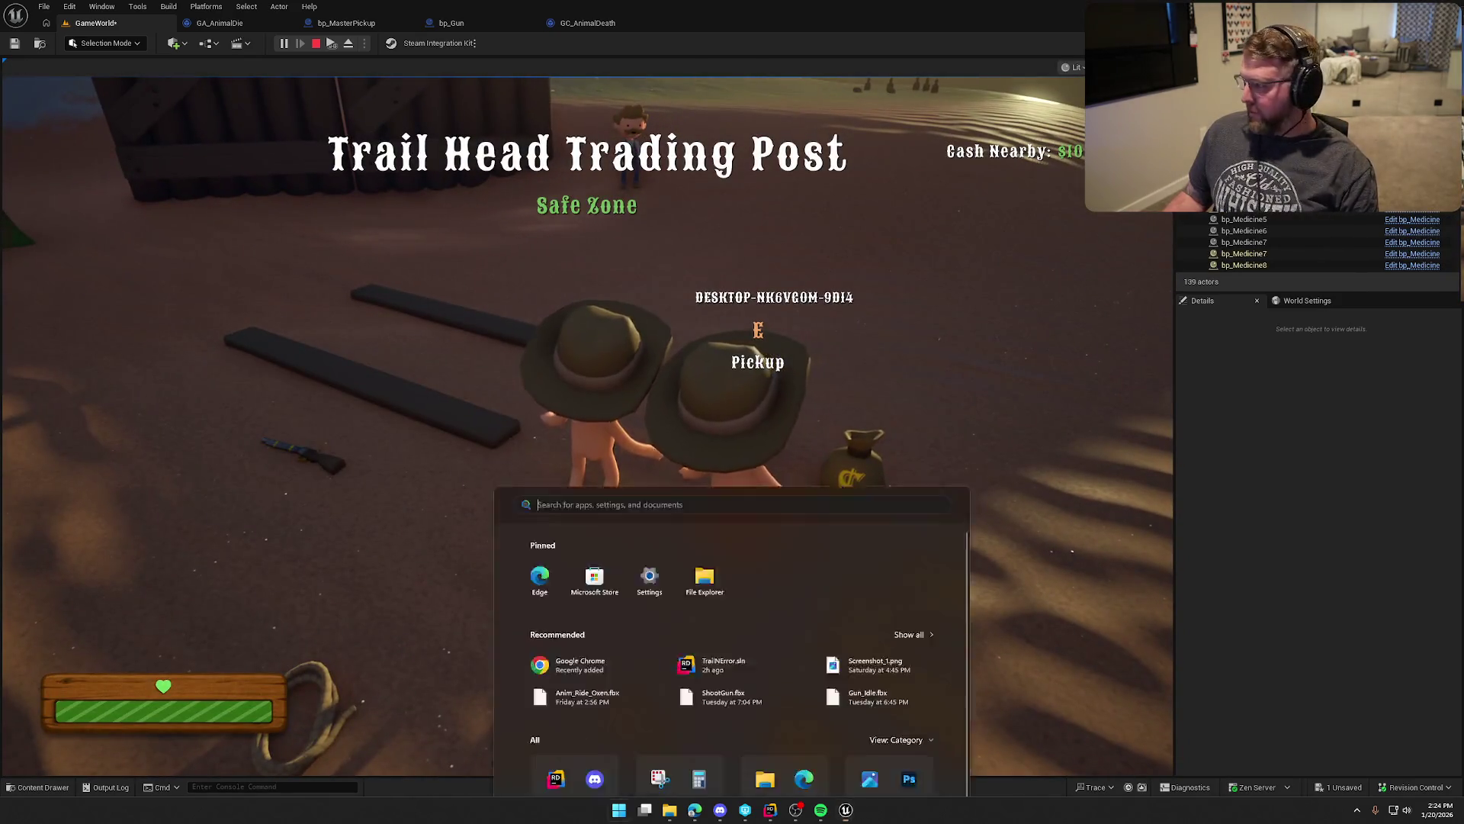
{"action": "key", "text": "super"}
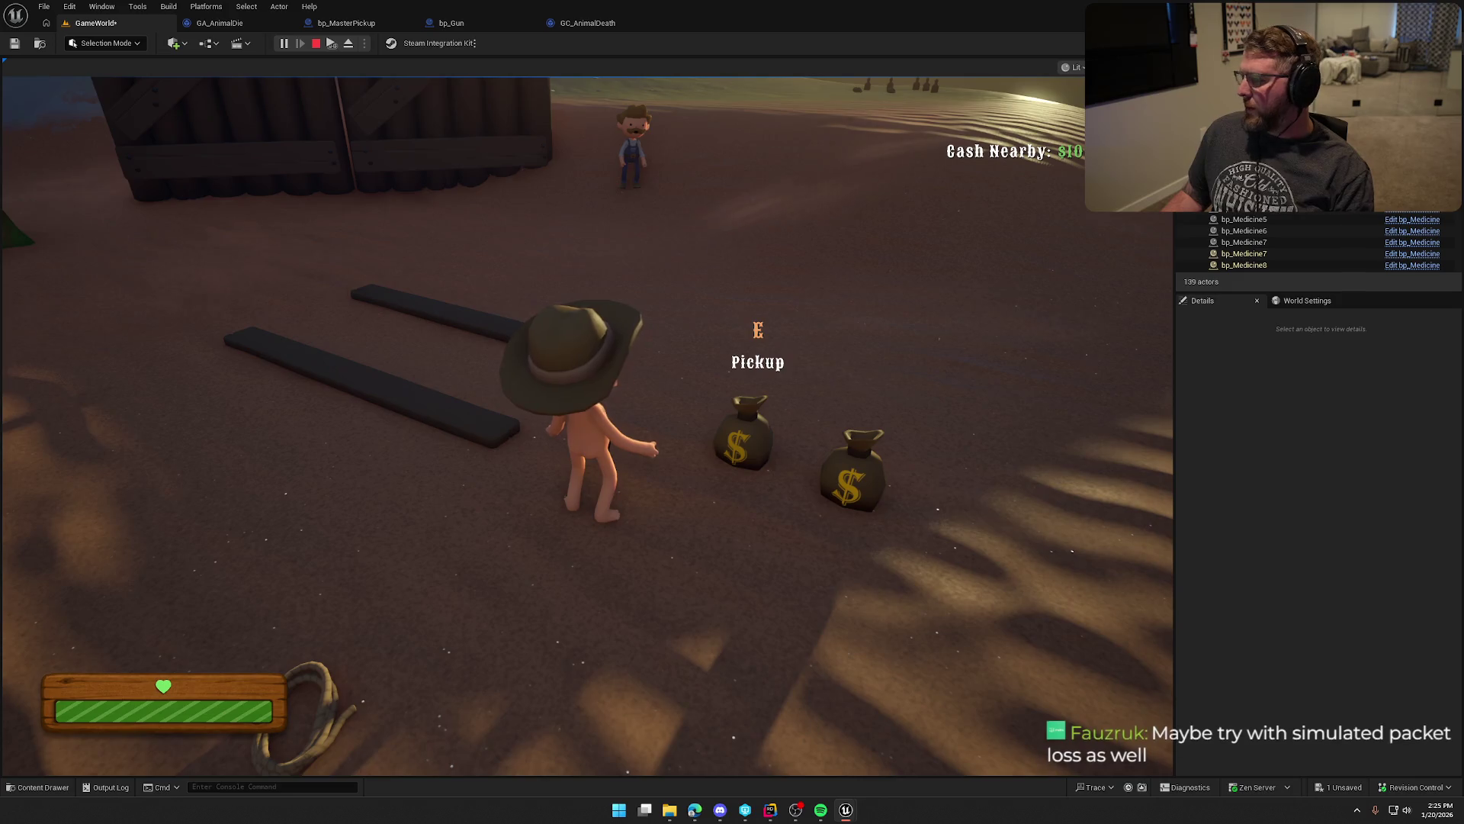
{"action": "key", "text": "Escape"}
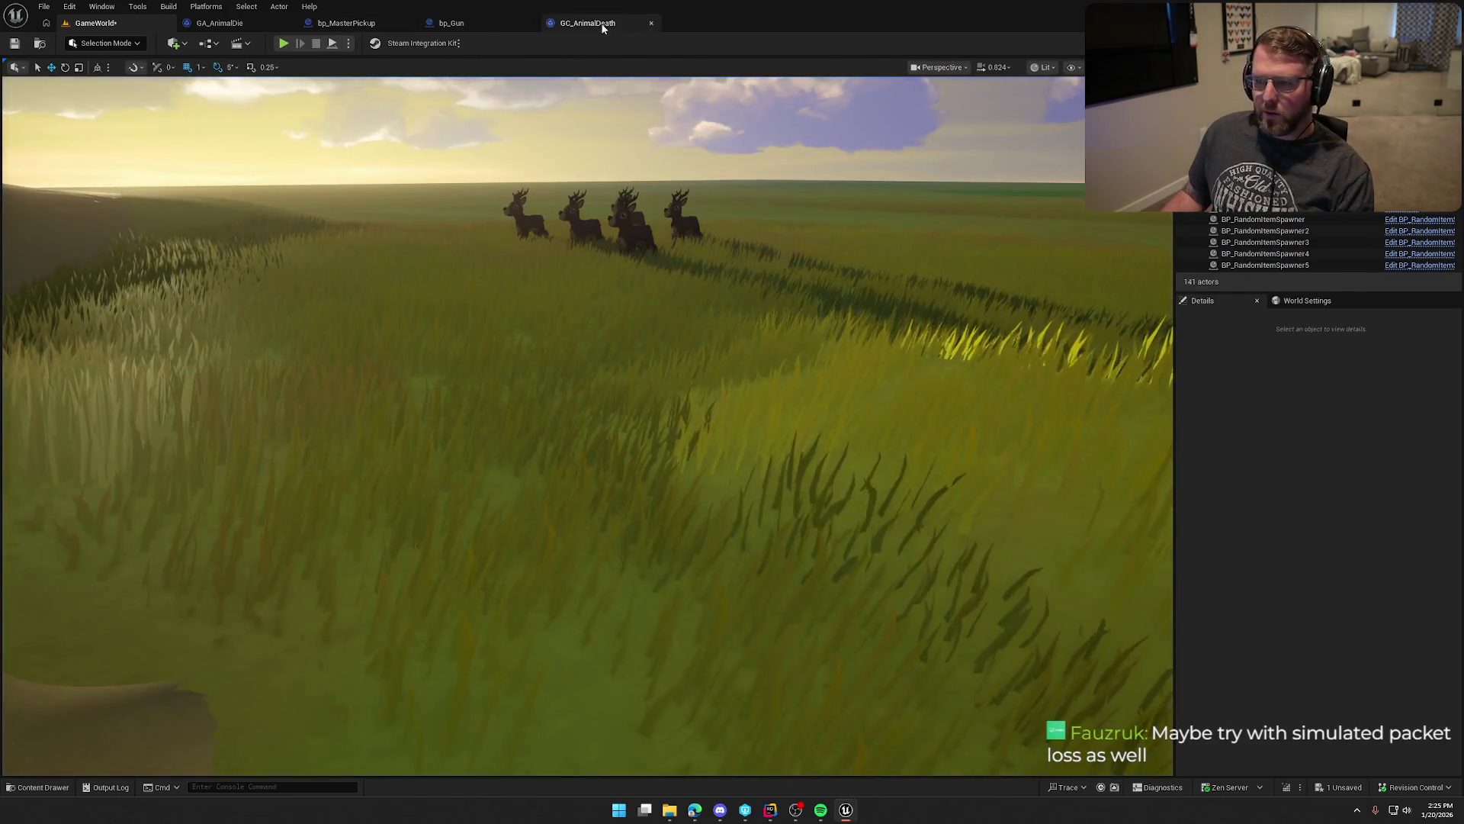
Step: Spread out the Return Node, parent call and Print String in the On Execute graph
{"action": "left_click", "coordinate": [591, 23]}
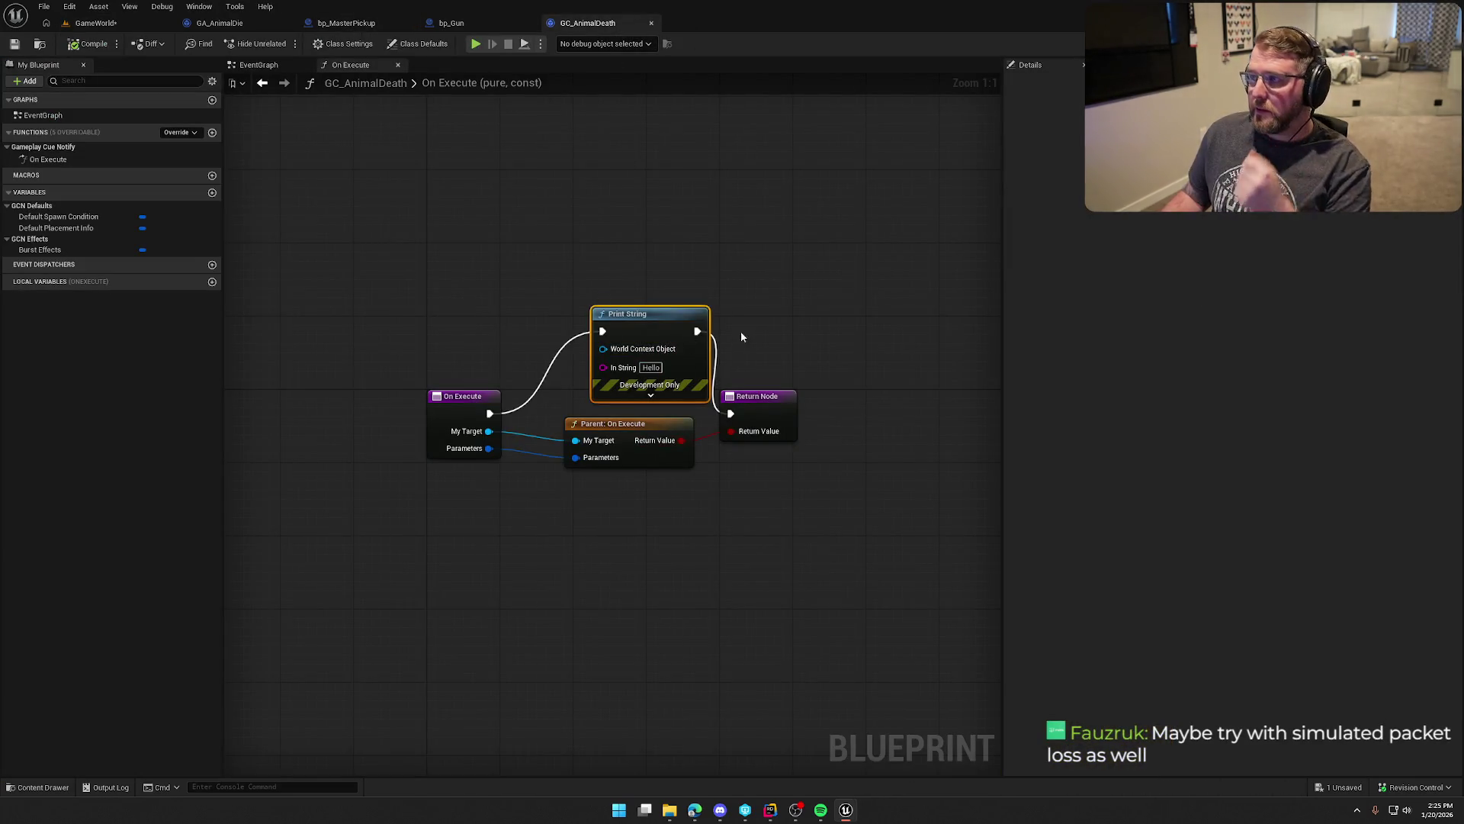
{"action": "left_click_drag", "start_coordinate": [822, 269], "coordinate": [811, 229]}
{"action": "left_click_drag", "start_coordinate": [757, 345], "coordinate": [904, 345]}
{"action": "left_click_drag", "start_coordinate": [624, 368], "coordinate": [639, 418]}
{"action": "mouse_move", "coordinate": [636, 261]}
{"action": "left_mouse_down"}
{"action": "mouse_move", "coordinate": [613, 341]}
{"action": "mouse_move", "coordinate": [622, 241]}
{"action": "left_mouse_up"}
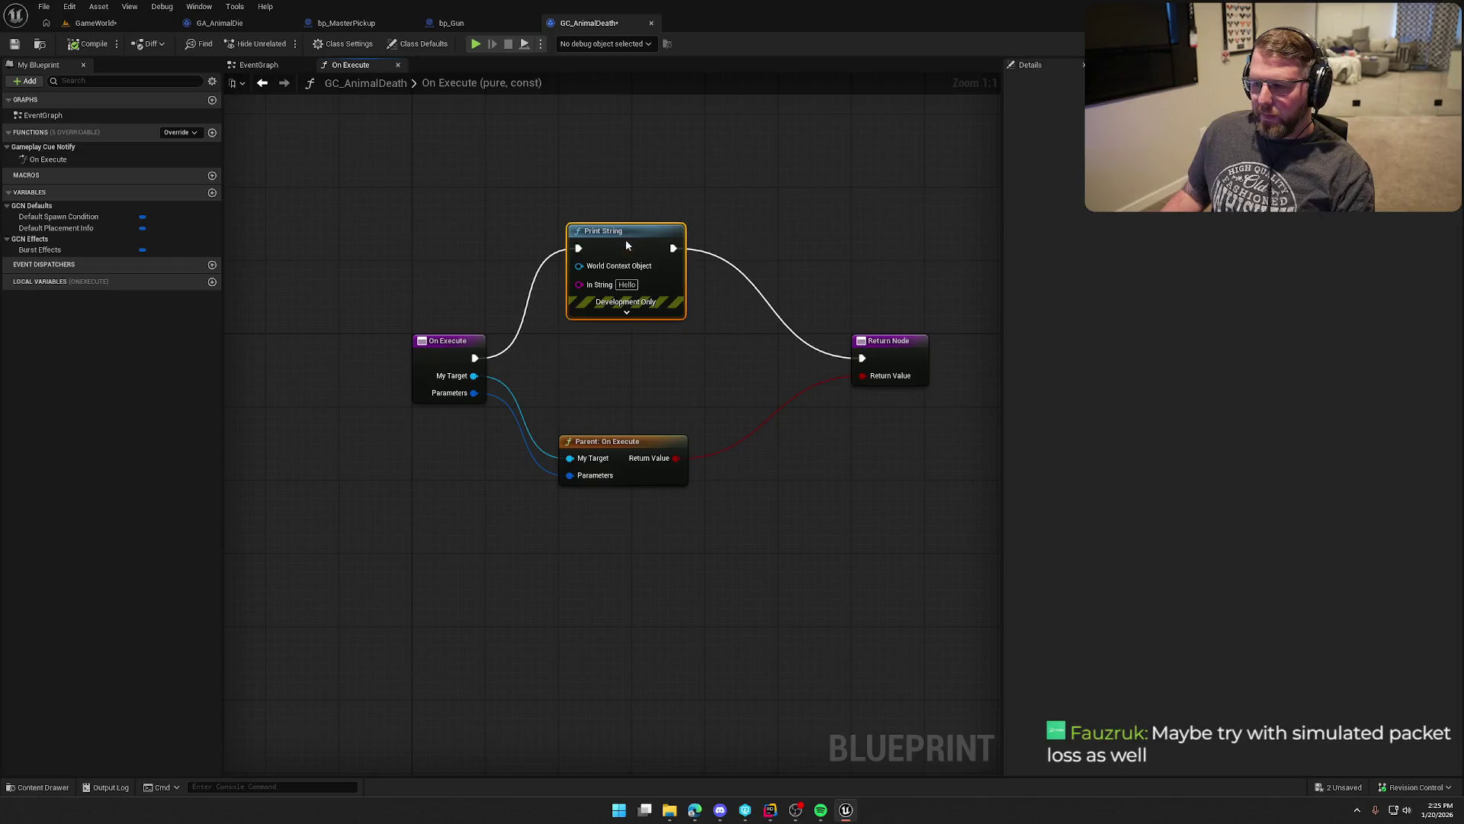
Step: Run Destroy Actor on My Target between On Execute and the Return Node, then playtest
{"action": "mouse_move", "coordinate": [474, 358]}
{"action": "left_mouse_down"}
{"action": "mouse_move", "coordinate": [588, 372]}
{"action": "mouse_move", "coordinate": [563, 384]}
{"action": "left_mouse_up"}
{"action": "type", "text": "des"}
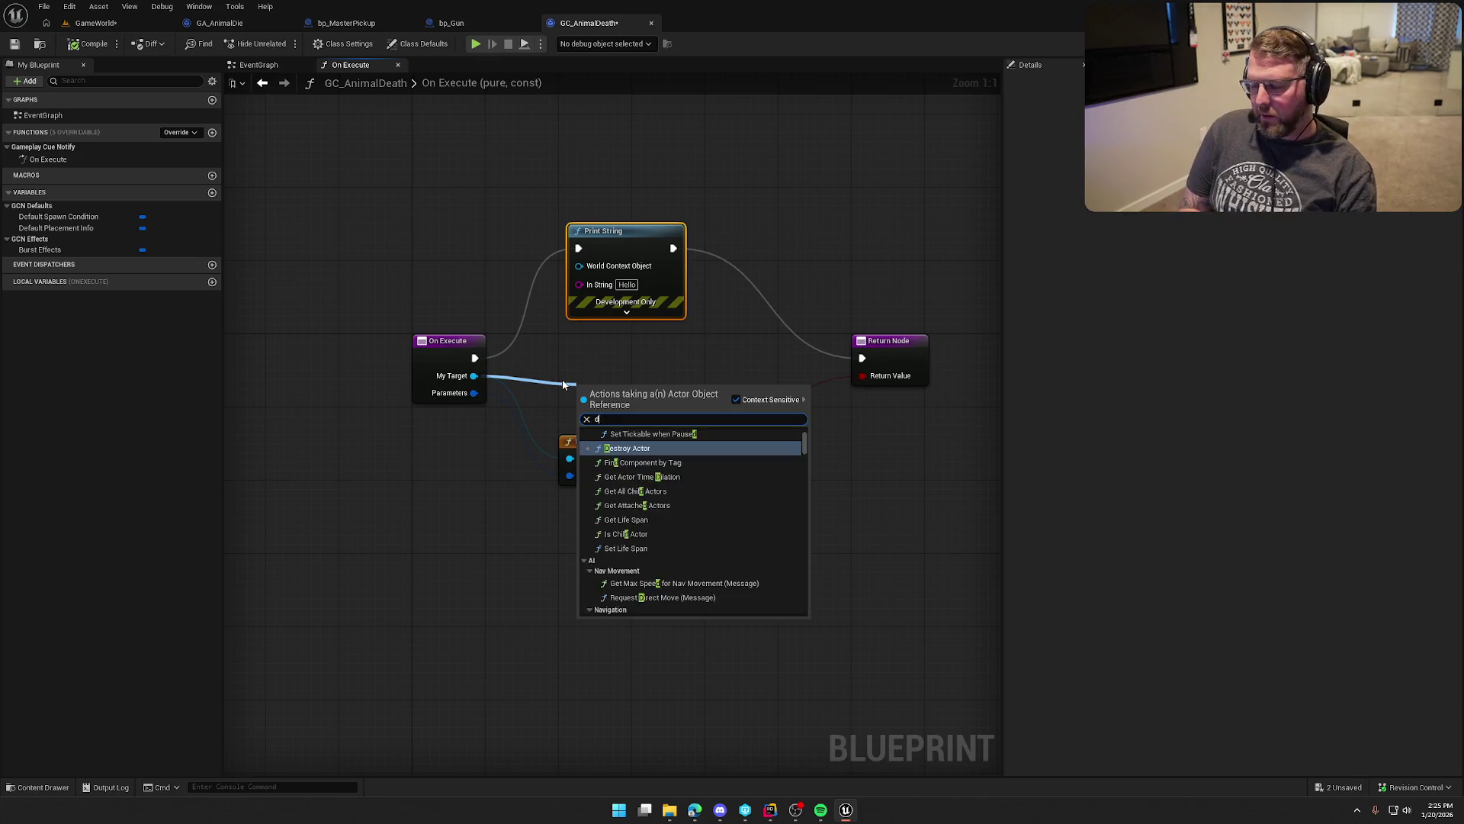
{"action": "key", "text": "Return"}
{"action": "mouse_move", "coordinate": [474, 358]}
{"action": "left_mouse_down"}
{"action": "mouse_move", "coordinate": [579, 411]}
{"action": "mouse_move", "coordinate": [598, 344]}
{"action": "mouse_move", "coordinate": [861, 357]}
{"action": "left_mouse_up"}
{"action": "left_click", "coordinate": [863, 278]}
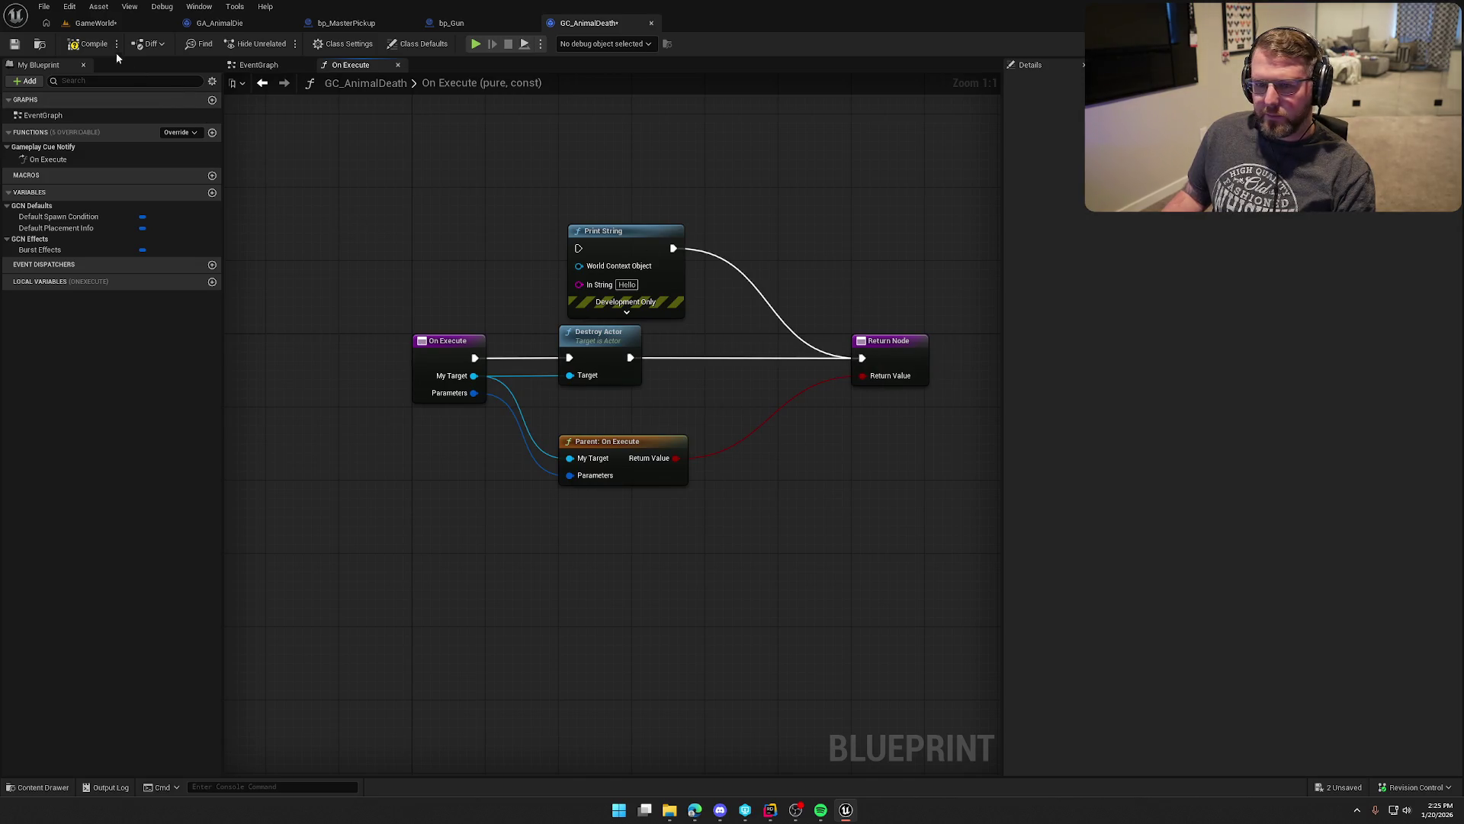
{"action": "left_click", "coordinate": [99, 24]}
{"action": "left_click", "coordinate": [330, 43]}
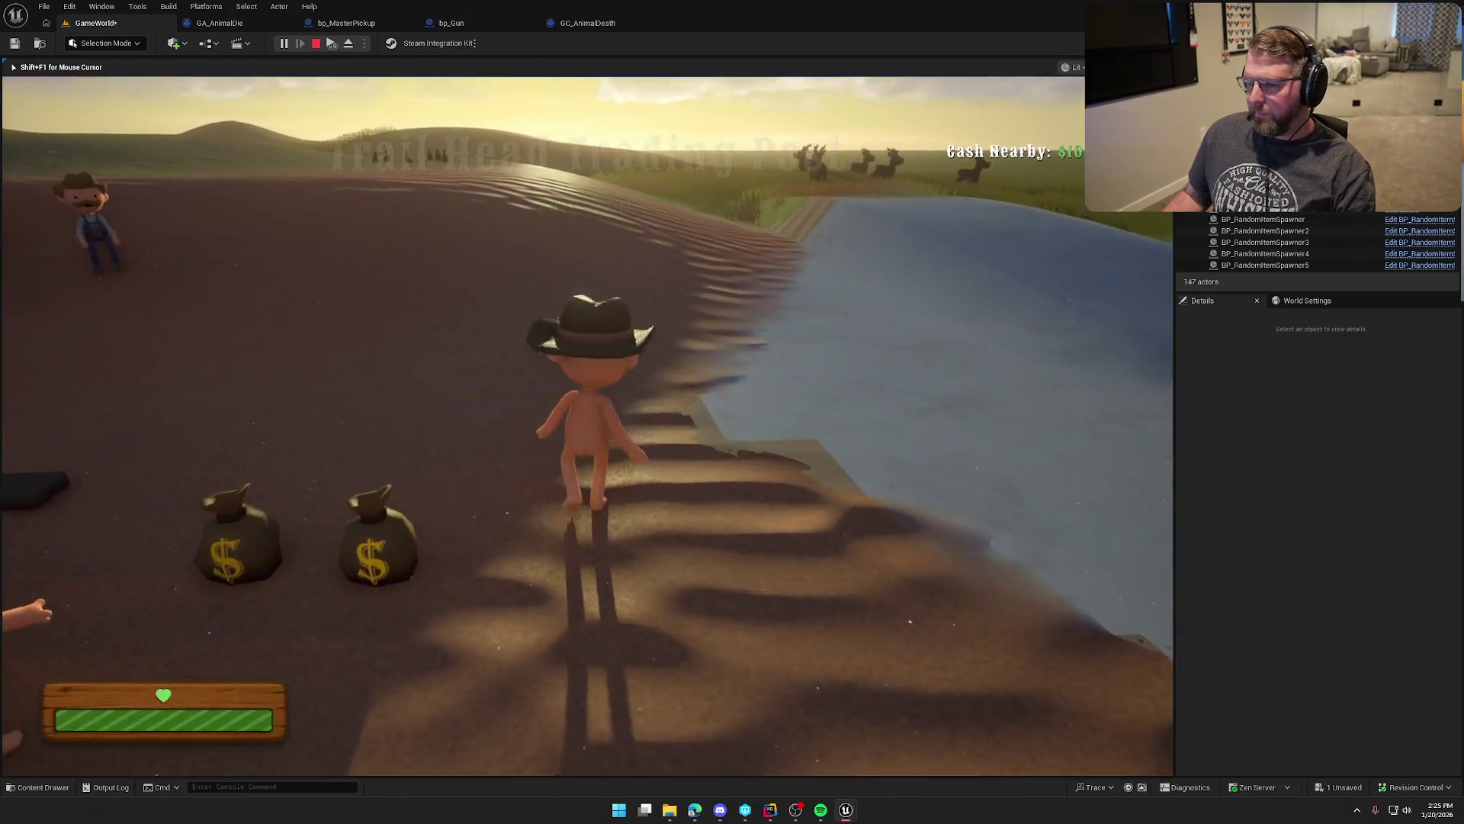
Step: Stop the playtest and return to GC_AnimalDeath's On Execute graph
{"action": "key", "text": "super"}
{"action": "key", "text": "super"}
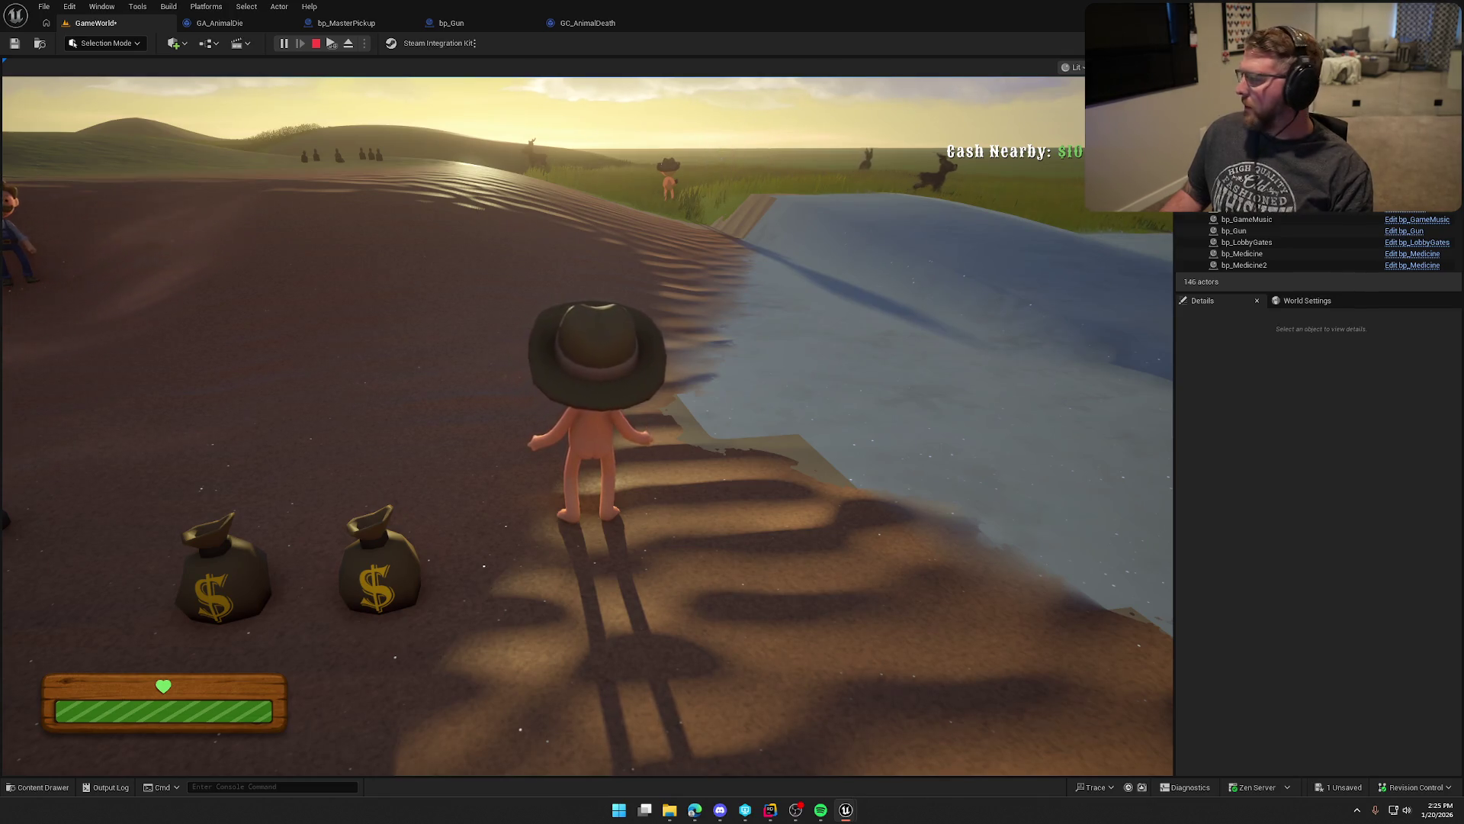
{"action": "key", "text": "Escape"}
{"action": "left_click", "coordinate": [602, 24]}
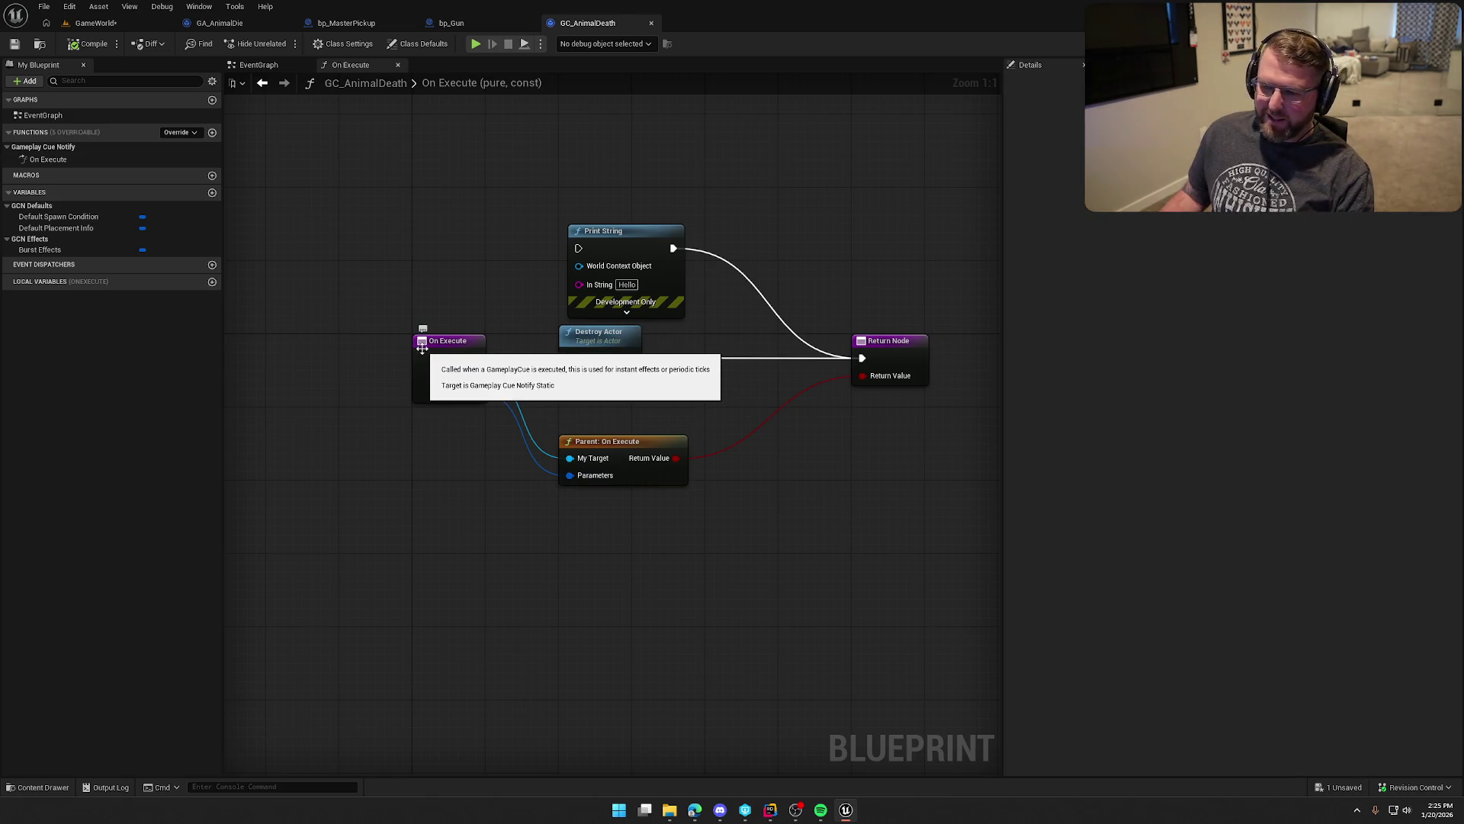
Step: Delete the On Execute override and add an On Burst override instead
{"action": "left_click", "coordinate": [56, 161]}
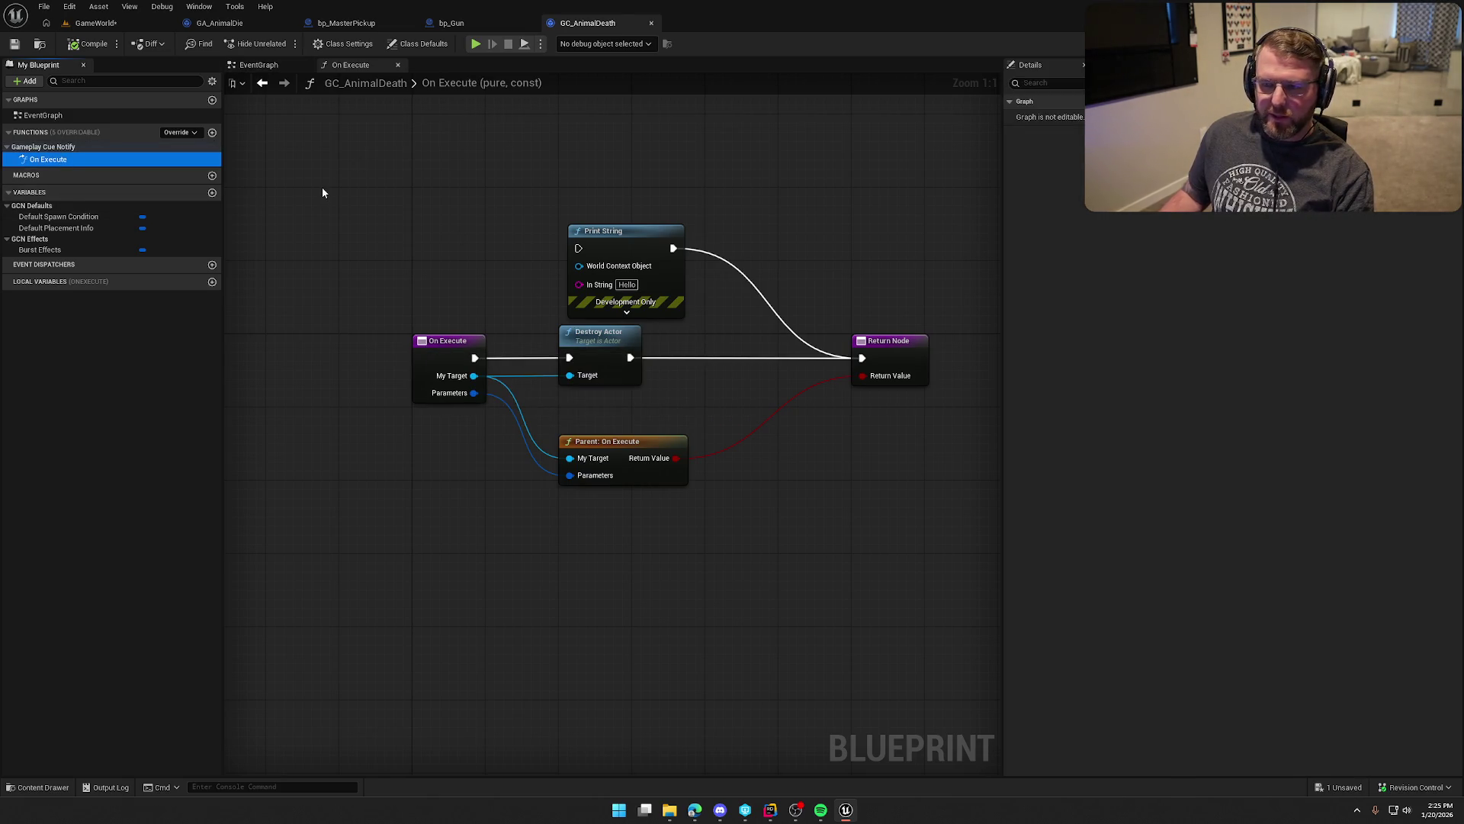
{"action": "key", "text": "Delete"}
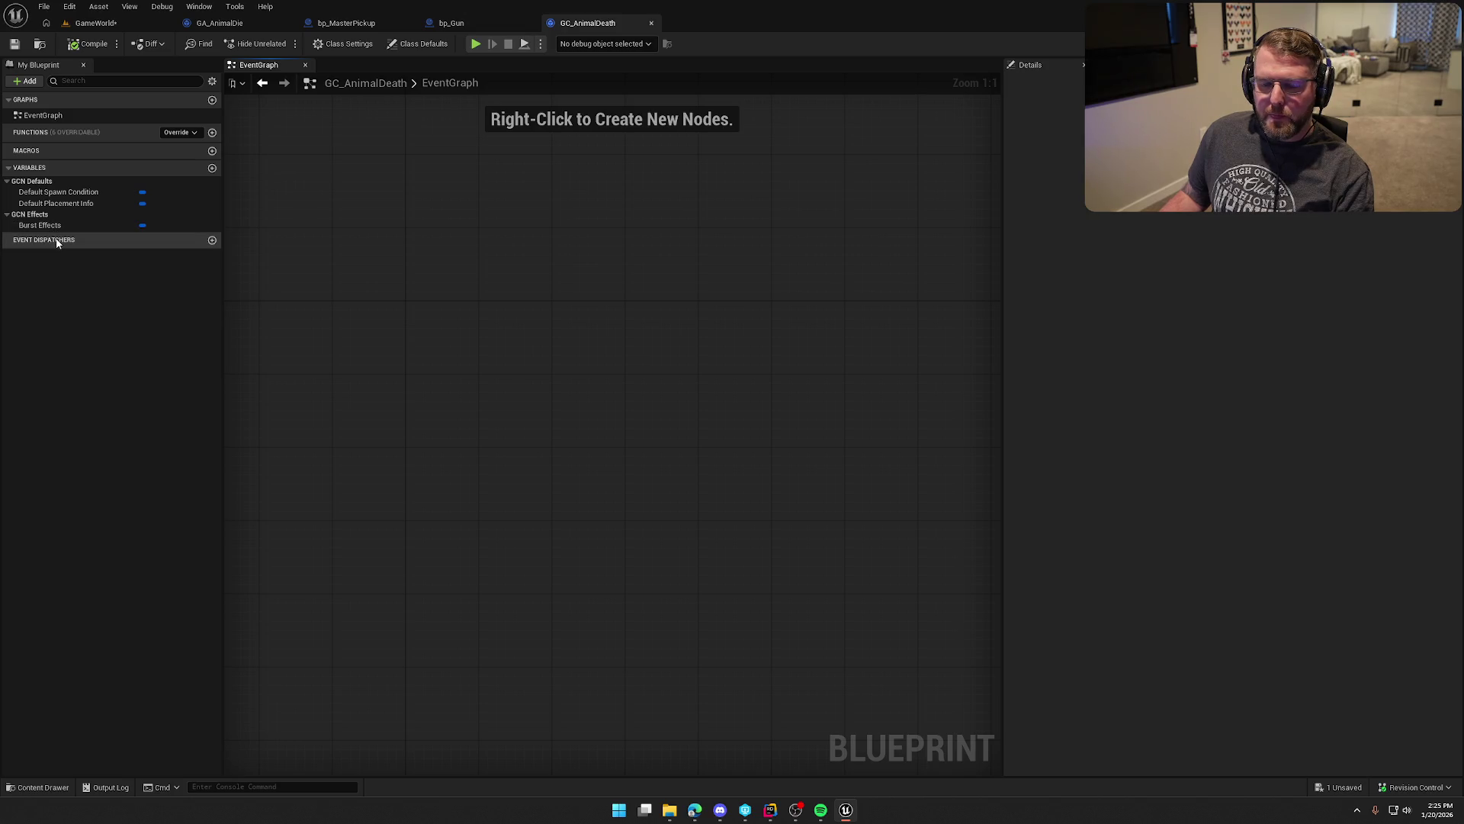
{"action": "left_click", "coordinate": [186, 133]}
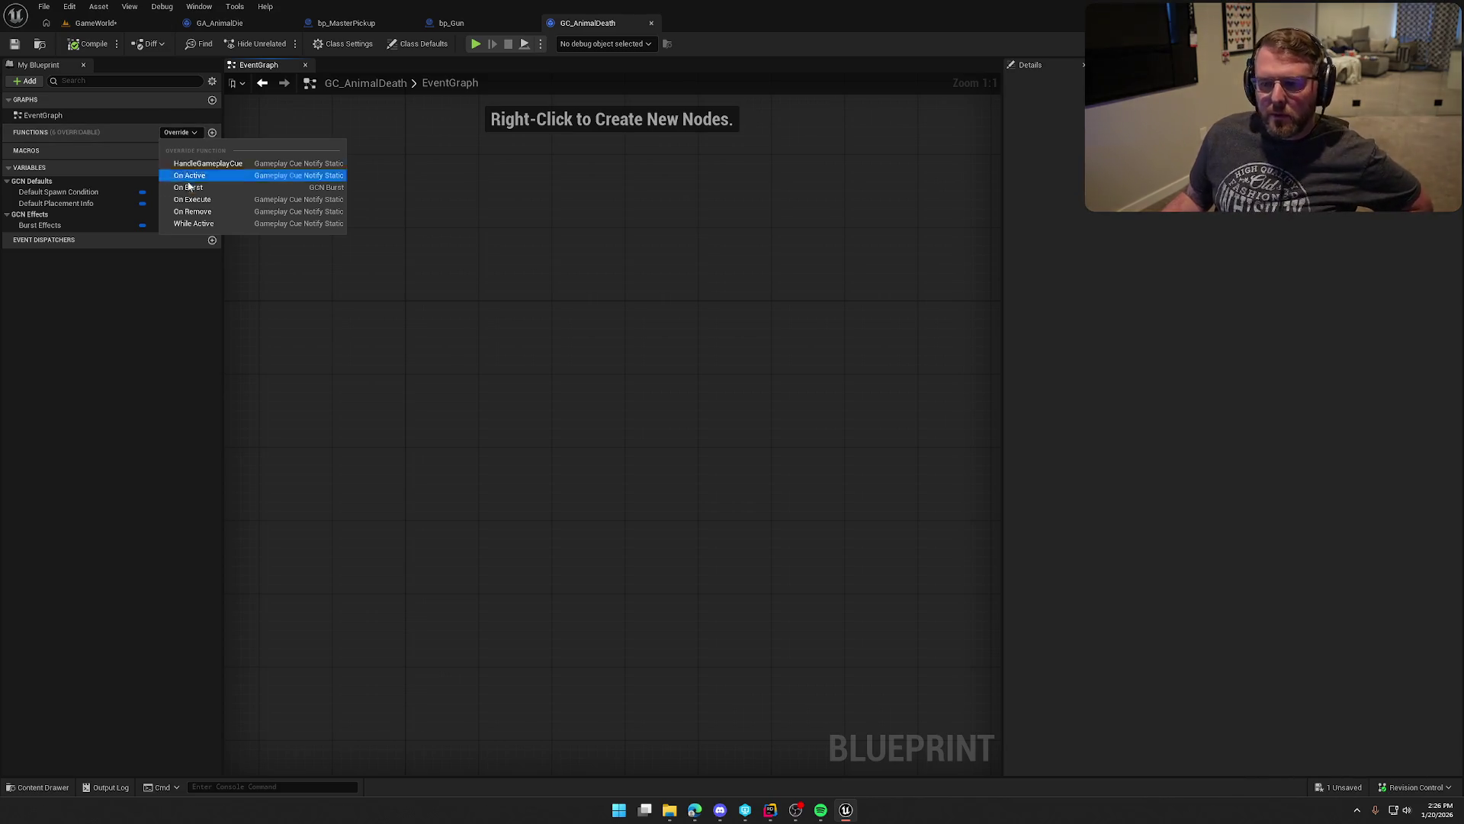
{"action": "left_click", "coordinate": [626, 273]}
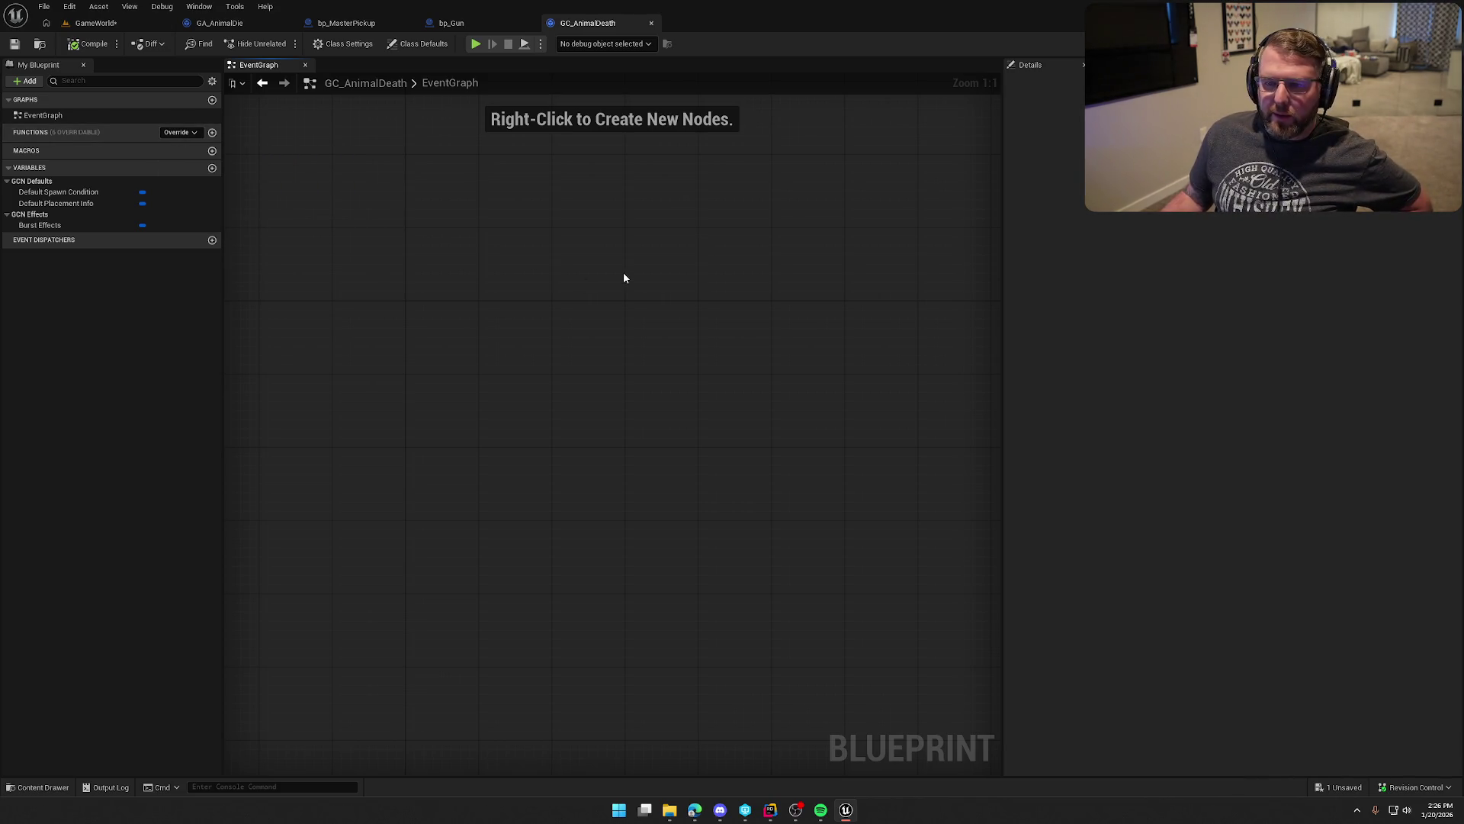
{"action": "left_click", "coordinate": [183, 132]}
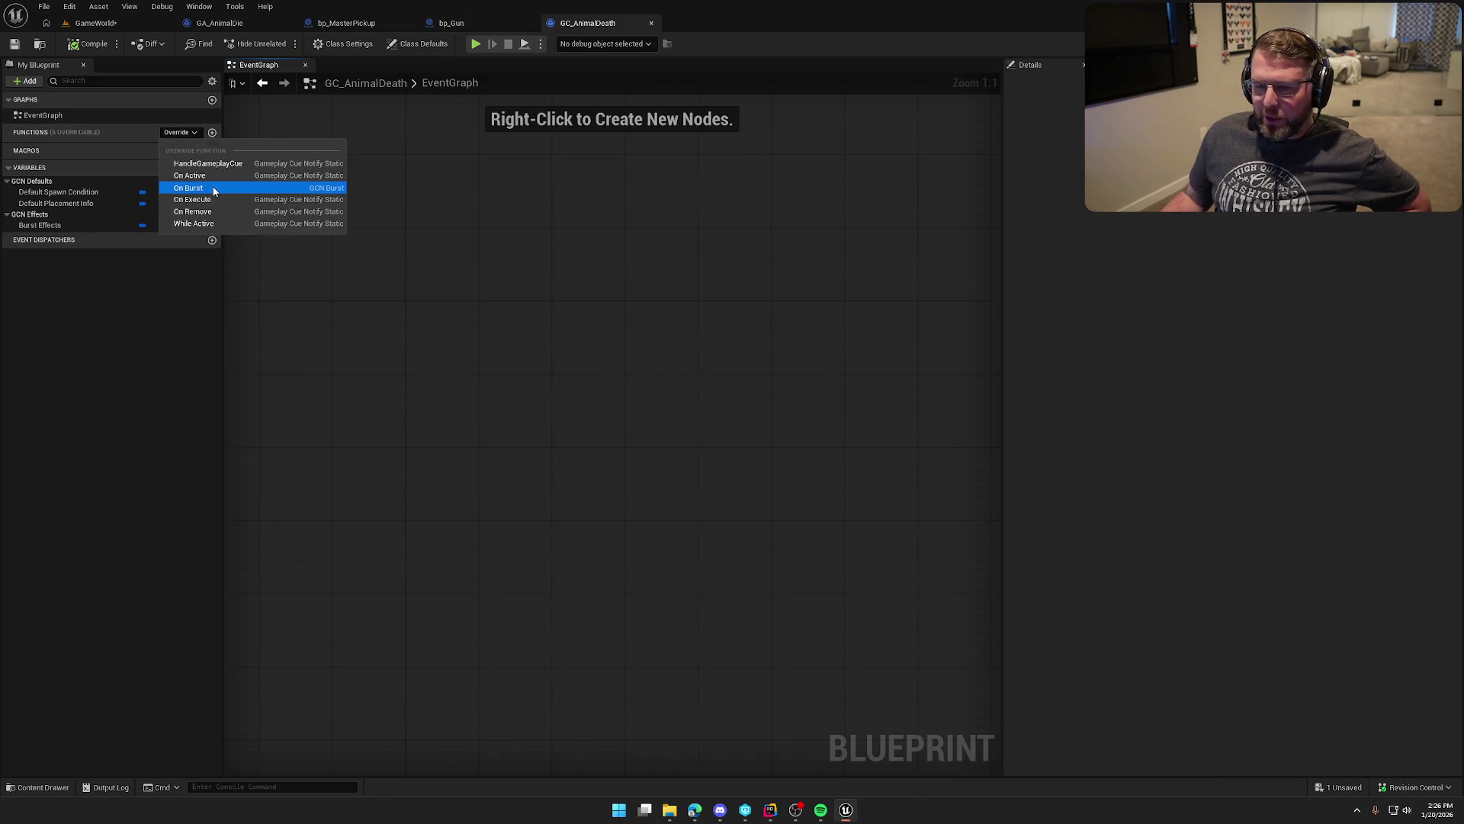
{"action": "left_click", "coordinate": [189, 187]}
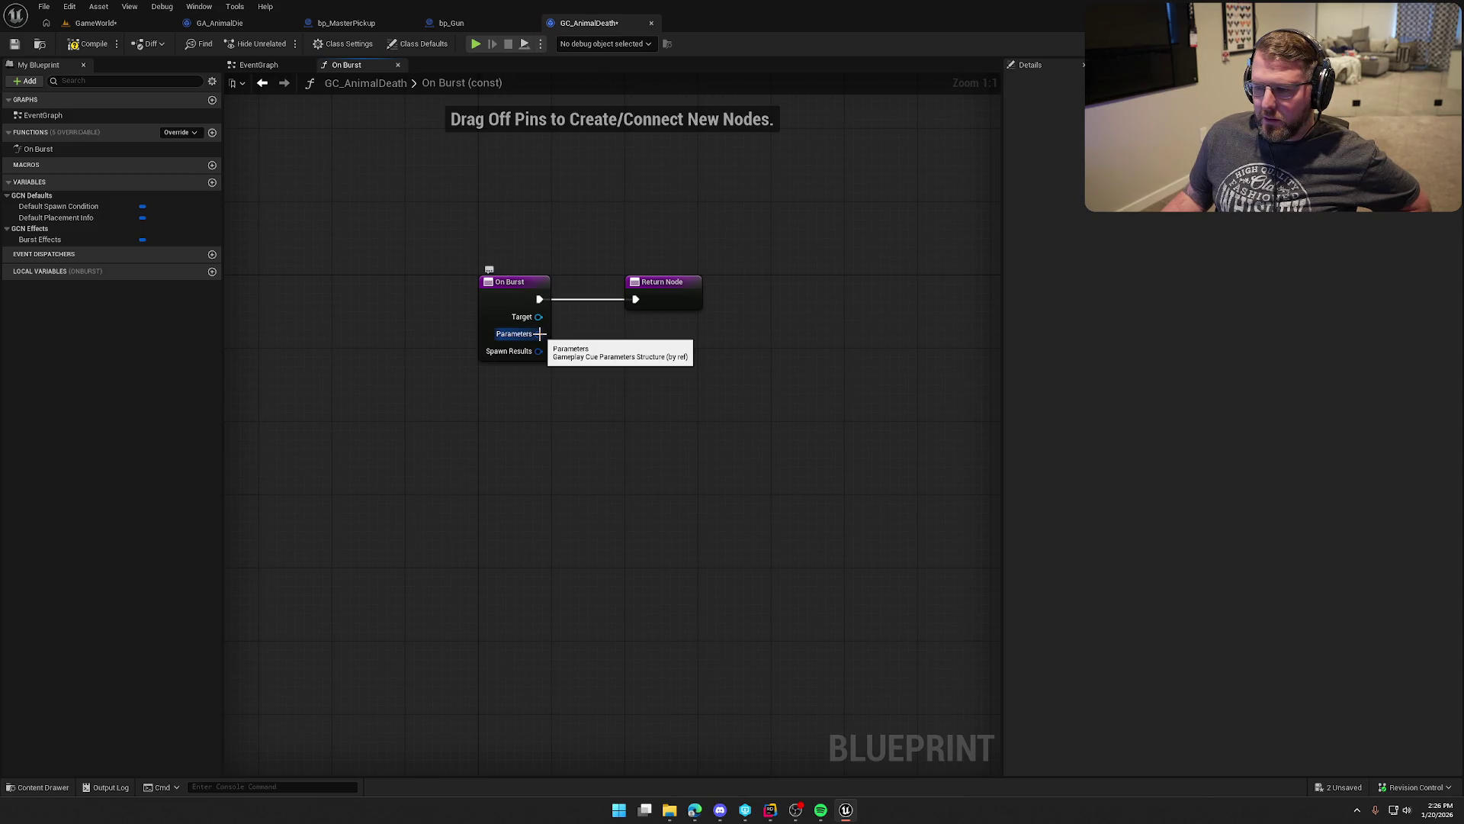
Step: Add and then delete a Break Gameplay Cue Notify Spawn Result node off Spawn Results
{"action": "mouse_move", "coordinate": [467, 252]}
{"action": "left_mouse_down"}
{"action": "mouse_move", "coordinate": [839, 454]}
{"action": "mouse_move", "coordinate": [795, 428]}
{"action": "left_mouse_up"}
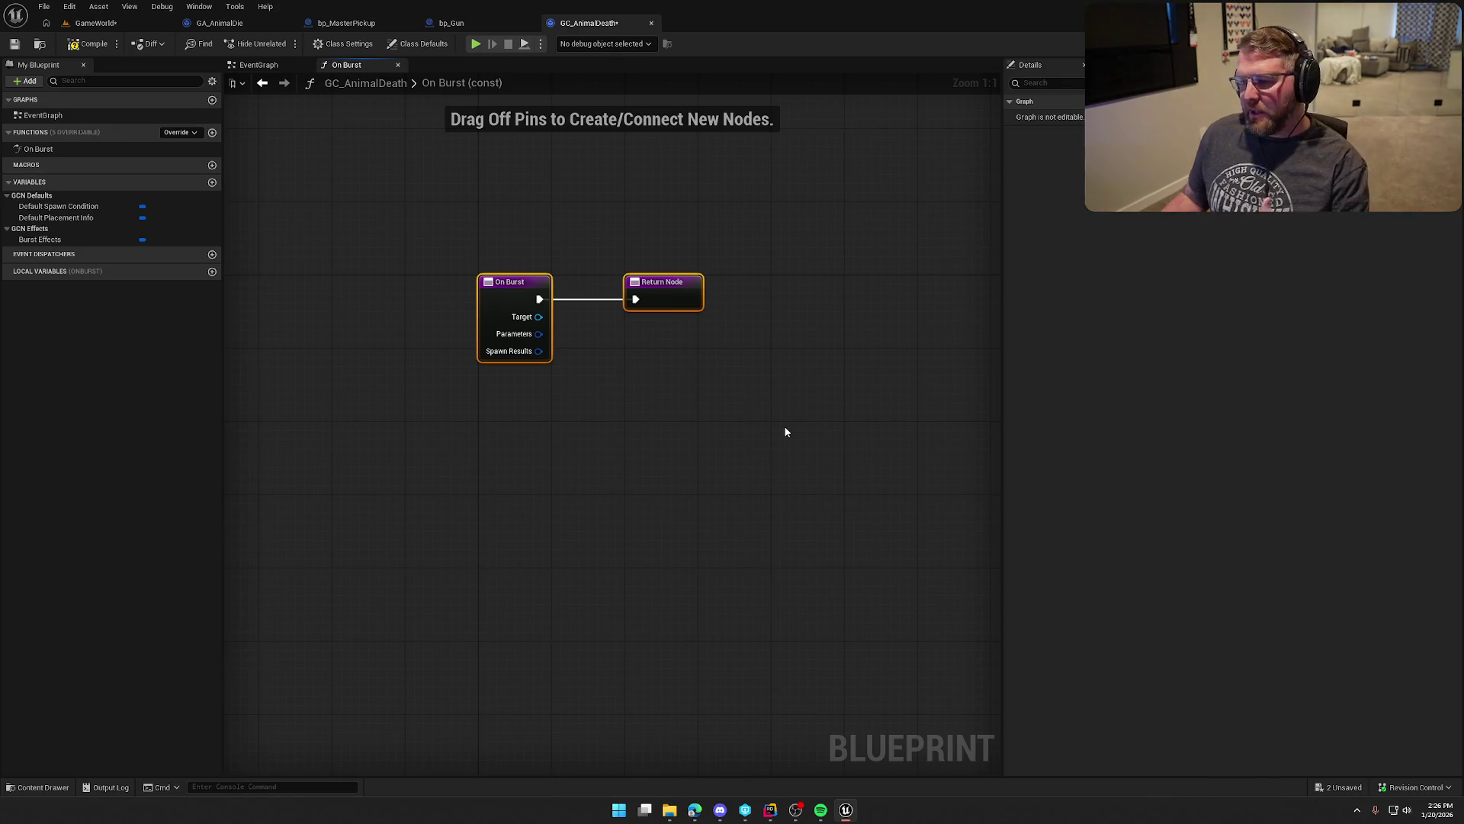
{"action": "left_click", "coordinate": [616, 401]}
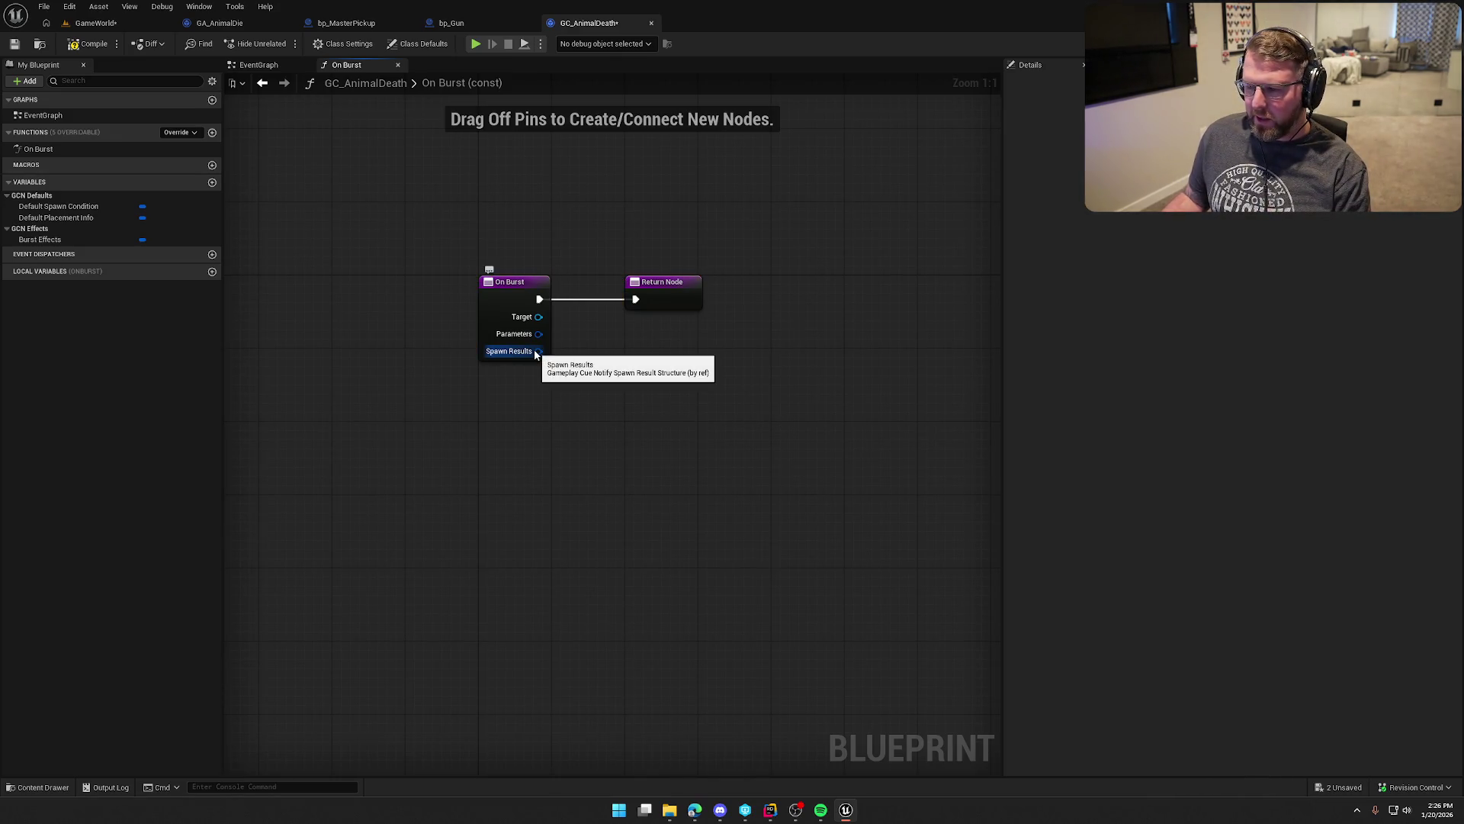
{"action": "left_click_drag", "start_coordinate": [538, 351], "coordinate": [632, 405]}
{"action": "type", "text": "break"}
{"action": "key", "text": "Return"}
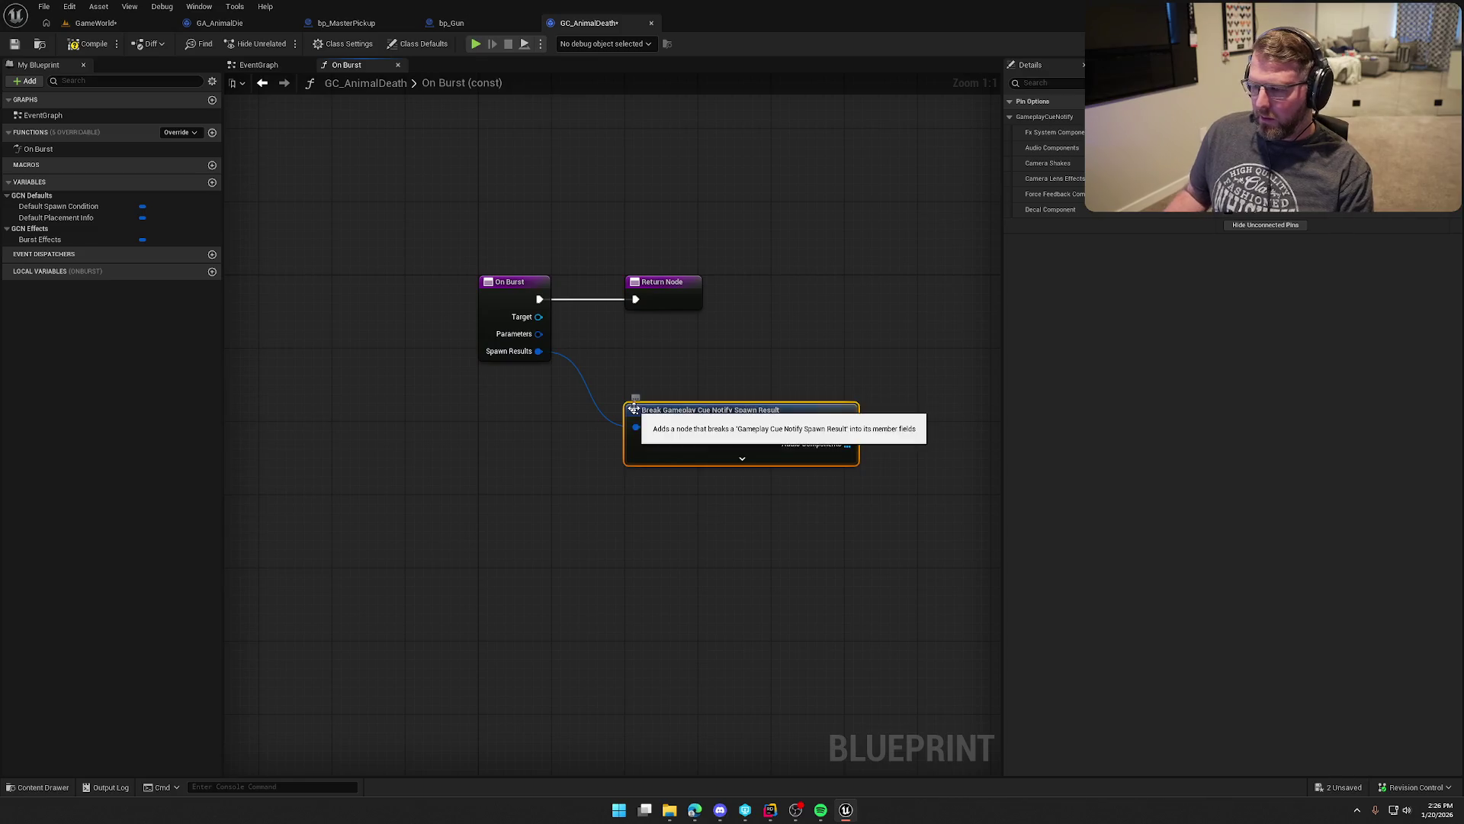
{"action": "left_click", "coordinate": [593, 417]}
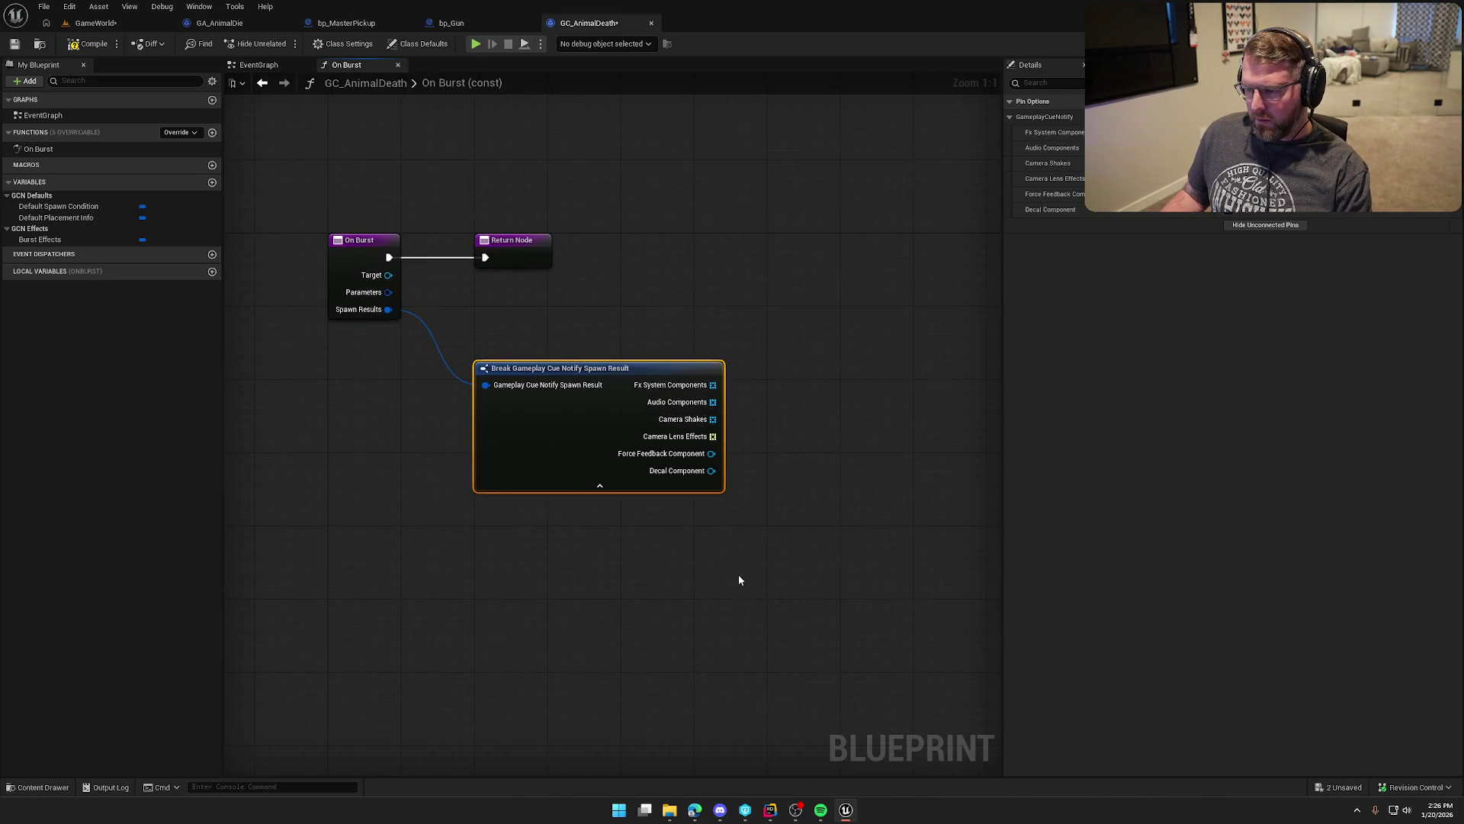
{"action": "left_click_drag", "start_coordinate": [456, 349], "coordinate": [458, 351]}
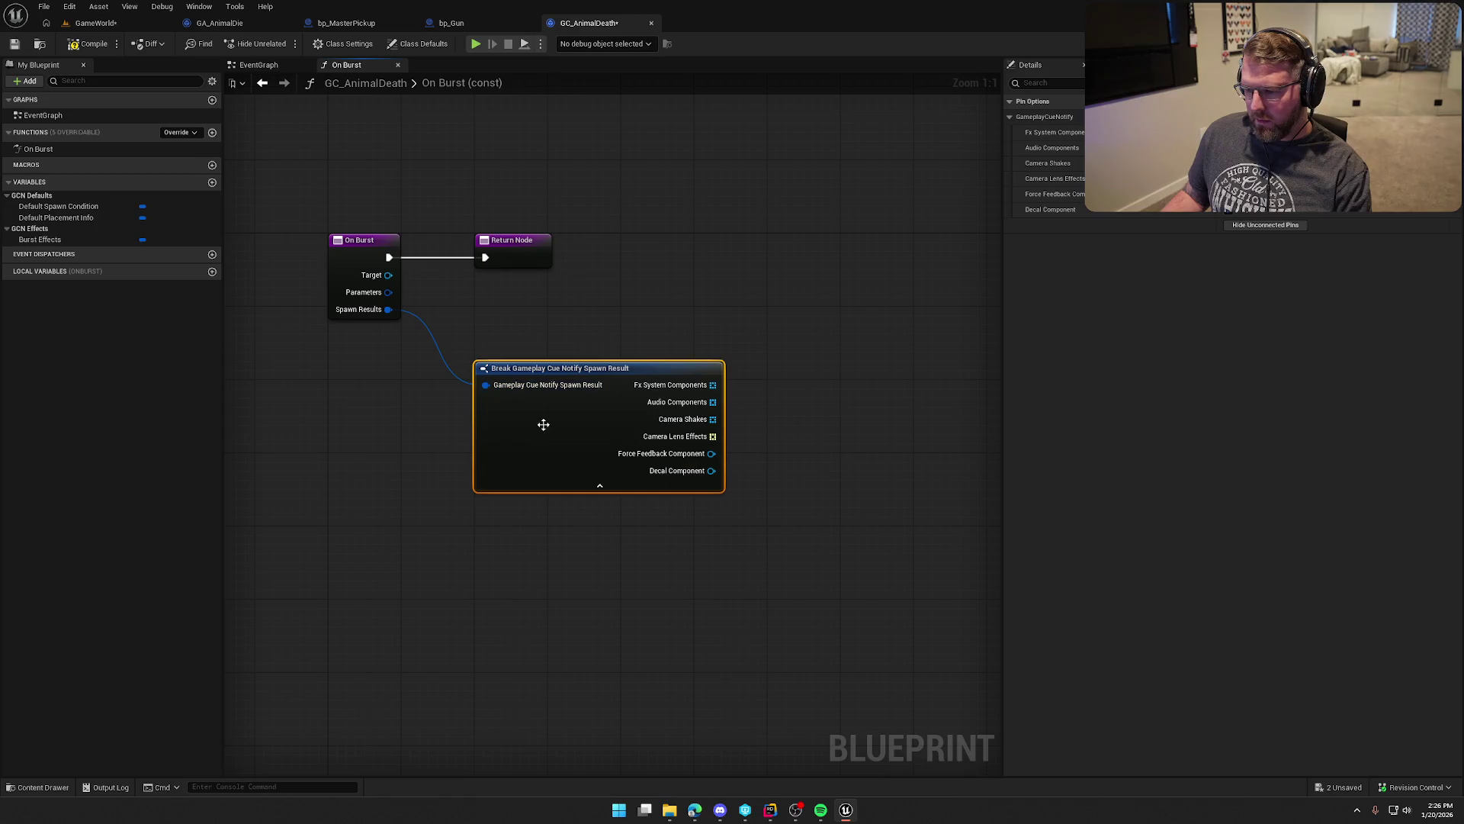
{"action": "key", "text": "Delete"}
Step: Add and then delete a Break Gameplay Cue Parameters node off Parameters
{"action": "left_click_drag", "start_coordinate": [500, 302], "coordinate": [583, 342]}
{"action": "type", "text": "break"}
{"action": "key", "text": "Return"}
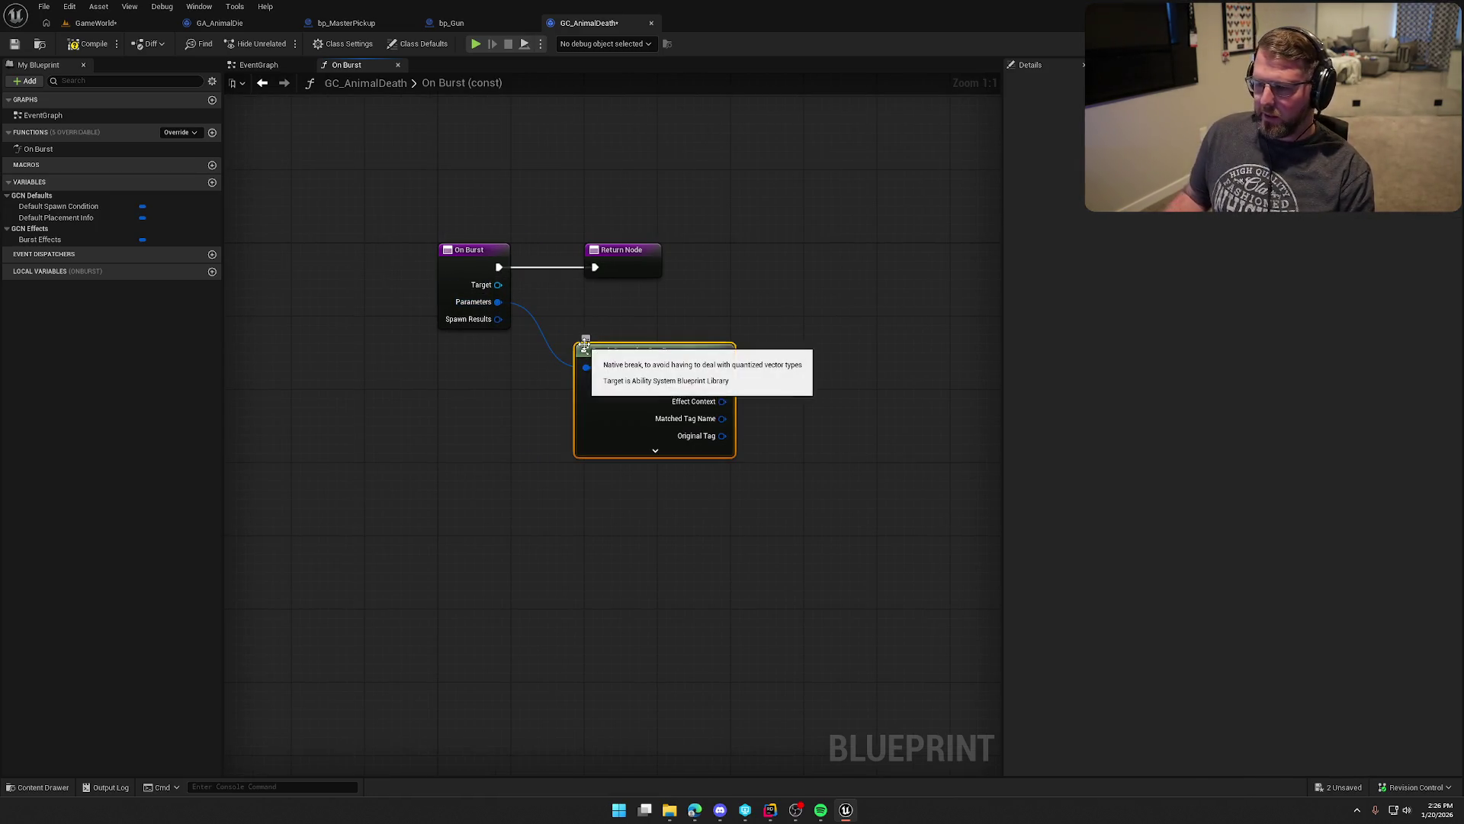
{"action": "left_click", "coordinate": [679, 453]}
{"action": "mouse_move", "coordinate": [882, 672]}
{"action": "left_mouse_down"}
{"action": "mouse_move", "coordinate": [514, 464]}
{"action": "mouse_move", "coordinate": [518, 436]}
{"action": "left_mouse_up"}
{"action": "key", "text": "Delete"}
Step: Delete the On Burst override and go back to GA_AnimalDie's event graph
{"action": "left_click_drag", "start_coordinate": [478, 334], "coordinate": [539, 359]}
{"action": "left_click", "coordinate": [497, 228]}
{"action": "key", "text": "Delete"}
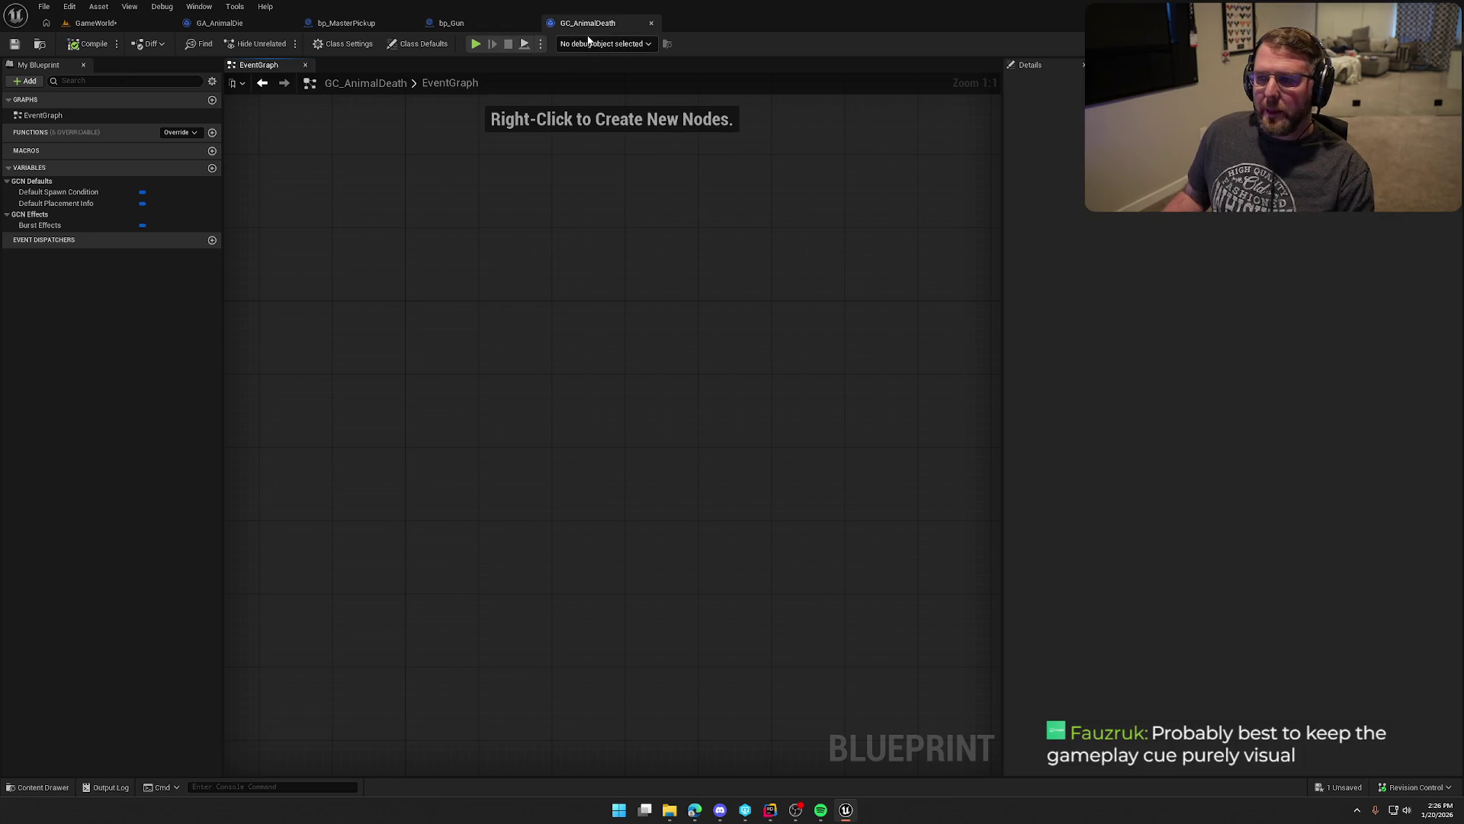
{"action": "left_click", "coordinate": [229, 24]}
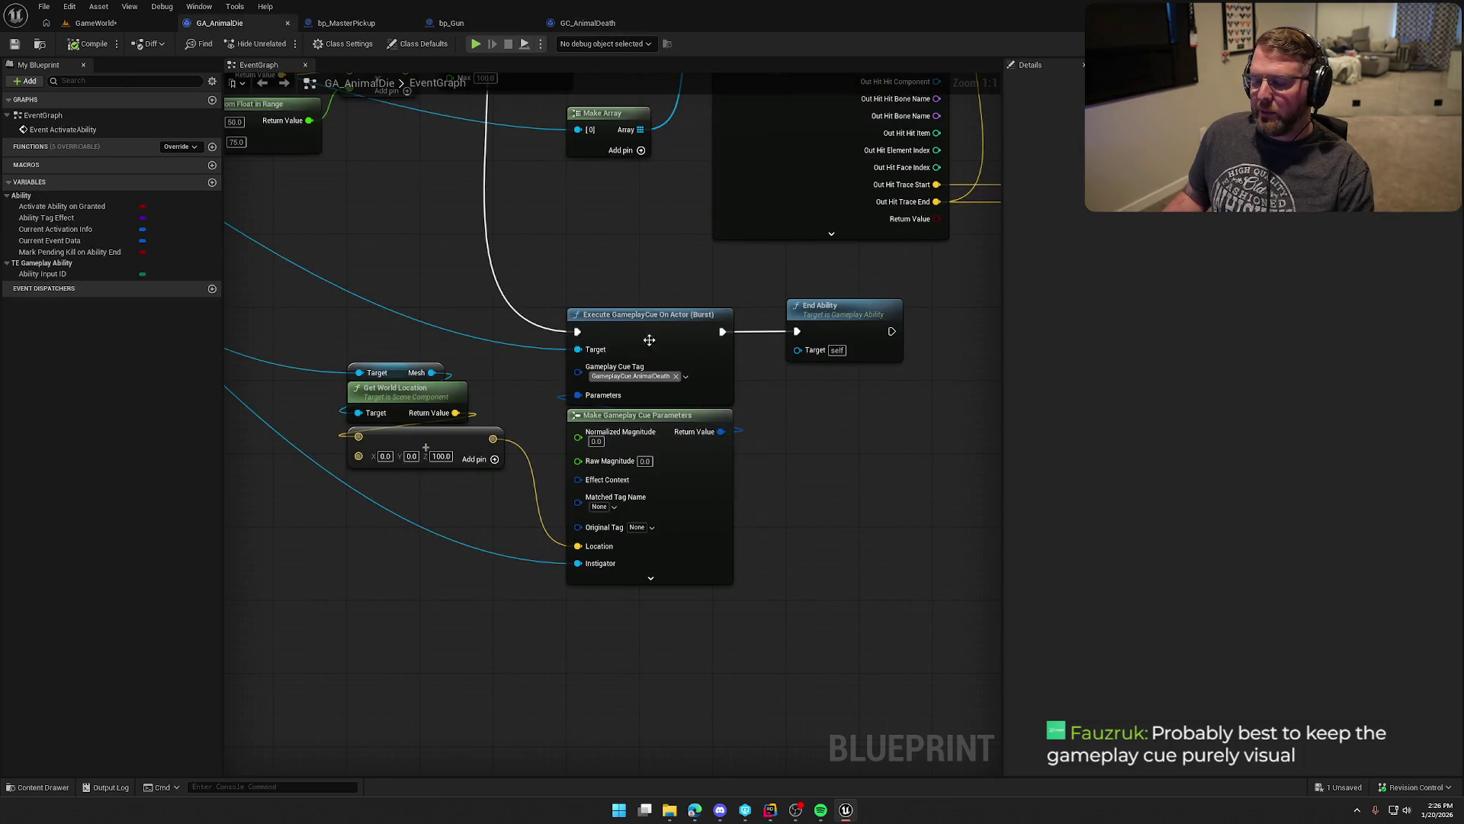
Step: Insert a 0.2 s Delay after Execute GameplayCue, shifting End Ability right
{"action": "left_click_drag", "start_coordinate": [578, 456], "coordinate": [402, 448]}
{"action": "left_click_drag", "start_coordinate": [695, 325], "coordinate": [914, 325]}
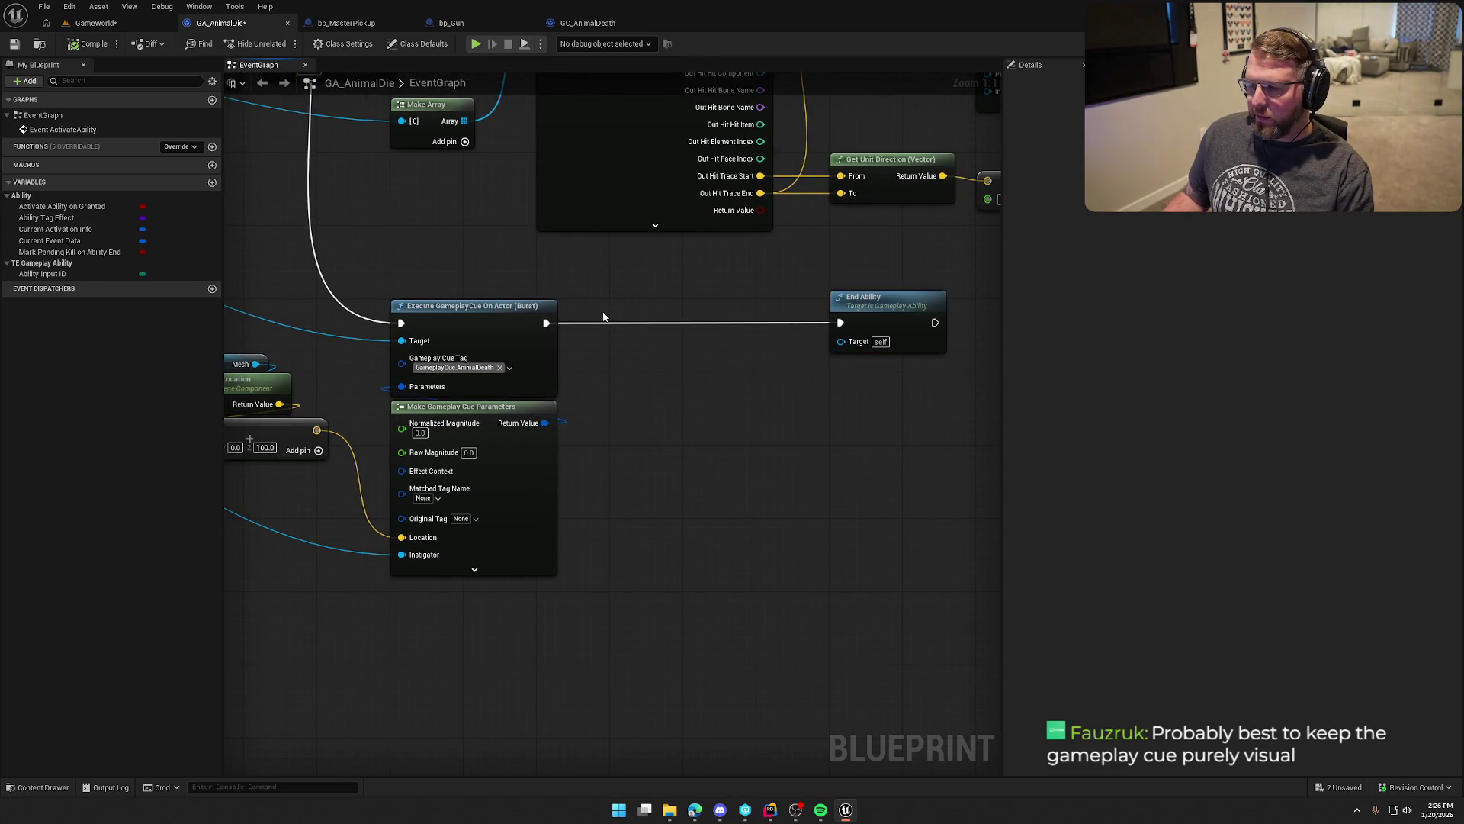
{"action": "key", "text": "d"}
{"action": "left_click", "coordinate": [610, 320]}
{"action": "mouse_move", "coordinate": [546, 323]}
{"action": "left_mouse_down"}
{"action": "mouse_move", "coordinate": [621, 323]}
{"action": "mouse_move", "coordinate": [484, 302]}
{"action": "left_mouse_up"}
{"action": "left_click_drag", "start_coordinate": [689, 293], "coordinate": [833, 292]}
{"action": "left_click", "coordinate": [657, 353]}
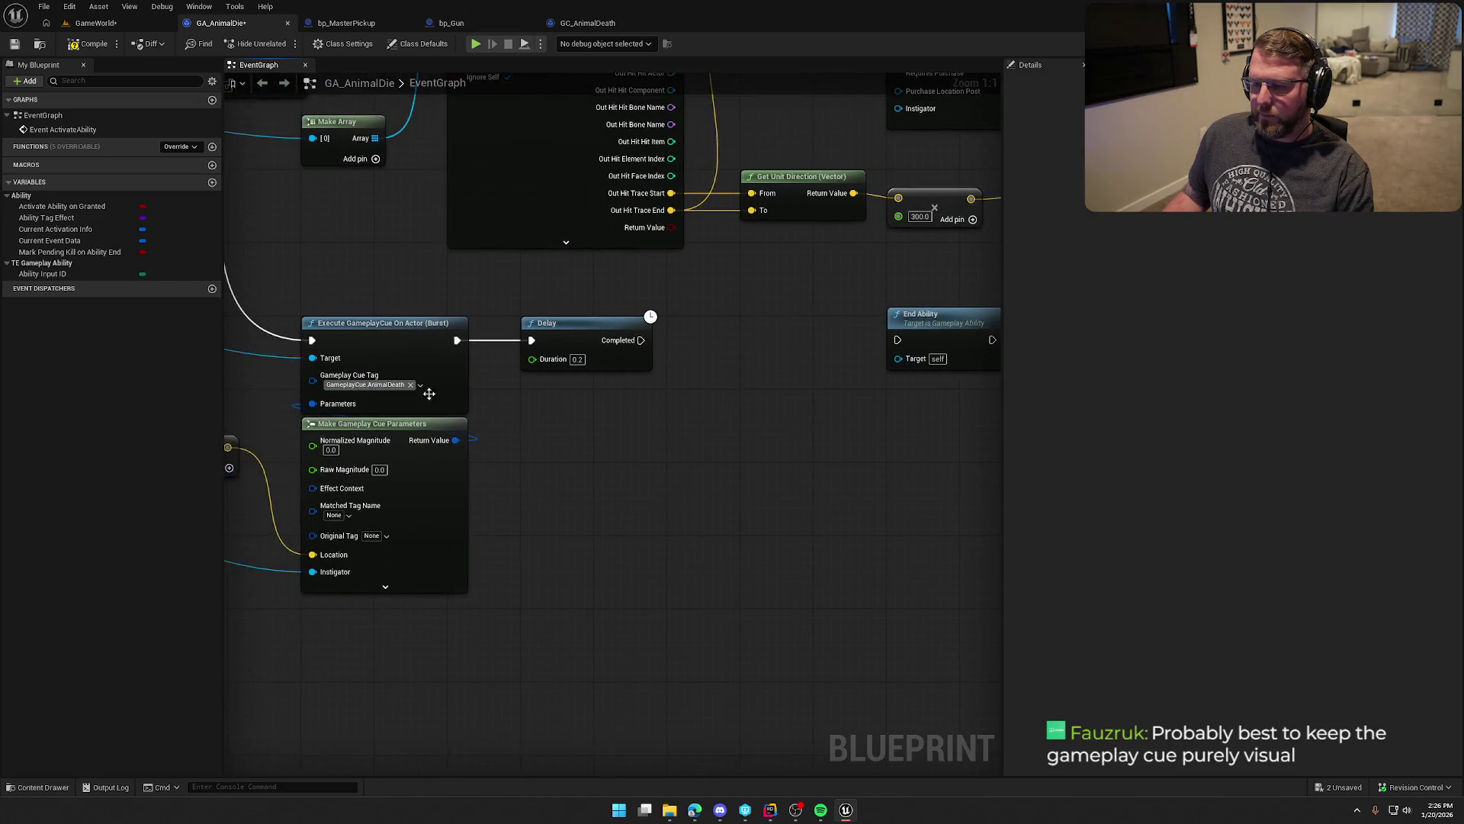
Step: Destroy the animal actor after the Delay, leading into End Ability
{"action": "scroll", "coordinate": [730, 386], "scroll_direction": "down", "scroll_amount": 4}
{"action": "mouse_move", "coordinate": [250, 196]}
{"action": "left_mouse_down"}
{"action": "mouse_move", "coordinate": [409, 277]}
{"action": "mouse_move", "coordinate": [671, 522]}
{"action": "mouse_move", "coordinate": [570, 475]}
{"action": "left_mouse_up"}
{"action": "type", "text": "destroy"}
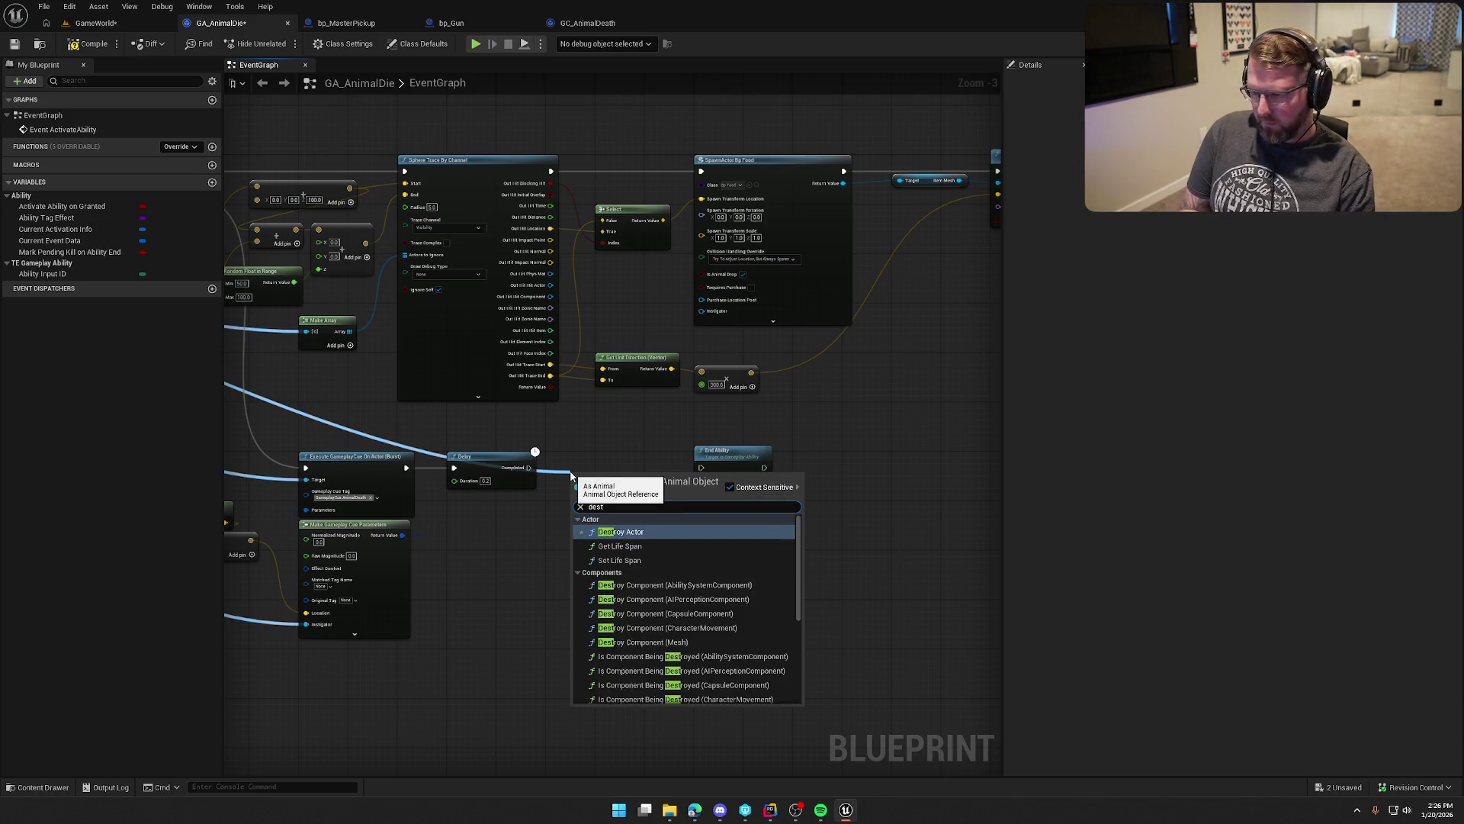
{"action": "key", "text": "Return"}
{"action": "scroll", "coordinate": [579, 484], "scroll_direction": "up", "scroll_amount": 3}
{"action": "mouse_move", "coordinate": [507, 466]}
{"action": "left_mouse_down"}
{"action": "mouse_move", "coordinate": [572, 501]}
{"action": "mouse_move", "coordinate": [571, 447]}
{"action": "mouse_move", "coordinate": [764, 465]}
{"action": "mouse_move", "coordinate": [716, 460]}
{"action": "left_mouse_up"}
{"action": "left_click_drag", "start_coordinate": [462, 568], "coordinate": [578, 526]}
{"action": "left_click", "coordinate": [834, 410]}
{"action": "left_click_drag", "start_coordinate": [700, 556], "coordinate": [767, 561]}
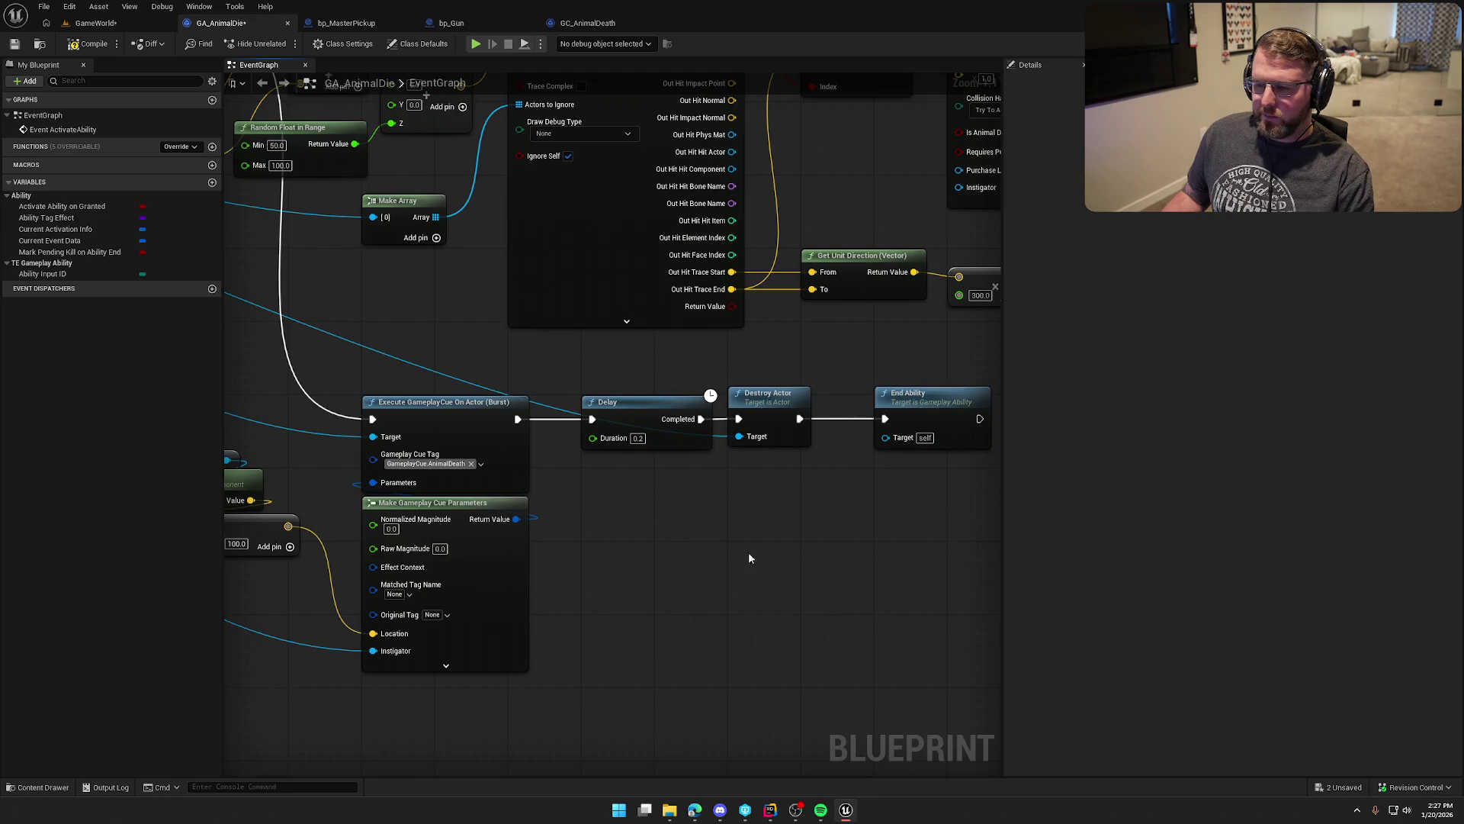
Step: Compile and save GA_AnimalDie and start a play session in GameWorld
{"action": "left_click", "coordinate": [89, 44]}
{"action": "left_click", "coordinate": [96, 23]}
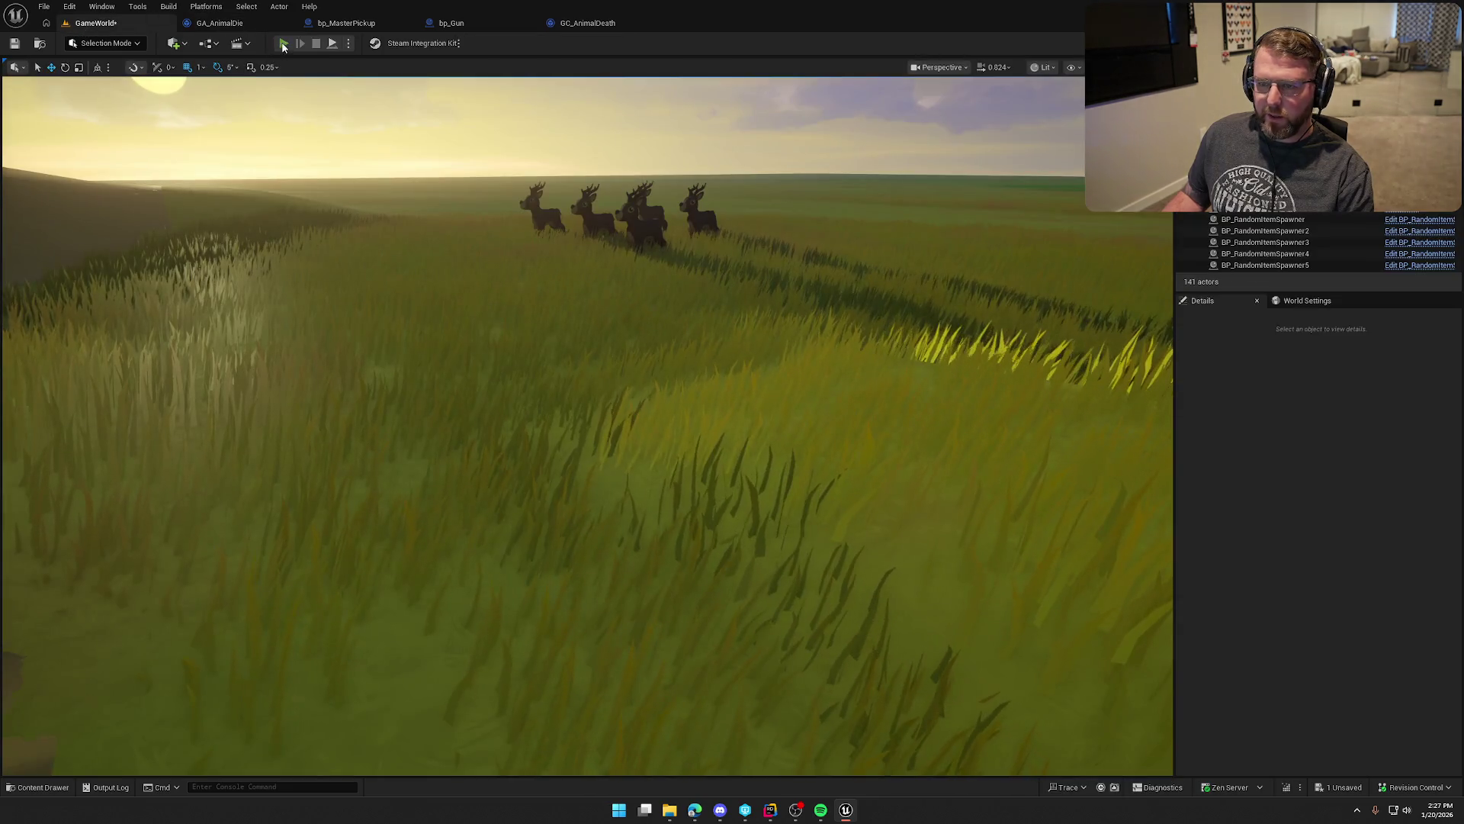
{"action": "left_click", "coordinate": [283, 44]}
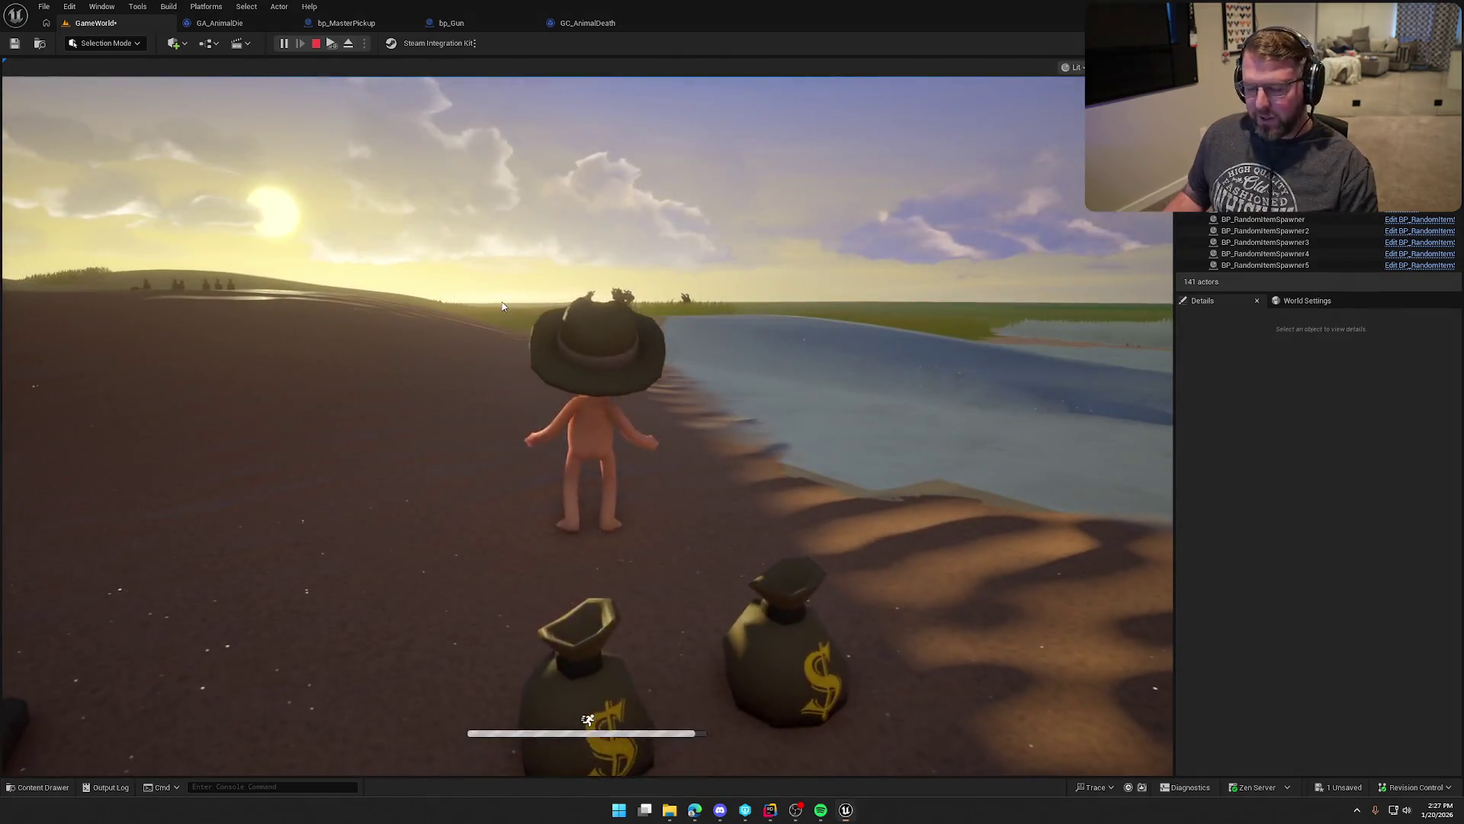
Step: Playtest the game, then stop Play-in-Editor to return to the deer herd viewport
{"action": "key", "text": "super"}
{"action": "key", "text": "super"}
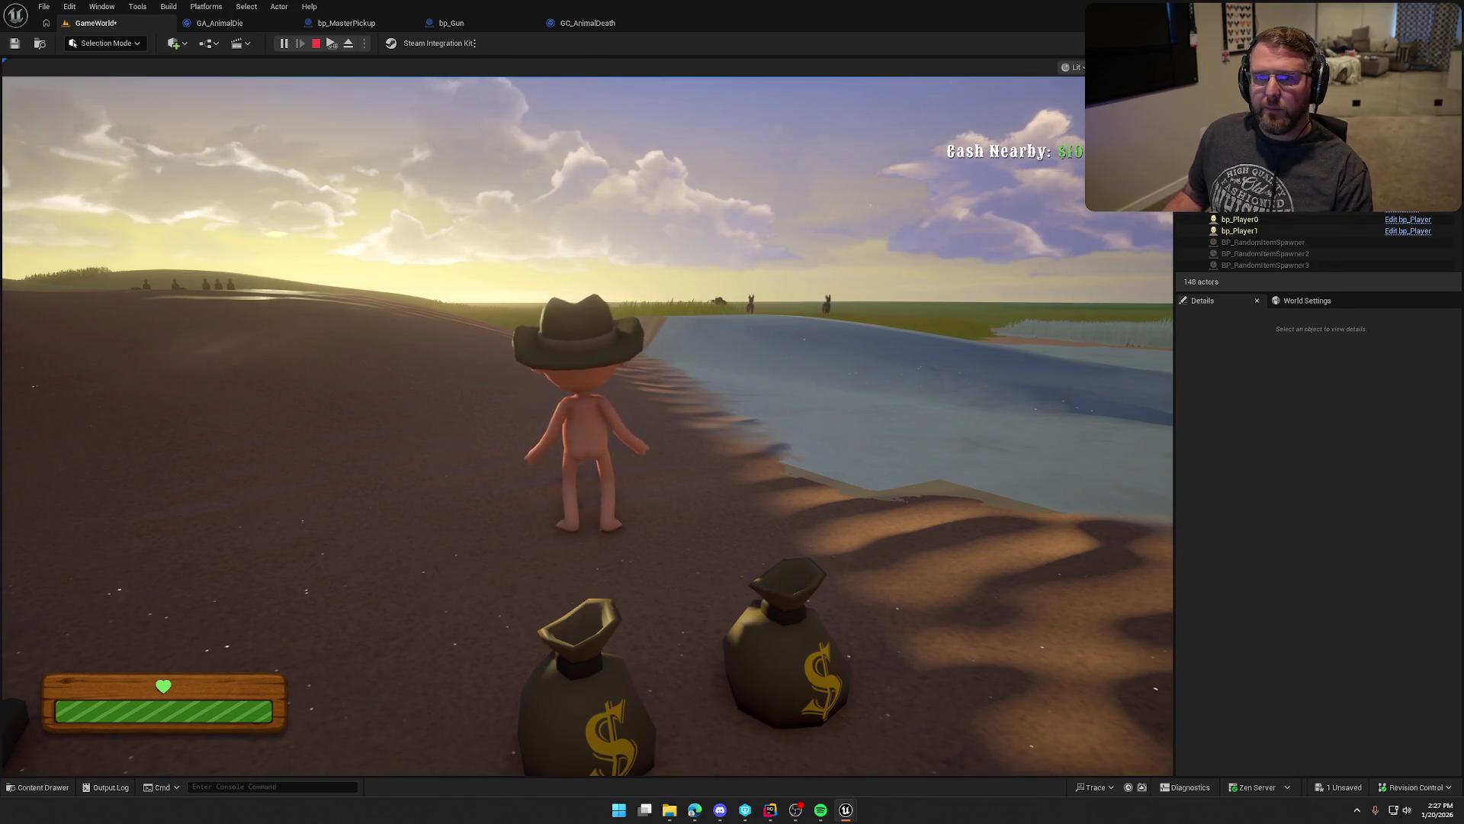
{"action": "key", "text": "Escape"}
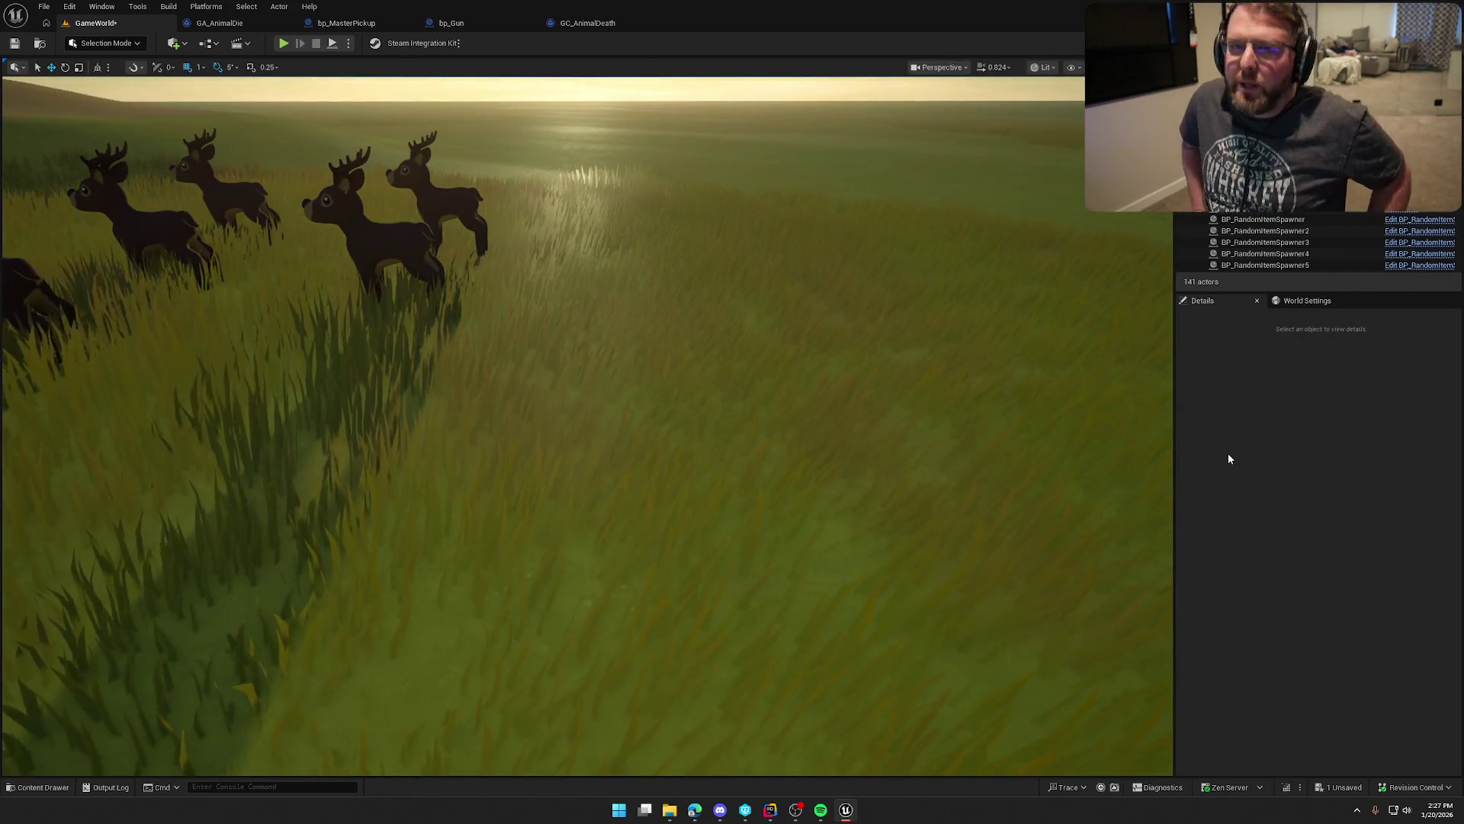
Step: In Advanced play settings, enable Network Emulation with the Bad profile and close Editor Preferences
{"action": "left_click", "coordinate": [348, 42]}
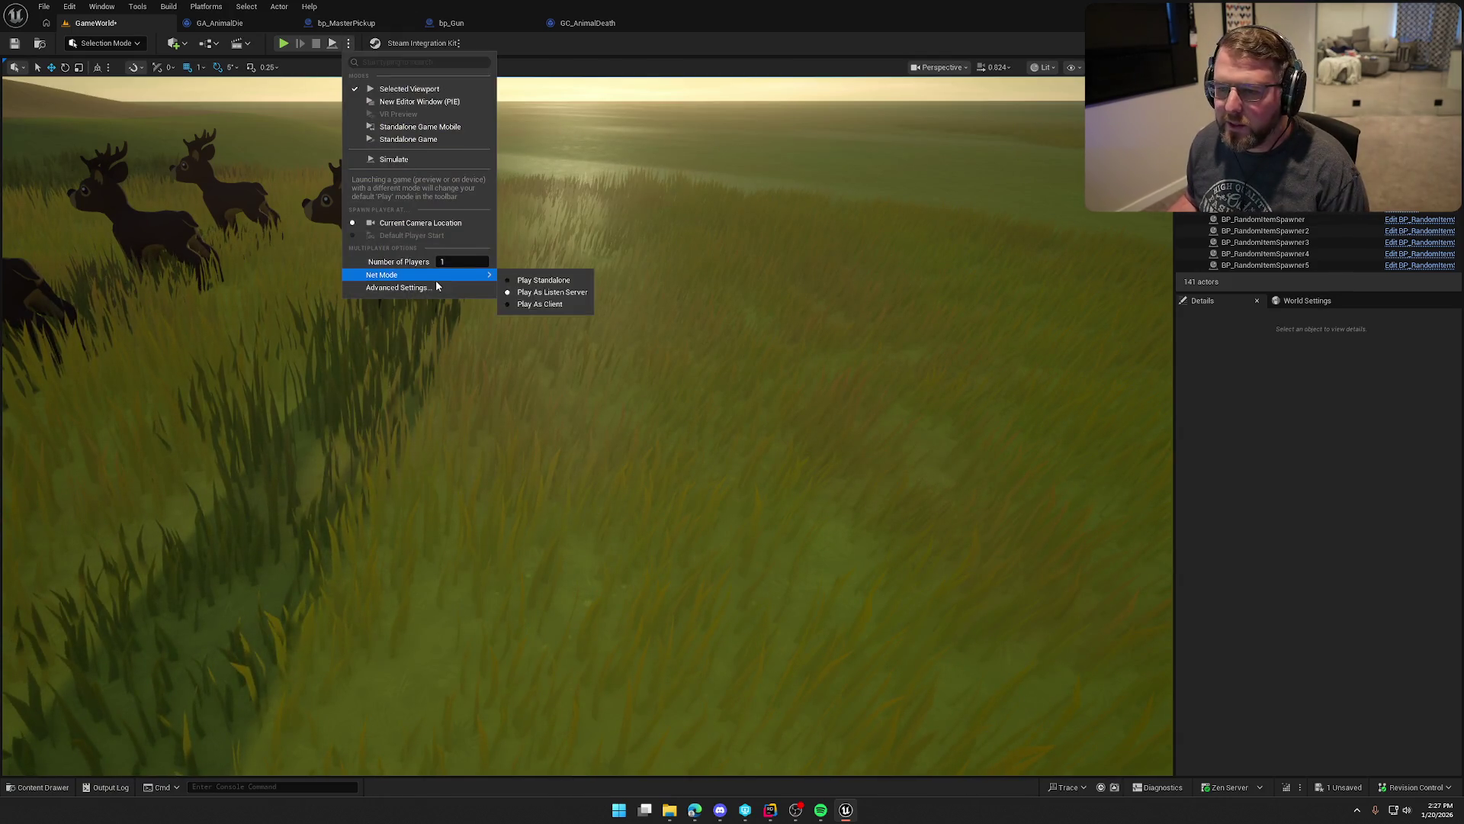
{"action": "left_click", "coordinate": [759, 427]}
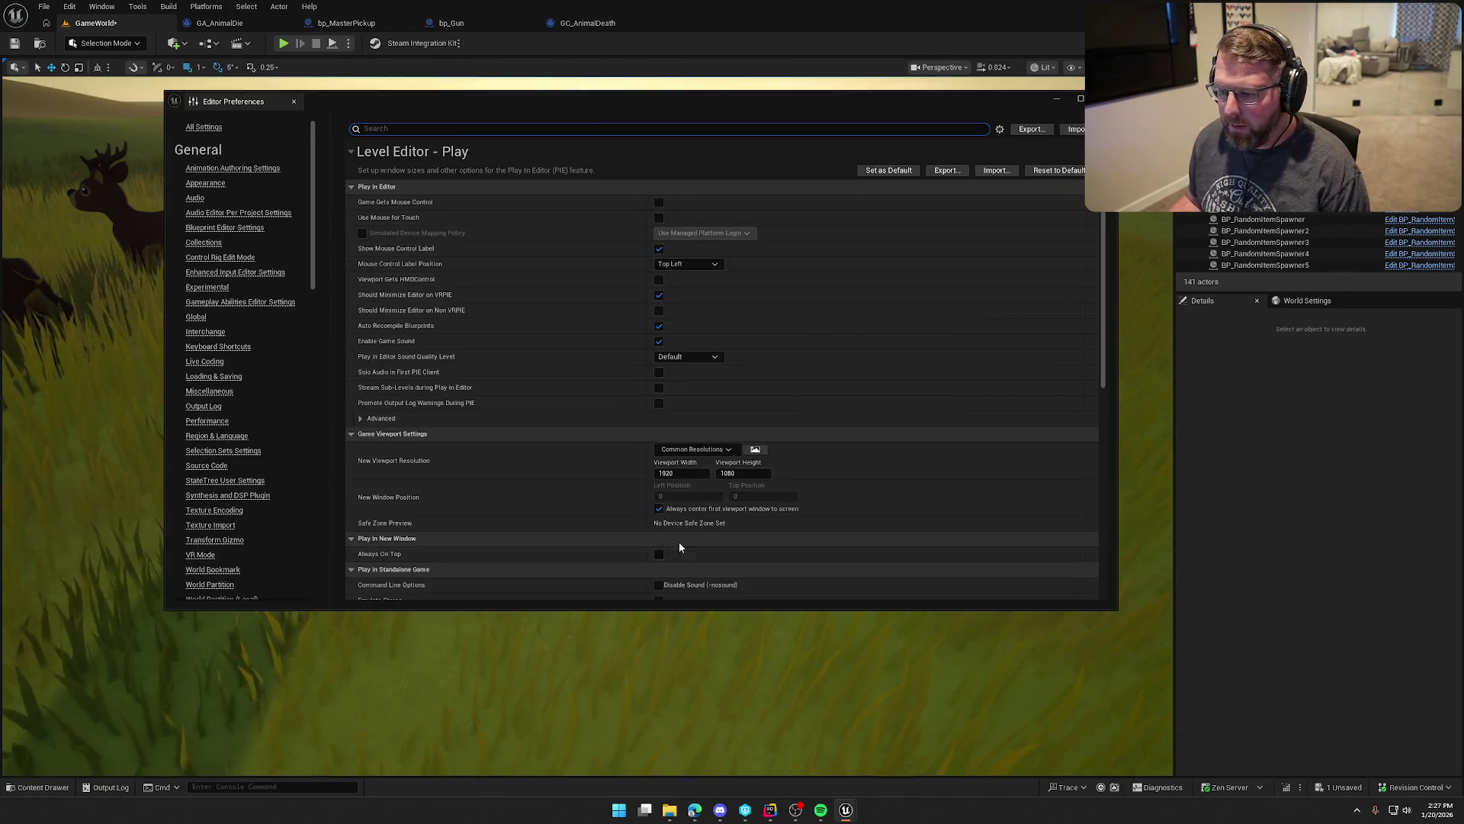
{"action": "scroll", "coordinate": [618, 514], "scroll_direction": "down", "scroll_amount": 10}
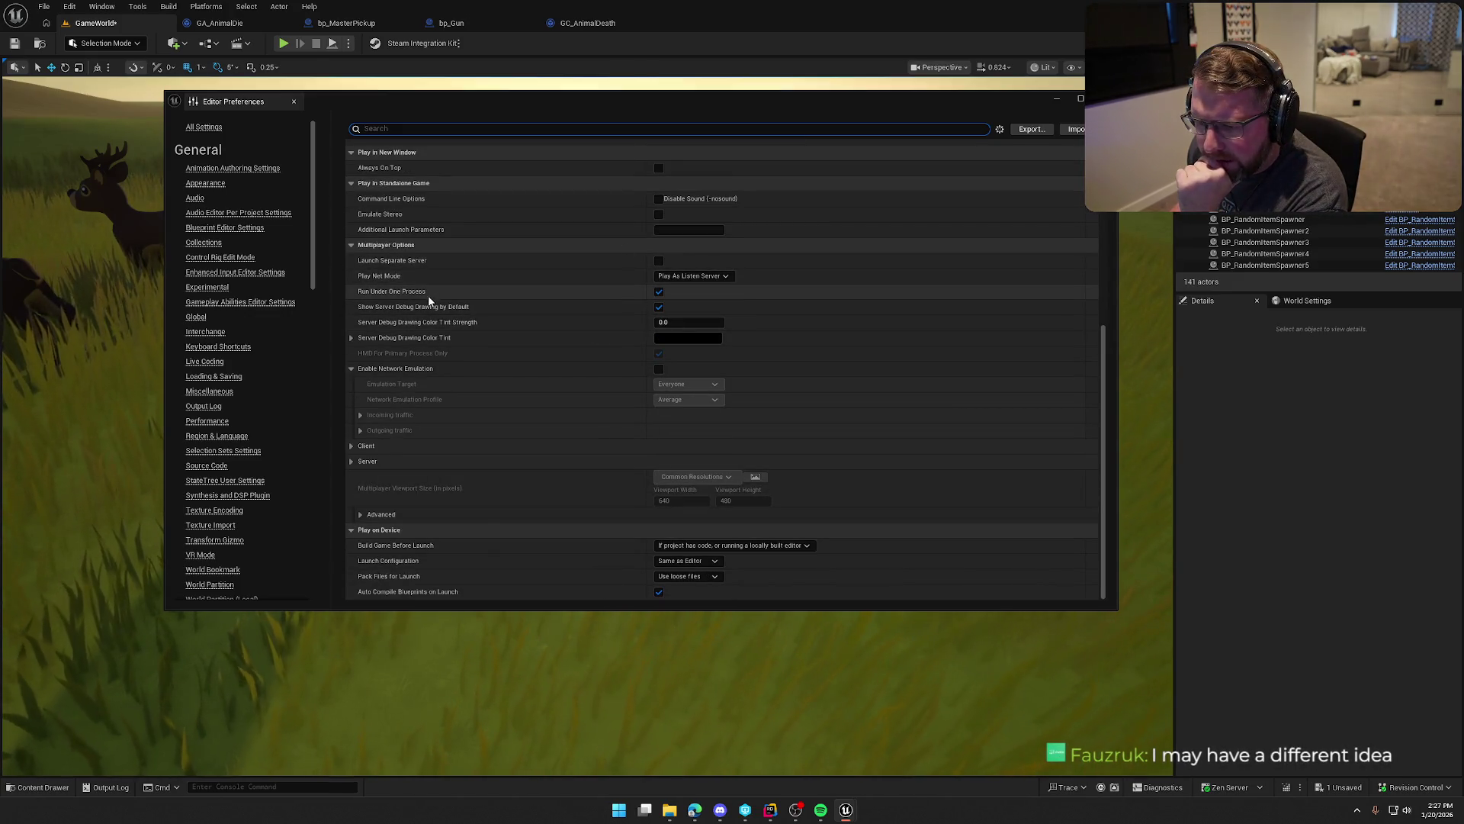
{"action": "left_click", "coordinate": [355, 446]}
{"action": "left_click", "coordinate": [659, 368]}
{"action": "left_click", "coordinate": [705, 402]}
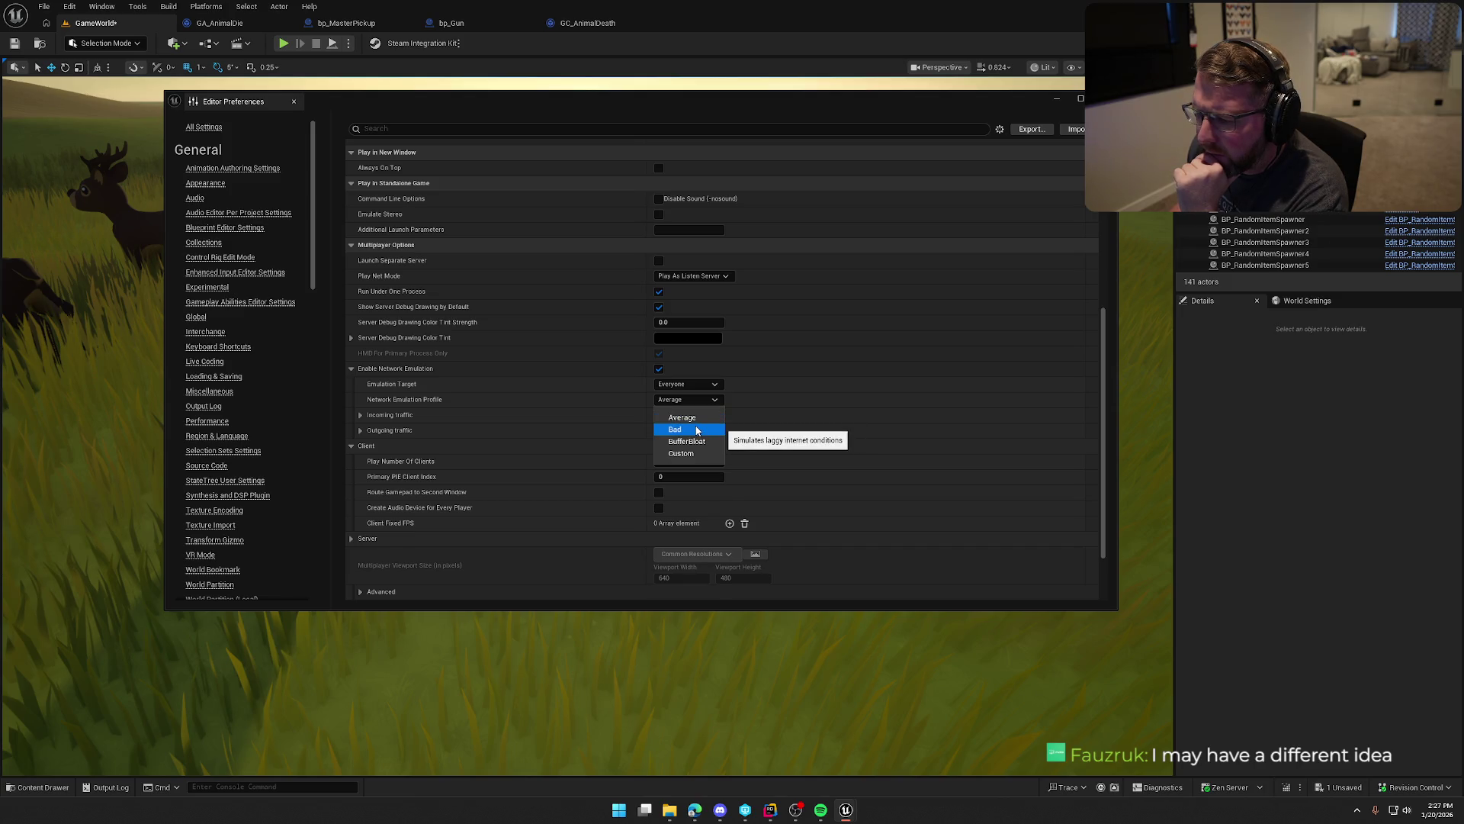
{"action": "left_click", "coordinate": [696, 430]}
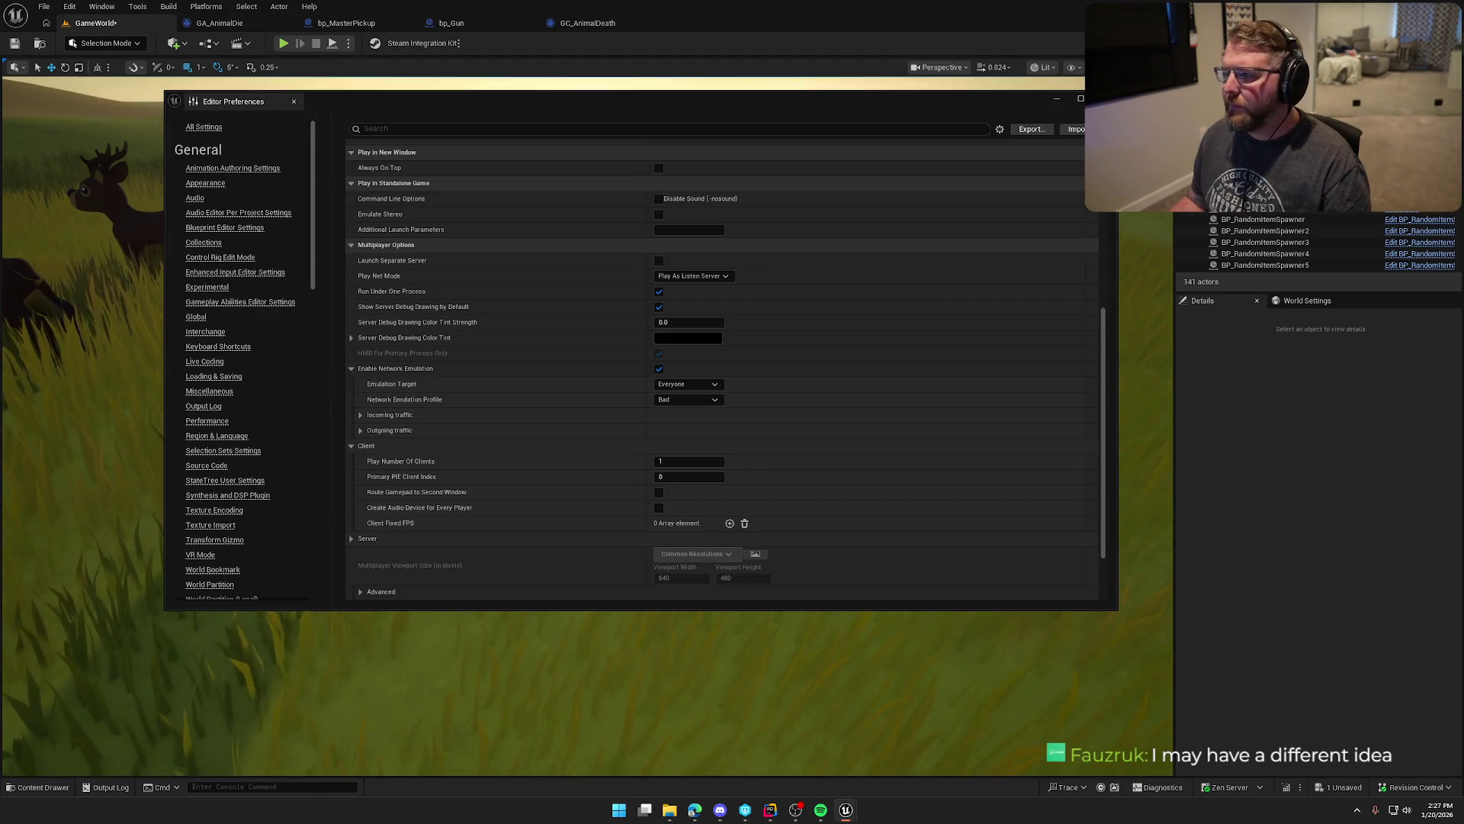
{"action": "left_click", "coordinate": [294, 102]}
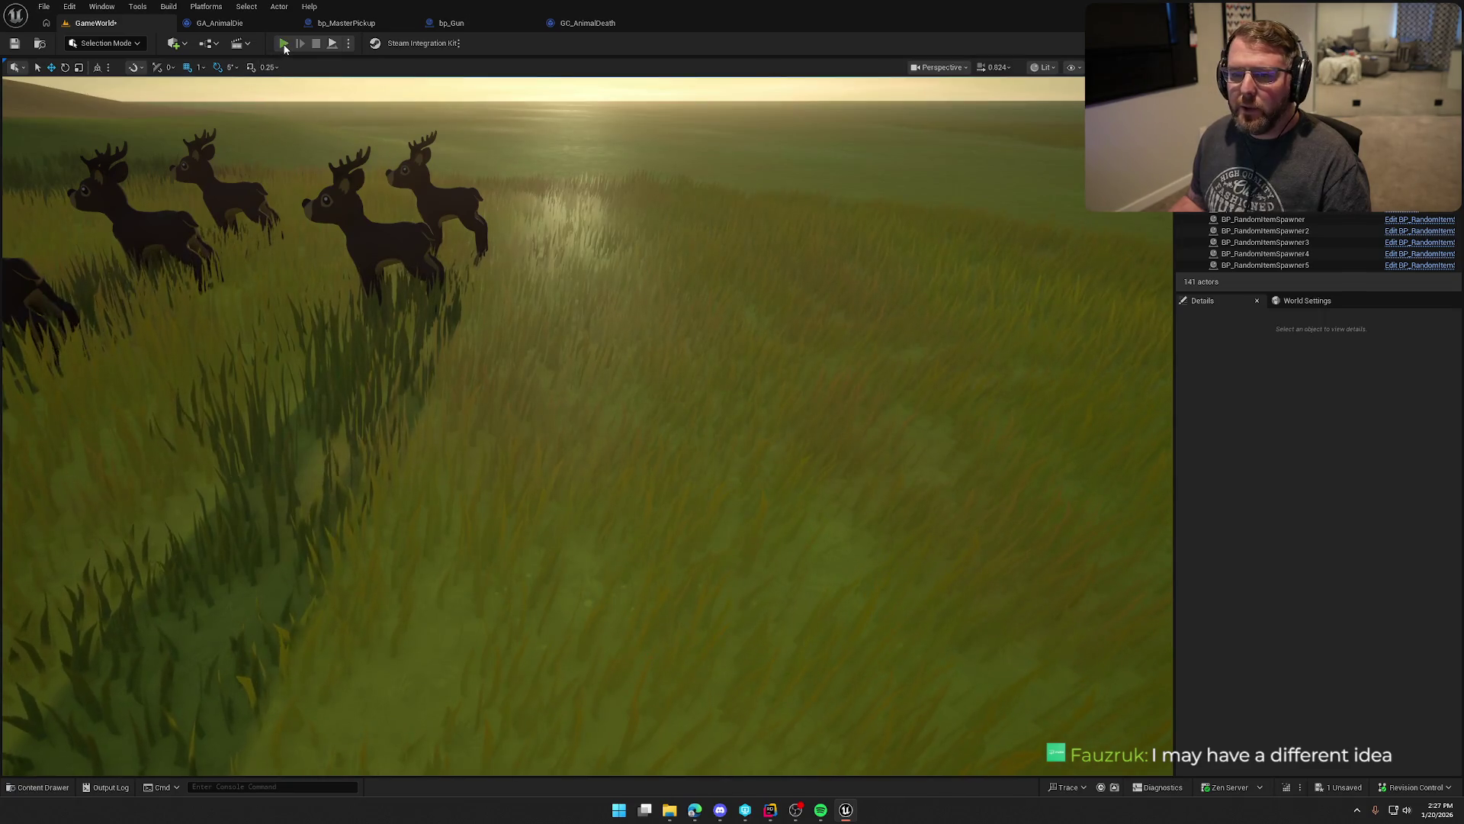
{"action": "left_click", "coordinate": [284, 44]}
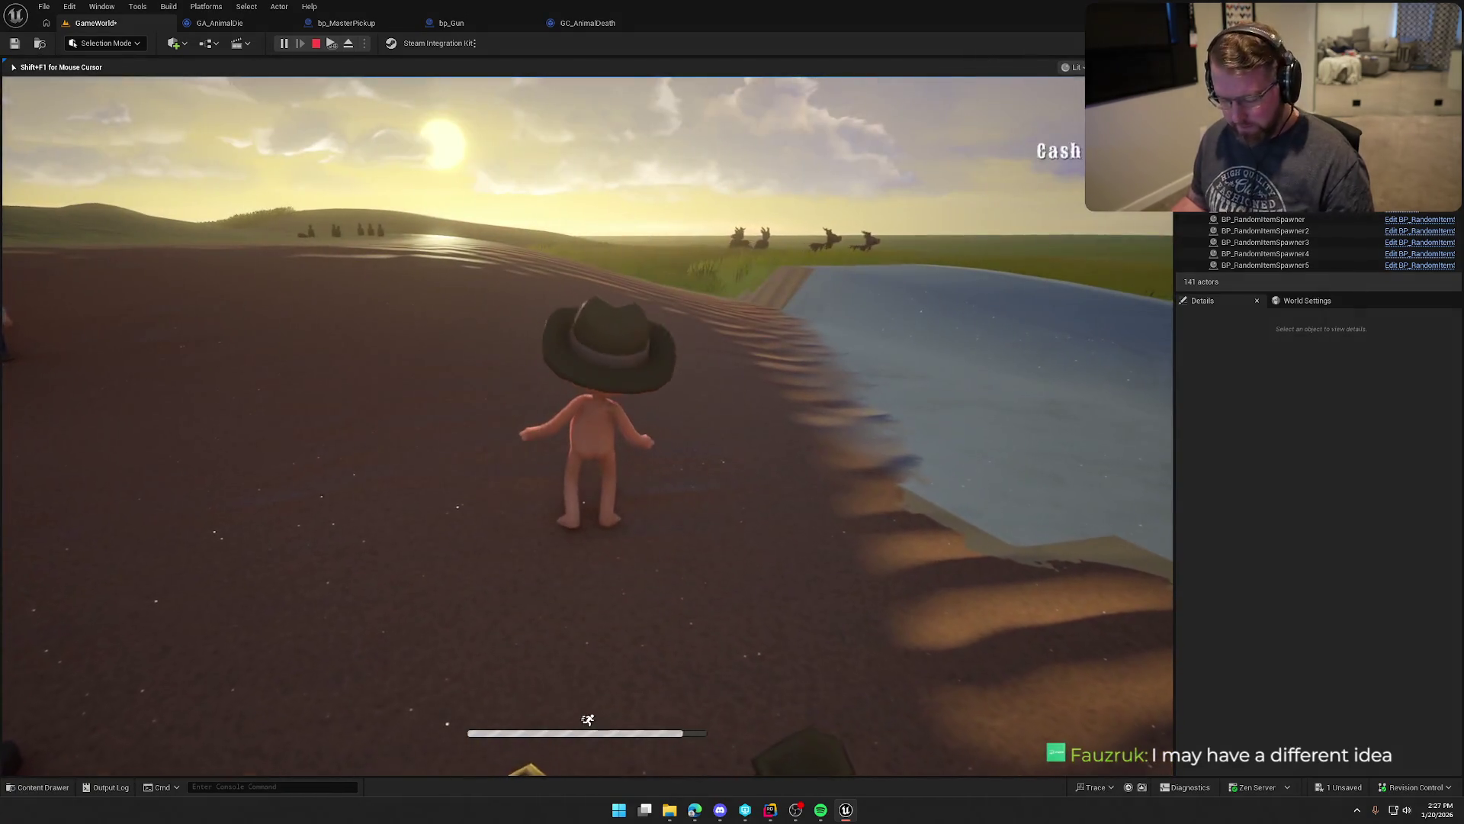
{"action": "key", "text": "super"}
{"action": "key", "text": "super"}
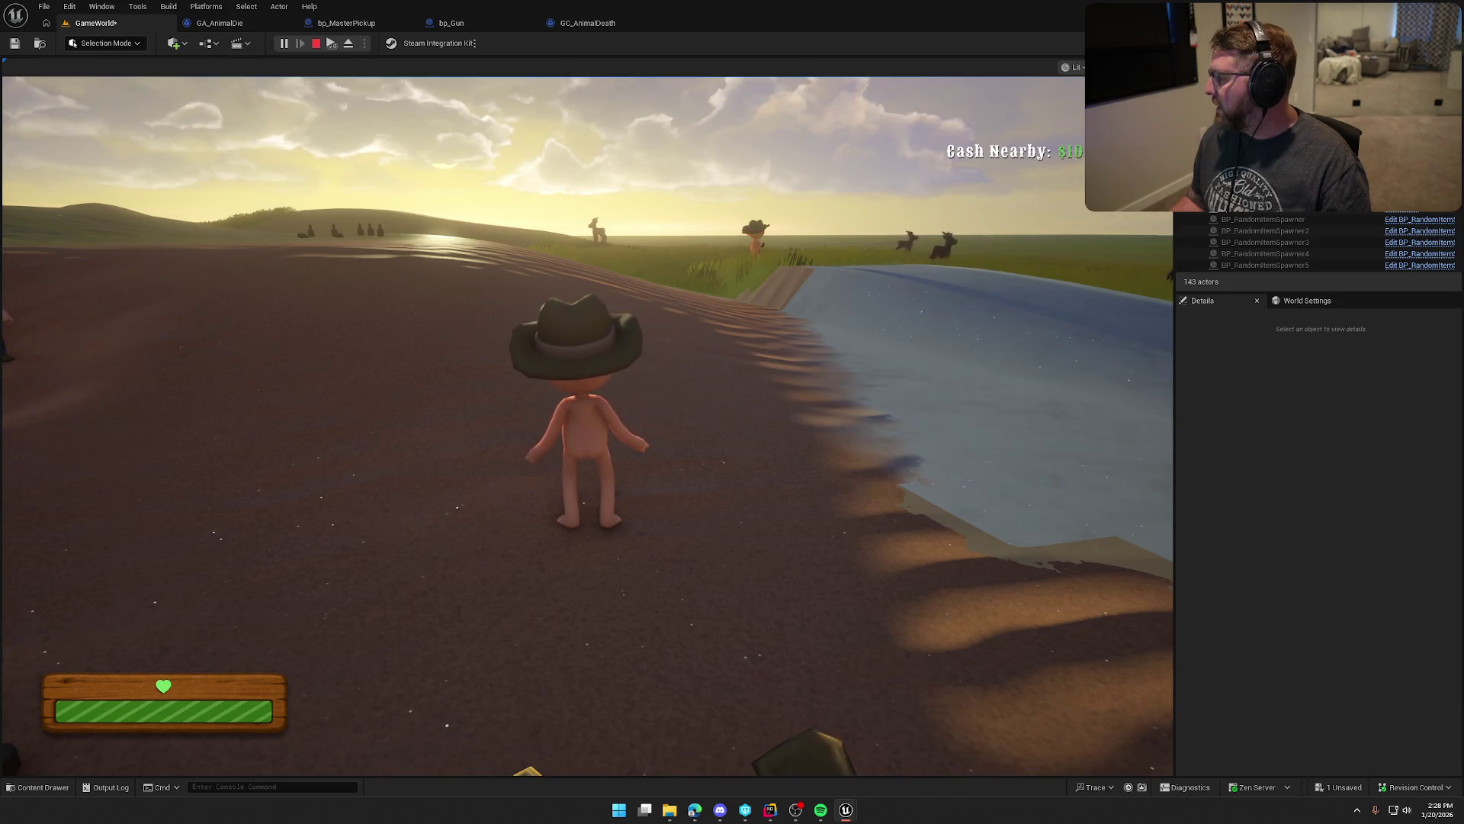
{"action": "key", "text": "Escape"}
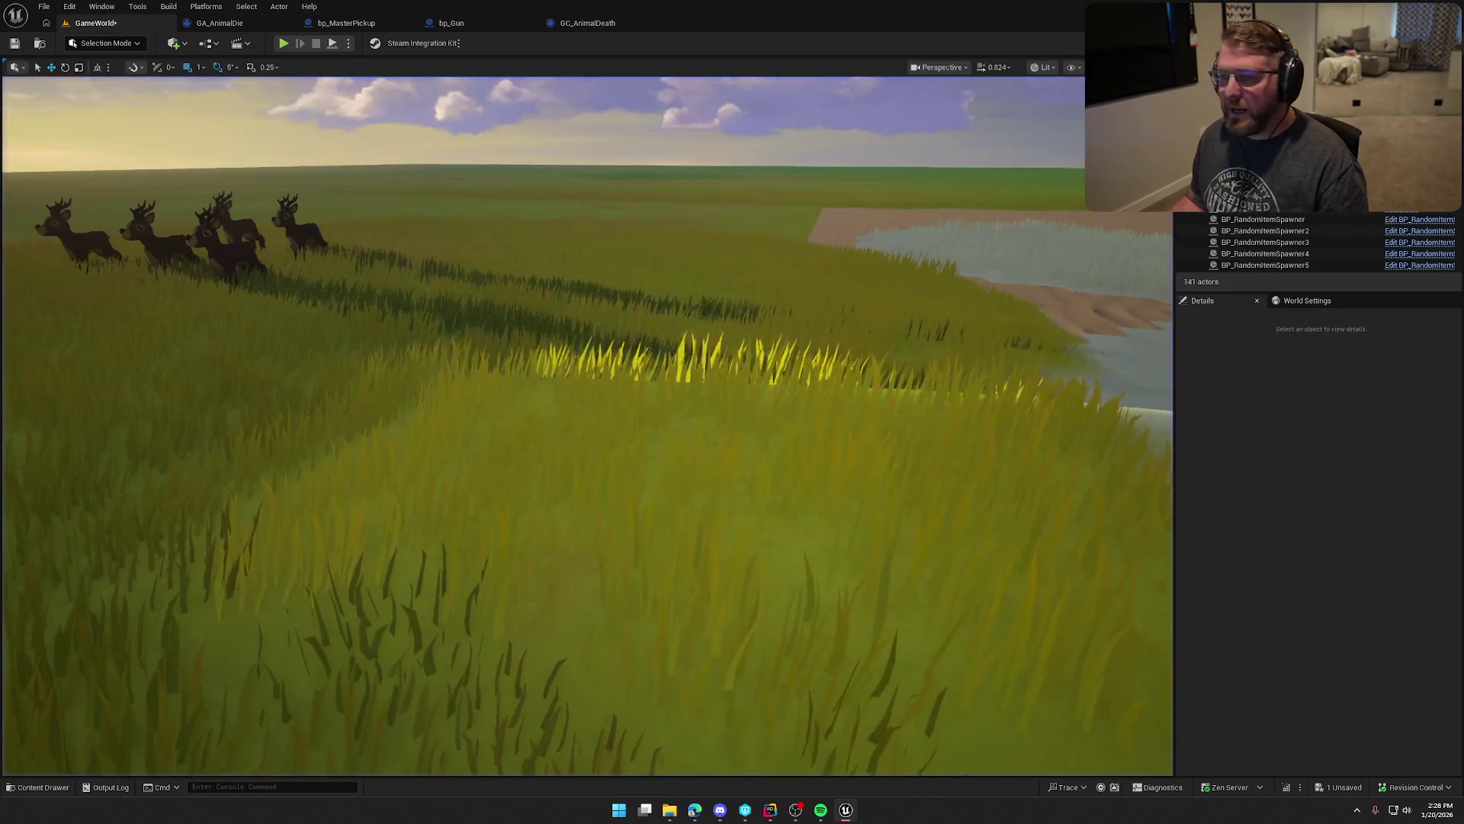
Step: Uncheck Enable Network Emulation in the Advanced play settings and close Editor Preferences
{"action": "left_click", "coordinate": [349, 44]}
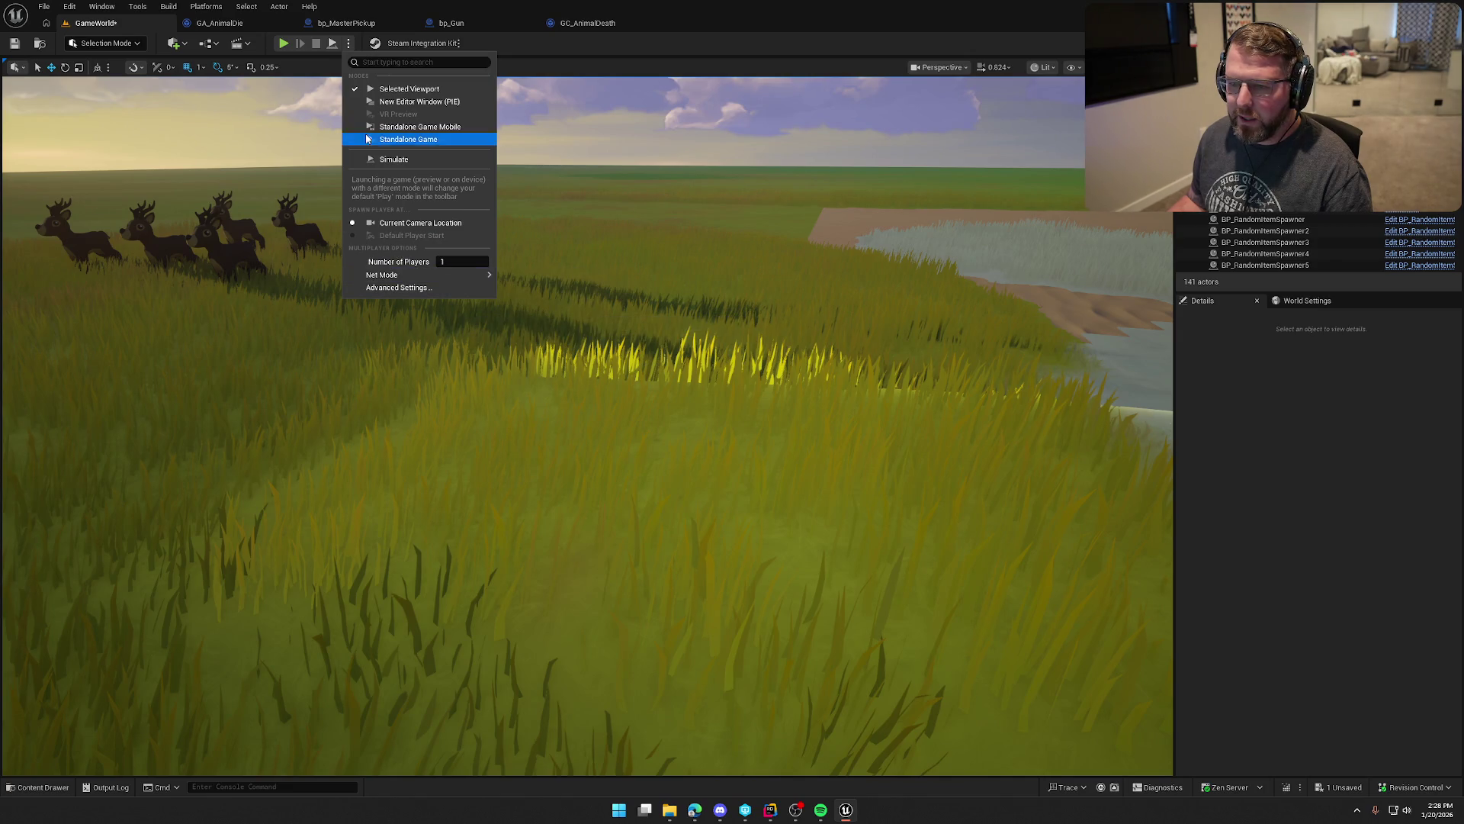
{"action": "left_click", "coordinate": [668, 339]}
{"action": "scroll", "coordinate": [845, 505], "scroll_direction": "down", "scroll_amount": 10}
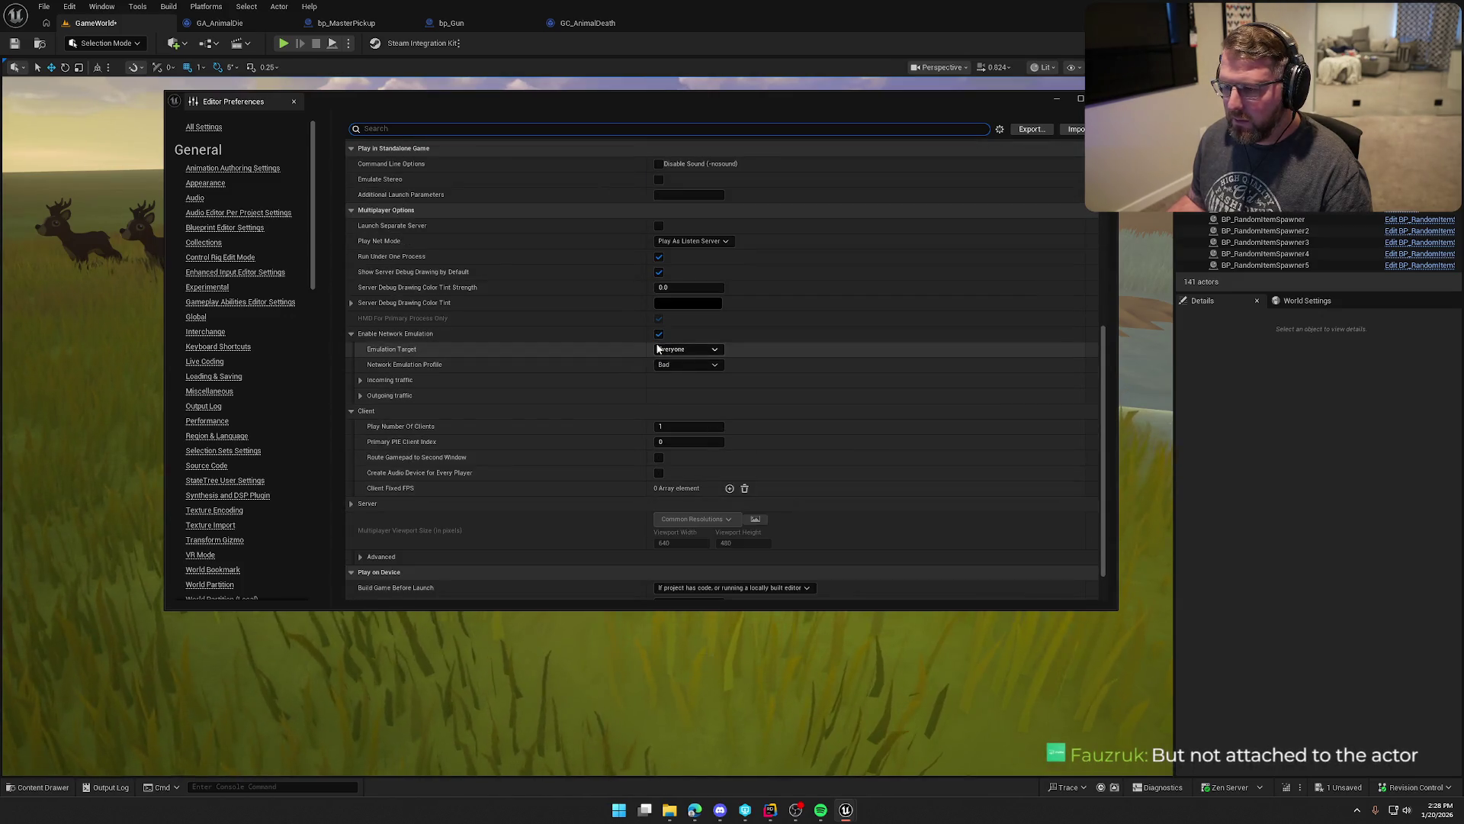
{"action": "left_click", "coordinate": [659, 334]}
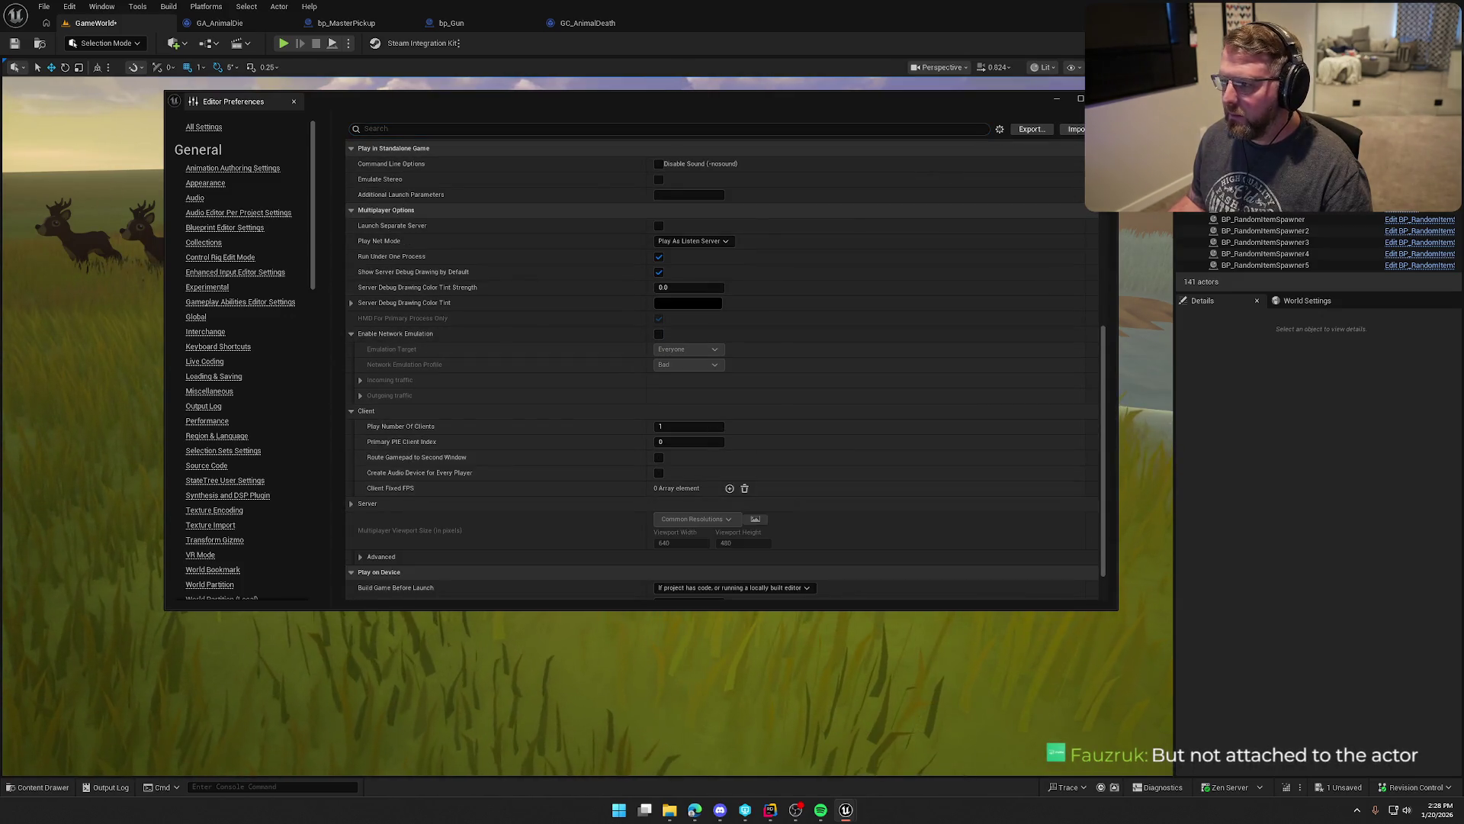
{"action": "left_click", "coordinate": [1106, 97]}
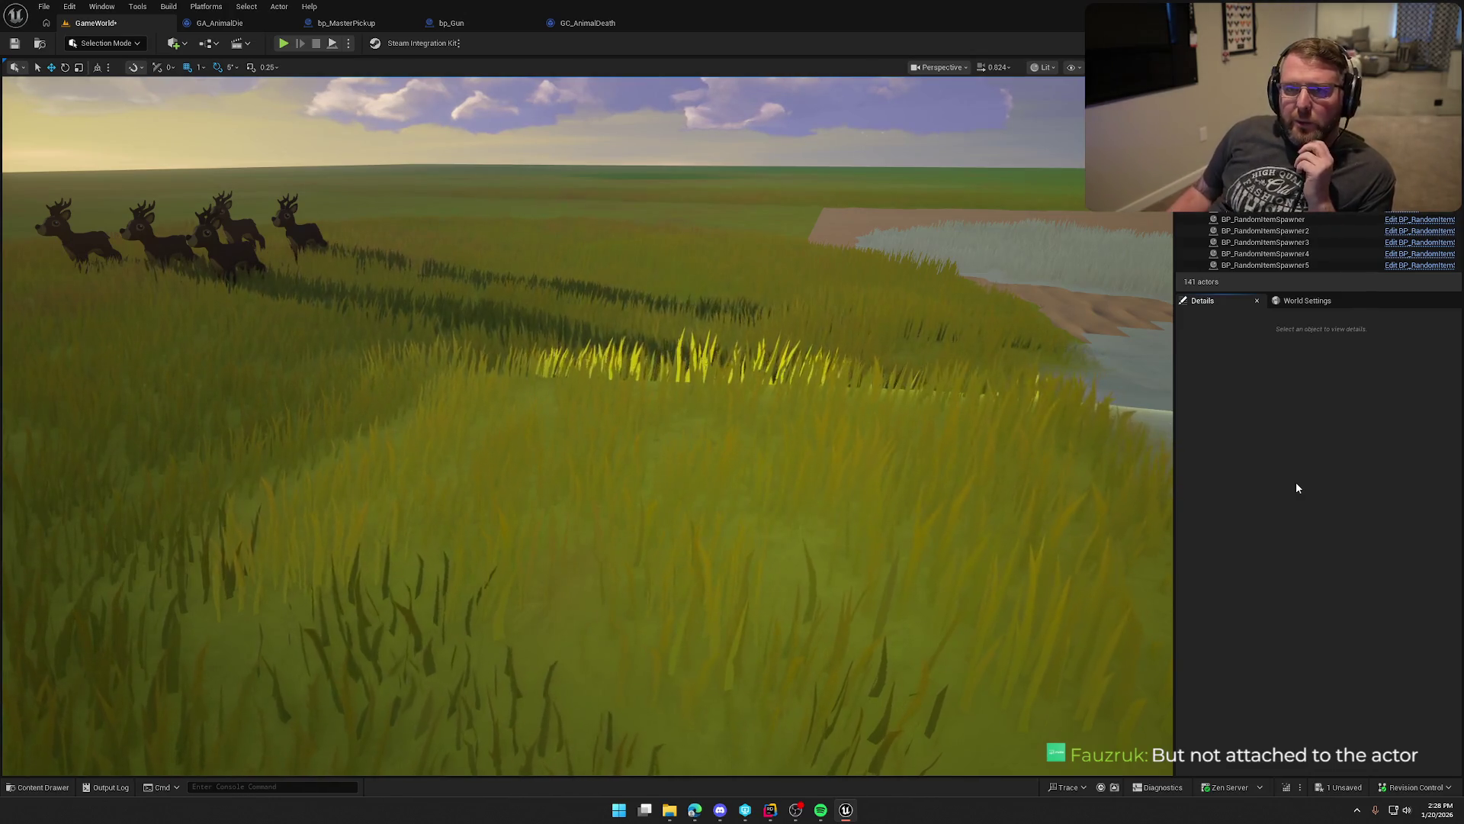
Step: Review GA_AnimalDie's graph: the death cue, Delay, Destroy Actor, End Ability, For Loop and Sphere Trace nodes
{"action": "left_click", "coordinate": [220, 23]}
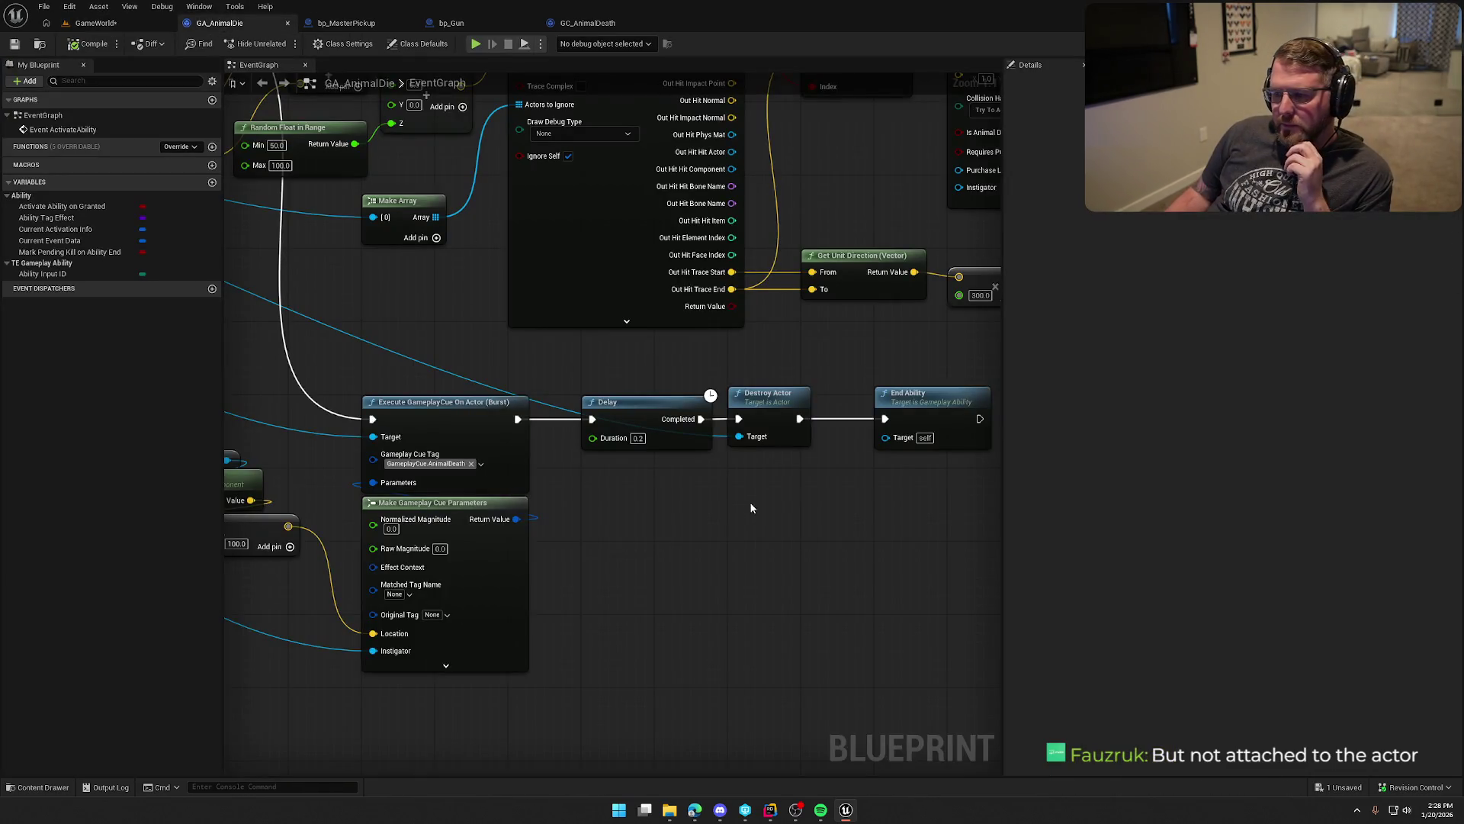
{"action": "left_click_drag", "start_coordinate": [751, 507], "coordinate": [783, 470]}
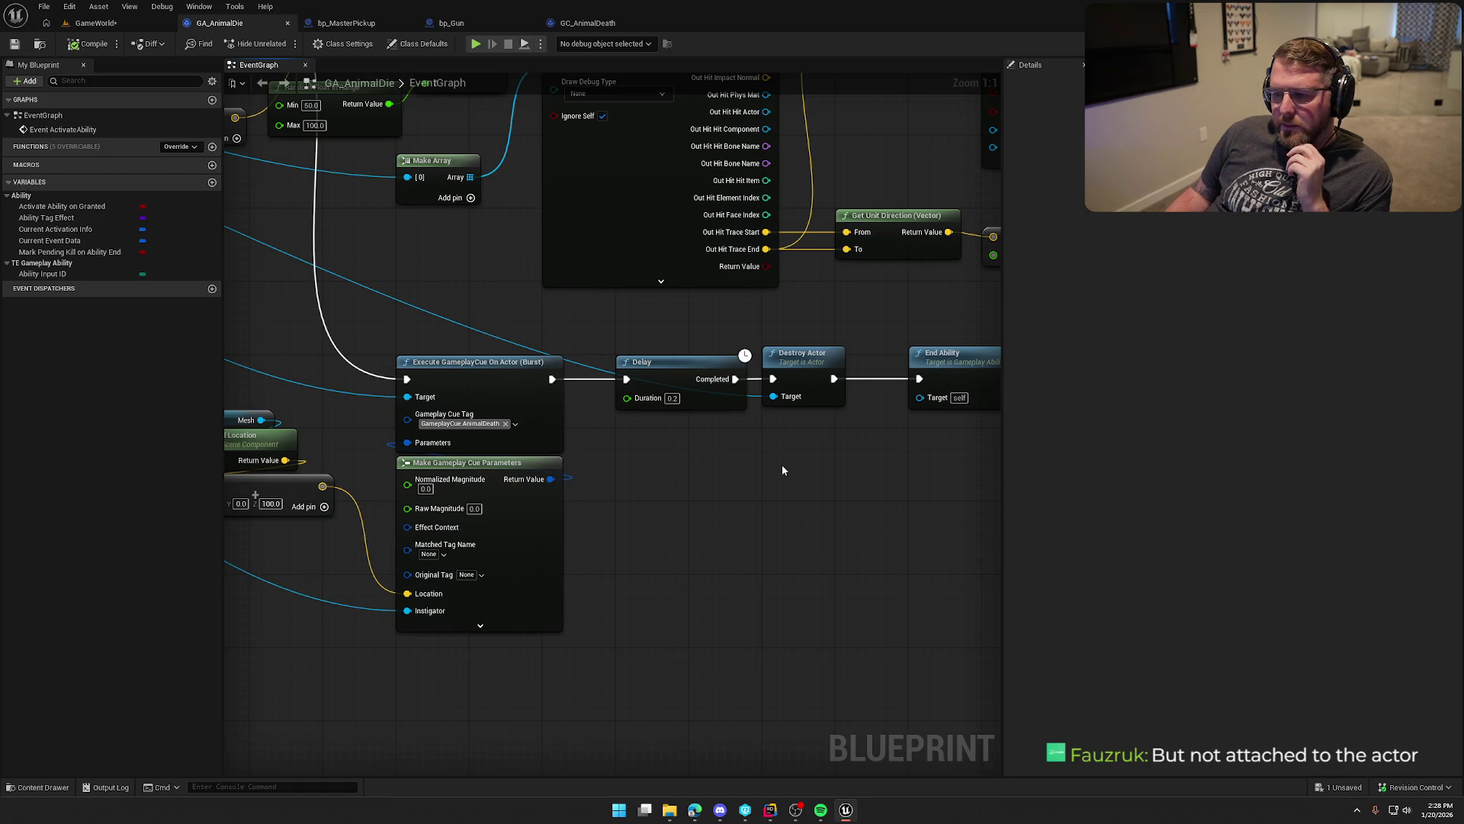
{"action": "left_click_drag", "start_coordinate": [770, 485], "coordinate": [739, 498]}
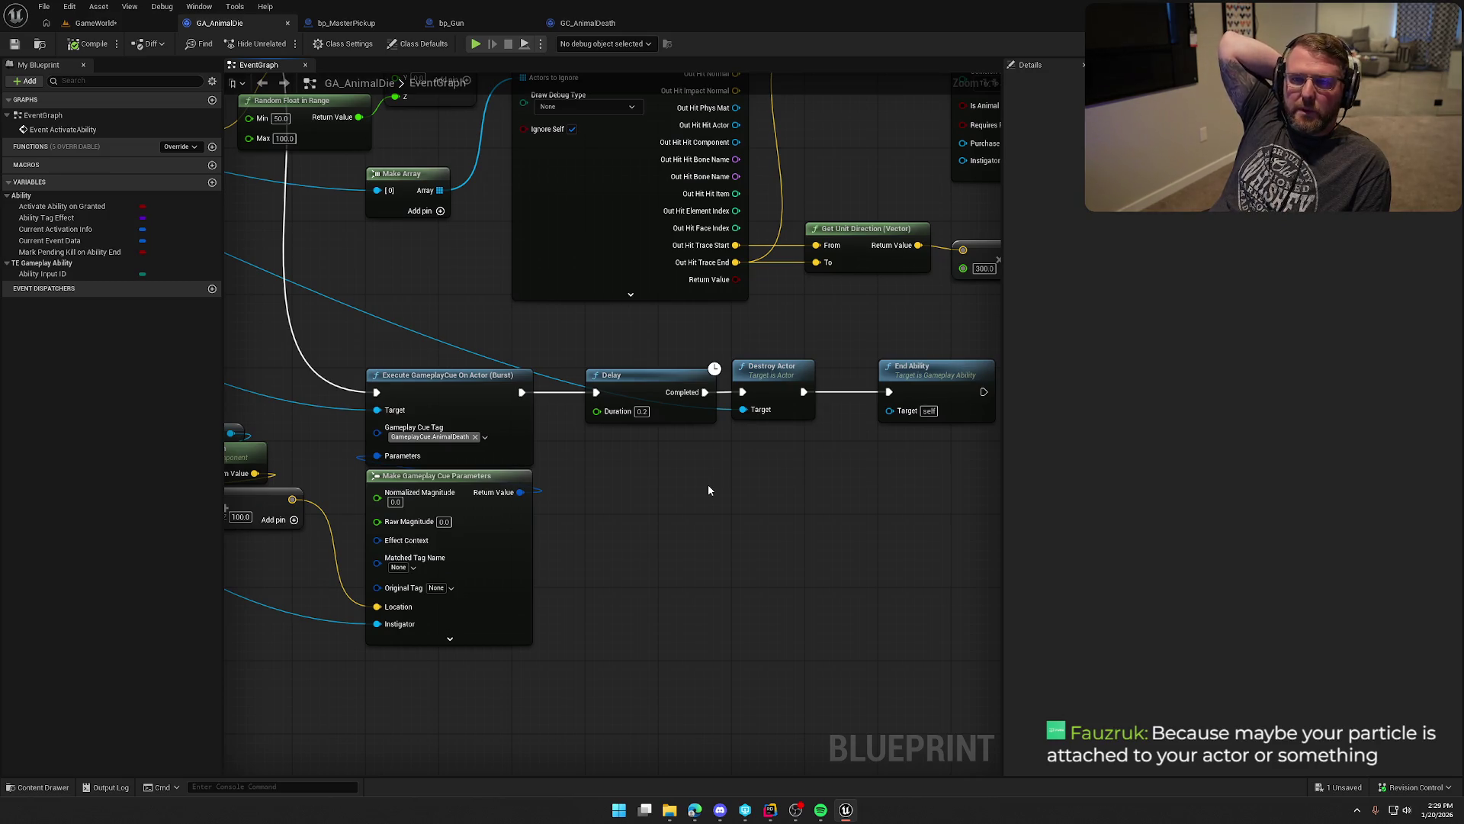
{"action": "left_click_drag", "start_coordinate": [581, 352], "coordinate": [767, 468]}
{"action": "left_click", "coordinate": [721, 534]}
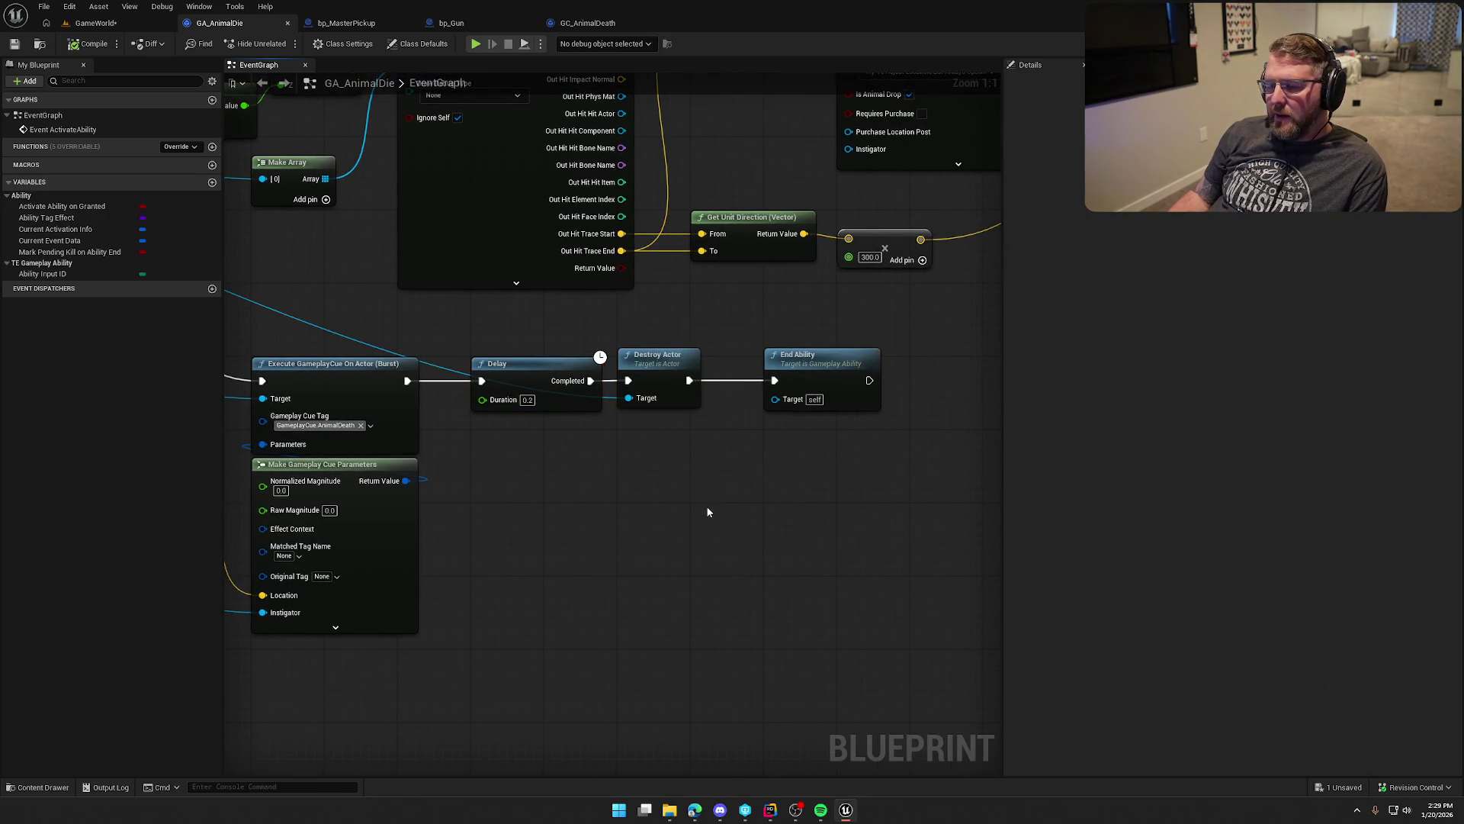
{"action": "scroll", "coordinate": [707, 512], "scroll_direction": "down", "scroll_amount": 2}
{"action": "left_click_drag", "start_coordinate": [866, 569], "coordinate": [397, 495]}
{"action": "left_click", "coordinate": [776, 568]}
{"action": "mouse_move", "coordinate": [738, 555]}
{"action": "left_mouse_down"}
{"action": "mouse_move", "coordinate": [776, 410]}
{"action": "mouse_move", "coordinate": [729, 415]}
{"action": "left_mouse_up"}
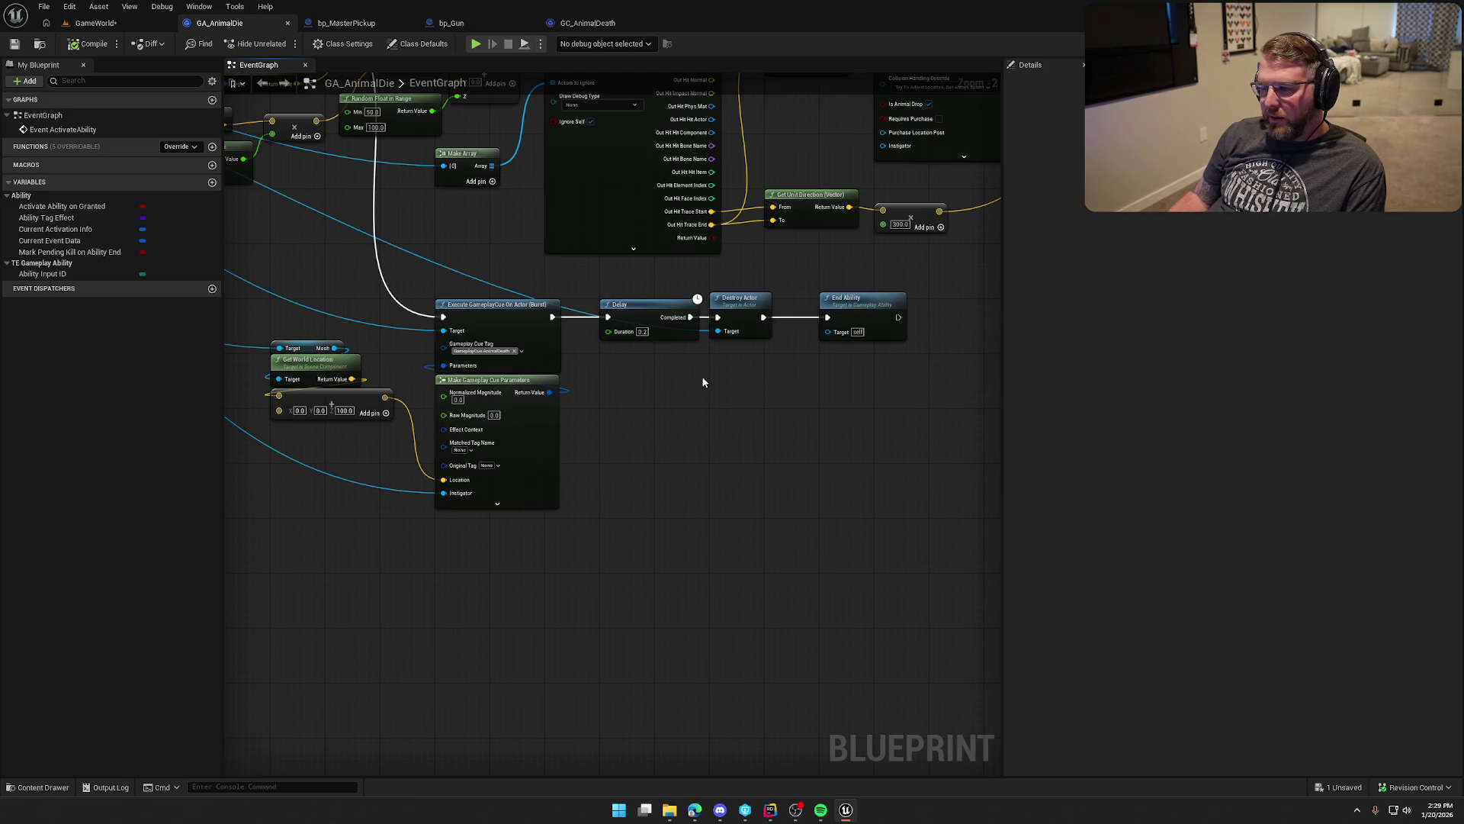
{"action": "left_click_drag", "start_coordinate": [228, 121], "coordinate": [410, 272]}
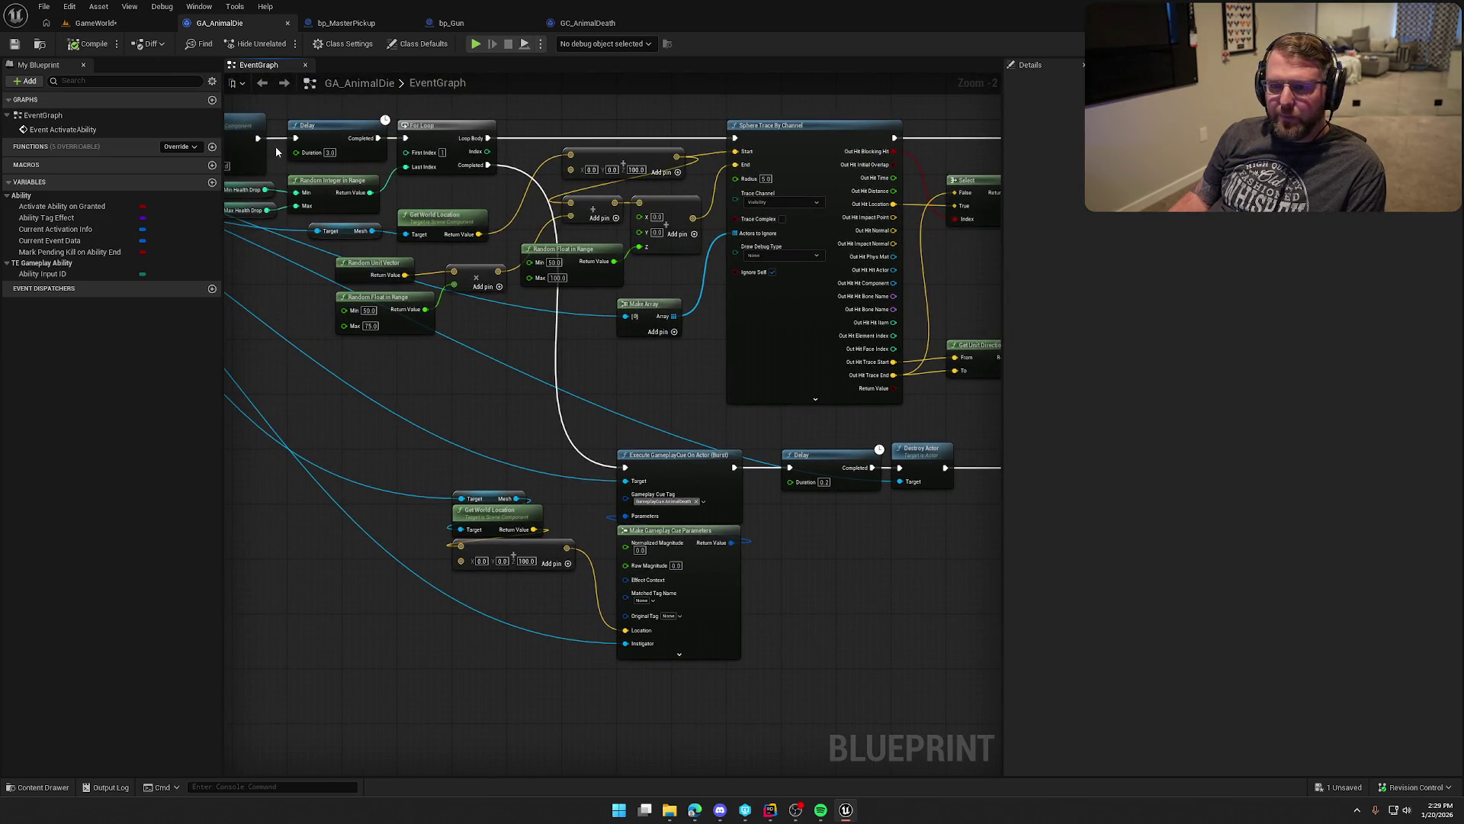
{"action": "left_click", "coordinate": [346, 22]}
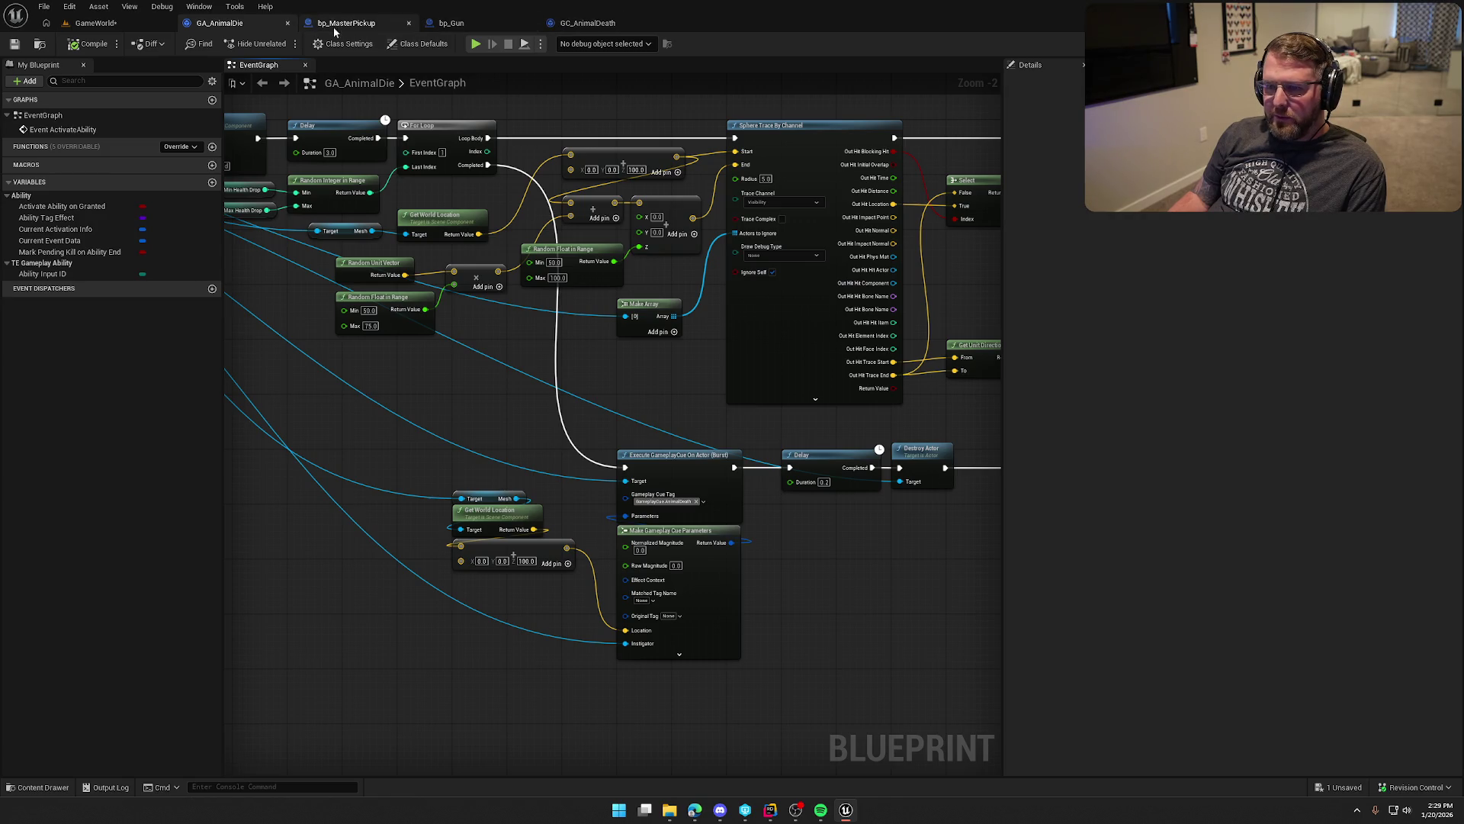
Step: In bp_Gun's graph, find the SpawnActor node and browse to its bp_Bullet class in Content/Logic/Actors
{"action": "left_click", "coordinate": [461, 25]}
{"action": "left_click", "coordinate": [591, 23]}
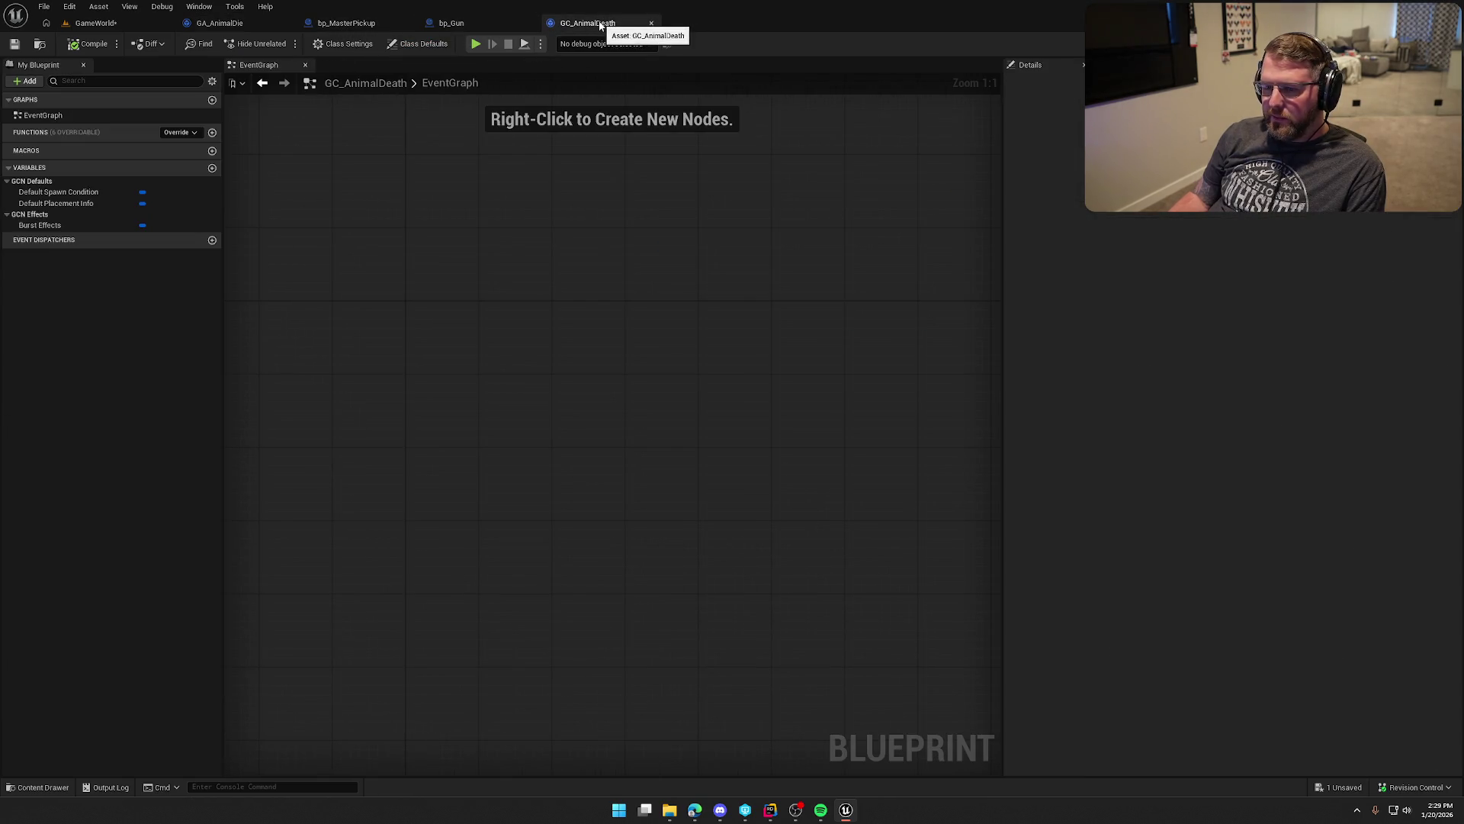
{"action": "left_click", "coordinate": [469, 25]}
{"action": "mouse_move", "coordinate": [718, 195]}
{"action": "left_mouse_down"}
{"action": "mouse_move", "coordinate": [969, 232]}
{"action": "mouse_move", "coordinate": [778, 221]}
{"action": "left_mouse_up"}
{"action": "scroll", "coordinate": [969, 233], "scroll_direction": "down", "scroll_amount": 2}
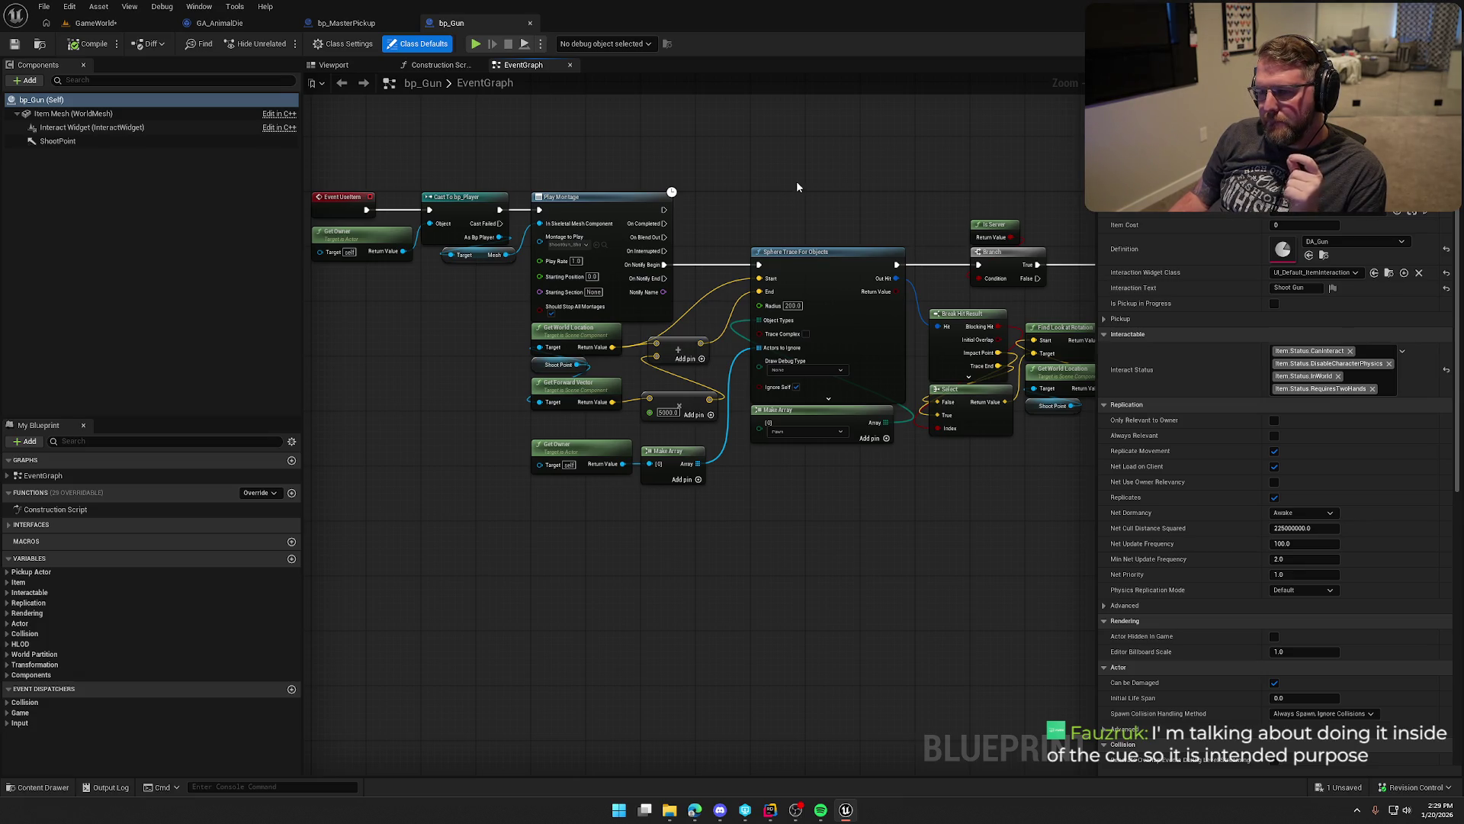
{"action": "left_click_drag", "start_coordinate": [797, 187], "coordinate": [821, 186]}
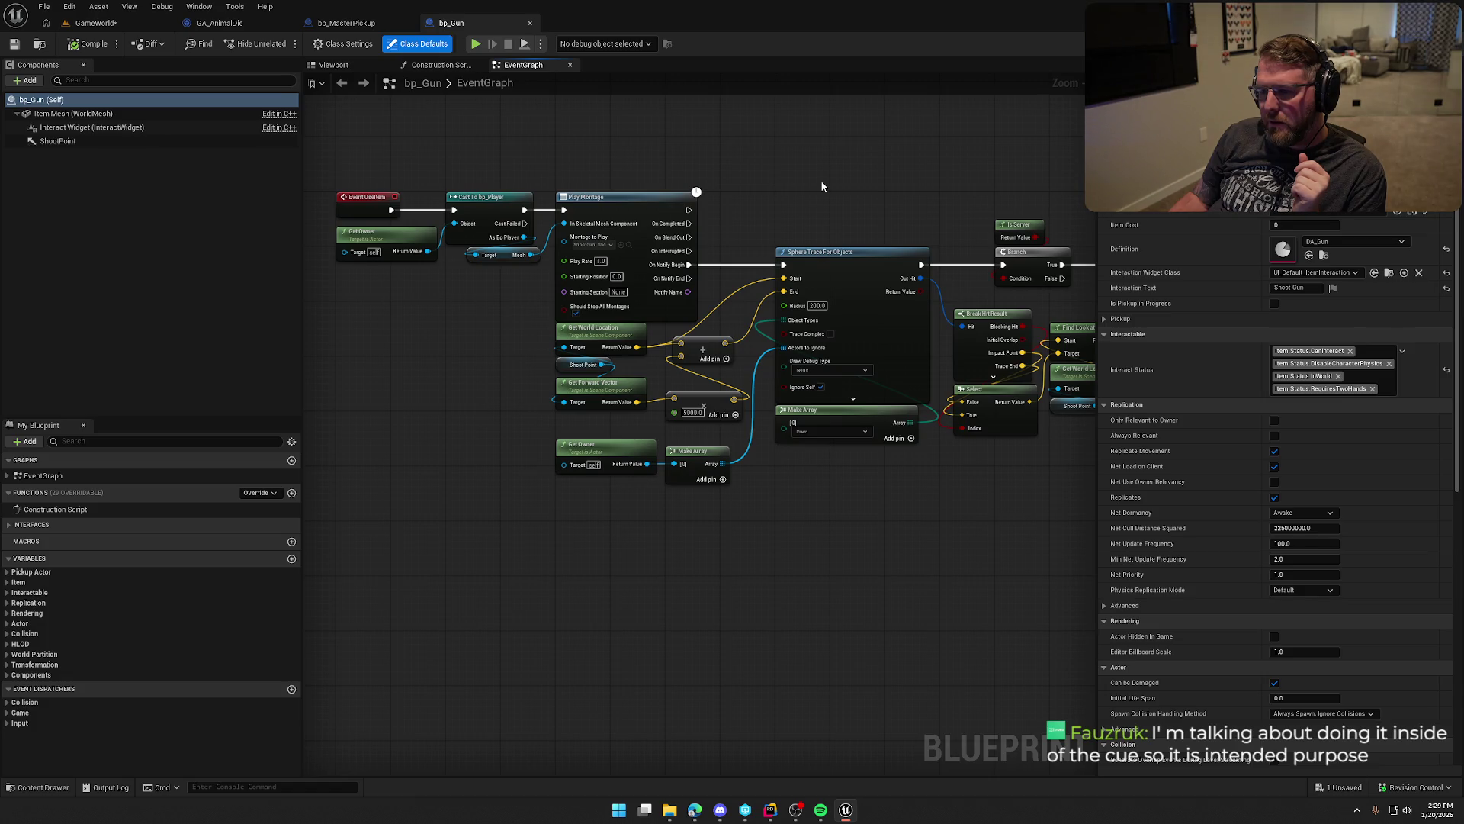
{"action": "mouse_move", "coordinate": [820, 581]}
{"action": "left_mouse_down"}
{"action": "mouse_move", "coordinate": [477, 523]}
{"action": "mouse_move", "coordinate": [722, 487]}
{"action": "left_mouse_up"}
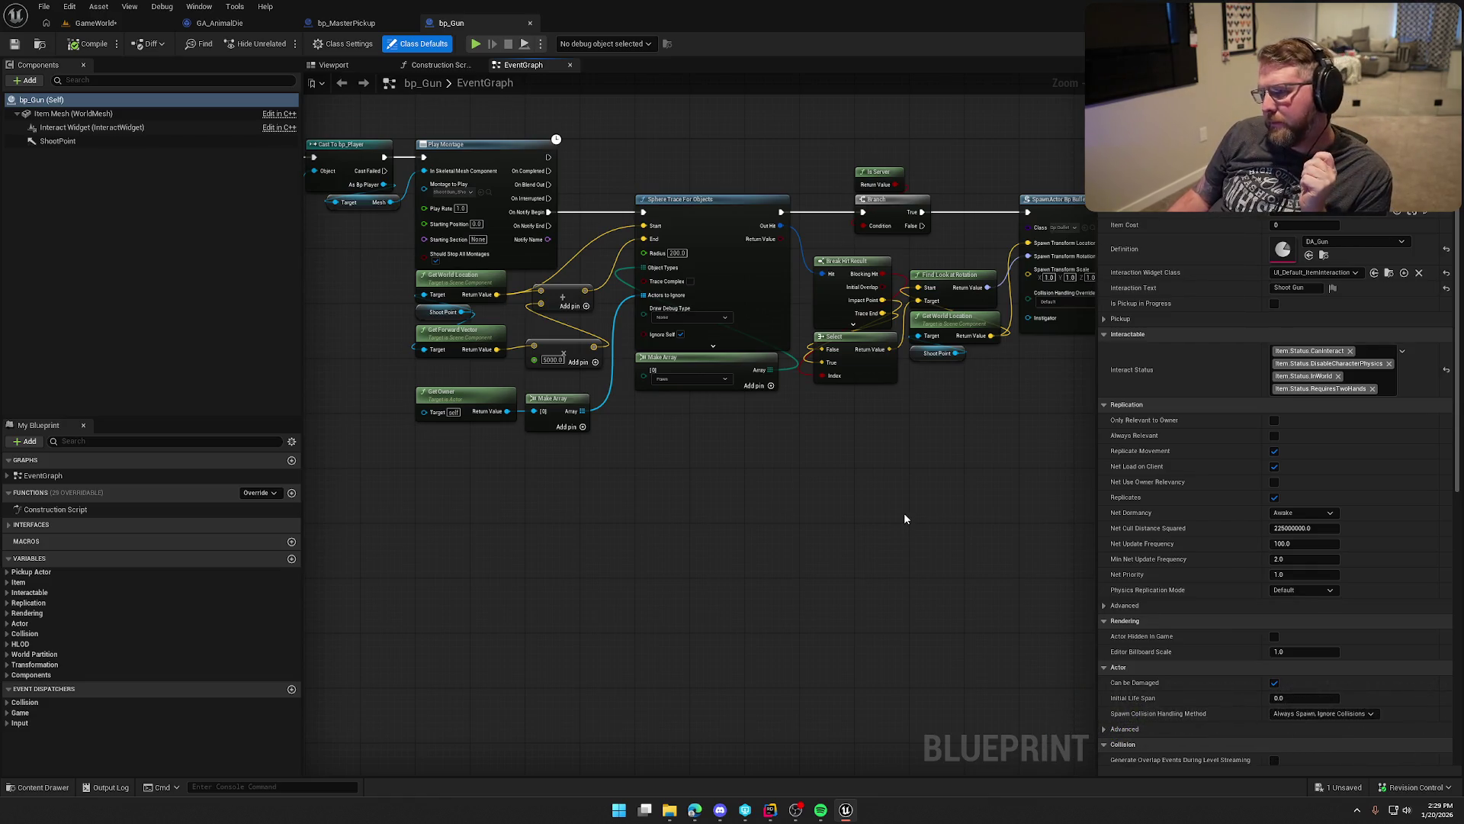
{"action": "left_click_drag", "start_coordinate": [920, 479], "coordinate": [783, 462]}
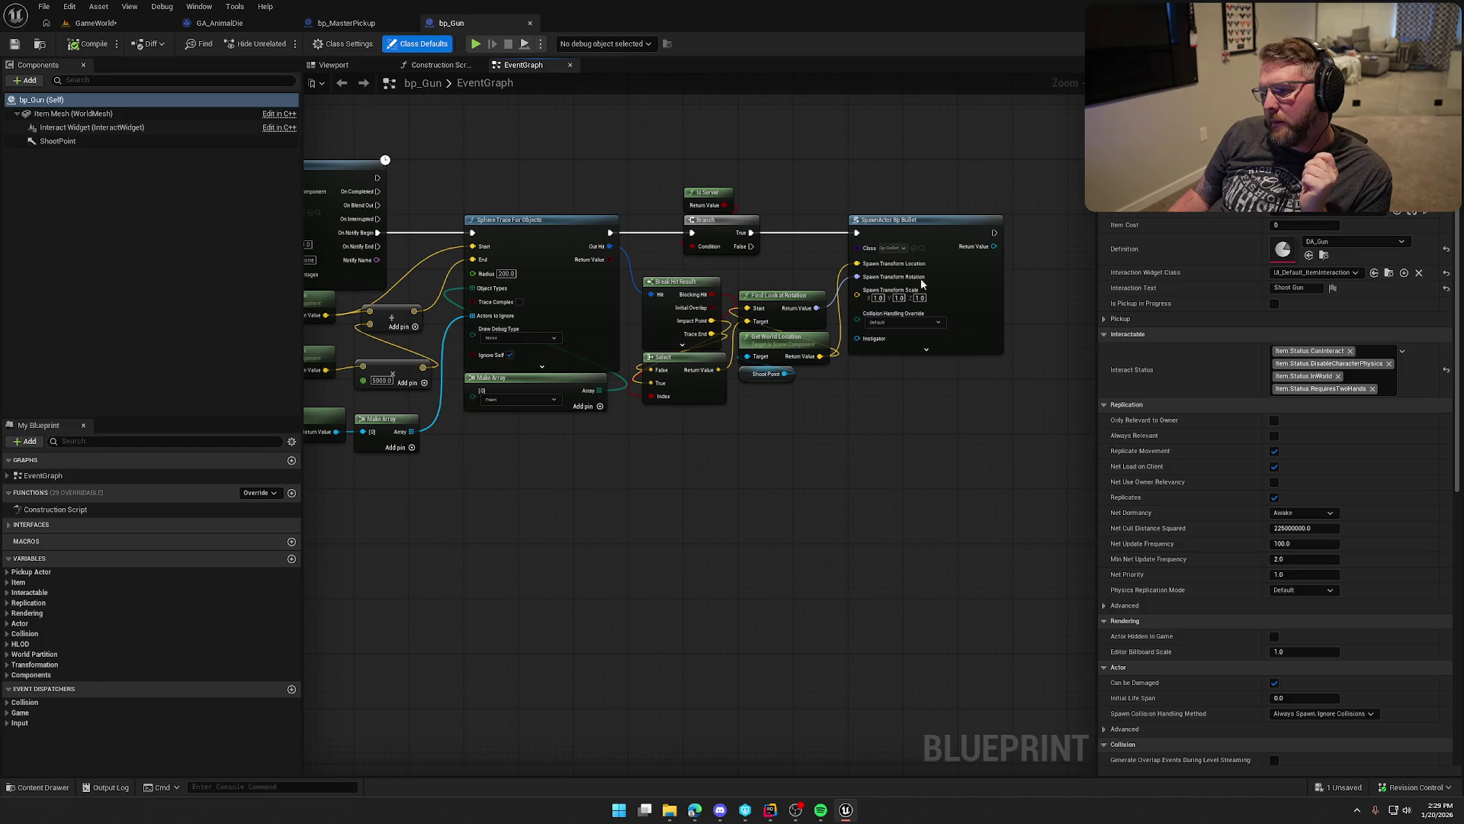
{"action": "left_click", "coordinate": [921, 247]}
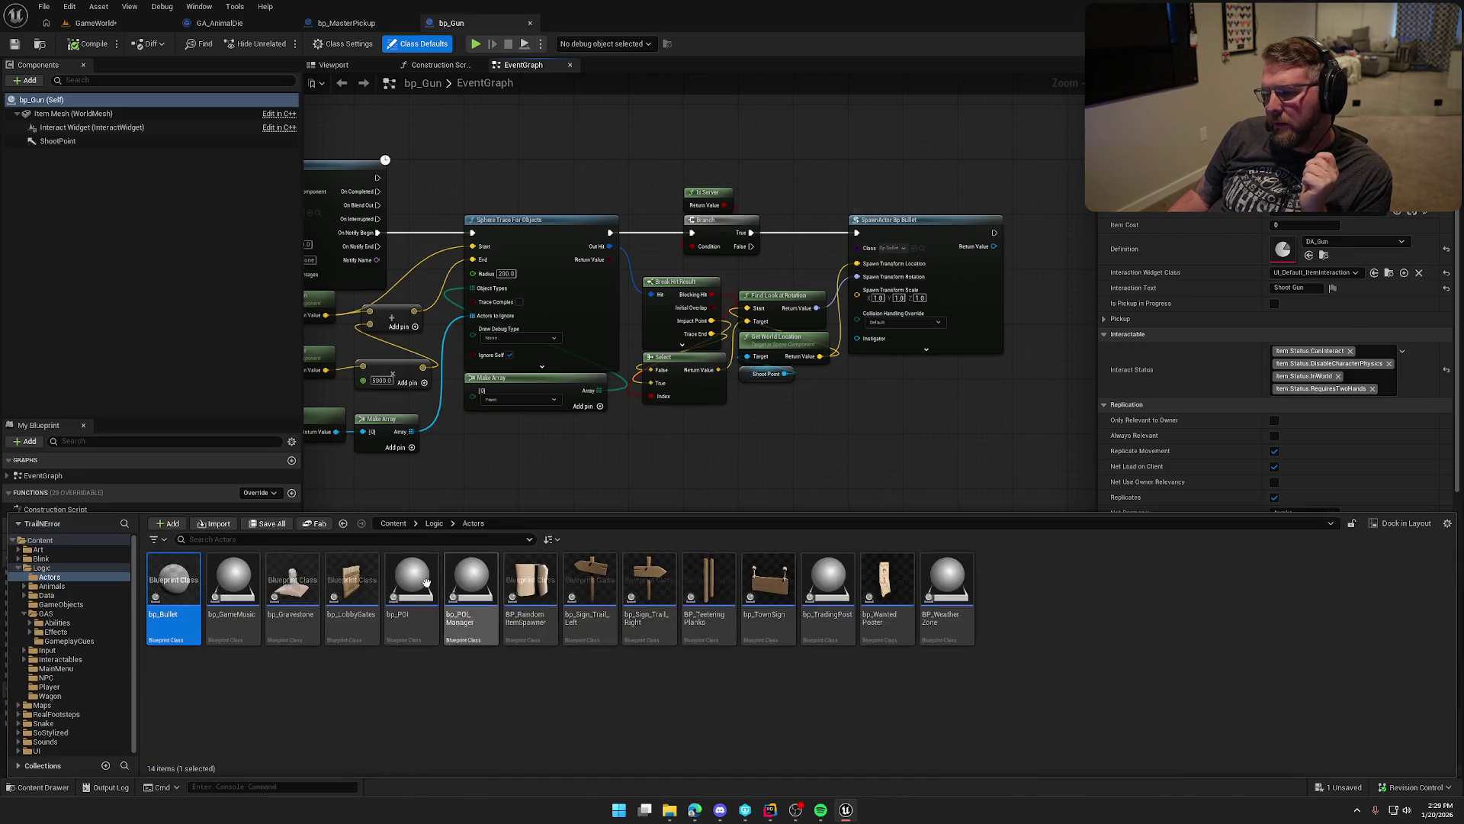
Step: Open bp_Bullet, add an Event BeginPlay node above the hit-damage chain, then save and check it out
{"action": "double_click", "coordinate": [160, 595]}
{"action": "scroll", "coordinate": [491, 434], "scroll_direction": "down", "scroll_amount": 1}
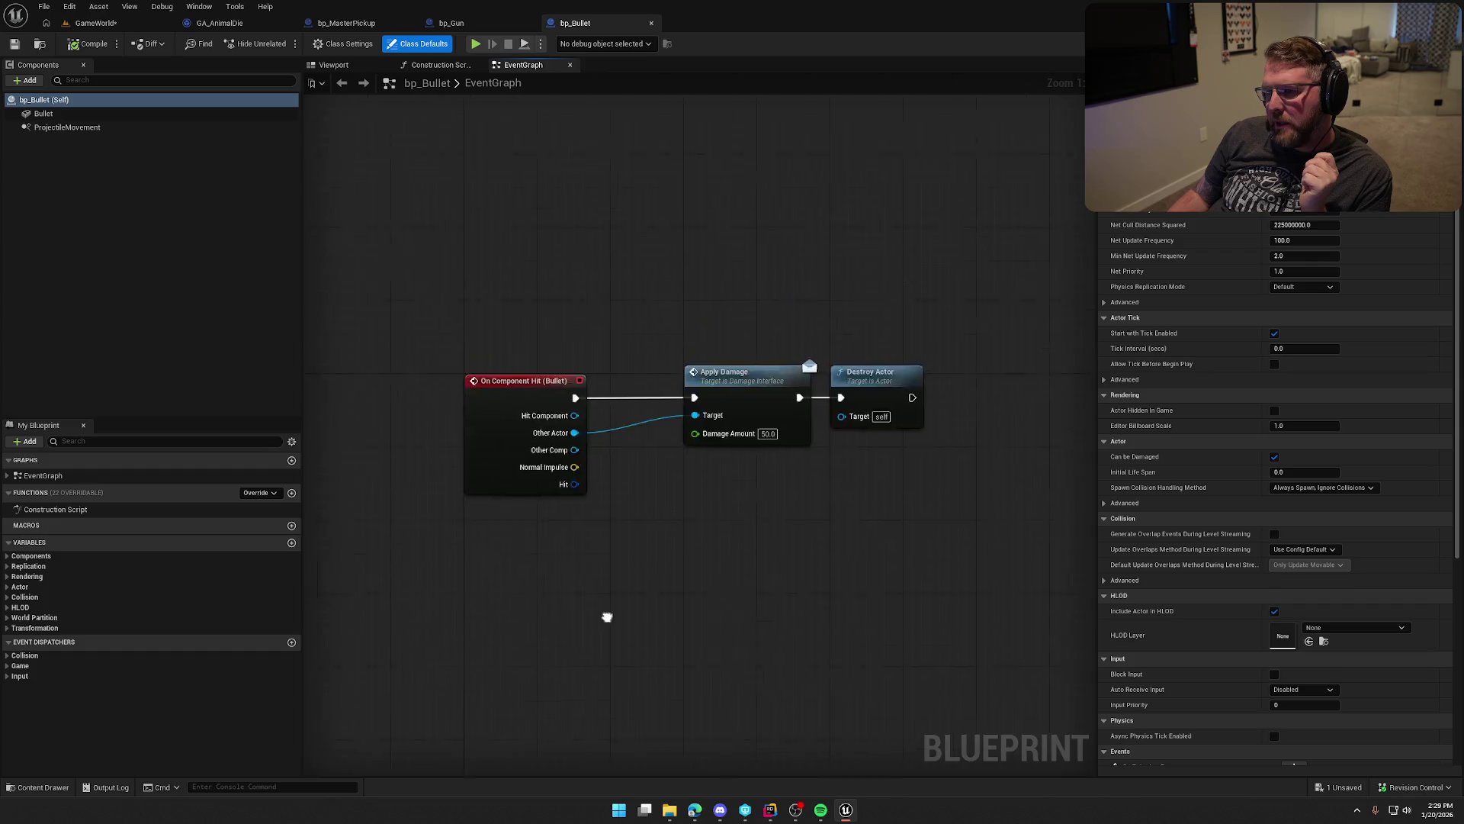
{"action": "mouse_move", "coordinate": [535, 465]}
{"action": "left_mouse_down"}
{"action": "mouse_move", "coordinate": [556, 633]}
{"action": "mouse_move", "coordinate": [538, 685]}
{"action": "left_mouse_up"}
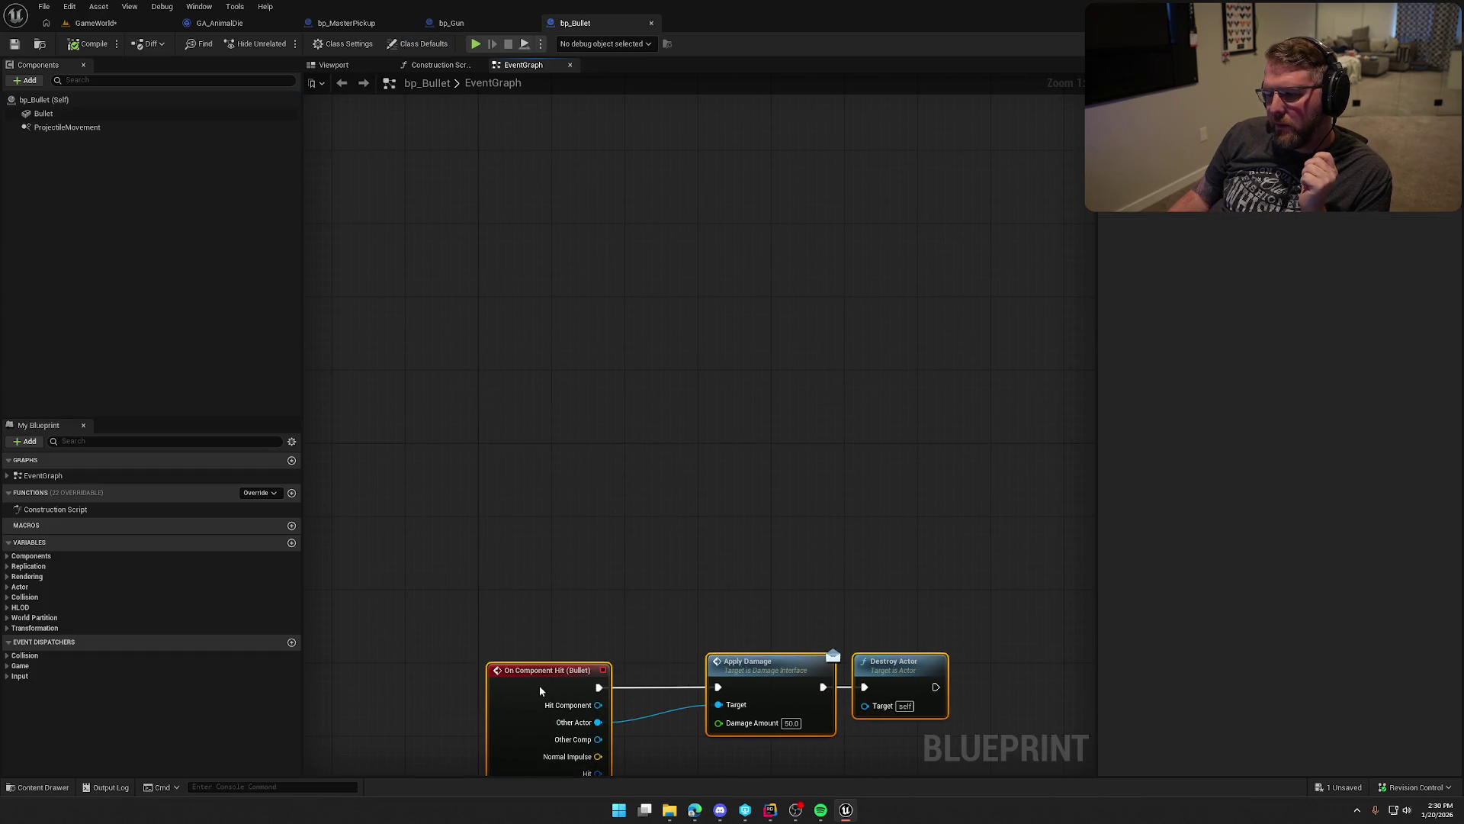
{"action": "left_click", "coordinate": [501, 451]}
{"action": "right_click", "coordinate": [495, 451]}
{"action": "type", "text": "even"}
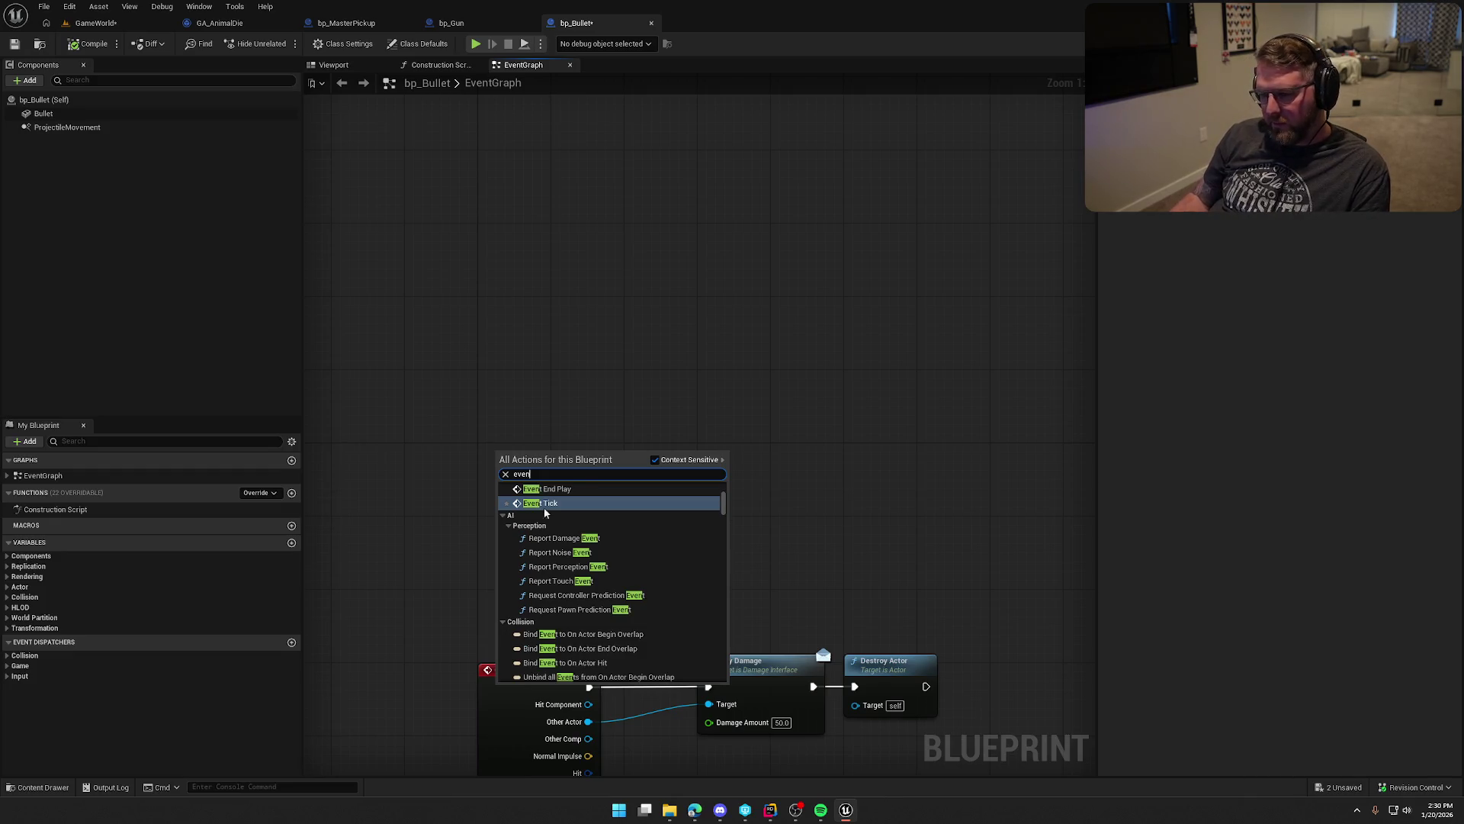
{"action": "scroll", "coordinate": [543, 506], "scroll_direction": "up", "scroll_amount": 1}
{"action": "left_click", "coordinate": [556, 503]}
{"action": "mouse_move", "coordinate": [538, 541]}
{"action": "left_mouse_down"}
{"action": "mouse_move", "coordinate": [506, 433]}
{"action": "mouse_move", "coordinate": [471, 440]}
{"action": "left_mouse_up"}
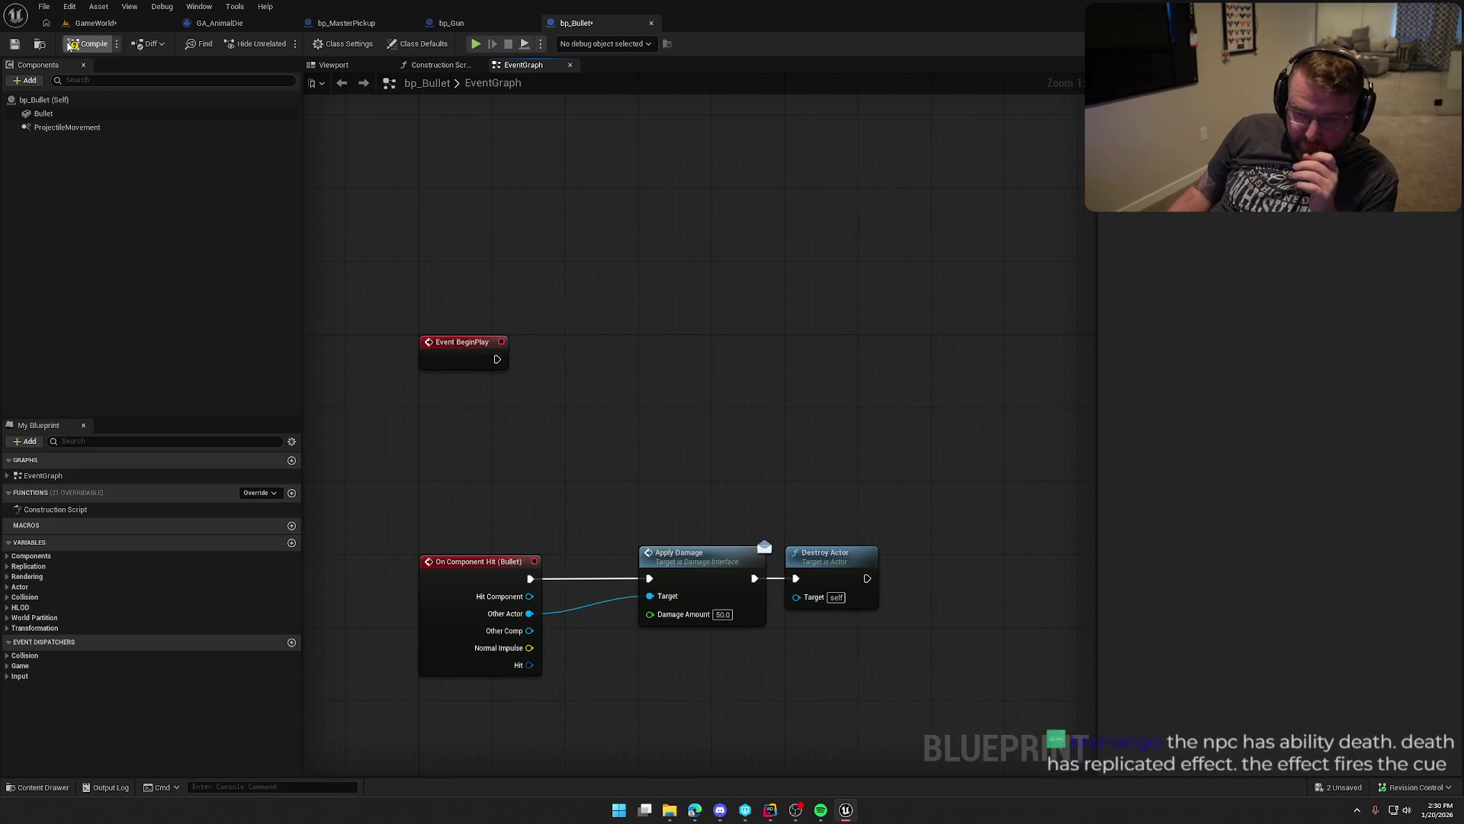
{"action": "key", "text": "ctrl+s"}
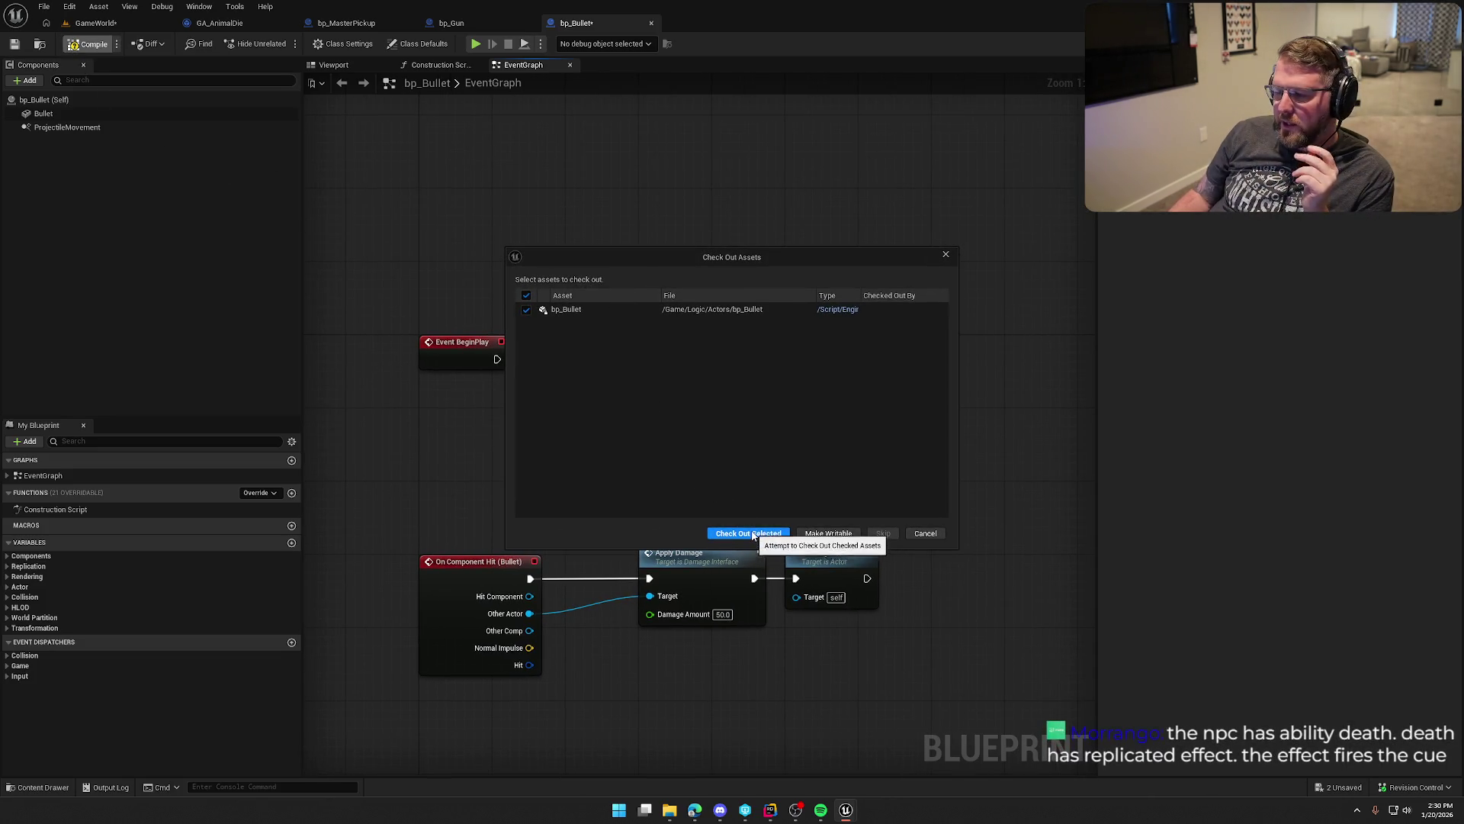
{"action": "left_click", "coordinate": [751, 533]}
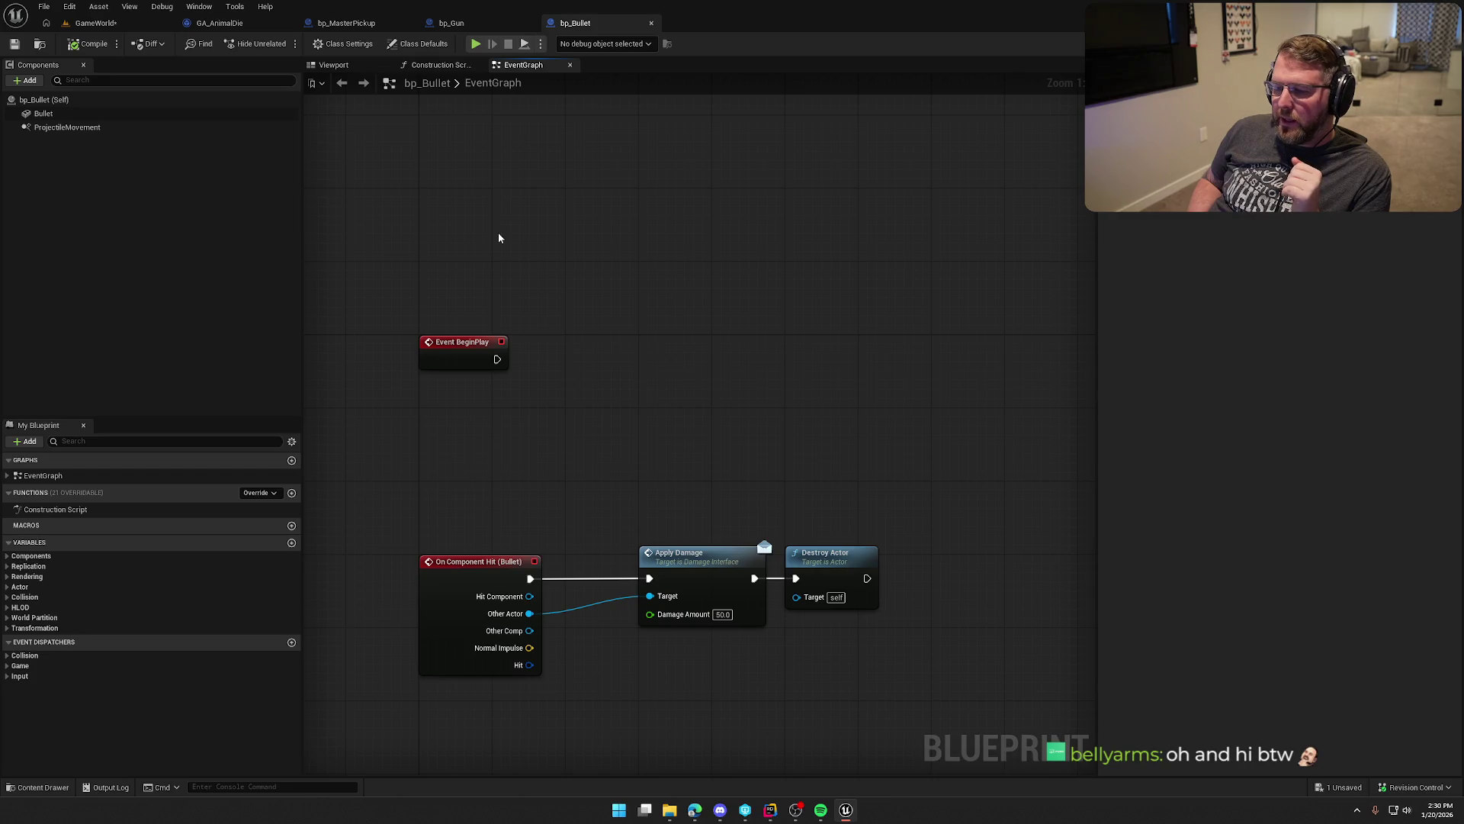
Step: Move Apply Damage and Destroy Actor closer to the hit event to tidy the layout
{"action": "left_click_drag", "start_coordinate": [630, 534], "coordinate": [900, 663]}
{"action": "left_click_drag", "start_coordinate": [697, 573], "coordinate": [624, 575]}
{"action": "left_click", "coordinate": [627, 503]}
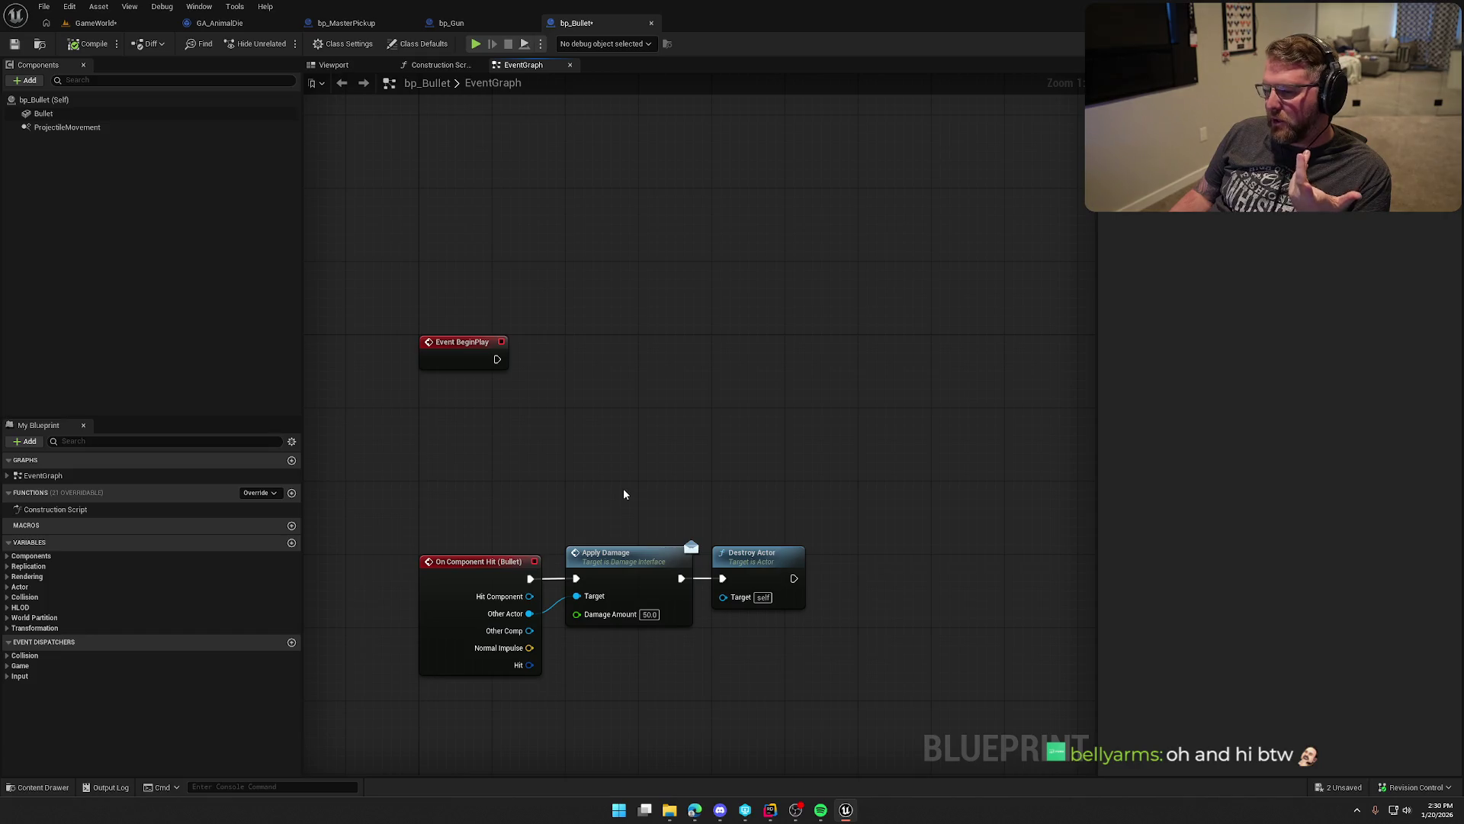
{"action": "left_click_drag", "start_coordinate": [543, 418], "coordinate": [598, 448]}
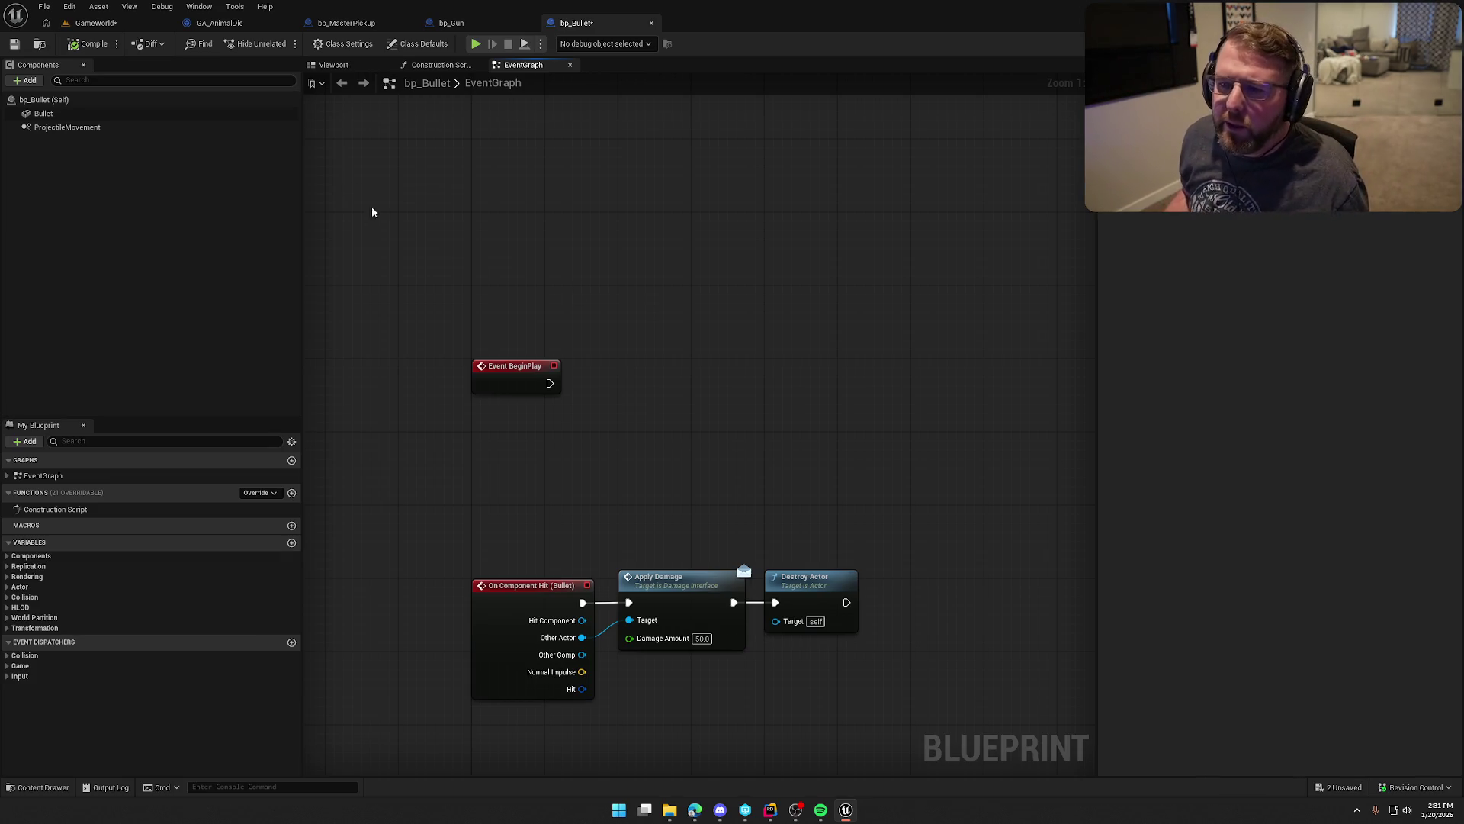
{"action": "left_click", "coordinate": [220, 23]}
{"action": "scroll", "coordinate": [717, 457], "scroll_direction": "up", "scroll_amount": 3}
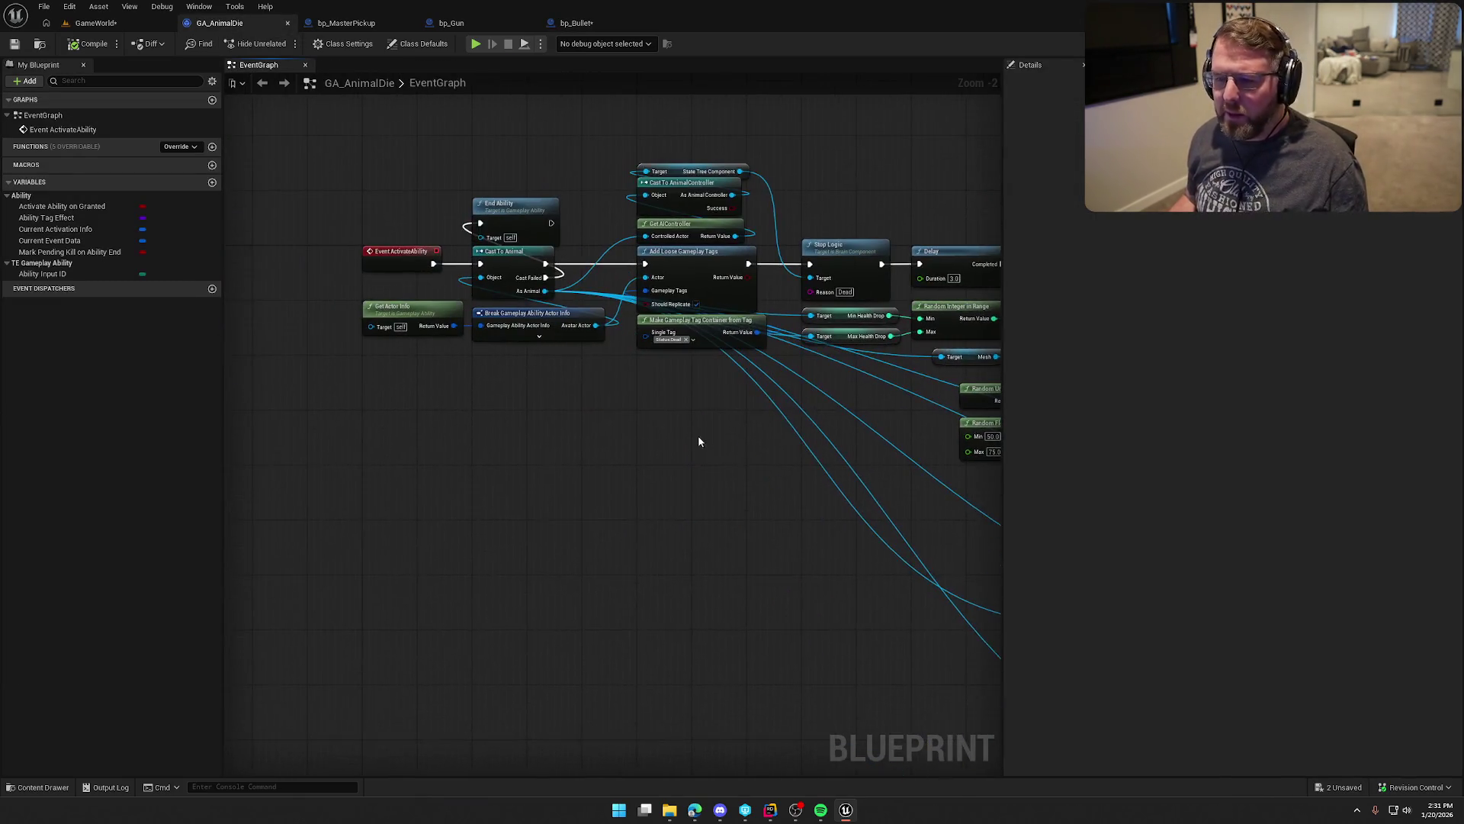
{"action": "left_click_drag", "start_coordinate": [698, 440], "coordinate": [599, 423]}
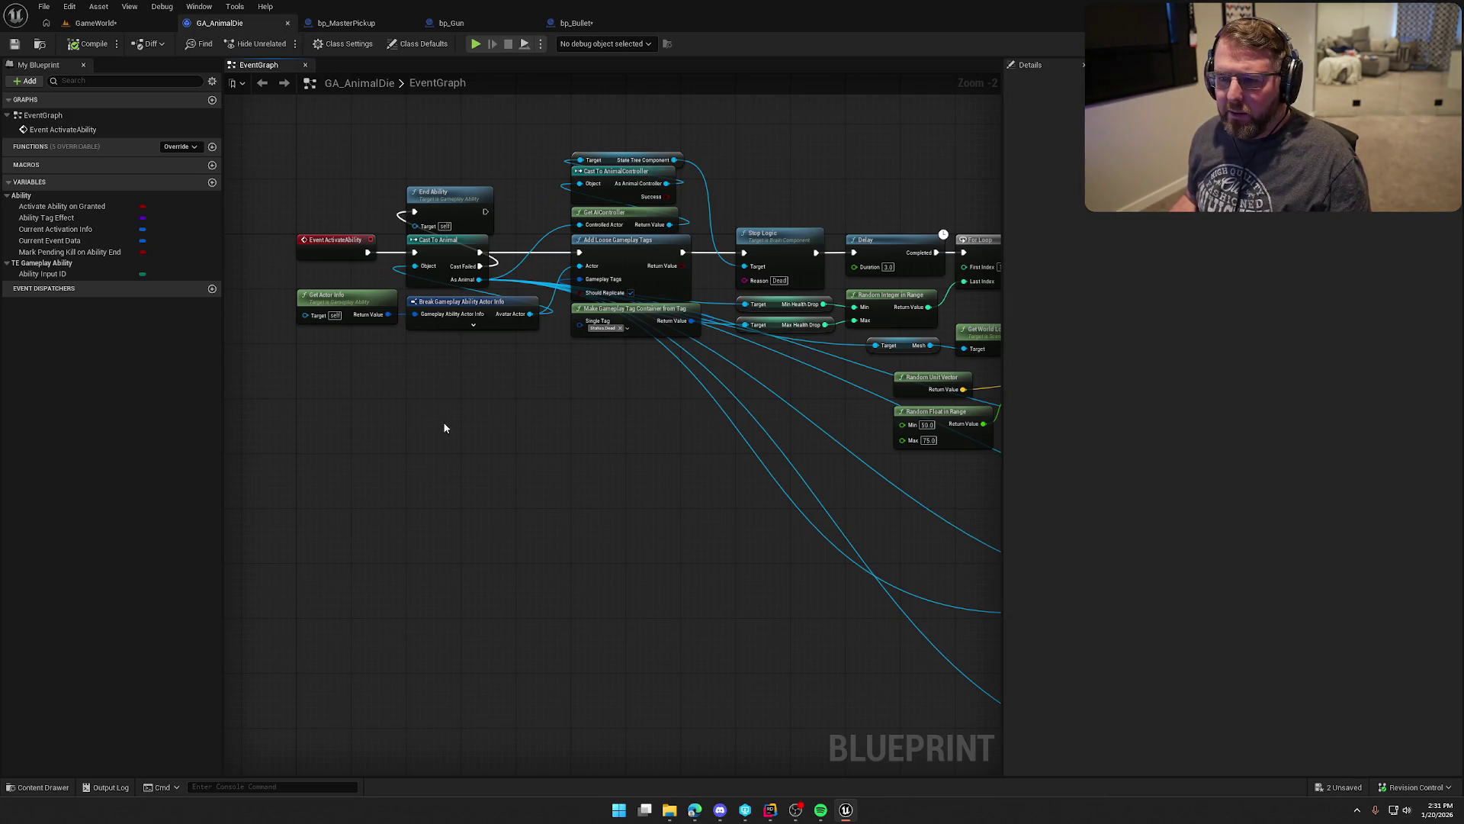
{"action": "mouse_move", "coordinate": [727, 524]}
{"action": "left_mouse_down"}
{"action": "mouse_move", "coordinate": [671, 530]}
{"action": "mouse_move", "coordinate": [673, 546]}
{"action": "left_mouse_up"}
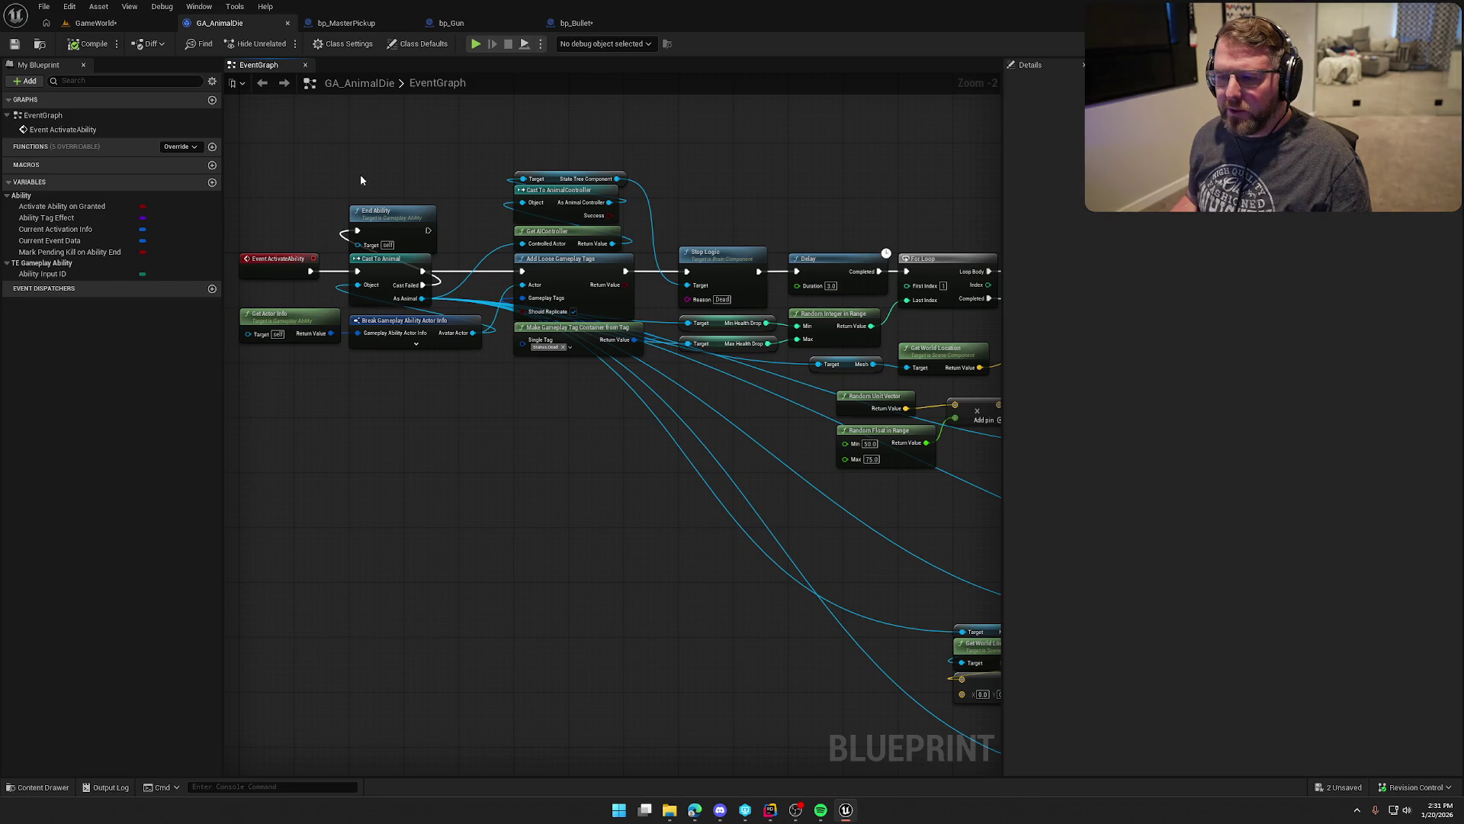
{"action": "mouse_move", "coordinate": [709, 573]}
{"action": "left_mouse_down"}
{"action": "mouse_move", "coordinate": [378, 453]}
{"action": "mouse_move", "coordinate": [130, 450]}
{"action": "mouse_move", "coordinate": [255, 394]}
{"action": "mouse_move", "coordinate": [610, 408]}
{"action": "left_mouse_up"}
{"action": "scroll", "coordinate": [844, 539], "scroll_direction": "up", "scroll_amount": 2}
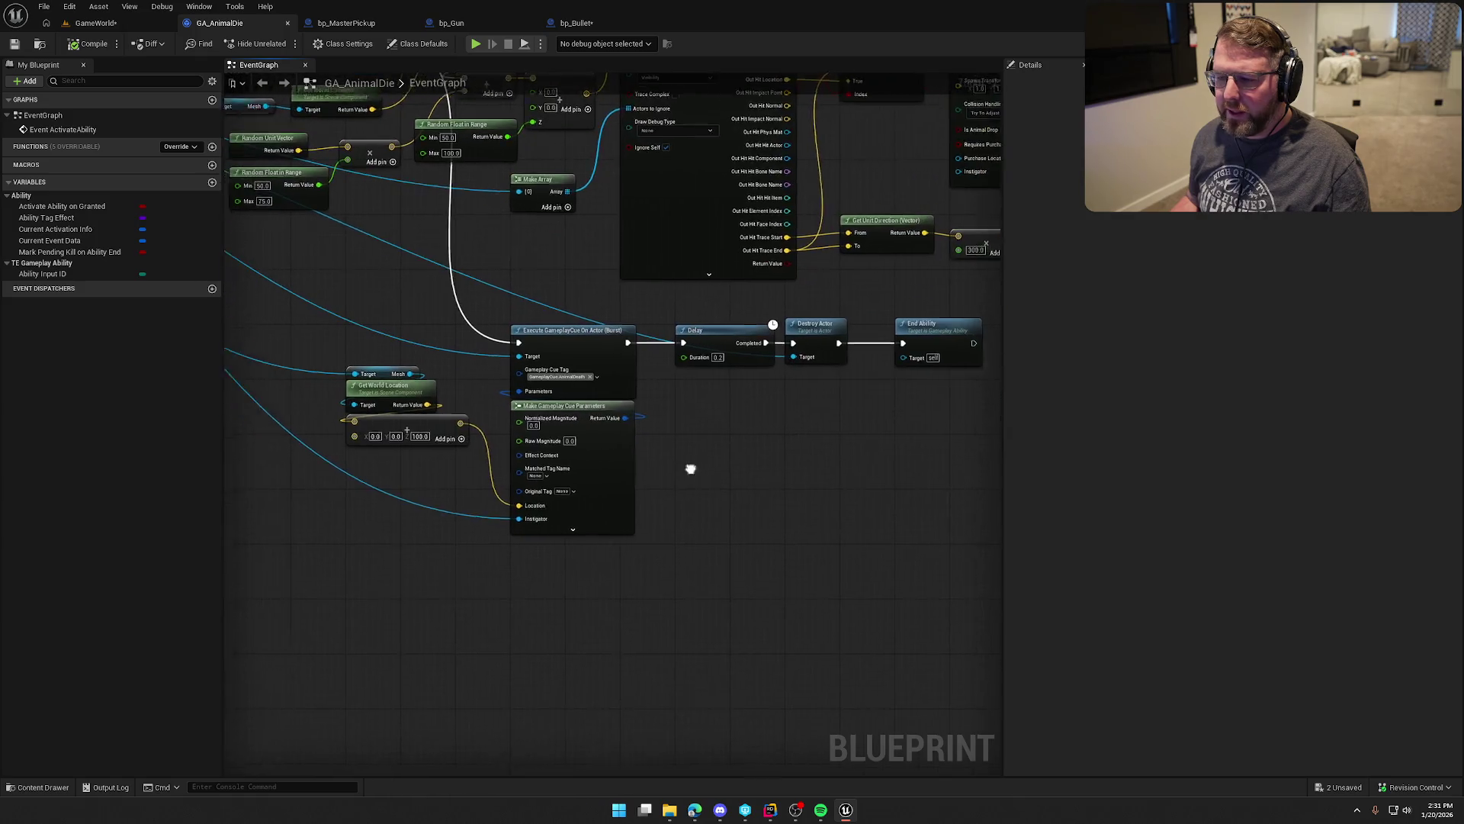
{"action": "left_click_drag", "start_coordinate": [451, 299], "coordinate": [660, 543]}
{"action": "left_click_drag", "start_coordinate": [500, 217], "coordinate": [599, 565]}
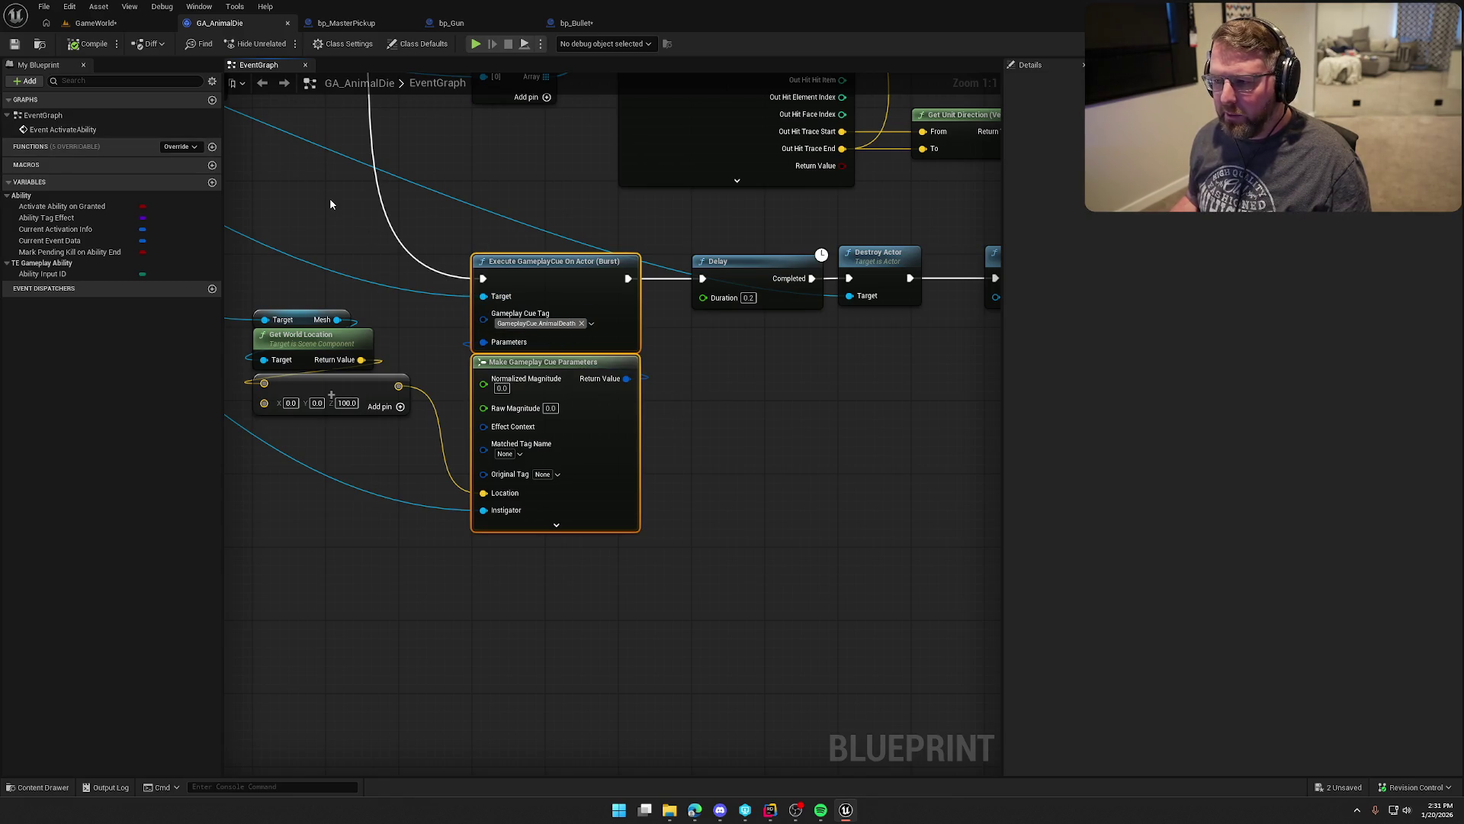
{"action": "left_click_drag", "start_coordinate": [726, 455], "coordinate": [583, 472]}
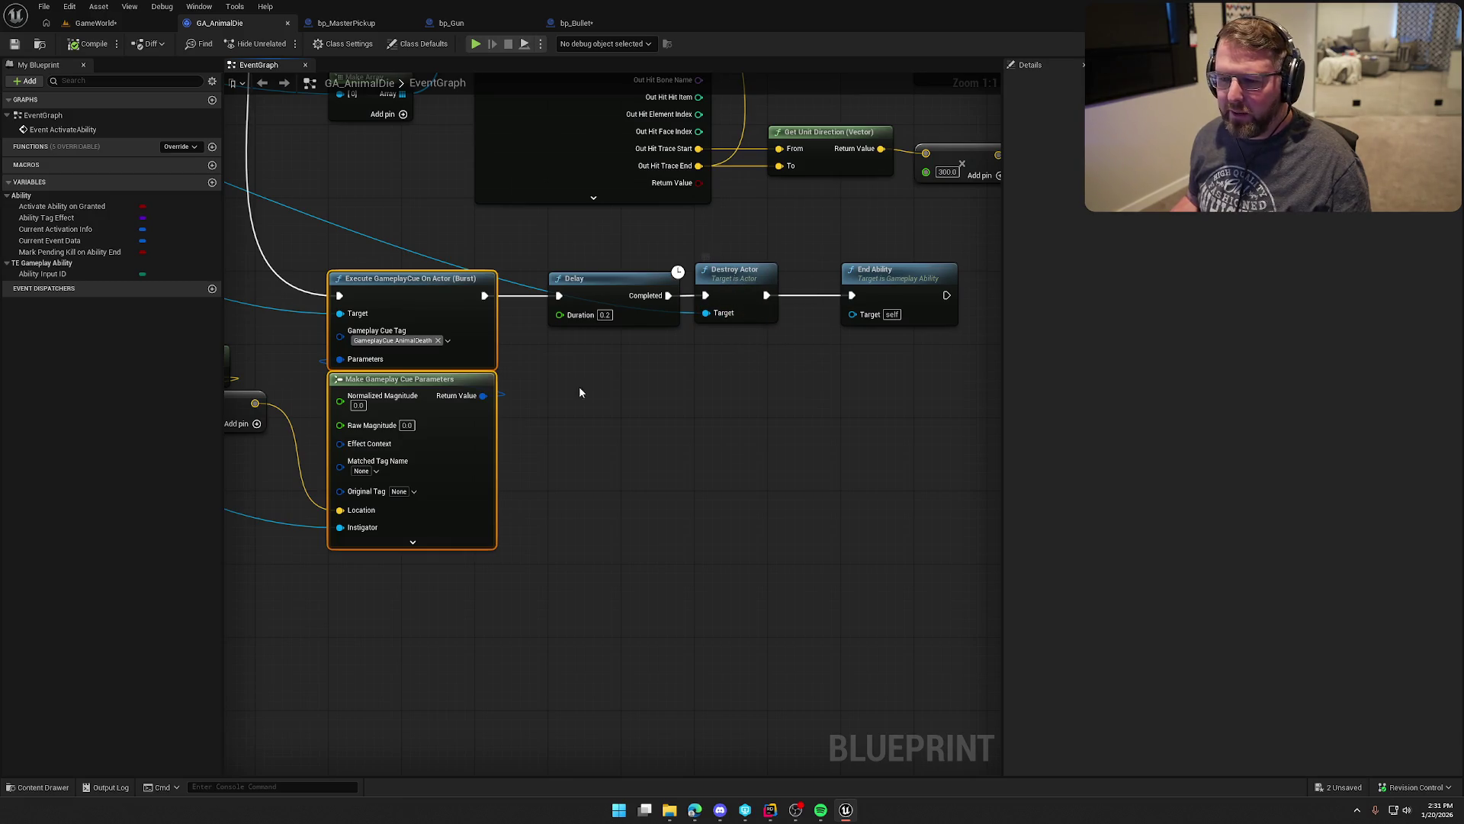
{"action": "mouse_move", "coordinate": [588, 466]}
{"action": "left_mouse_down"}
{"action": "mouse_move", "coordinate": [712, 461]}
{"action": "mouse_move", "coordinate": [753, 430]}
{"action": "left_mouse_up"}
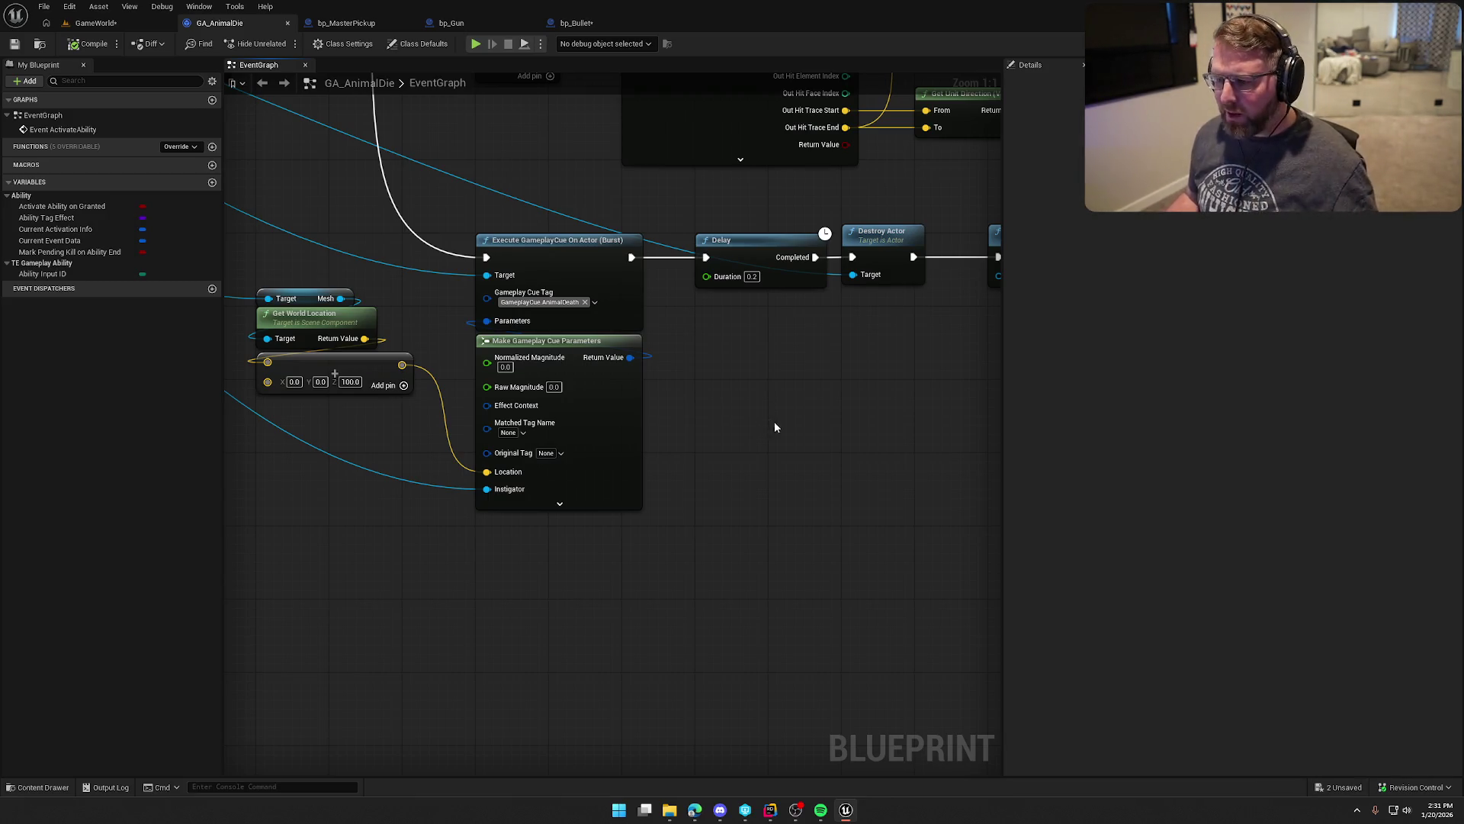
{"action": "mouse_move", "coordinate": [796, 442]}
{"action": "left_mouse_down"}
{"action": "mouse_move", "coordinate": [598, 457]}
{"action": "mouse_move", "coordinate": [777, 465]}
{"action": "mouse_move", "coordinate": [806, 406]}
{"action": "left_mouse_up"}
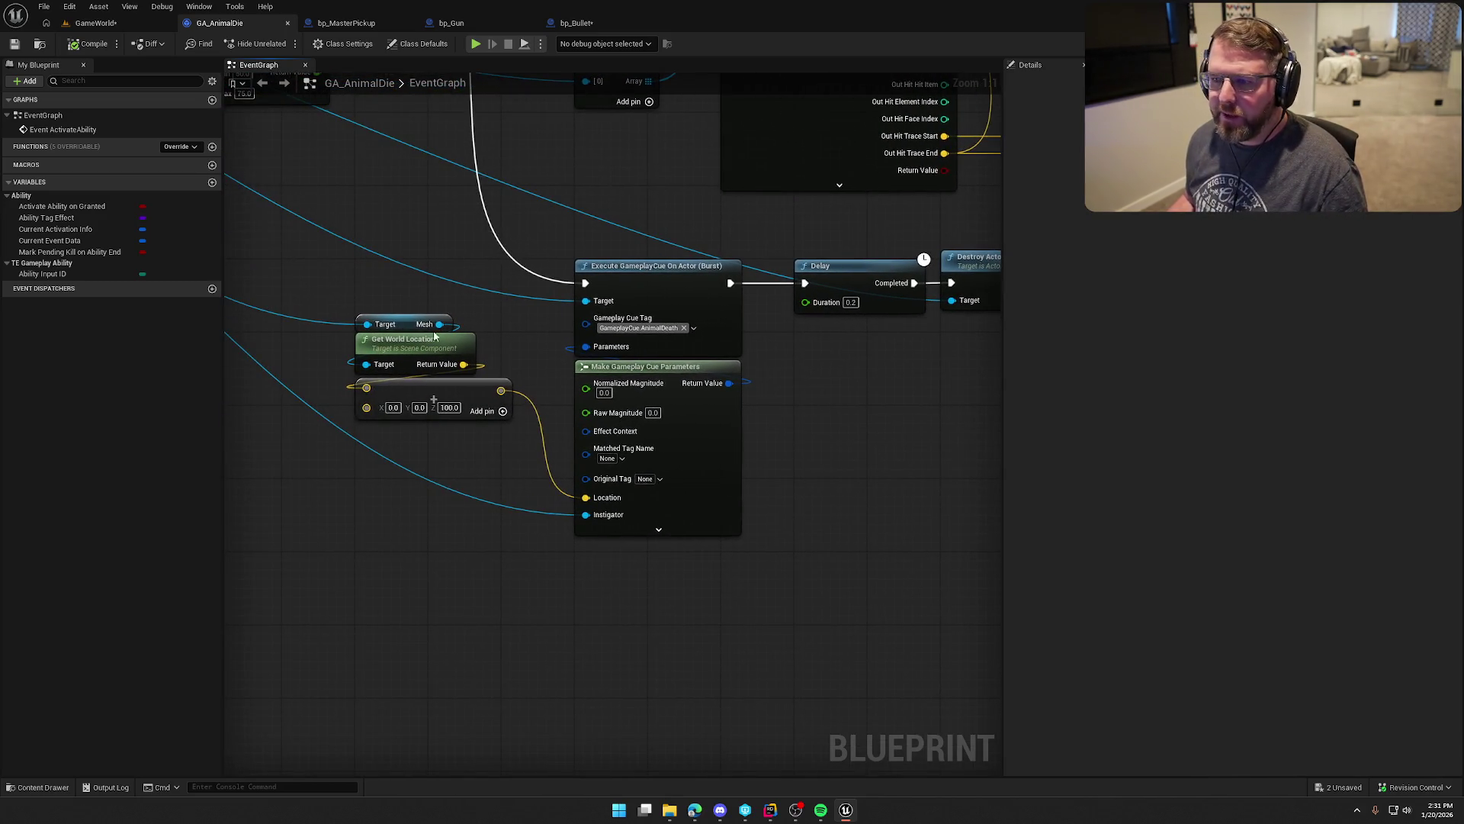
{"action": "left_click", "coordinate": [583, 23]}
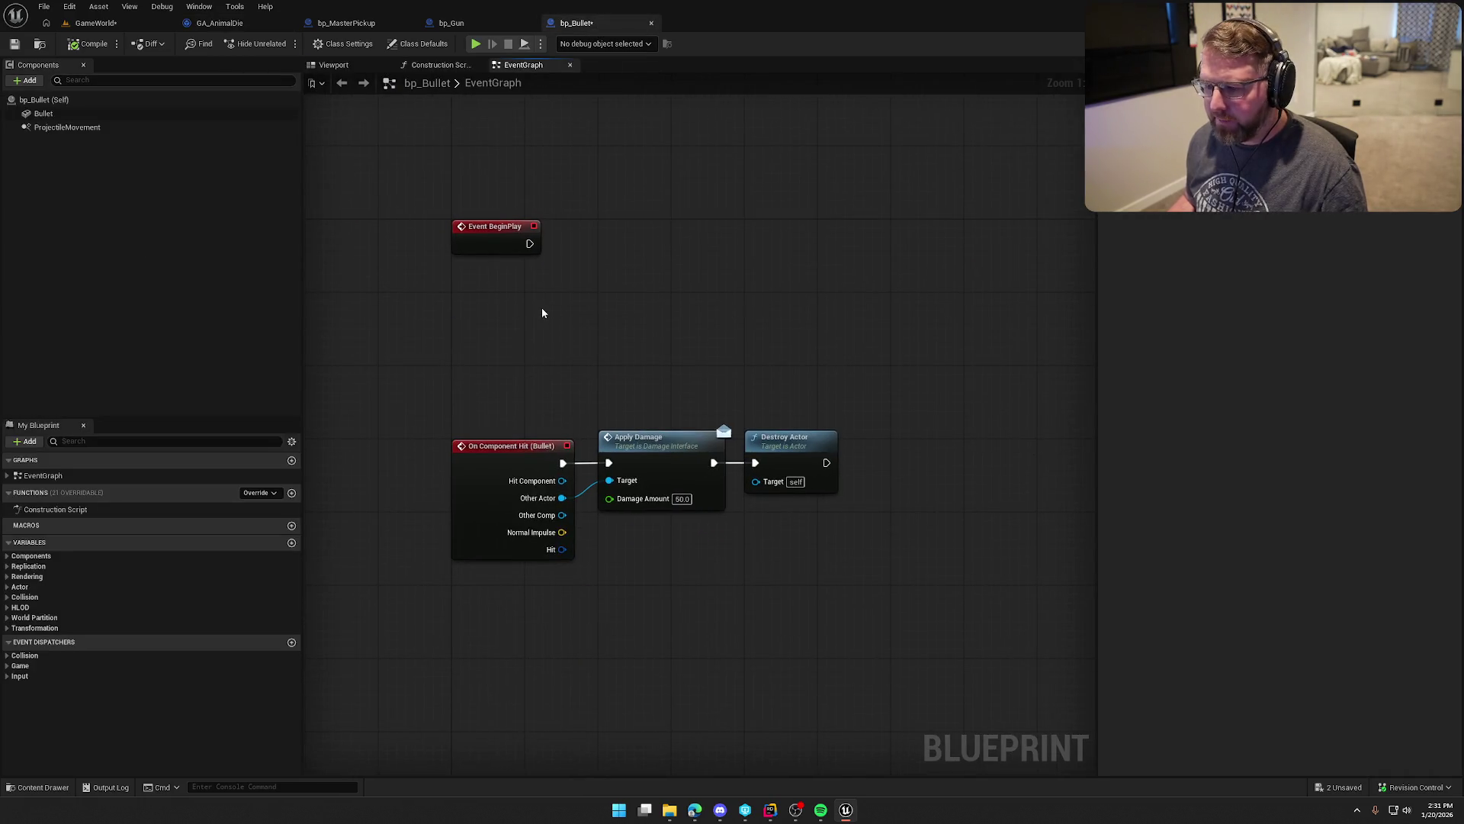
Step: Add a Spawn Emitter at Location node after BeginPlay, spacing it from the hit-damage chain
{"action": "left_click_drag", "start_coordinate": [543, 313], "coordinate": [505, 308]}
{"action": "left_click_drag", "start_coordinate": [492, 239], "coordinate": [547, 253]}
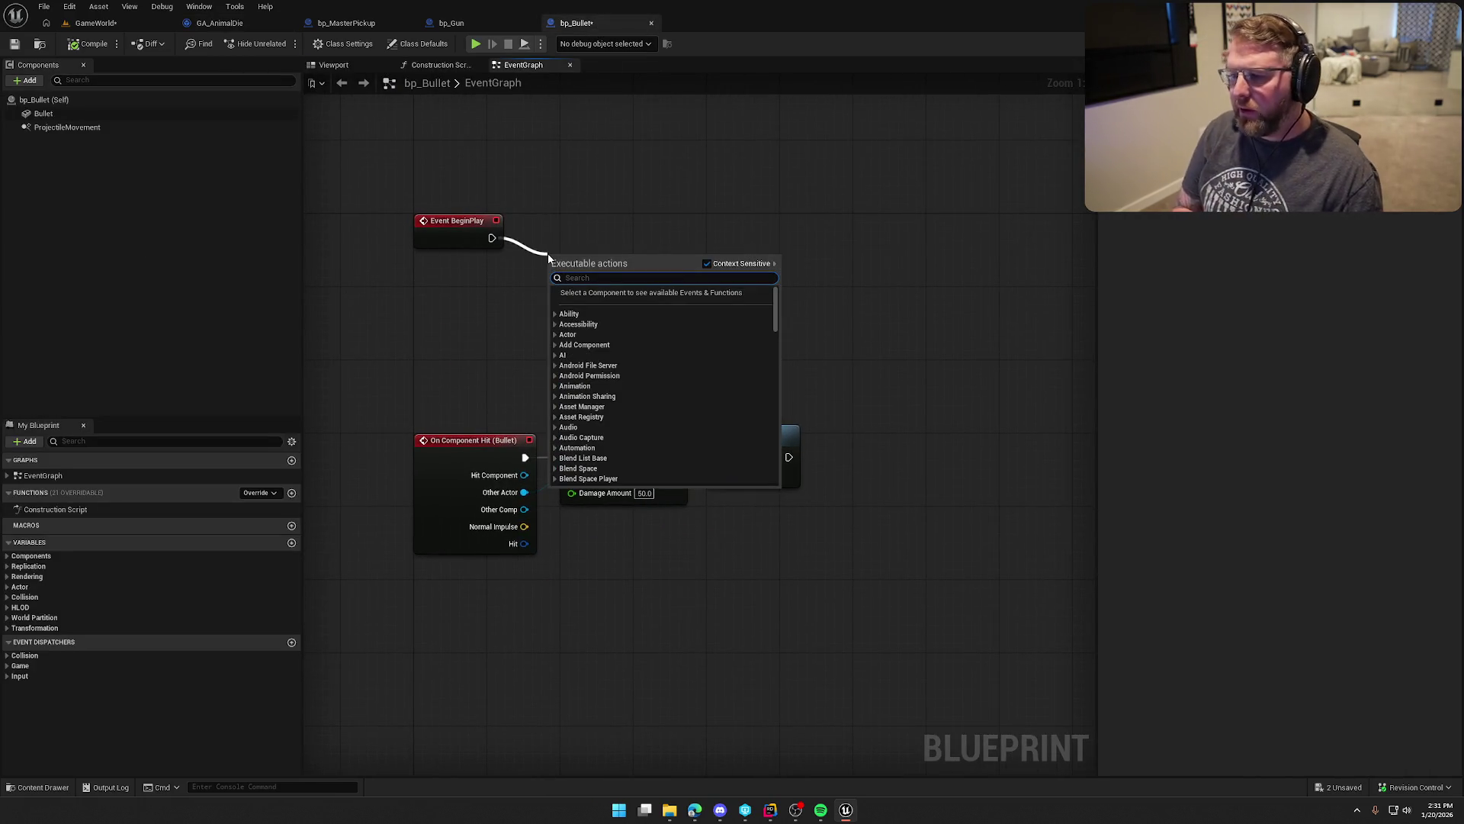
{"action": "type", "text": "spawn par"}
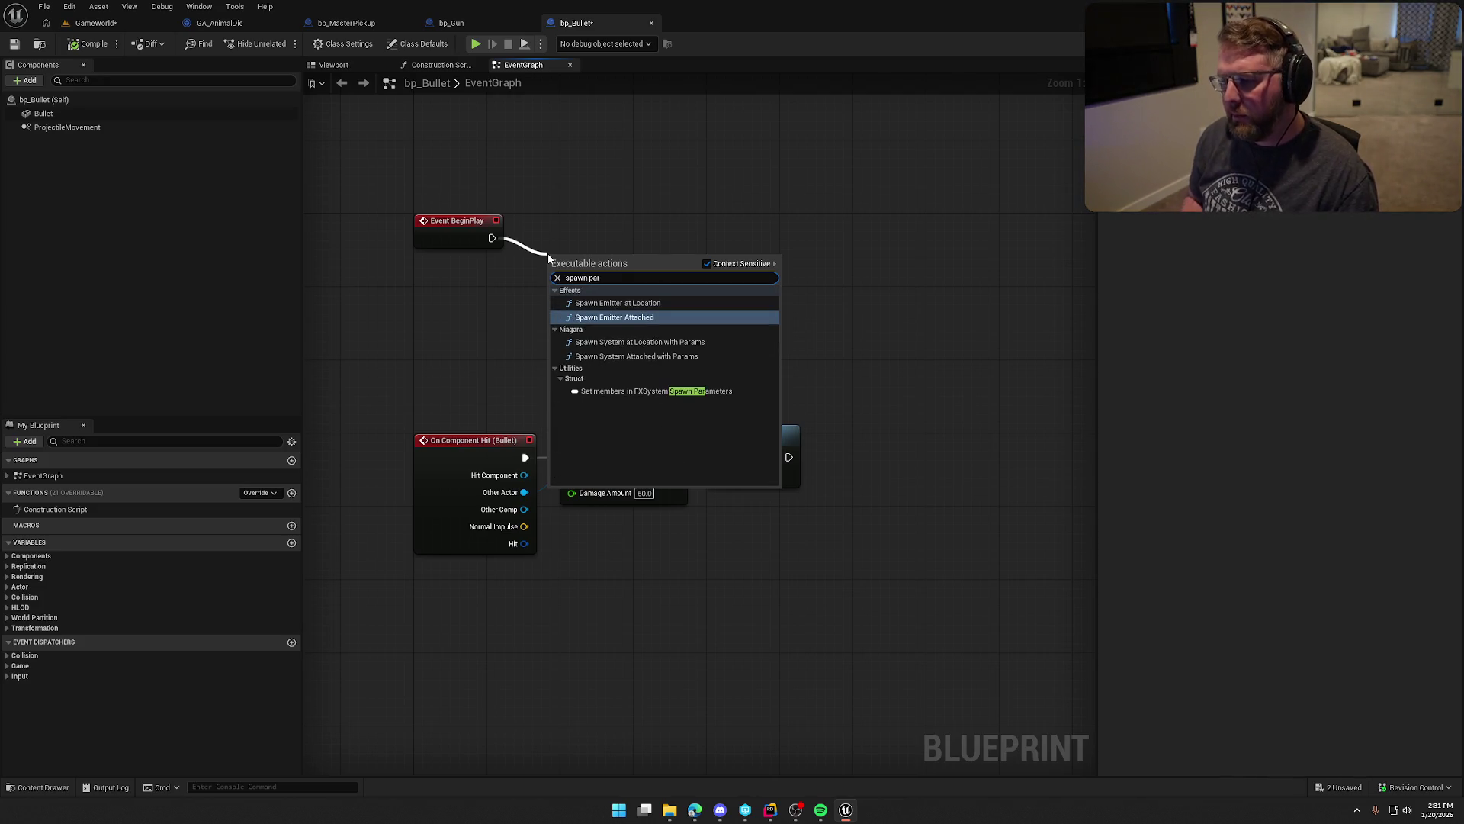
{"action": "key", "text": "Up"}
{"action": "key", "text": "Return"}
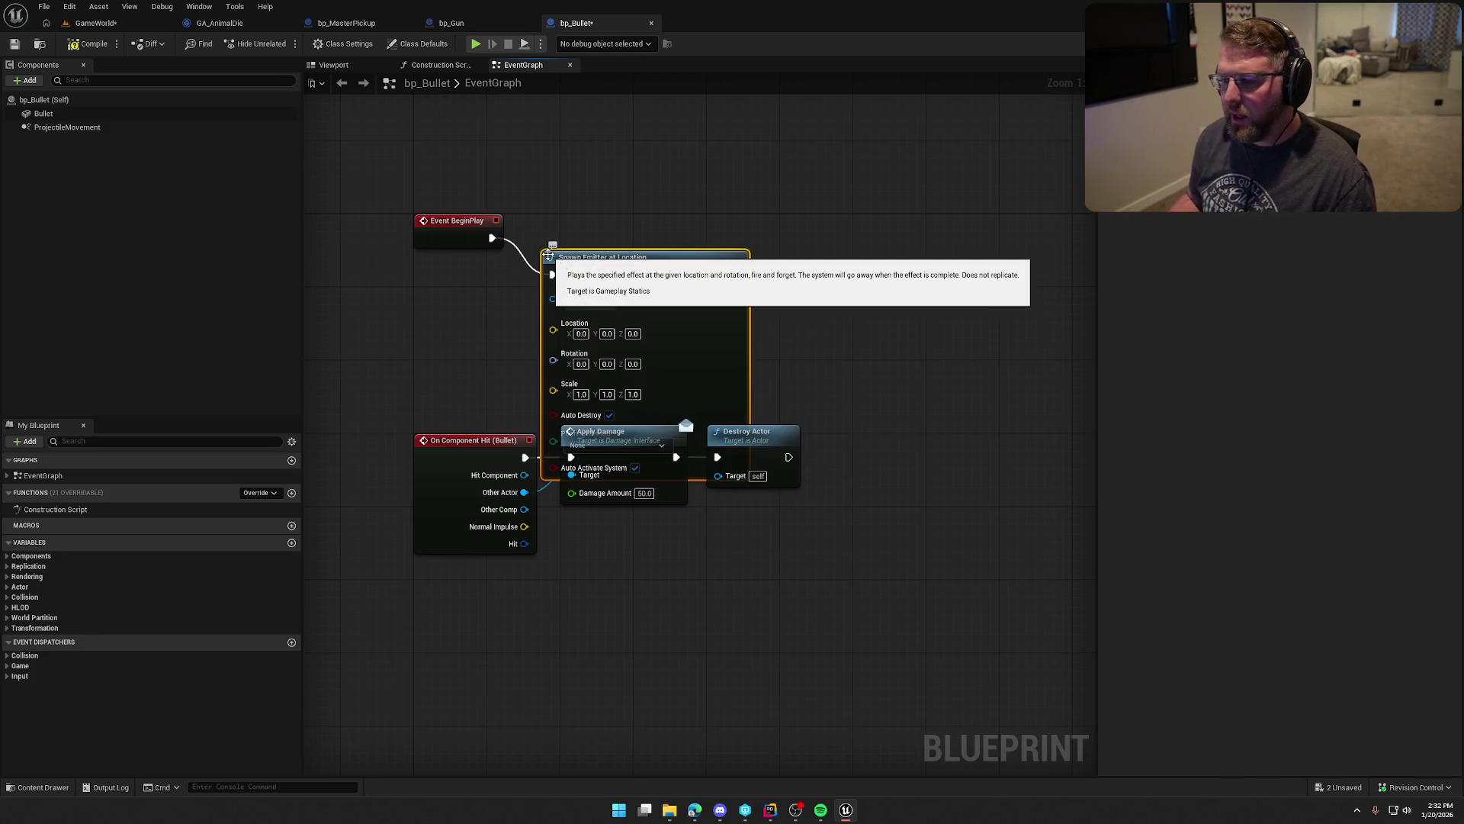
{"action": "left_click_drag", "start_coordinate": [660, 268], "coordinate": [678, 249]}
{"action": "left_click", "coordinate": [858, 659]}
{"action": "mouse_move", "coordinate": [858, 665]}
{"action": "left_mouse_down"}
{"action": "mouse_move", "coordinate": [423, 476]}
{"action": "mouse_move", "coordinate": [441, 594]}
{"action": "mouse_move", "coordinate": [423, 593]}
{"action": "left_mouse_up"}
{"action": "left_click", "coordinate": [534, 504]}
{"action": "left_click_drag", "start_coordinate": [665, 262], "coordinate": [738, 262]}
{"action": "left_click", "coordinate": [483, 274]}
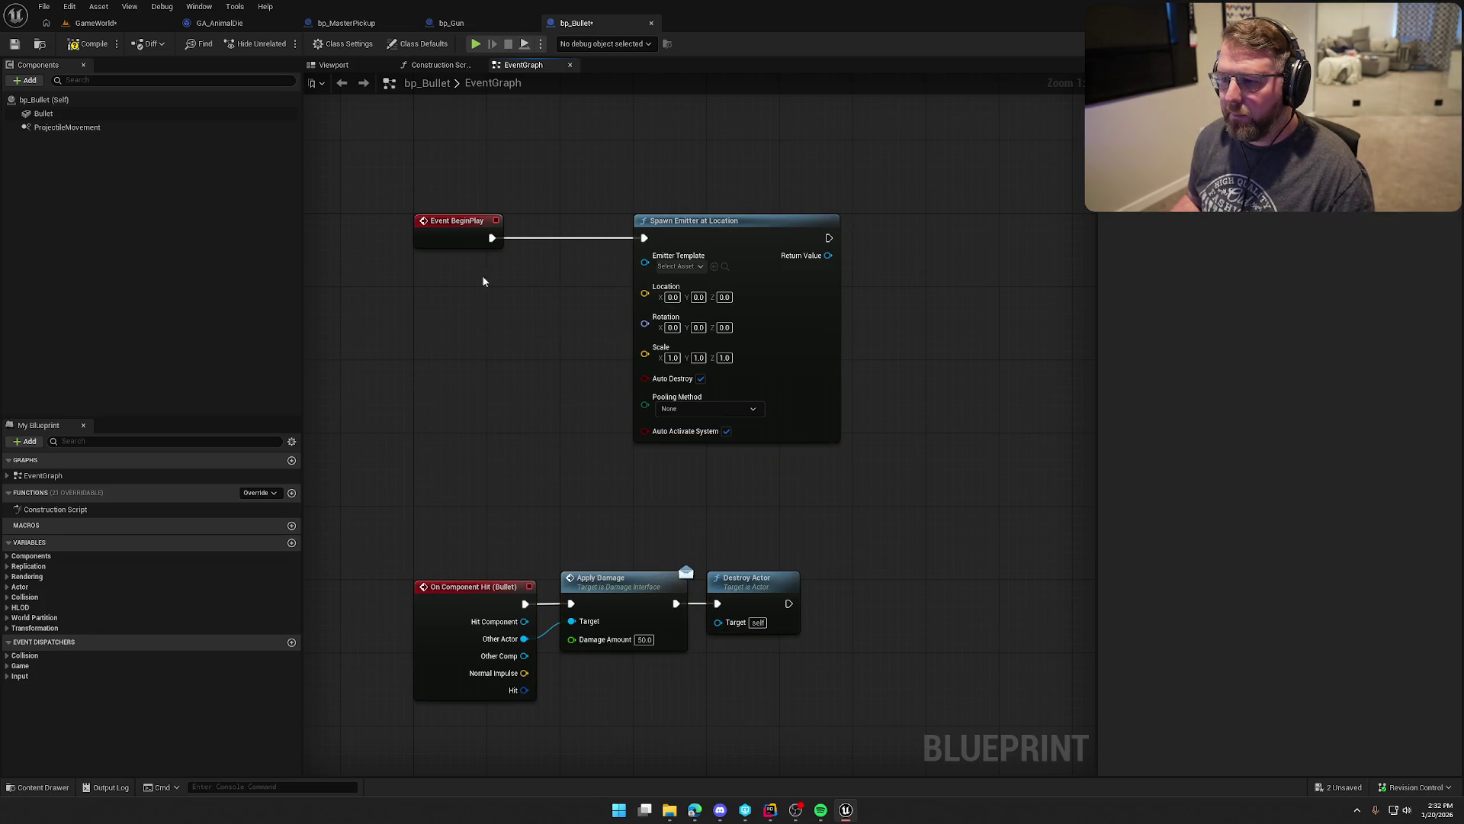
Step: Add a Get Actor Location node and feed it into the emitter's Location pin
{"action": "right_click", "coordinate": [442, 276]}
{"action": "type", "text": "get actor lloca"}
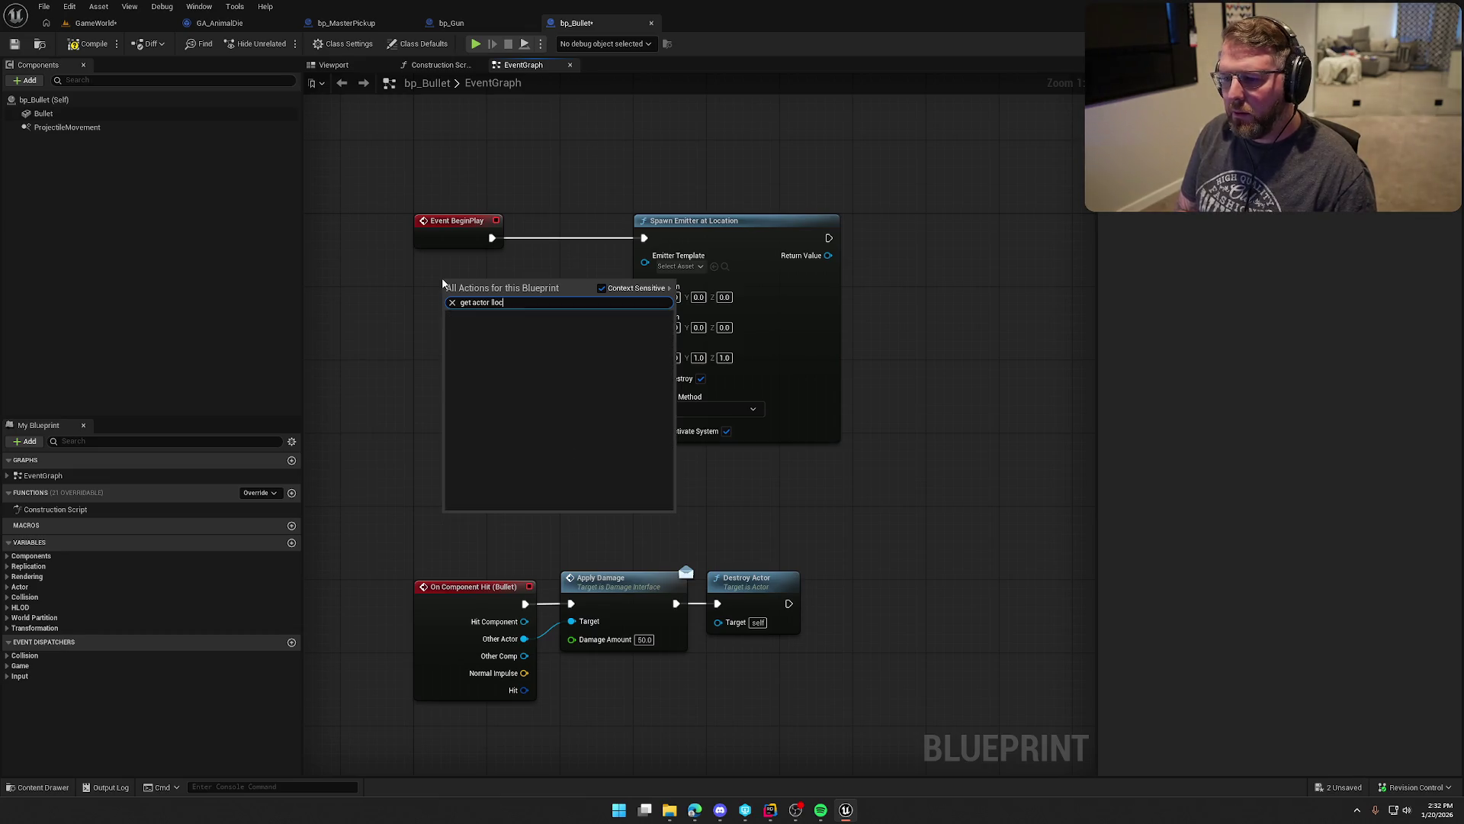
{"action": "key", "text": "BackSpace"}
{"action": "key", "text": "BackSpace"}
{"action": "key", "text": "BackSpace"}
{"action": "type", "text": "oca"}
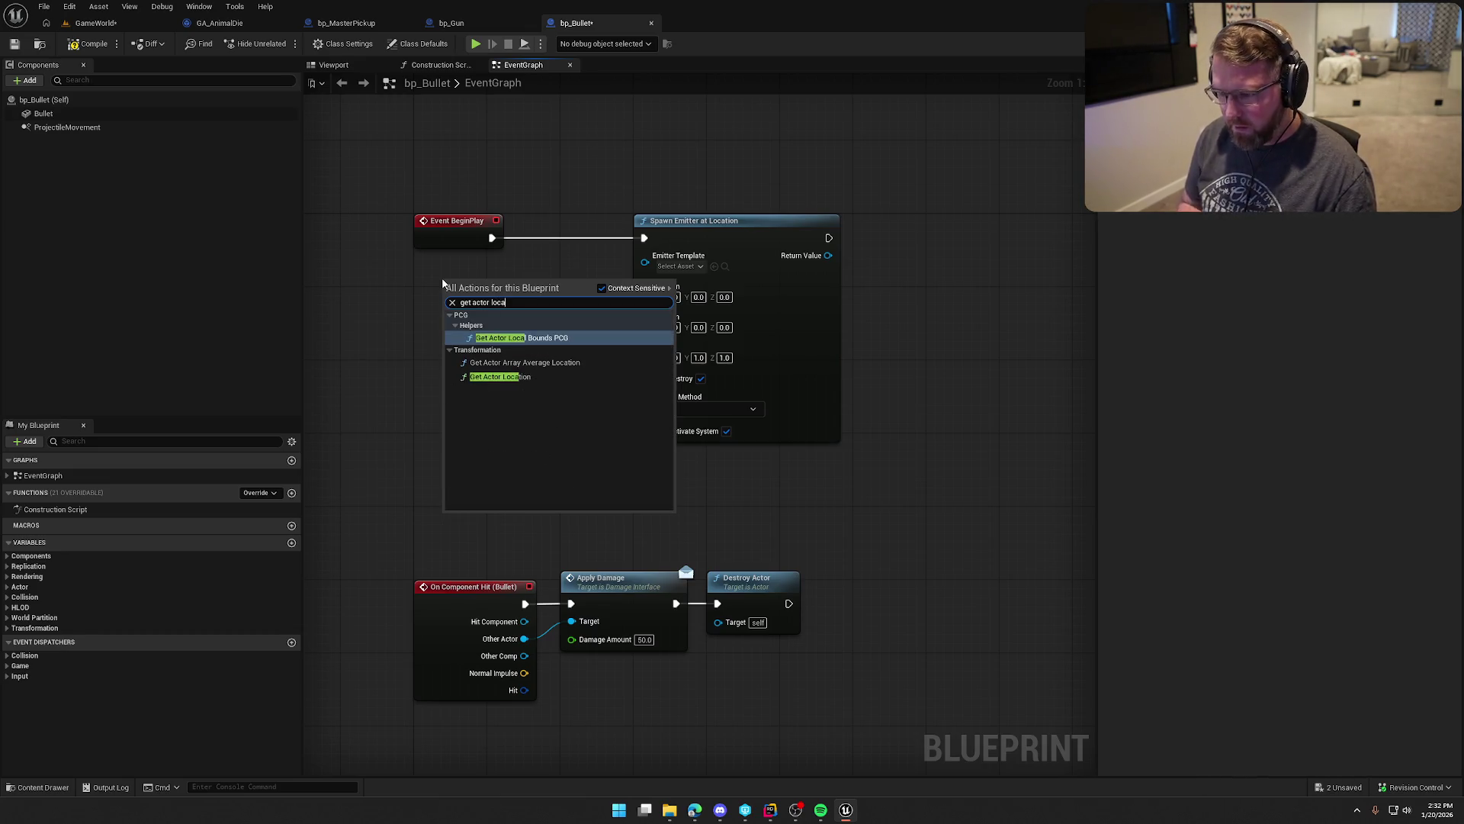
{"action": "left_click", "coordinate": [495, 377]}
{"action": "left_click_drag", "start_coordinate": [480, 285], "coordinate": [452, 267]}
{"action": "left_click_drag", "start_coordinate": [537, 292], "coordinate": [645, 294]}
{"action": "mouse_move", "coordinate": [533, 401]}
{"action": "left_mouse_down"}
{"action": "mouse_move", "coordinate": [592, 378]}
{"action": "mouse_move", "coordinate": [523, 320]}
{"action": "mouse_move", "coordinate": [546, 330]}
{"action": "left_mouse_up"}
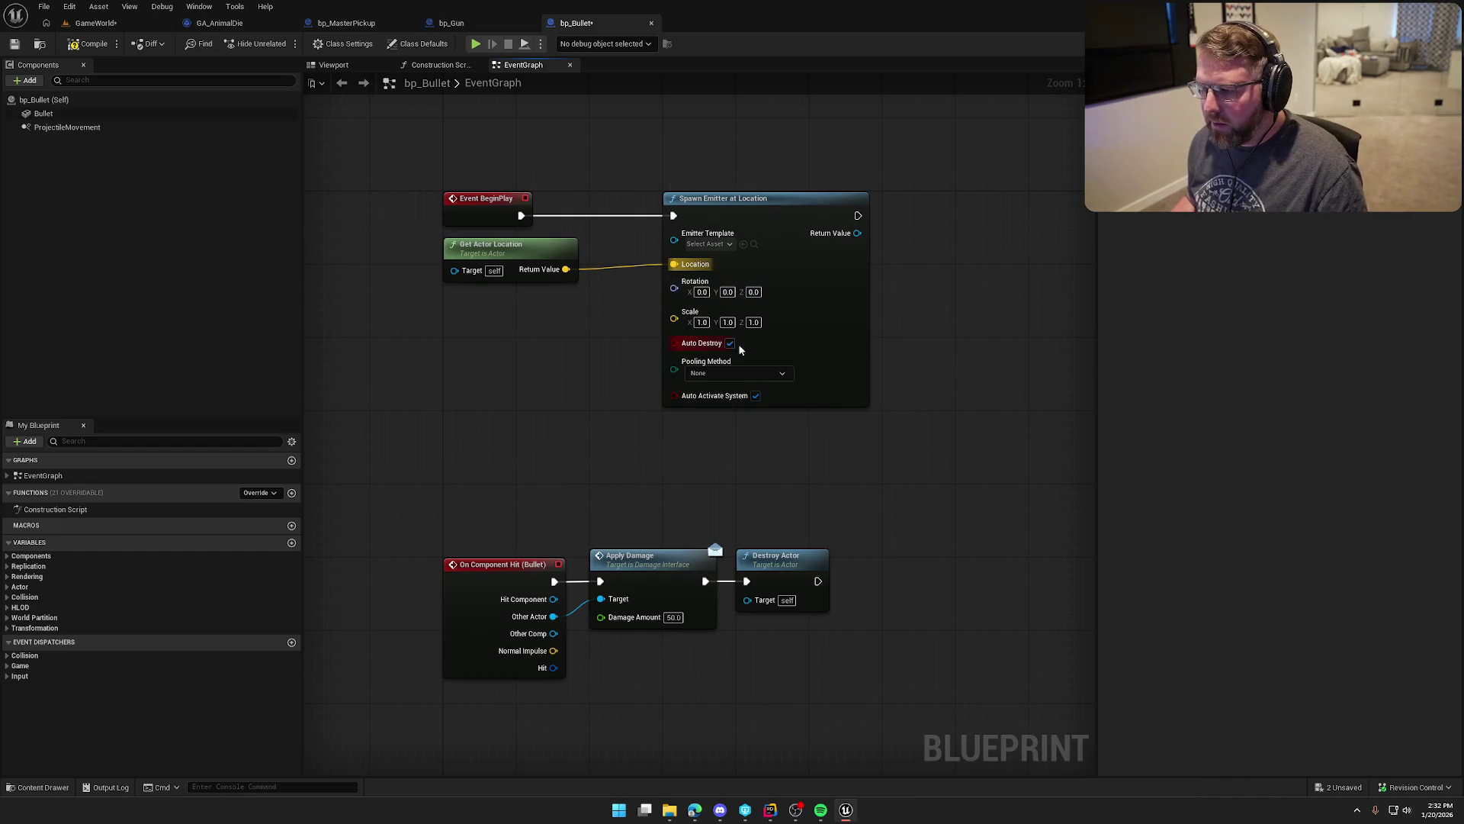
Step: Try 3dParticleOpacity_Particle as emitter template, close its editor, and delete the Spawn Emitter node
{"action": "left_click", "coordinate": [707, 244]}
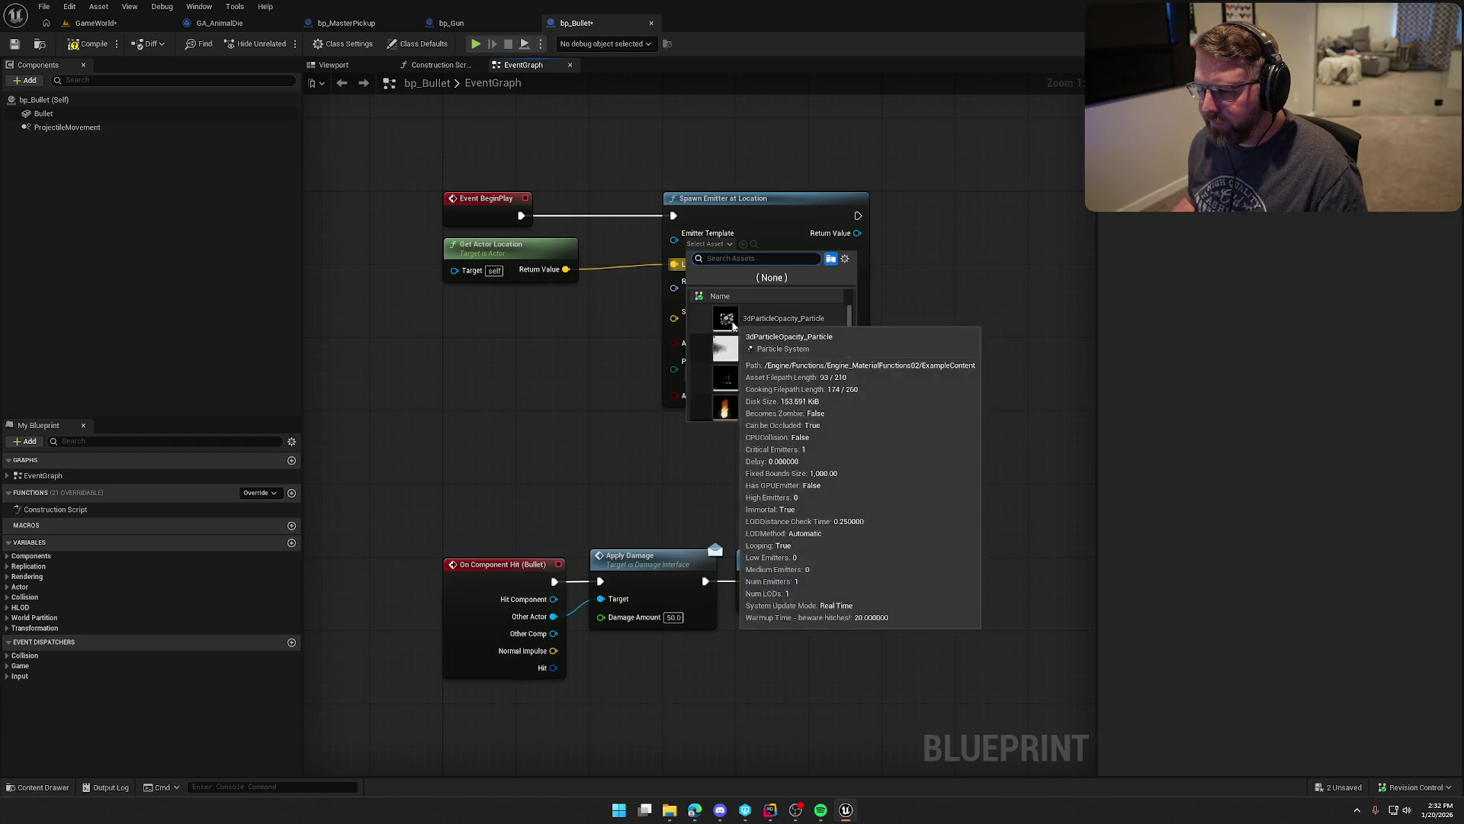
{"action": "left_click", "coordinate": [770, 318]}
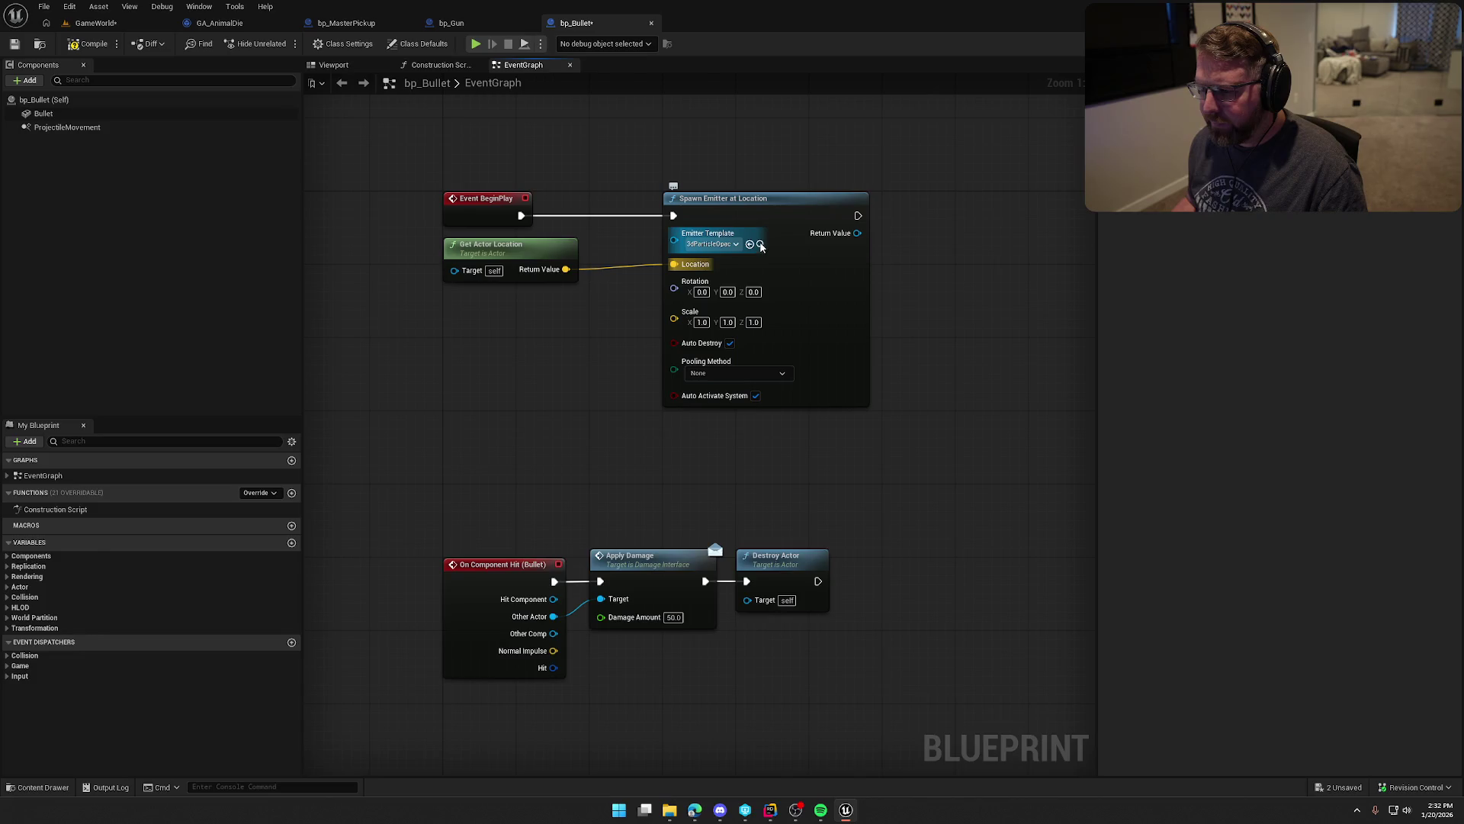
{"action": "left_click", "coordinate": [761, 244]}
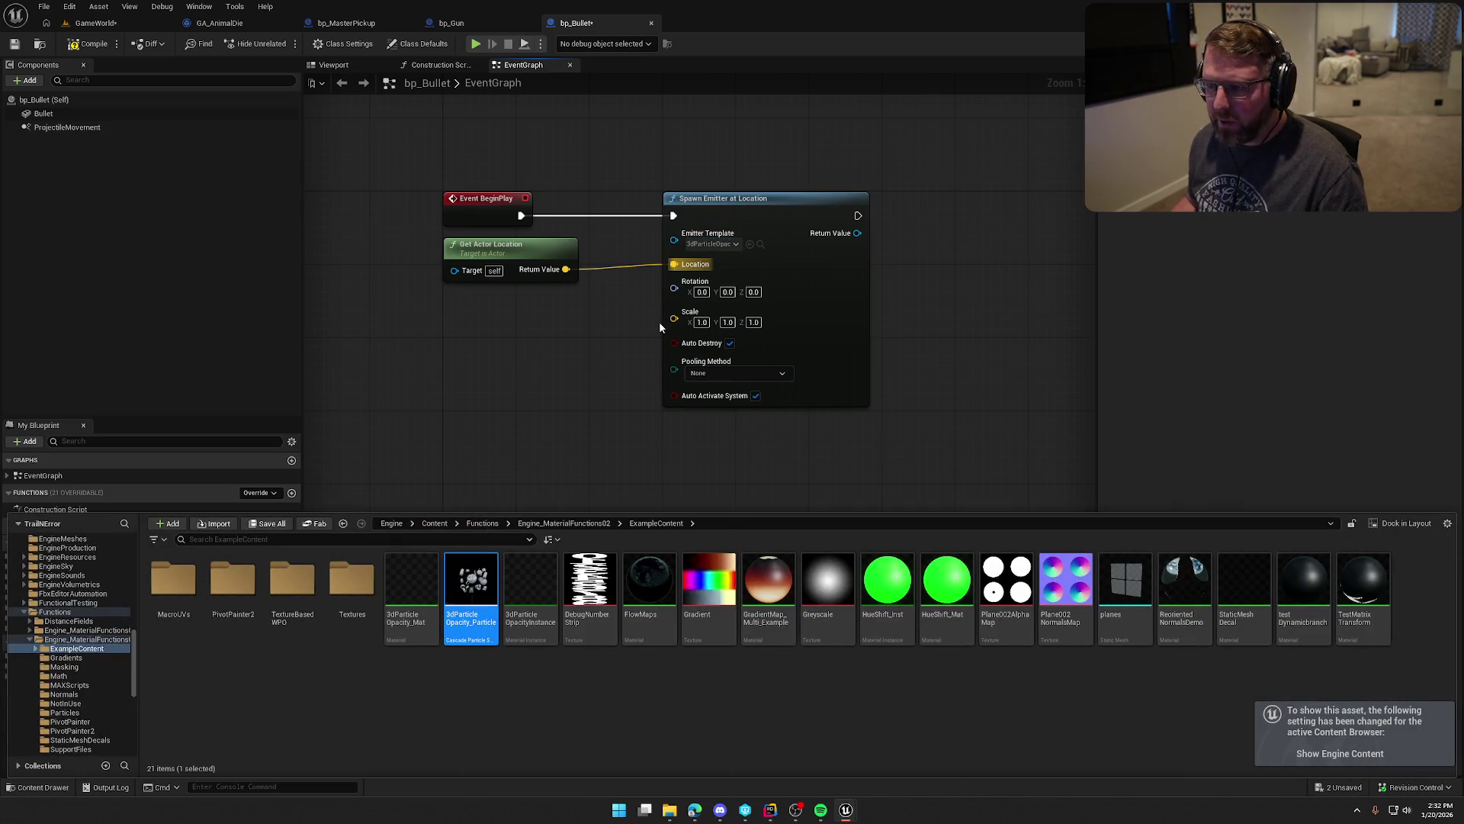
{"action": "key", "text": "Return"}
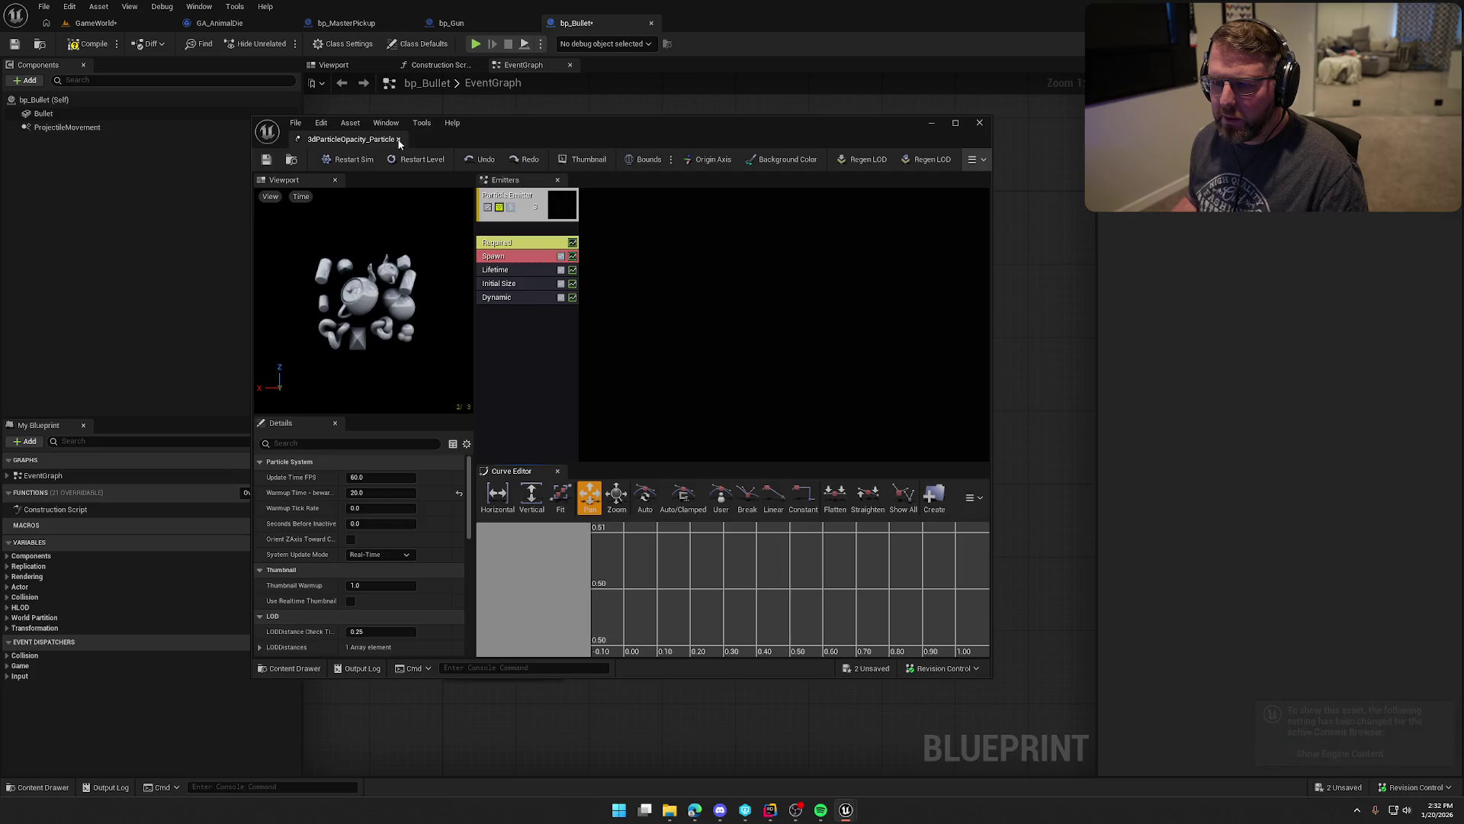
{"action": "left_click", "coordinate": [398, 139]}
{"action": "left_click", "coordinate": [694, 220]}
{"action": "key", "text": "Delete"}
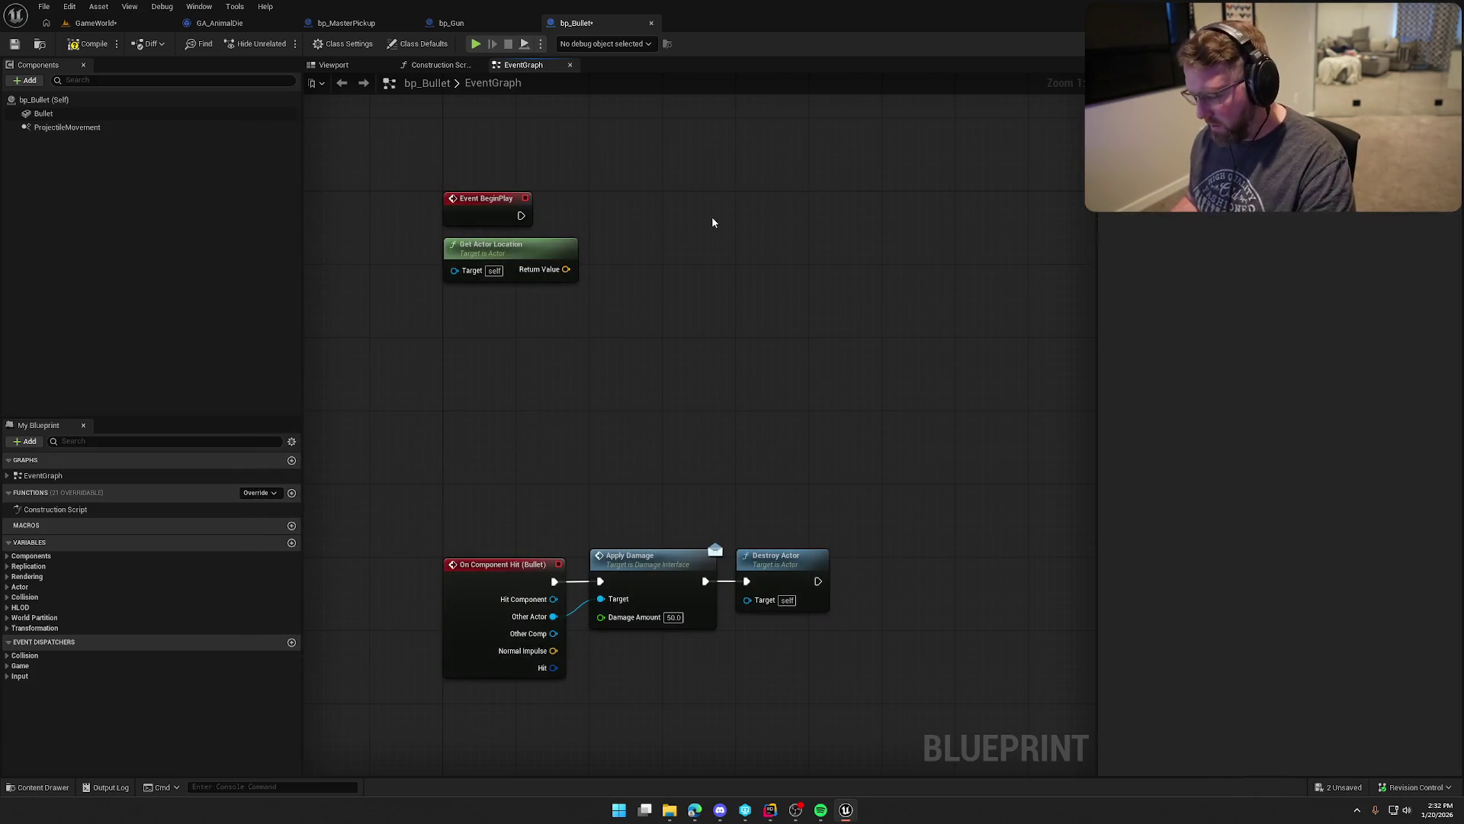
Step: Add a Spawn System at Location node and wire Event BeginPlay into it
{"action": "right_click", "coordinate": [649, 239]}
{"action": "type", "text": "spawn niag"}
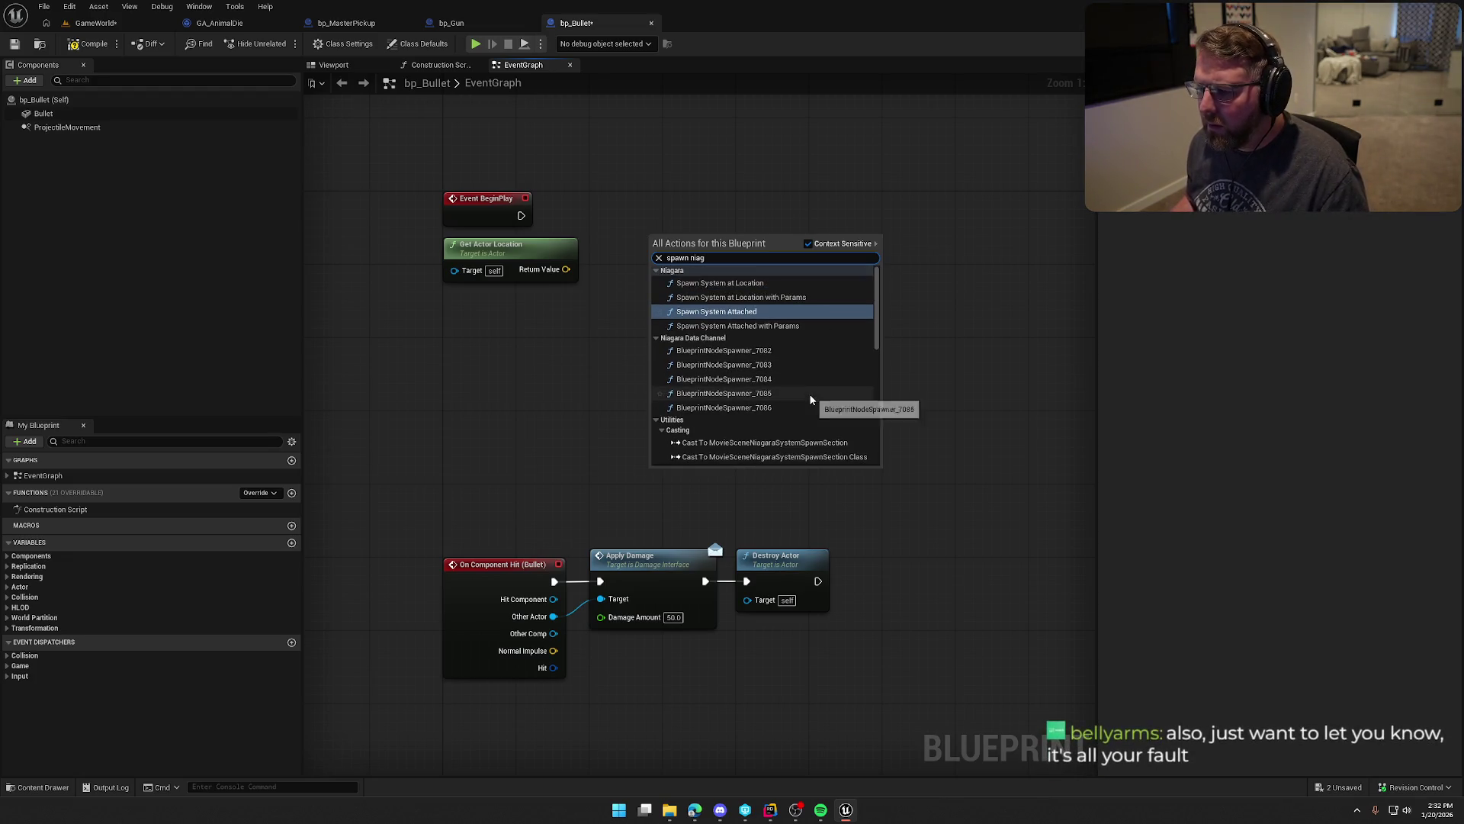
{"action": "left_click", "coordinate": [744, 283]}
{"action": "left_click_drag", "start_coordinate": [655, 252], "coordinate": [519, 219]}
{"action": "left_click_drag", "start_coordinate": [701, 235], "coordinate": [720, 199]}
Step: Set the System Template to NS_Poof and connect Get Actor Location to its Location
{"action": "left_click", "coordinate": [719, 244]}
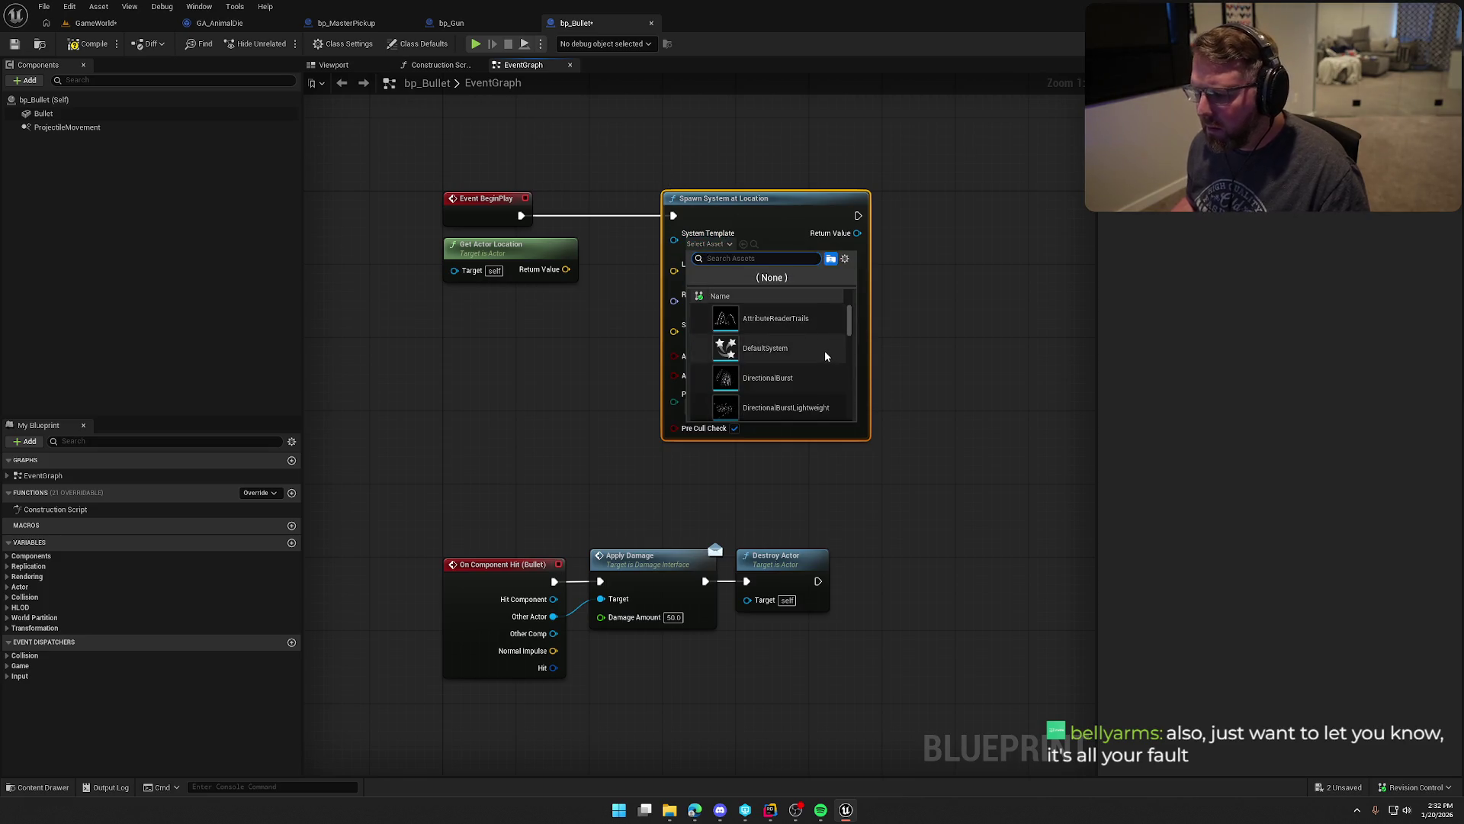
{"action": "mouse_move", "coordinate": [825, 351]}
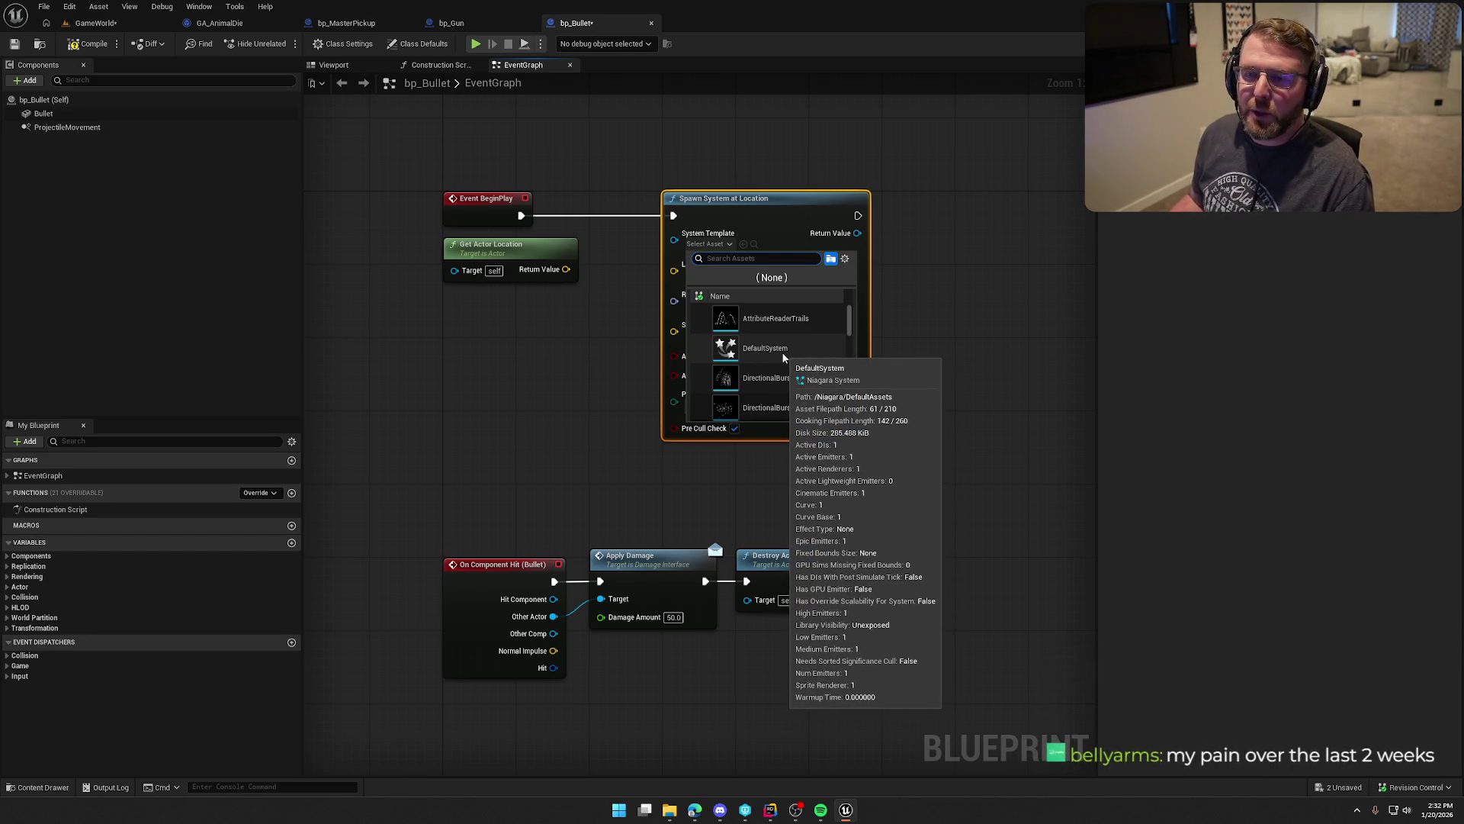
{"action": "scroll", "coordinate": [784, 352], "scroll_direction": "down", "scroll_amount": 2}
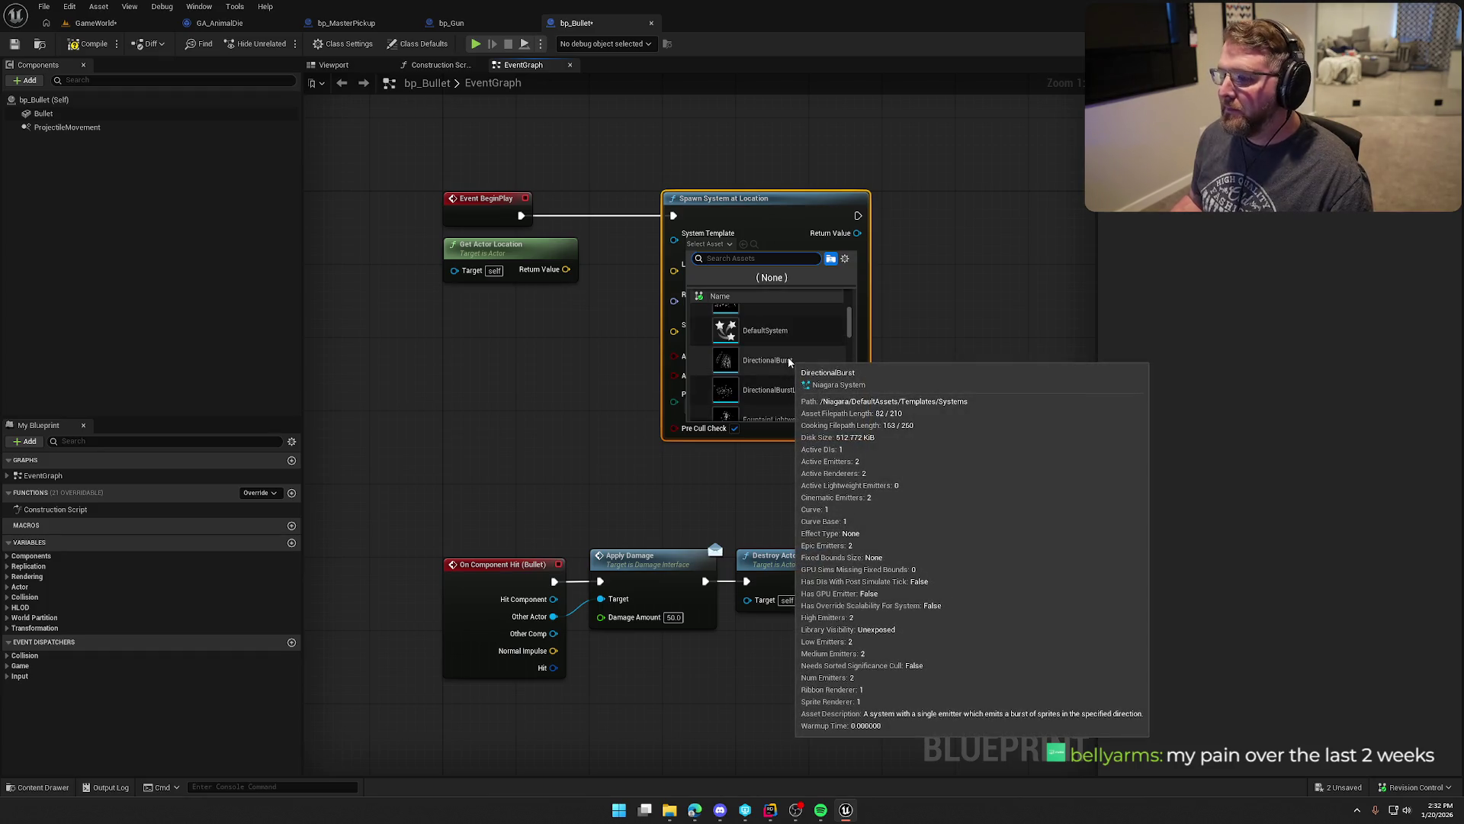
{"action": "scroll", "coordinate": [790, 359], "scroll_direction": "down", "scroll_amount": 3}
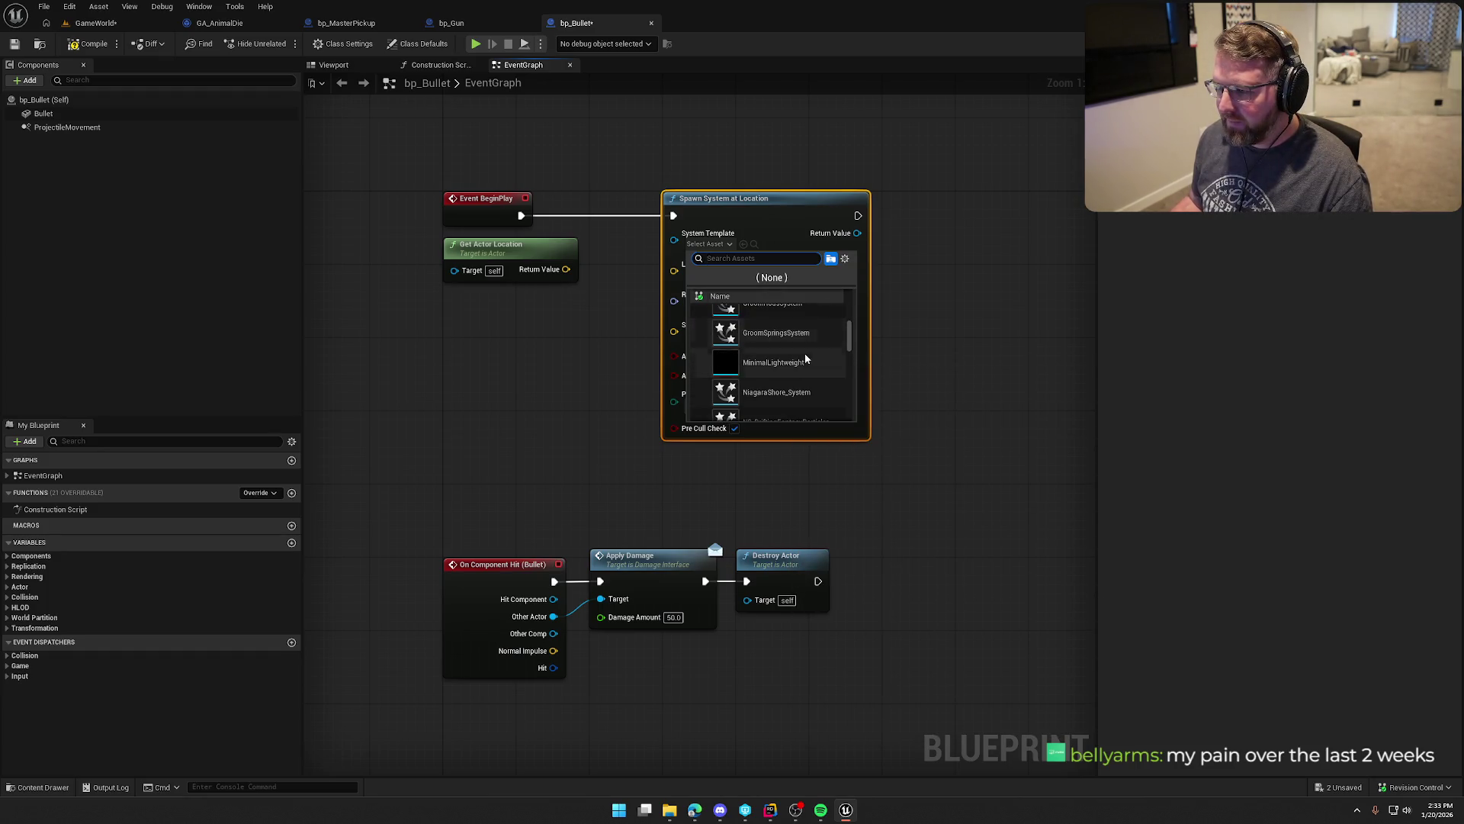
{"action": "scroll", "coordinate": [807, 356], "scroll_direction": "down", "scroll_amount": 5}
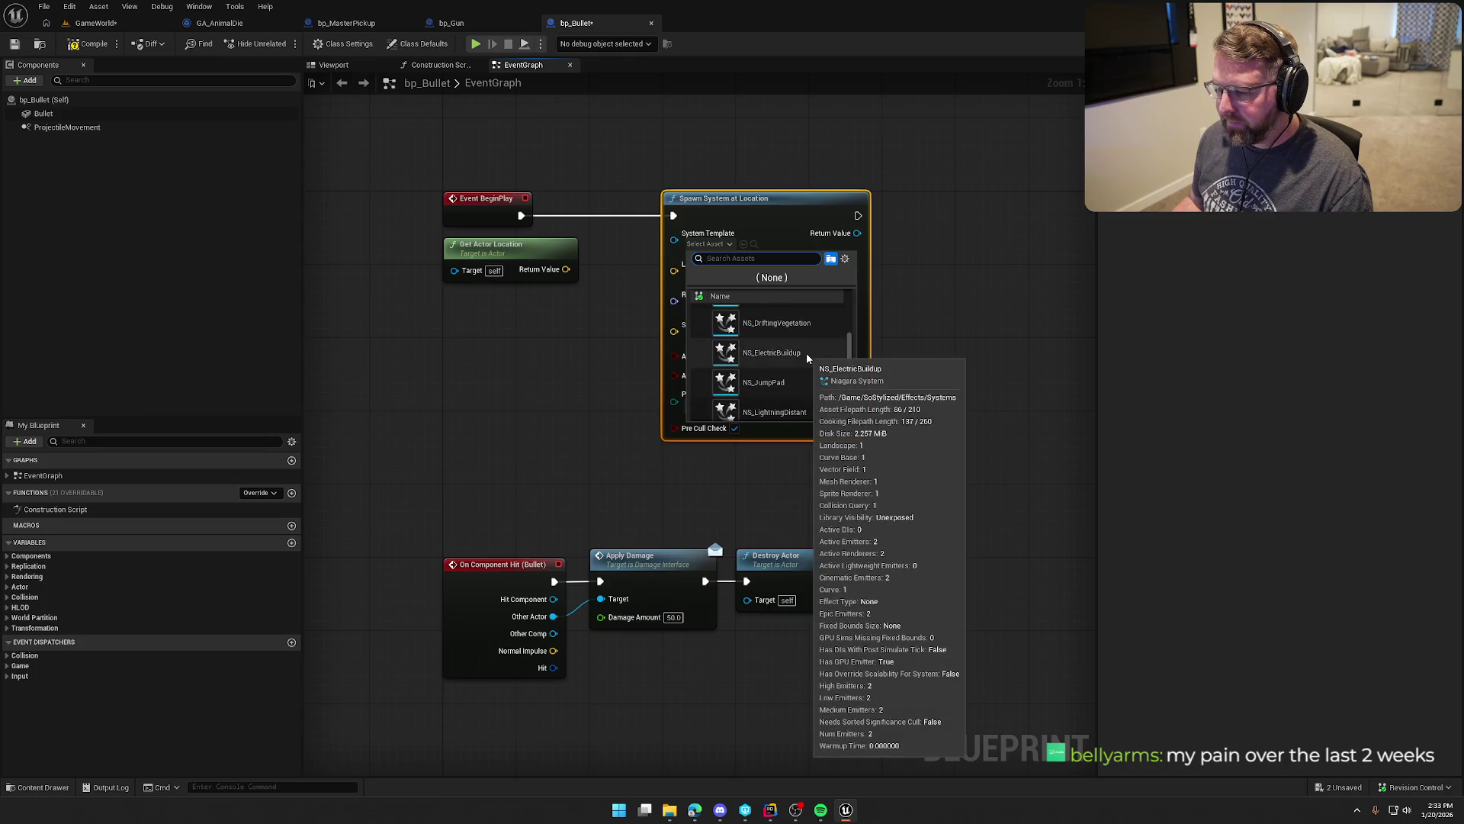
{"action": "scroll", "coordinate": [809, 354], "scroll_direction": "down", "scroll_amount": 4}
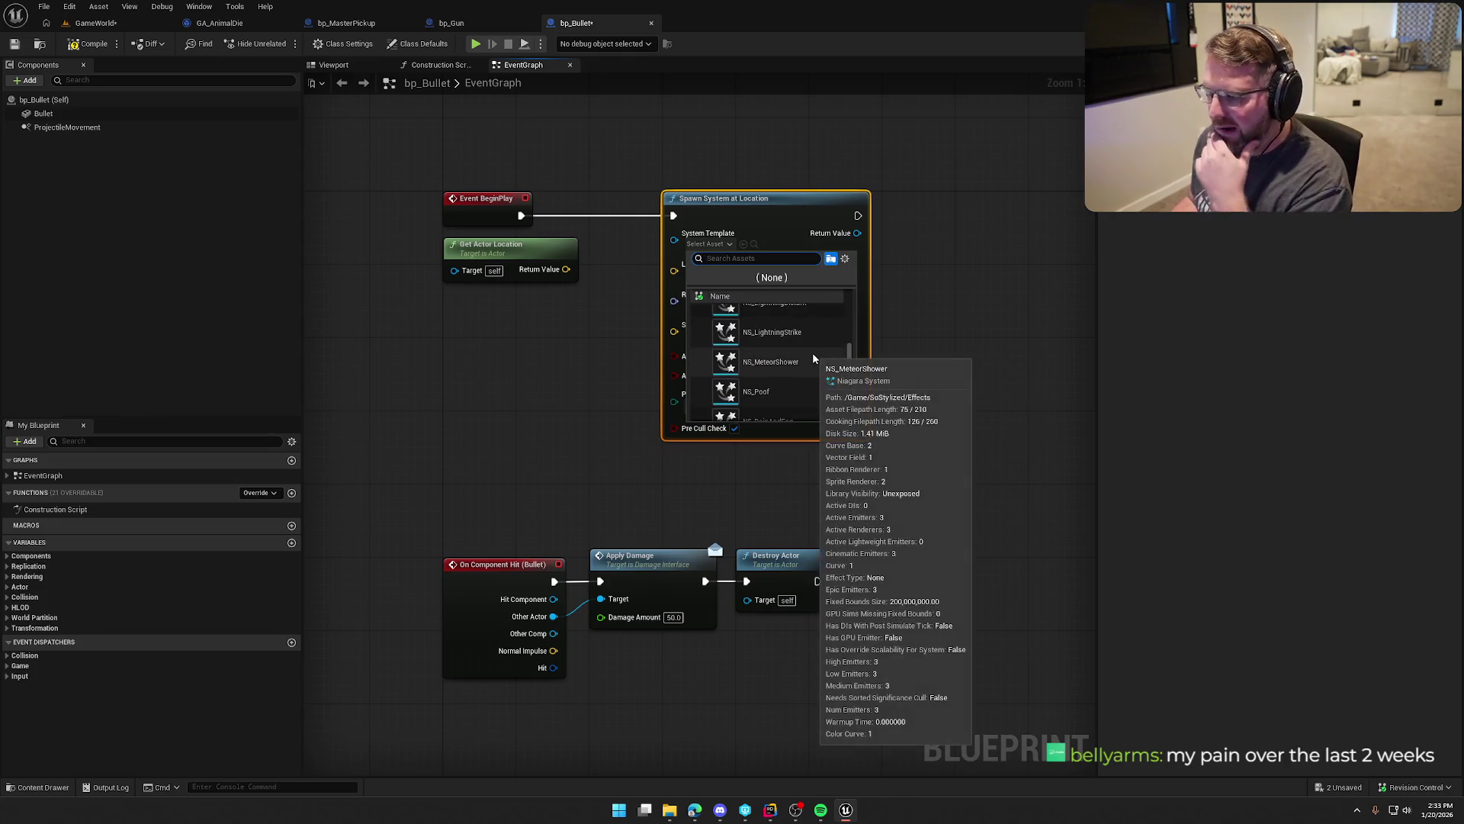
{"action": "scroll", "coordinate": [812, 359], "scroll_direction": "down", "scroll_amount": 1}
{"action": "left_click", "coordinate": [776, 373]}
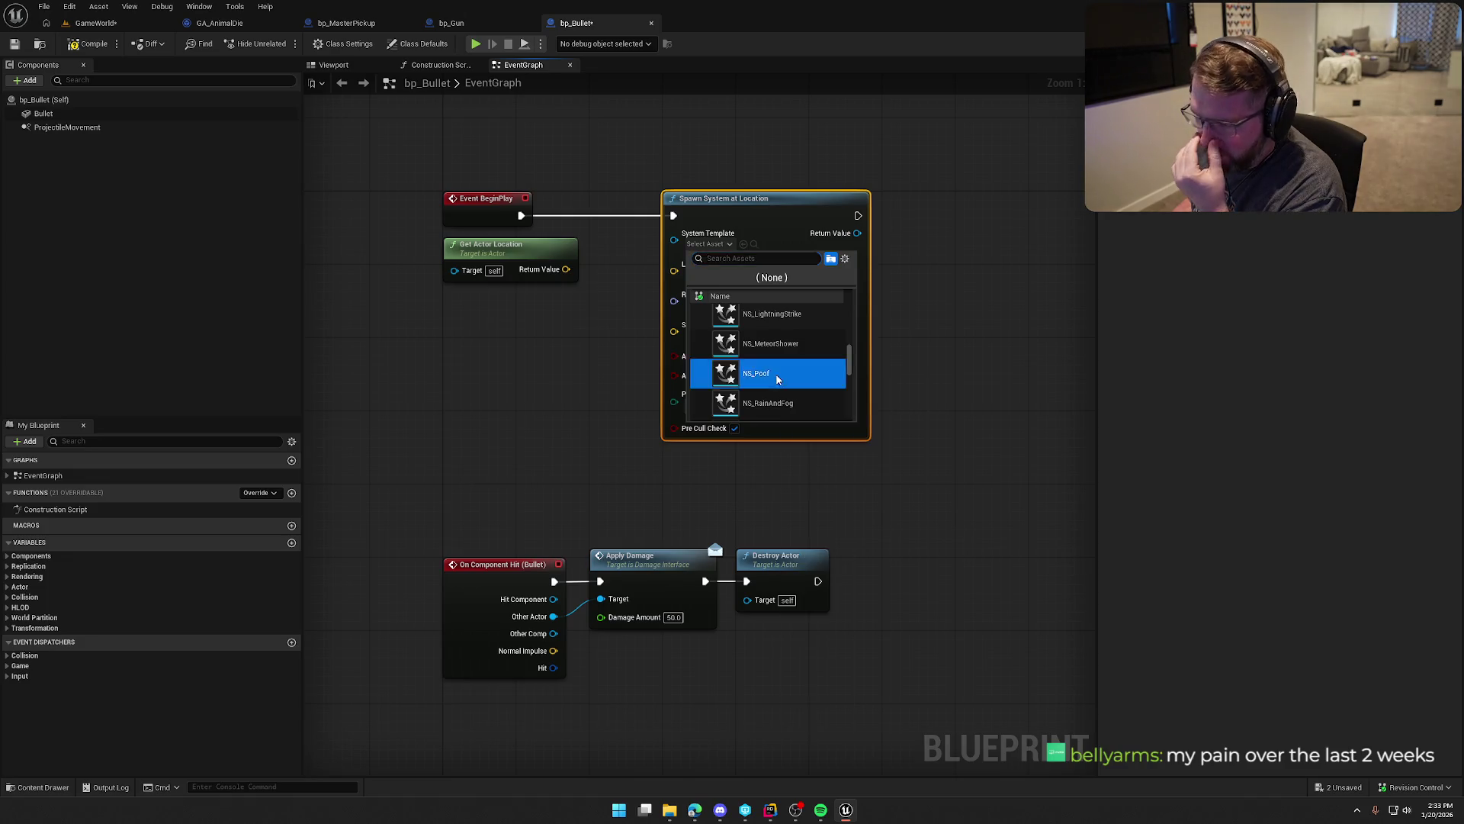
{"action": "mouse_move", "coordinate": [568, 270]}
{"action": "left_mouse_down"}
{"action": "mouse_move", "coordinate": [663, 286]}
{"action": "mouse_move", "coordinate": [674, 264]}
{"action": "left_mouse_up"}
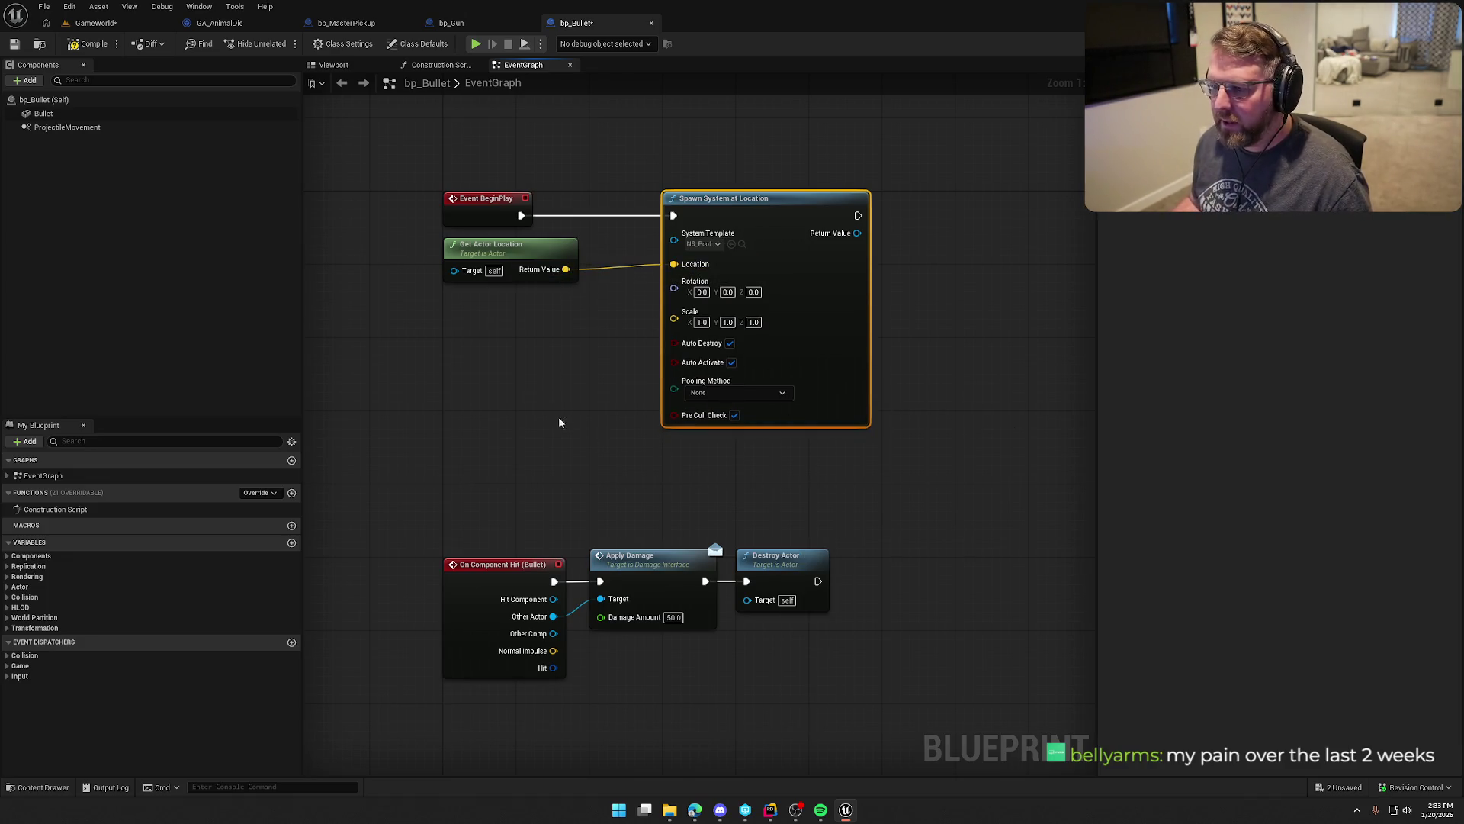
{"action": "left_click", "coordinate": [91, 25]}
{"action": "left_click", "coordinate": [293, 43]}
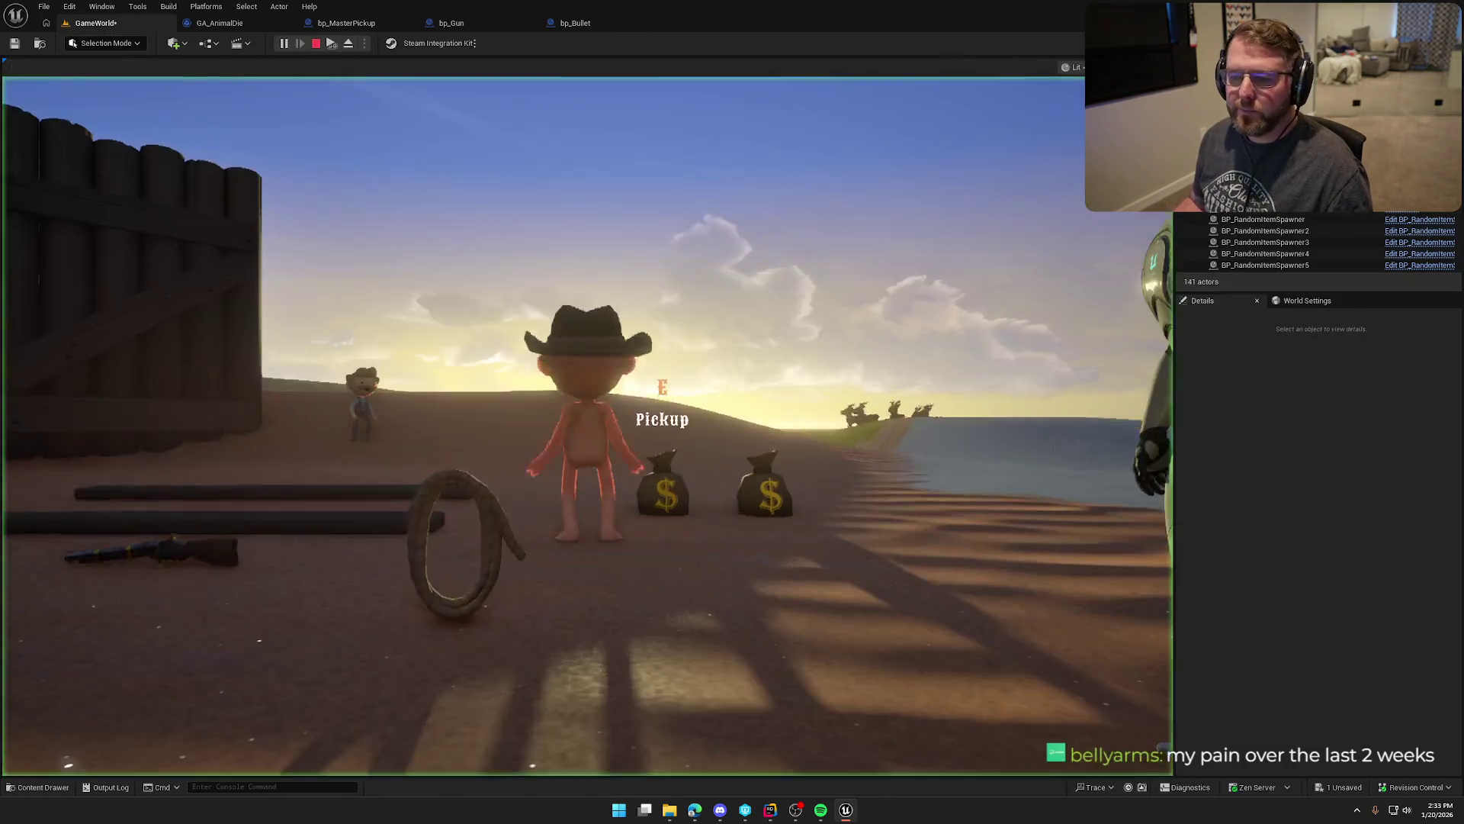
{"action": "key", "text": "w"}
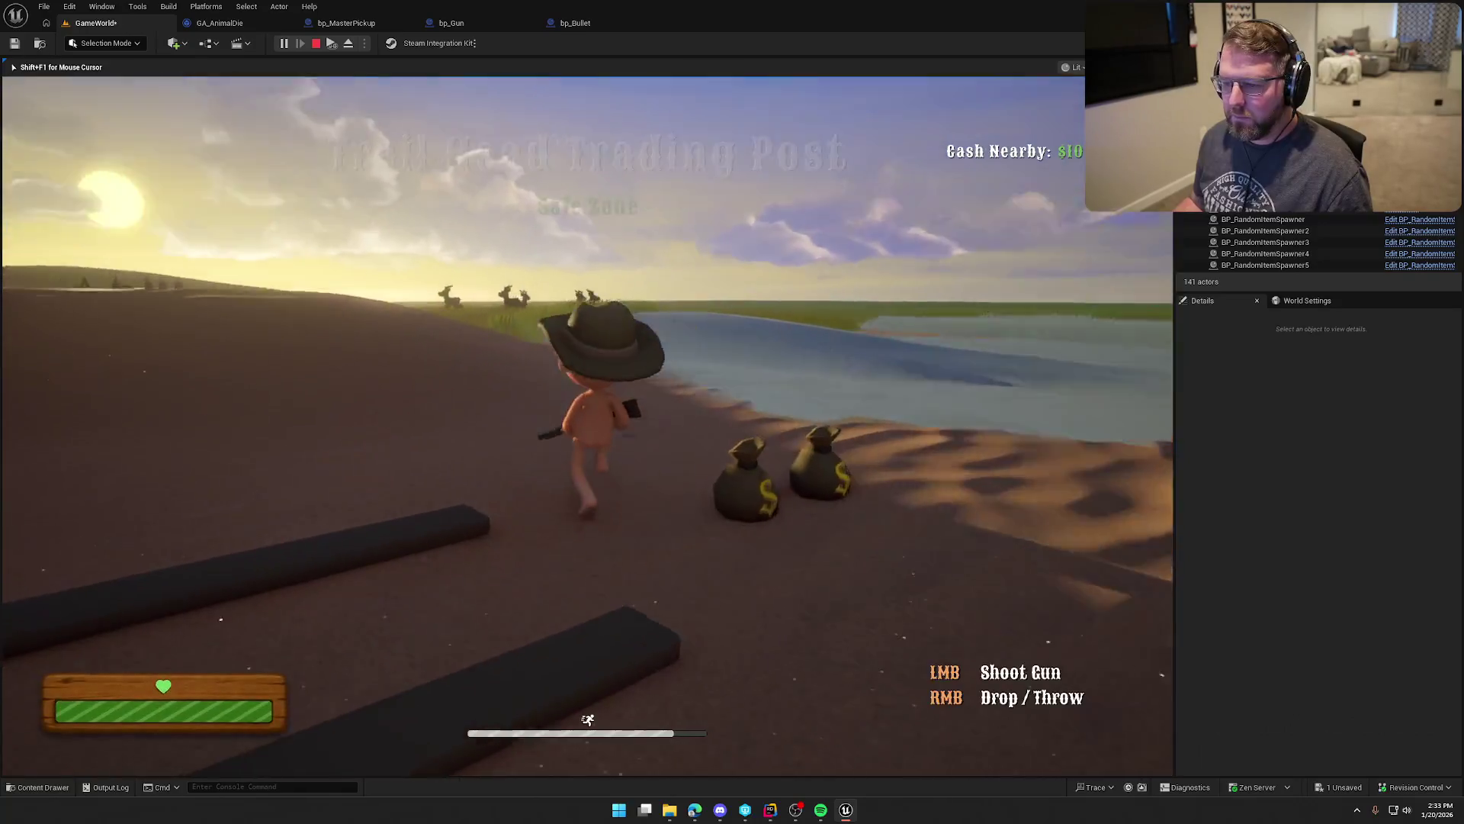
{"action": "key", "text": "w"}
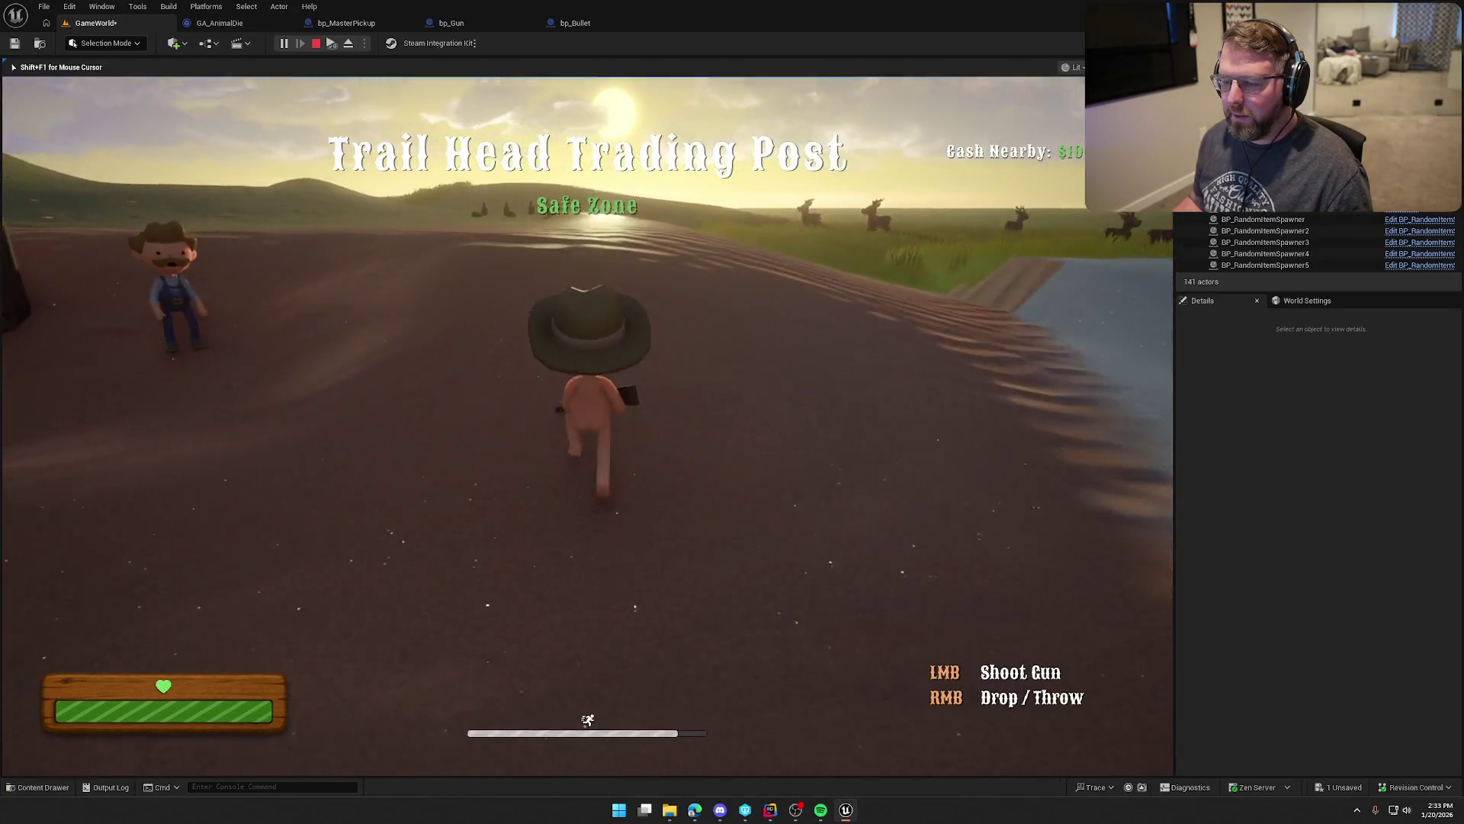
{"action": "key", "text": "w"}
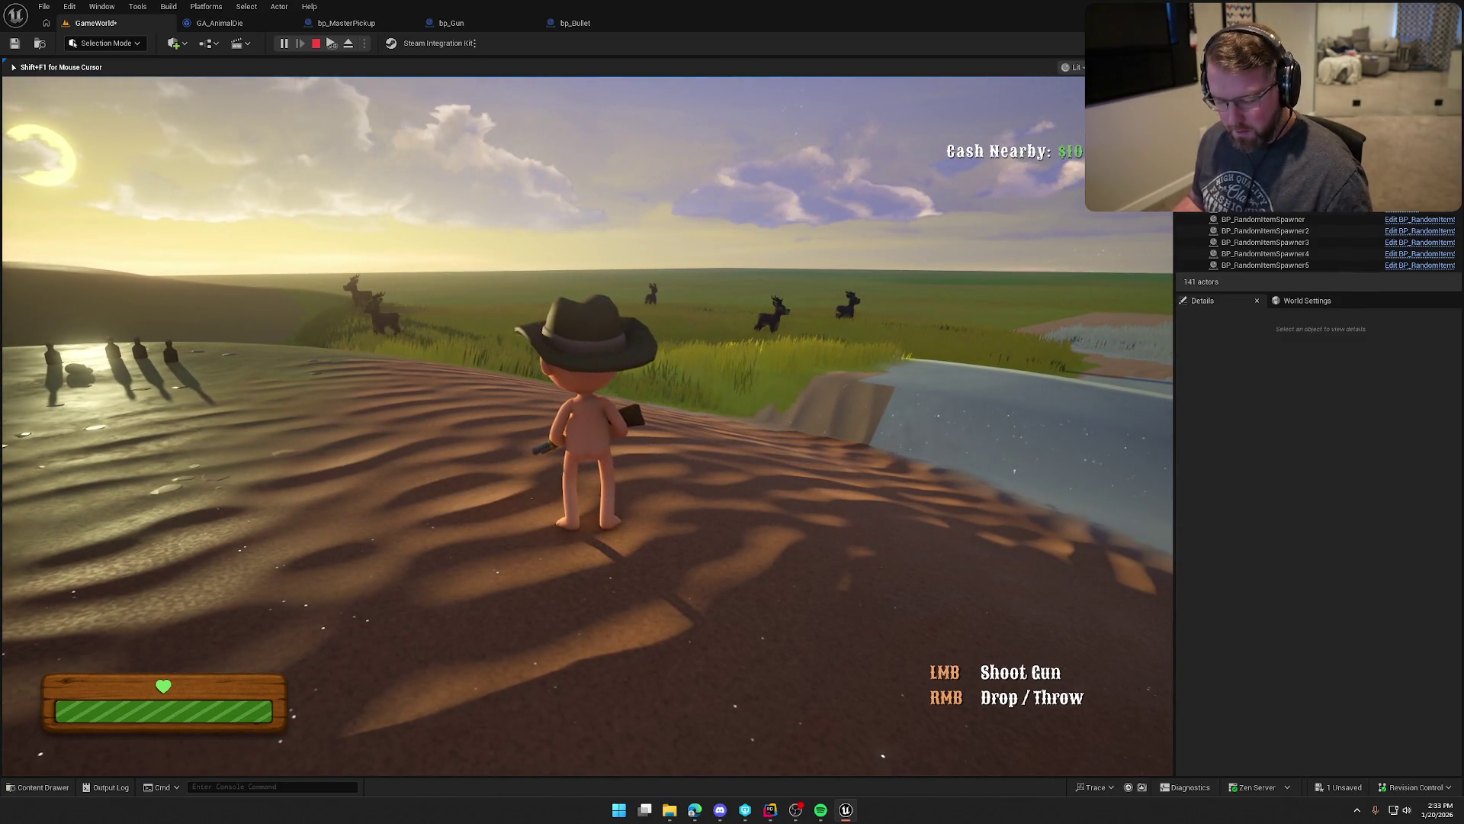
{"action": "key", "text": "super"}
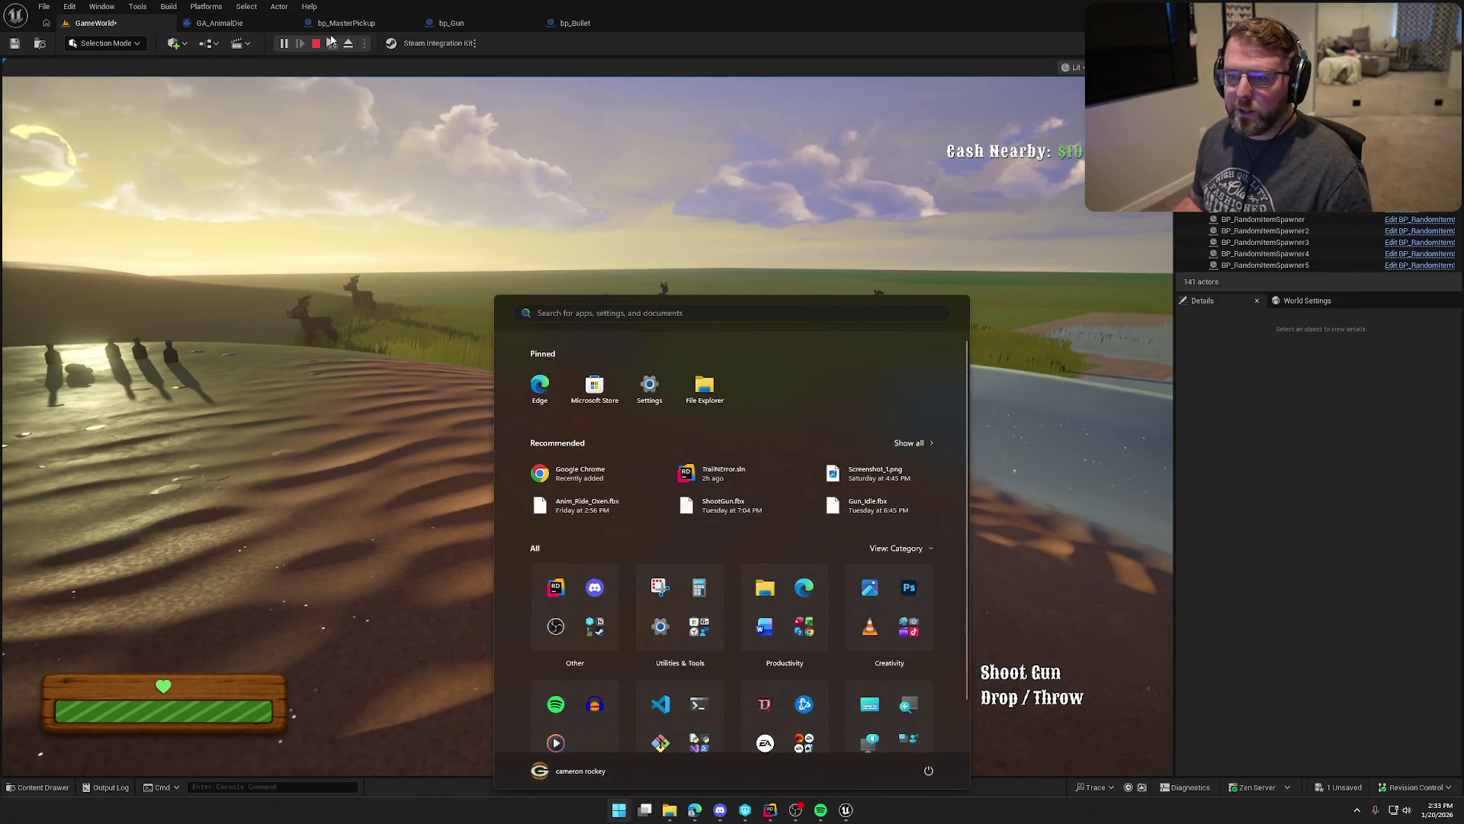
{"action": "key", "text": "super"}
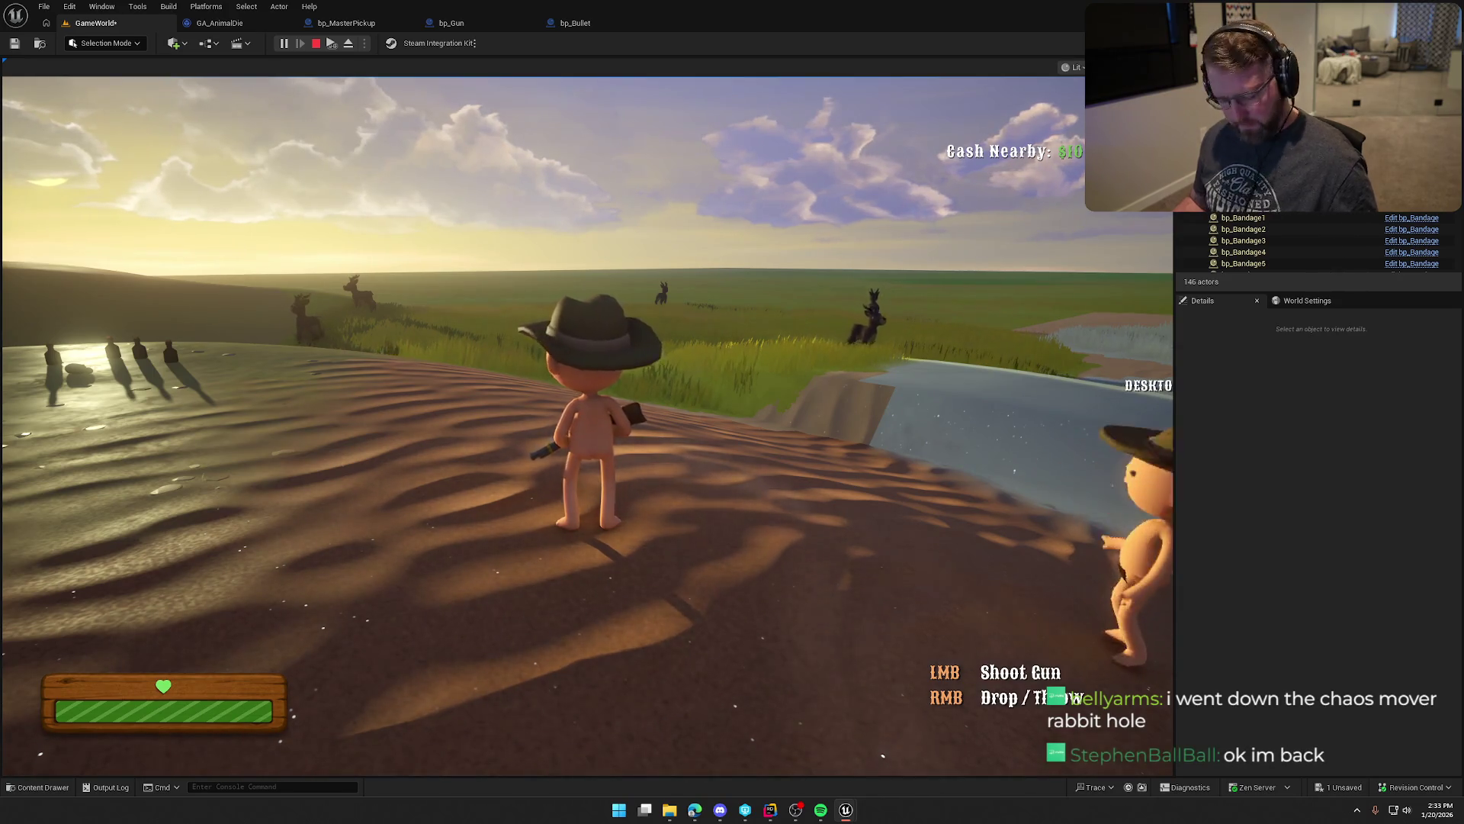
{"action": "key", "text": "super"}
{"action": "key", "text": "super"}
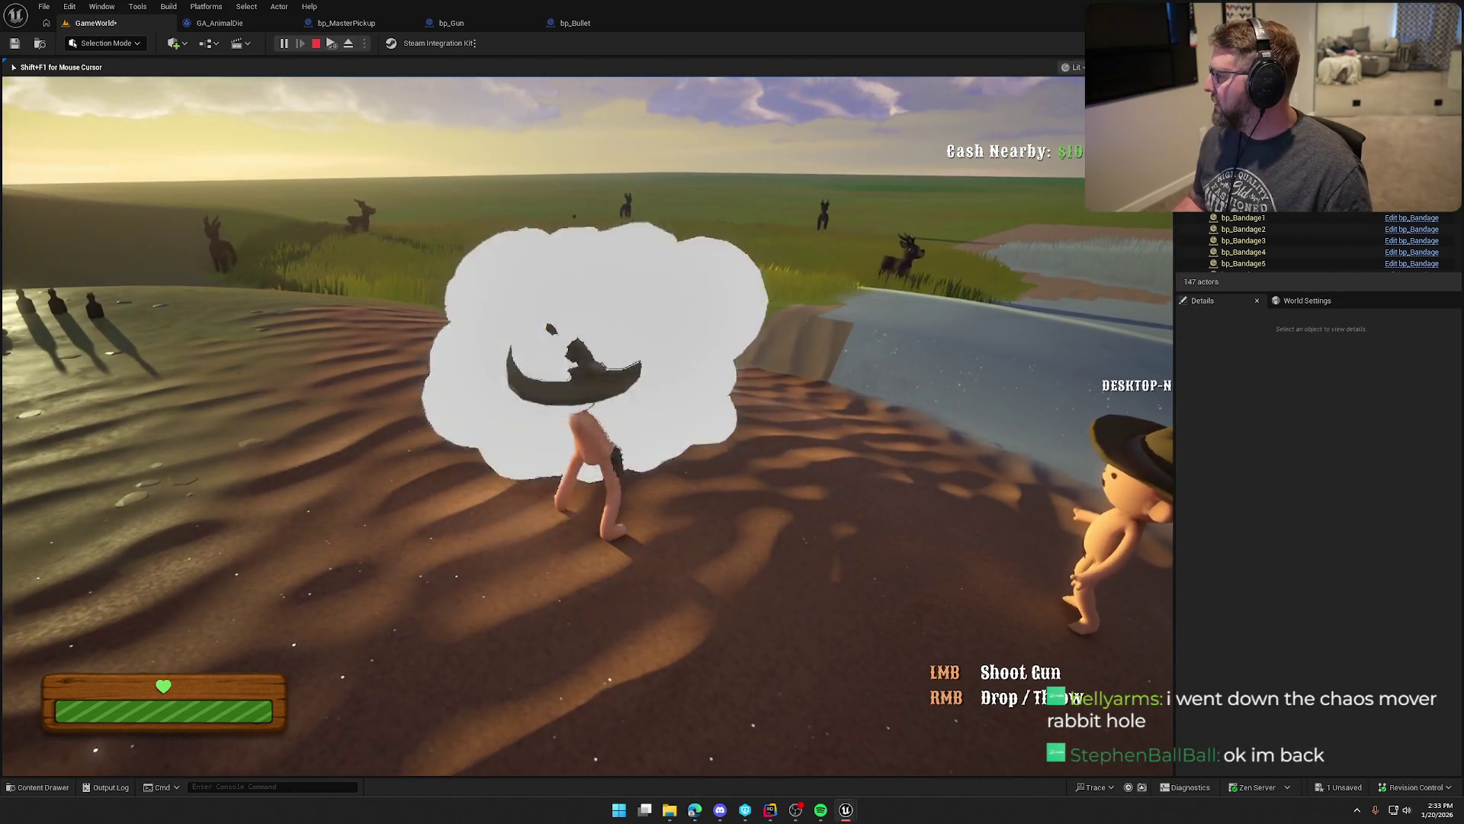
{"action": "key", "text": "Escape"}
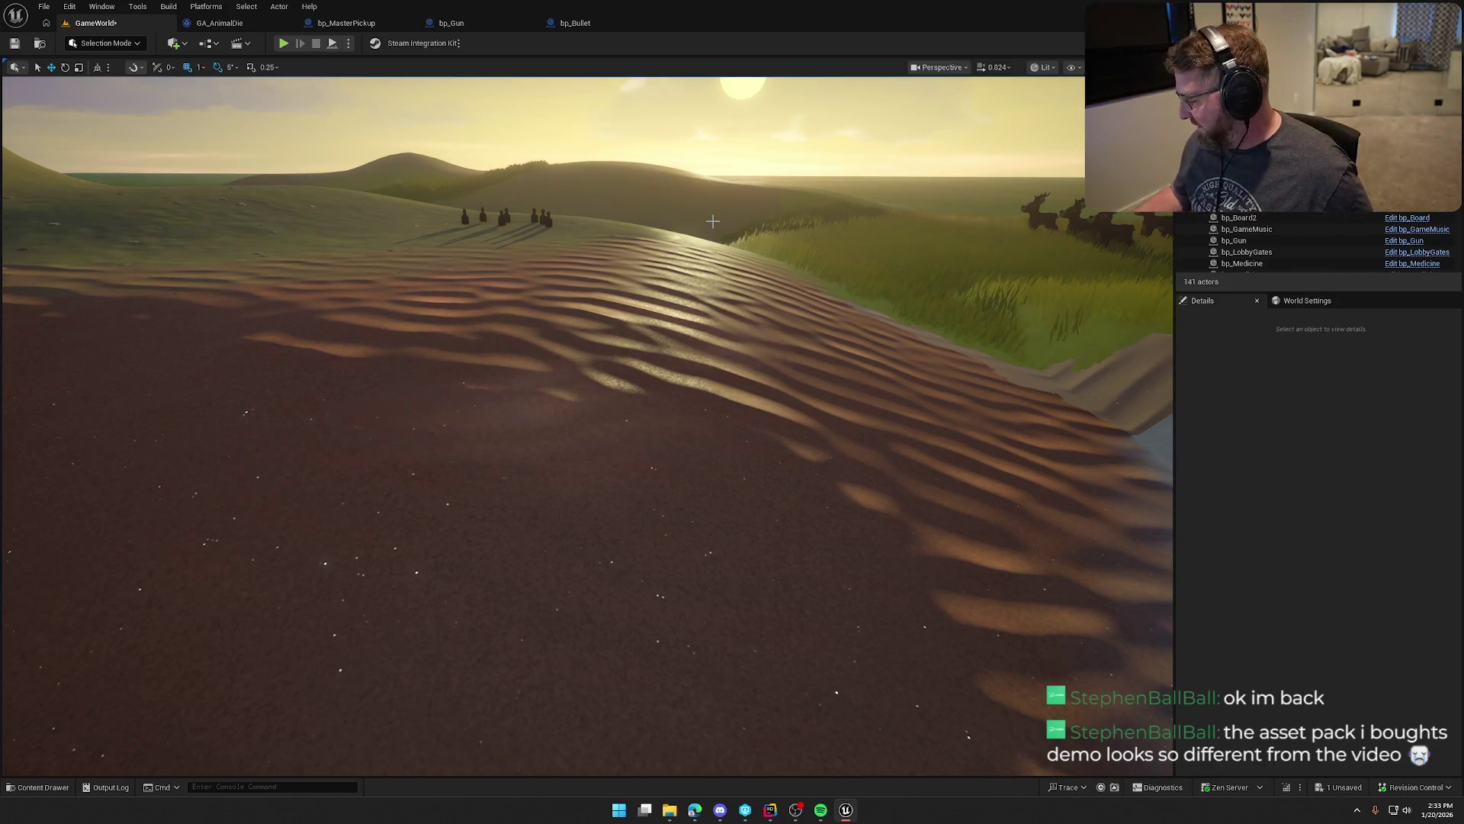
{"action": "mouse_move", "coordinate": [966, 412]}
{"action": "left_mouse_down"}
{"action": "mouse_move", "coordinate": [953, 382]}
{"action": "mouse_move", "coordinate": [946, 397]}
{"action": "left_mouse_up"}
{"action": "mouse_move", "coordinate": [796, 349]}
{"action": "left_mouse_down"}
{"action": "mouse_move", "coordinate": [778, 358]}
{"action": "mouse_move", "coordinate": [809, 347]}
{"action": "mouse_move", "coordinate": [796, 349]}
{"action": "left_mouse_up"}
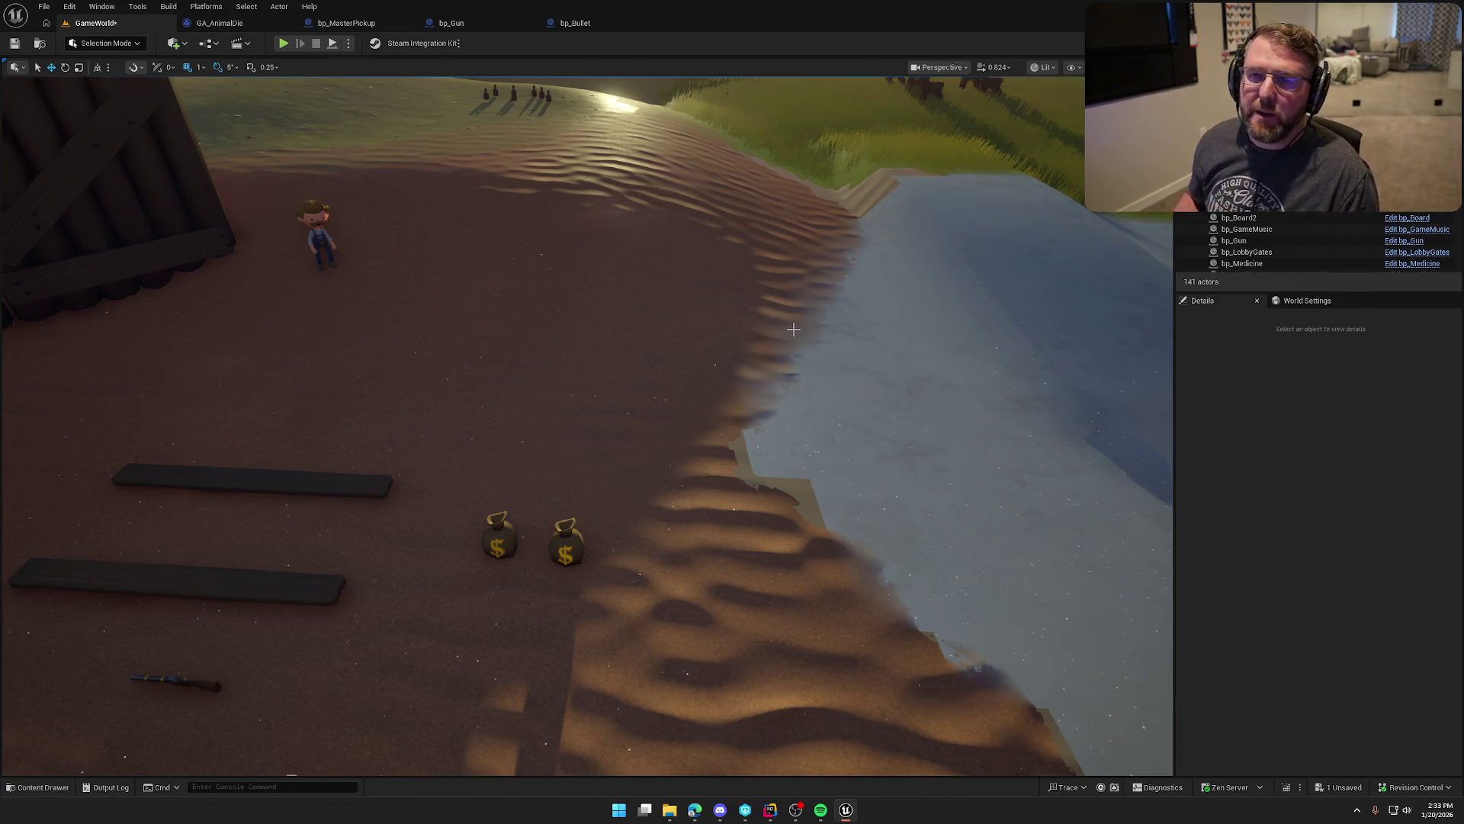
{"action": "left_click", "coordinate": [575, 23]}
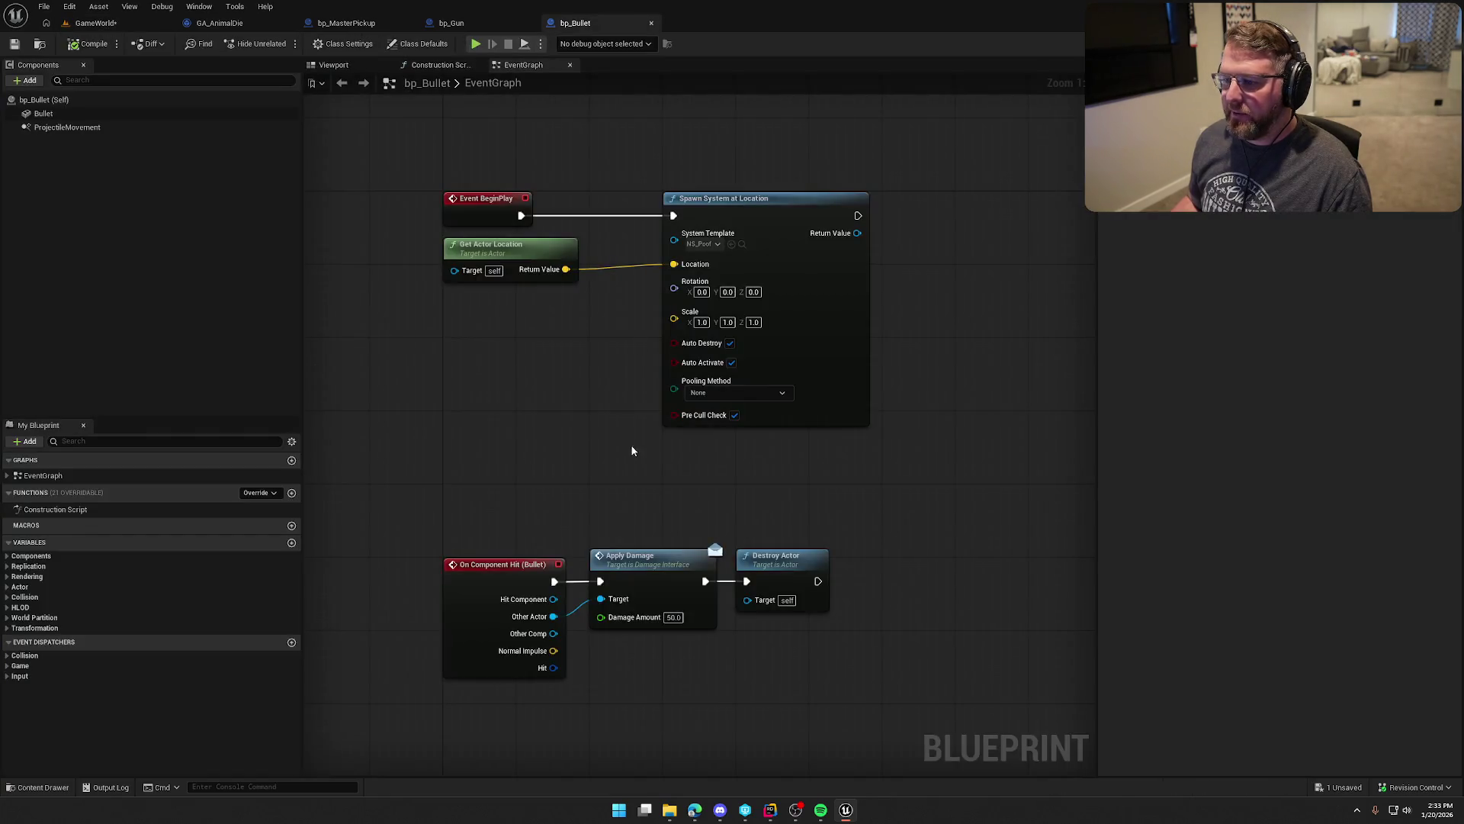
Step: Set the NS_Poof spawn Scale X, Y and Z to 0.25, then compile and save bp_Bullet
{"action": "left_click", "coordinate": [702, 322]}
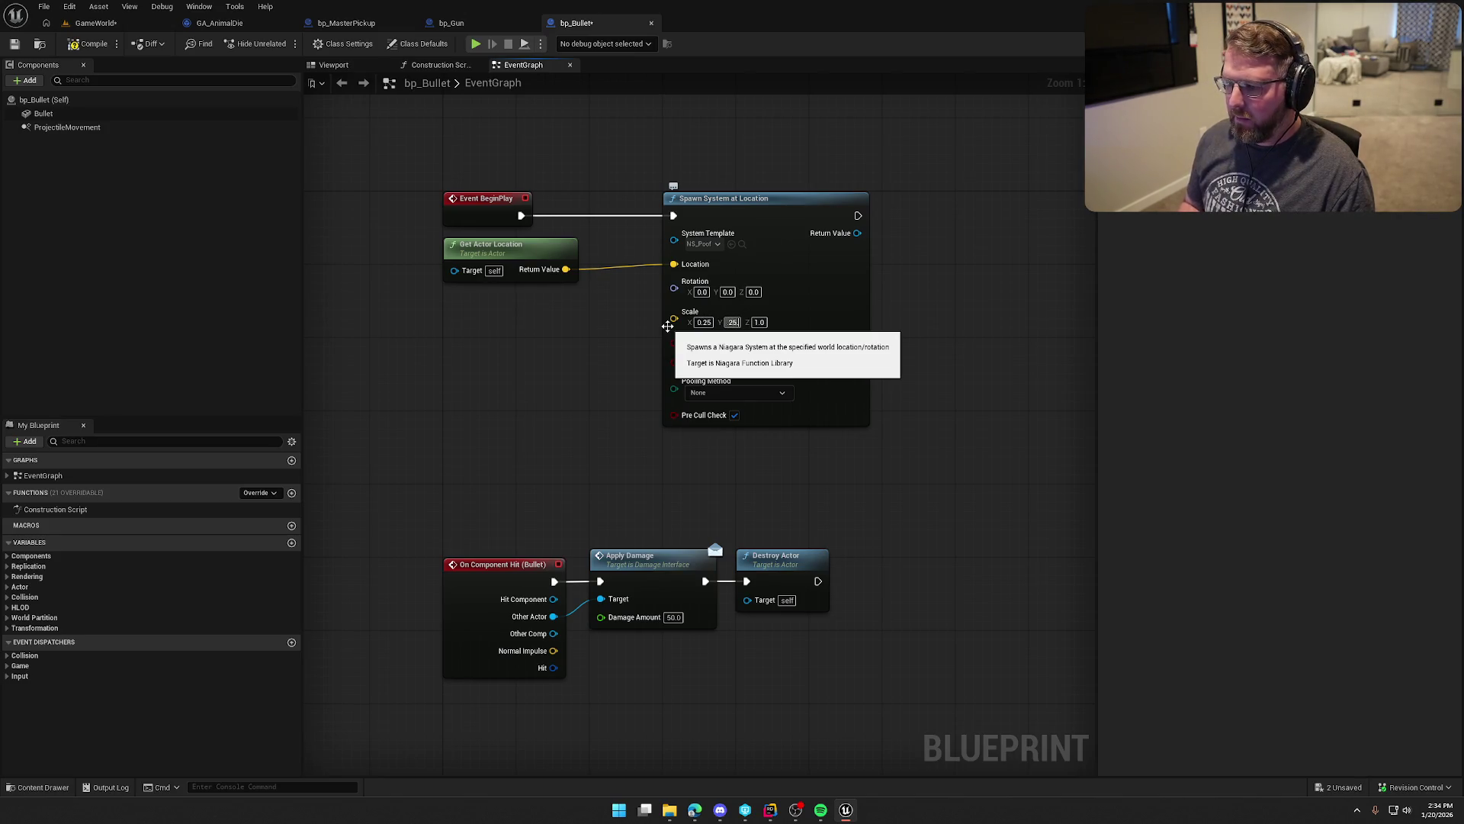
{"action": "type", "text": "0.25"}
{"action": "key", "text": "Return"}
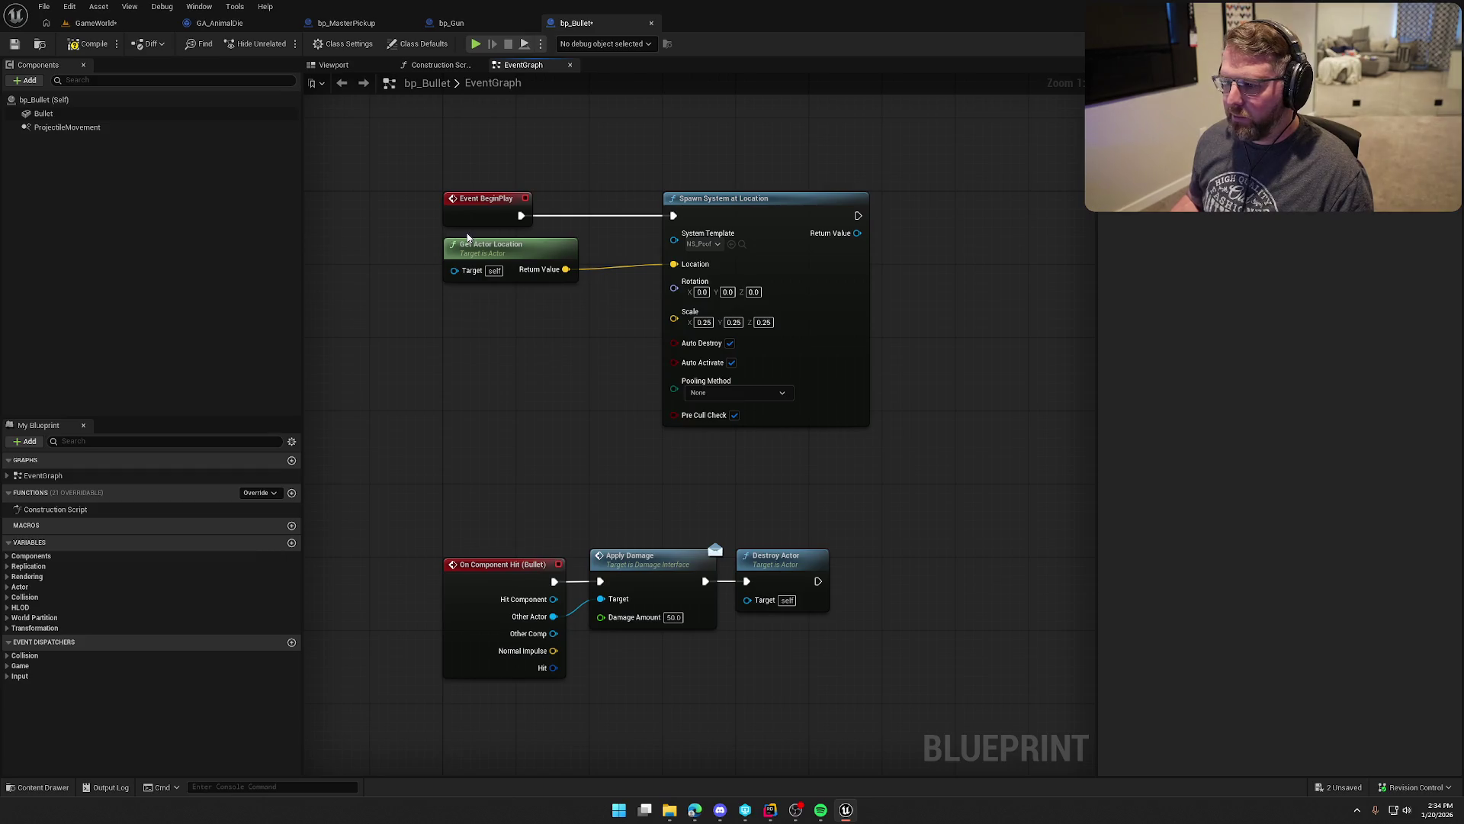
{"action": "left_click", "coordinate": [84, 44]}
{"action": "left_click", "coordinate": [95, 22]}
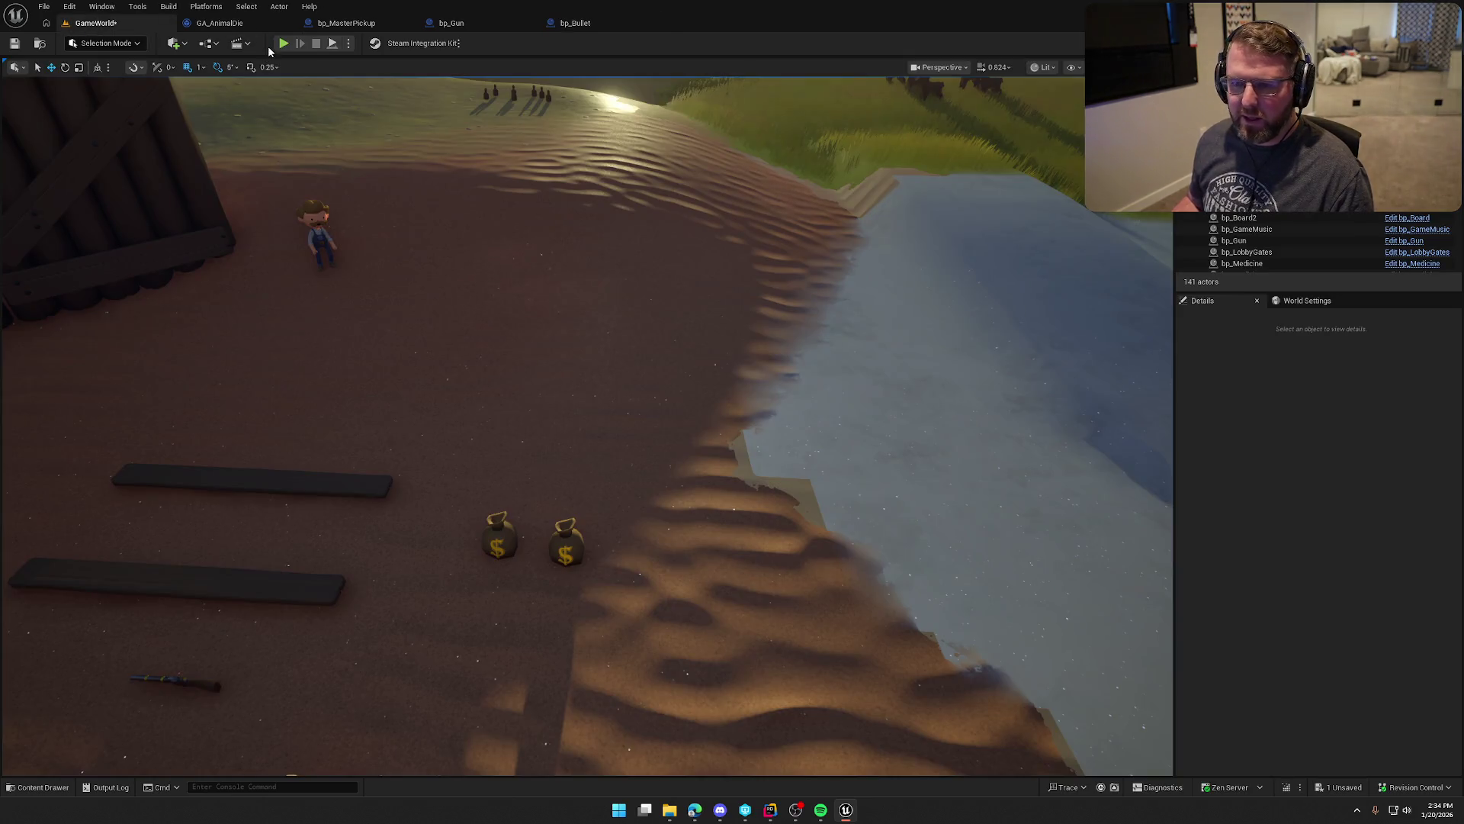
Step: Playtest and fire the gun once to check the smaller NS_Poof puff
{"action": "key", "text": "alt+p"}
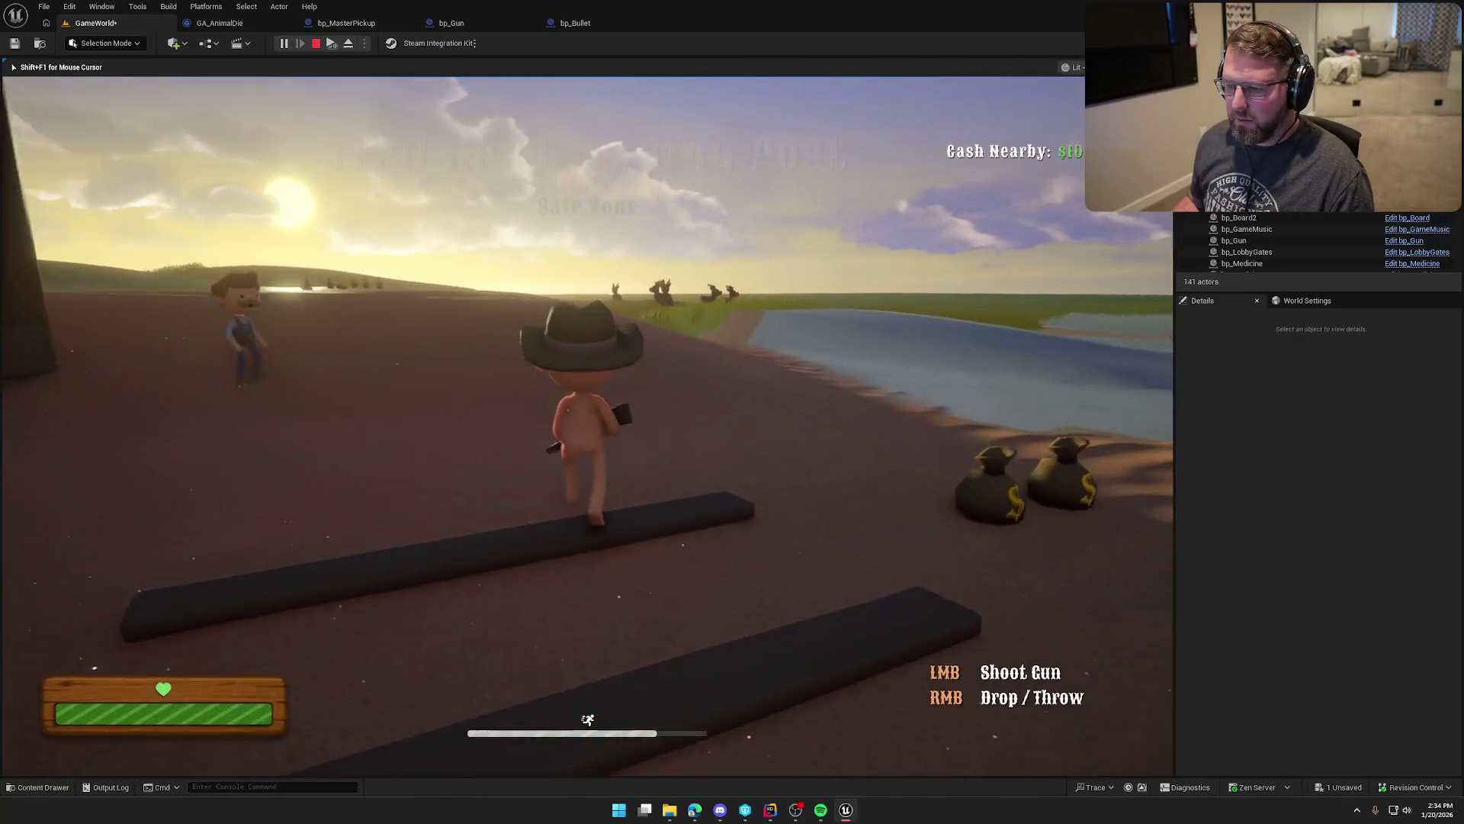
{"action": "left_click", "coordinate": [587, 427]}
{"action": "key", "text": "Escape"}
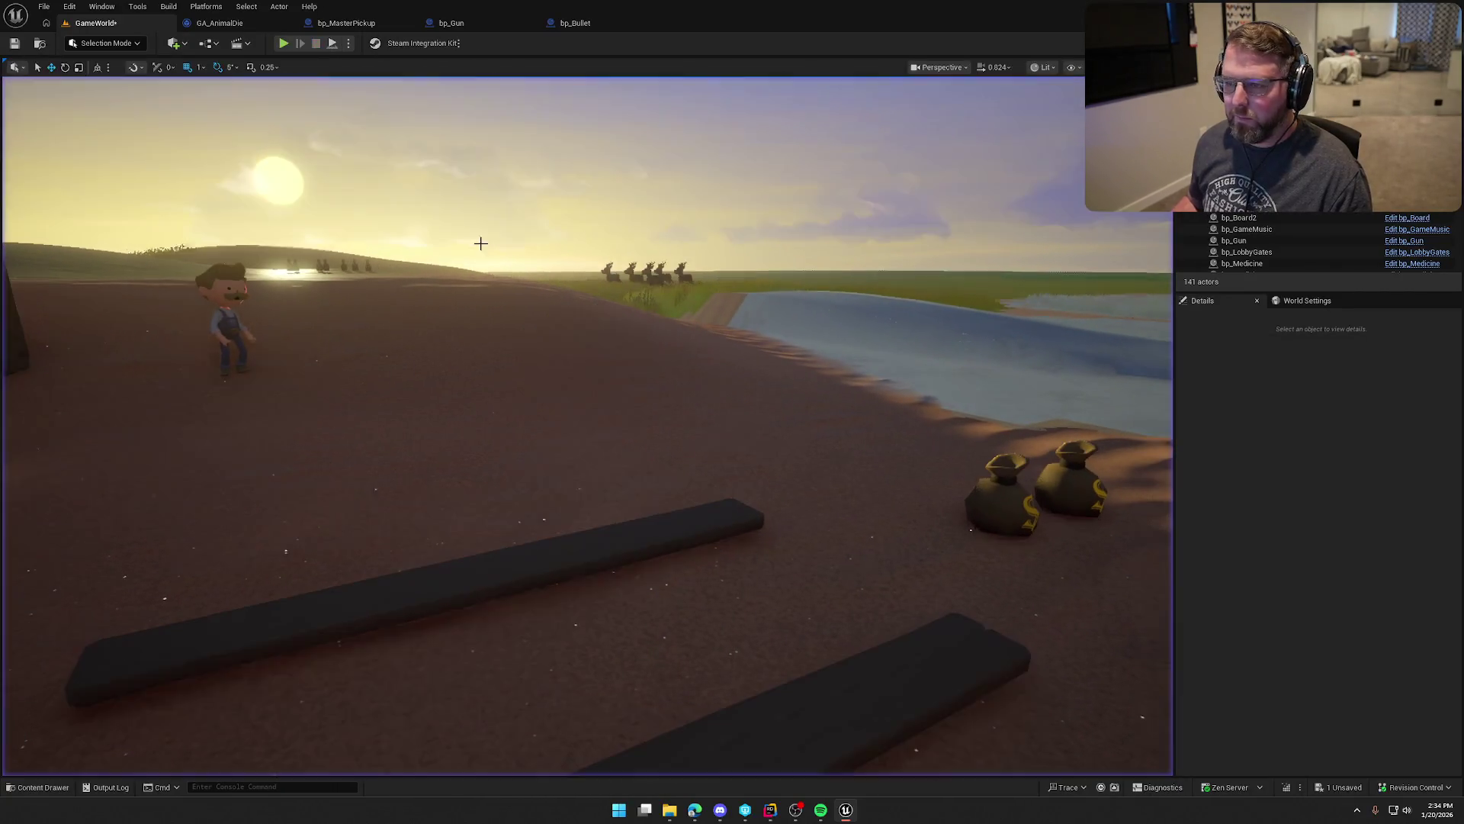
Step: Return to bp_Bullet's event graph and recenter the view on its nodes
{"action": "left_click", "coordinate": [585, 23]}
{"action": "left_click_drag", "start_coordinate": [555, 399], "coordinate": [510, 388]}
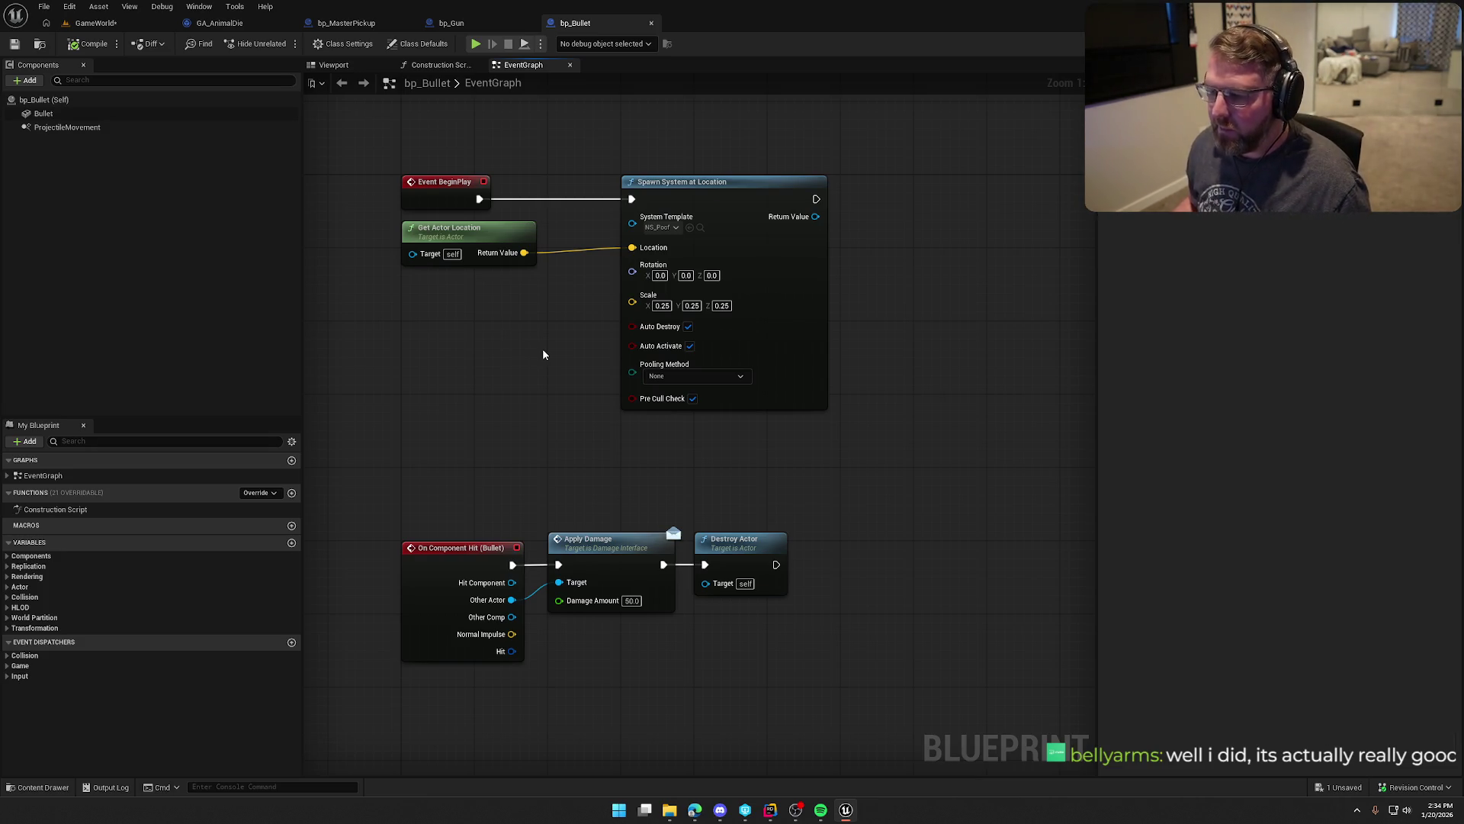
{"action": "left_click_drag", "start_coordinate": [512, 347], "coordinate": [537, 351]}
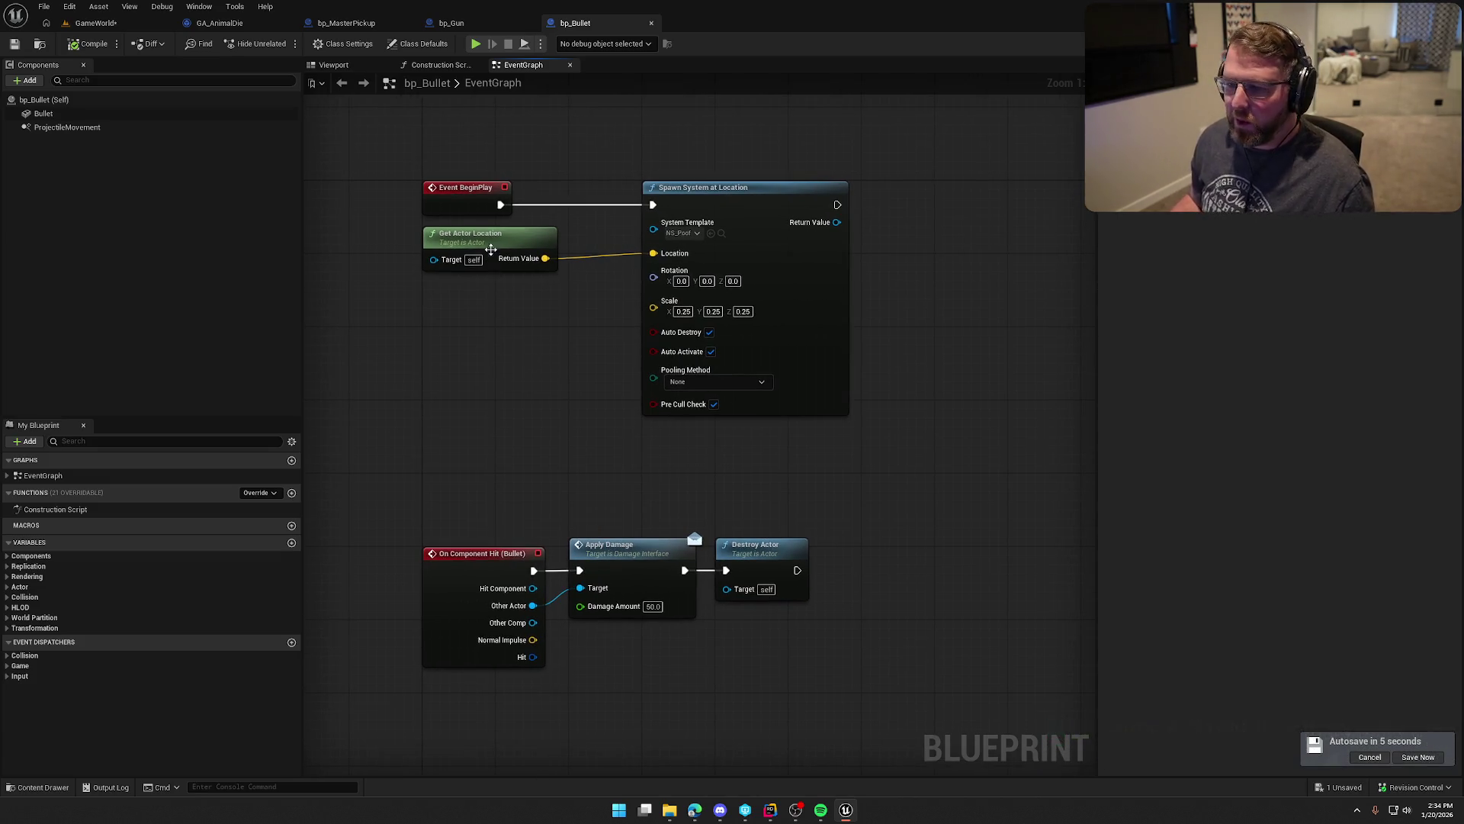
{"action": "mouse_move", "coordinate": [531, 347]}
{"action": "left_mouse_down"}
{"action": "mouse_move", "coordinate": [556, 291]}
{"action": "mouse_move", "coordinate": [563, 319]}
{"action": "left_mouse_up"}
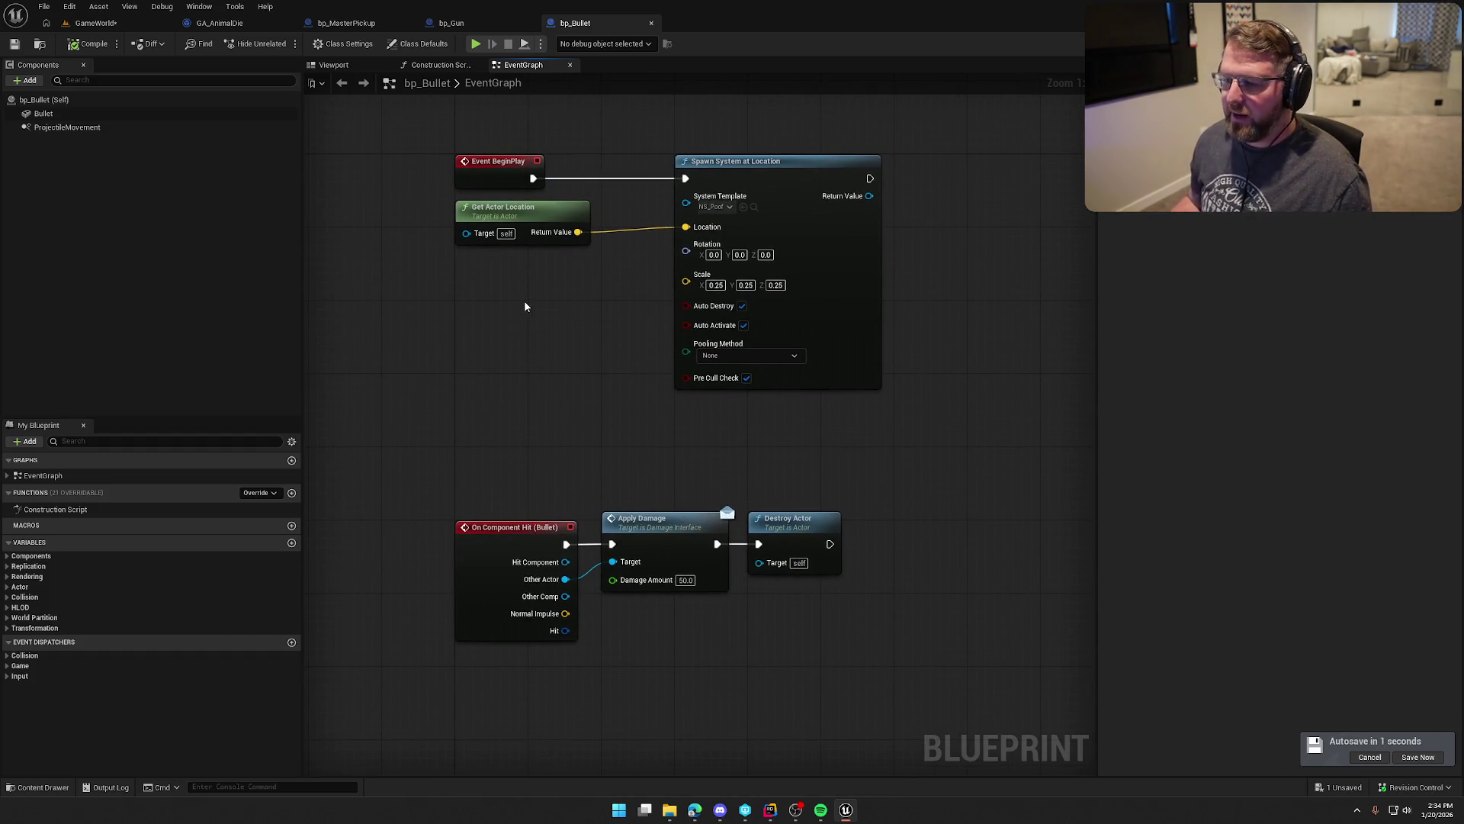
Step: Duplicate NS_Poof as NS_GunShot and assign it as the spawn node's System Template
{"action": "left_click", "coordinate": [754, 208]}
{"action": "key", "text": "ctrl+d"}
{"action": "type", "text": "NS_GunShot"}
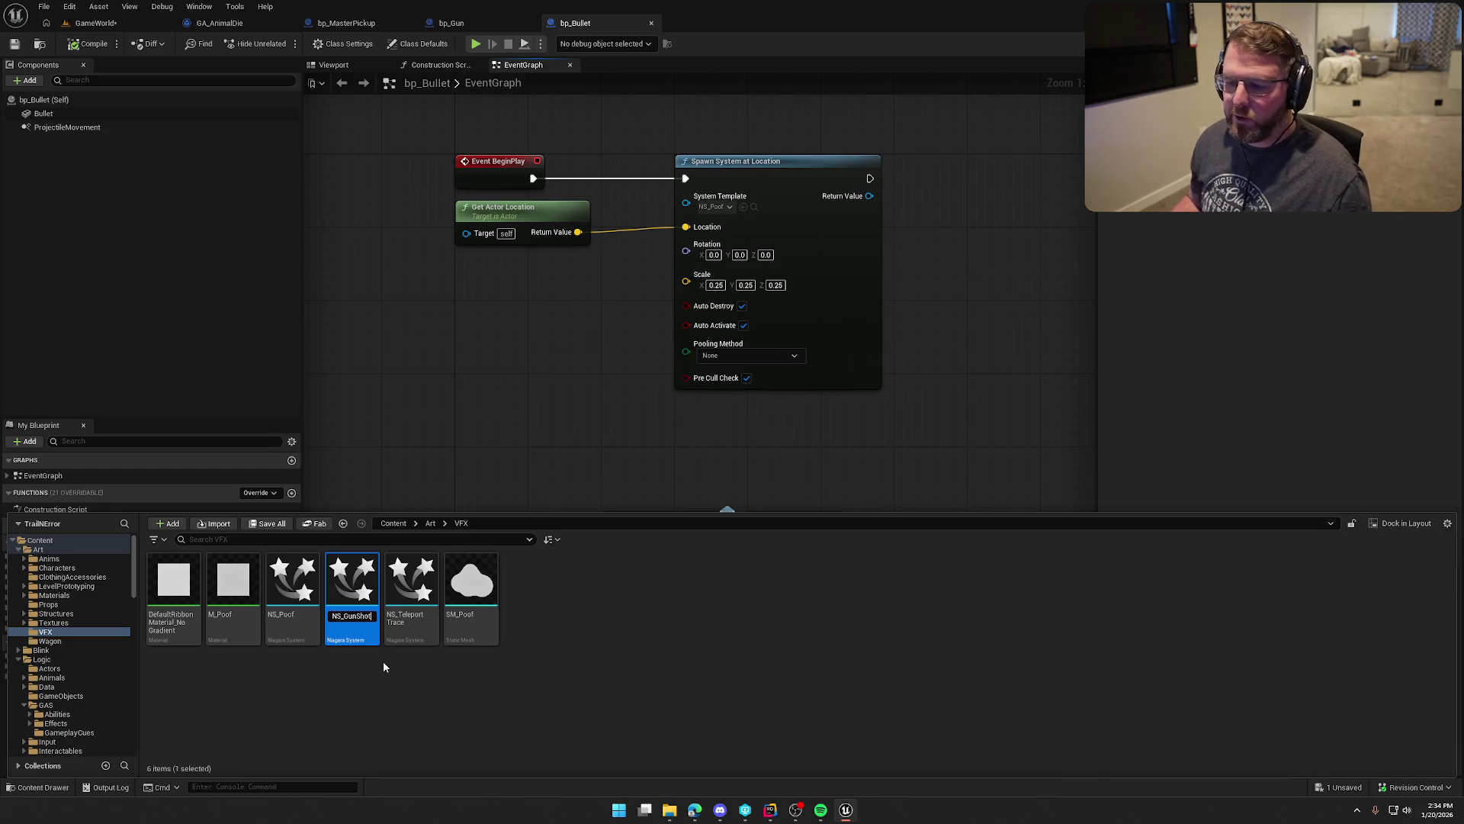
{"action": "key", "text": "Return"}
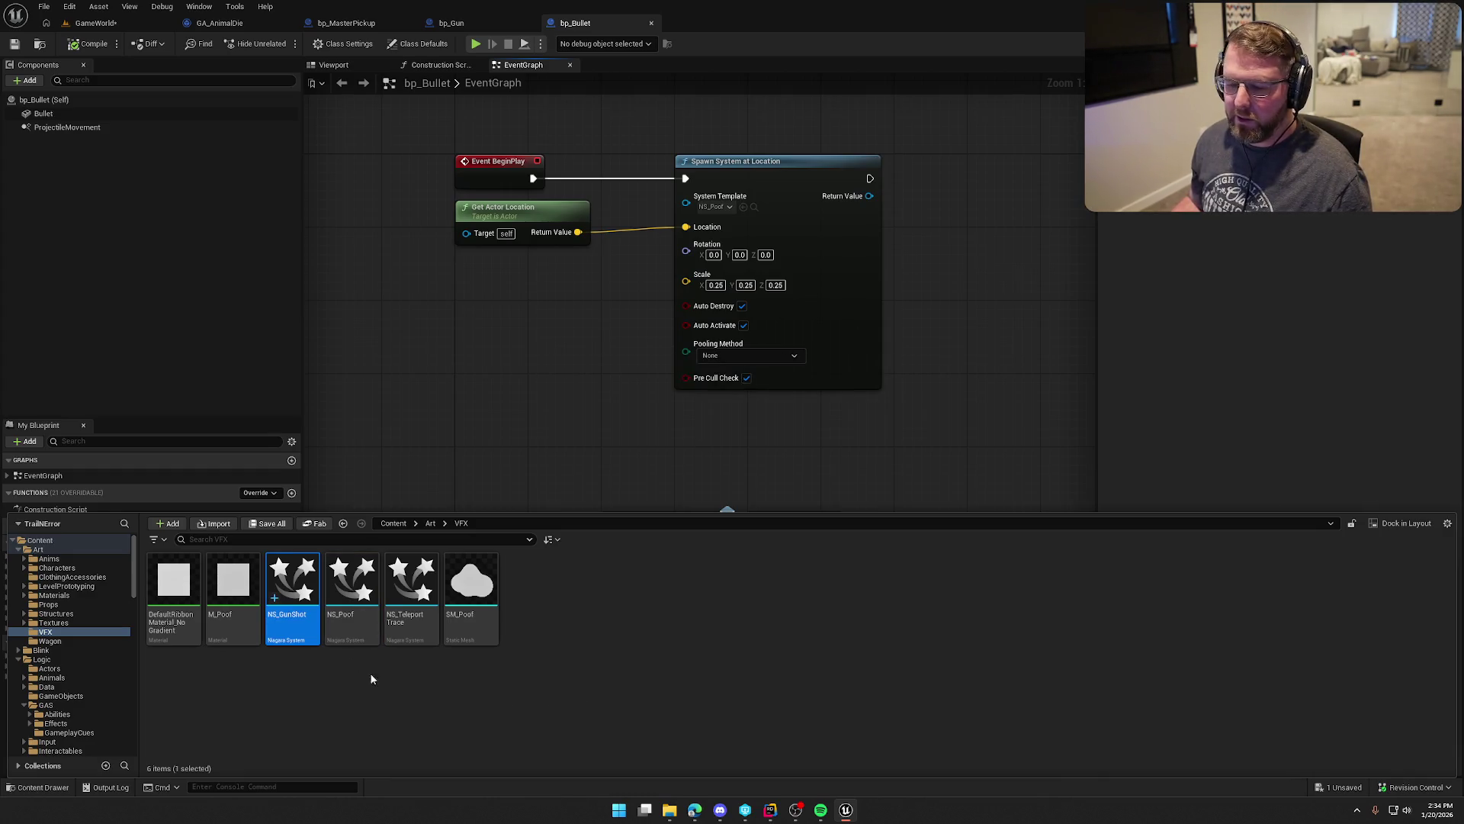
{"action": "mouse_move", "coordinate": [292, 585]}
{"action": "left_mouse_down"}
{"action": "mouse_move", "coordinate": [724, 309]}
{"action": "mouse_move", "coordinate": [713, 206]}
{"action": "left_mouse_up"}
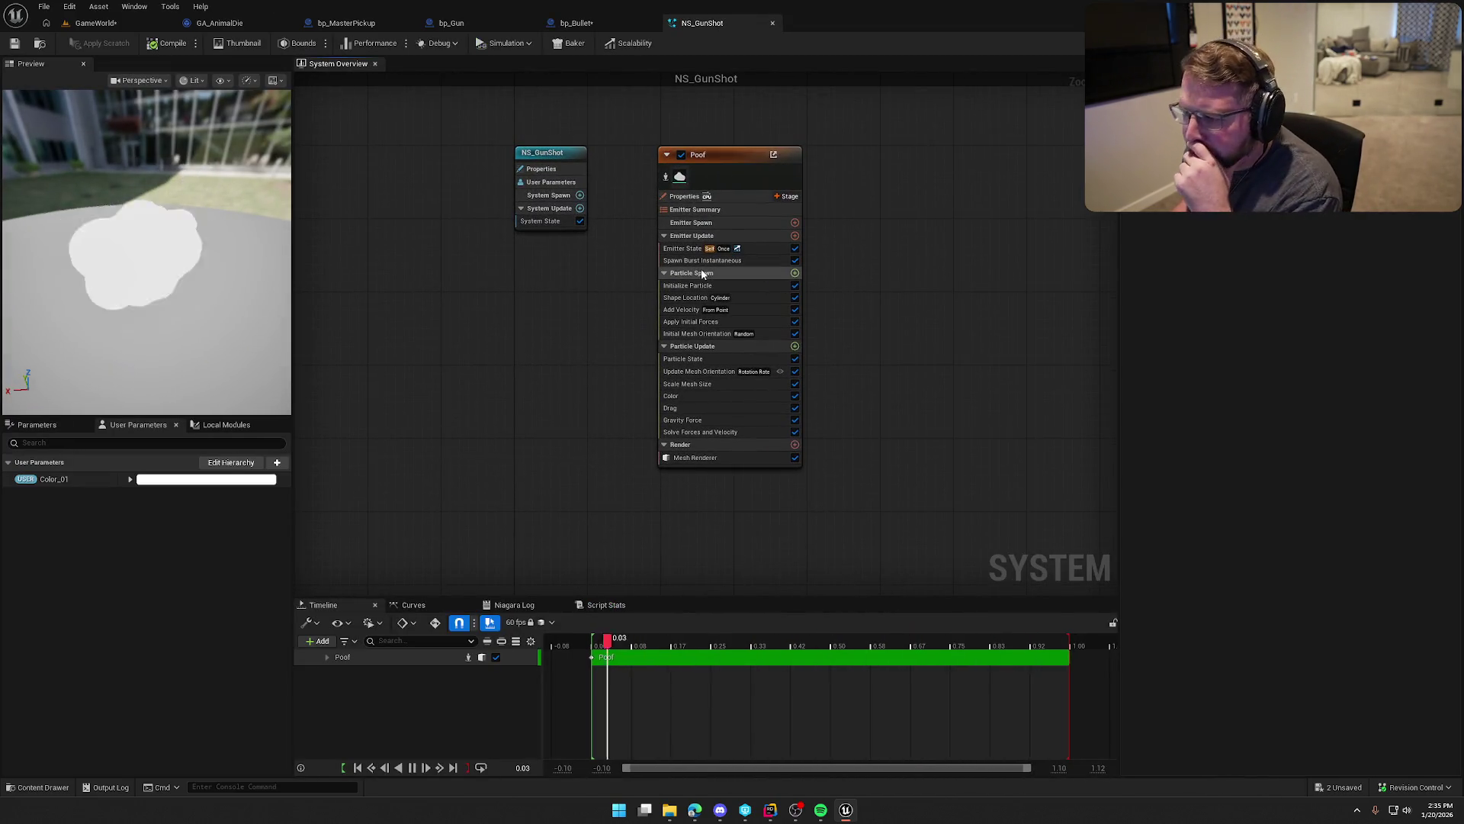
Step: In Initialize Particle, set Mesh Uniform Scale Min to 0.01 and Max to 0.1
{"action": "left_click", "coordinate": [700, 260]}
{"action": "left_click", "coordinate": [696, 273]}
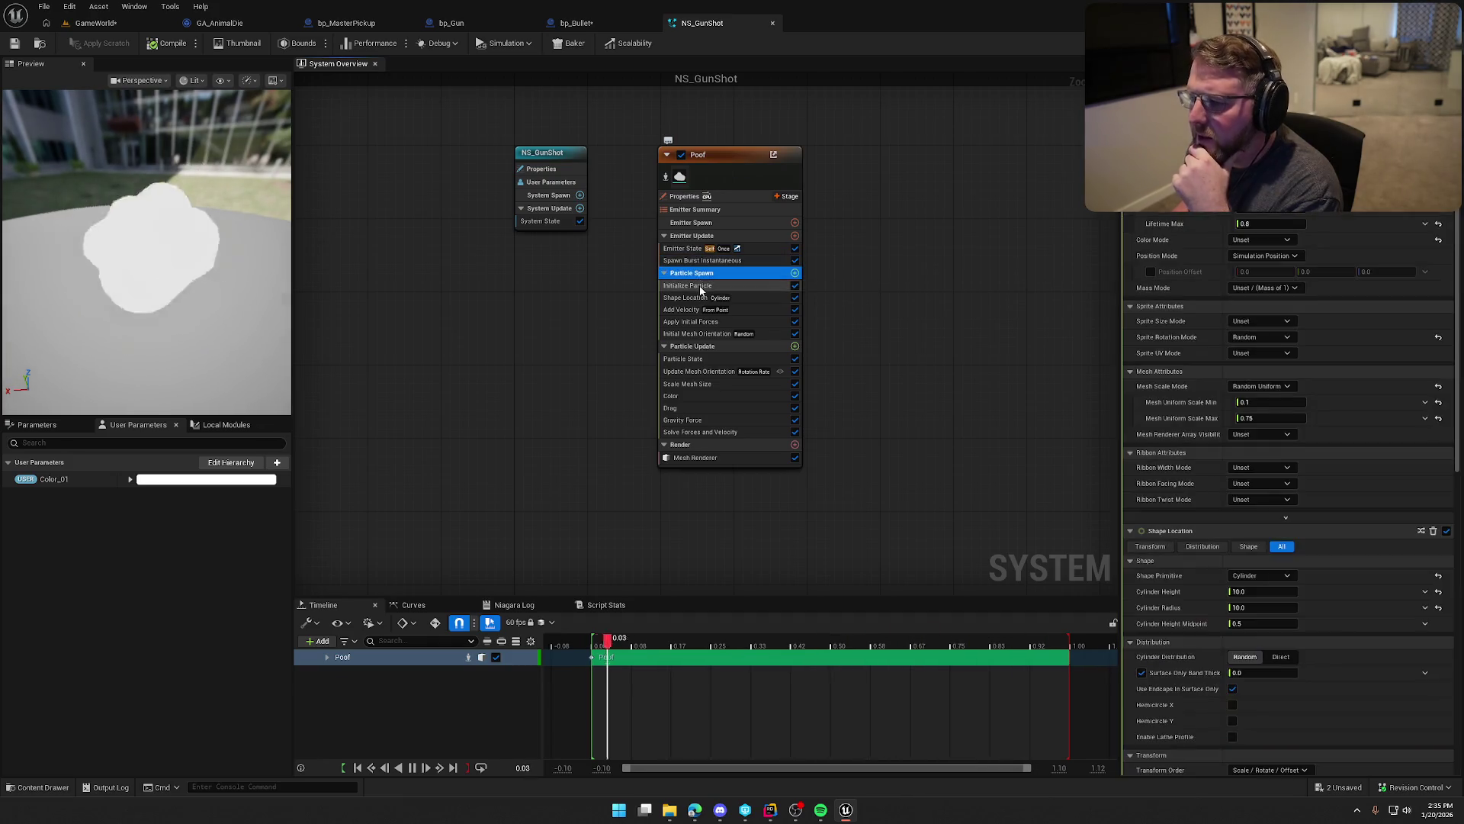
{"action": "left_click", "coordinate": [690, 285]}
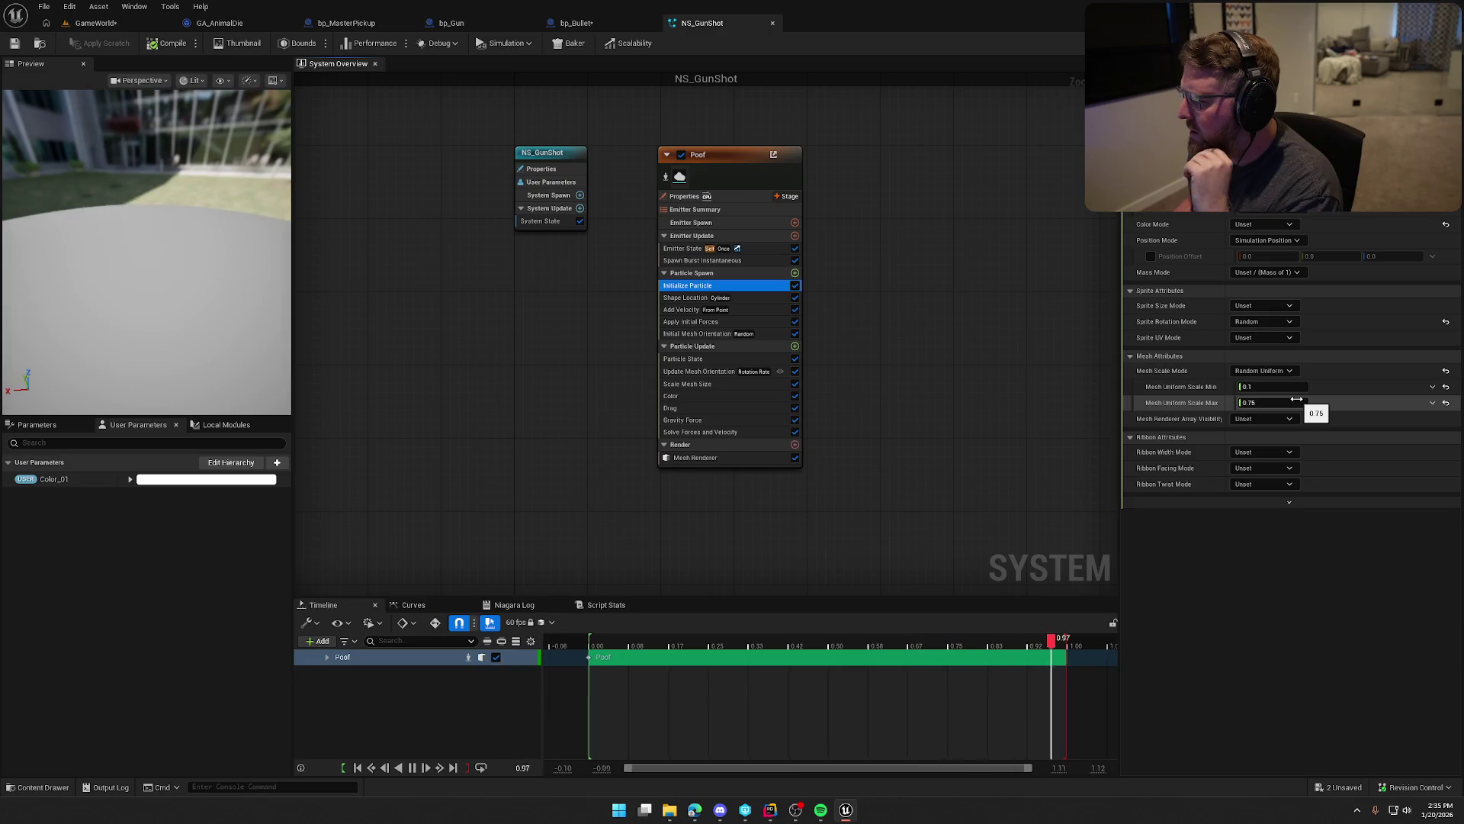
{"action": "left_click", "coordinate": [1266, 386]}
{"action": "type", "text": "0.01"}
{"action": "key", "text": "Return"}
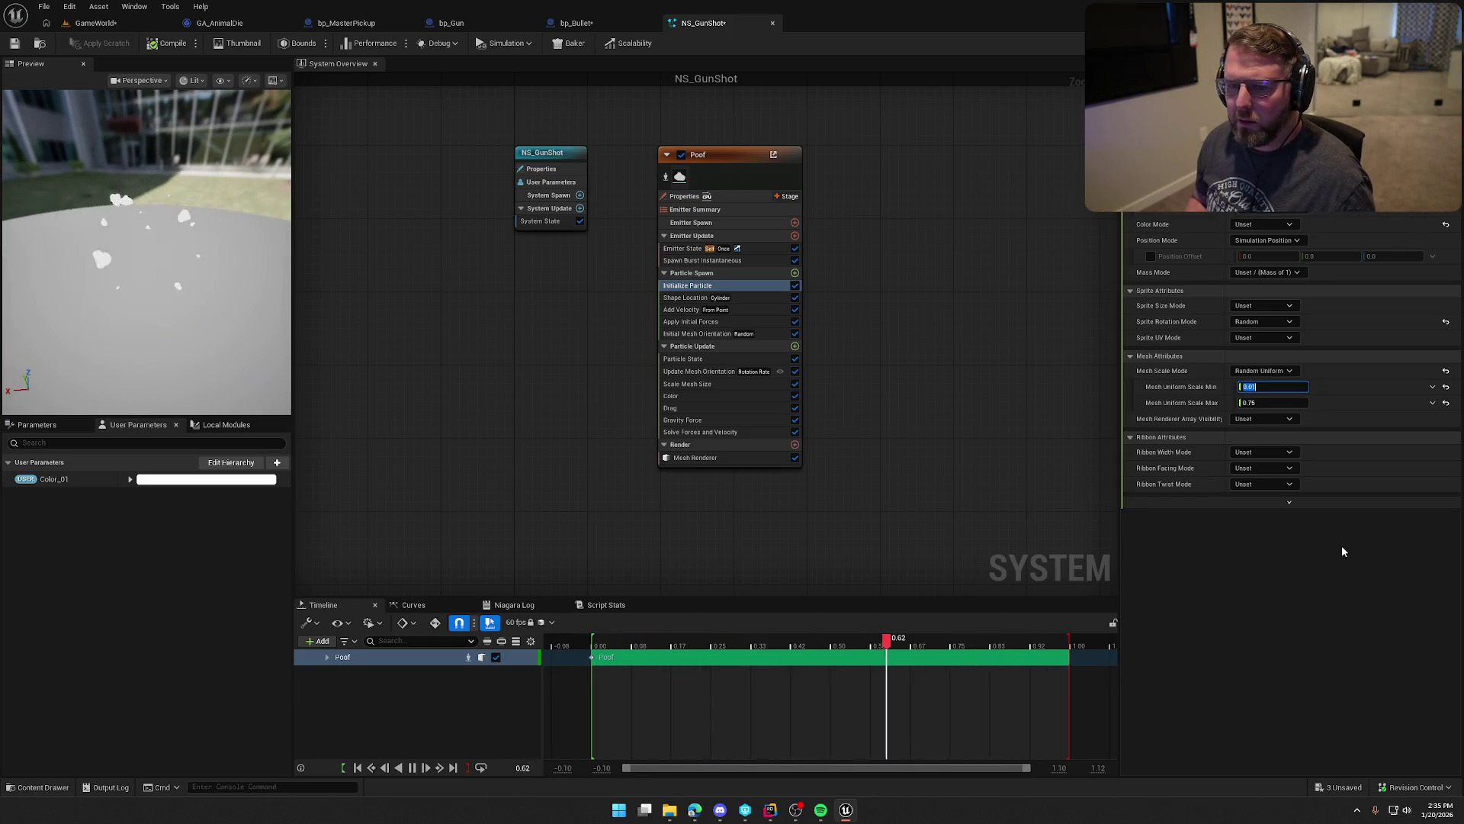
{"action": "key", "text": "Tab"}
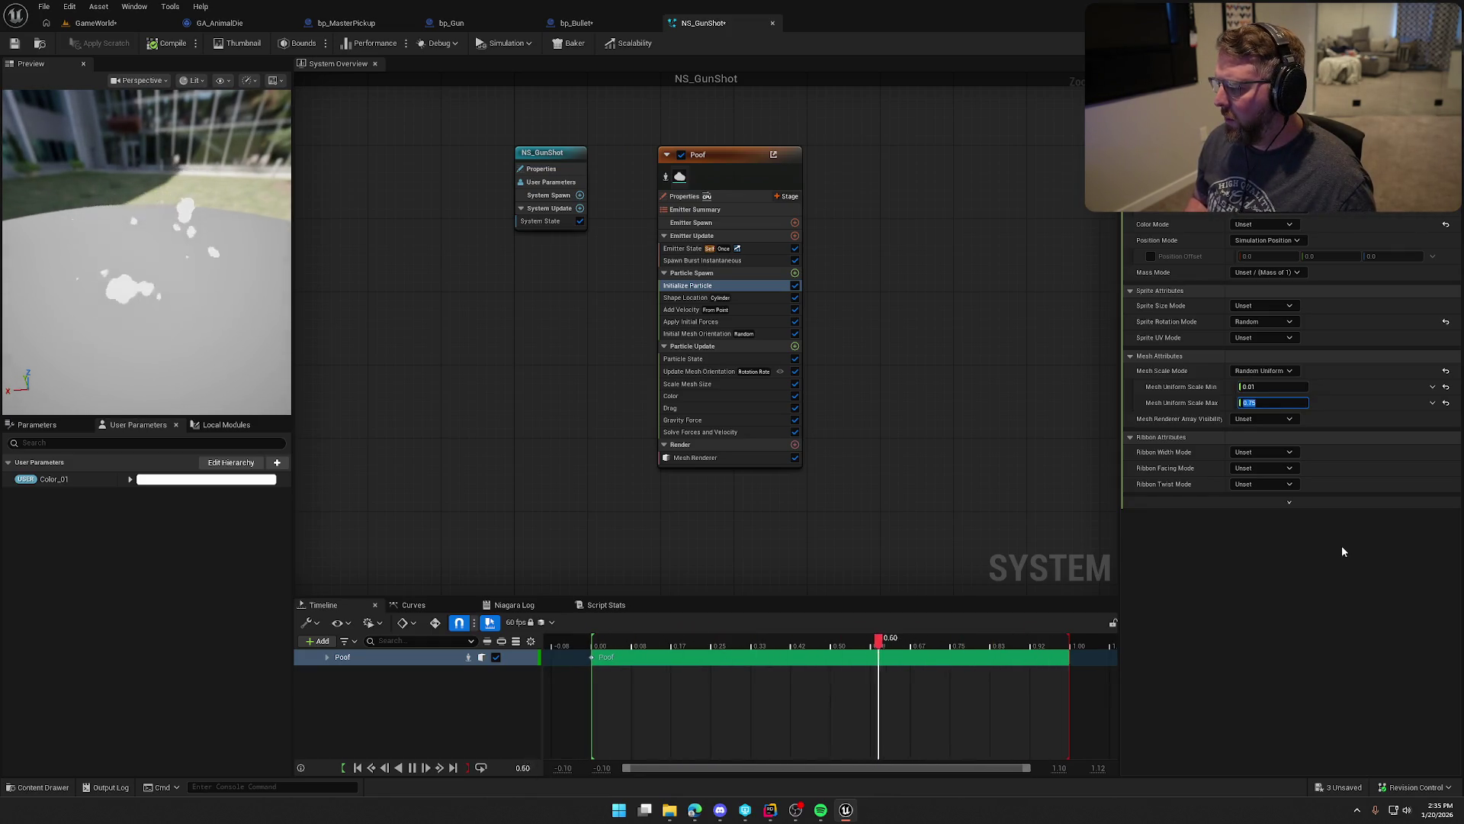
{"action": "type", "text": "0.1"}
{"action": "key", "text": "Return"}
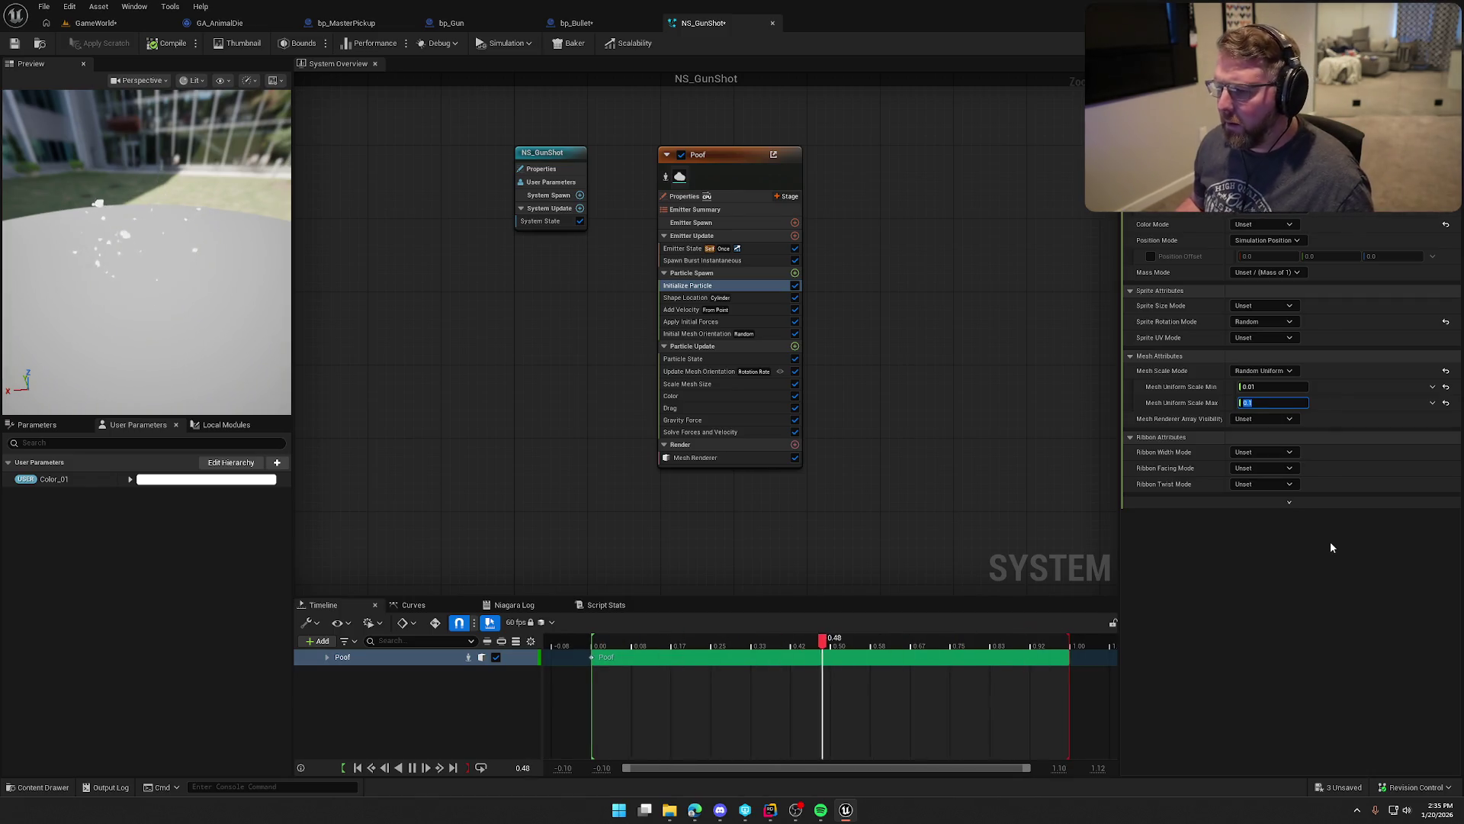
Step: Review the Spawn Burst and Add Velocity modules, compile and save NS_GunShot, and return to GameWorld
{"action": "left_click", "coordinate": [729, 260]}
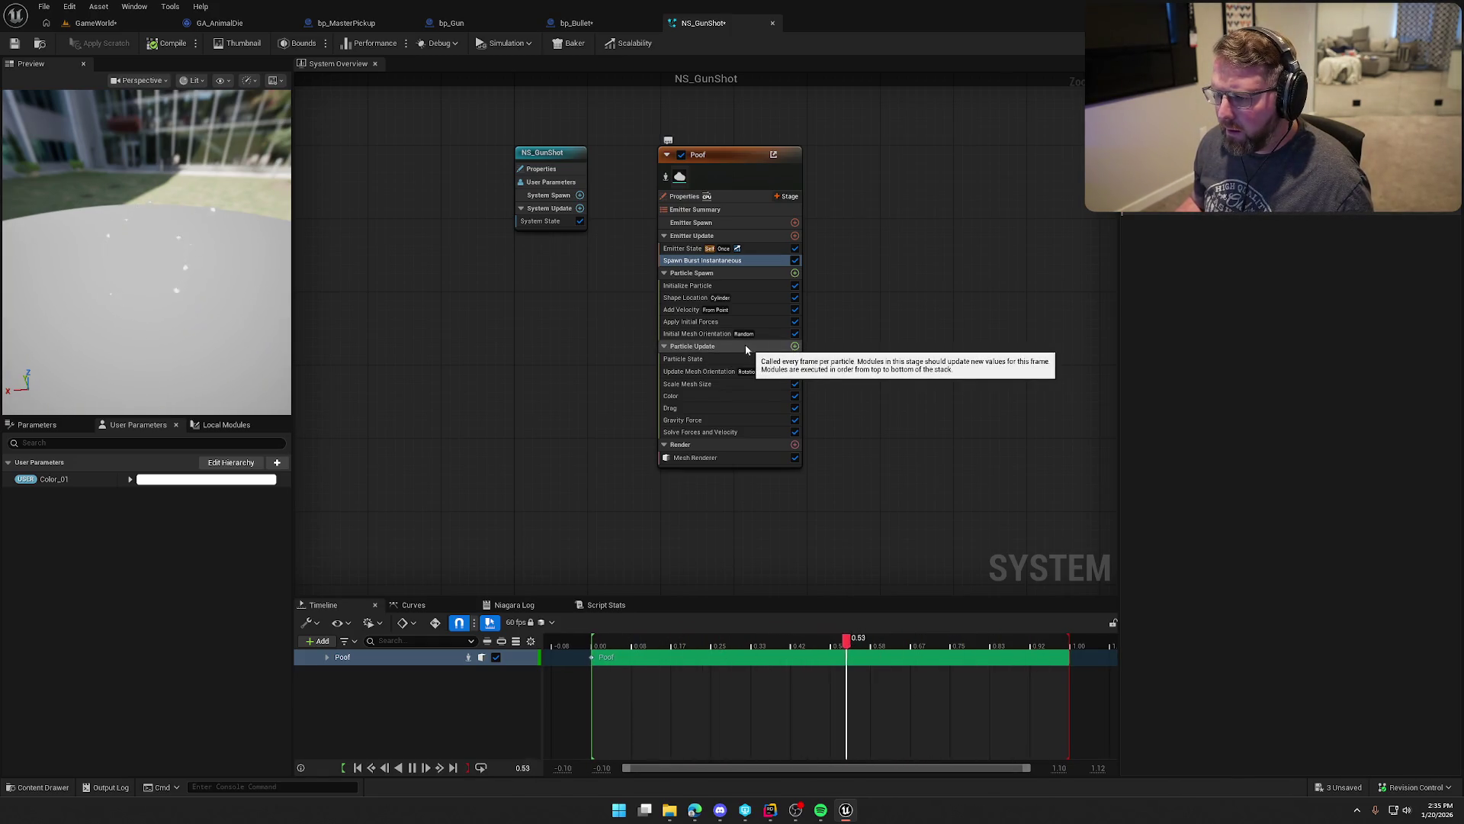
{"action": "left_click", "coordinate": [689, 310]}
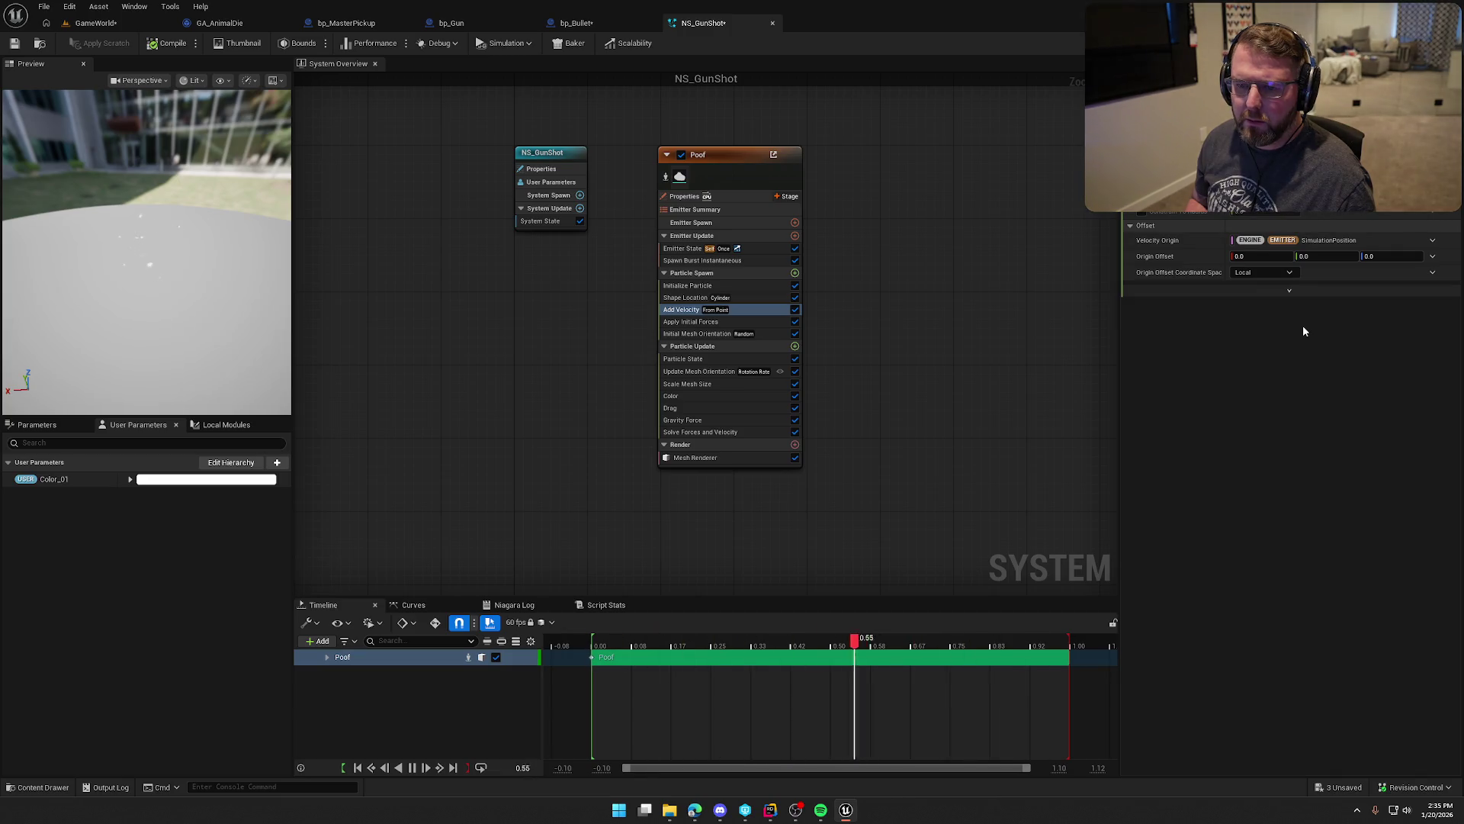
{"action": "left_click", "coordinate": [152, 43]}
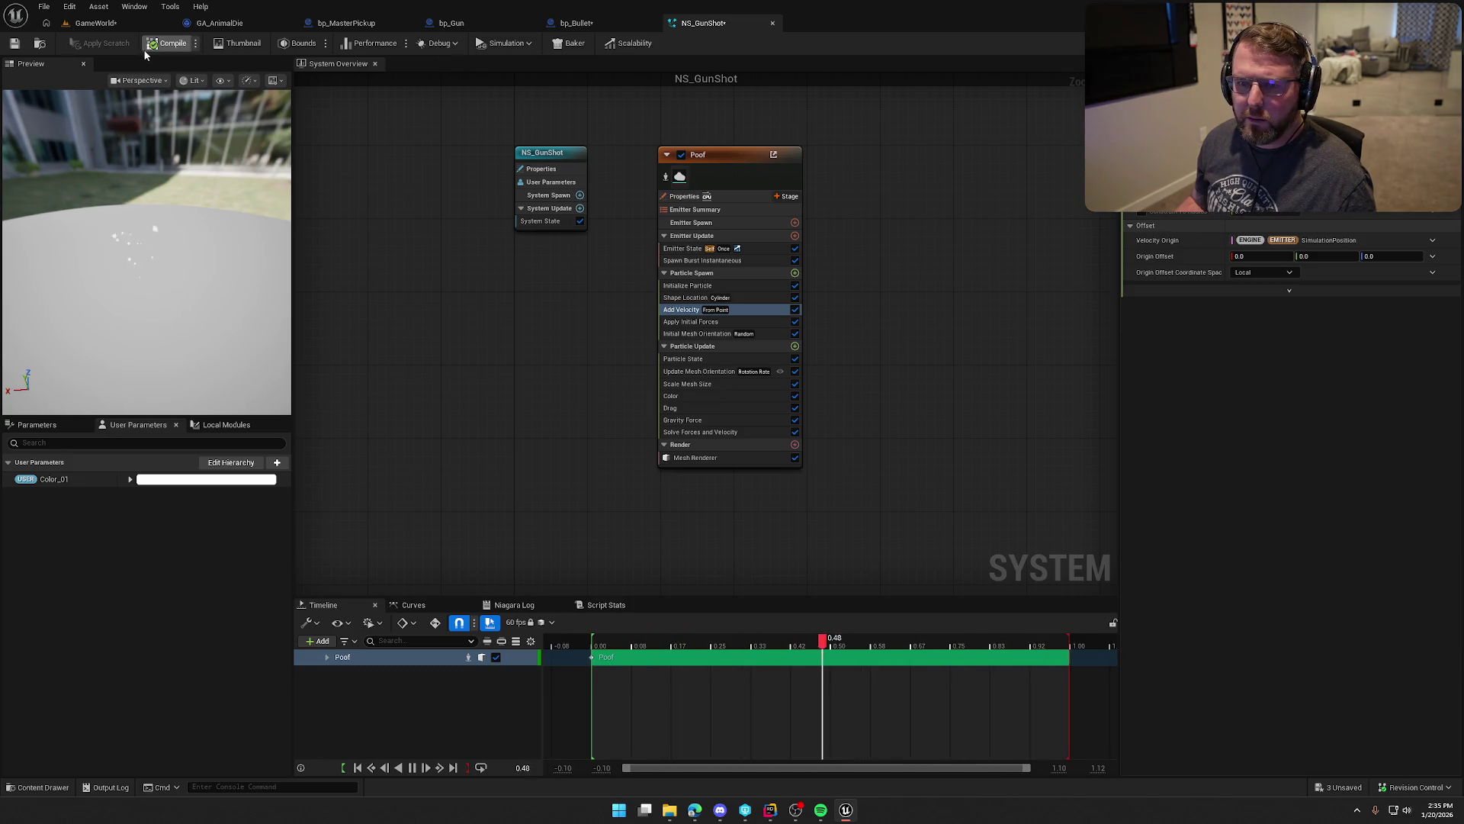
{"action": "left_click", "coordinate": [15, 44]}
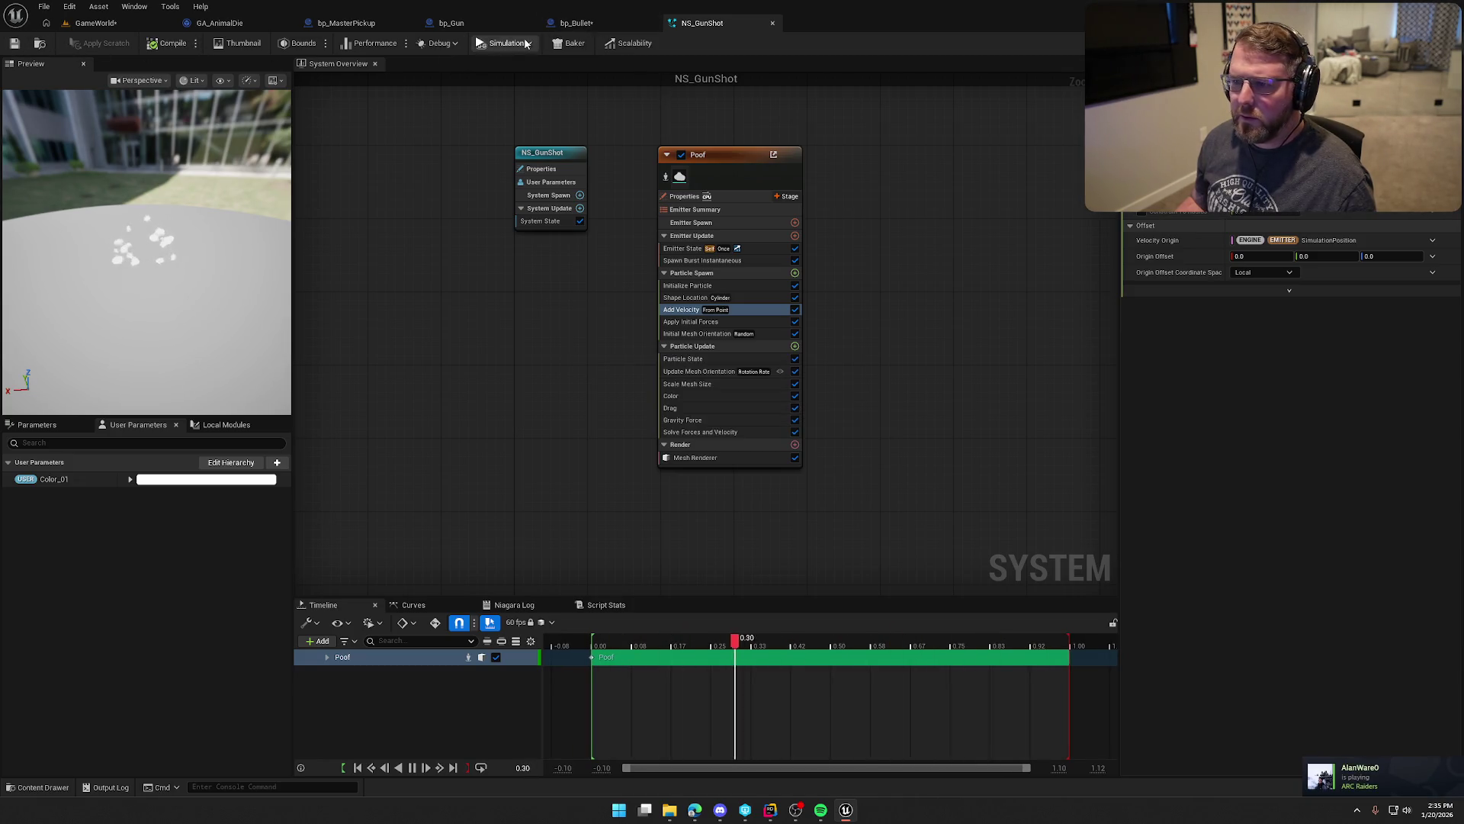
{"action": "left_click", "coordinate": [602, 24]}
{"action": "left_click", "coordinate": [109, 26]}
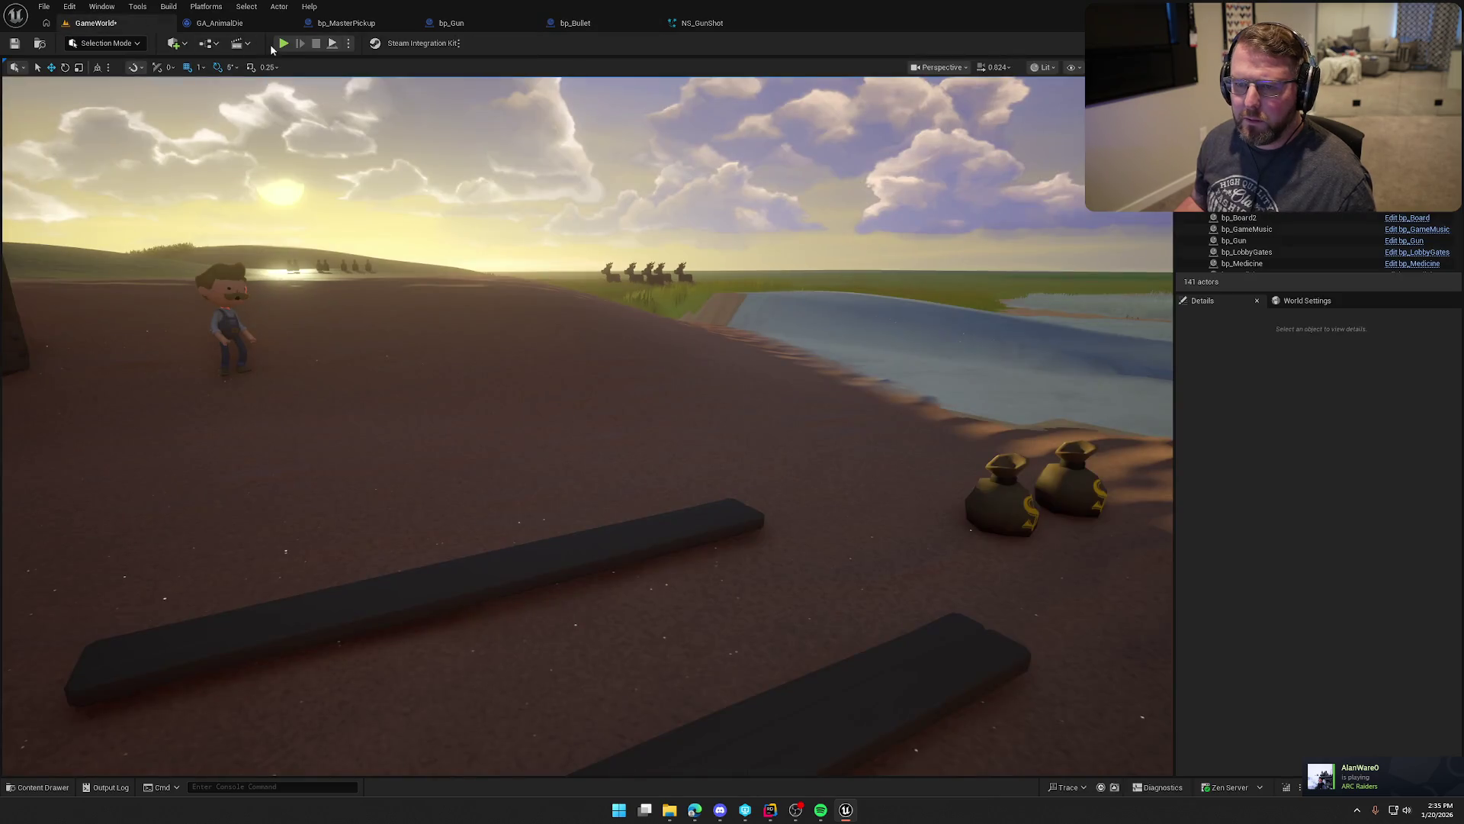
Step: Play-test GameWorld, firing the gun twice to check the NS_GunShot puff
{"action": "key", "text": "alt+p"}
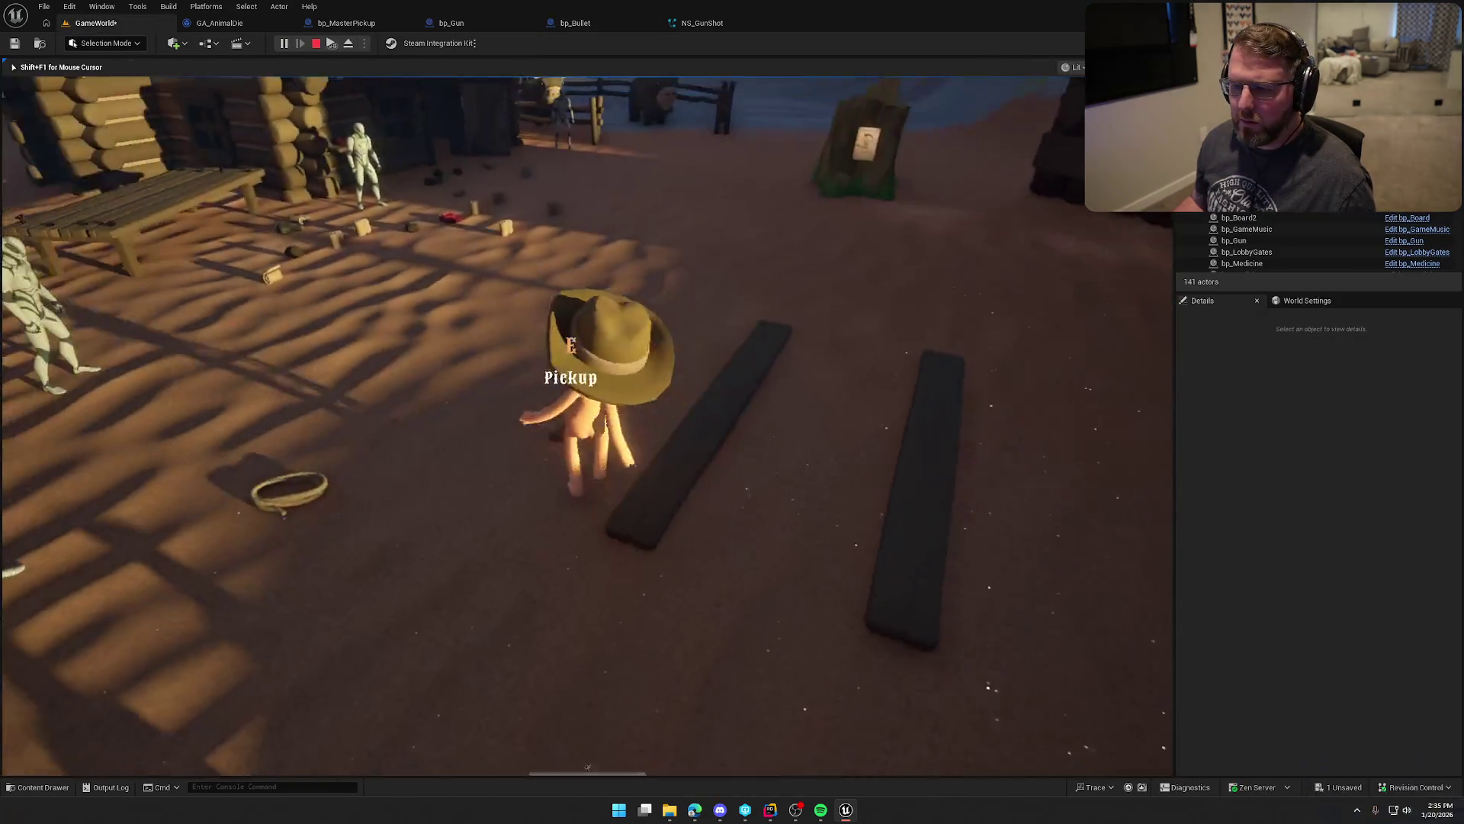
{"action": "key", "text": "w"}
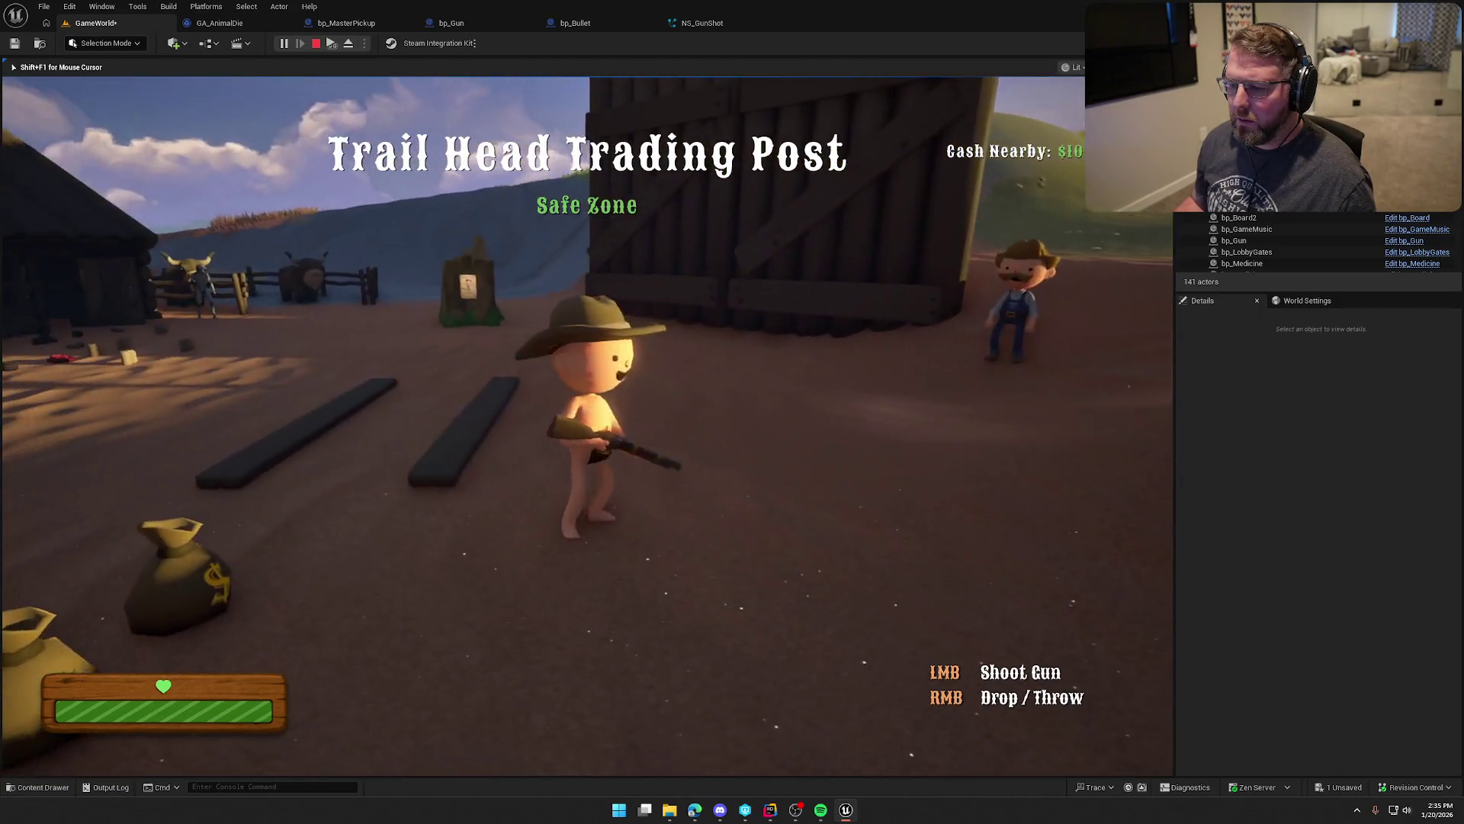
{"action": "left_click", "coordinate": [588, 425]}
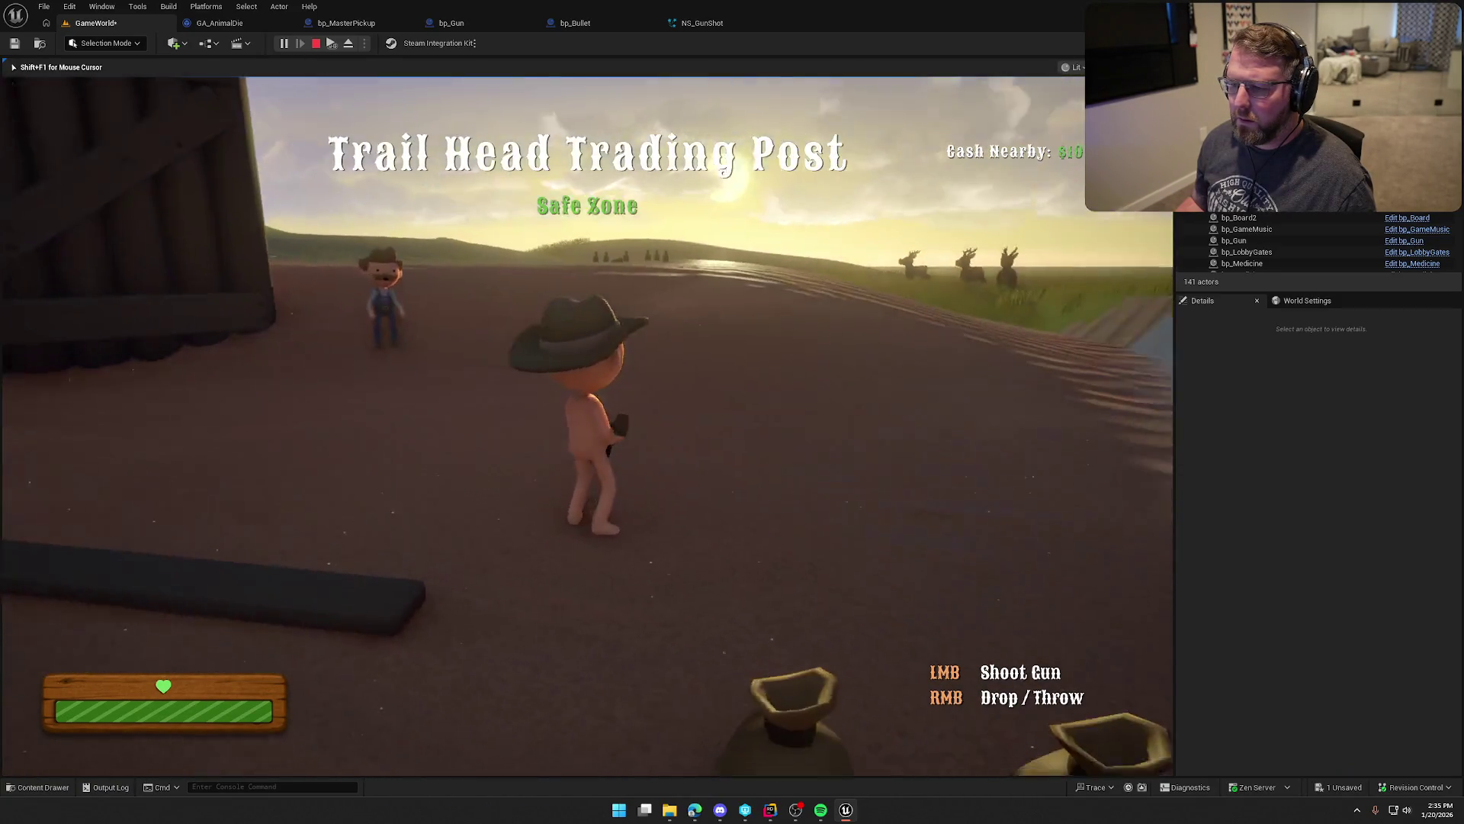
{"action": "left_click", "coordinate": [587, 425]}
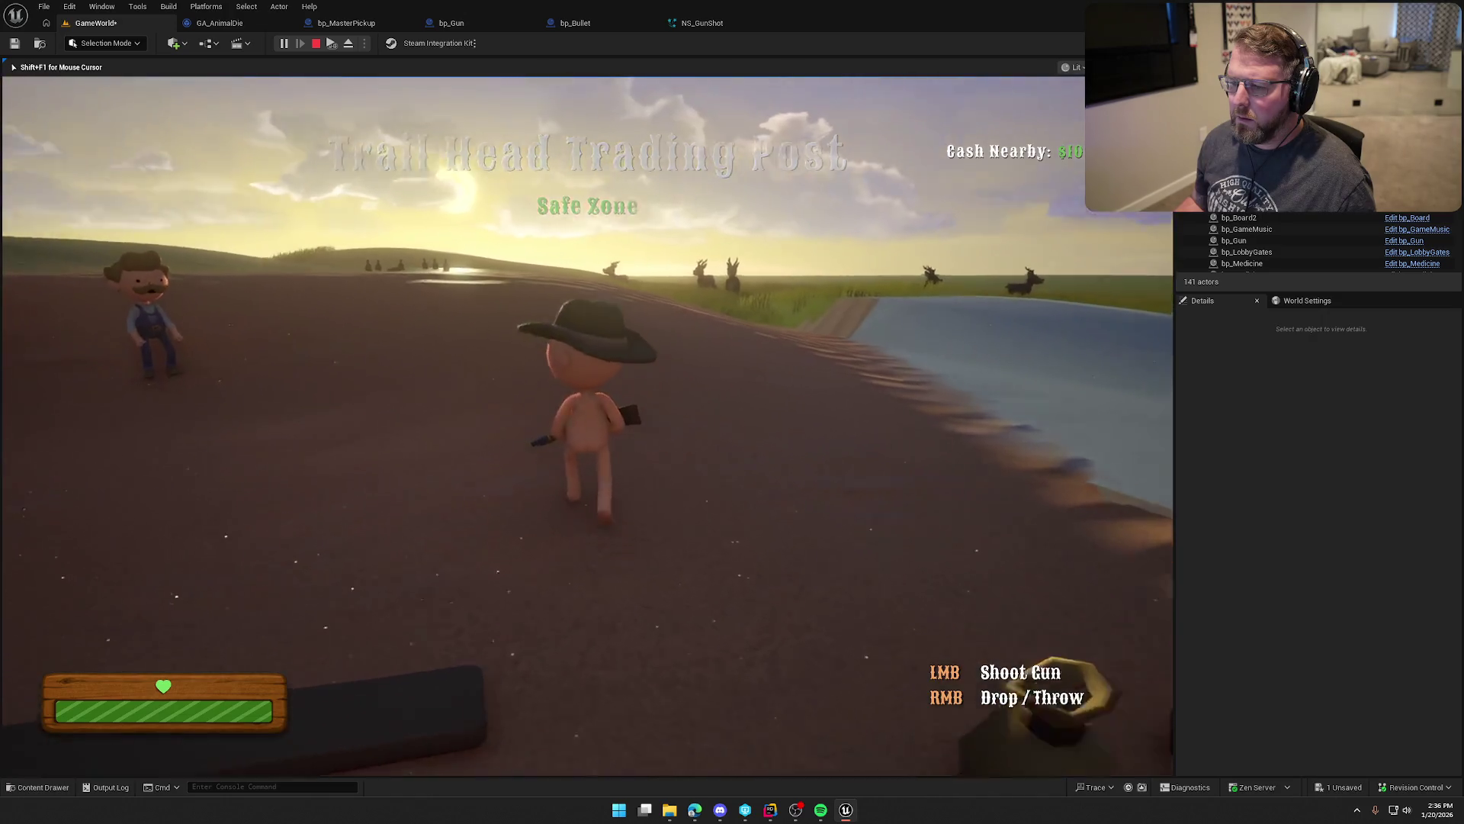
{"action": "key", "text": "w"}
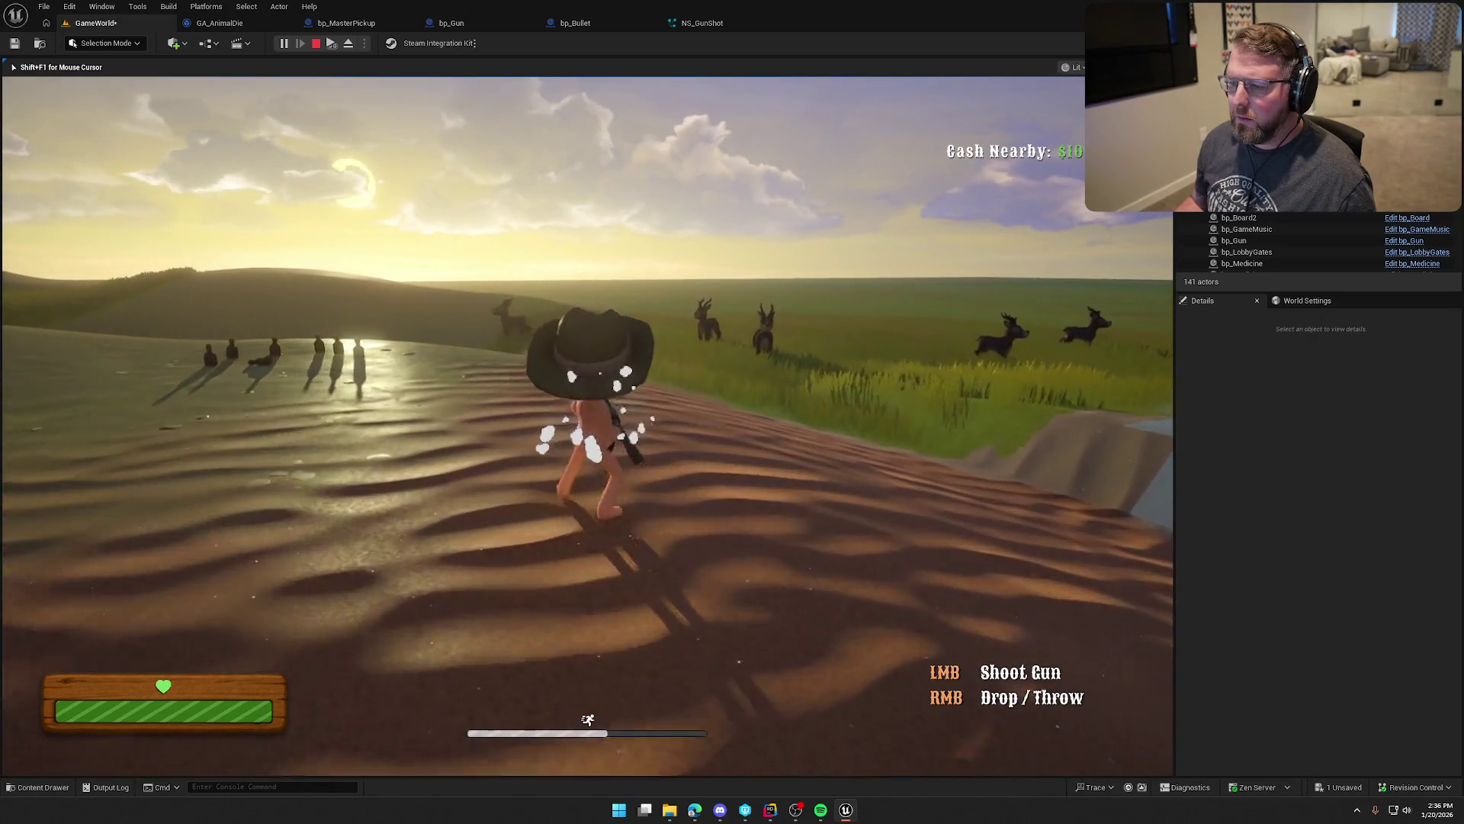
Step: End the play session and browse the content drawer to the Art > VFX folder
{"action": "key", "text": "Escape"}
{"action": "key", "text": "ctrl+space"}
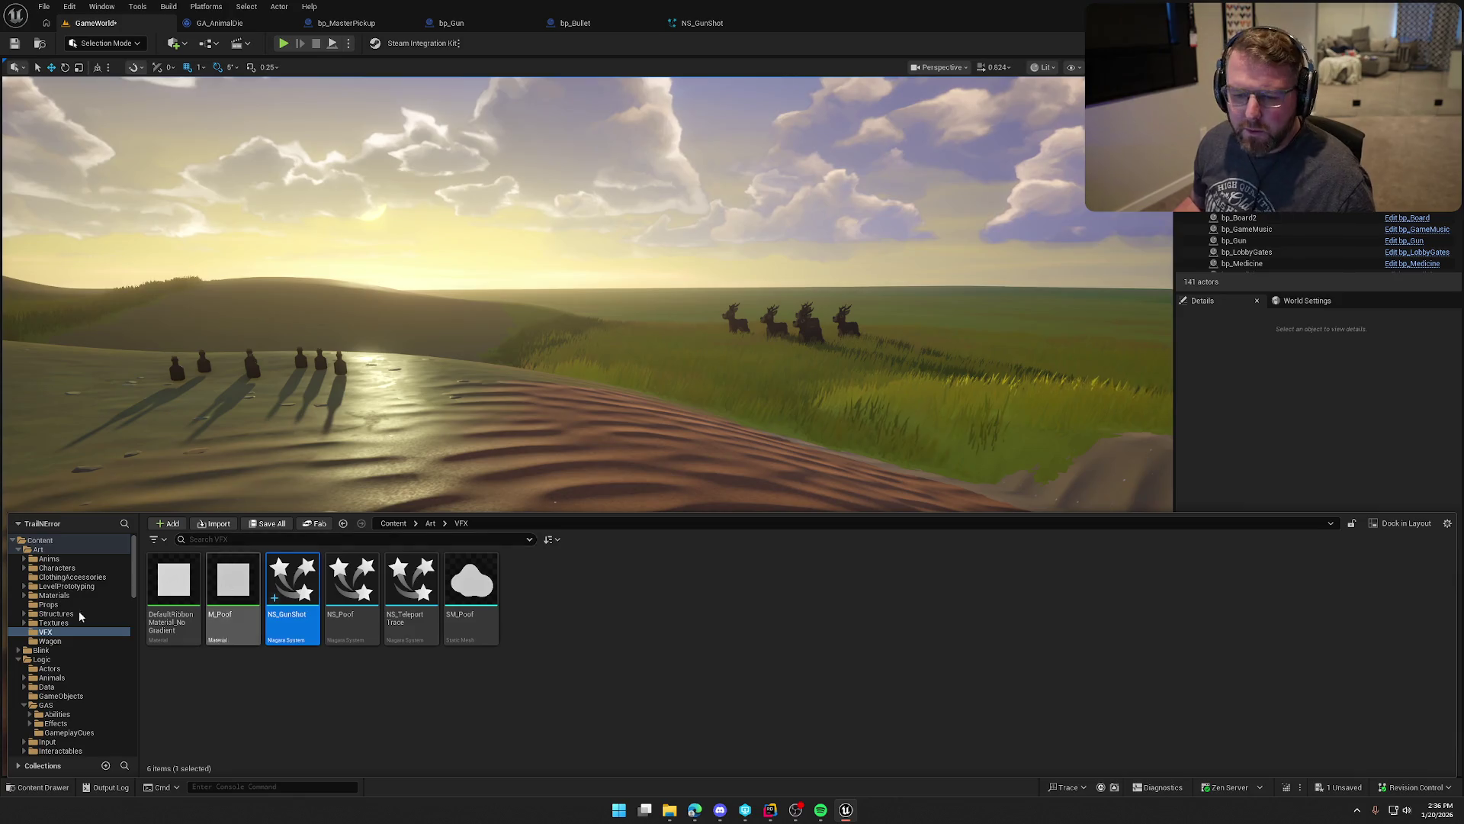
{"action": "left_click", "coordinate": [31, 659]}
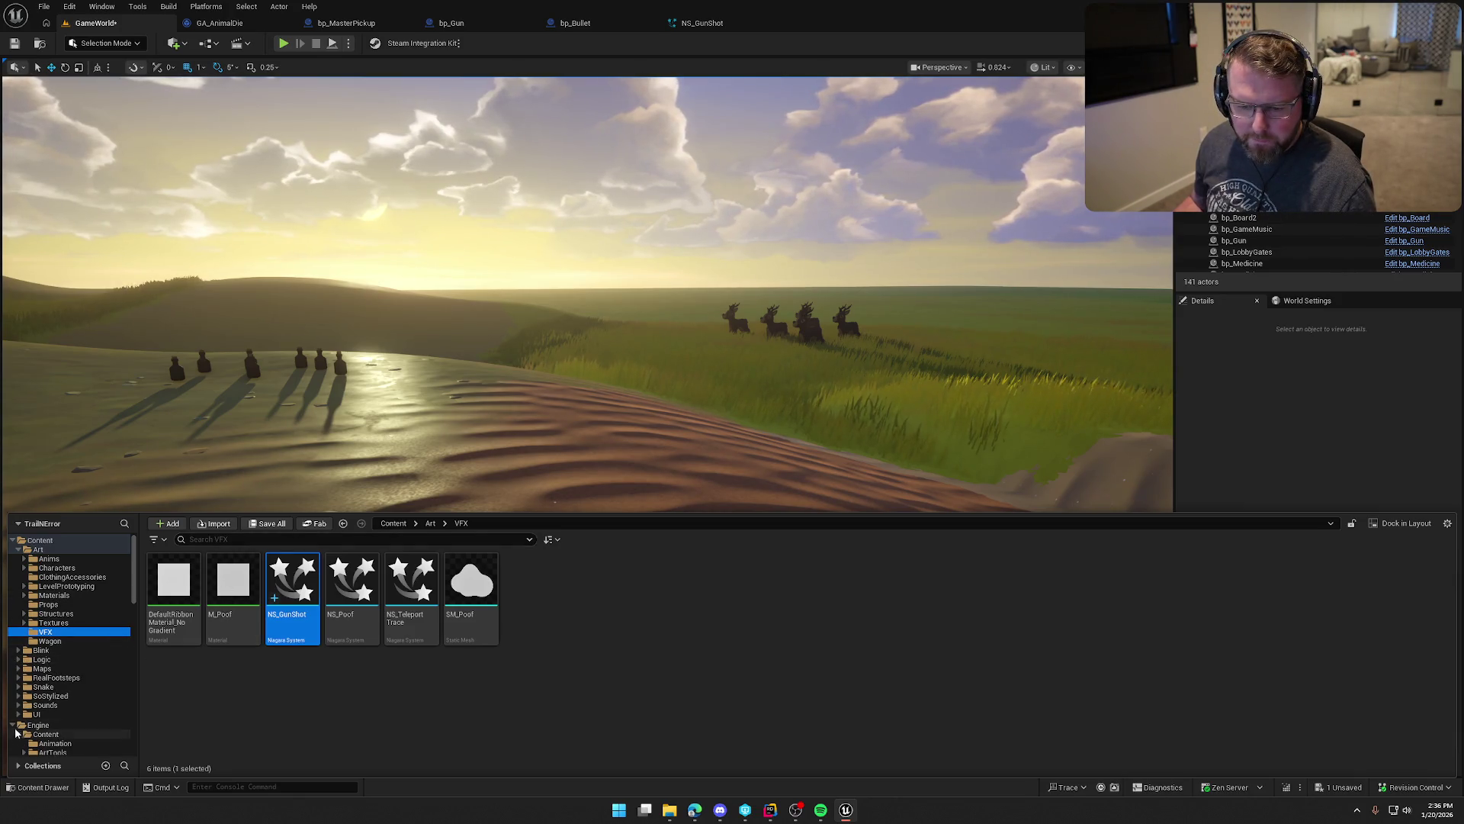
Step: Set ShootGun_Shorter_Montage's slot to DefaultGroup.UpperBody, save and check it out, then close it
{"action": "left_click", "coordinate": [49, 559]}
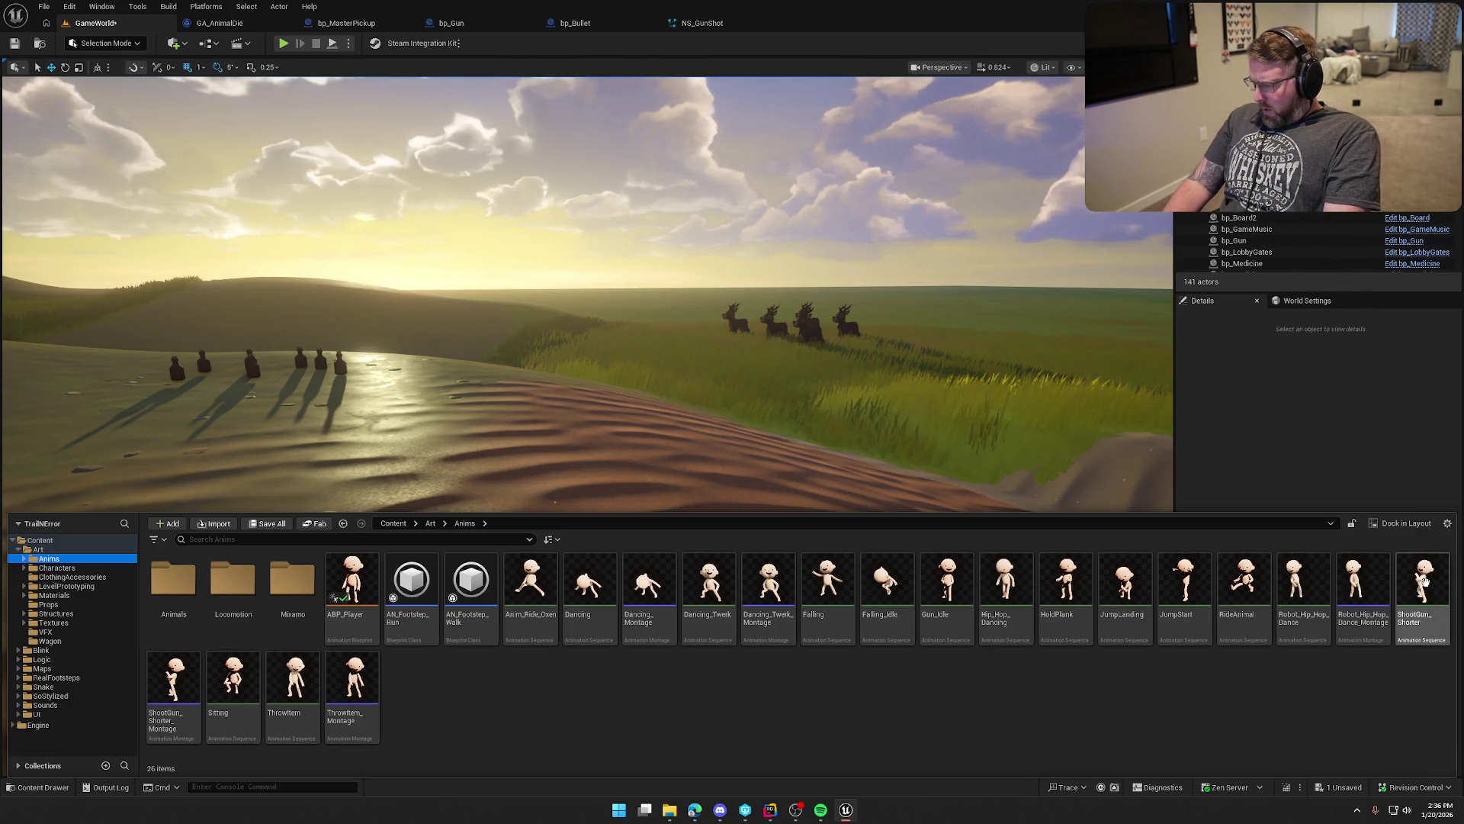
{"action": "double_click", "coordinate": [174, 681]}
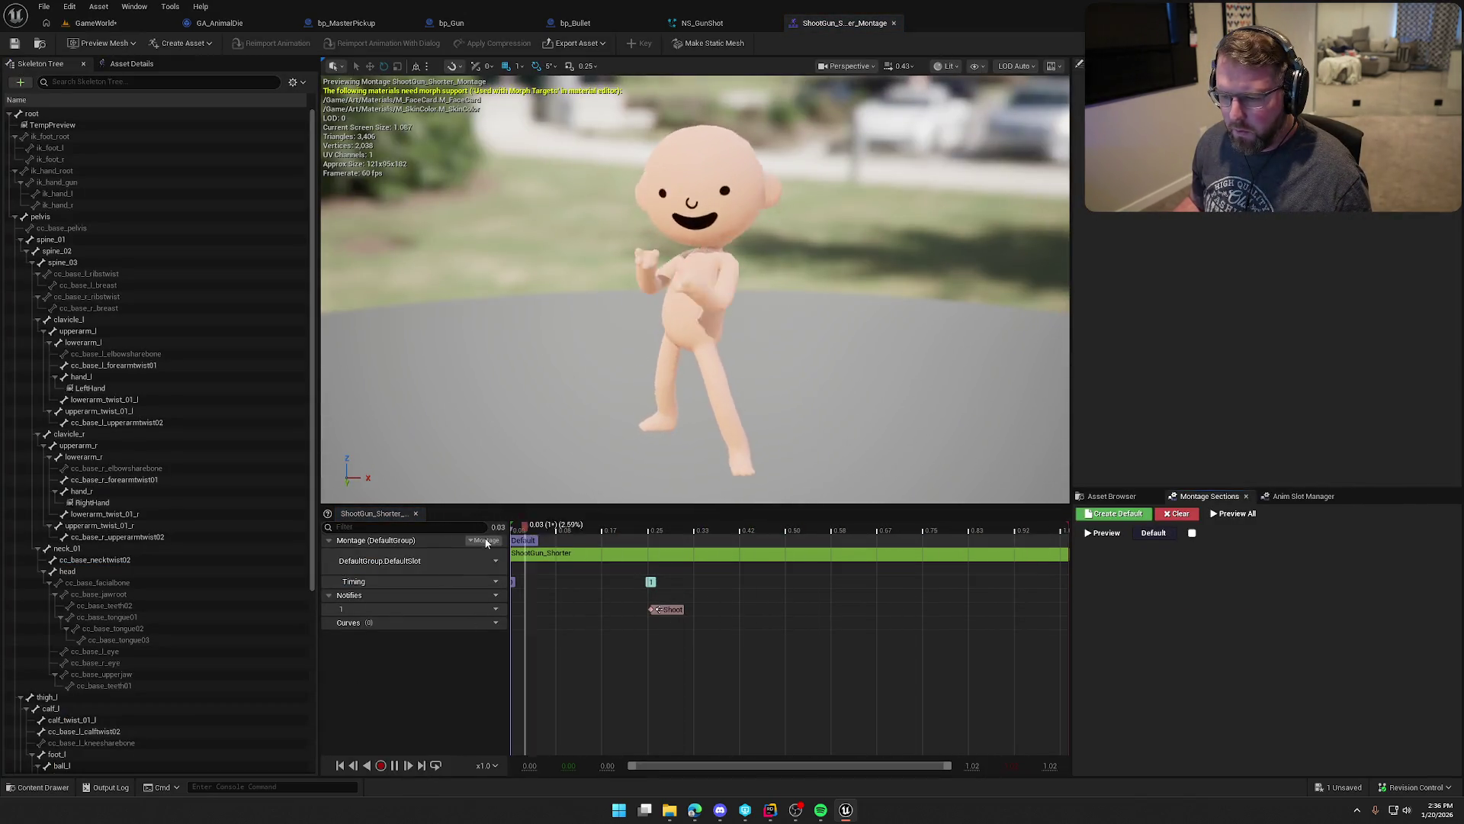
{"action": "left_click", "coordinate": [489, 562]}
{"action": "mouse_move", "coordinate": [525, 592]}
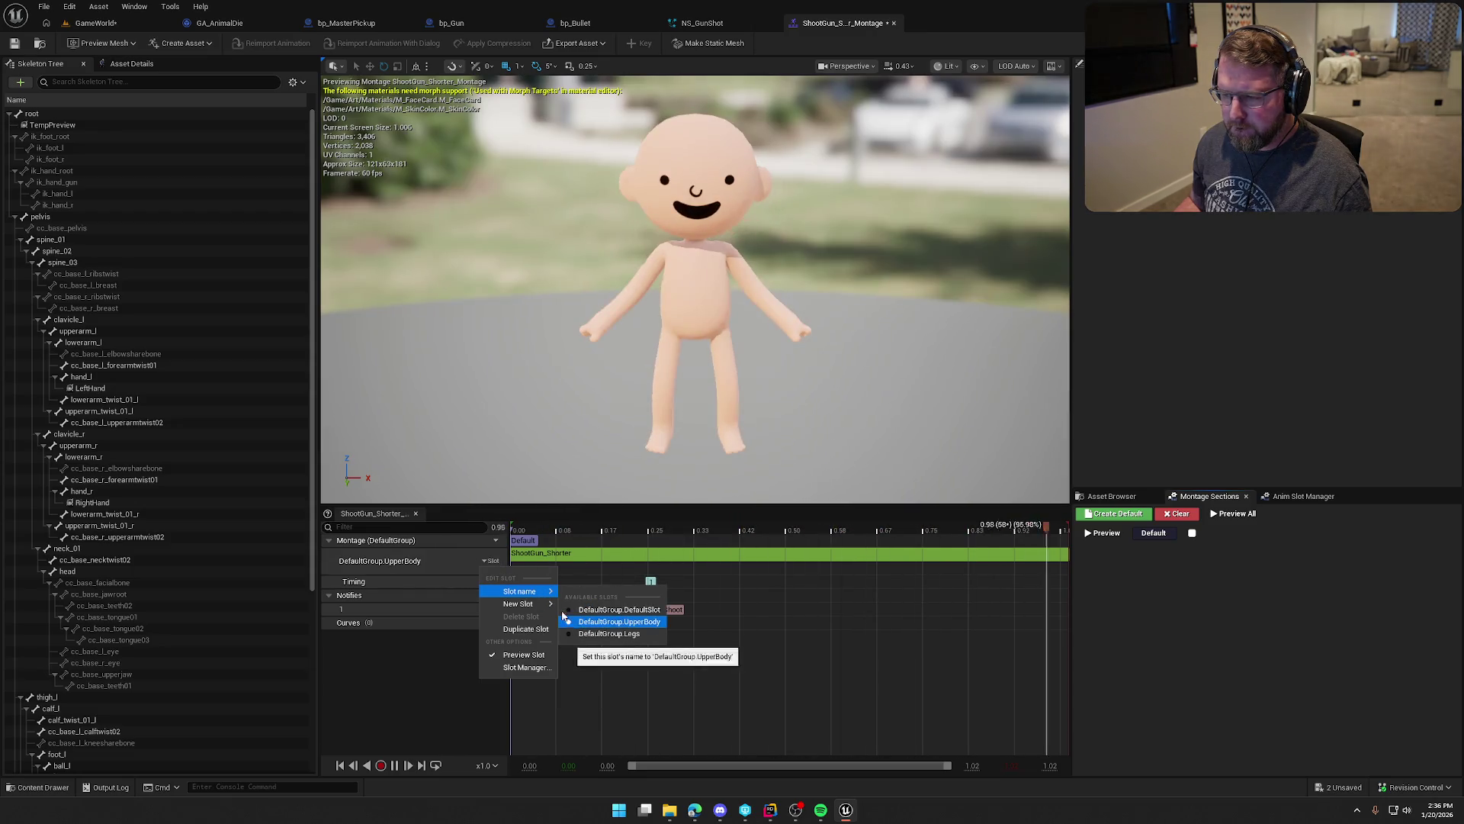
{"action": "left_click", "coordinate": [613, 622]}
{"action": "key", "text": "ctrl+s"}
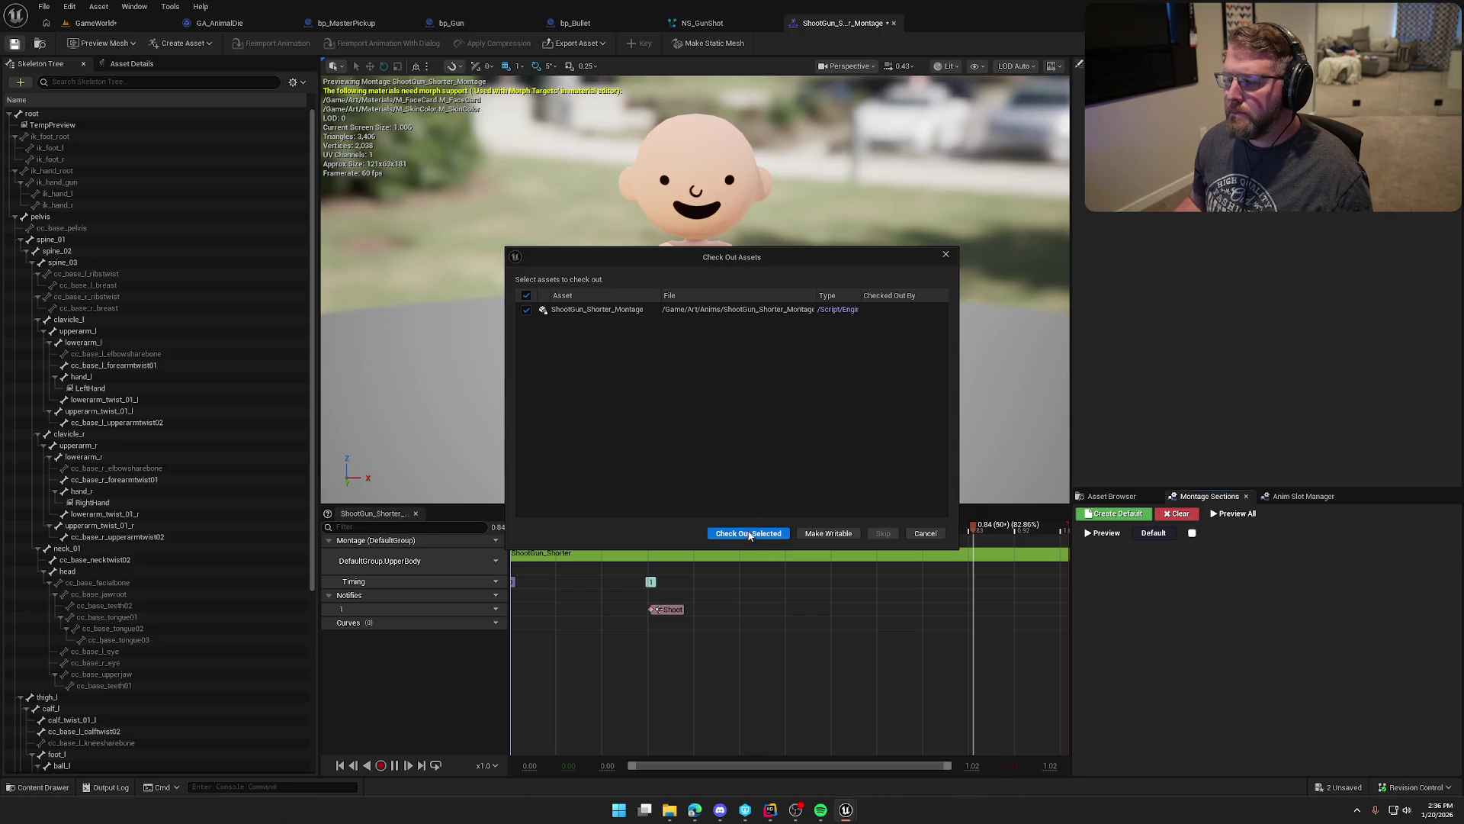
{"action": "left_click", "coordinate": [749, 536]}
{"action": "middle_click", "coordinate": [853, 25]}
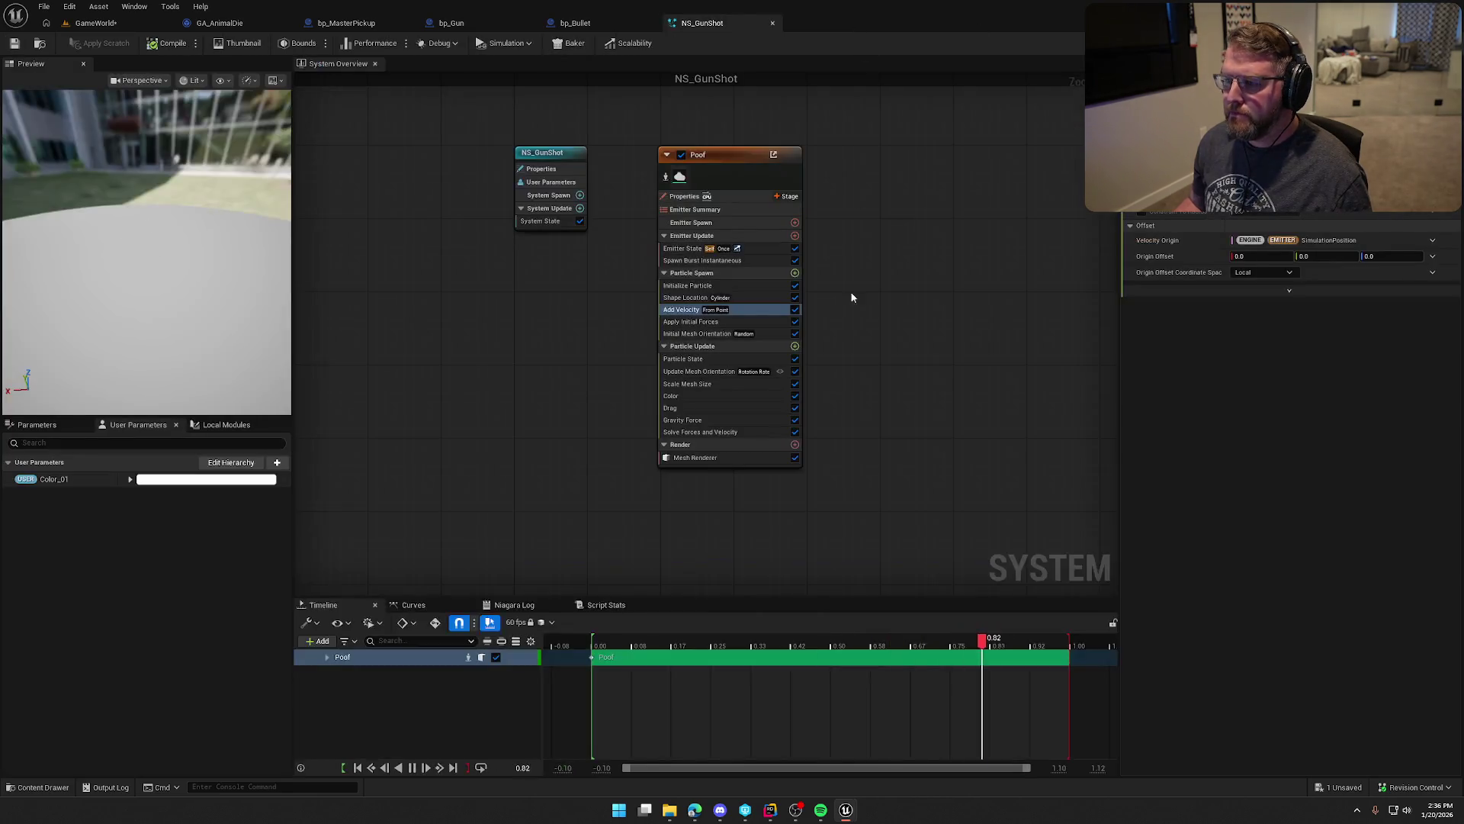
Step: Reopen the montage to verify it, close it, and start a new GameWorld play session
{"action": "key", "text": "ctrl+space"}
{"action": "double_click", "coordinate": [170, 700]}
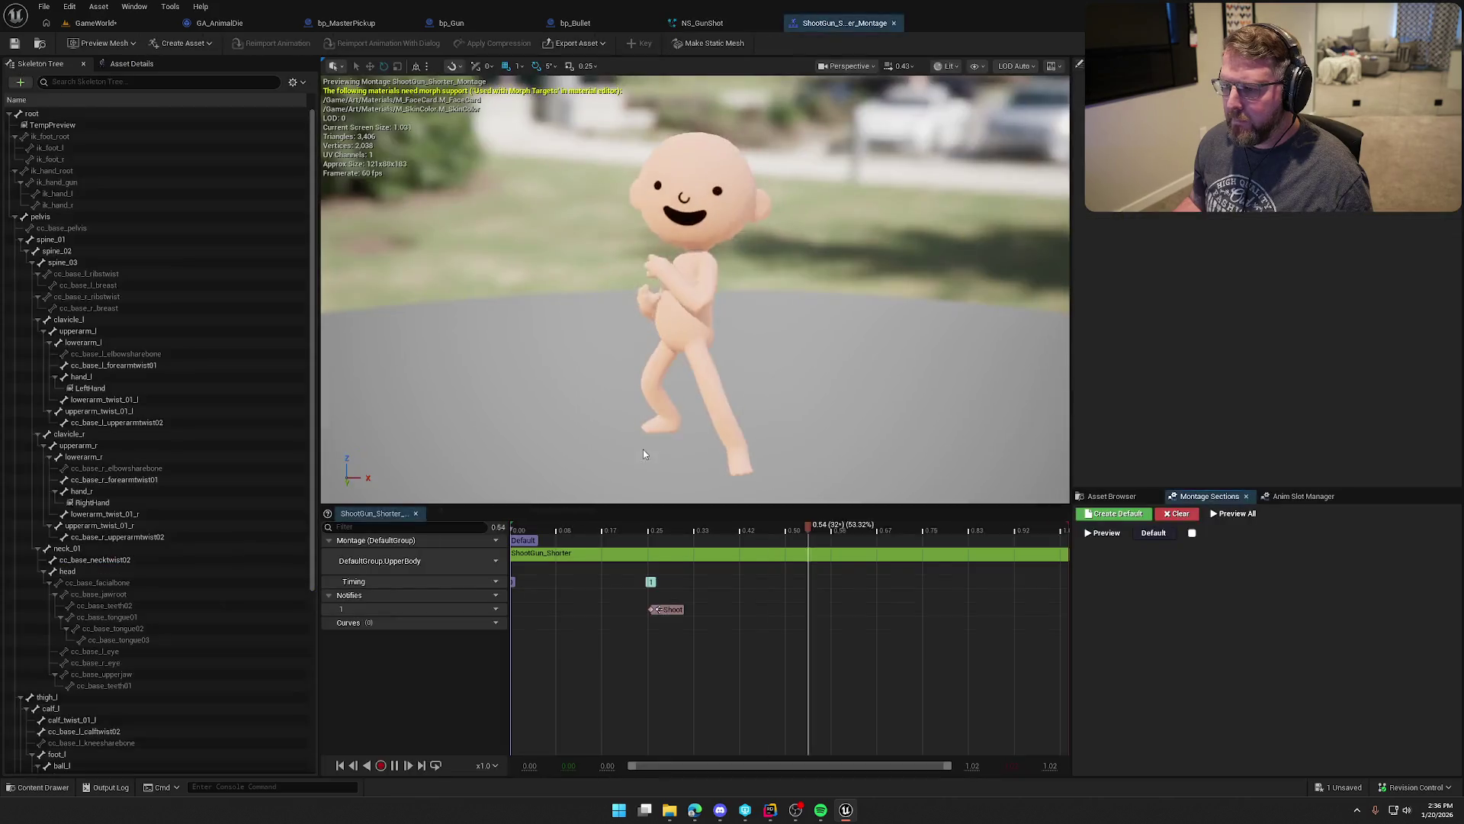
{"action": "middle_click", "coordinate": [844, 23]}
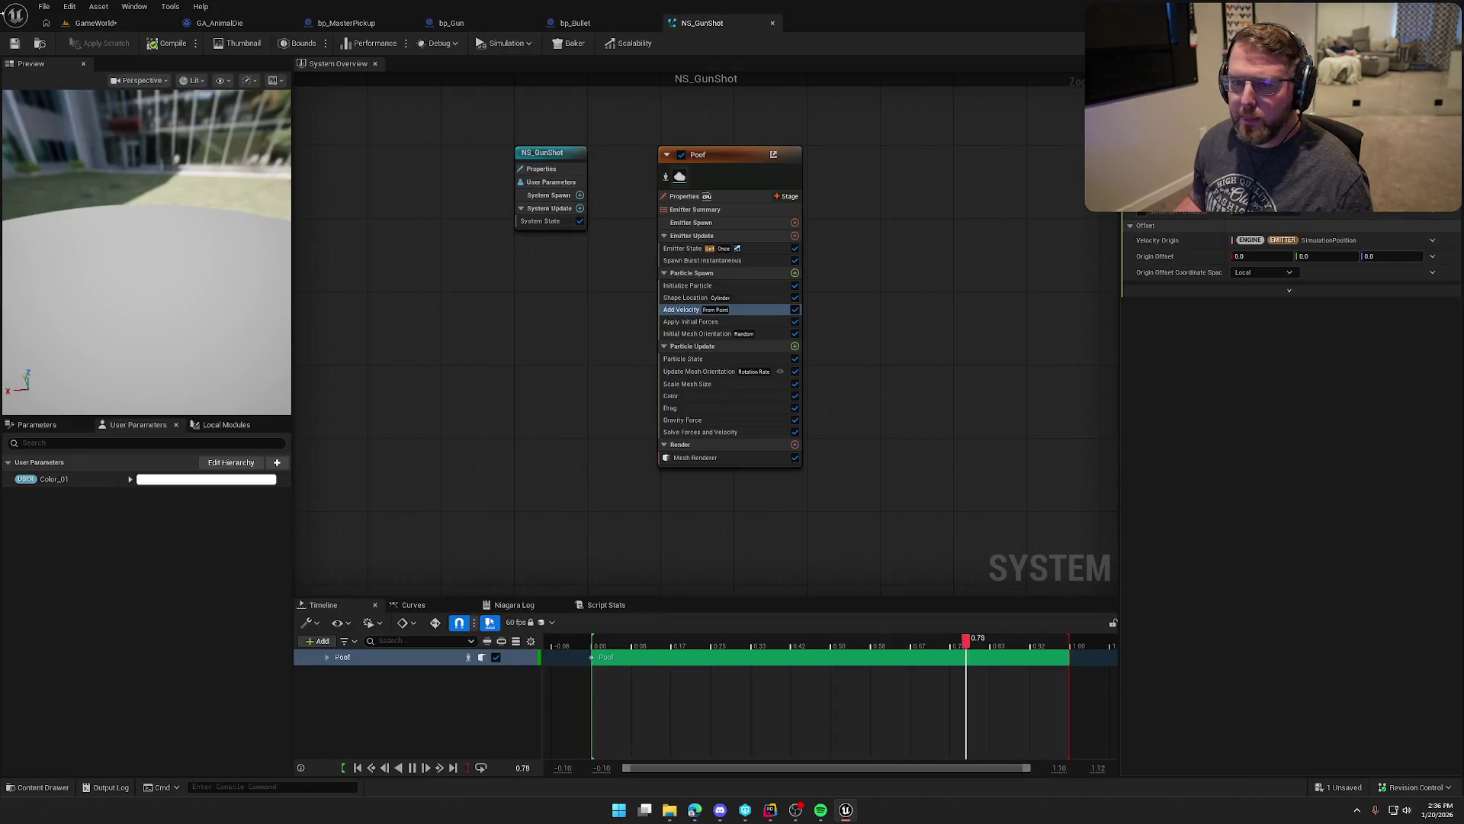
{"action": "left_click", "coordinate": [86, 27]}
{"action": "left_click", "coordinate": [284, 44]}
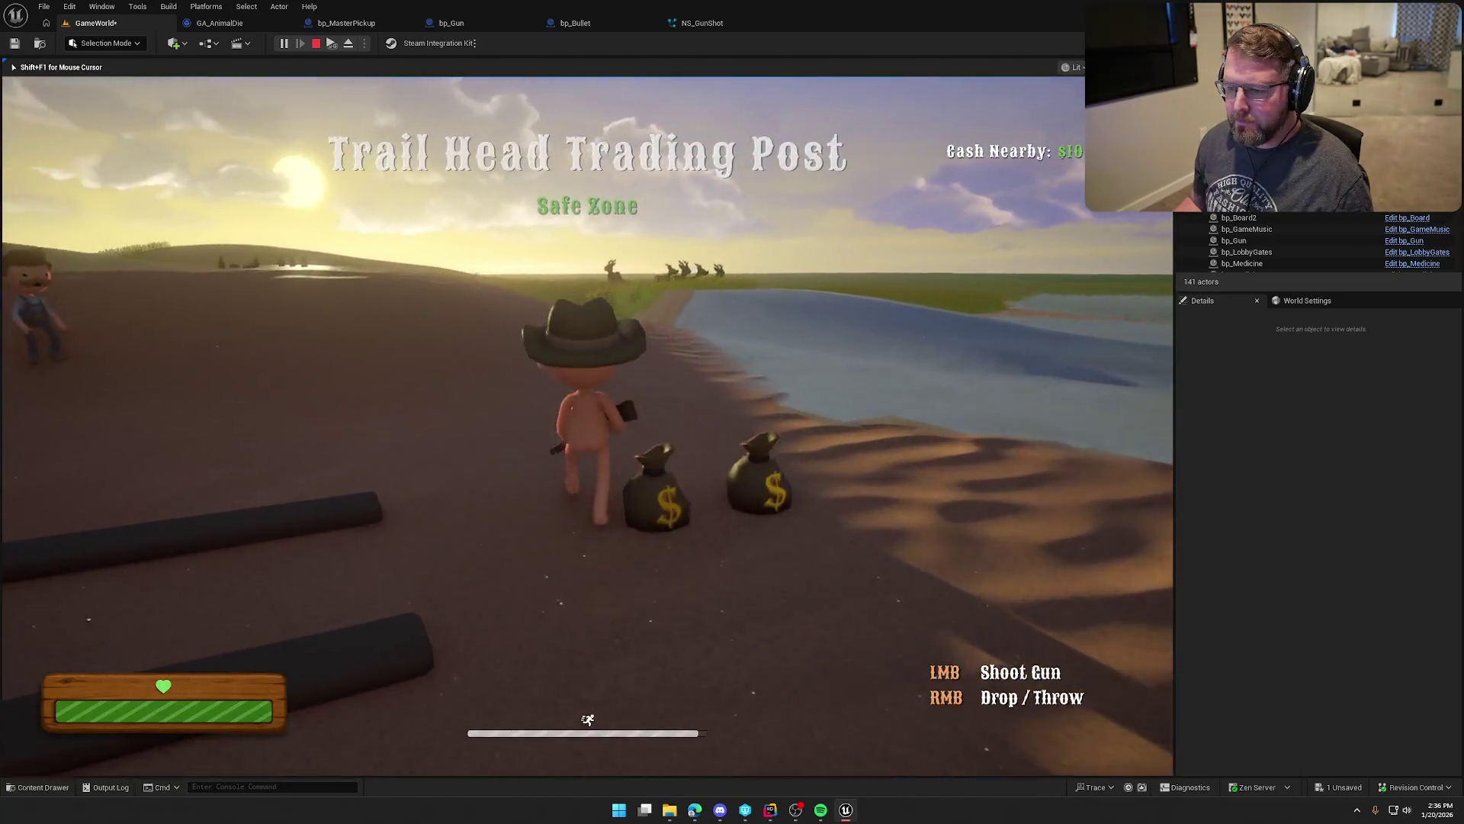
Step: Walk and sprint into the dunes, fire the gun once, then stop the play session
{"action": "key", "text": "w"}
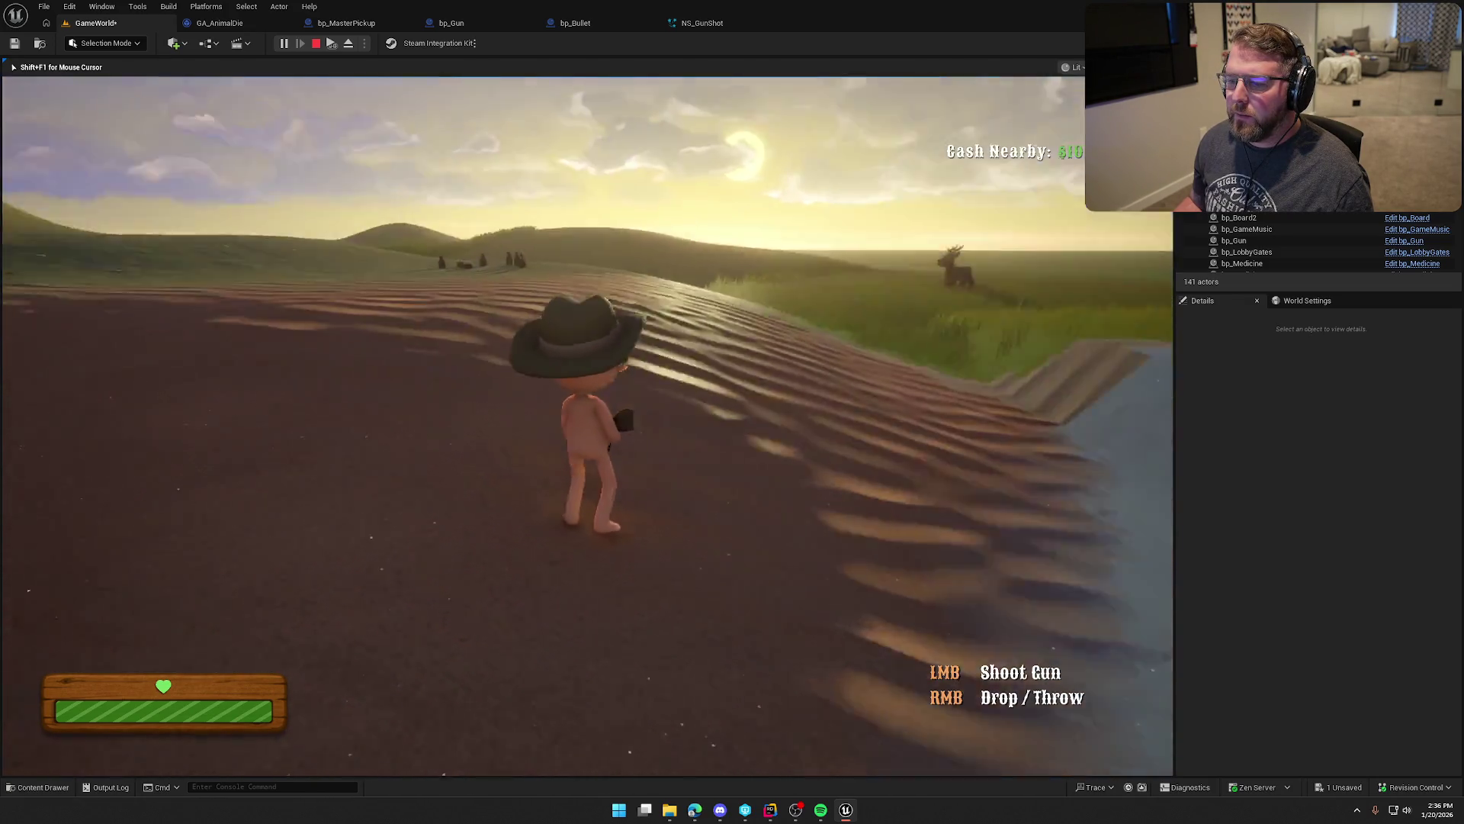
{"action": "key", "text": "shift+w"}
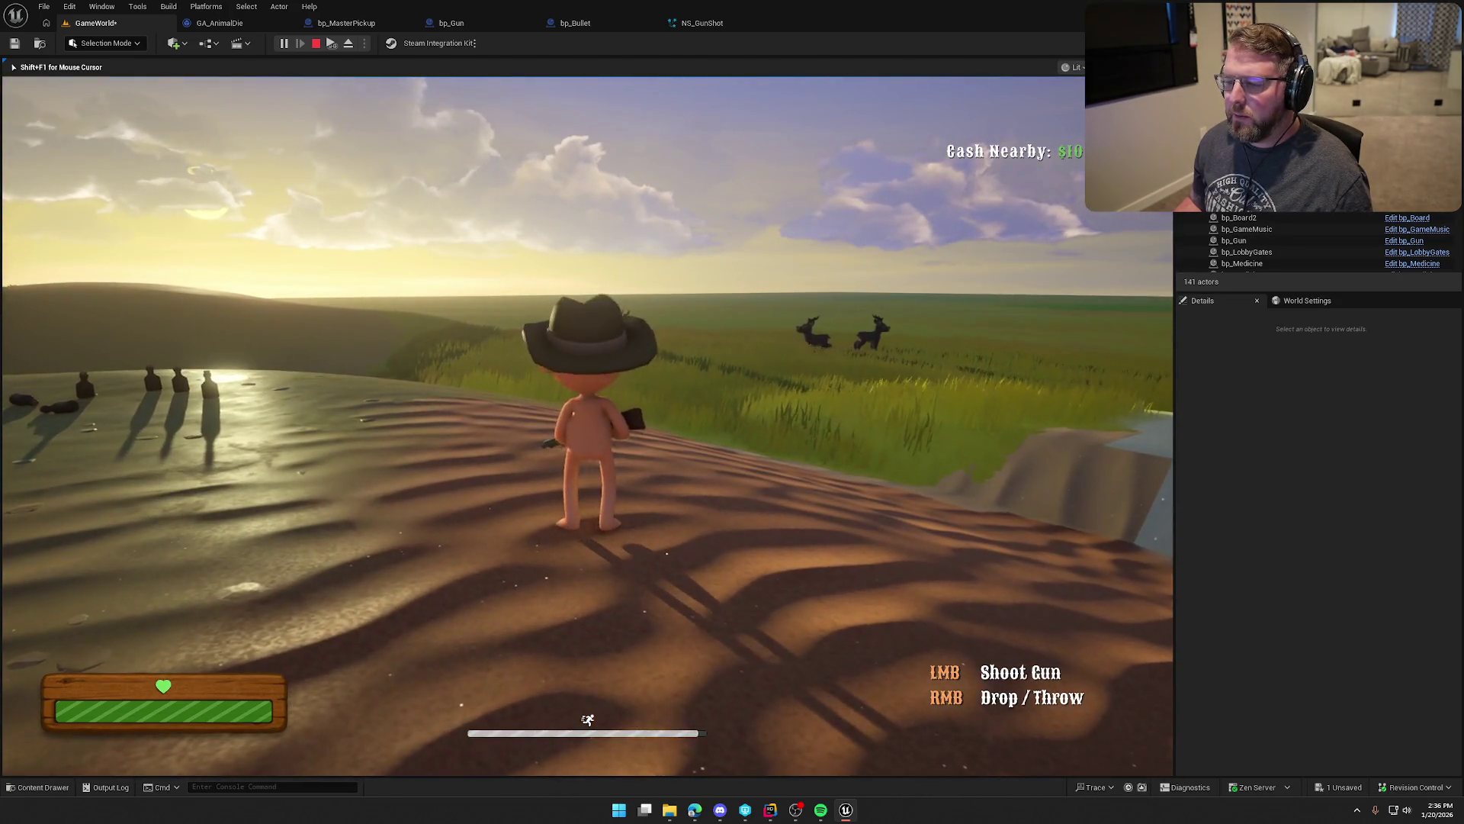
{"action": "left_click", "coordinate": [587, 426]}
{"action": "key", "text": "Escape"}
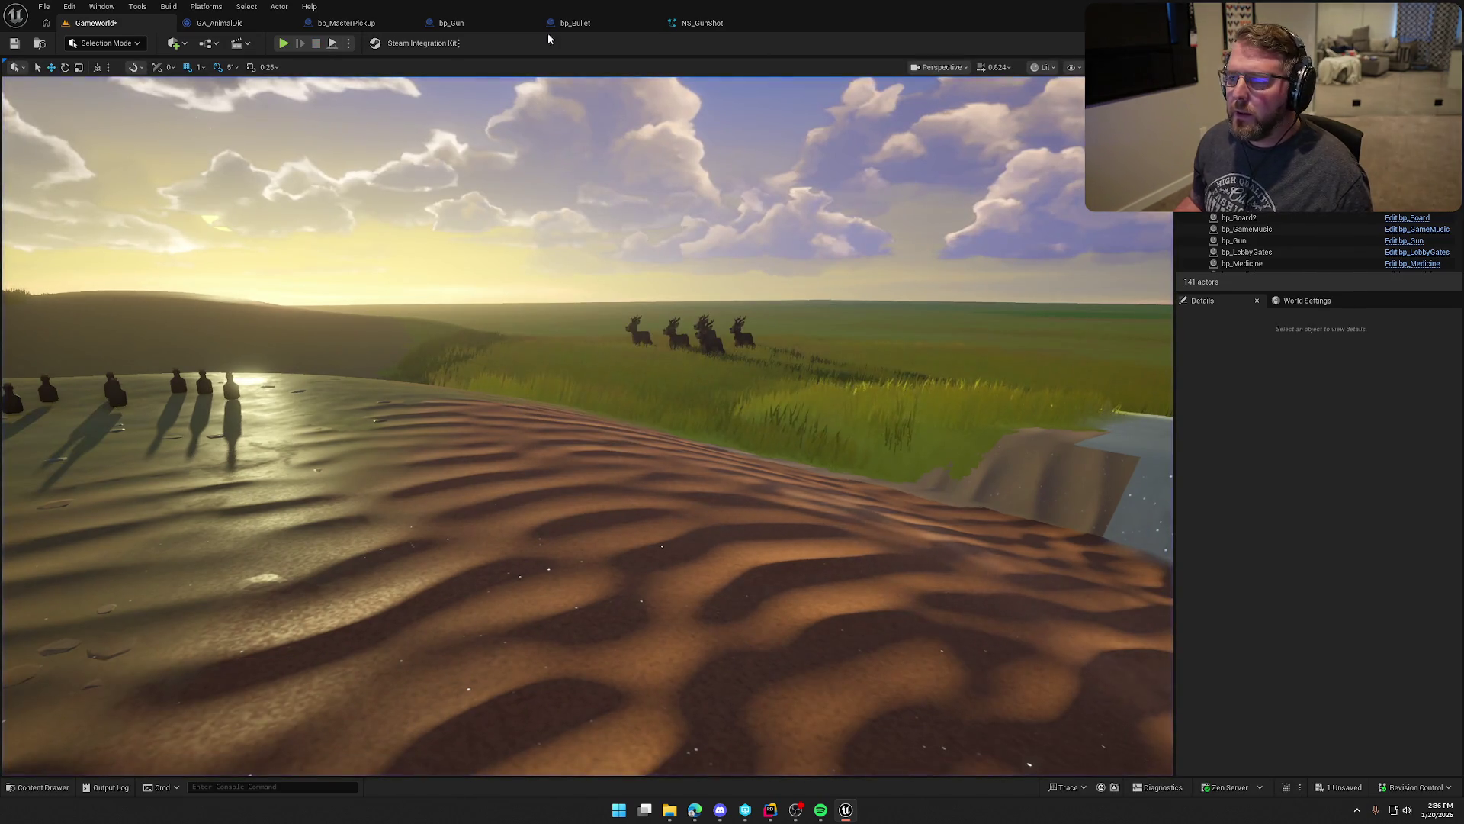
Step: Reopen ShootGun_Shorter_Montage and select the pelvis and root bones in the Skeleton Tree
{"action": "left_click", "coordinate": [695, 25]}
{"action": "key", "text": "ctrl+space"}
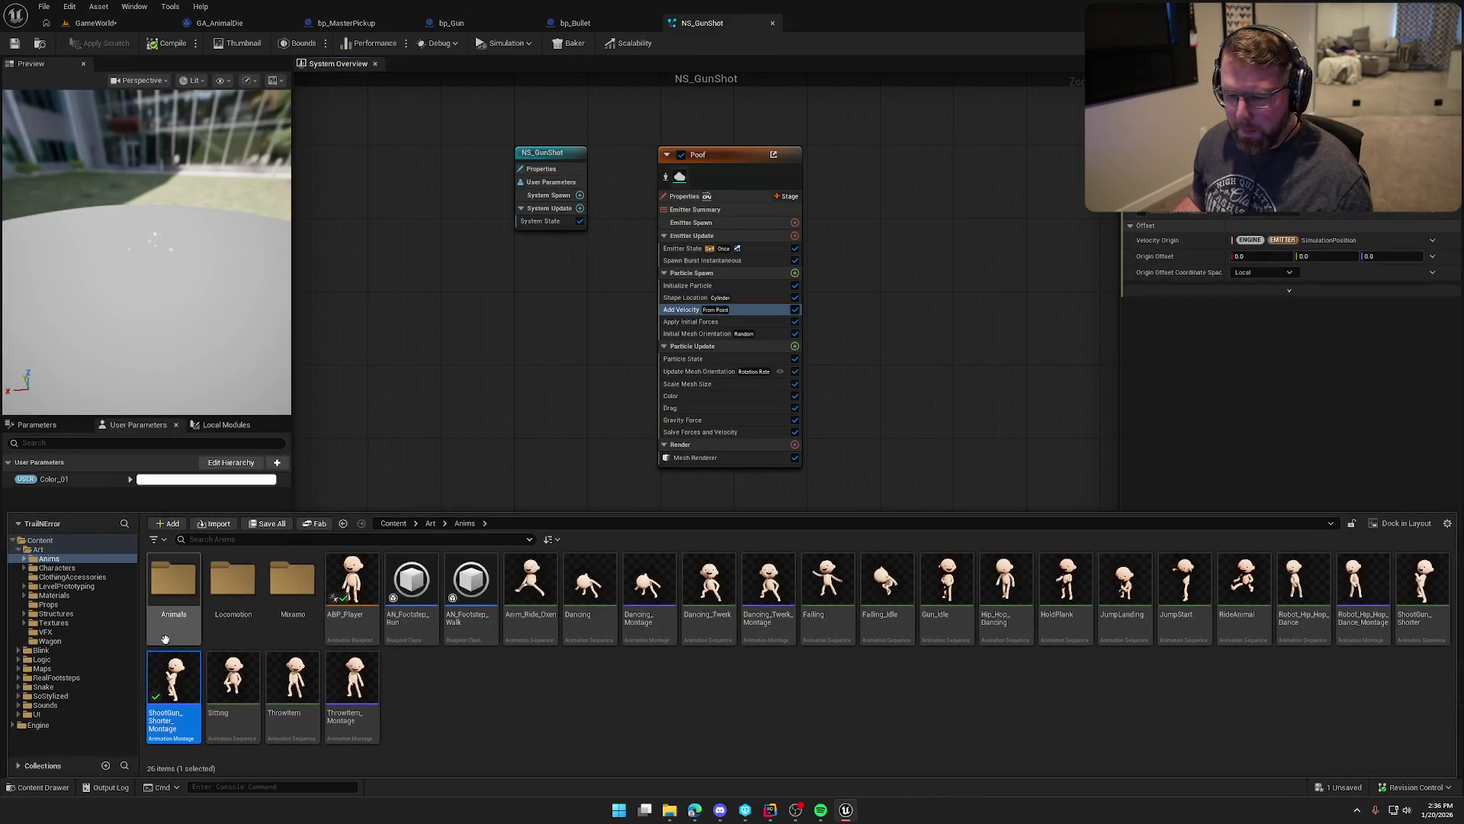
{"action": "double_click", "coordinate": [173, 682]}
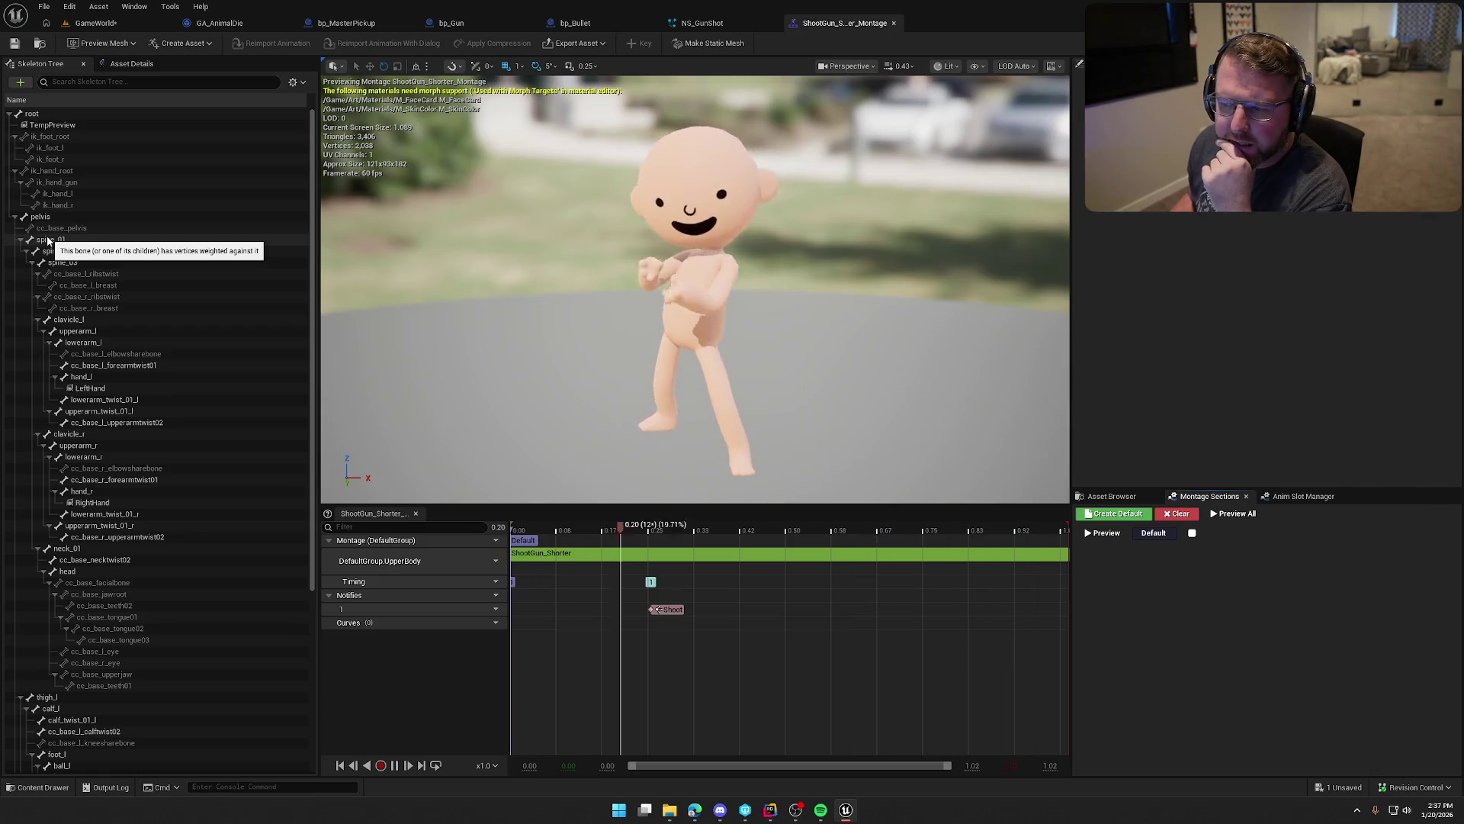
{"action": "left_click", "coordinate": [46, 218]}
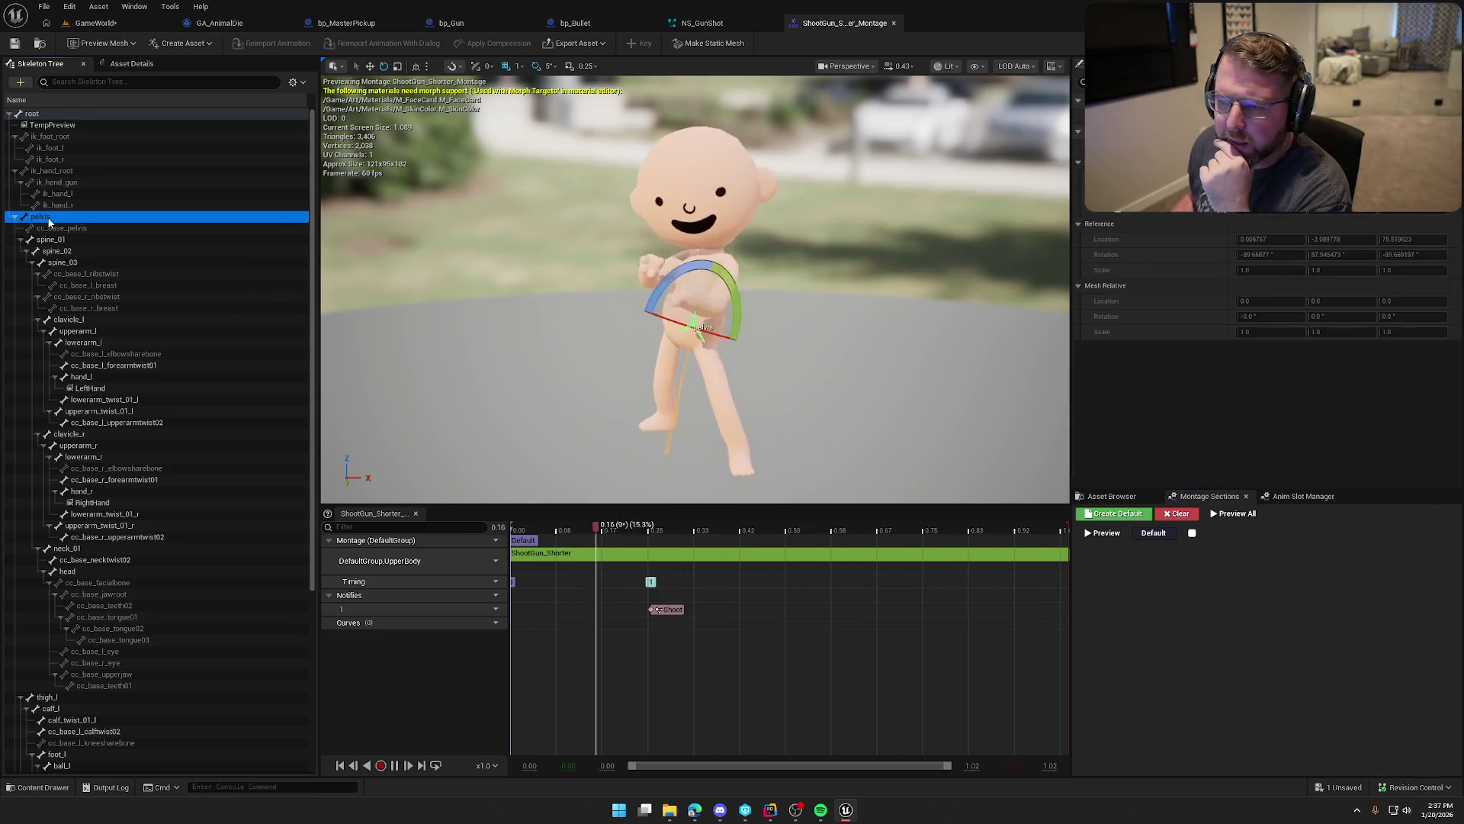
{"action": "left_click", "coordinate": [48, 116]}
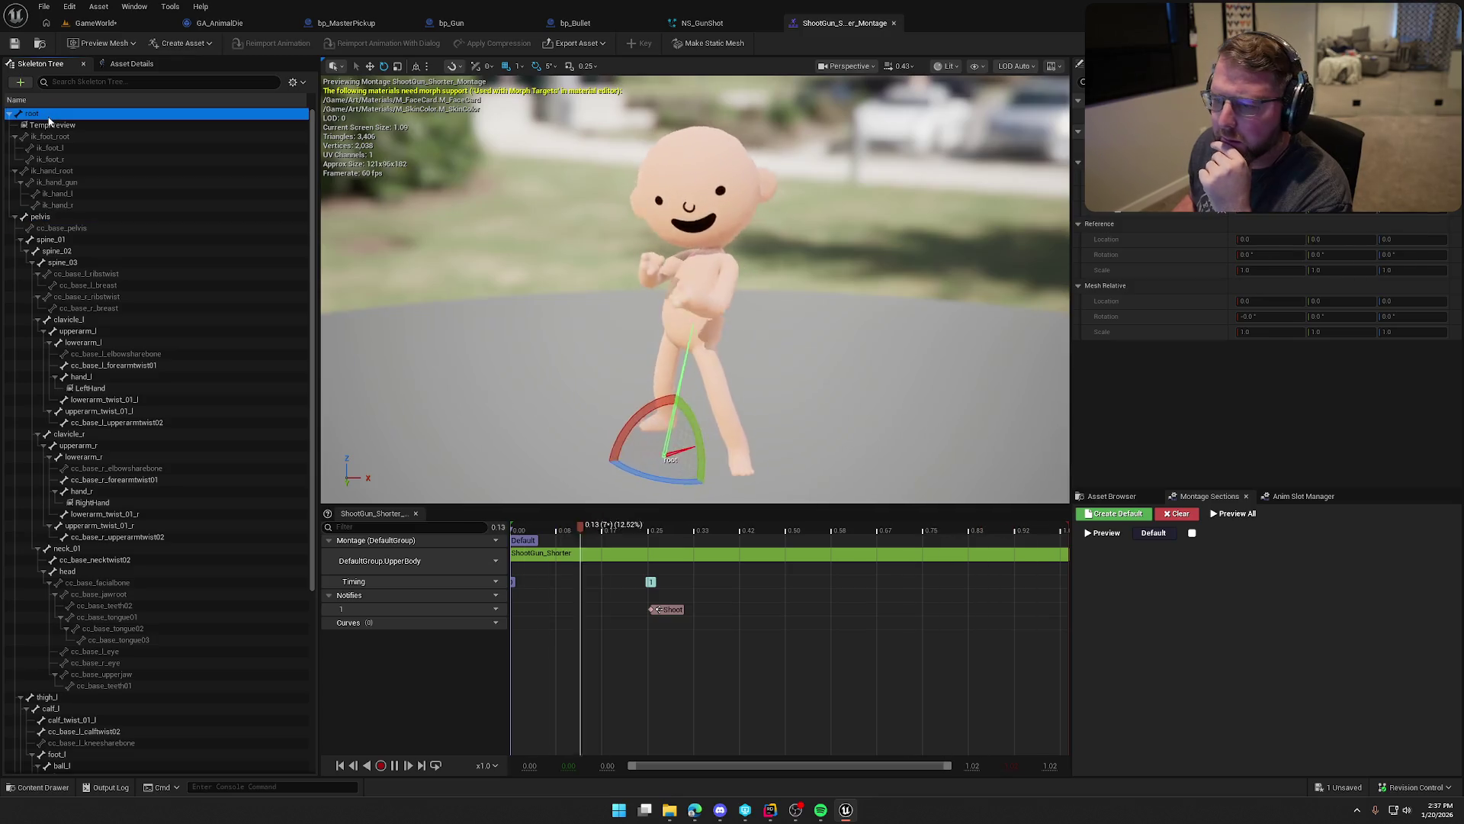
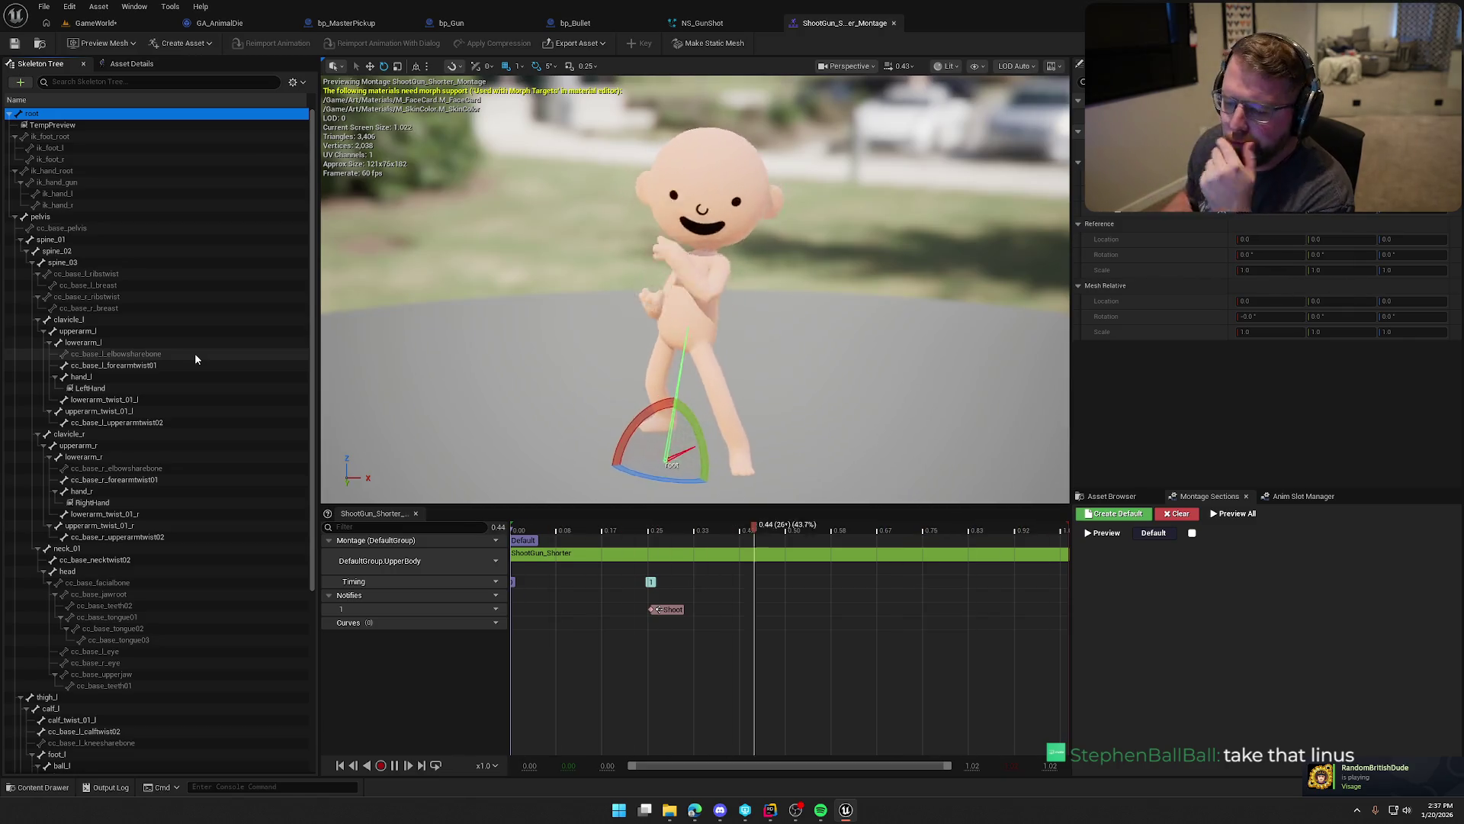
Step: Pause the ShootGun montage preview at 0.00 and select the pelvis bone
{"action": "left_click", "coordinate": [394, 764]}
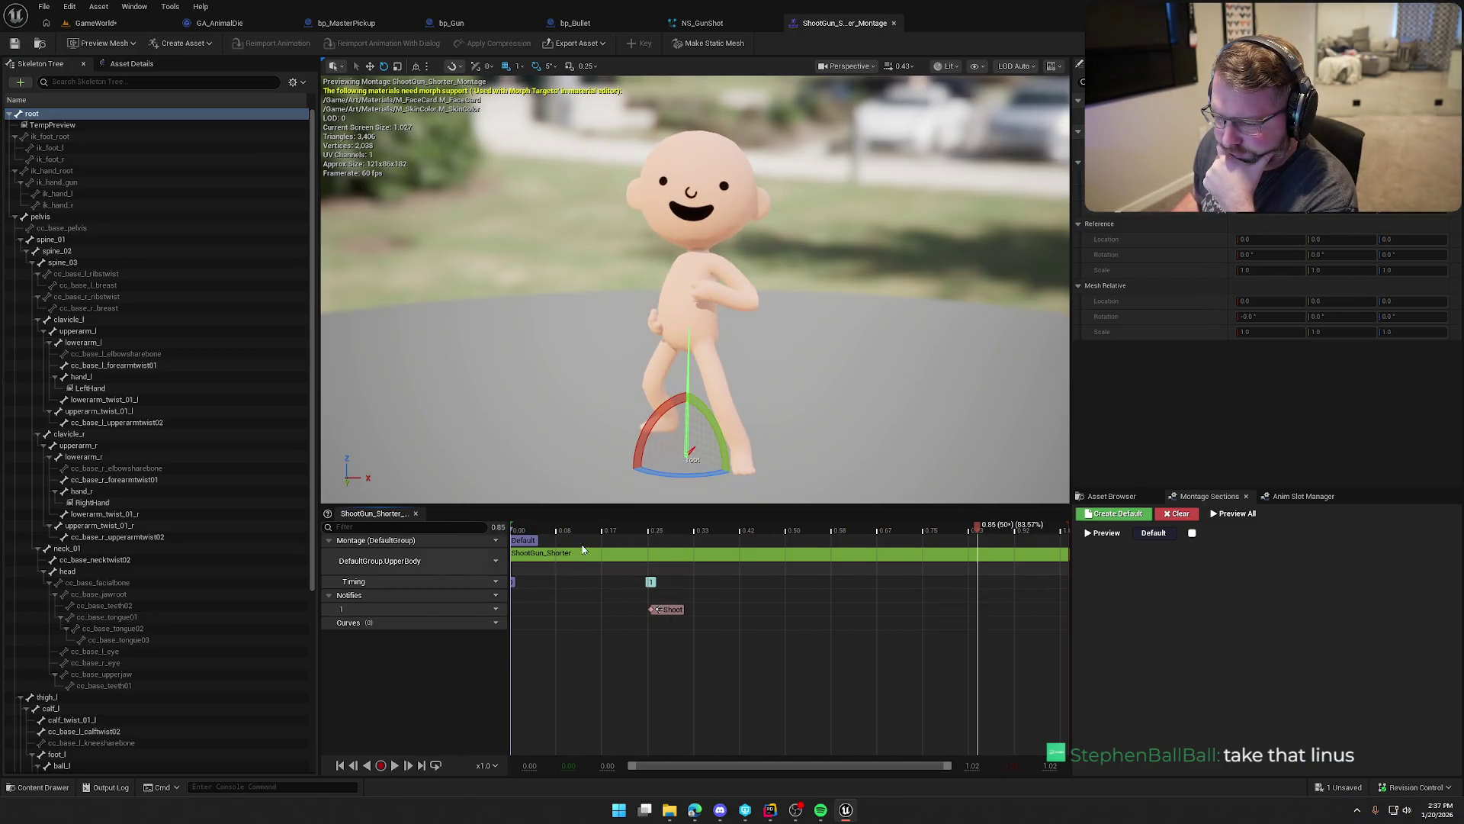
{"action": "left_click_drag", "start_coordinate": [587, 523], "coordinate": [491, 534]}
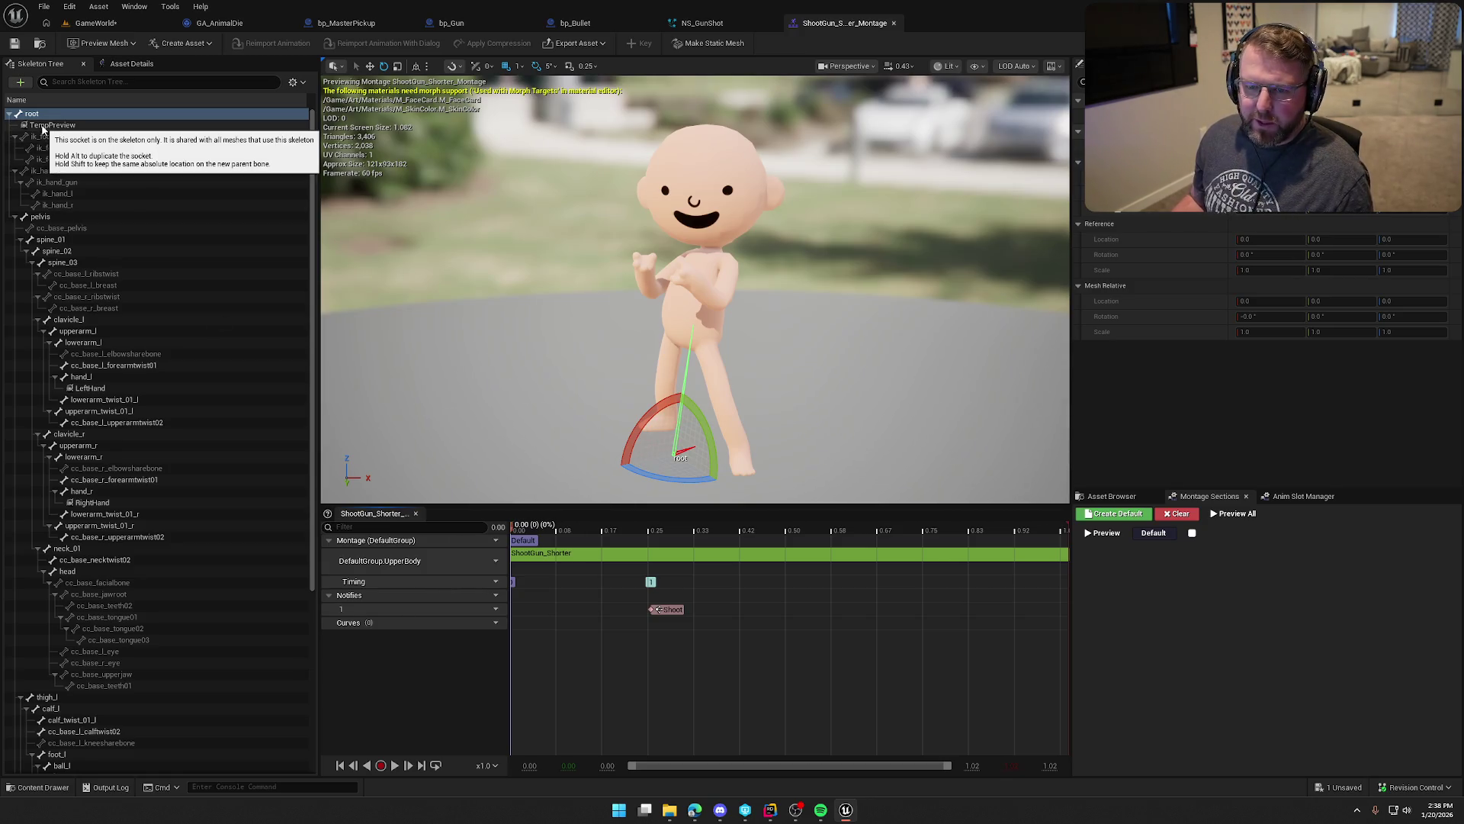
{"action": "left_click", "coordinate": [54, 218]}
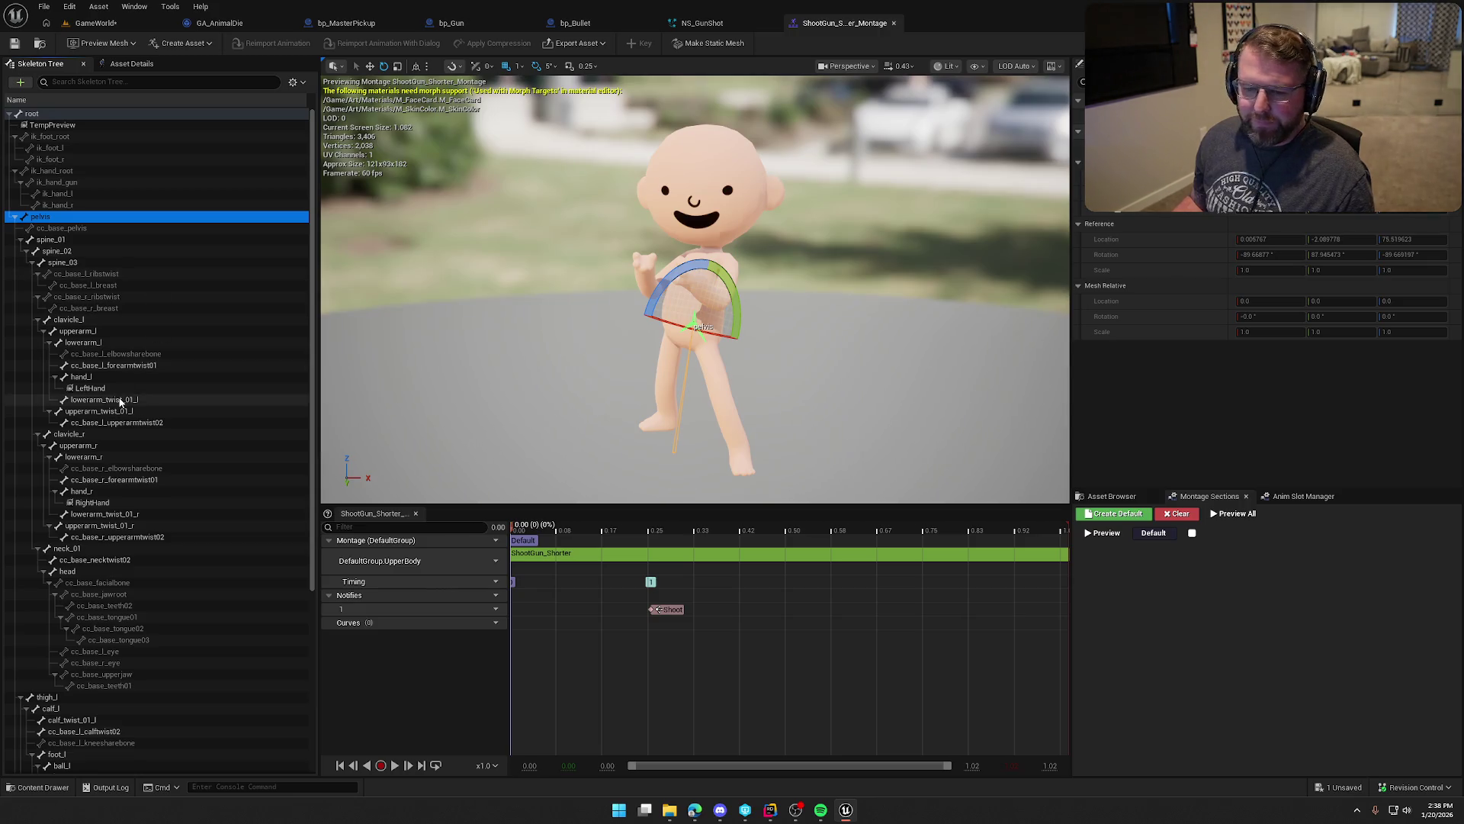
{"action": "scroll", "coordinate": [154, 684], "scroll_direction": "down", "scroll_amount": 2}
{"action": "scroll", "coordinate": [155, 688], "scroll_direction": "up", "scroll_amount": 2}
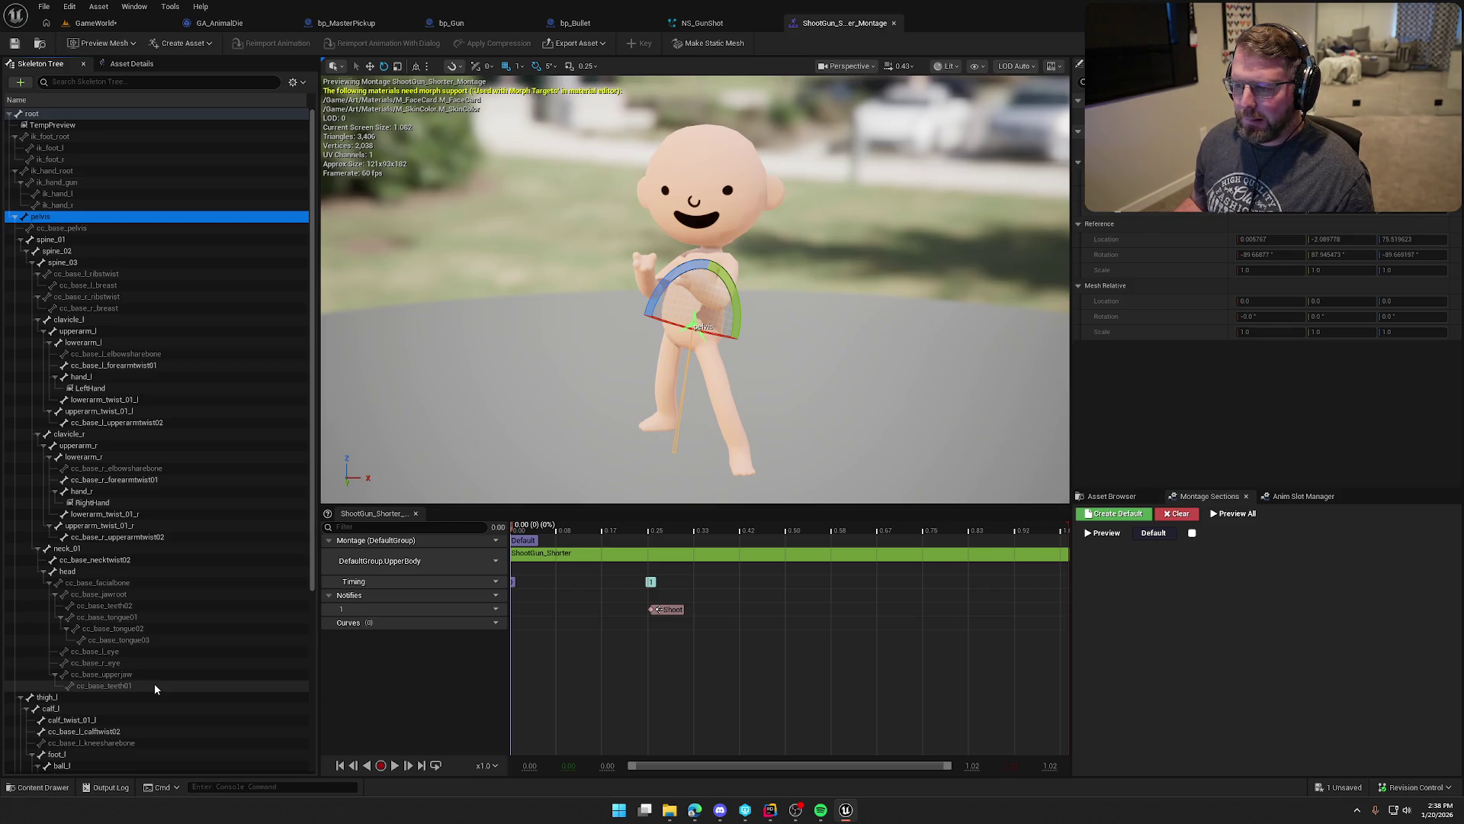
Step: Select spine_01 and collapse the spine_01, thigh_l and thigh_r bone branches
{"action": "left_click", "coordinate": [48, 240]}
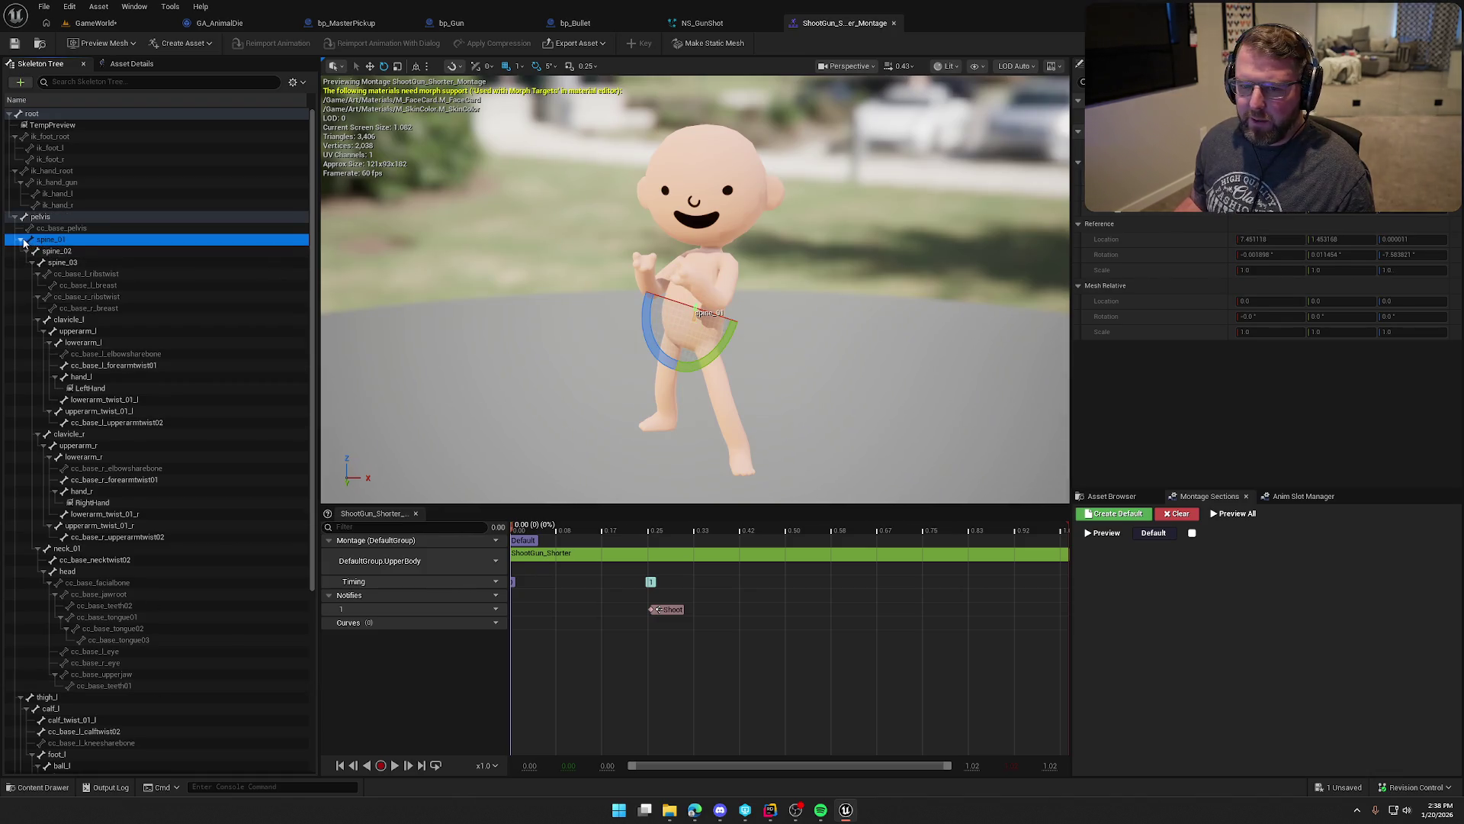
{"action": "left_click", "coordinate": [22, 241]}
{"action": "left_click", "coordinate": [21, 251]}
{"action": "left_click", "coordinate": [20, 262]}
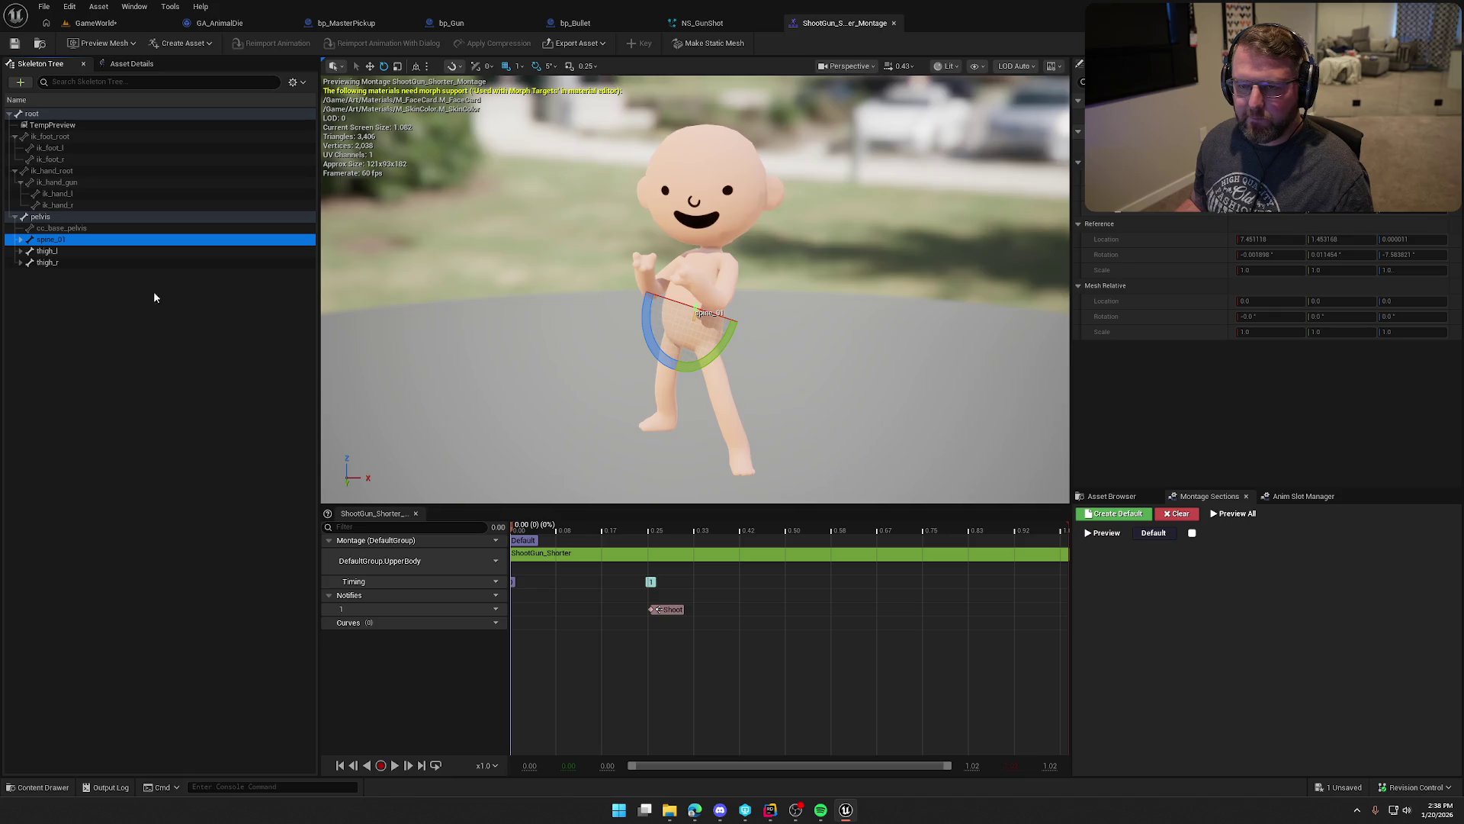
Step: Assign the ShootGun montage track to the DefaultGroup.DefaultSlot slot
{"action": "left_click", "coordinate": [486, 562]}
{"action": "mouse_move", "coordinate": [519, 588]}
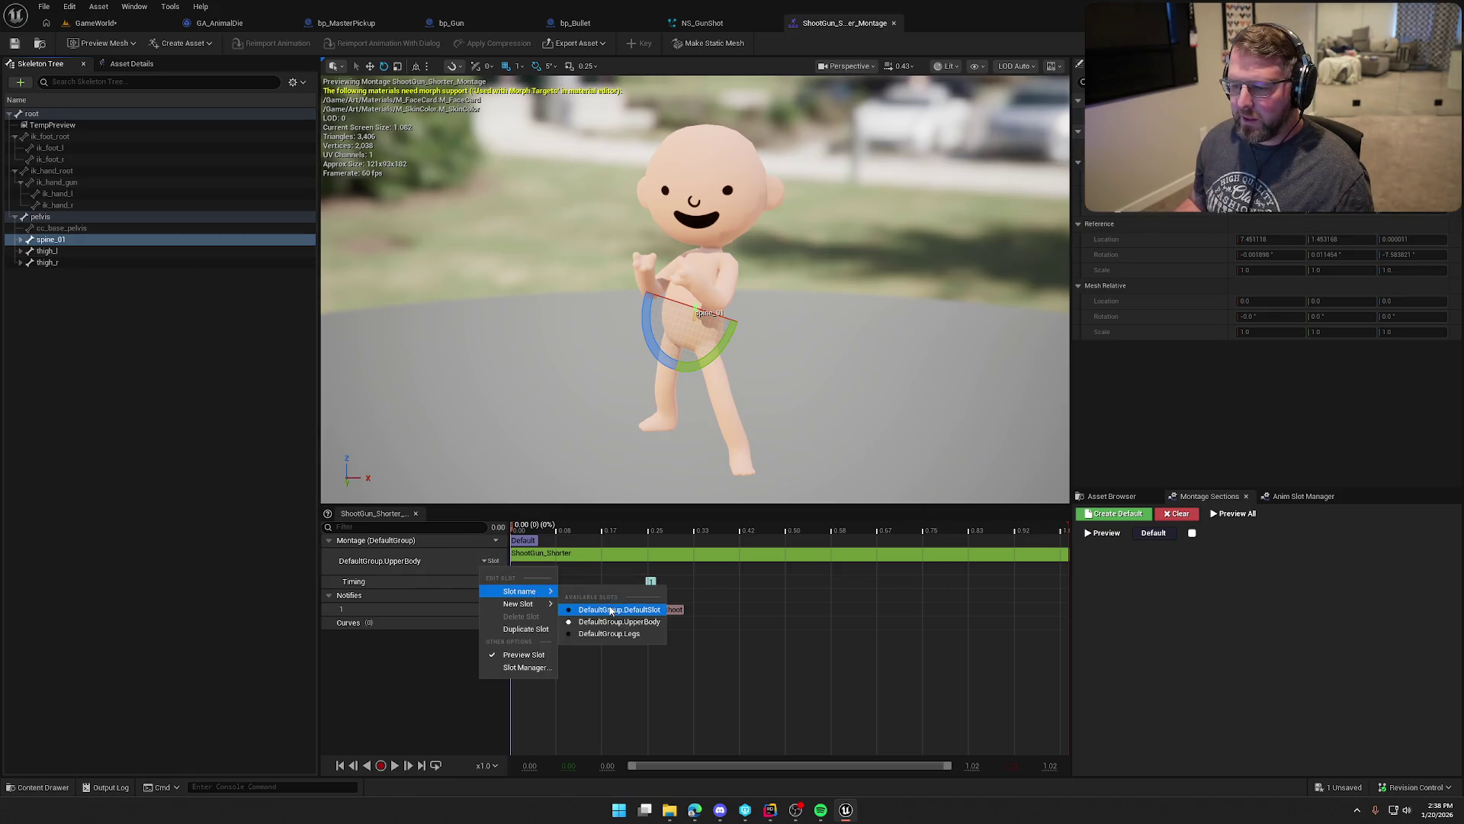
{"action": "left_click", "coordinate": [607, 607]}
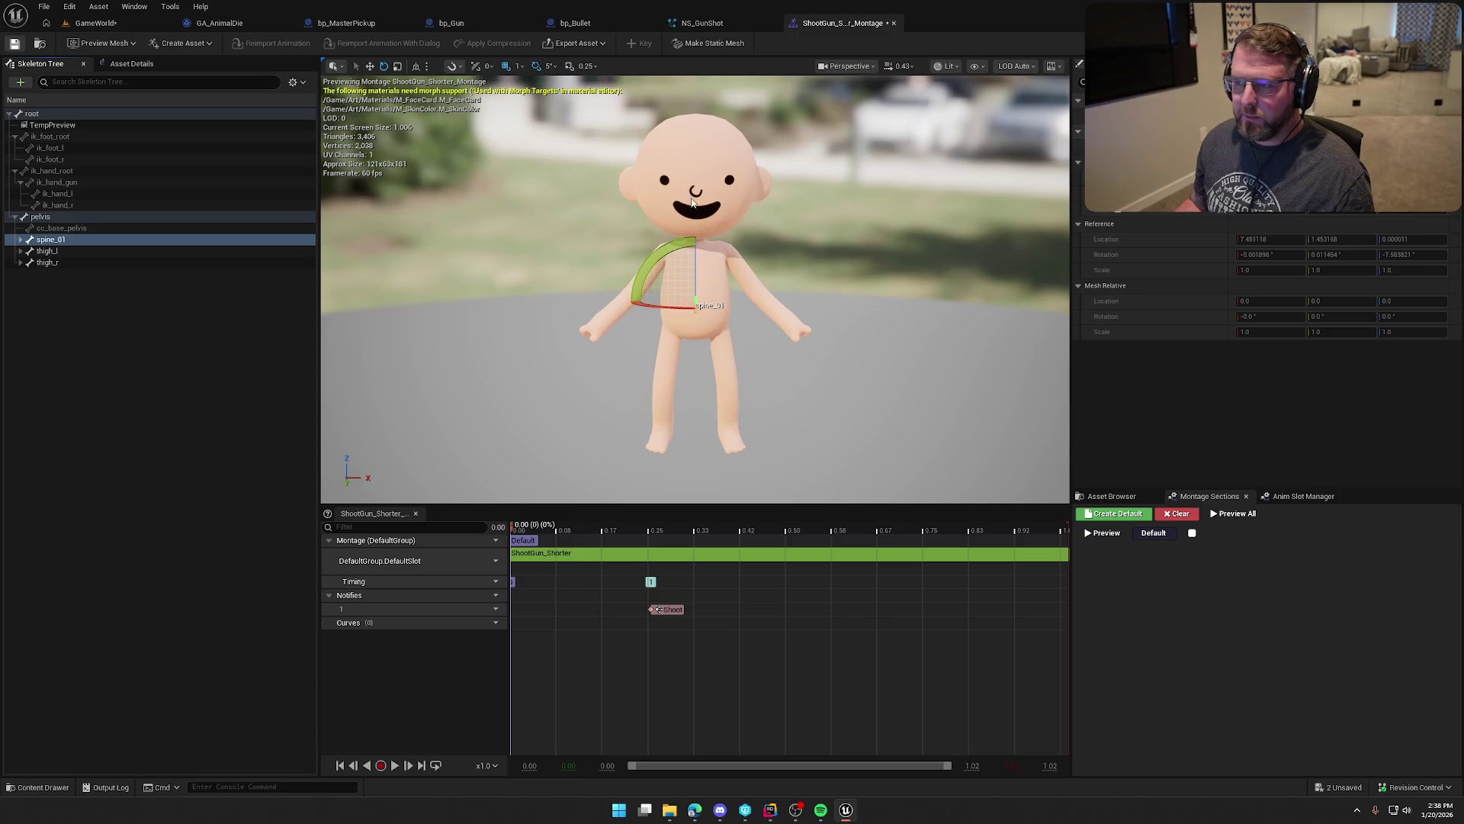
Step: Close the montage editor and return to the GameWorld level
{"action": "left_click", "coordinate": [893, 23]}
{"action": "key", "text": "ctrl+space"}
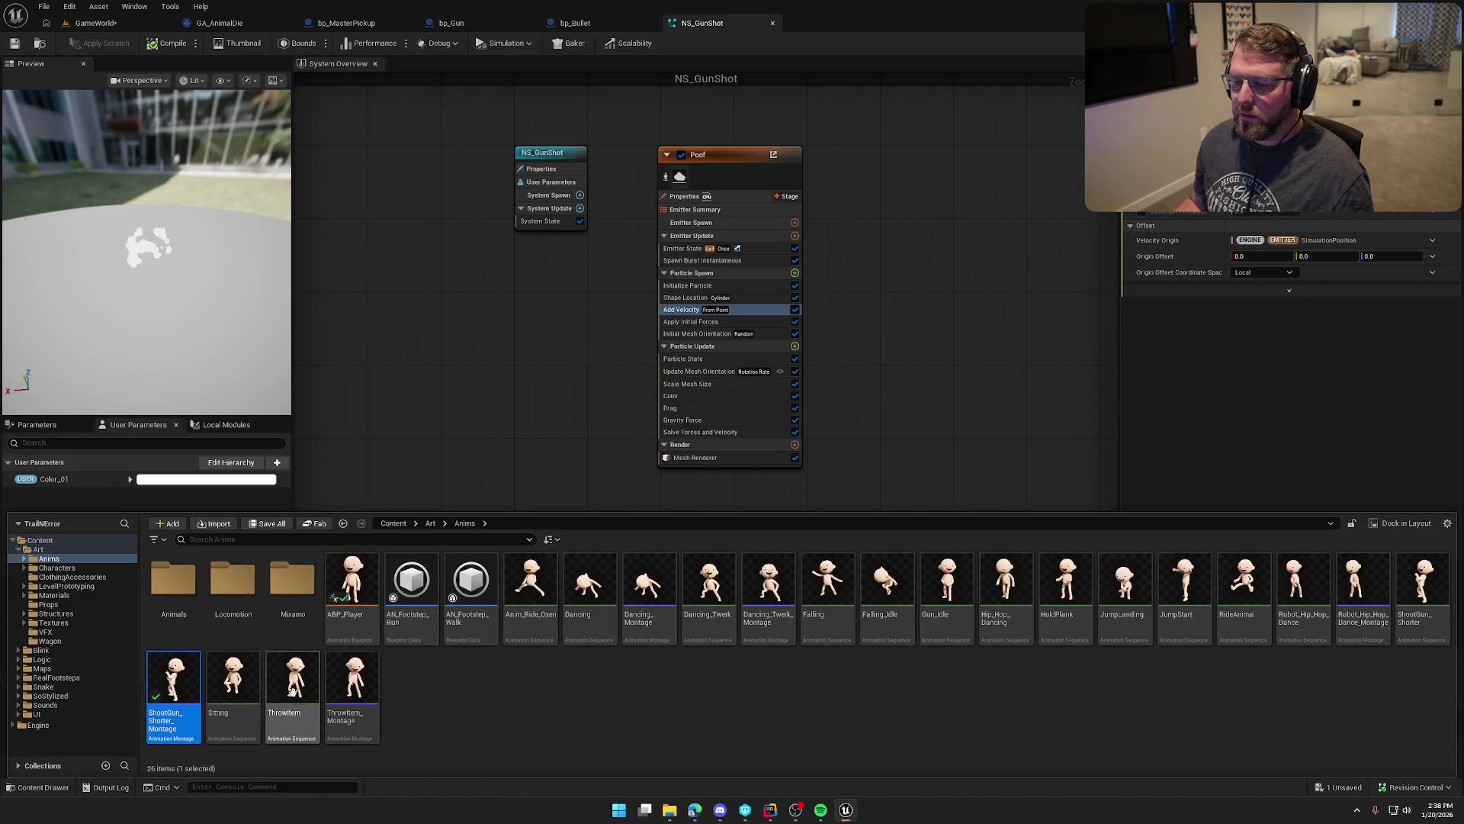
{"action": "left_click", "coordinate": [95, 23]}
Step: Play in editor and run the character uphill toward the deer by the water
{"action": "left_click", "coordinate": [284, 43]}
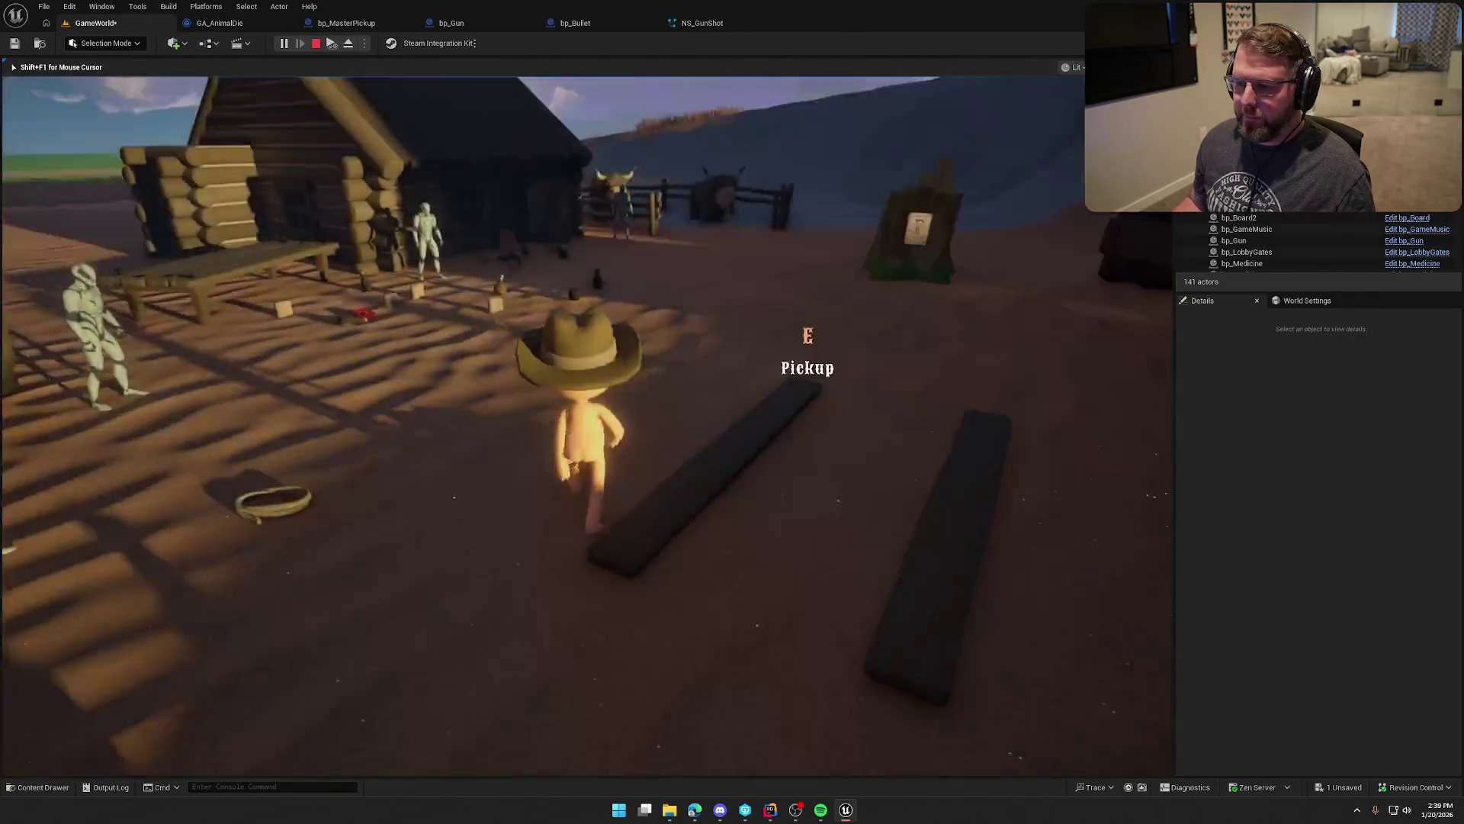
{"action": "key", "text": "e"}
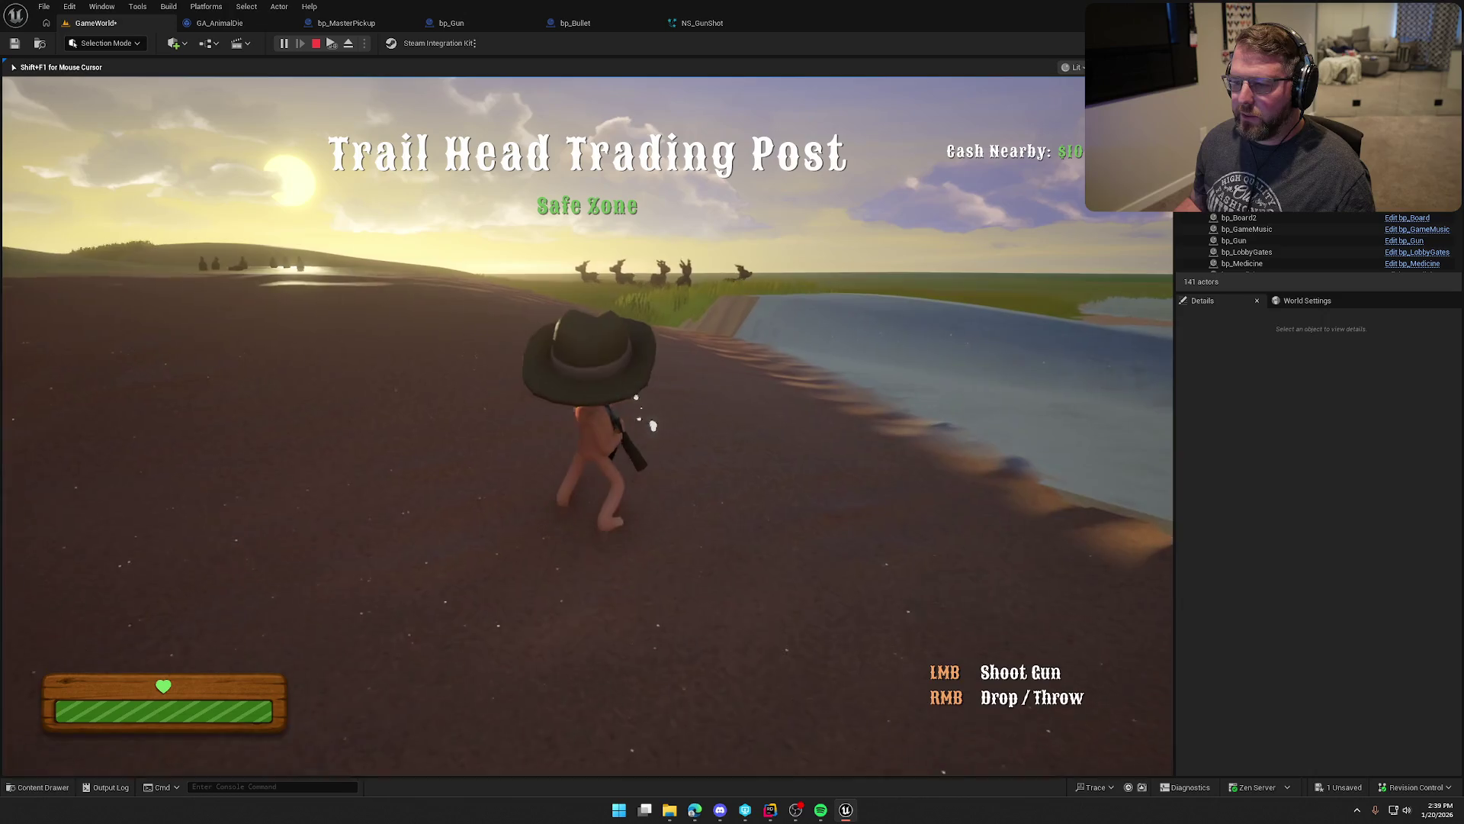
{"action": "key", "text": "shift"}
{"action": "key", "text": "w"}
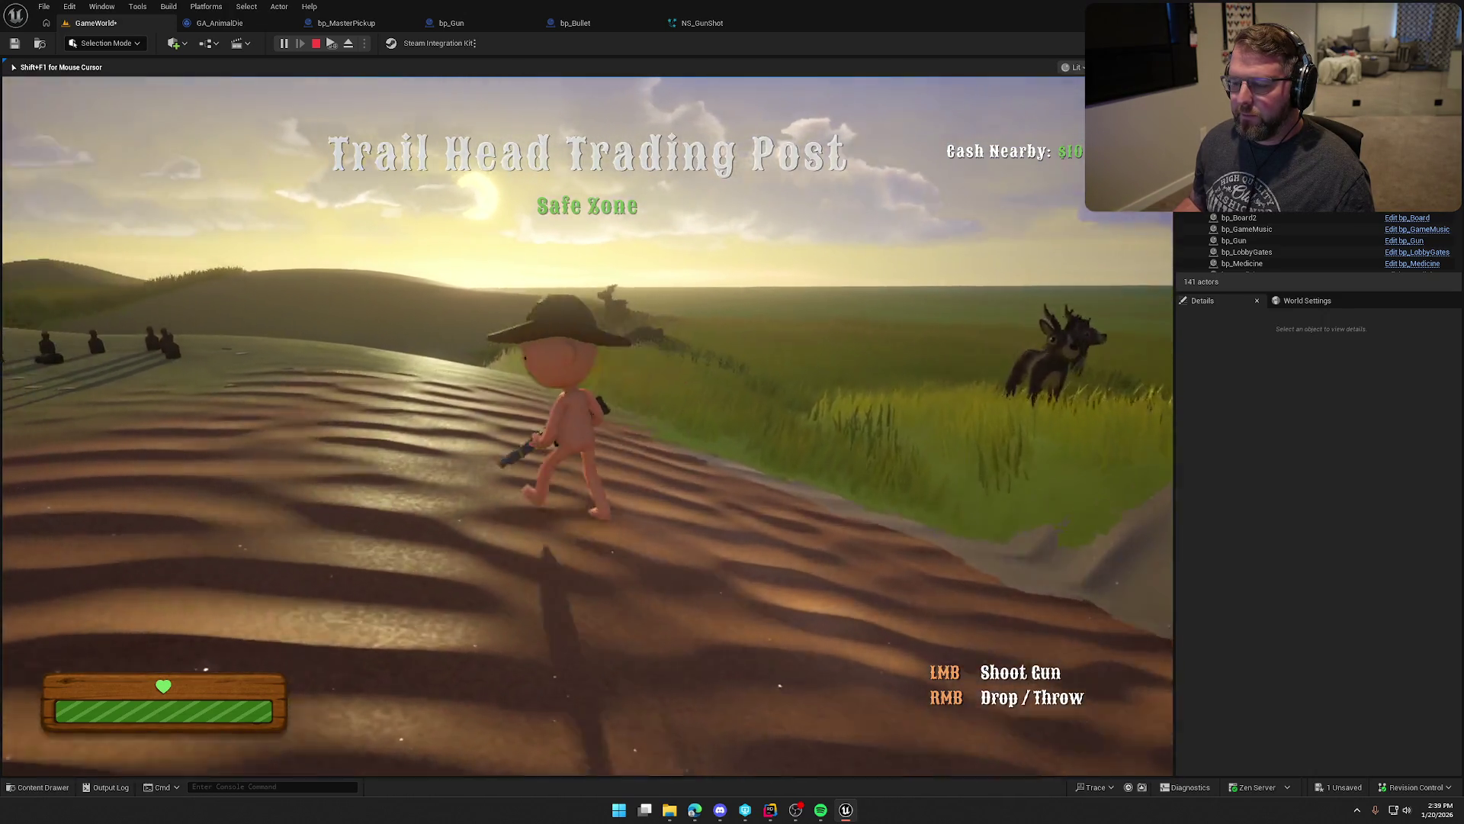
{"action": "key", "text": "shift"}
{"action": "key", "text": "w"}
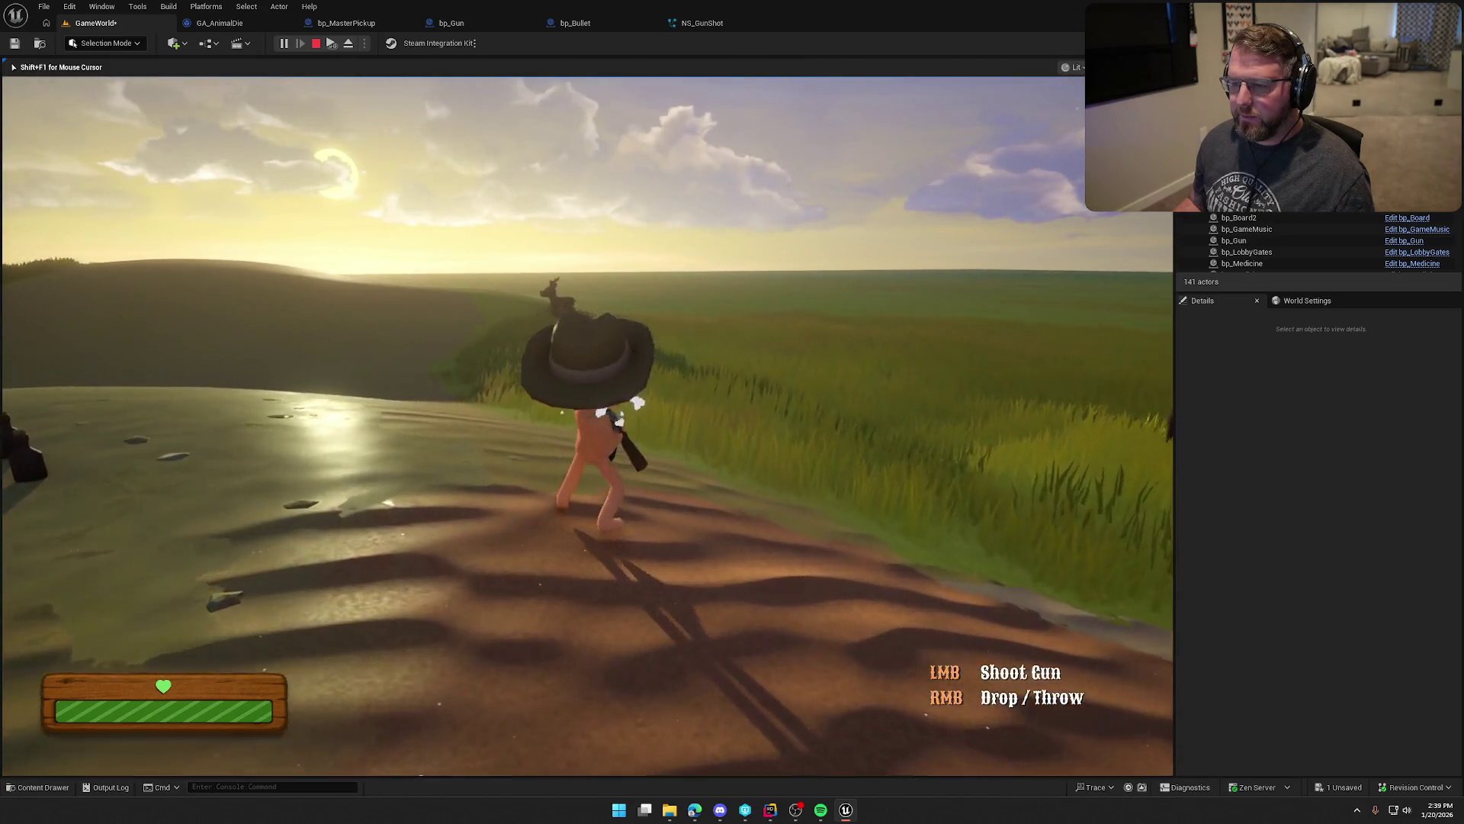
{"action": "key", "text": "shift"}
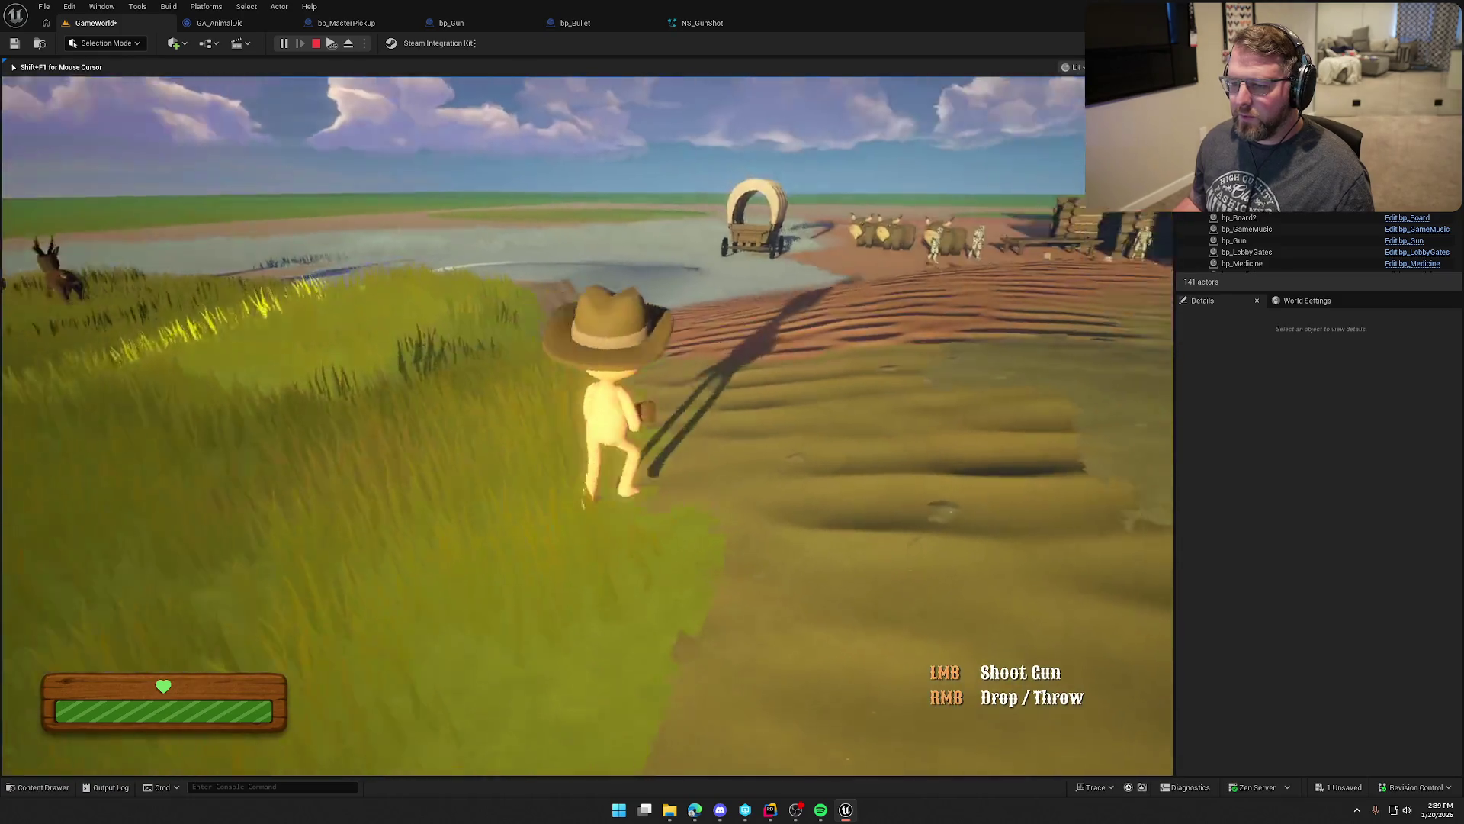
{"action": "key", "text": "shift"}
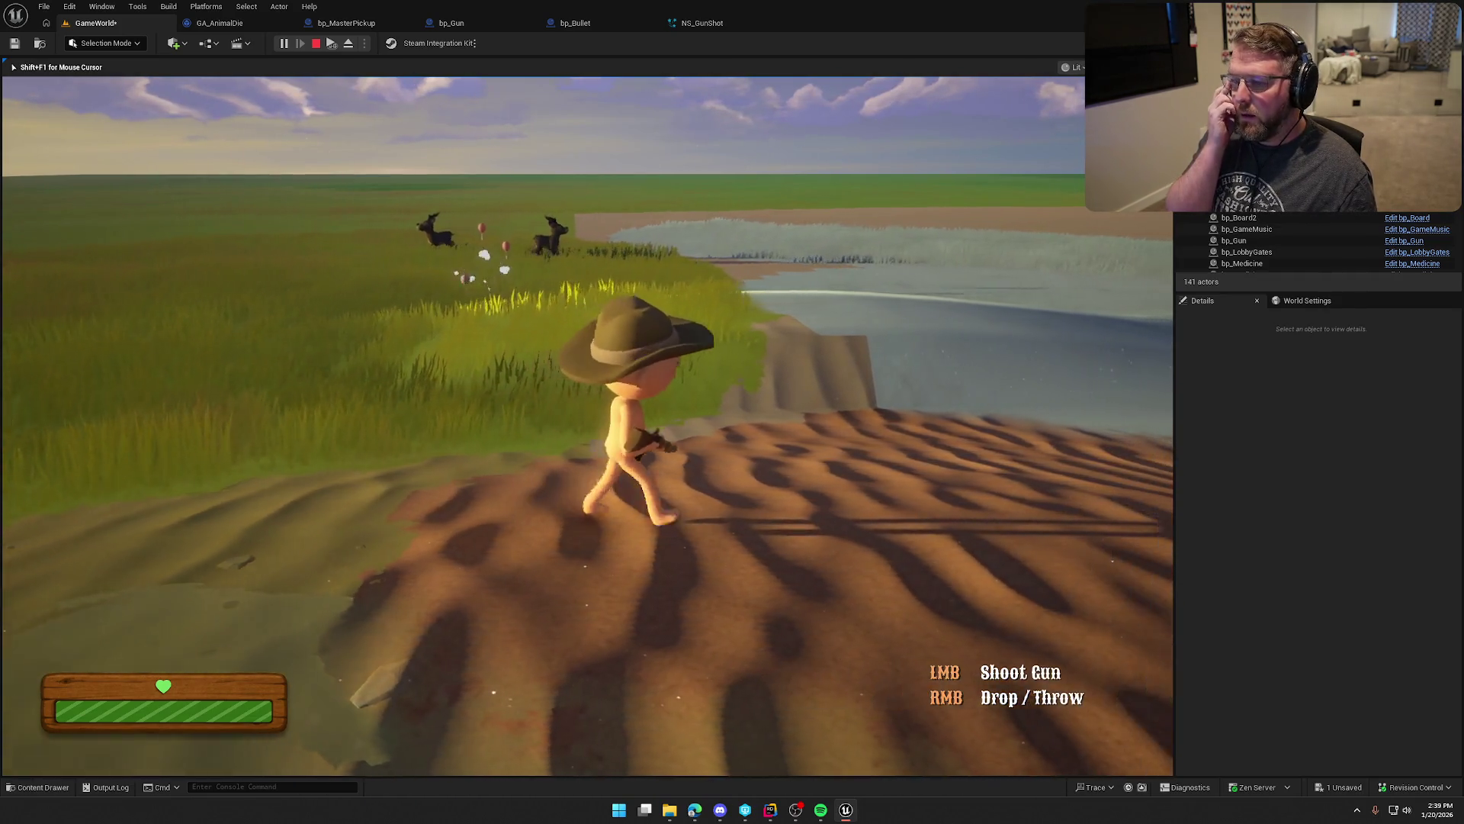
Step: Fire the gun, walk toward the water, end the play session, and open ShootGun_Shorter
{"action": "left_click", "coordinate": [587, 426]}
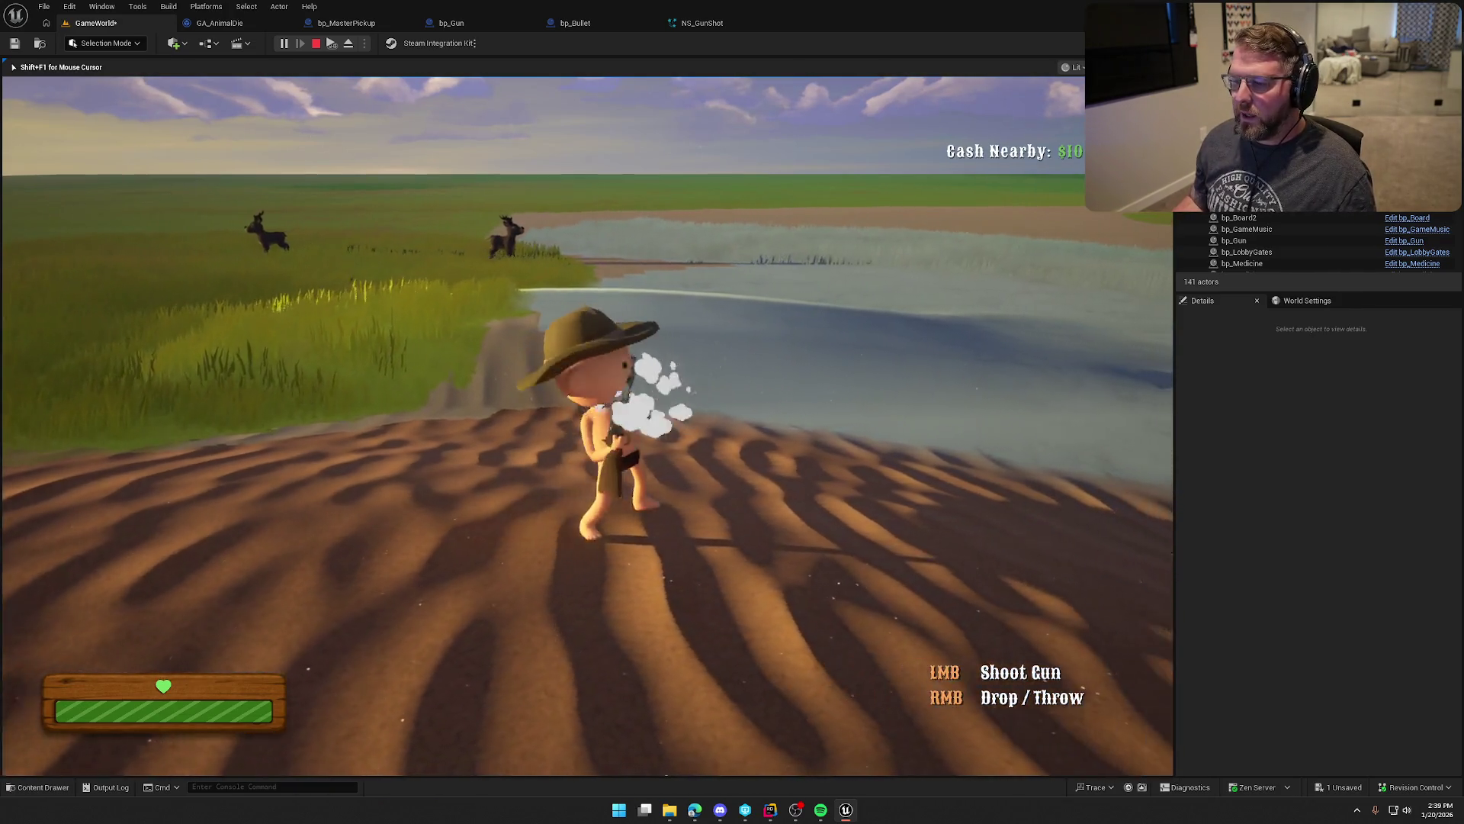
{"action": "key", "text": "shift"}
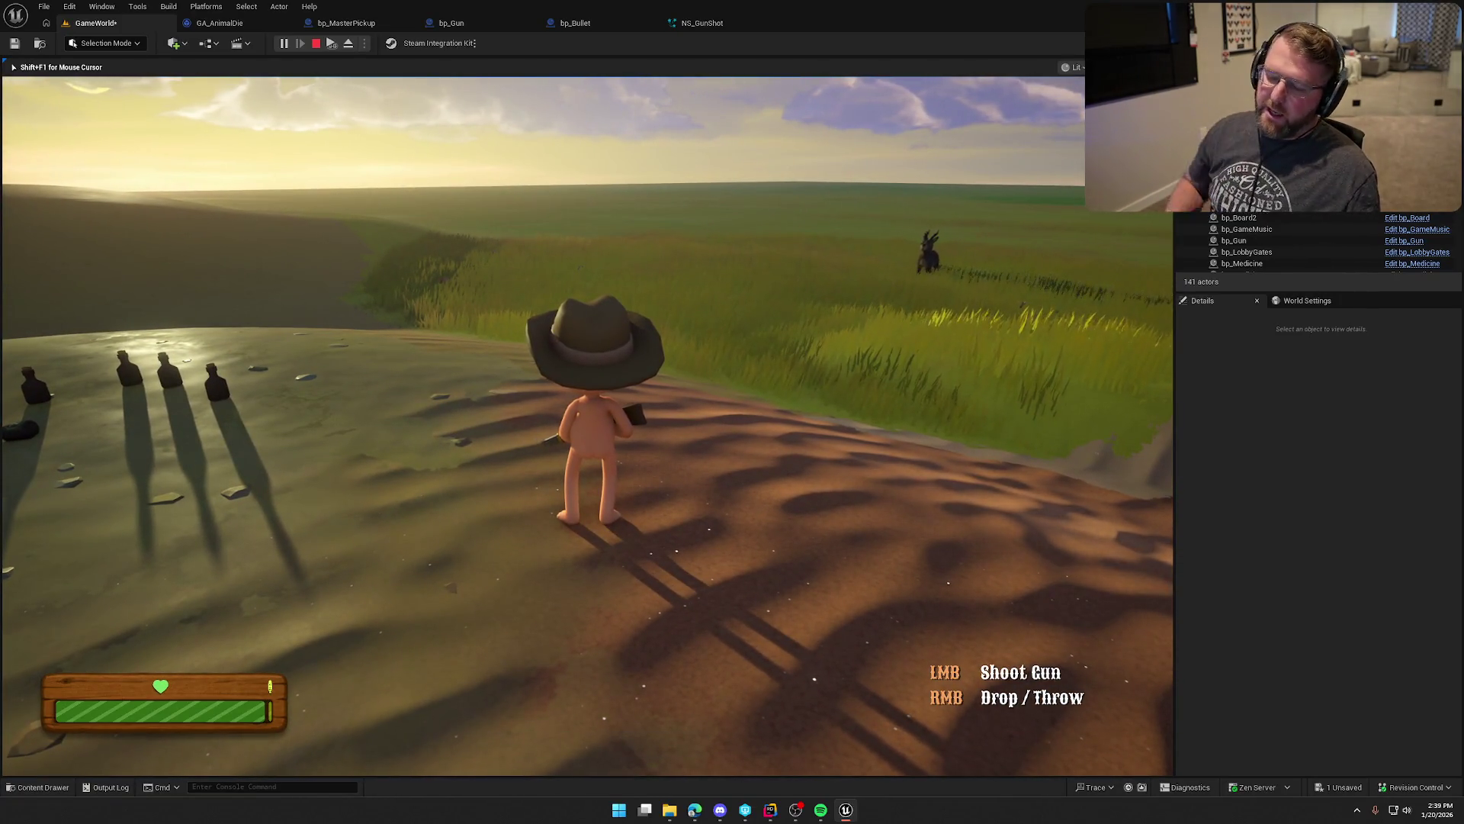
{"action": "key", "text": "s"}
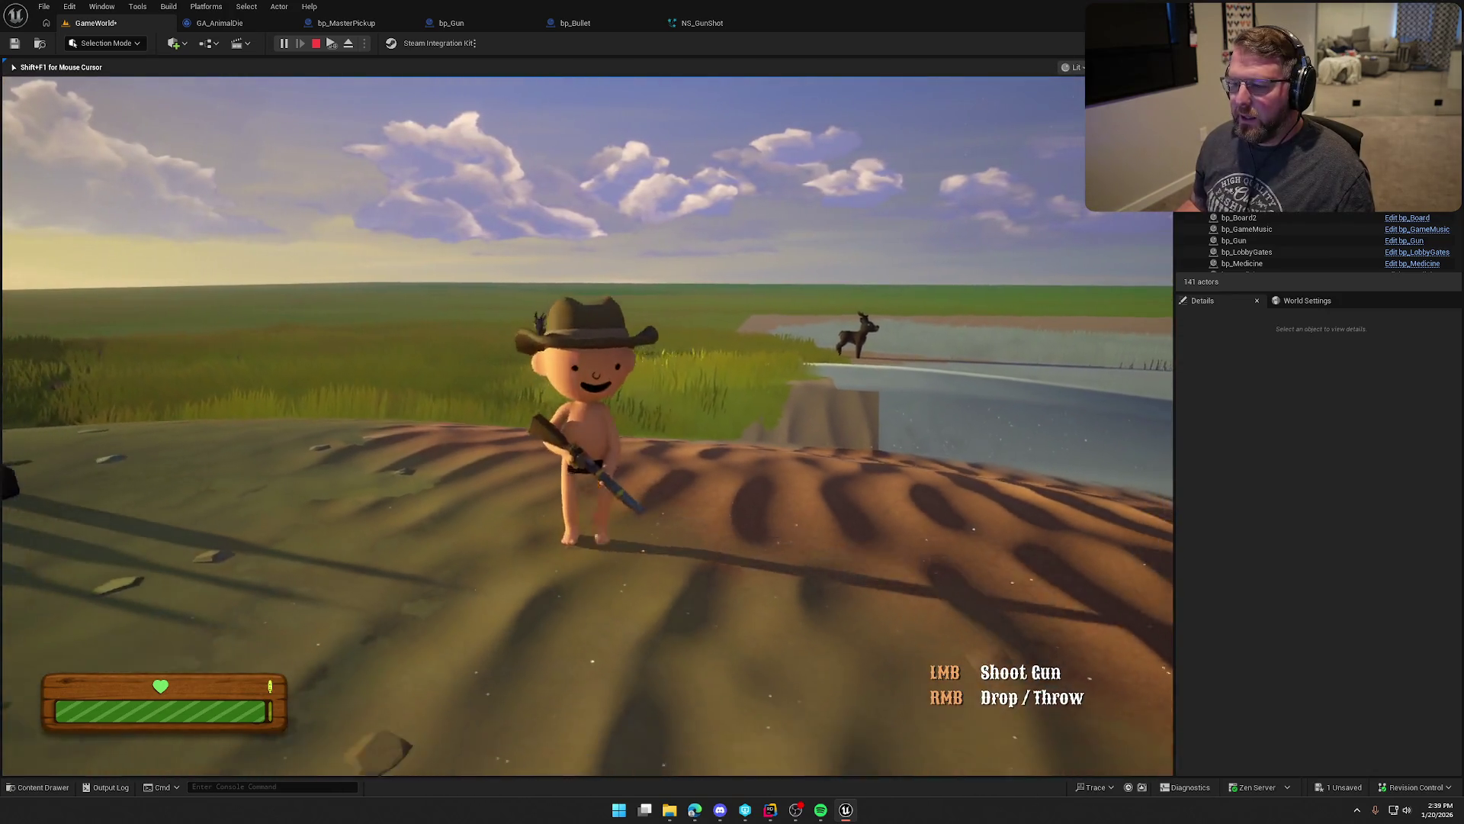
{"action": "key", "text": "w"}
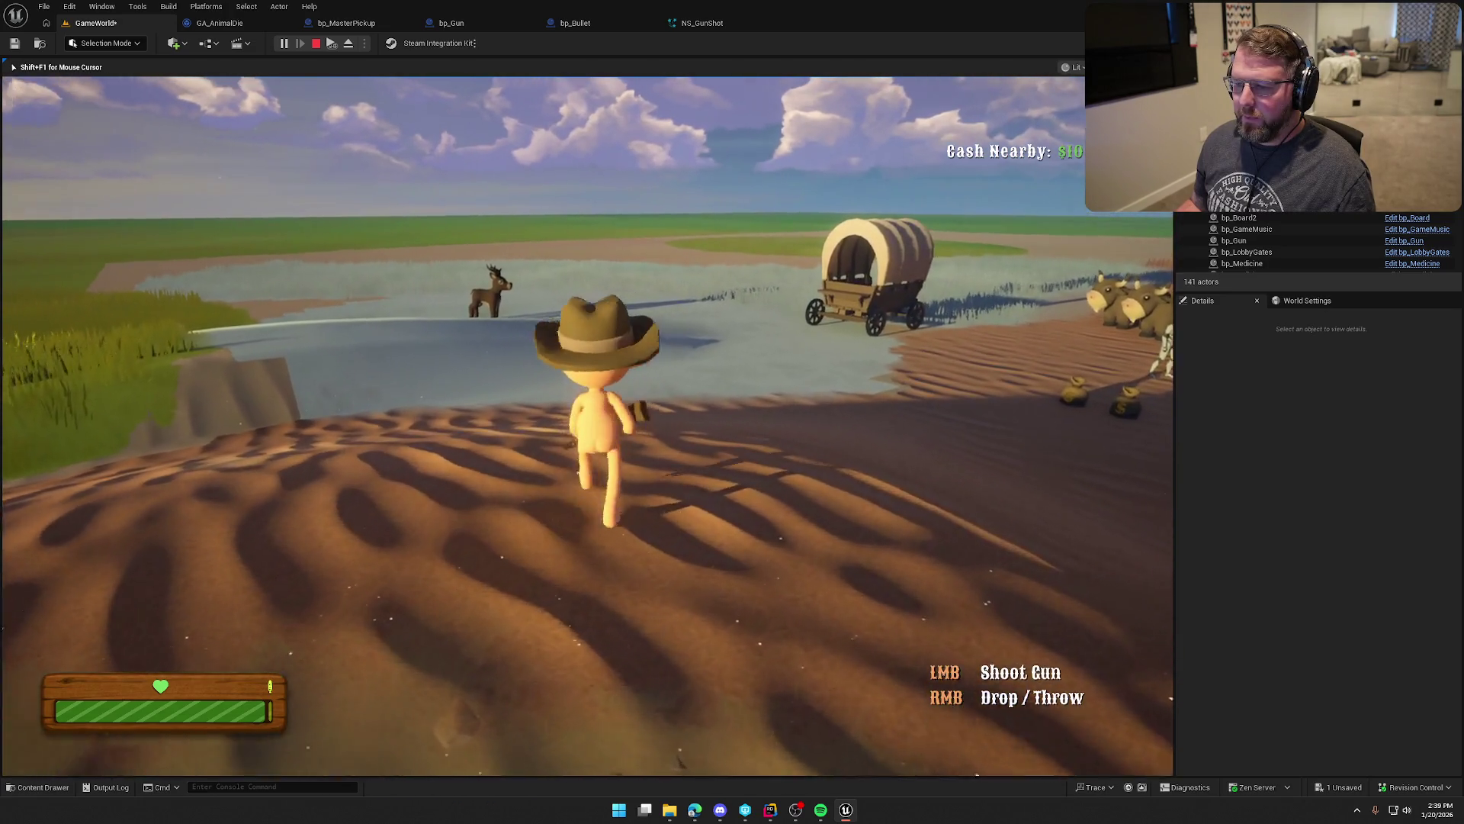
{"action": "key", "text": "Escape"}
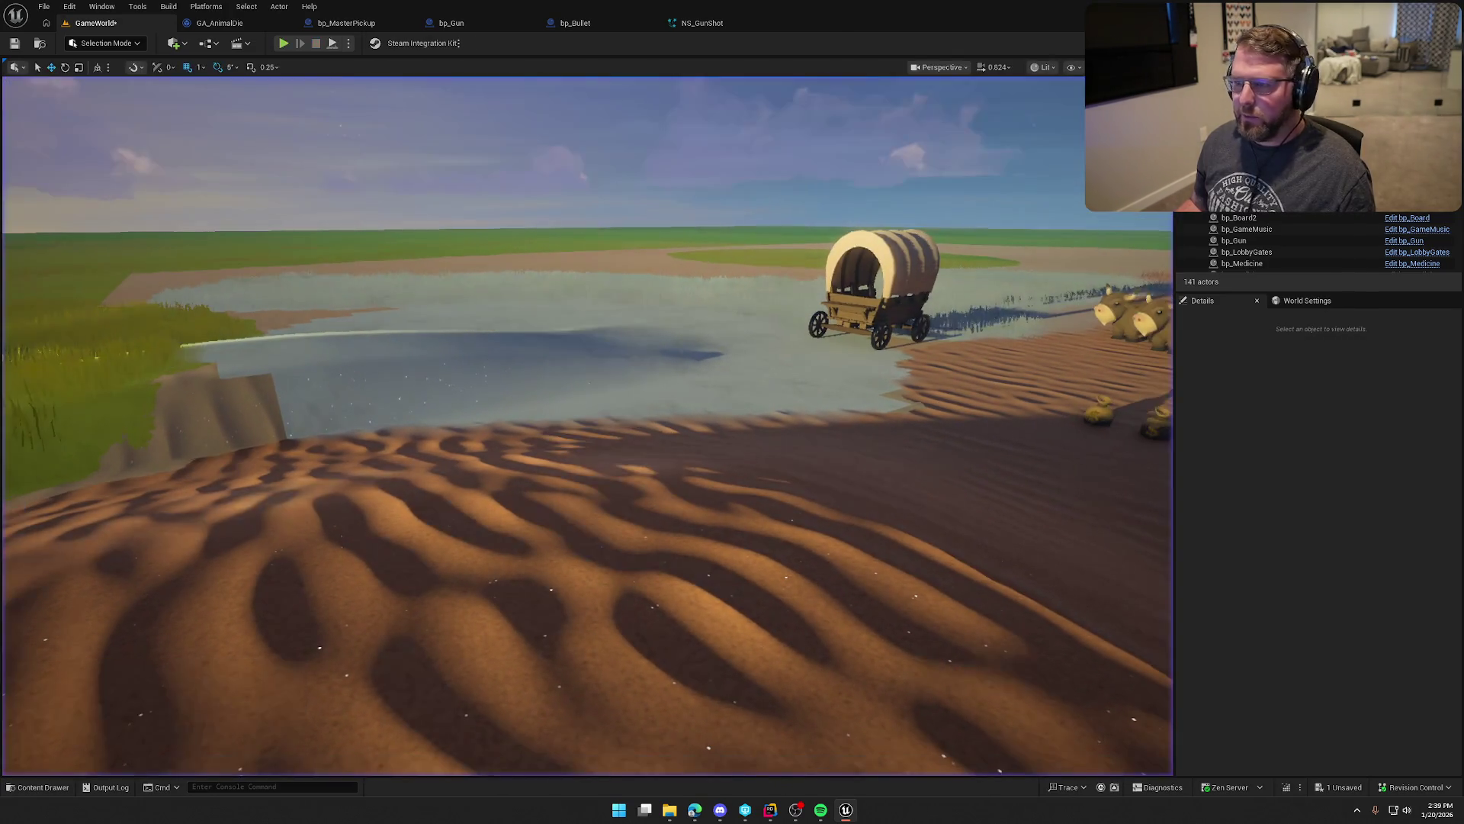
{"action": "key", "text": "ctrl+space"}
{"action": "double_click", "coordinate": [1419, 595]}
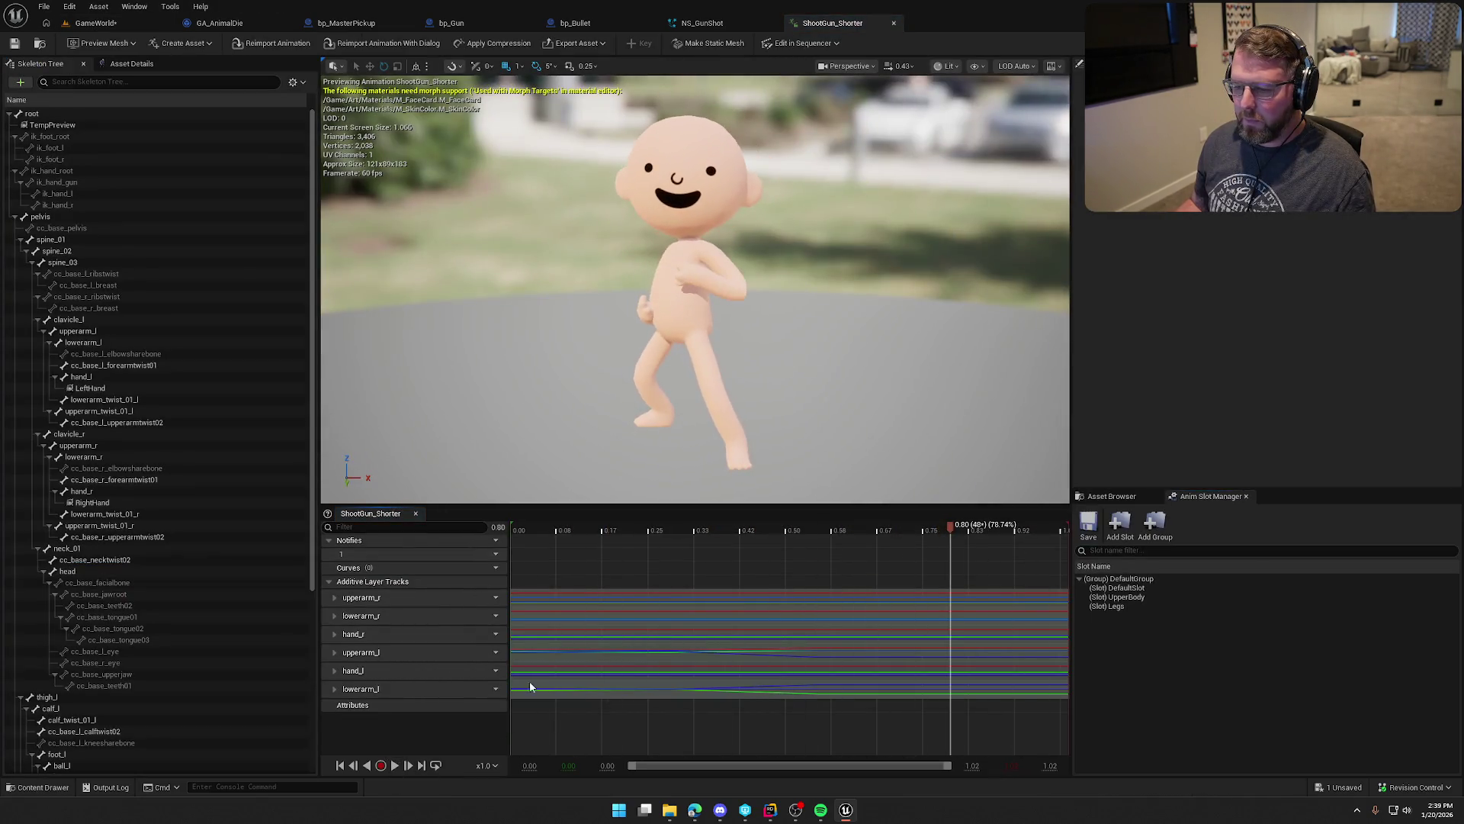
Step: Enable root motion on ShootGun_Shorter with root lock Anim First Frame and Force Root Lock
{"action": "left_click", "coordinate": [513, 526]}
{"action": "left_click", "coordinate": [131, 64]}
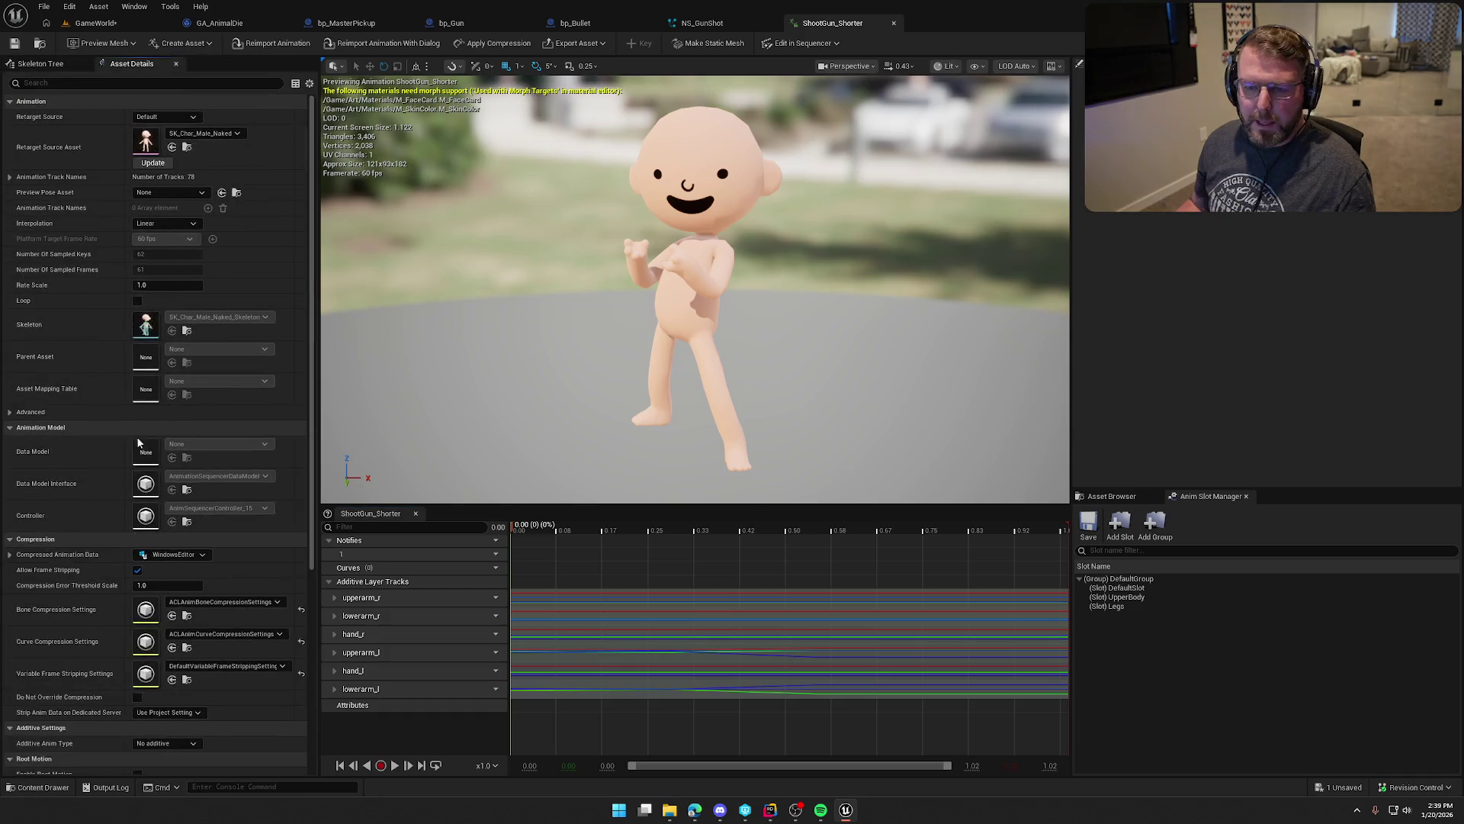
{"action": "scroll", "coordinate": [91, 608], "scroll_direction": "down", "scroll_amount": 5}
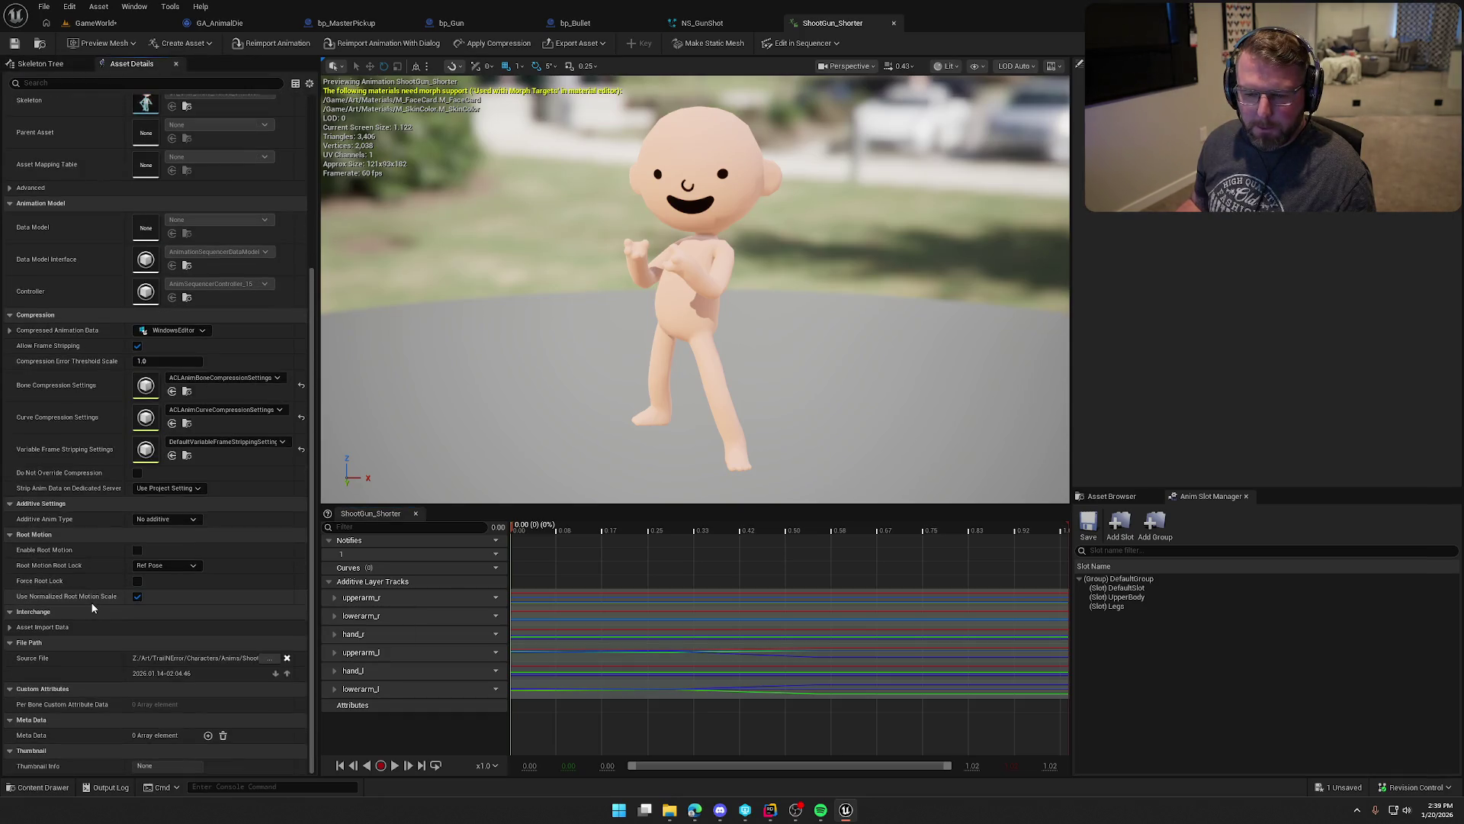
{"action": "left_click", "coordinate": [138, 551]}
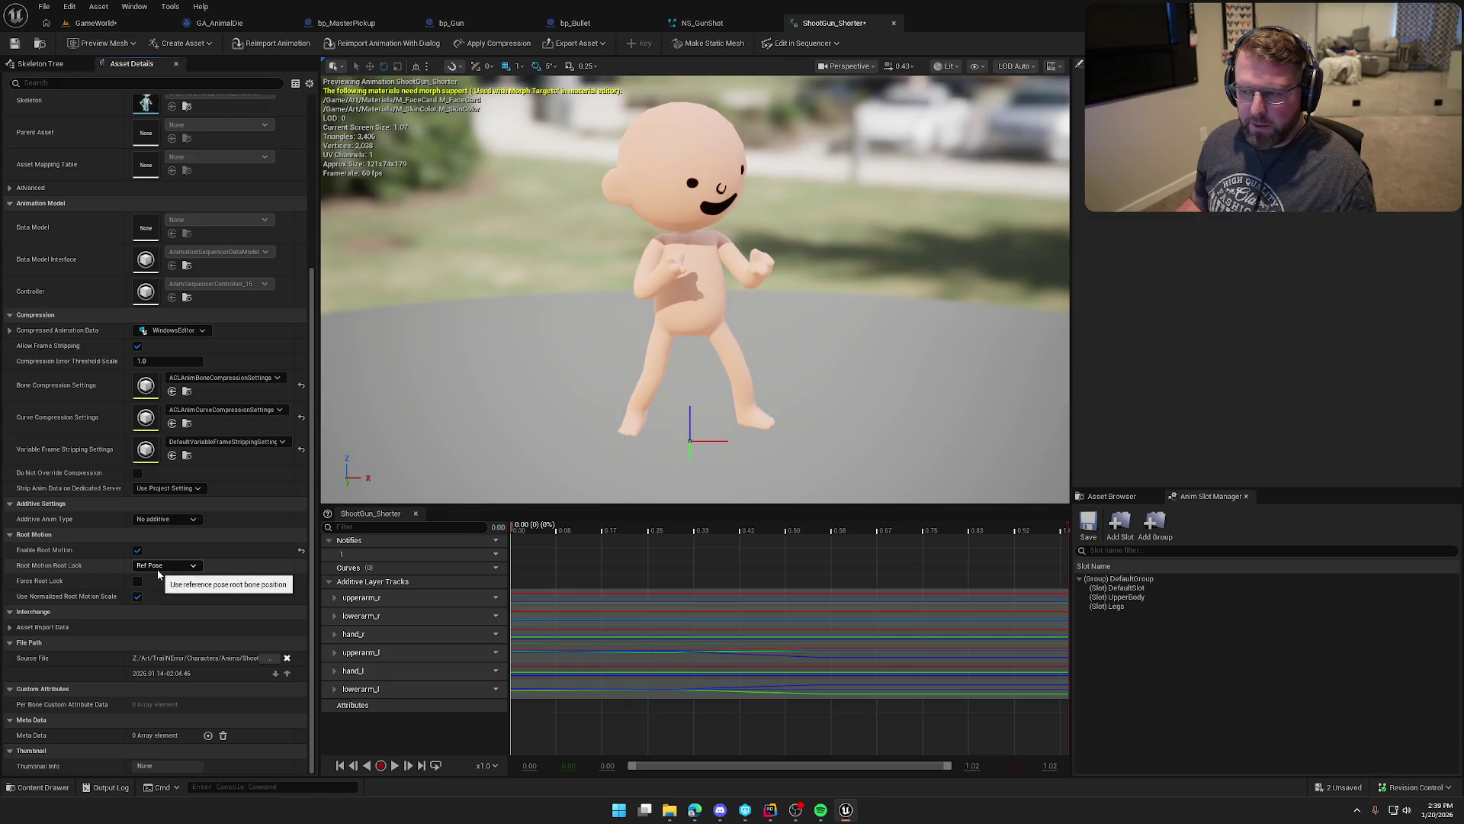
{"action": "left_click", "coordinate": [160, 567]}
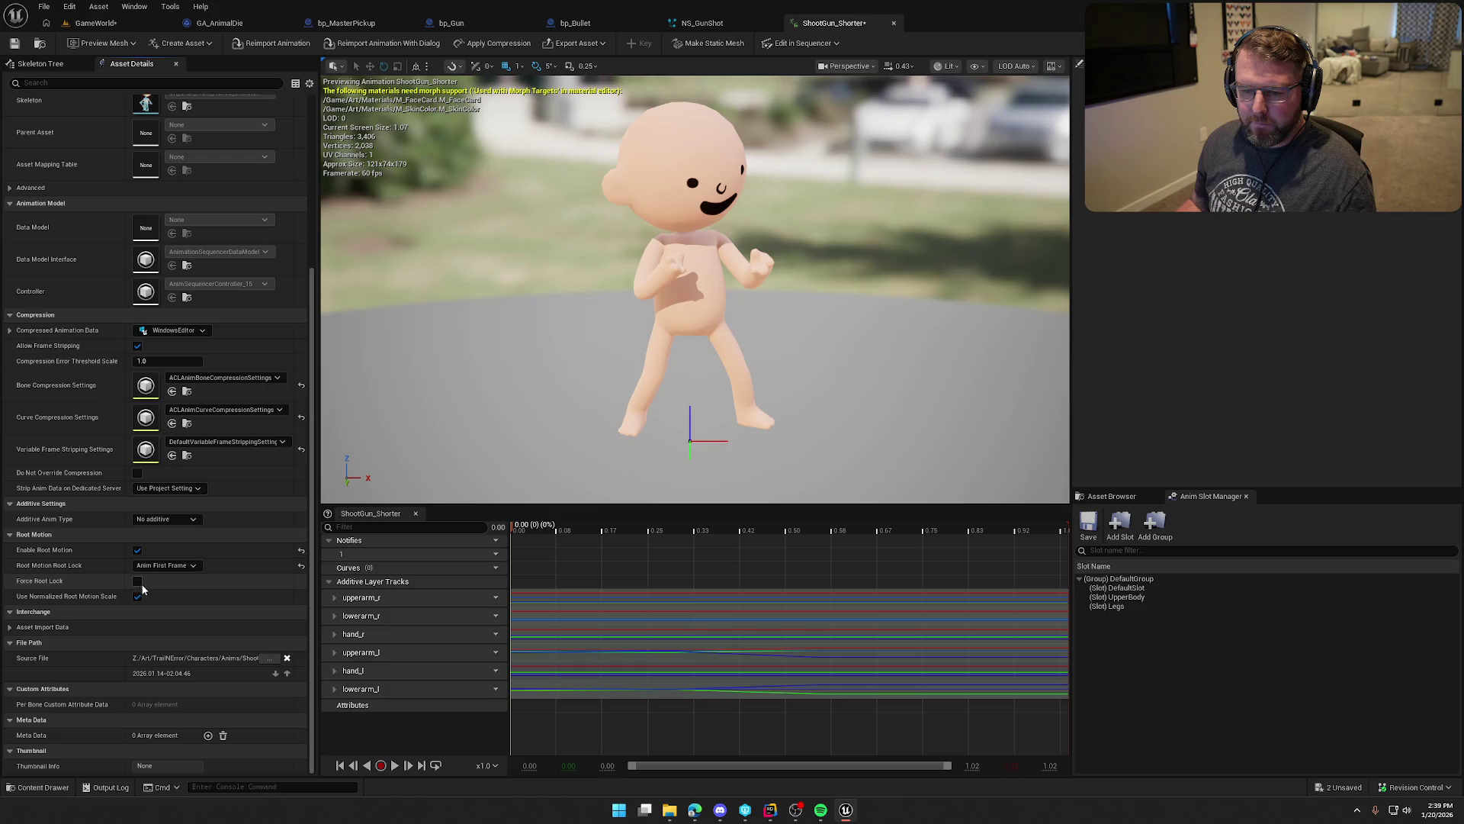
{"action": "left_click", "coordinate": [394, 767]}
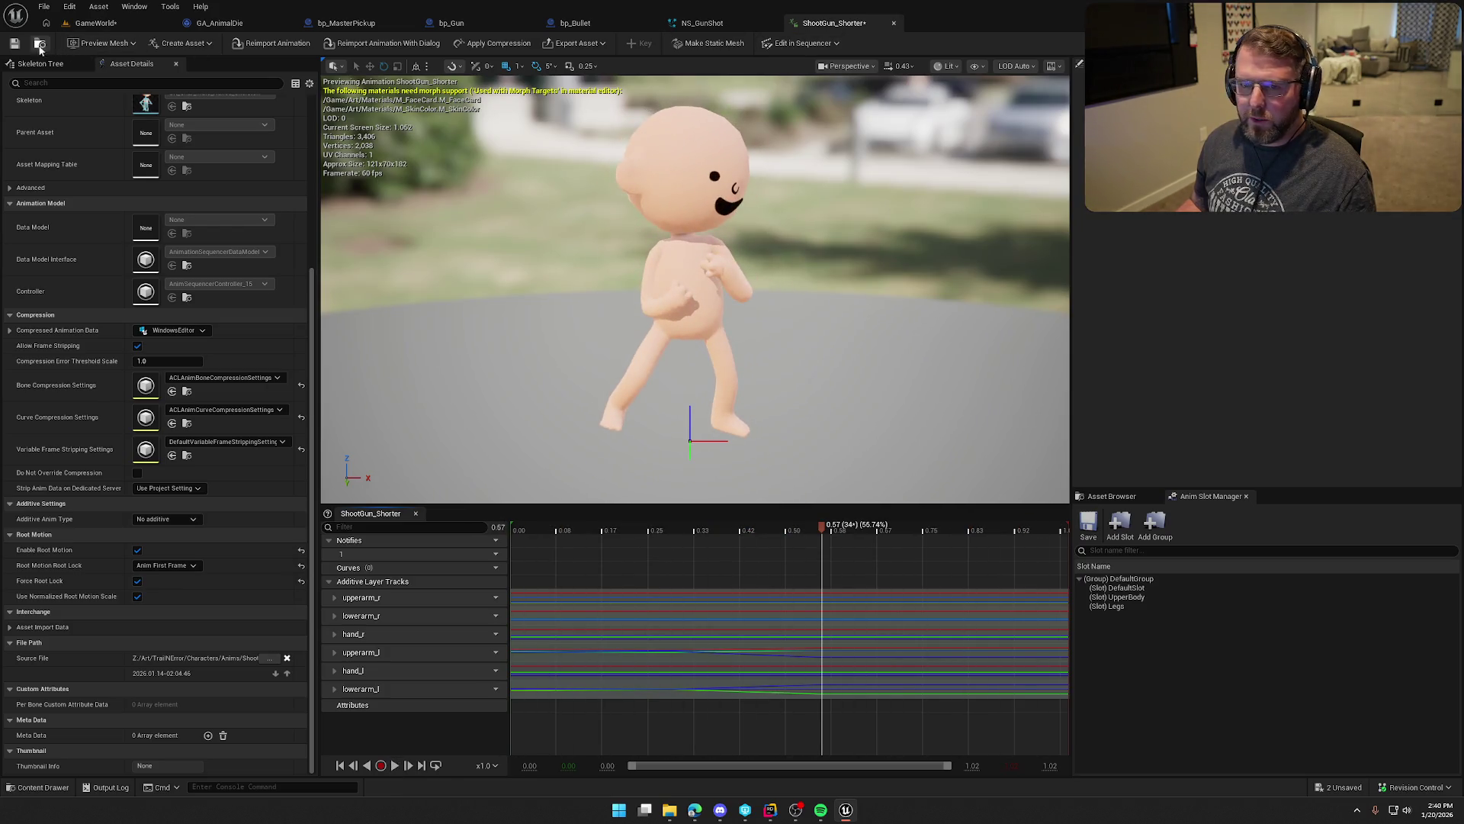
Step: Save the ShootGun_Shorter animation, dismissing the check-out prompt
{"action": "left_click", "coordinate": [344, 44]}
{"action": "left_click", "coordinate": [748, 533]}
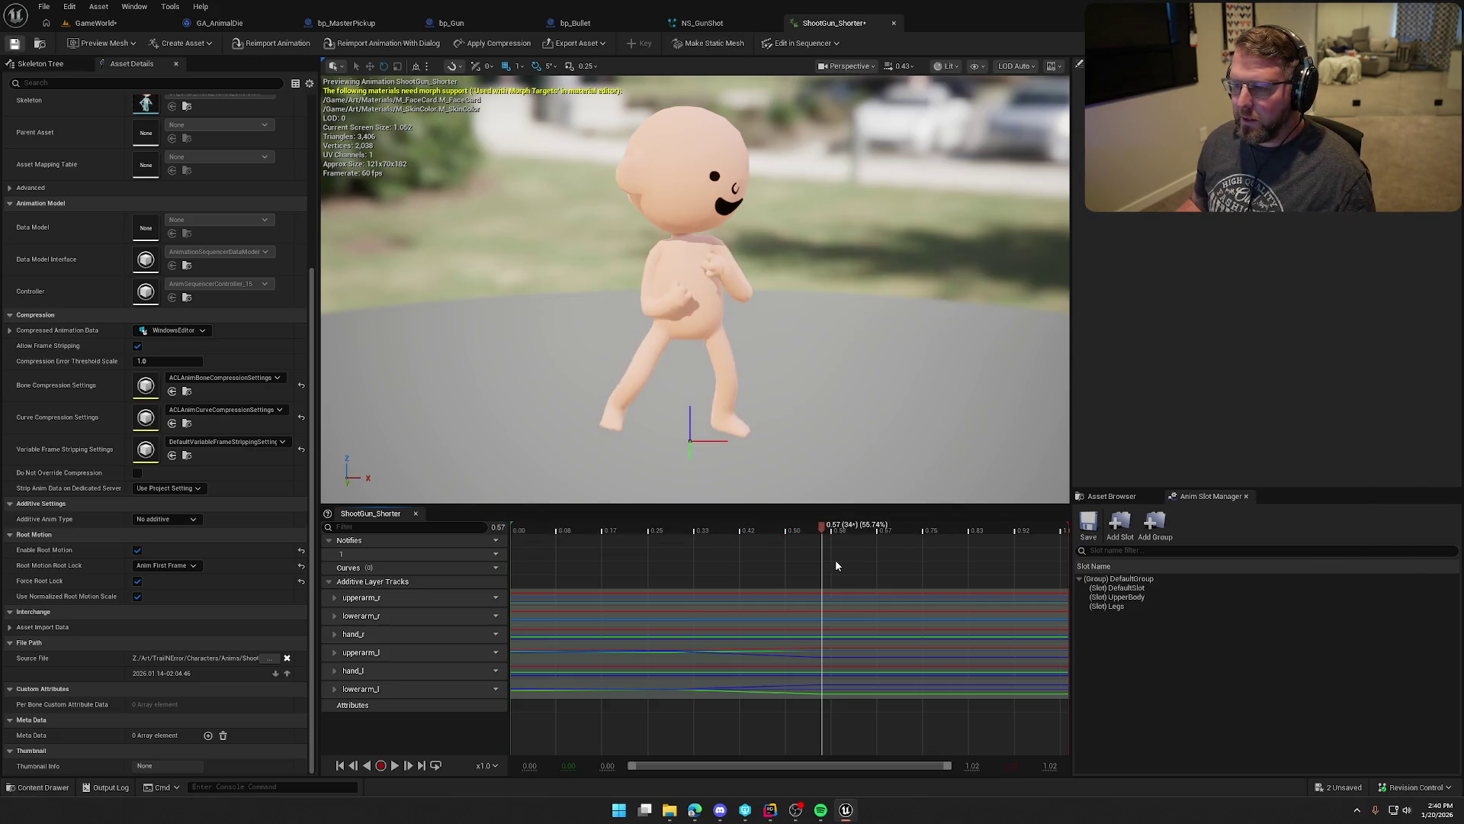
{"action": "key", "text": "ctrl+space"}
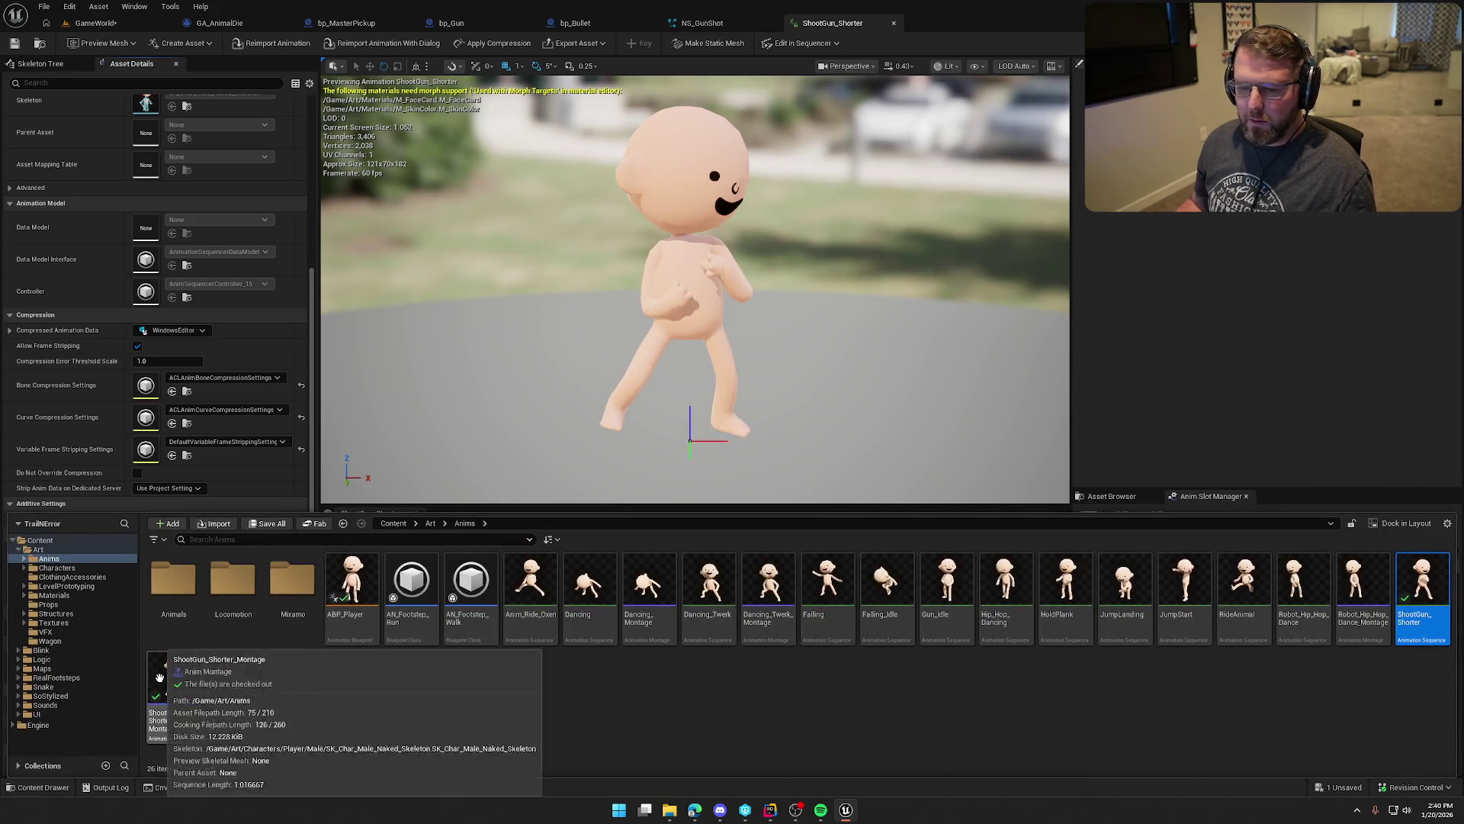
Step: Put ShootGun_Shorter_Montage on the DefaultGroup.UpperBody slot, save it, and start a play test
{"action": "double_click", "coordinate": [179, 675]}
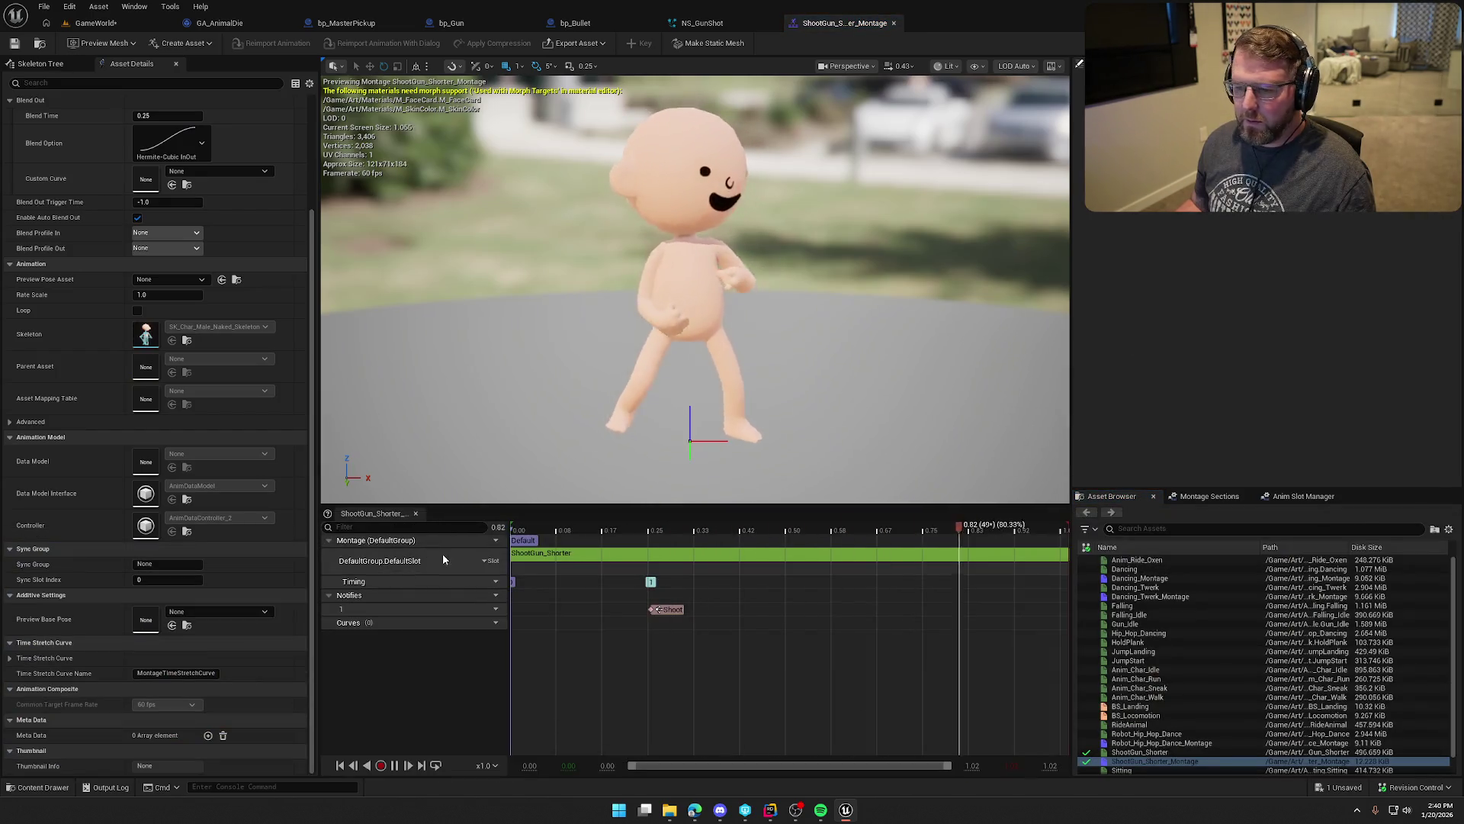
{"action": "left_click", "coordinate": [490, 561]}
{"action": "mouse_move", "coordinate": [538, 591]}
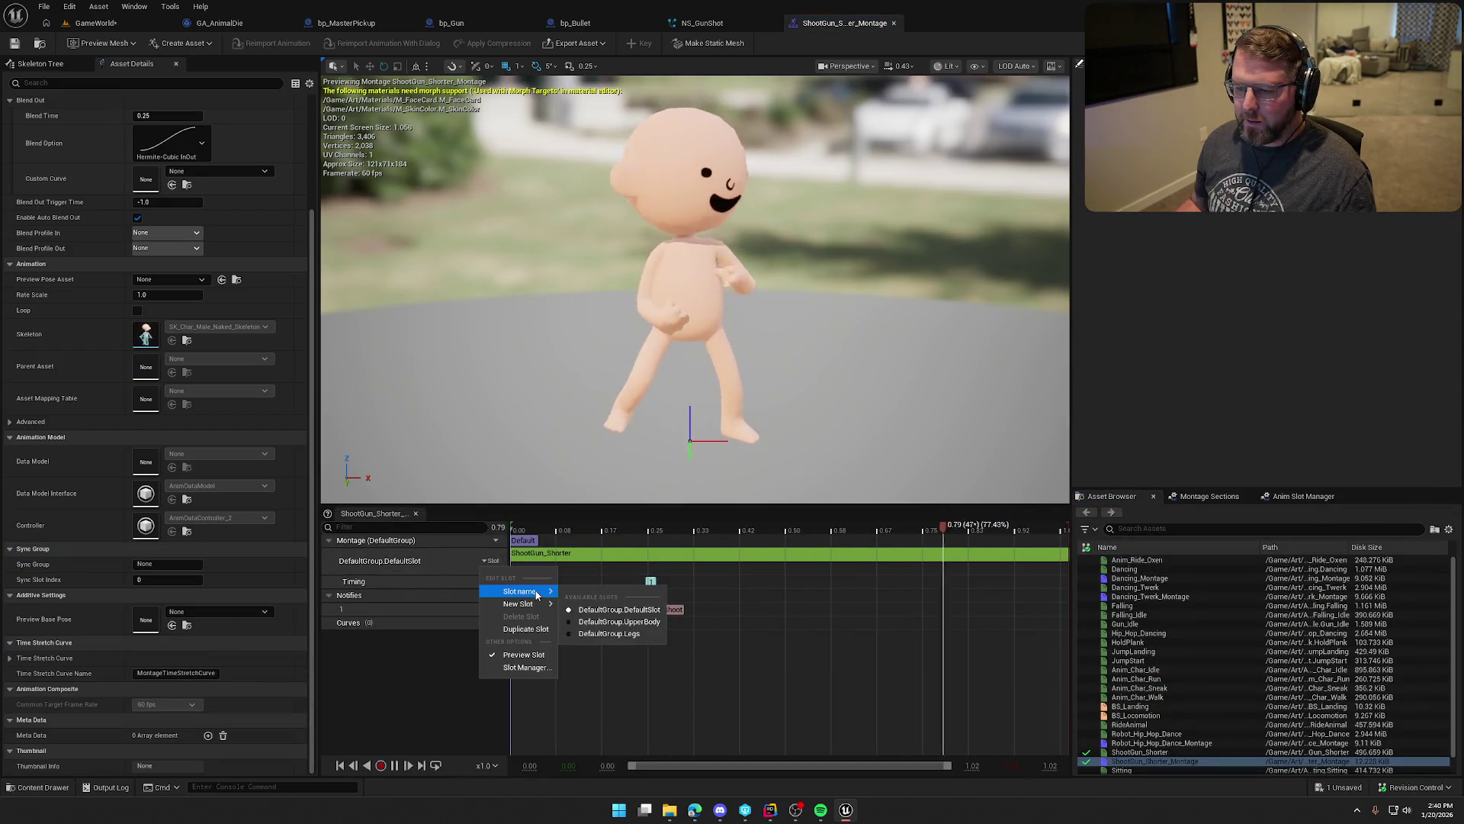
{"action": "left_click", "coordinate": [610, 624]}
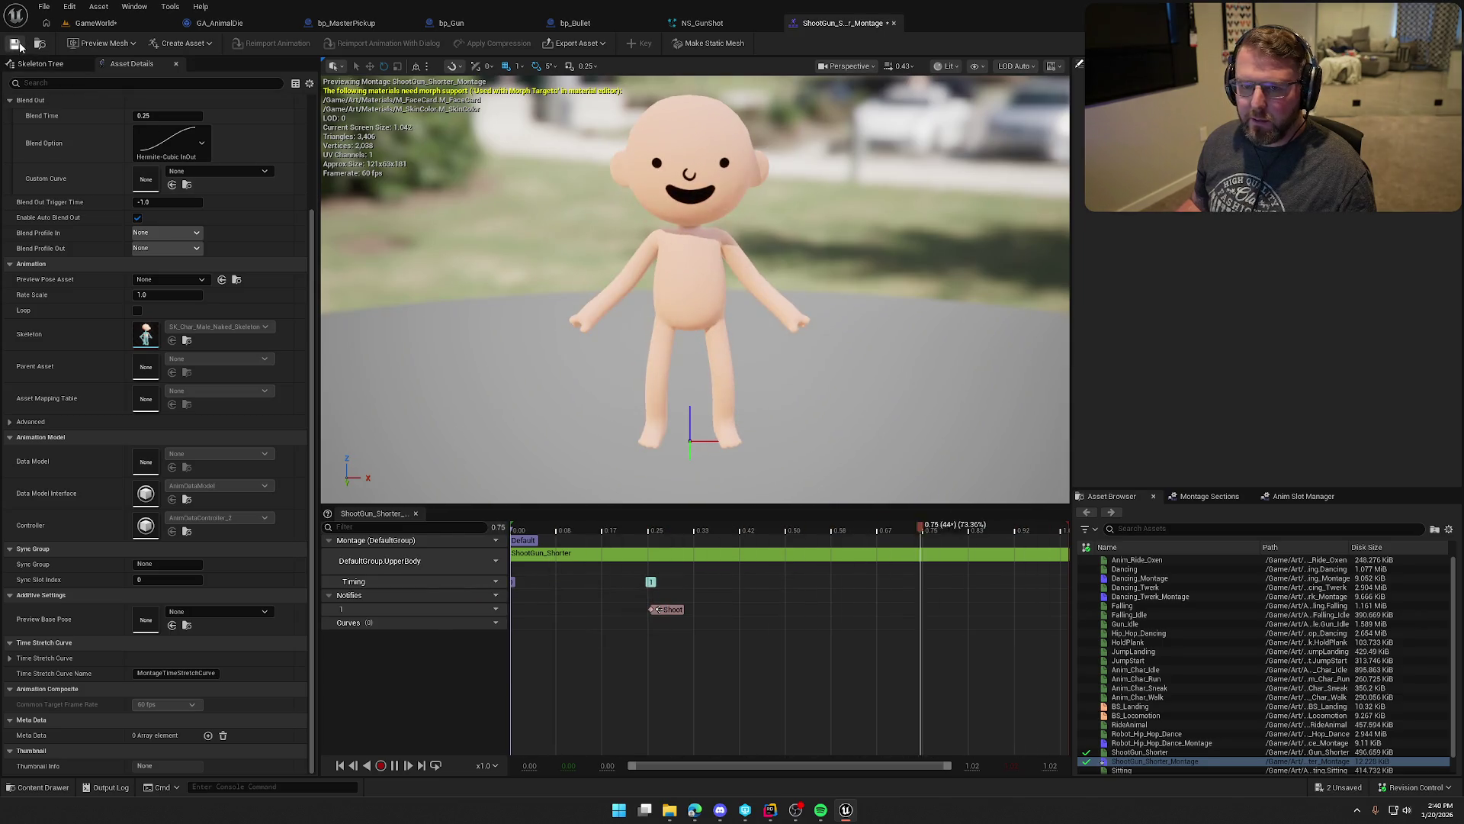
{"action": "left_click", "coordinate": [894, 22]}
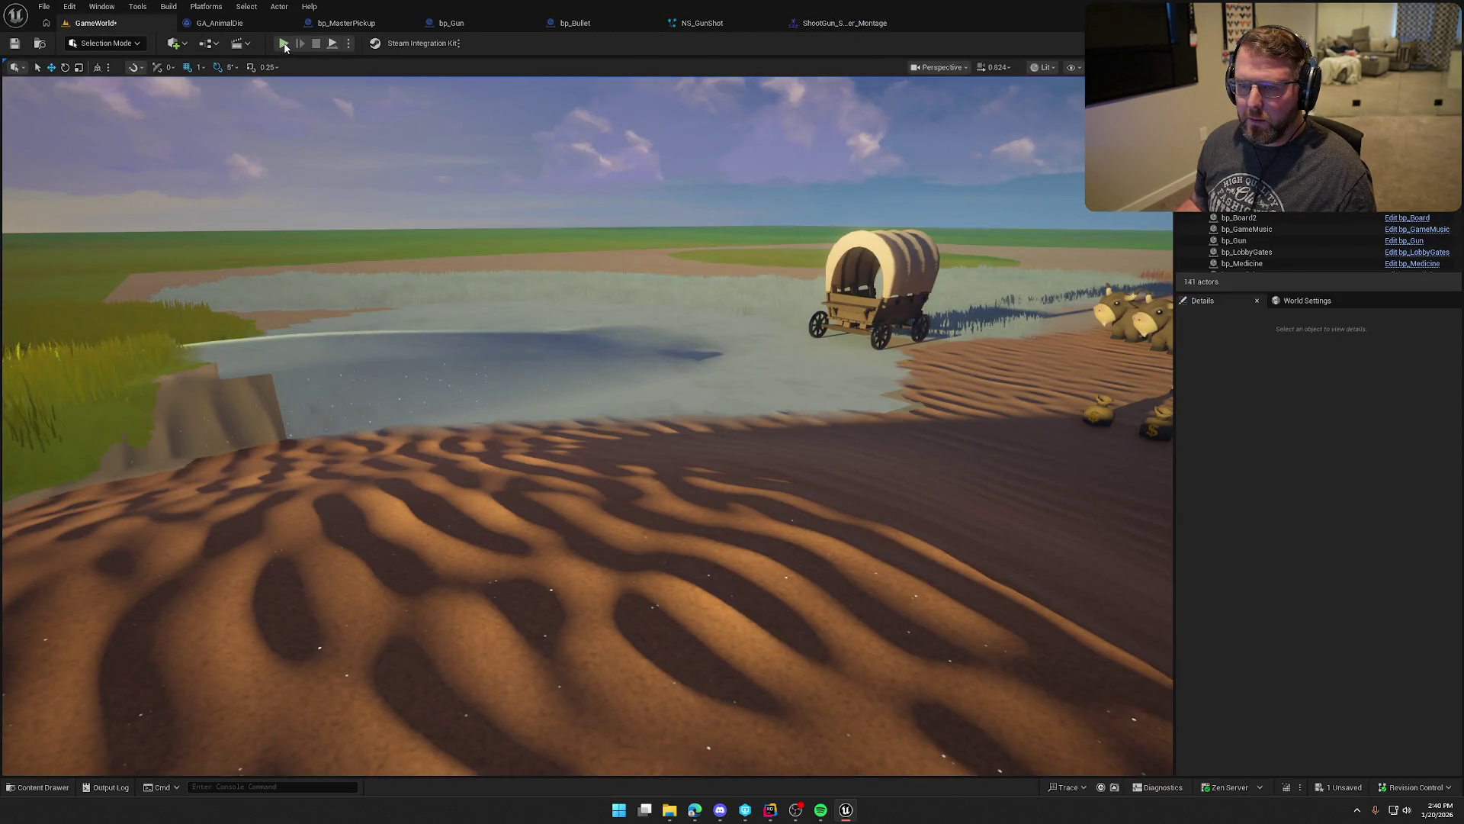
{"action": "left_click", "coordinate": [284, 43]}
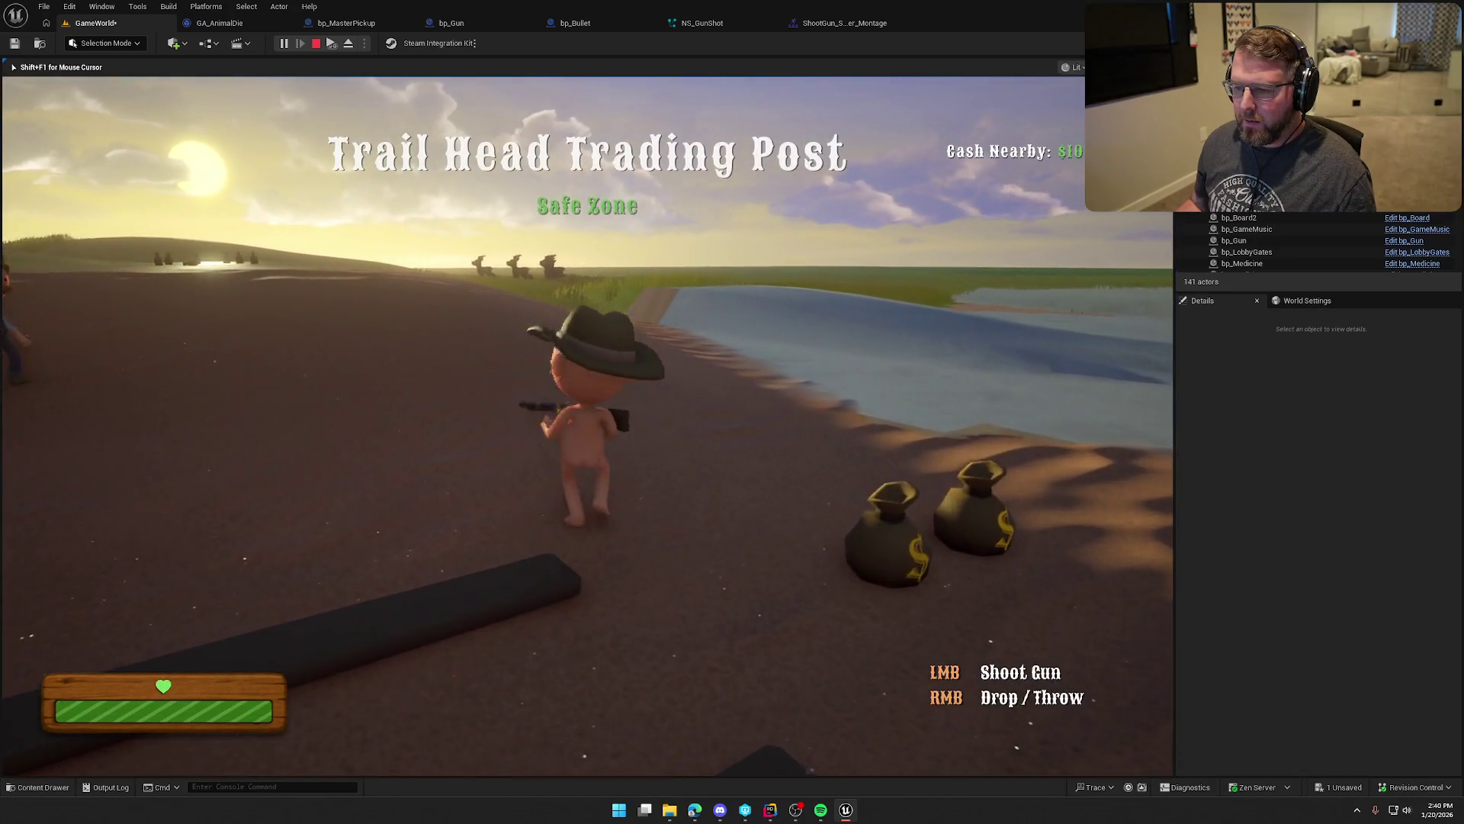
Step: Run the character along the ridge, then stop the play session
{"action": "key", "text": "shift+w"}
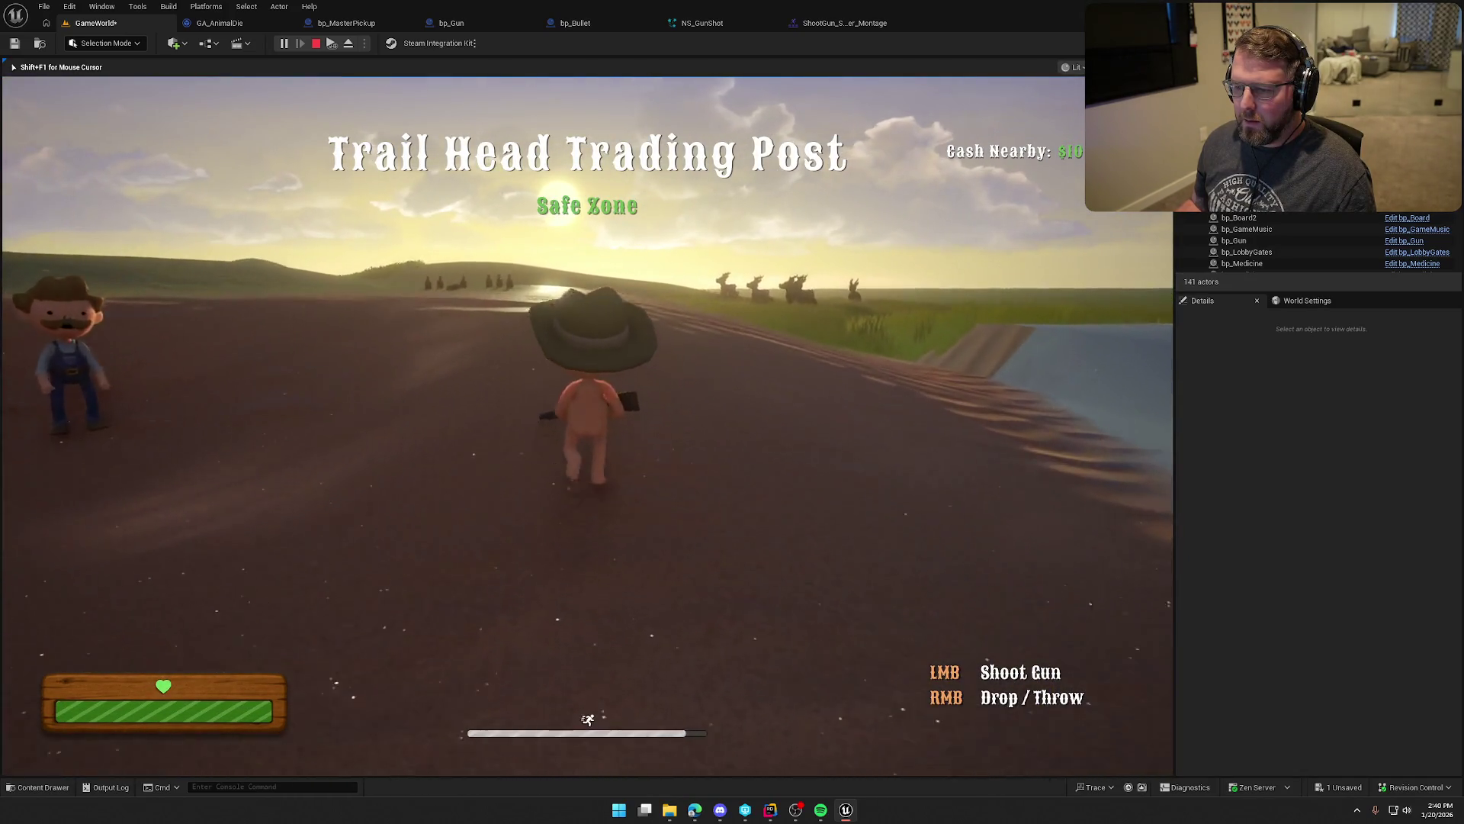
{"action": "key", "text": "w"}
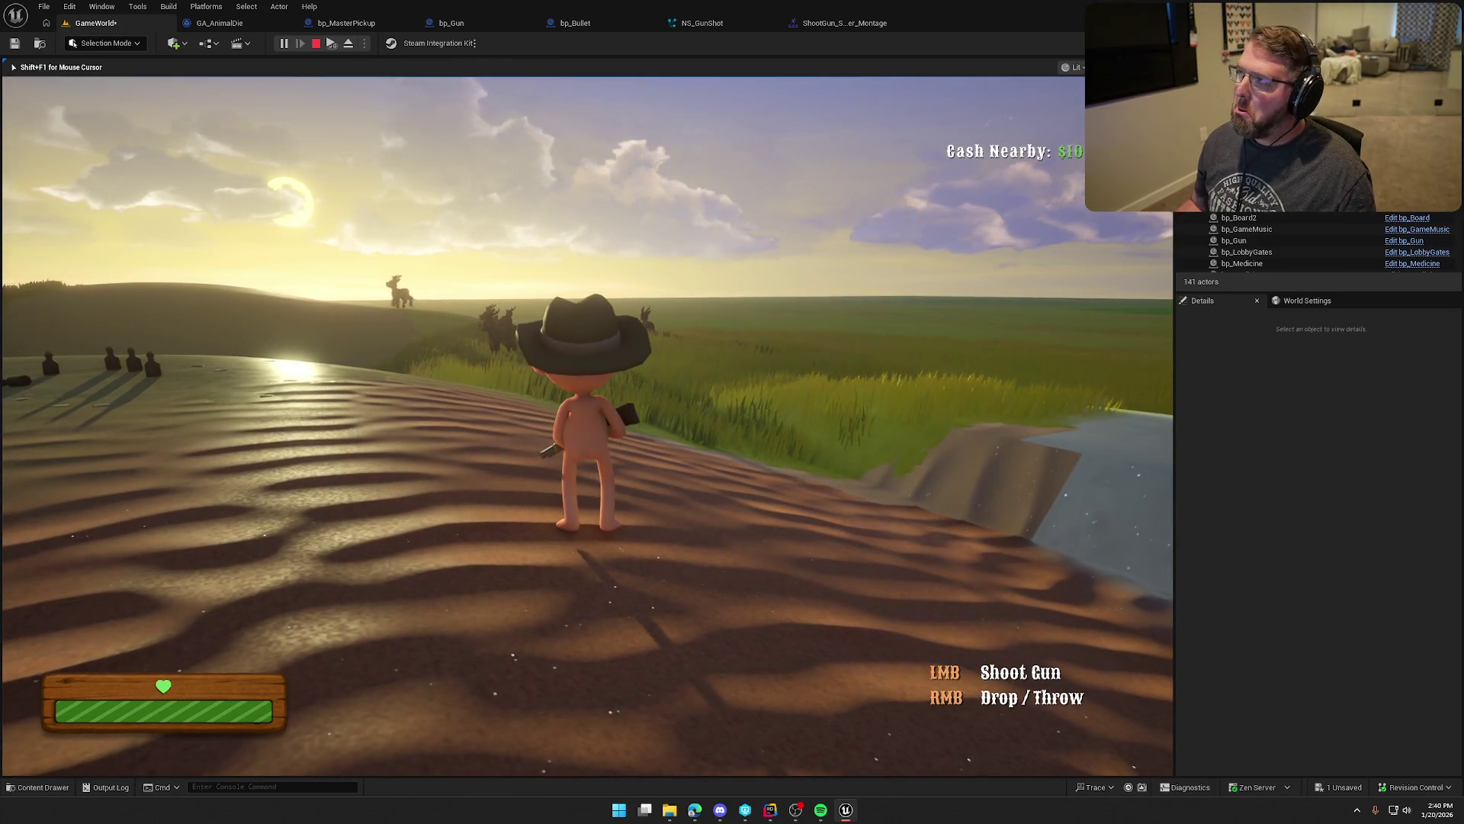
{"action": "key", "text": "Escape"}
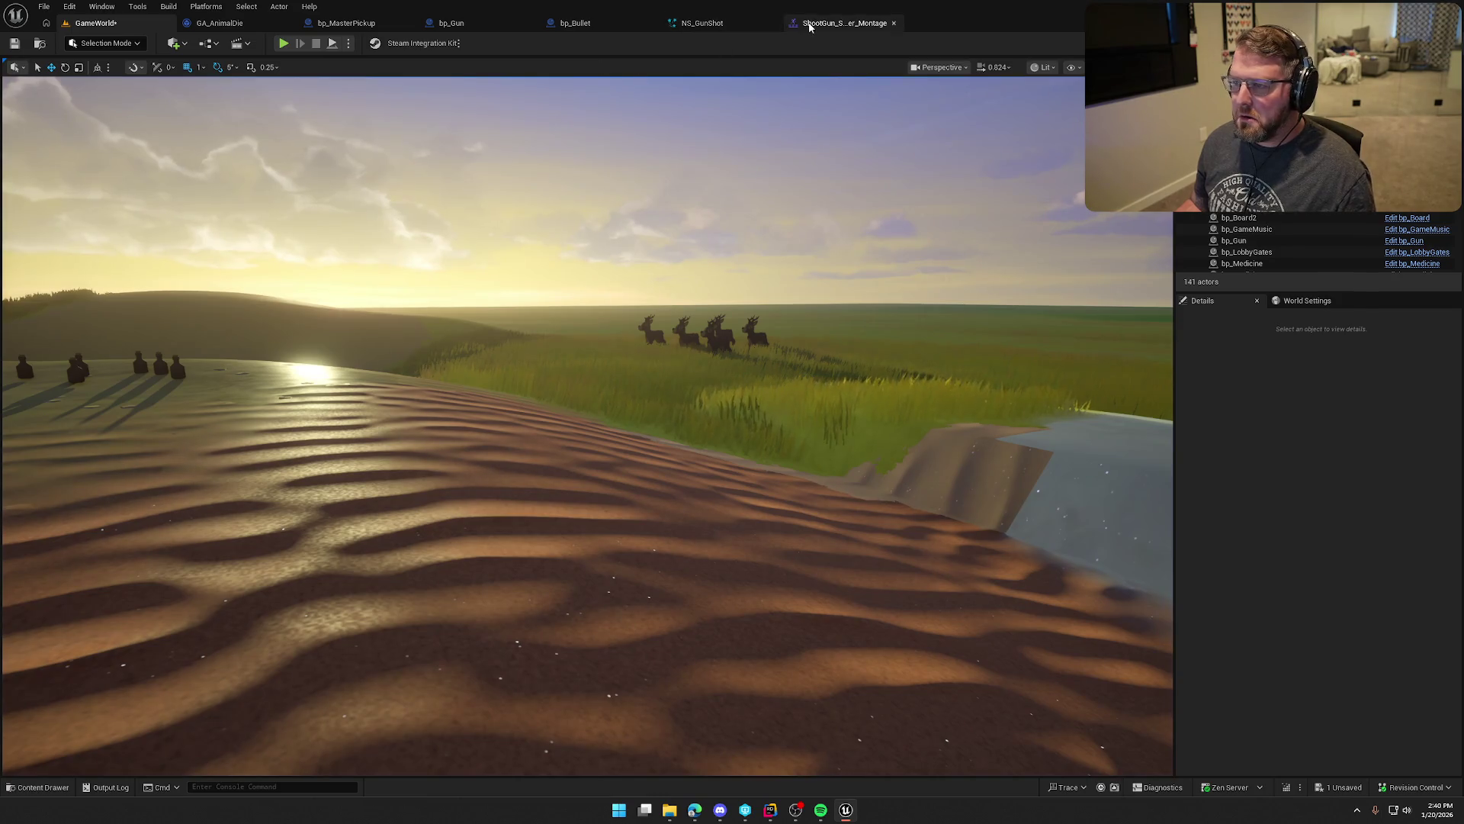
Step: Switch ShootGun_Shorter_Montage's slot back to DefaultGroup.DefaultSlot
{"action": "left_click", "coordinate": [810, 25]}
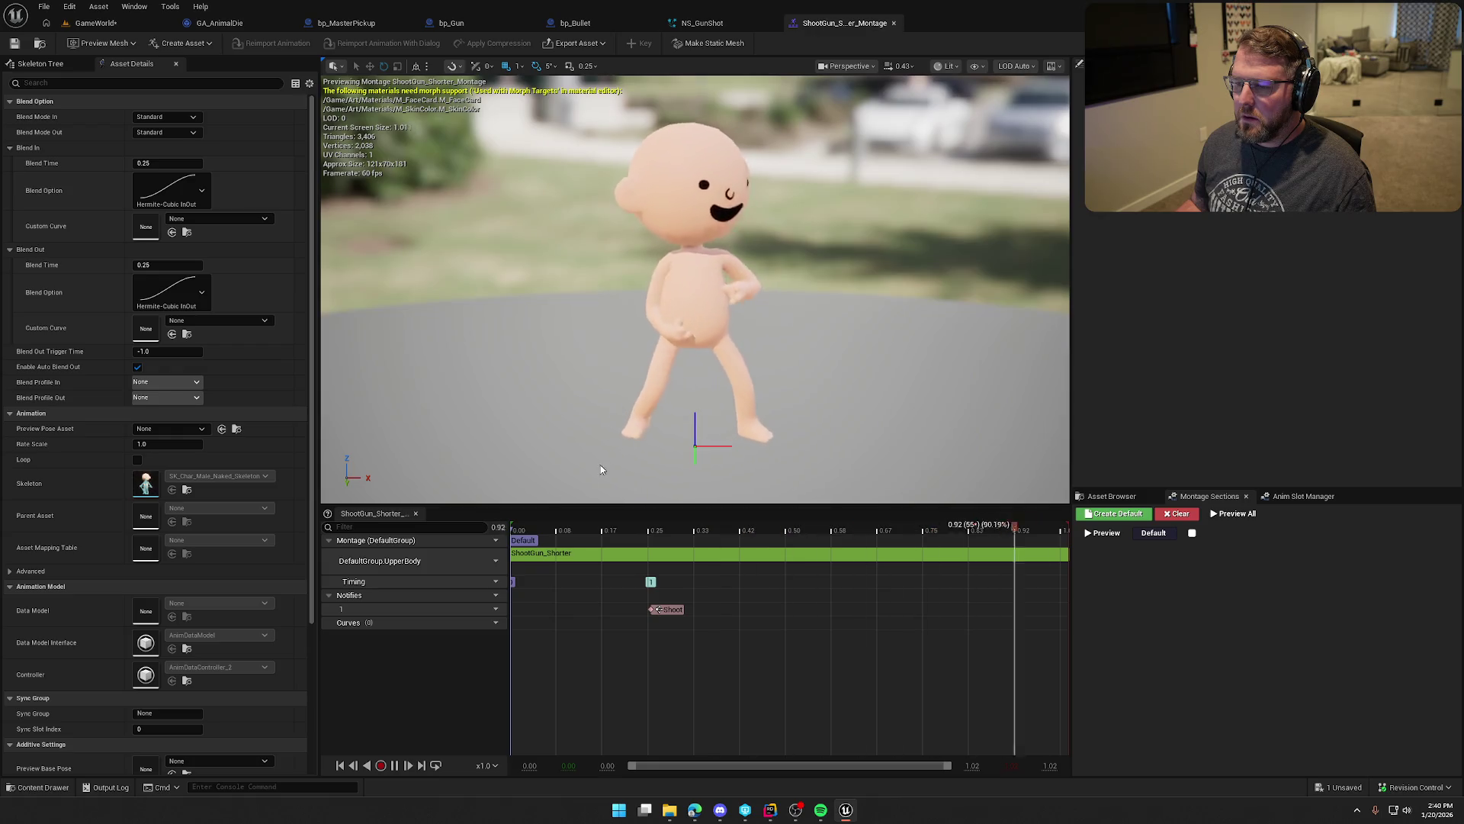
{"action": "left_click", "coordinate": [495, 561]}
{"action": "mouse_move", "coordinate": [507, 592]}
{"action": "left_click", "coordinate": [619, 612]}
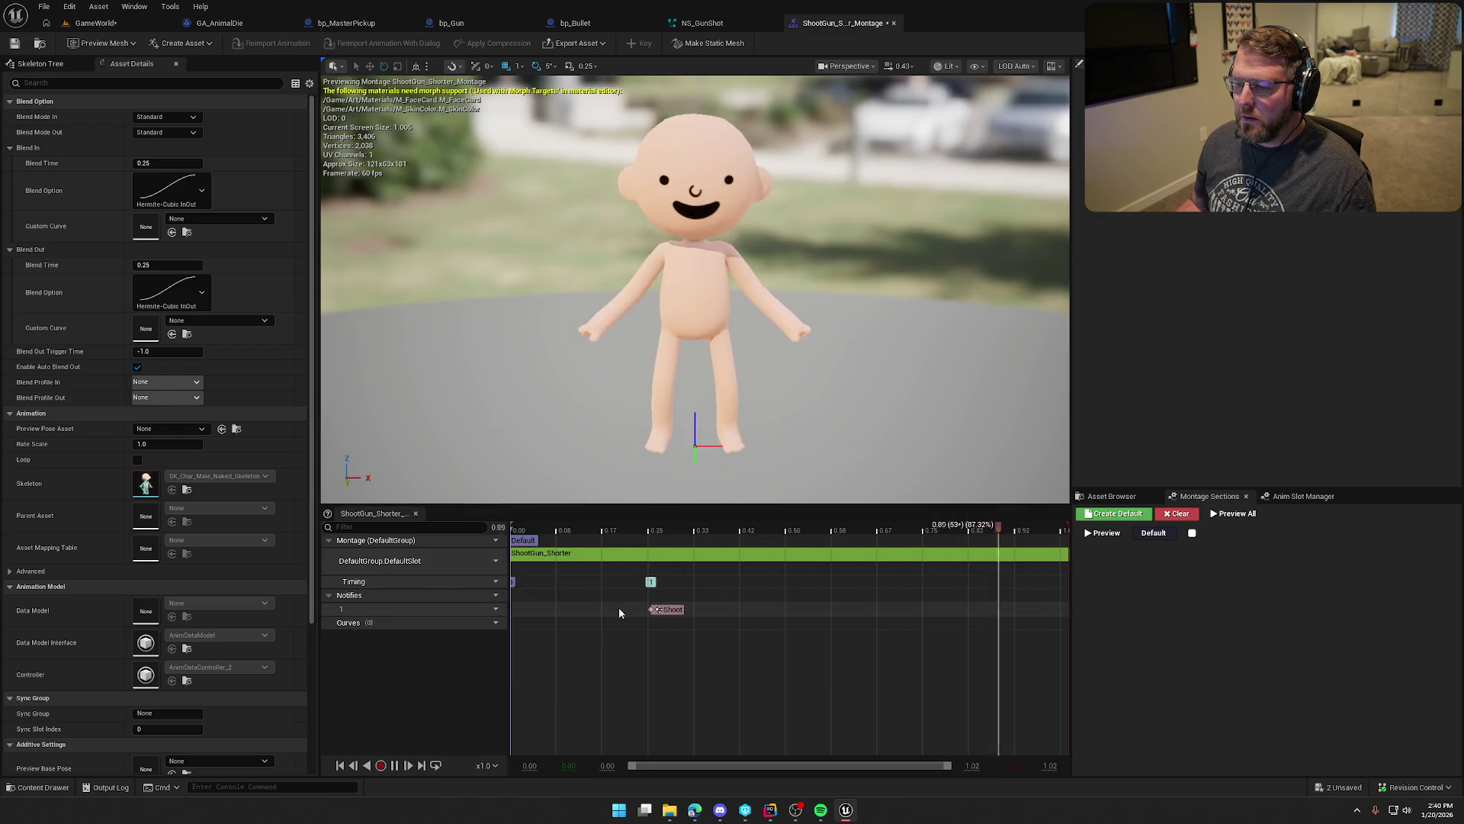
Step: Close the montage editor and reopen ShootGun_Shorter_Montage from the Content Drawer
{"action": "middle_click", "coordinate": [867, 30]}
{"action": "key", "text": "ctrl+space"}
{"action": "double_click", "coordinate": [174, 688]}
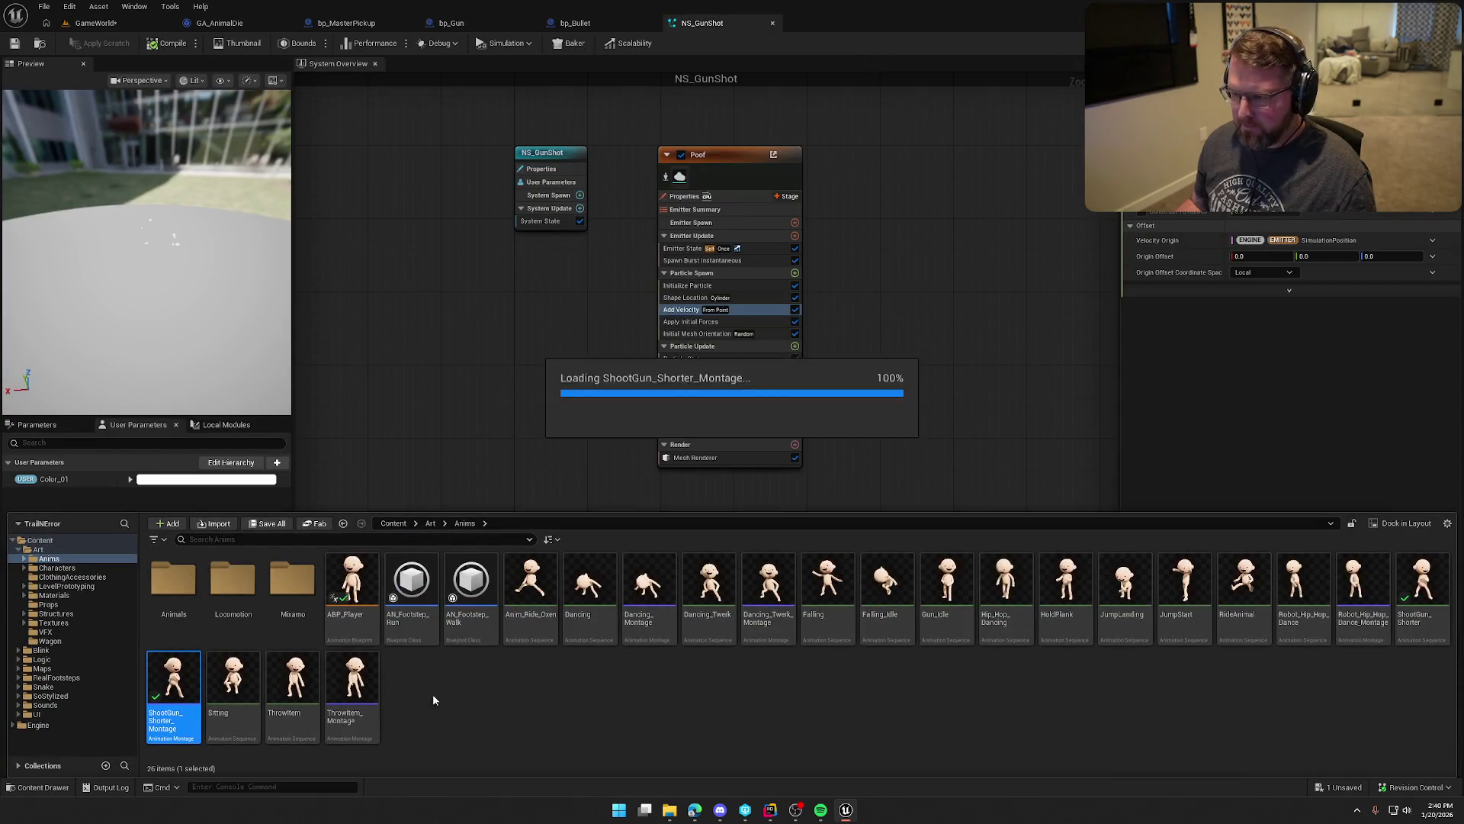
Step: Turn off Force Root Lock on ShootGun_Shorter and return to the GameWorld level
{"action": "double_click", "coordinate": [1425, 583]}
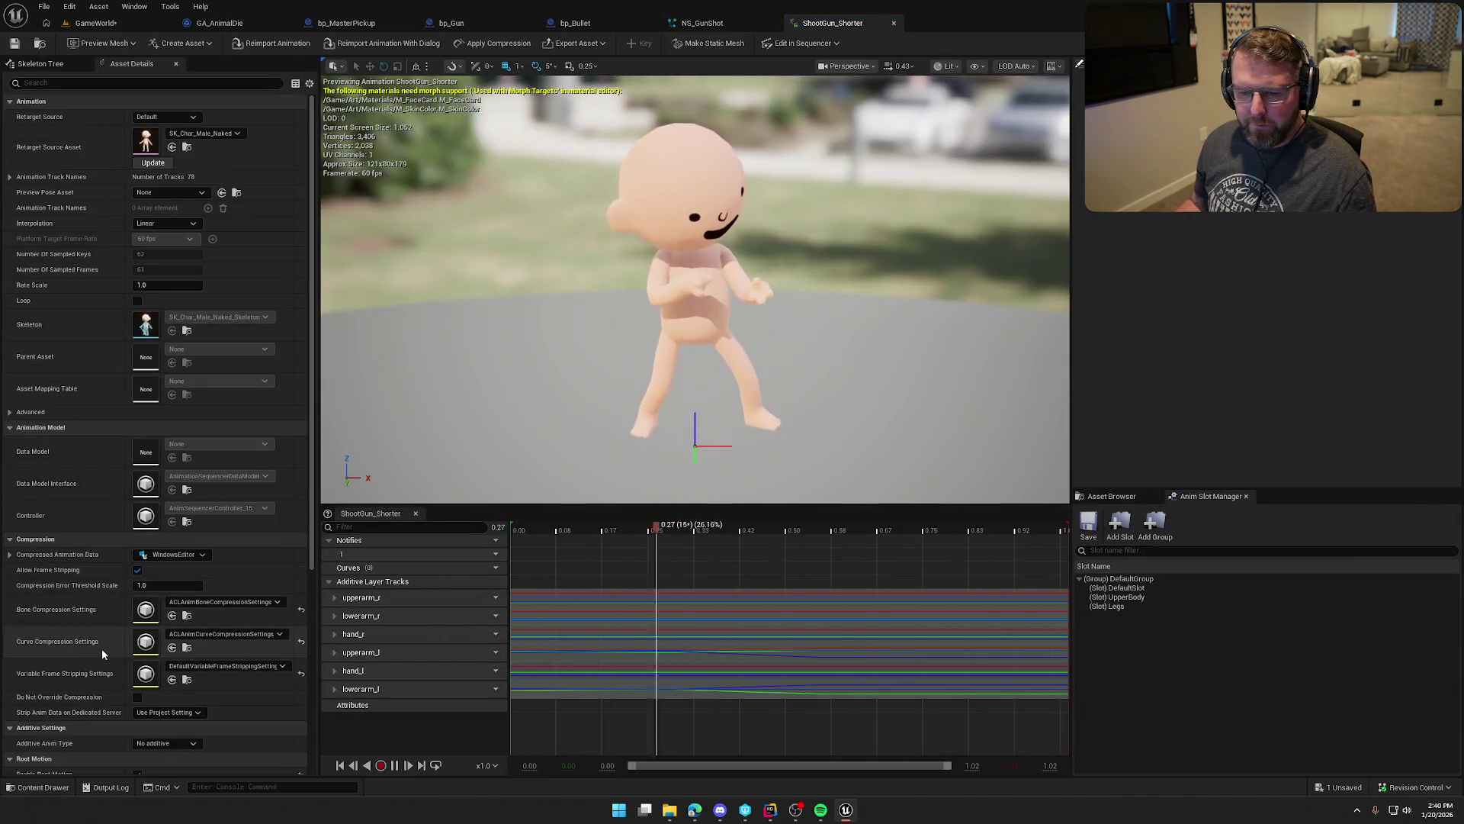
{"action": "scroll", "coordinate": [84, 675], "scroll_direction": "down", "scroll_amount": 5}
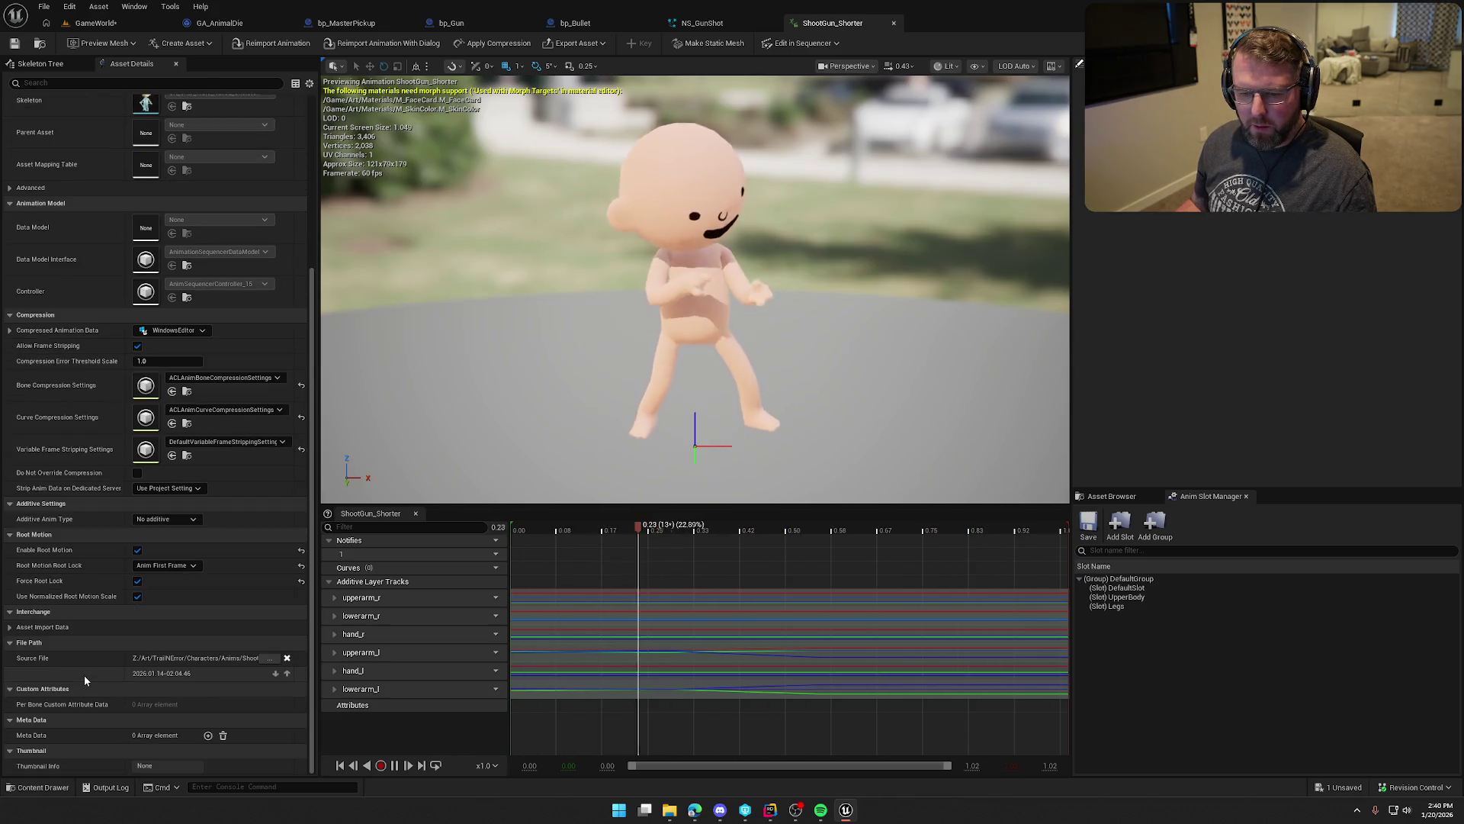
{"action": "left_click", "coordinate": [137, 580]}
{"action": "left_click", "coordinate": [137, 596]}
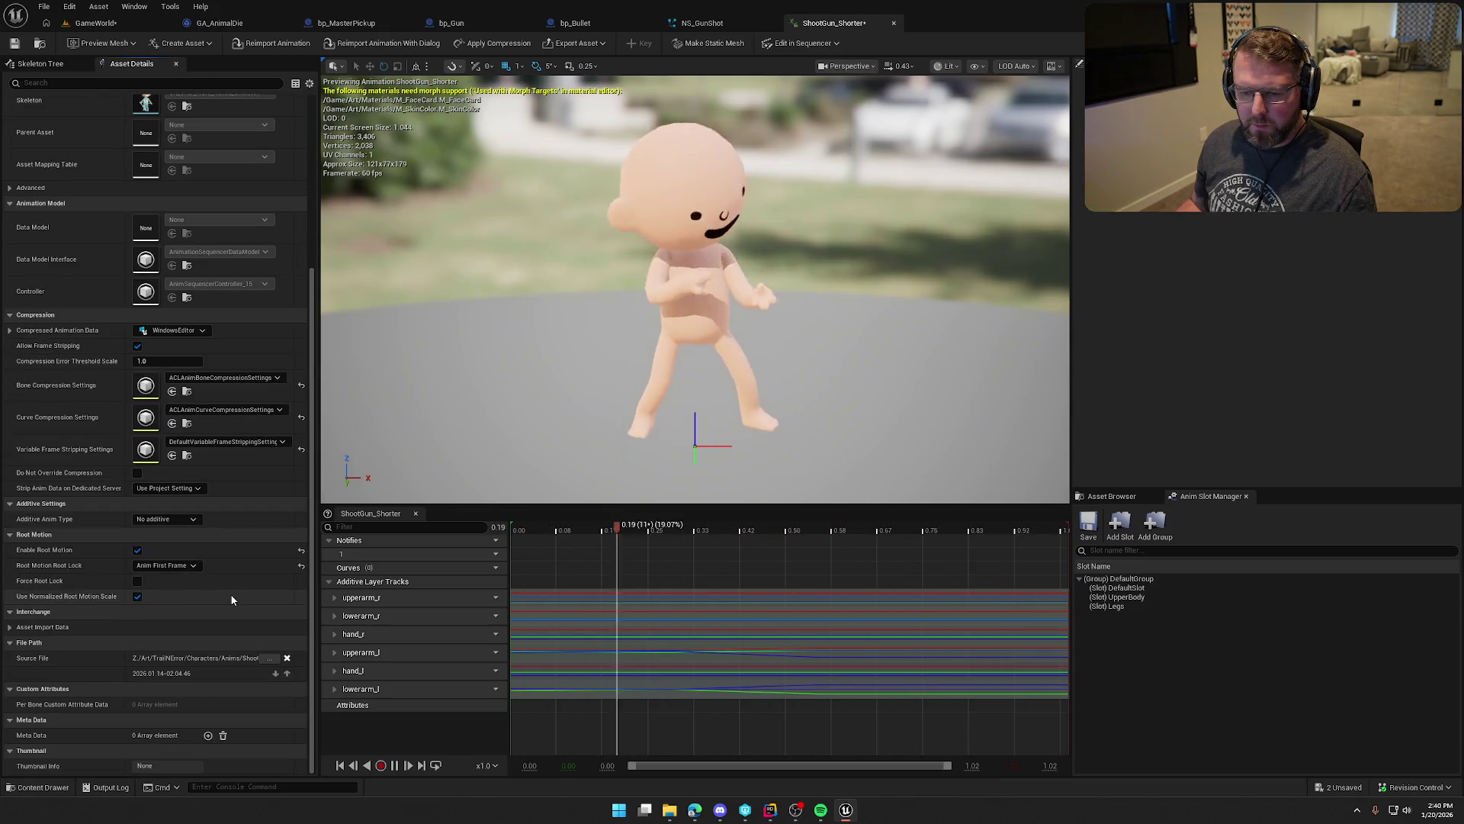
{"action": "left_click", "coordinate": [95, 23]}
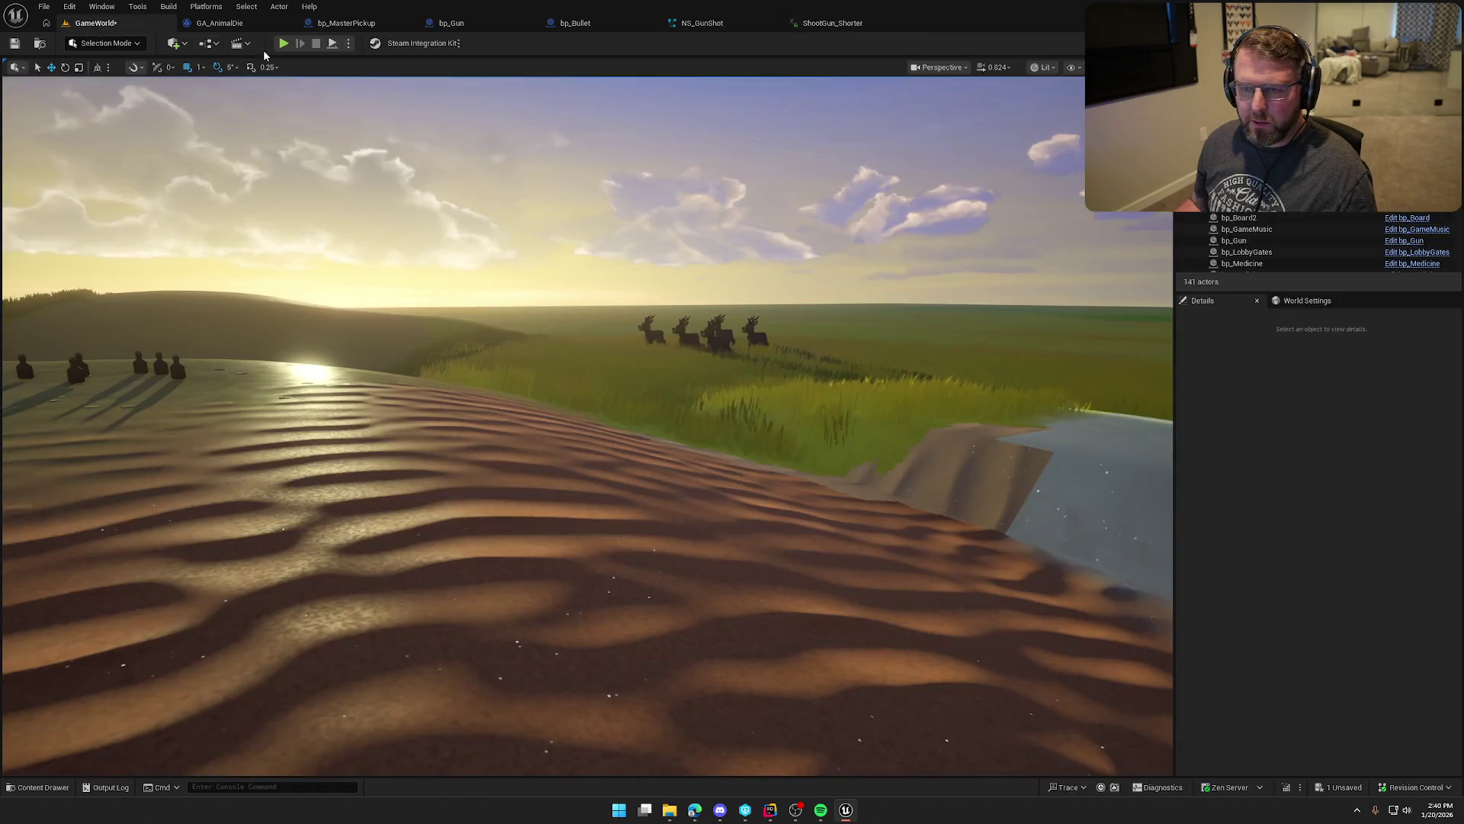
Step: Play-test by running the gun-carrying character along the riverbank past Trail Head Trading Post
{"action": "left_click", "coordinate": [283, 43]}
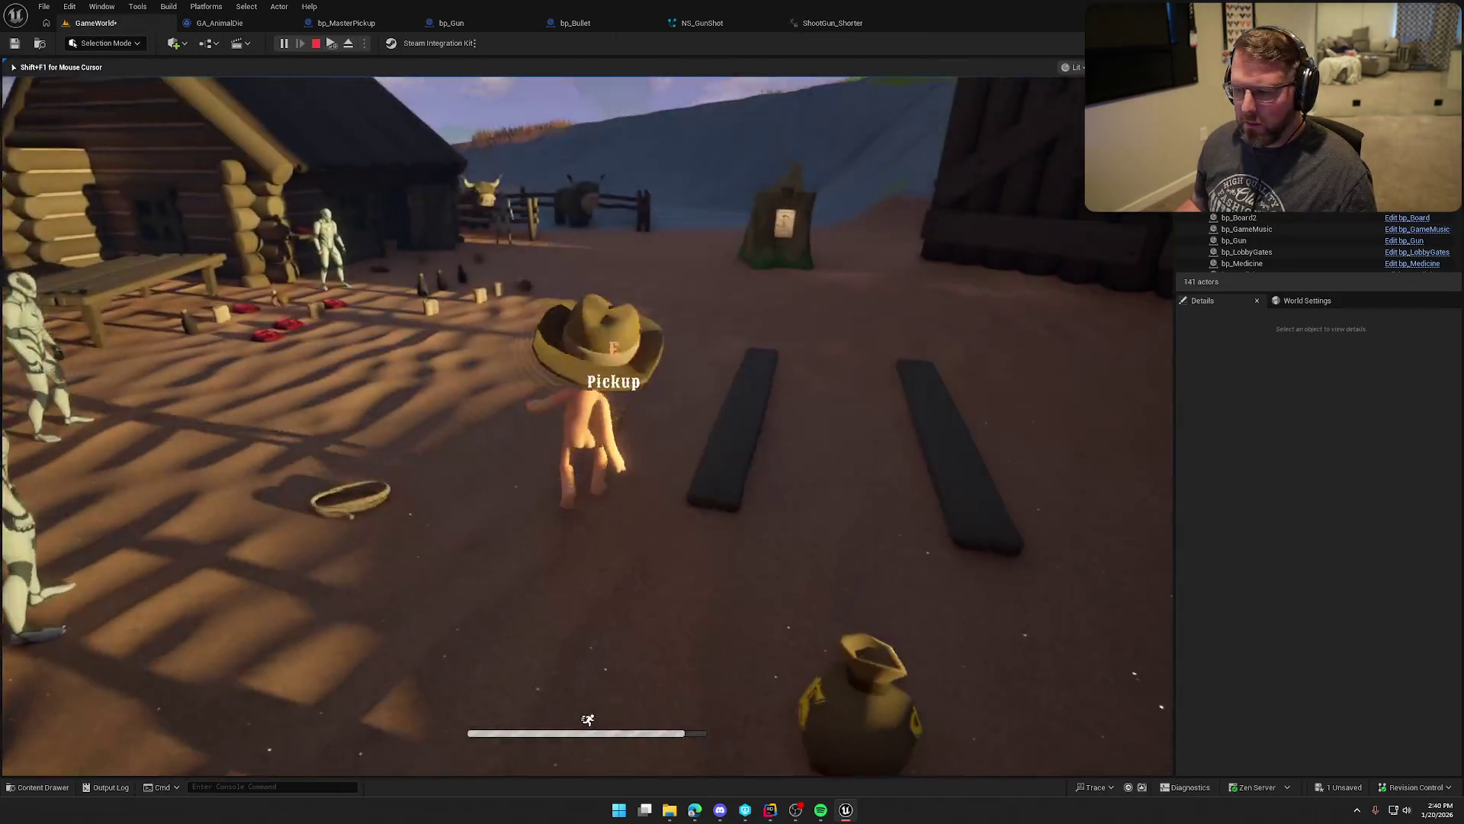
{"action": "key", "text": "w"}
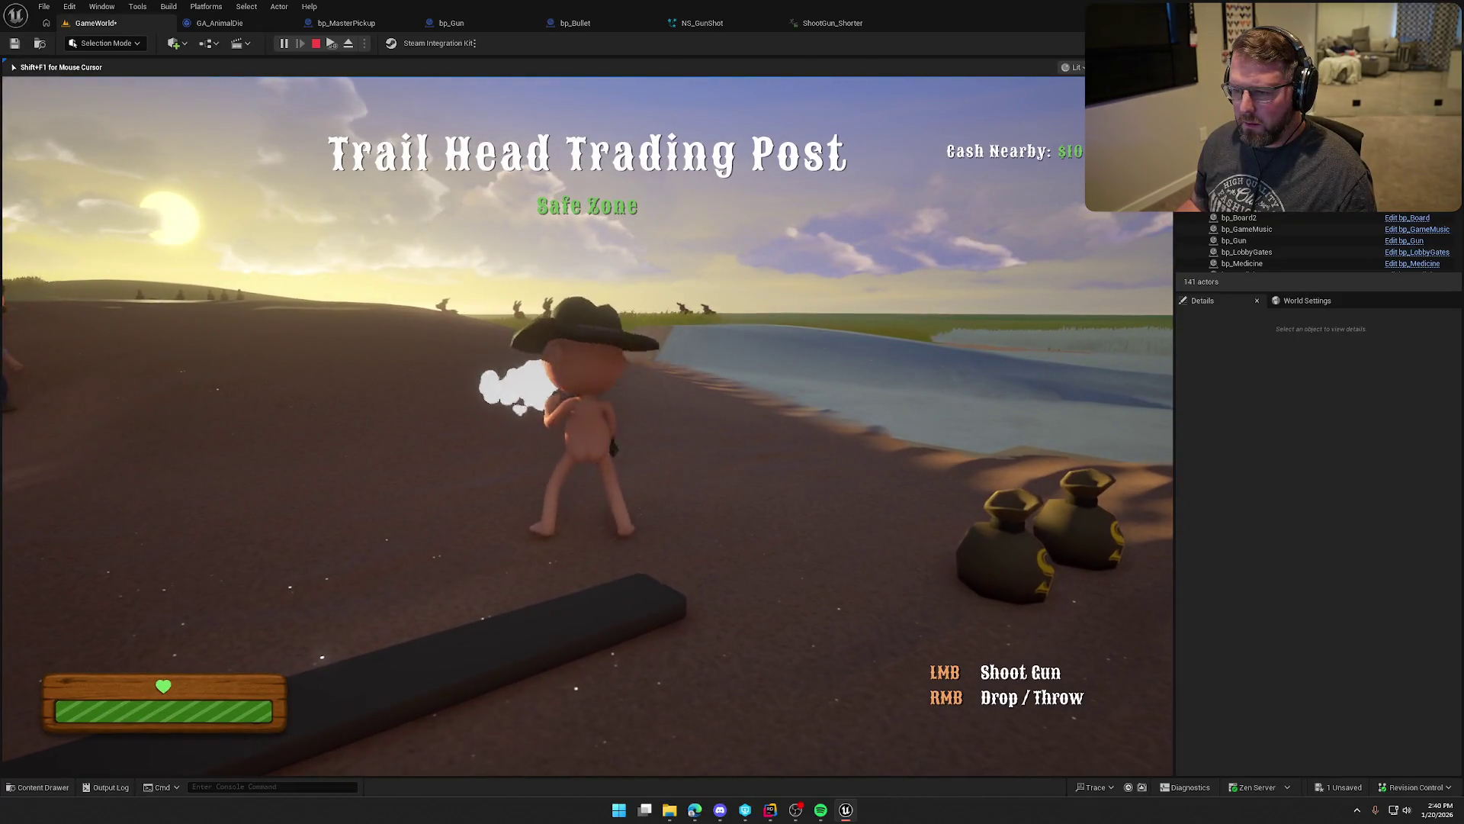
{"action": "key", "text": "shift"}
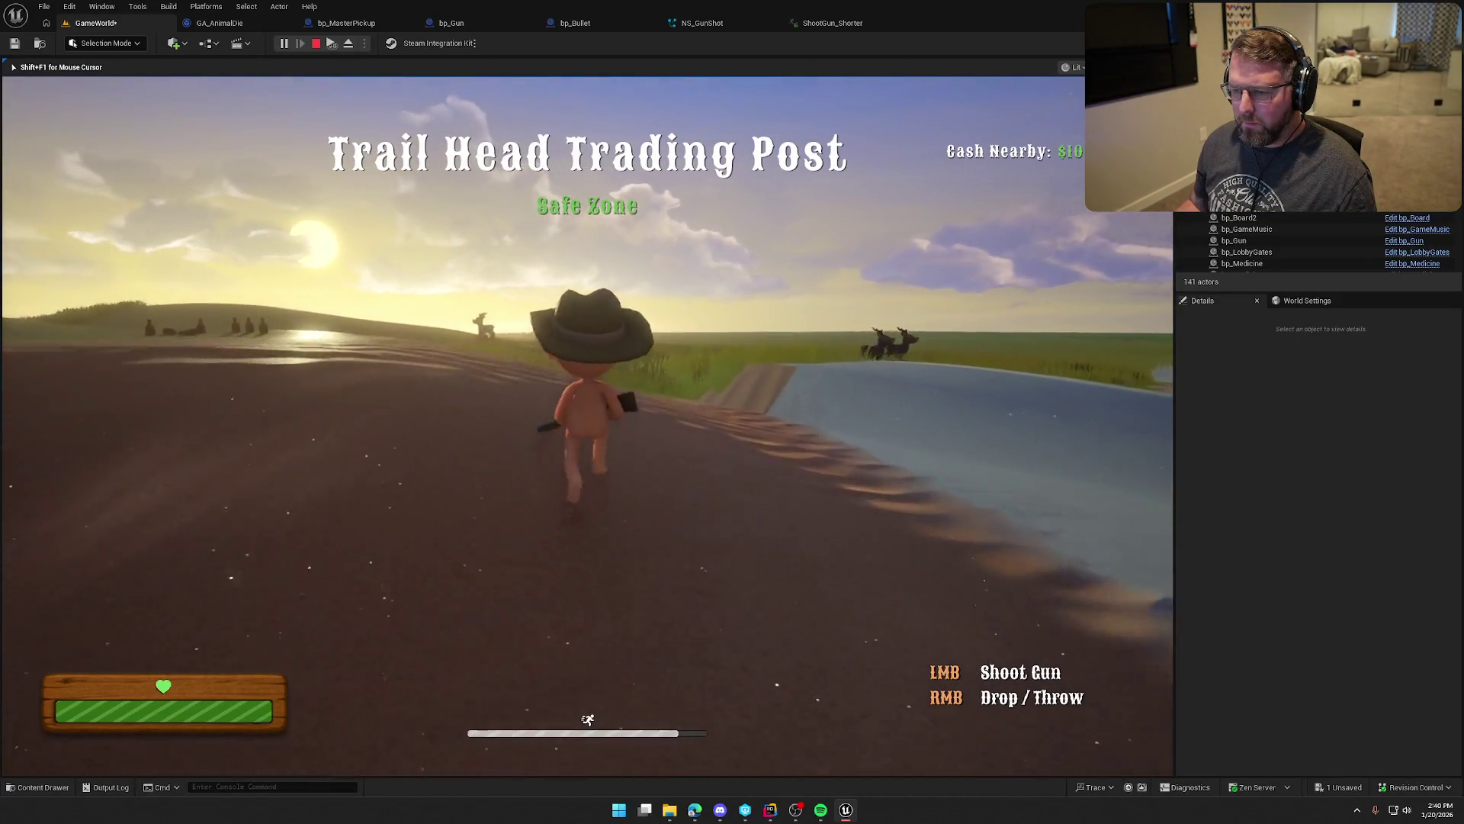
{"action": "key", "text": "w"}
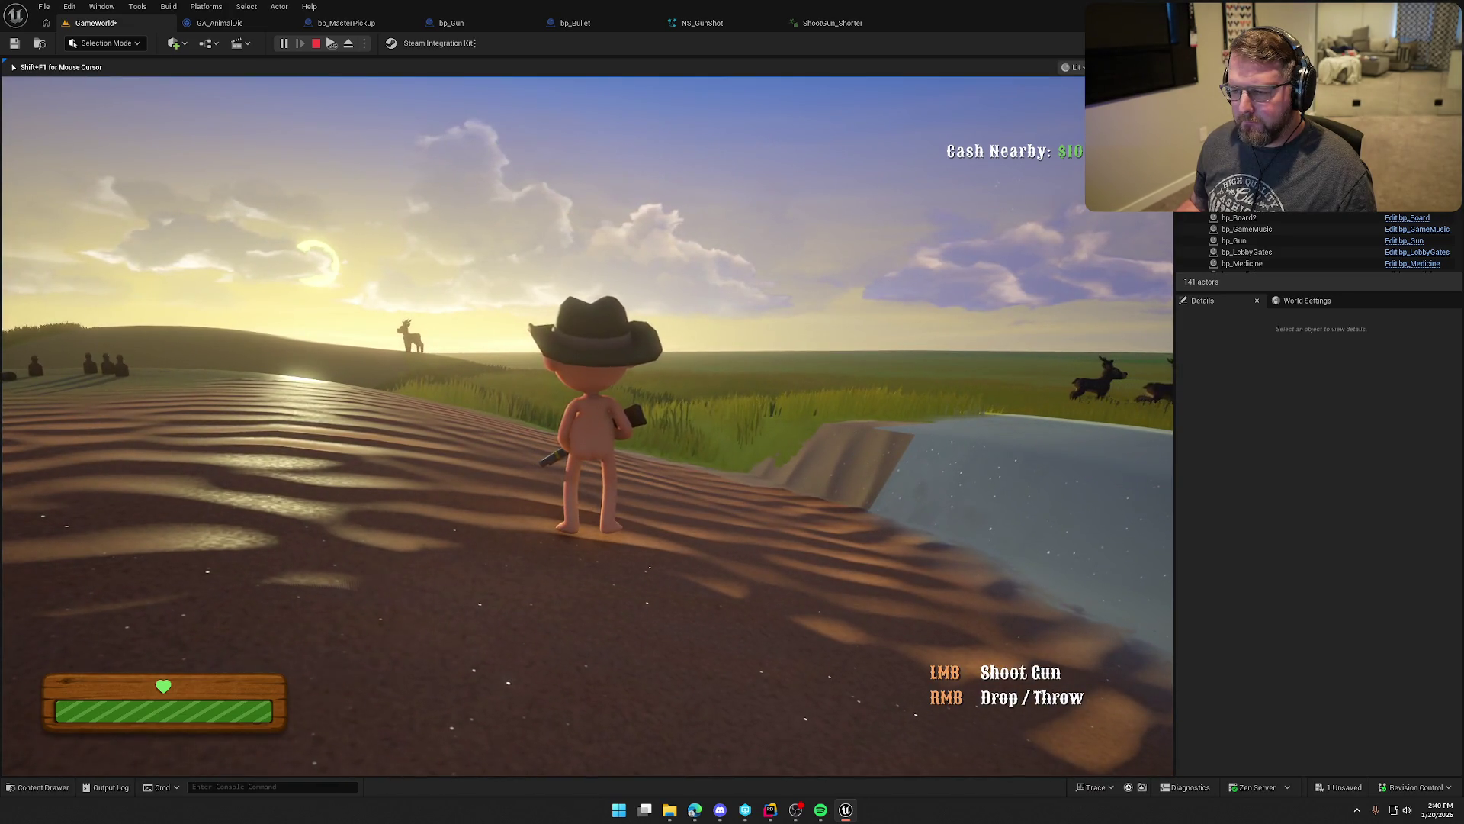
{"action": "key", "text": "w"}
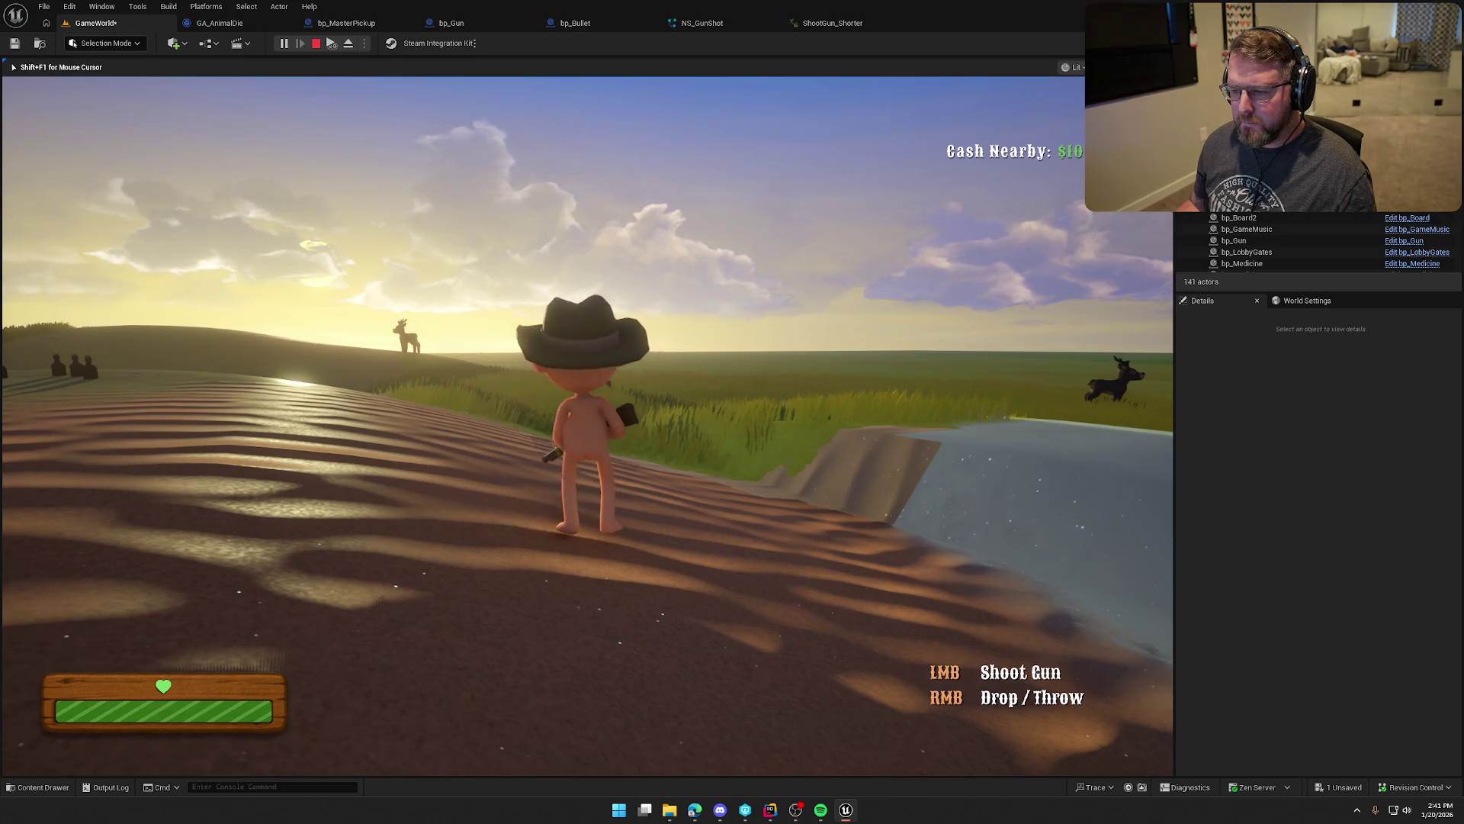
{"action": "key", "text": "shift+F1"}
{"action": "left_click", "coordinate": [832, 23]}
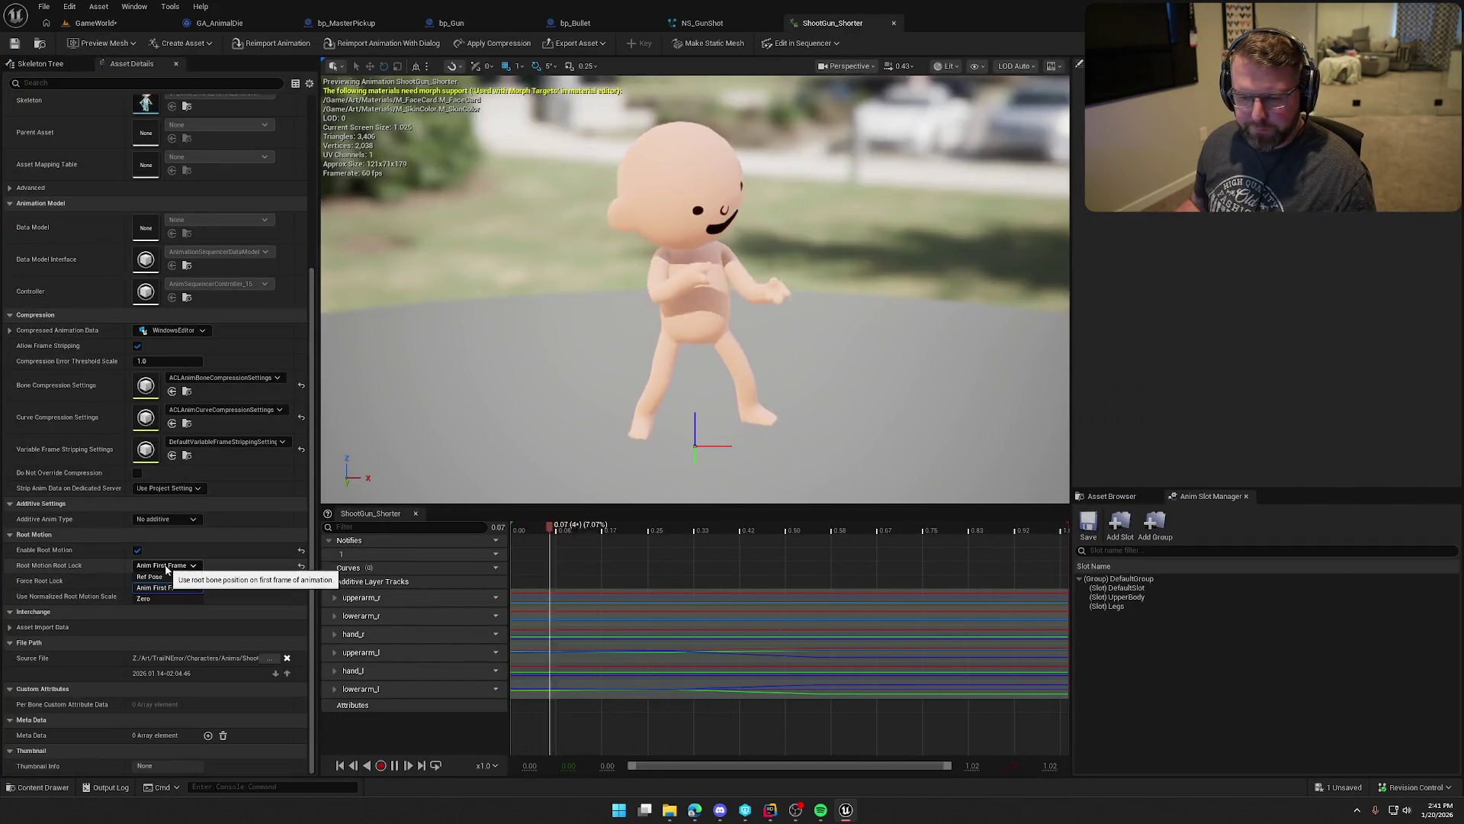
Step: Set ShootGun_Shorter's Root Motion Root Lock to Ref Pose and play-test the shooting
{"action": "left_click", "coordinate": [161, 597]}
{"action": "left_click", "coordinate": [156, 575]}
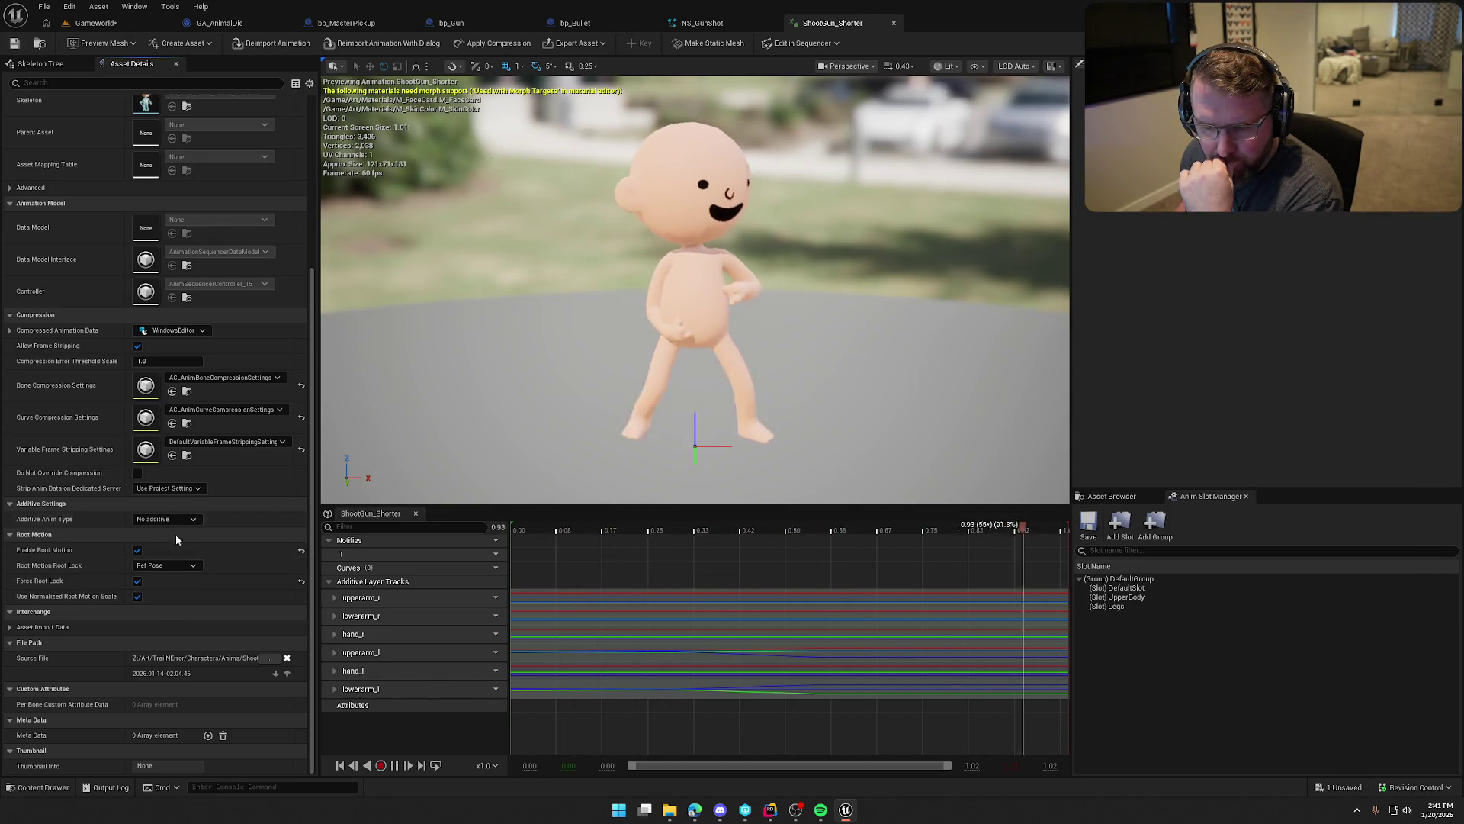
{"action": "key", "text": "alt+p"}
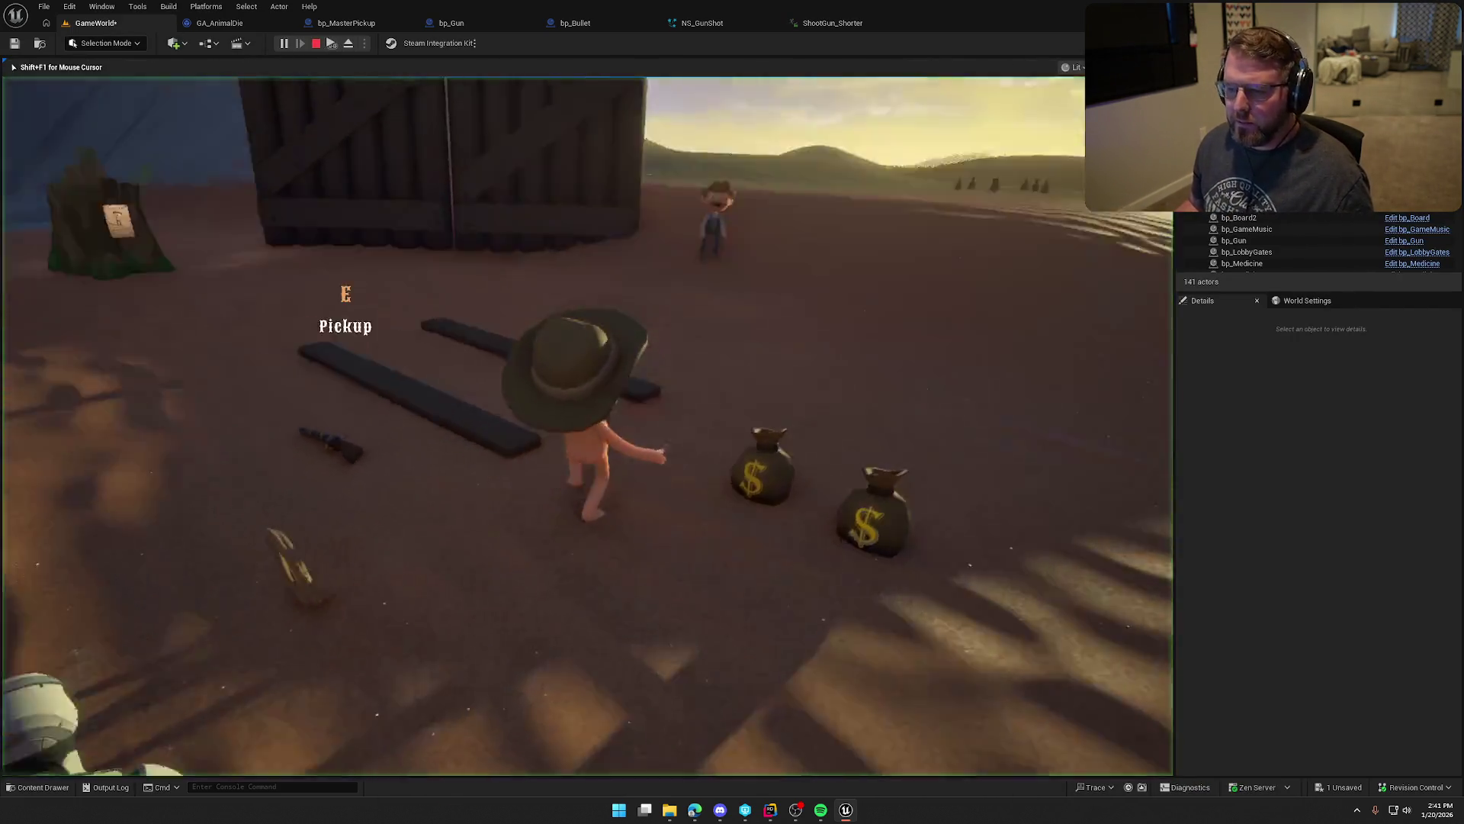
{"action": "key", "text": "e"}
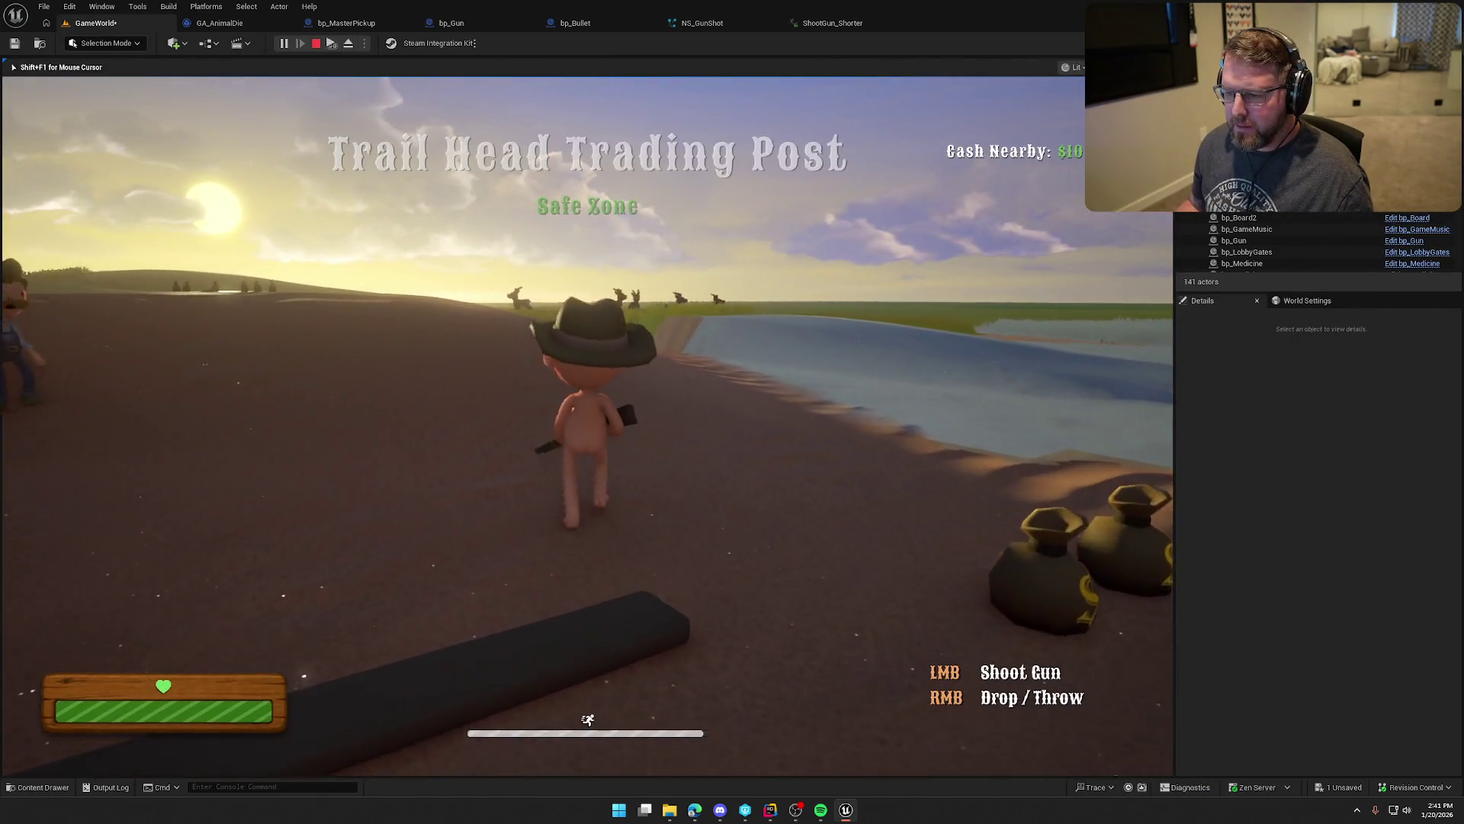
{"action": "key", "text": "Escape"}
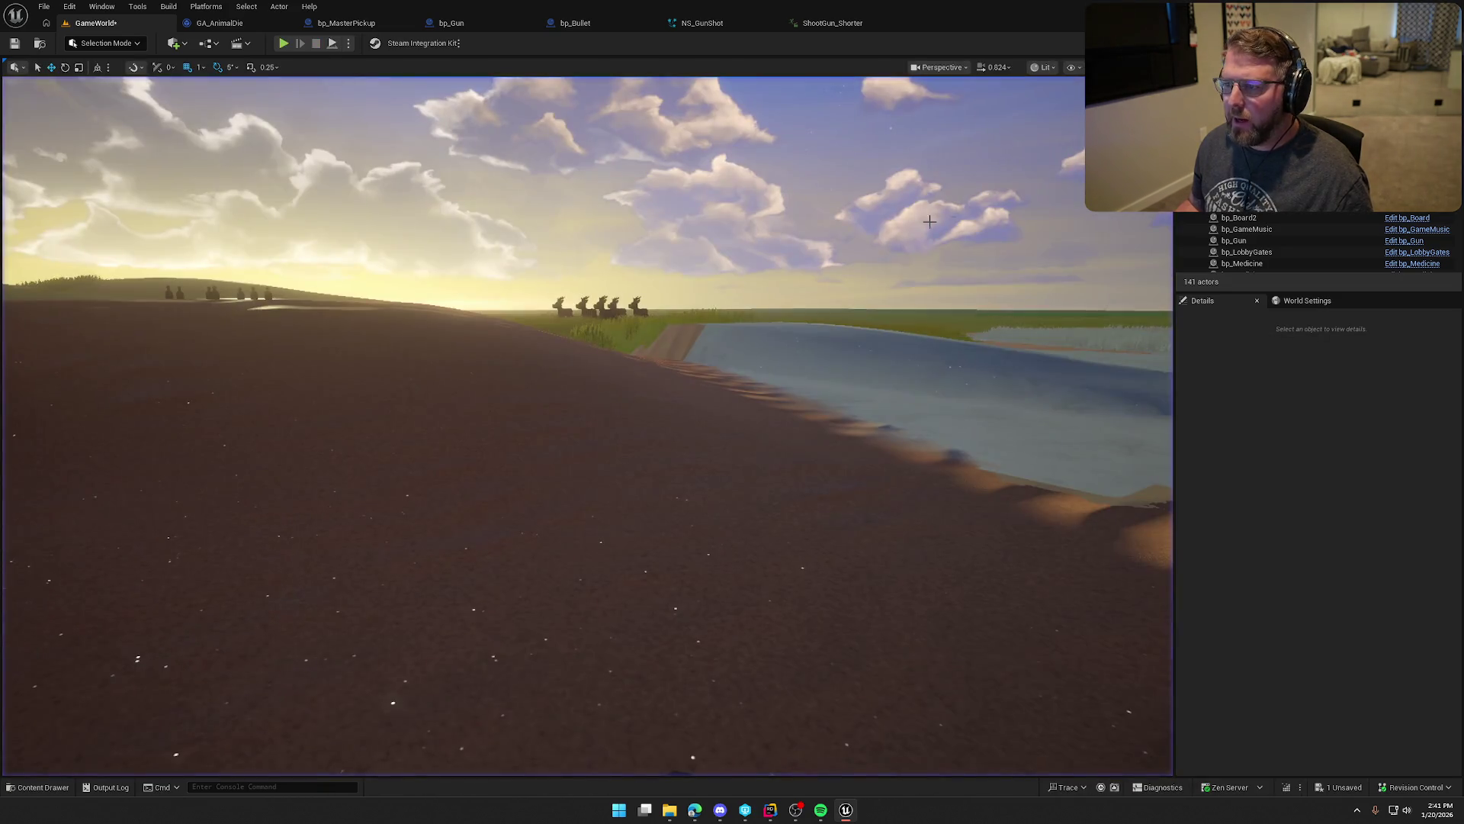
{"action": "left_click", "coordinate": [822, 24]}
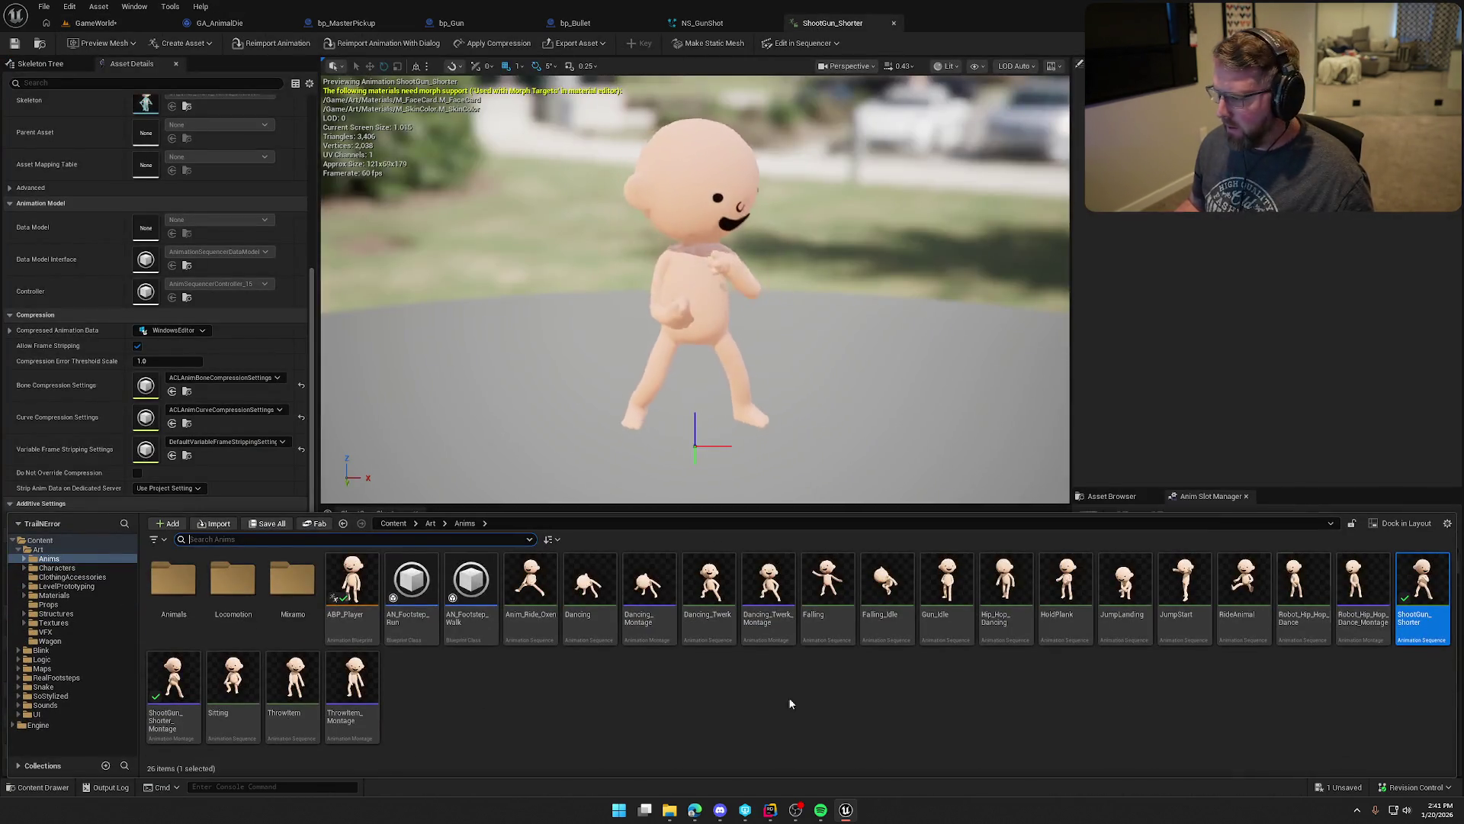
Step: Assign ShootGun_Shorter_Montage to the DefaultGroup.UpperBody slot and close its editor
{"action": "double_click", "coordinate": [158, 684]}
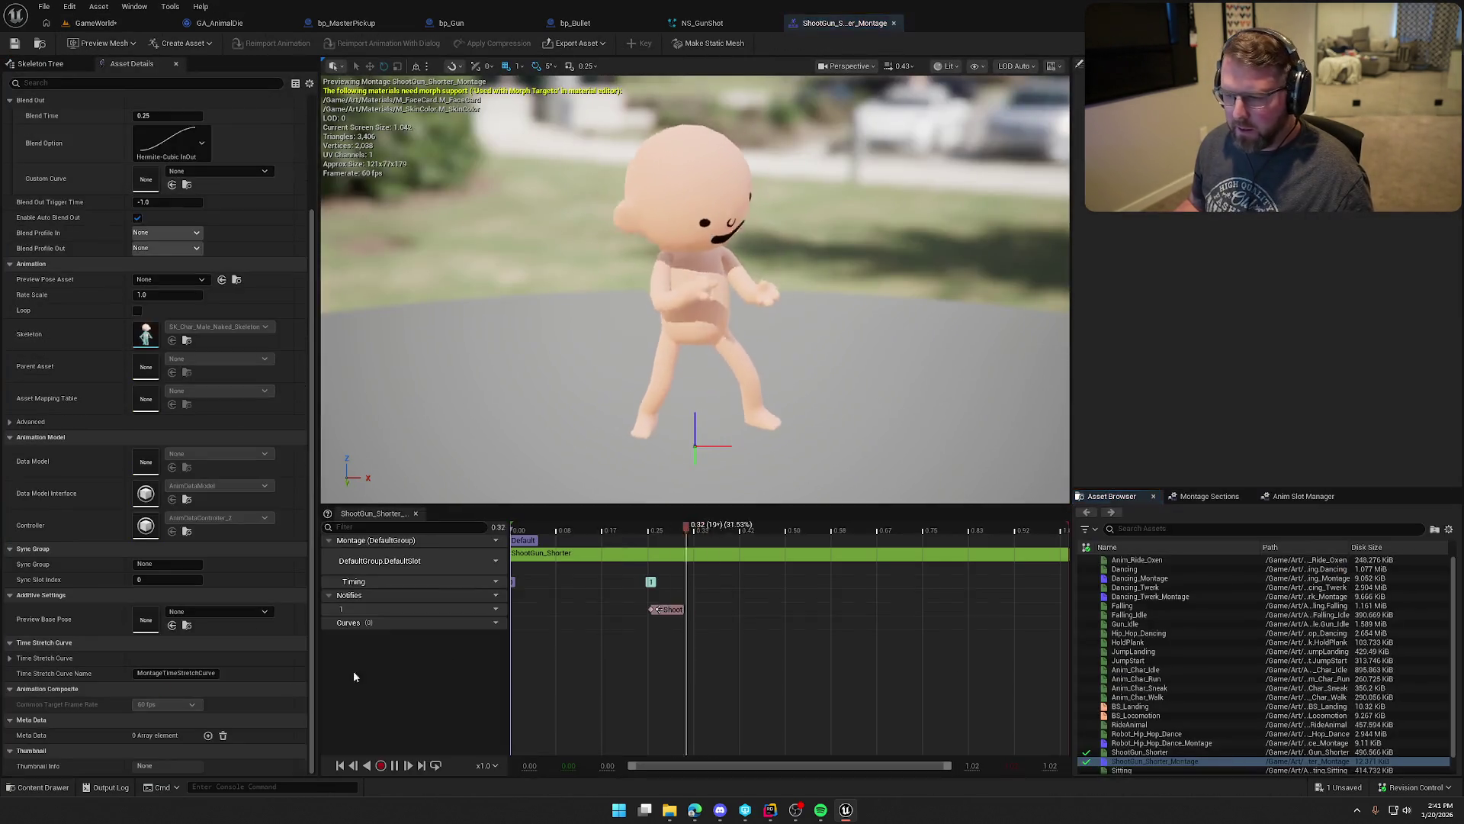
{"action": "left_click", "coordinate": [487, 560]}
{"action": "mouse_move", "coordinate": [524, 604]}
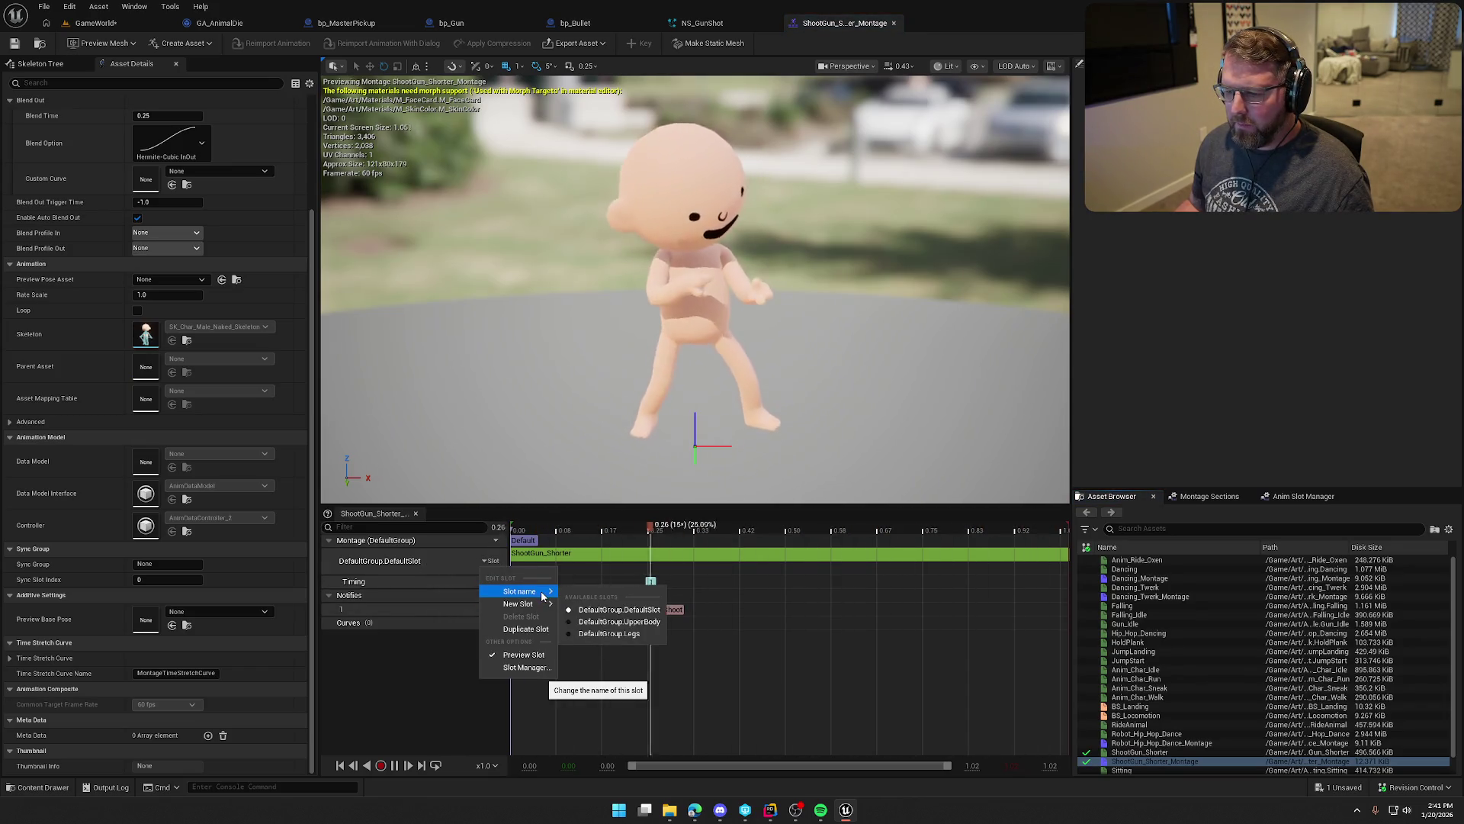
{"action": "left_click", "coordinate": [606, 621]}
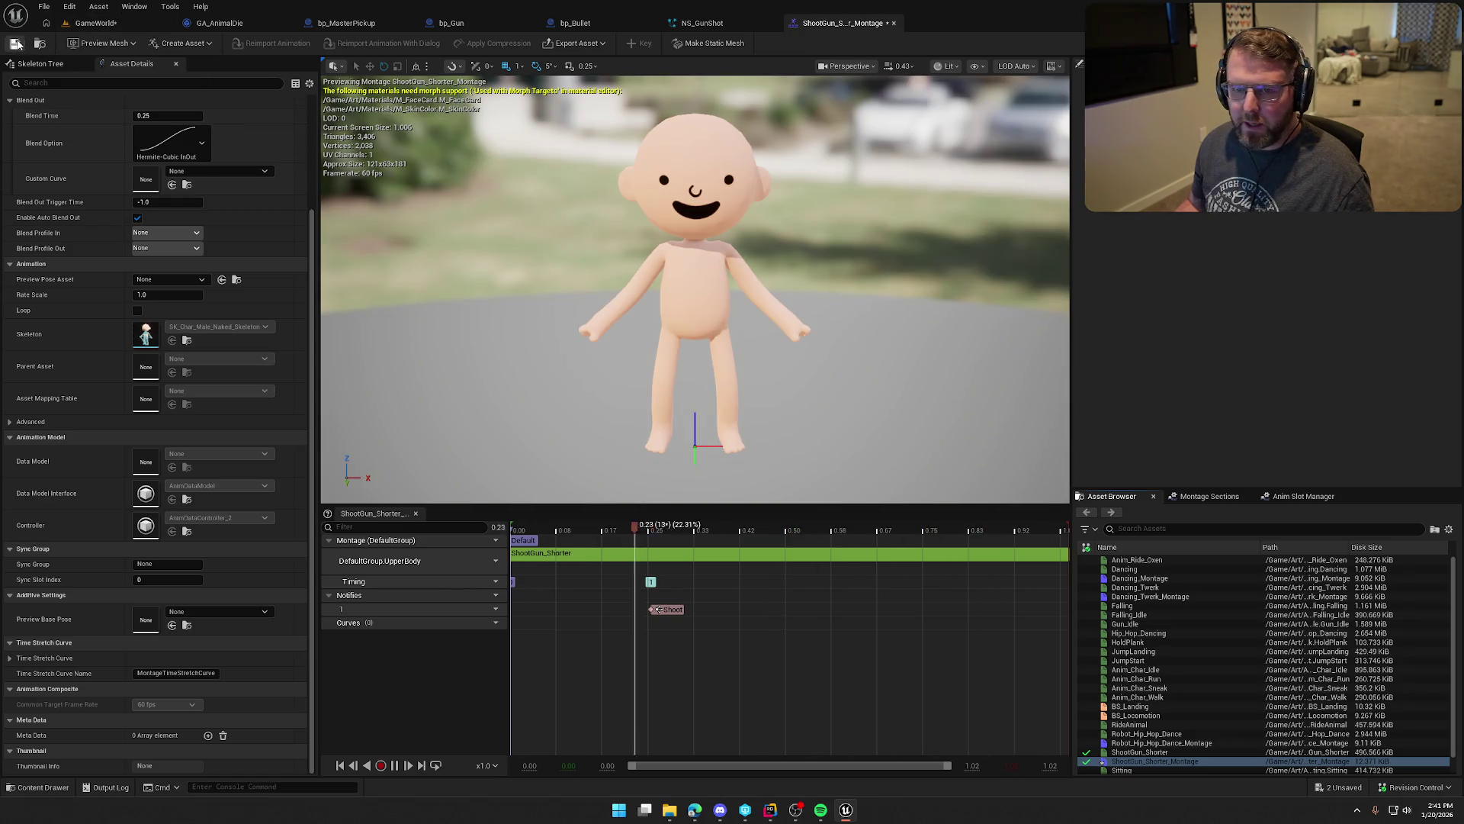
{"action": "left_click", "coordinate": [894, 23]}
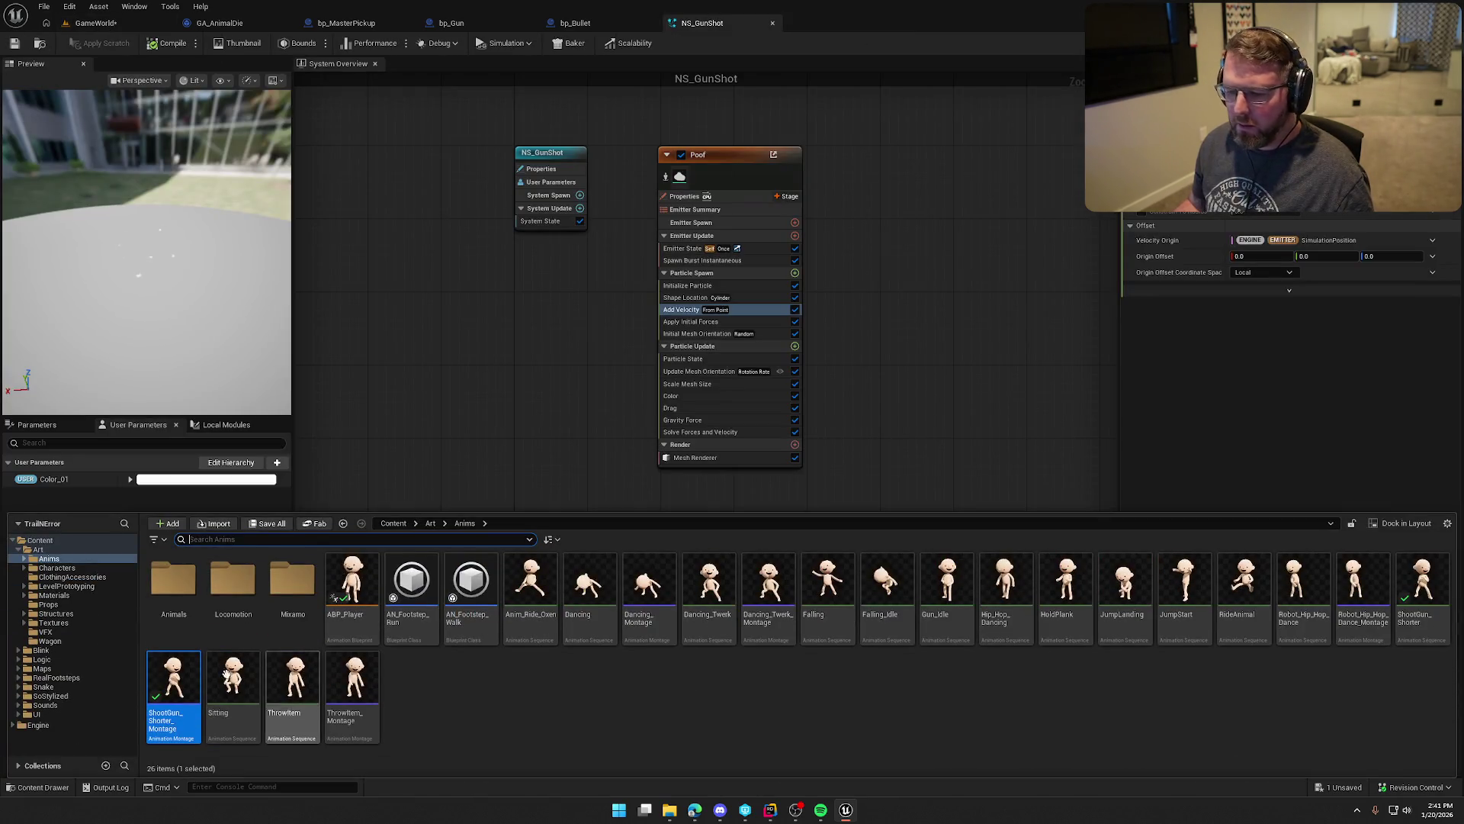
Step: Reopen ShootGun_Shorter_Montage and open the ShootGun_Shorter animation from the Anims folder
{"action": "double_click", "coordinate": [174, 678]}
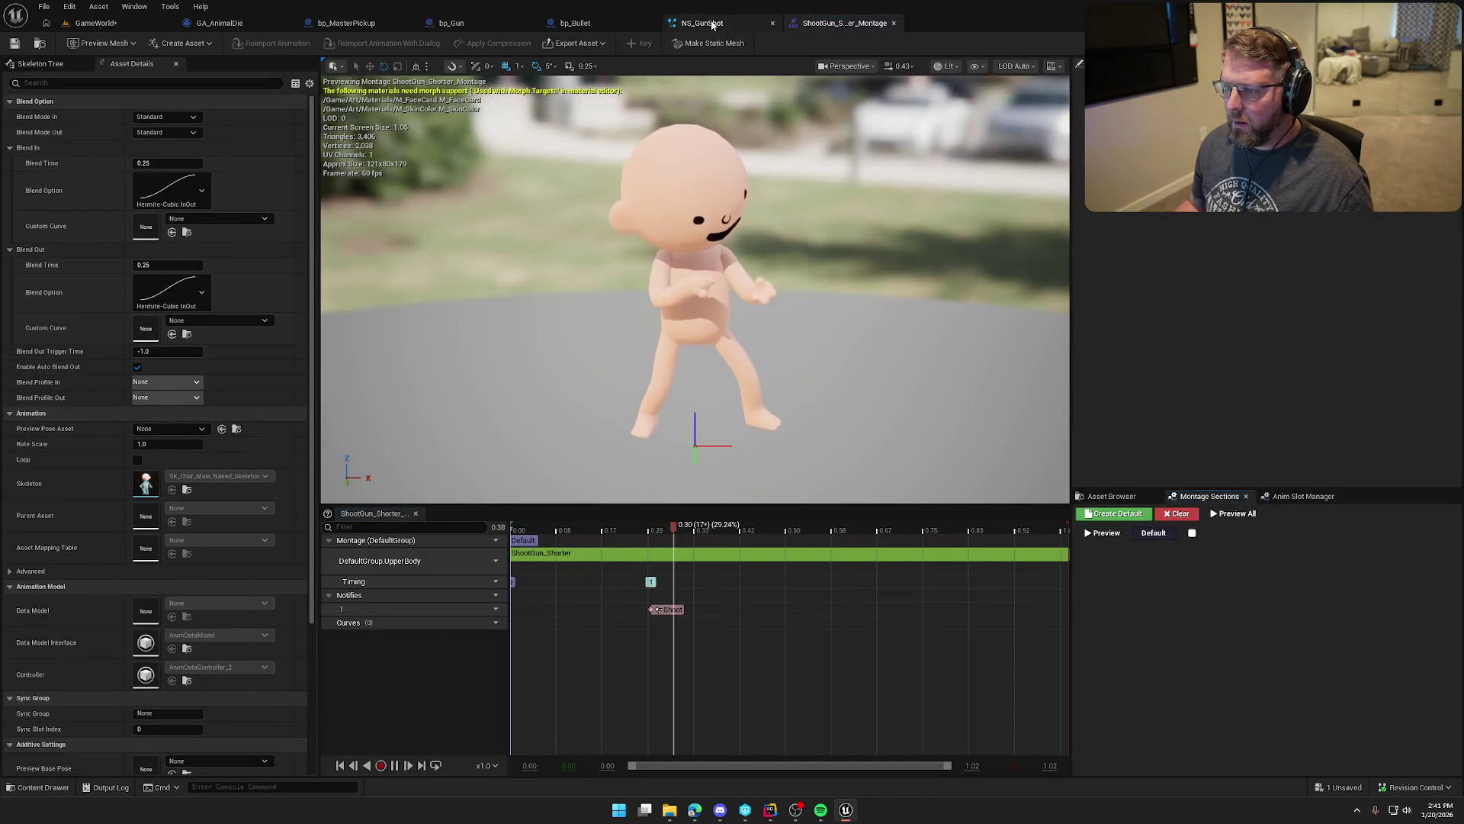
{"action": "key", "text": "ctrl+space"}
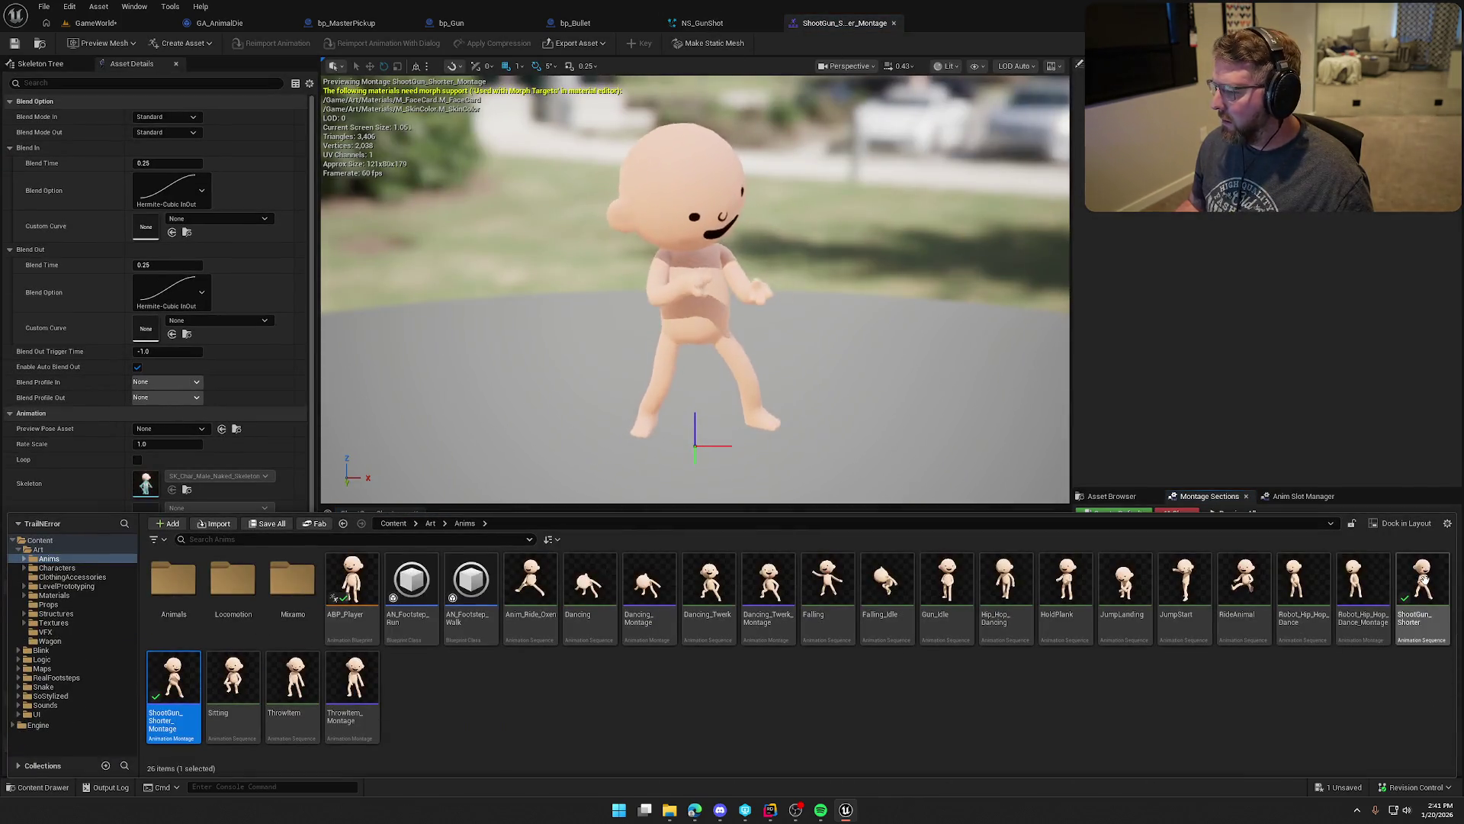
{"action": "double_click", "coordinate": [1422, 579]}
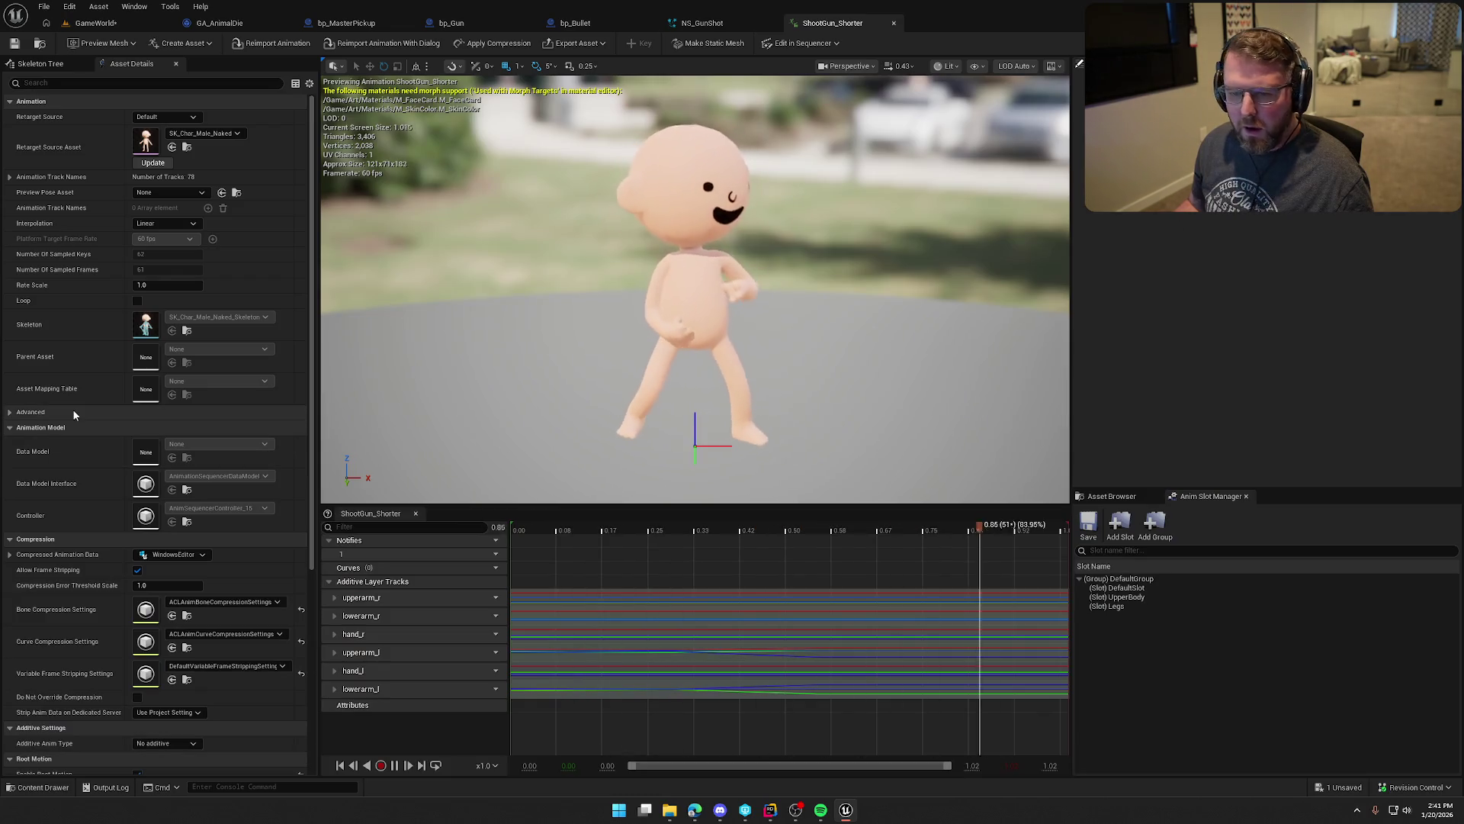
Step: Uncheck Enable Root Motion and Force Root Lock on ShootGun_Shorter, then return to GameWorld
{"action": "scroll", "coordinate": [73, 598], "scroll_direction": "down", "scroll_amount": 5}
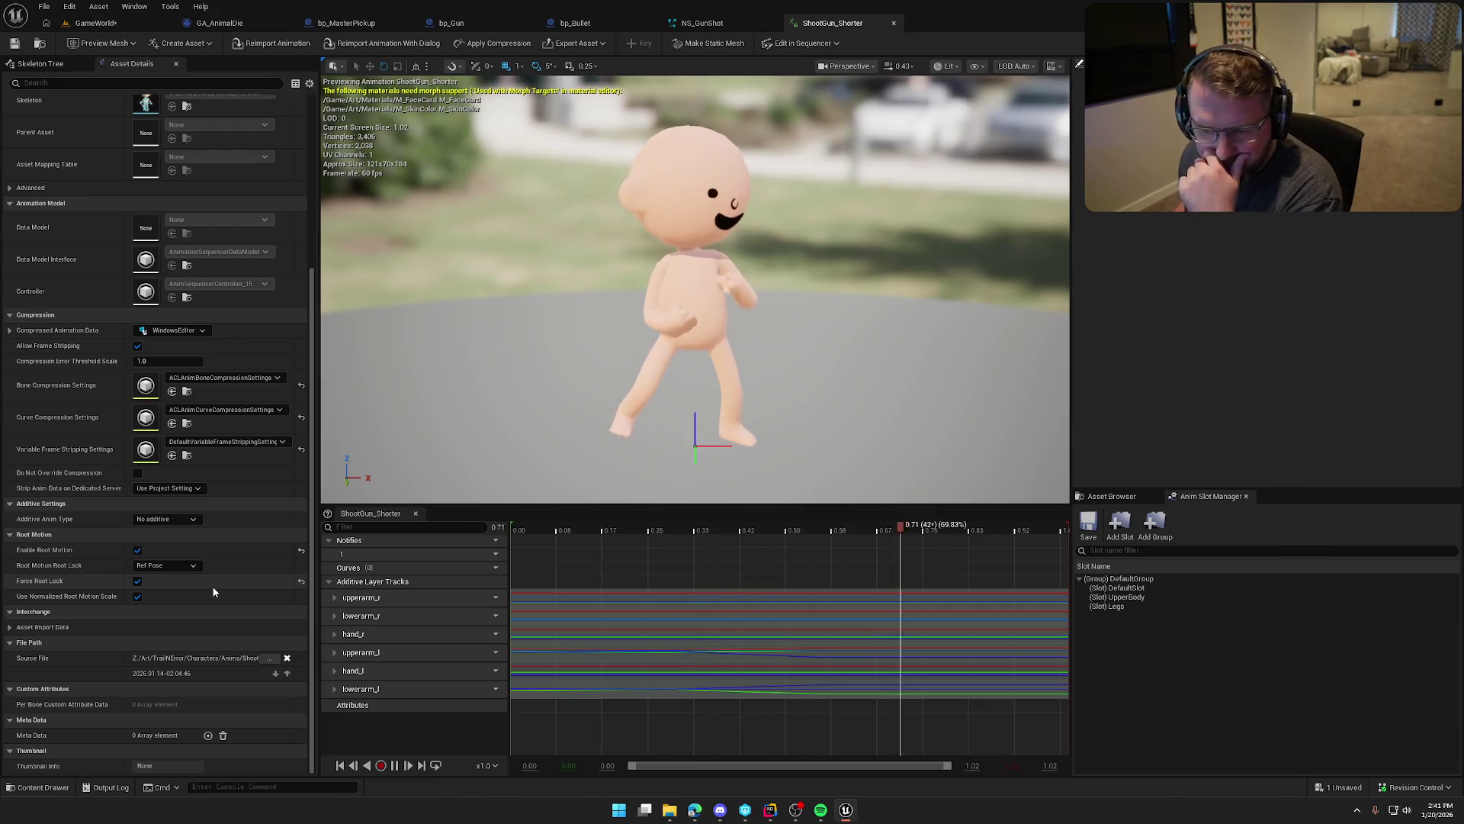
{"action": "scroll", "coordinate": [209, 578], "scroll_direction": "up", "scroll_amount": 6}
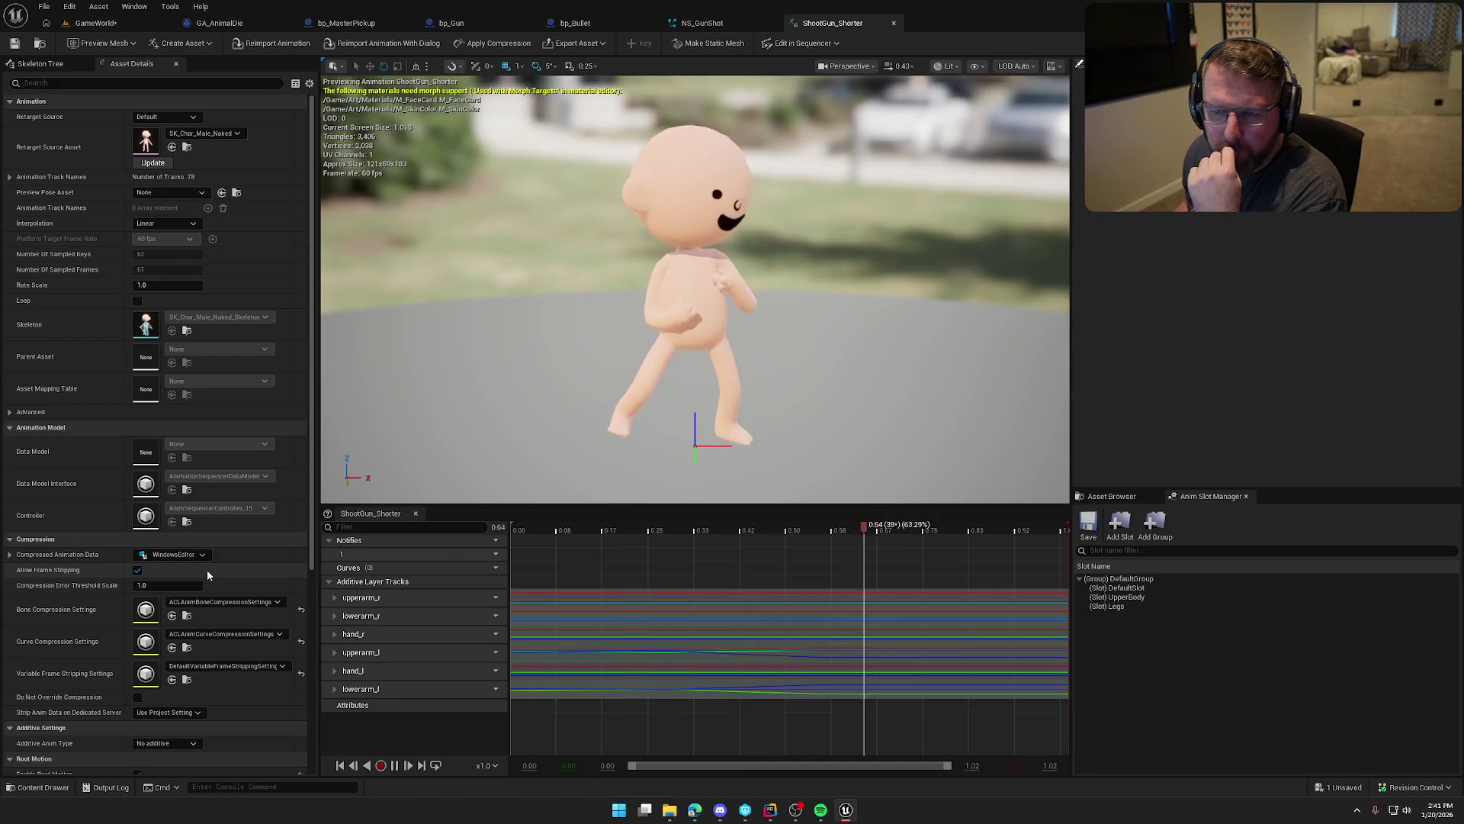
{"action": "scroll", "coordinate": [207, 570], "scroll_direction": "down", "scroll_amount": 6}
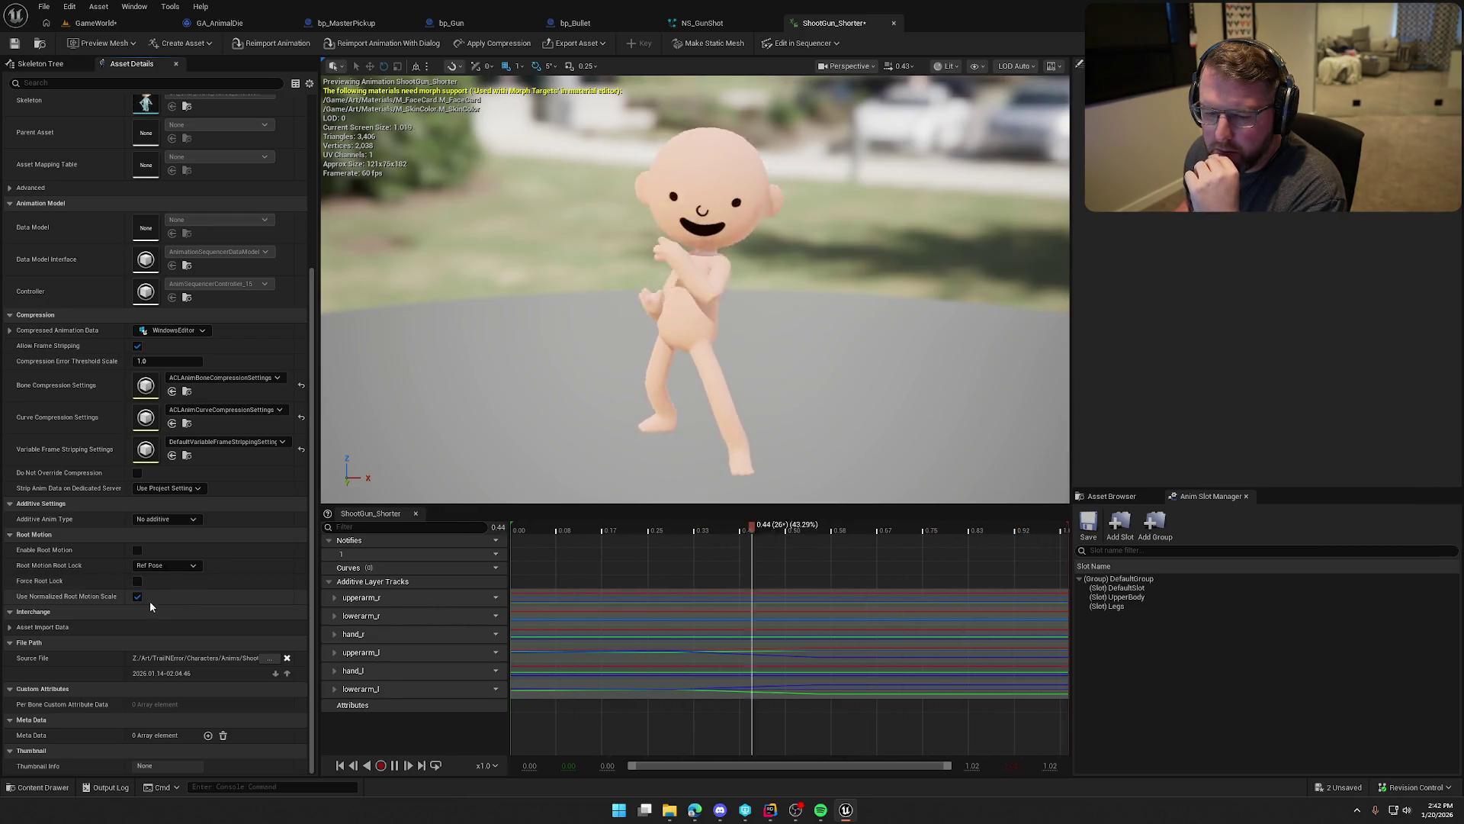
{"action": "left_click", "coordinate": [138, 551]}
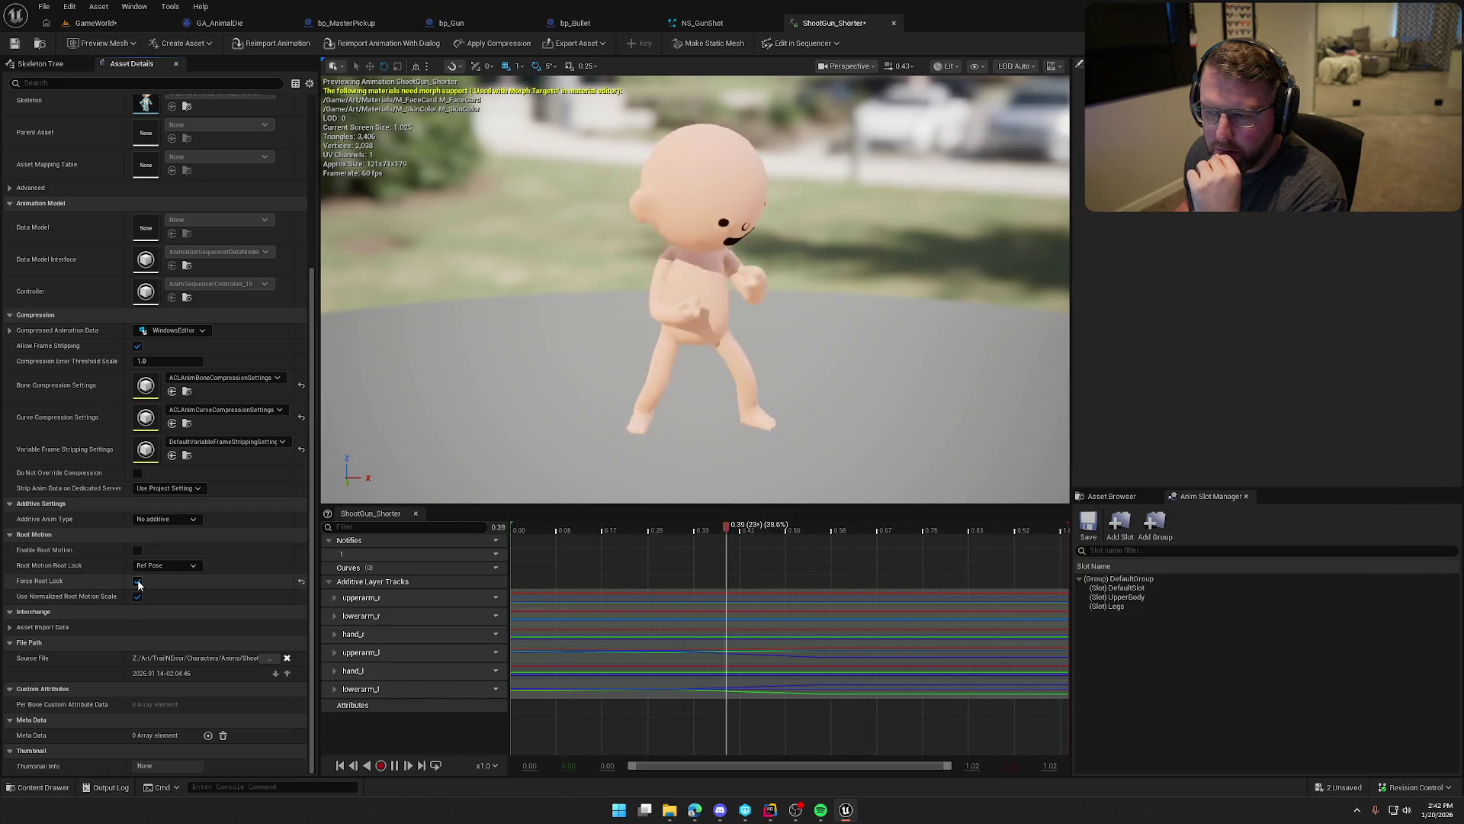
{"action": "left_click", "coordinate": [138, 581]}
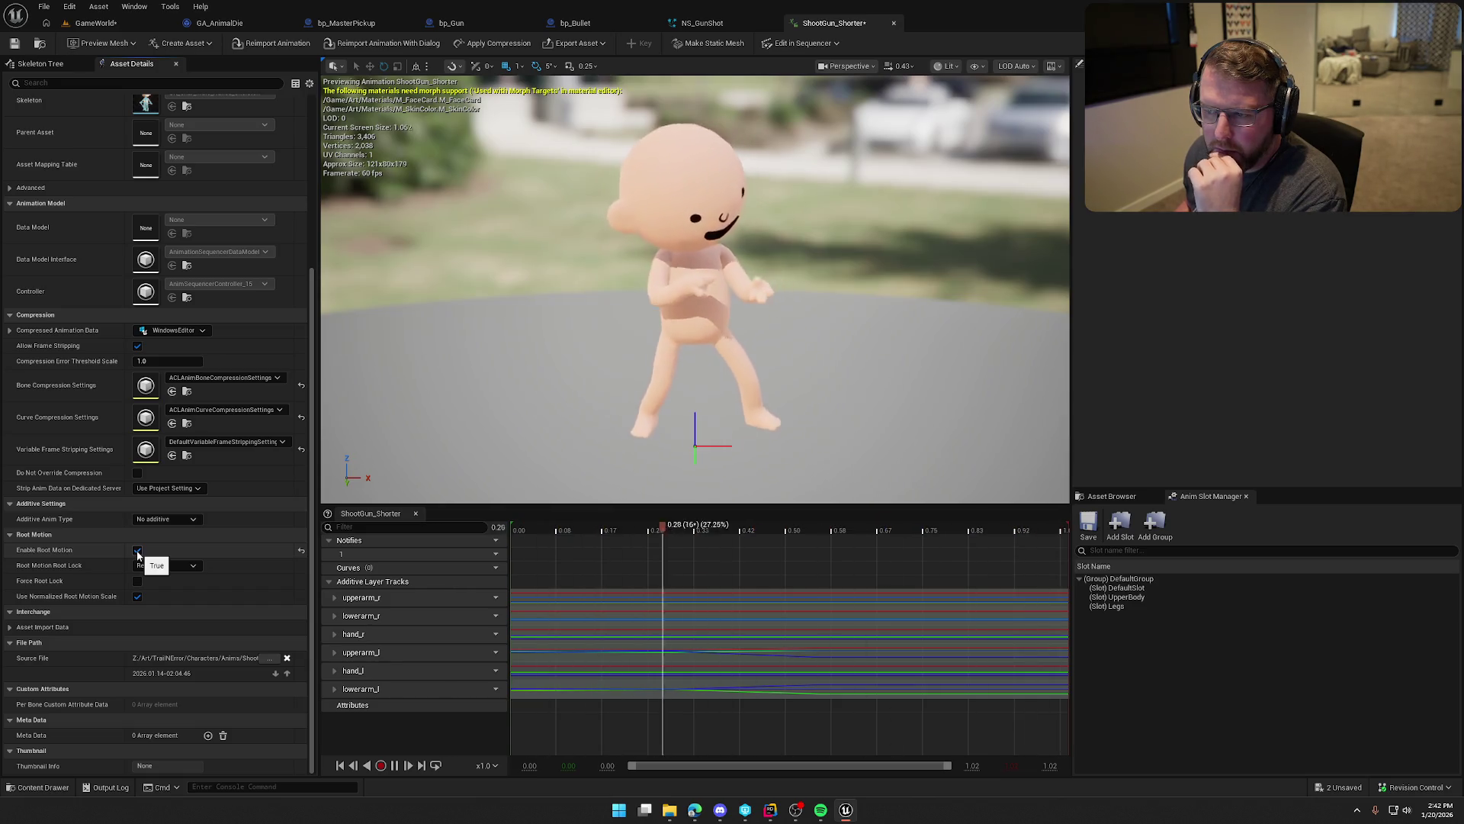
{"action": "left_click", "coordinate": [96, 22]}
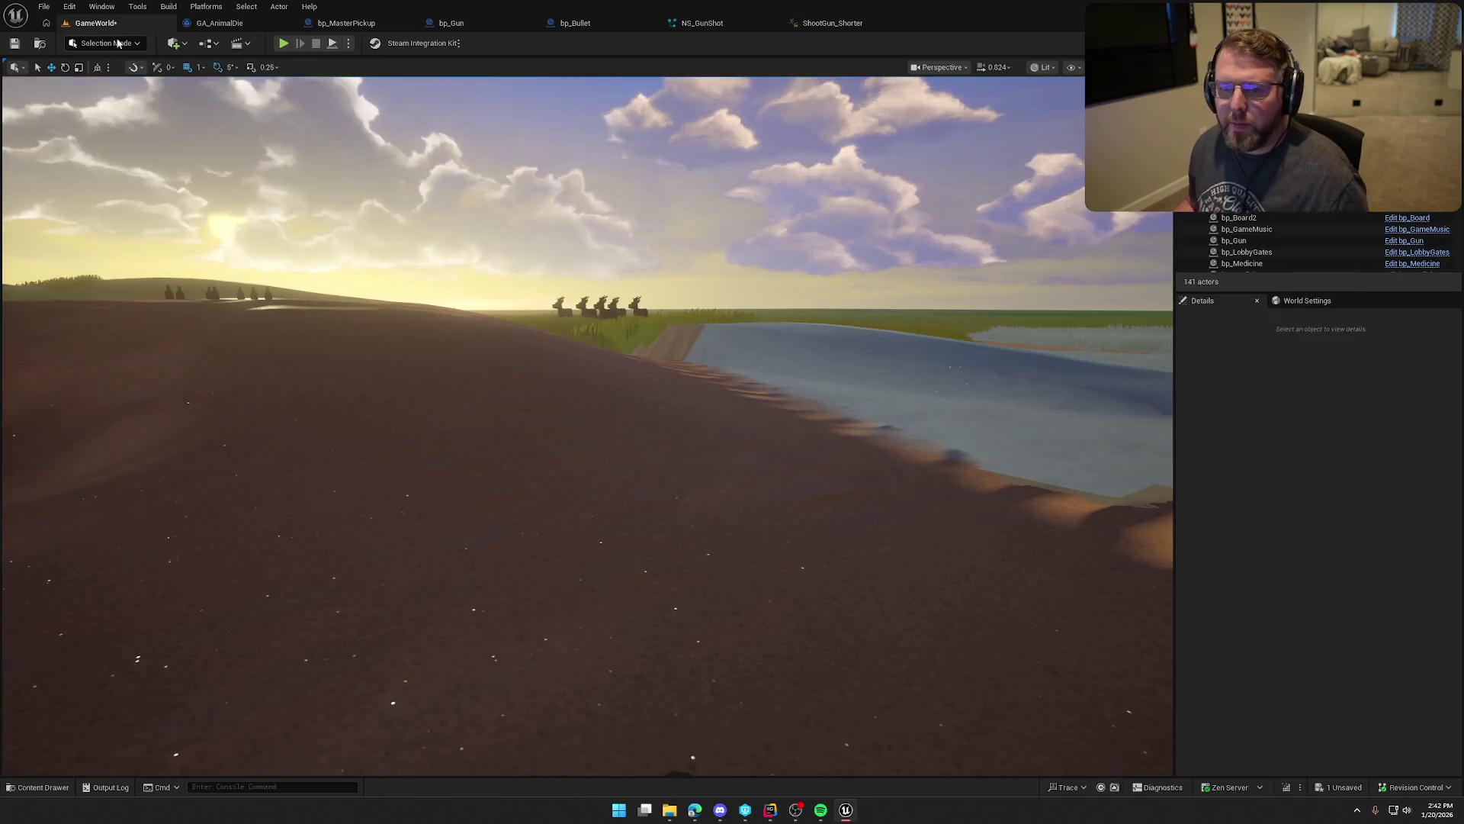
Step: Play-test firing the gun and running the cowboy along the ridge, then stop and show the Anims assets
{"action": "left_click", "coordinate": [284, 44]}
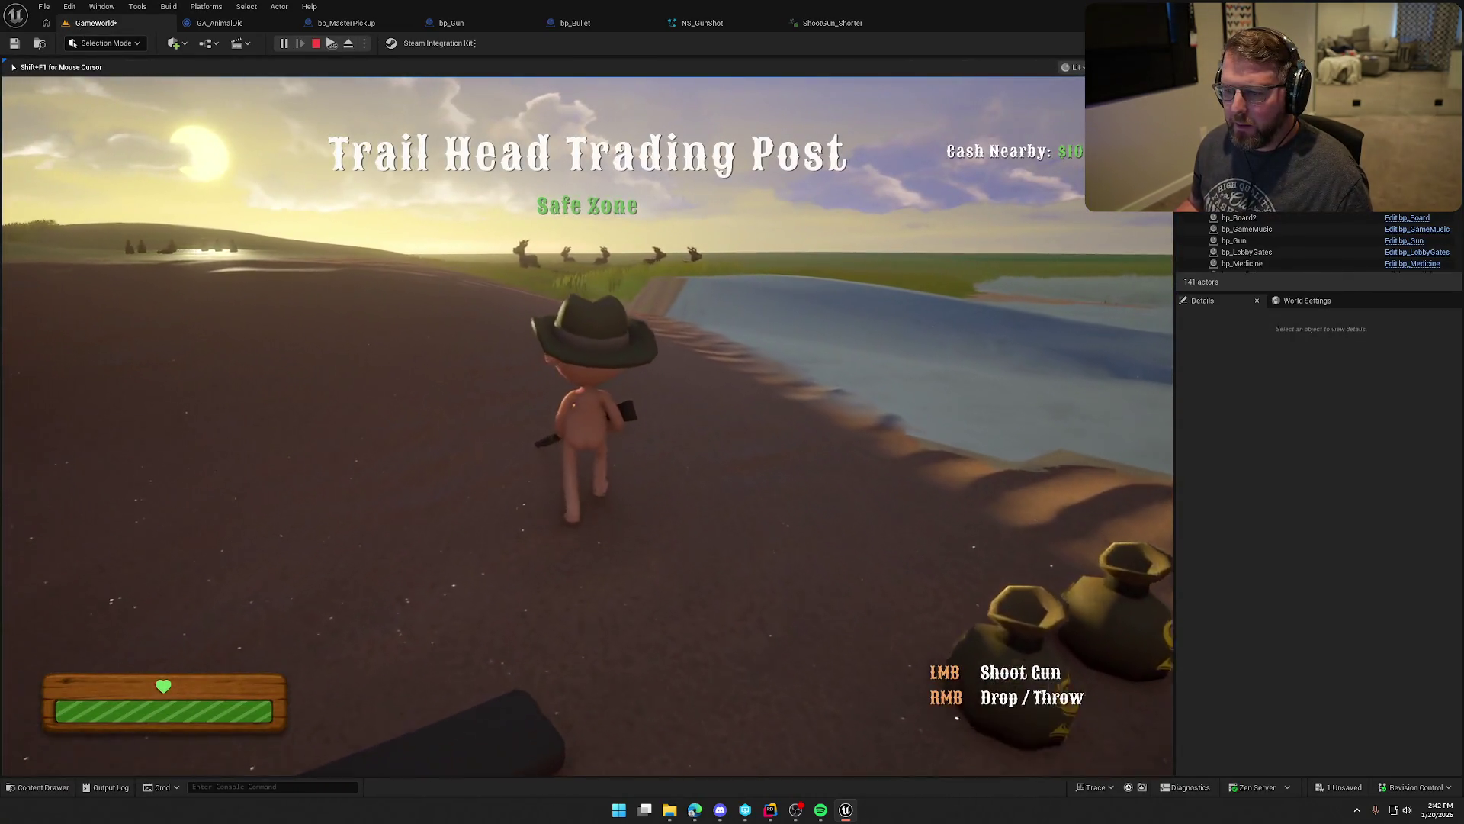
{"action": "left_click", "coordinate": [587, 425]}
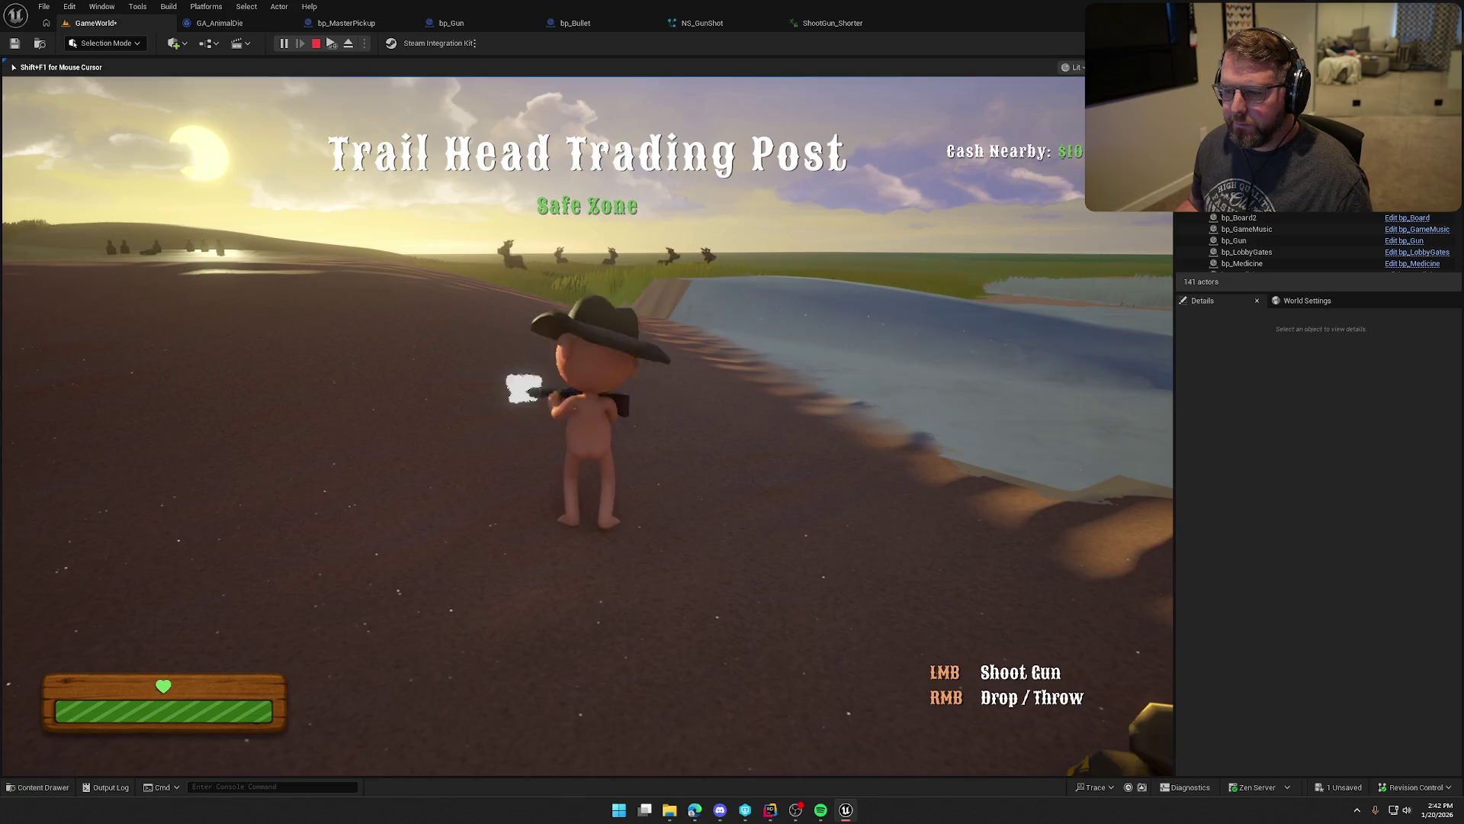
{"action": "key", "text": "w"}
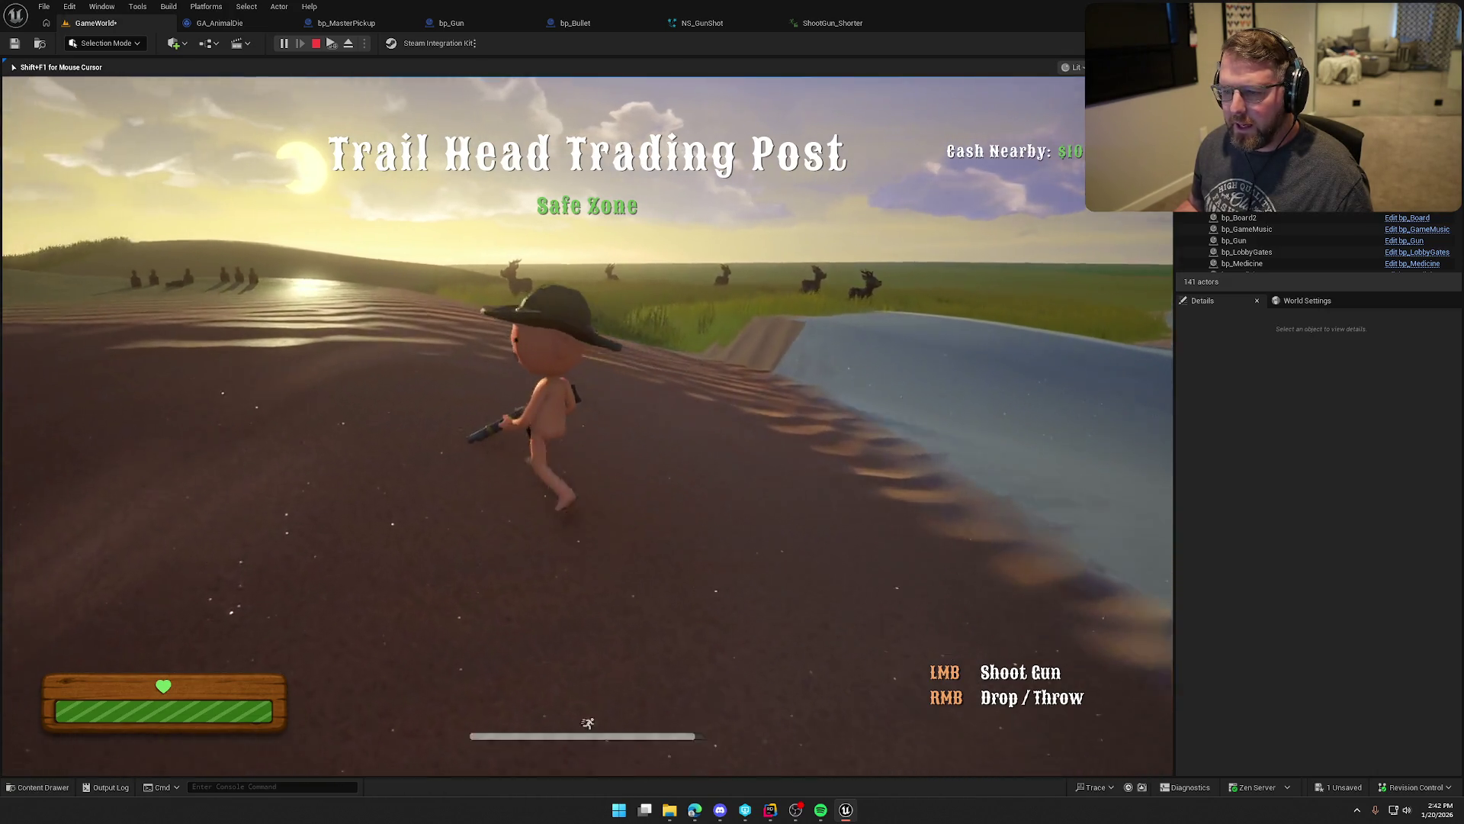
{"action": "key", "text": "w"}
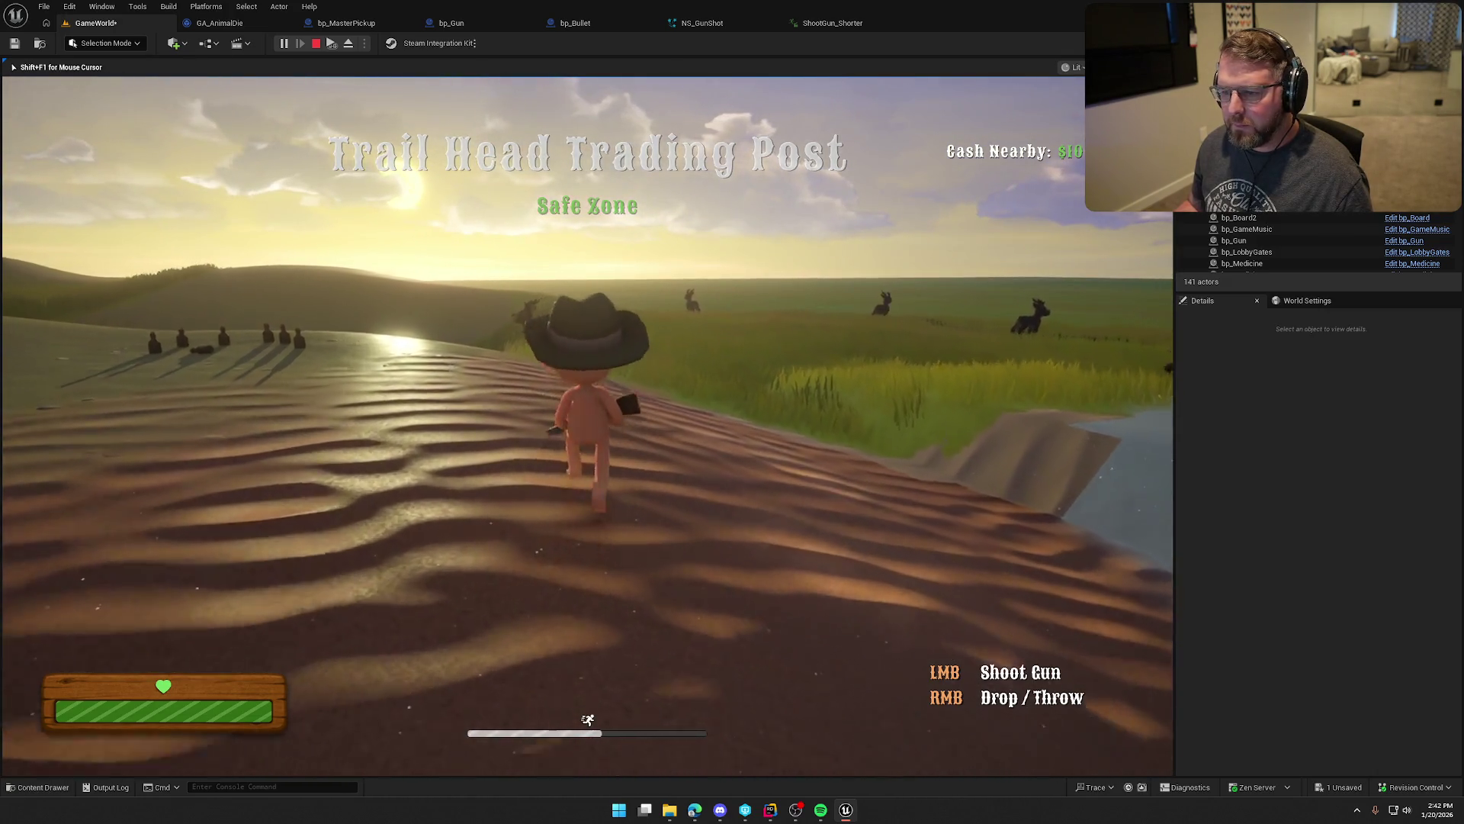
{"action": "key", "text": "w"}
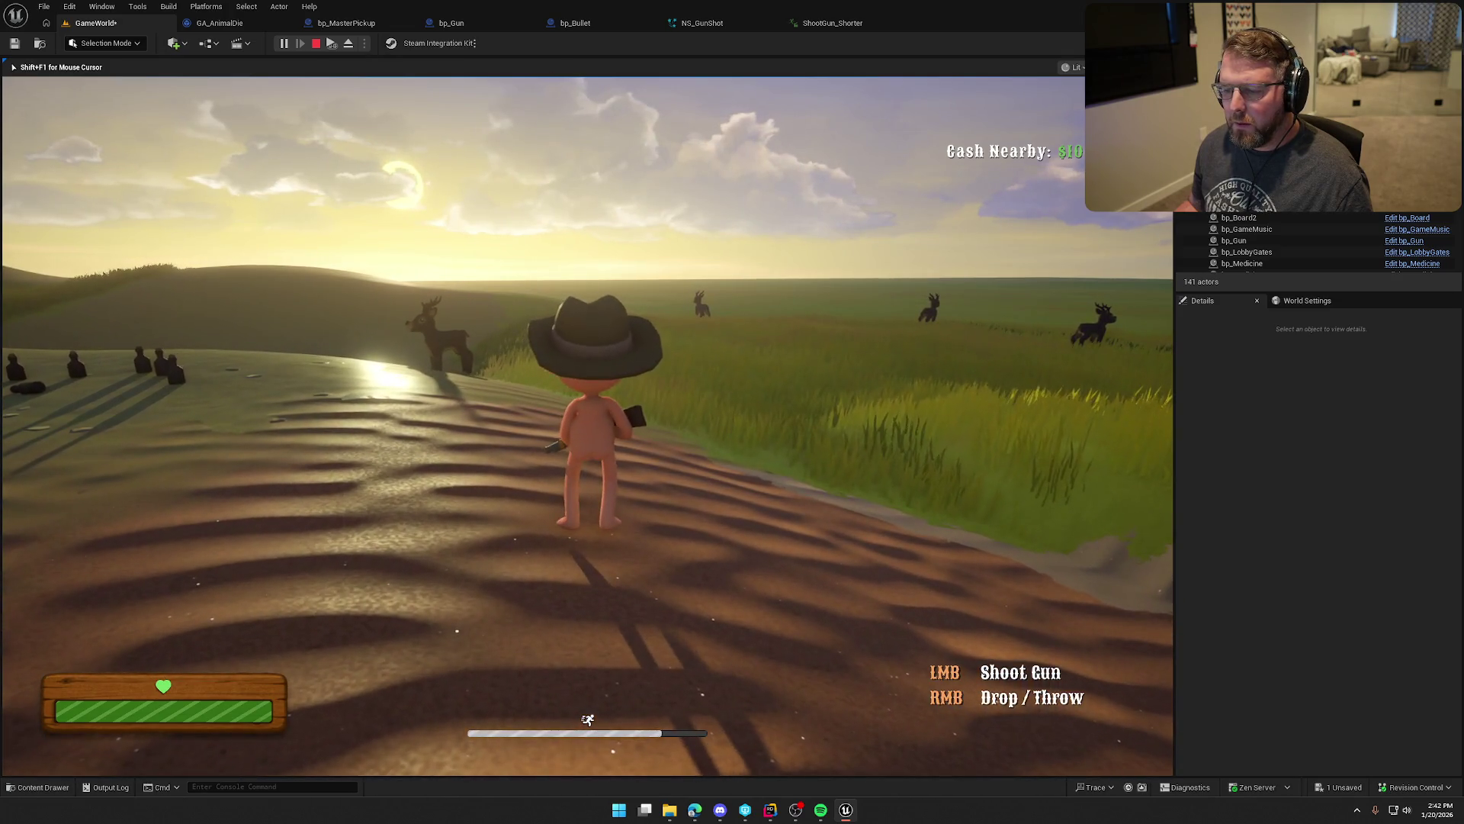
{"action": "key", "text": "w"}
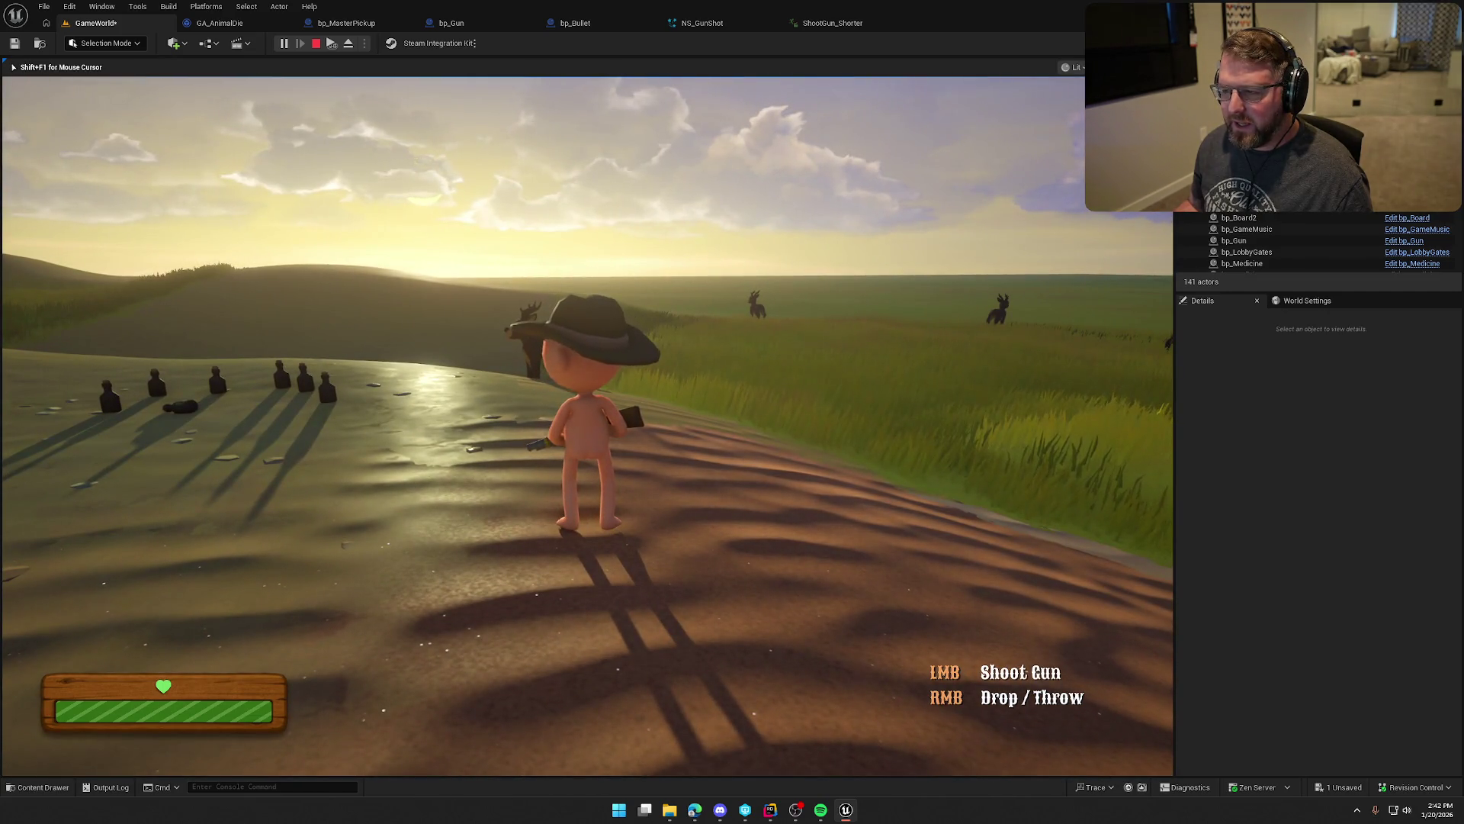
{"action": "key", "text": "Escape"}
{"action": "key", "text": "ctrl+space"}
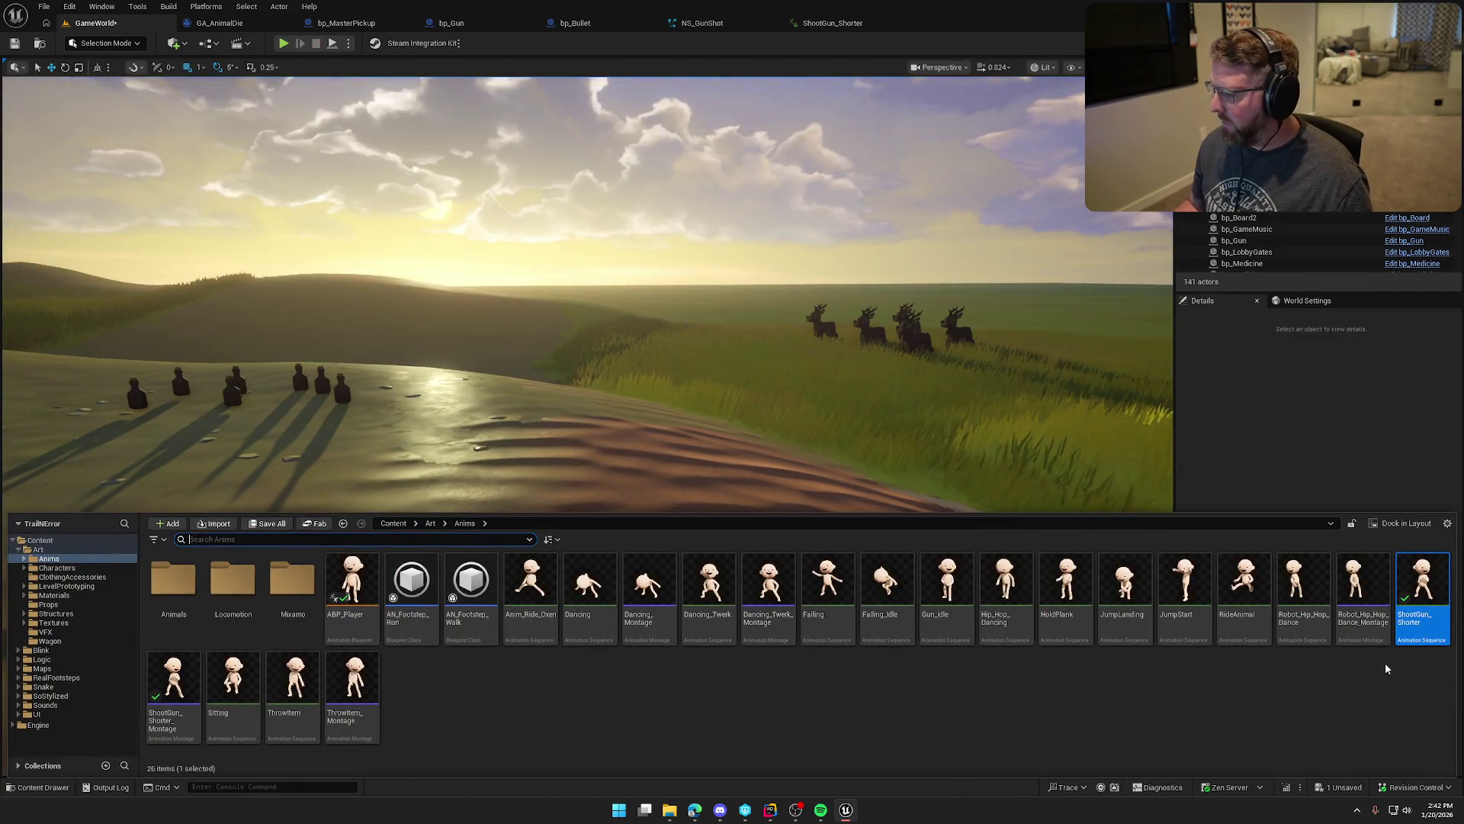
Step: Open ABP_Player and change its Root Motion Mode in Class Defaults
{"action": "double_click", "coordinate": [353, 572]}
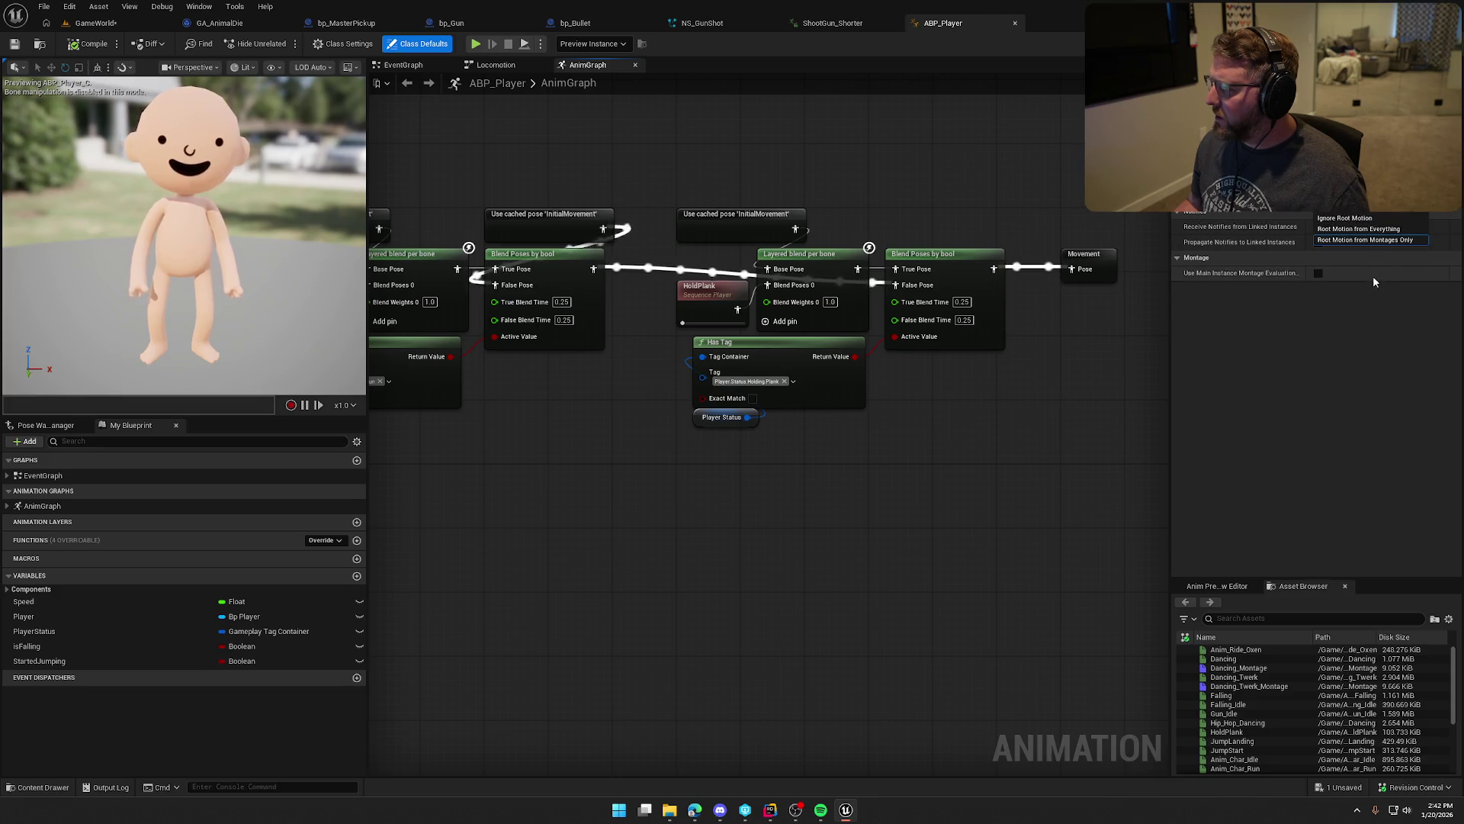
{"action": "left_click", "coordinate": [1344, 218]}
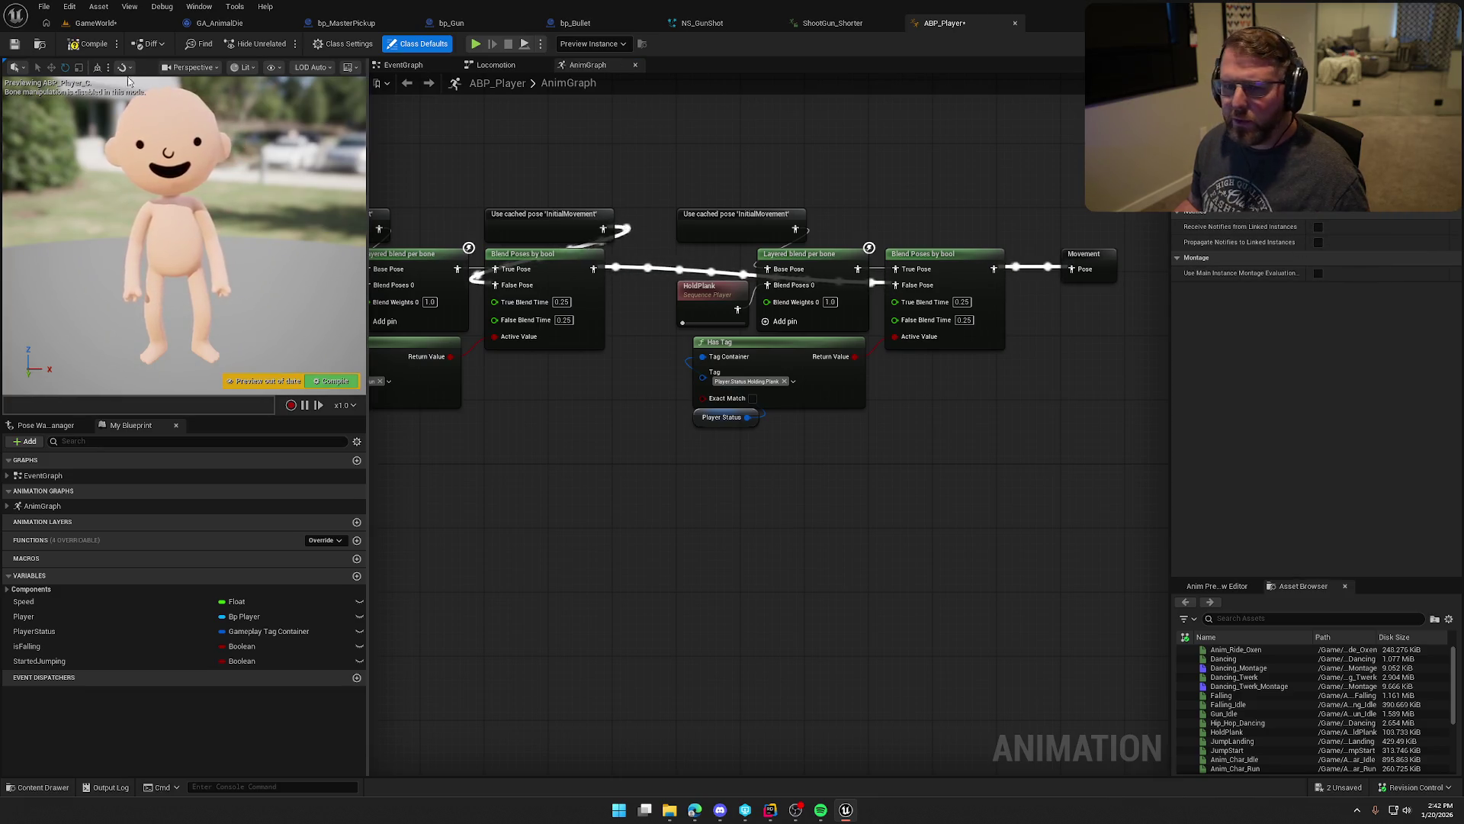
Step: Test-play walking the character along the ridge toward the grassland, then check ShootGun_Shorter
{"action": "left_click", "coordinate": [90, 24]}
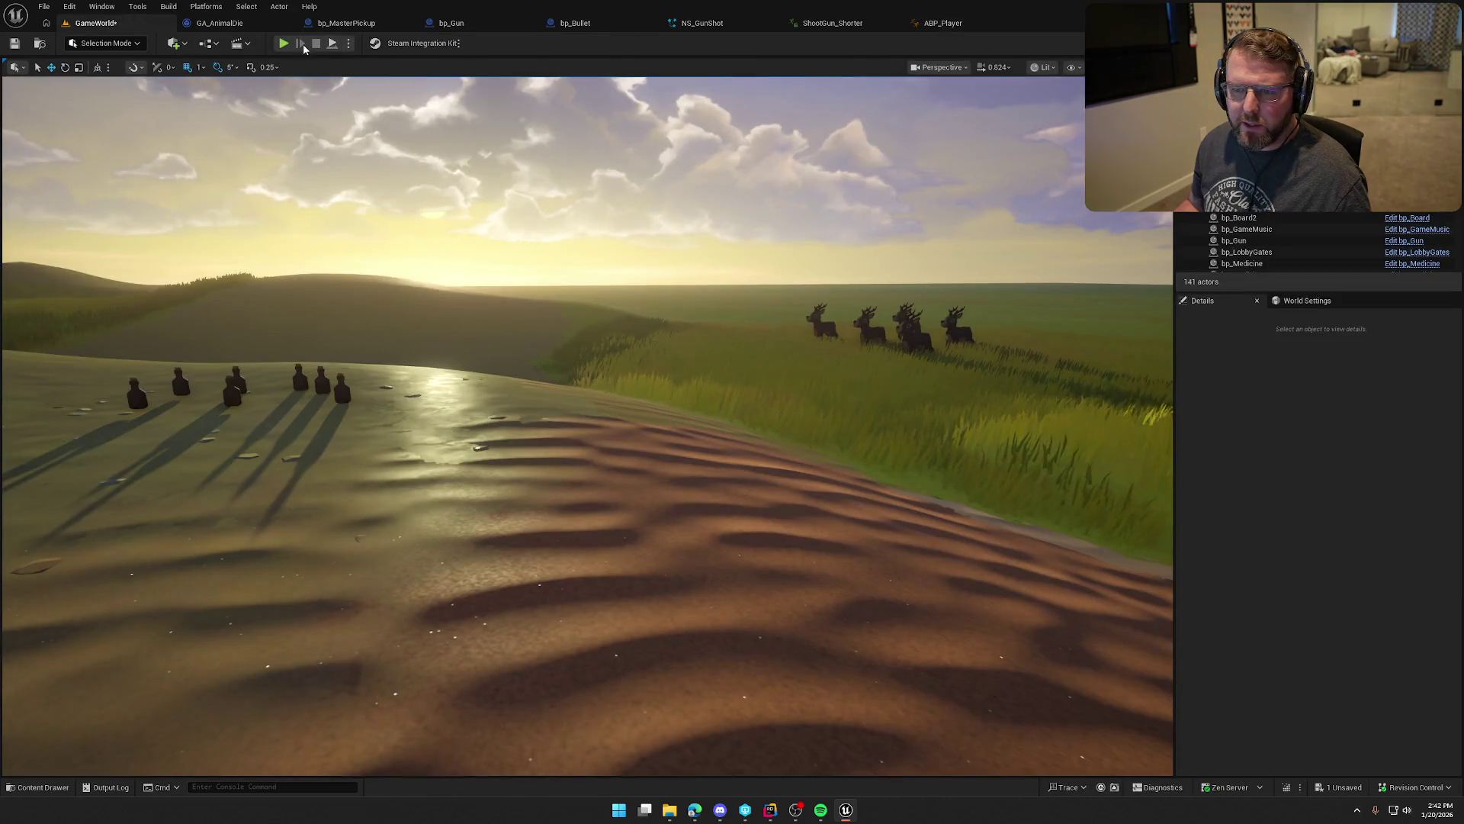
{"action": "key", "text": "alt+p"}
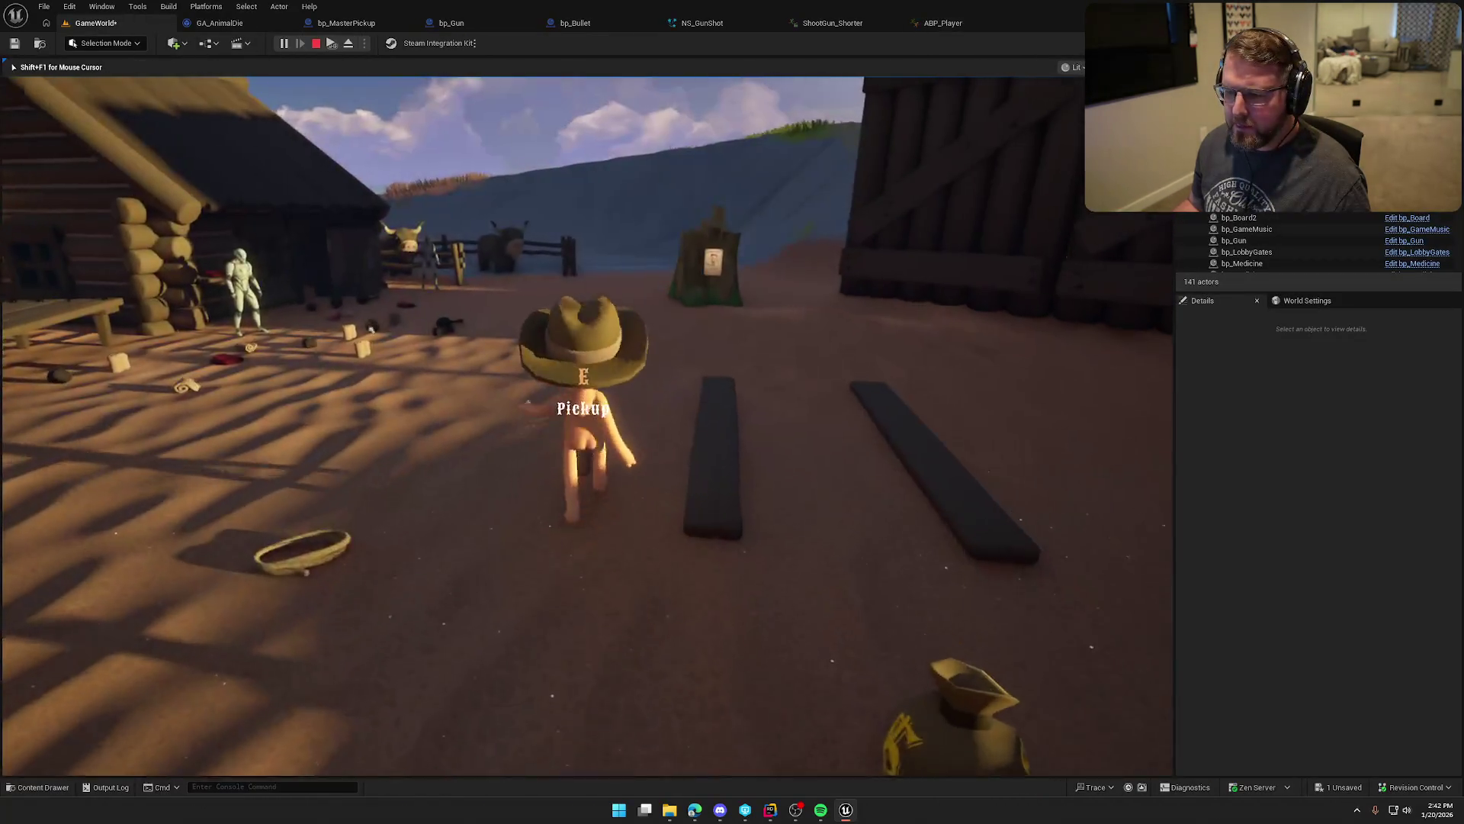
{"action": "key", "text": "w"}
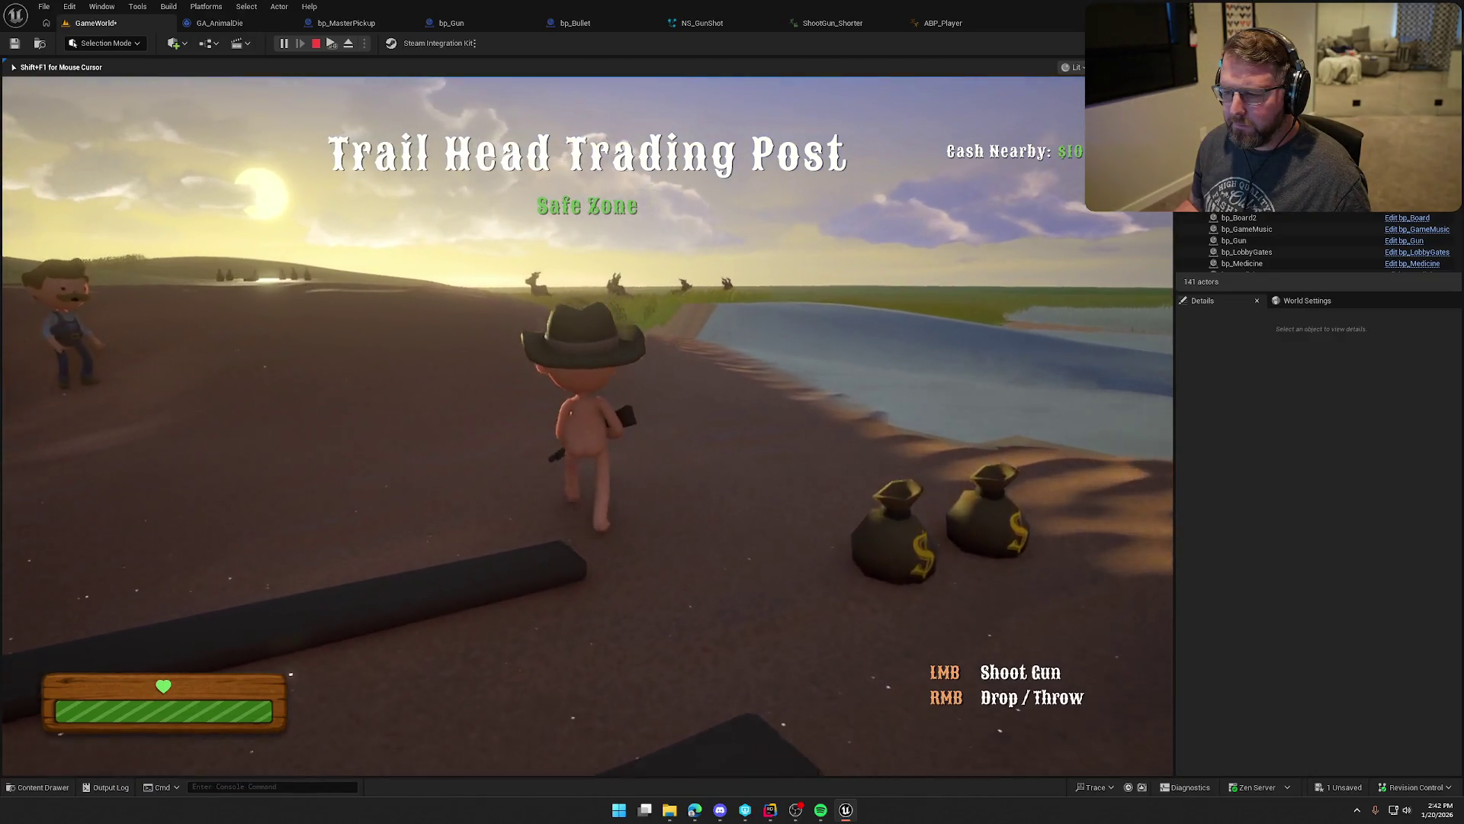
{"action": "key", "text": "w"}
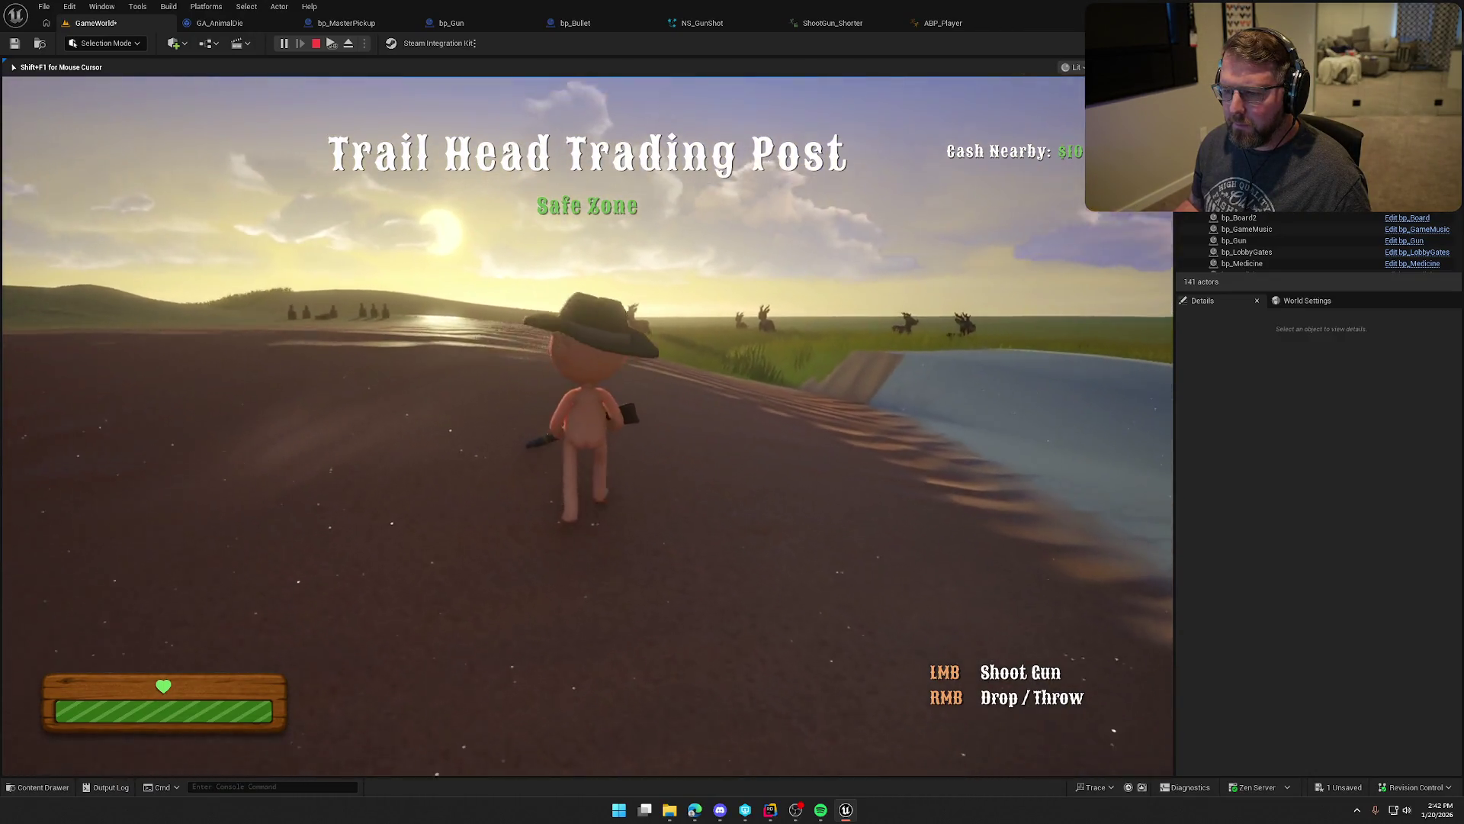
{"action": "key", "text": "w"}
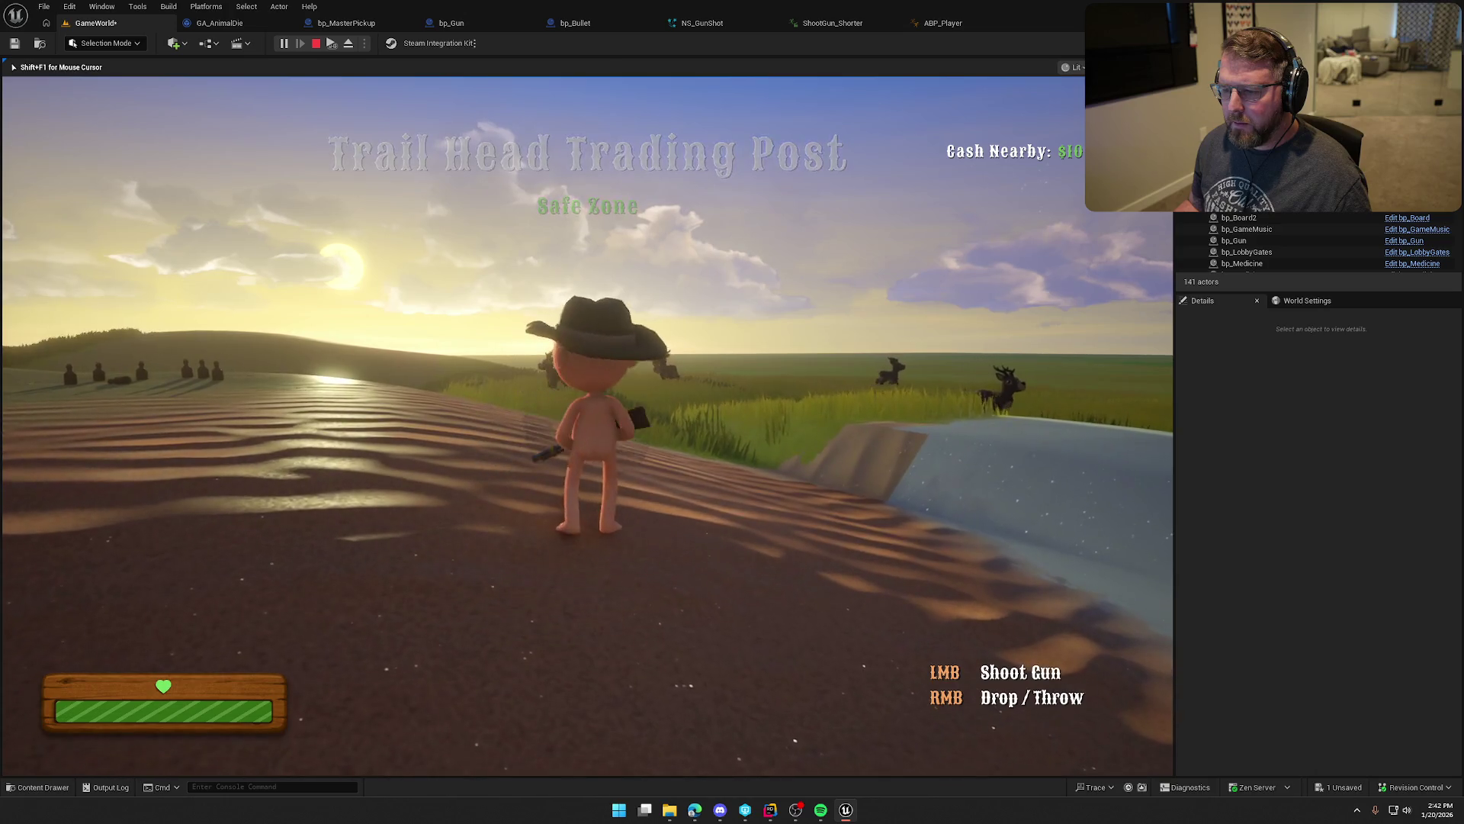
{"action": "key", "text": "w"}
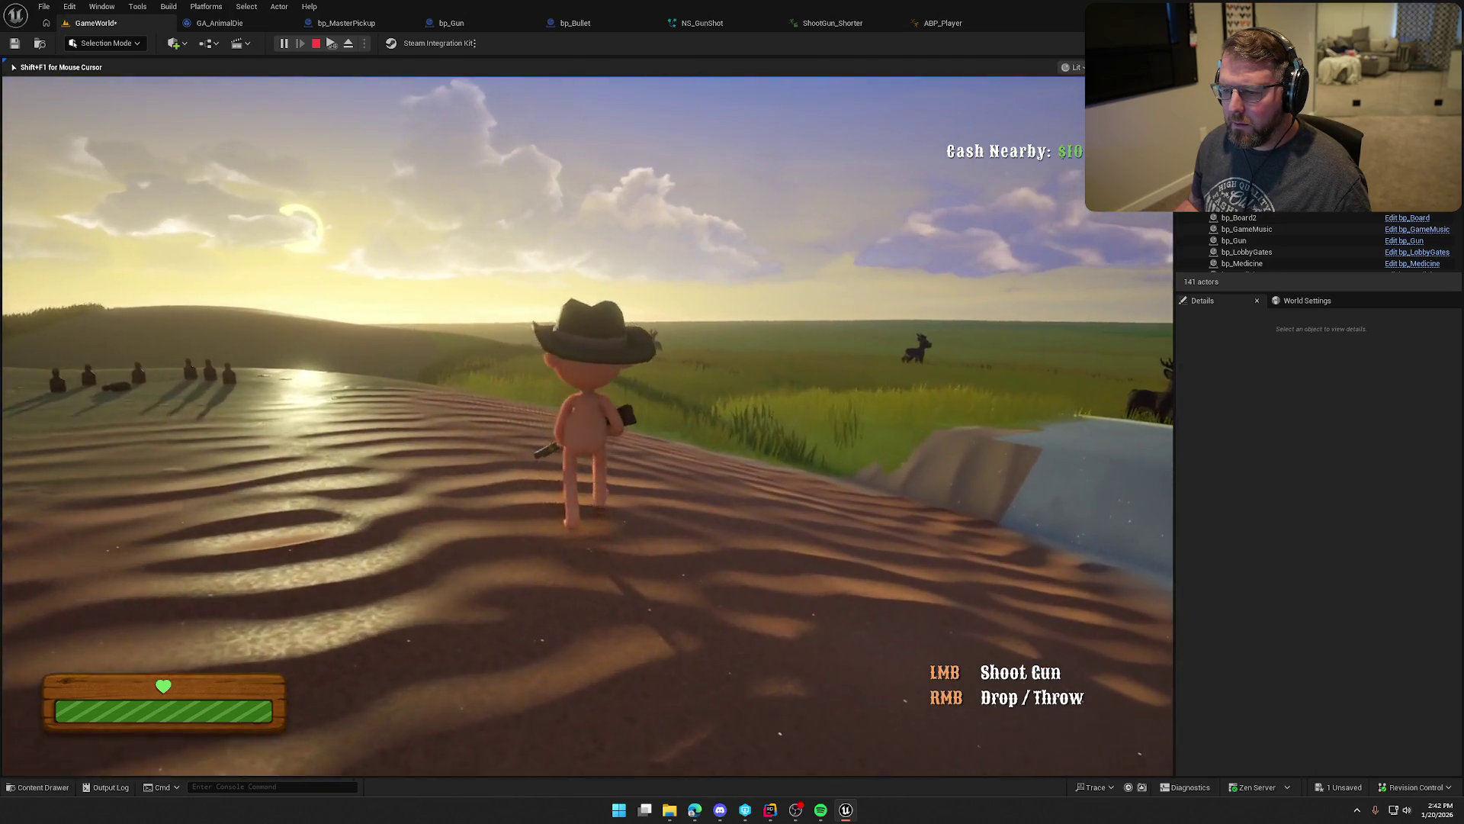
{"action": "key", "text": "w"}
{"action": "key", "text": "shift+F1"}
{"action": "left_click", "coordinate": [833, 22]}
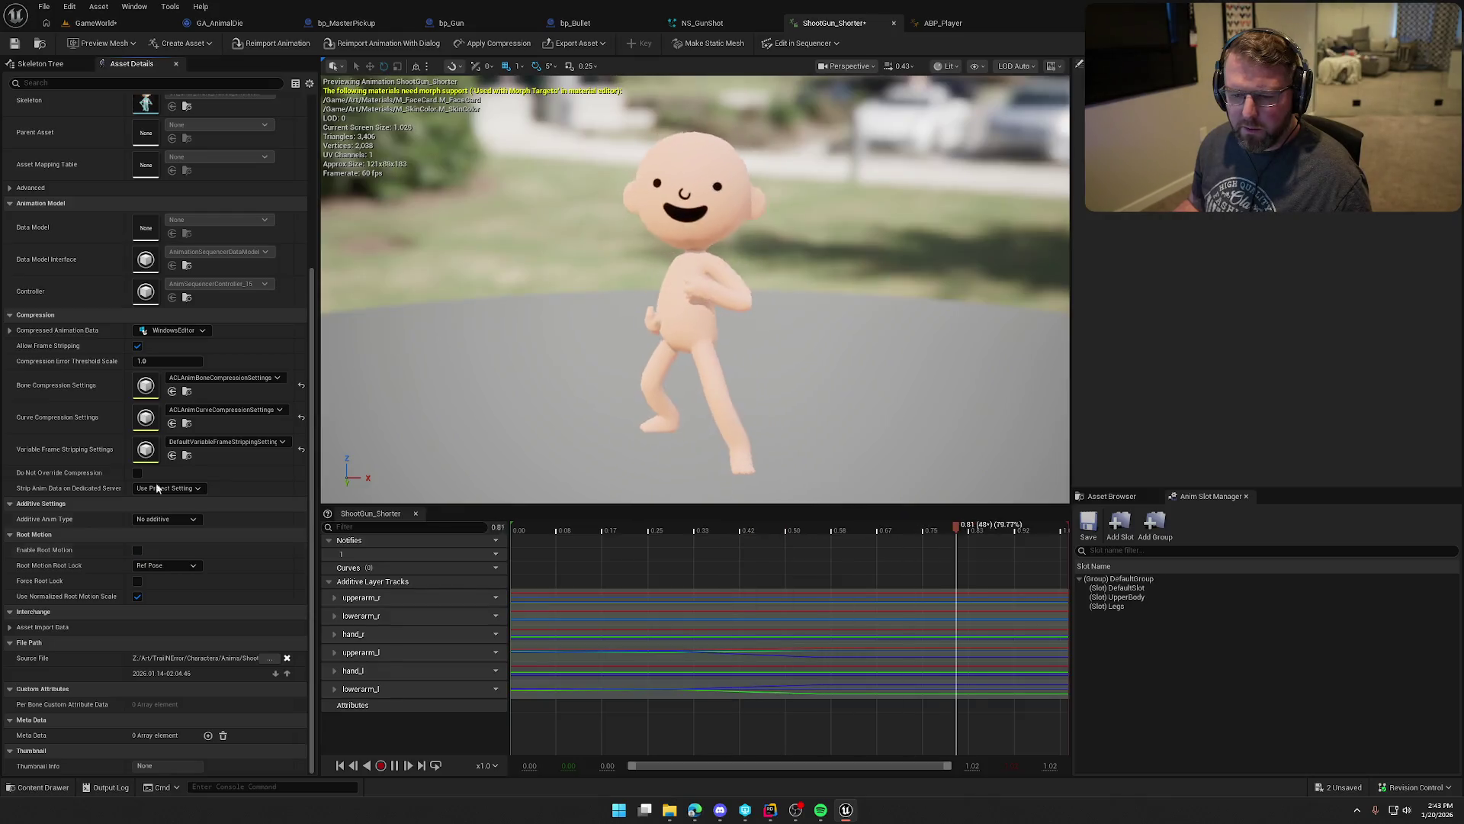
Step: Play GameWorld again, walking the ridge and firing the gun twice, then stop the session
{"action": "left_click", "coordinate": [95, 23]}
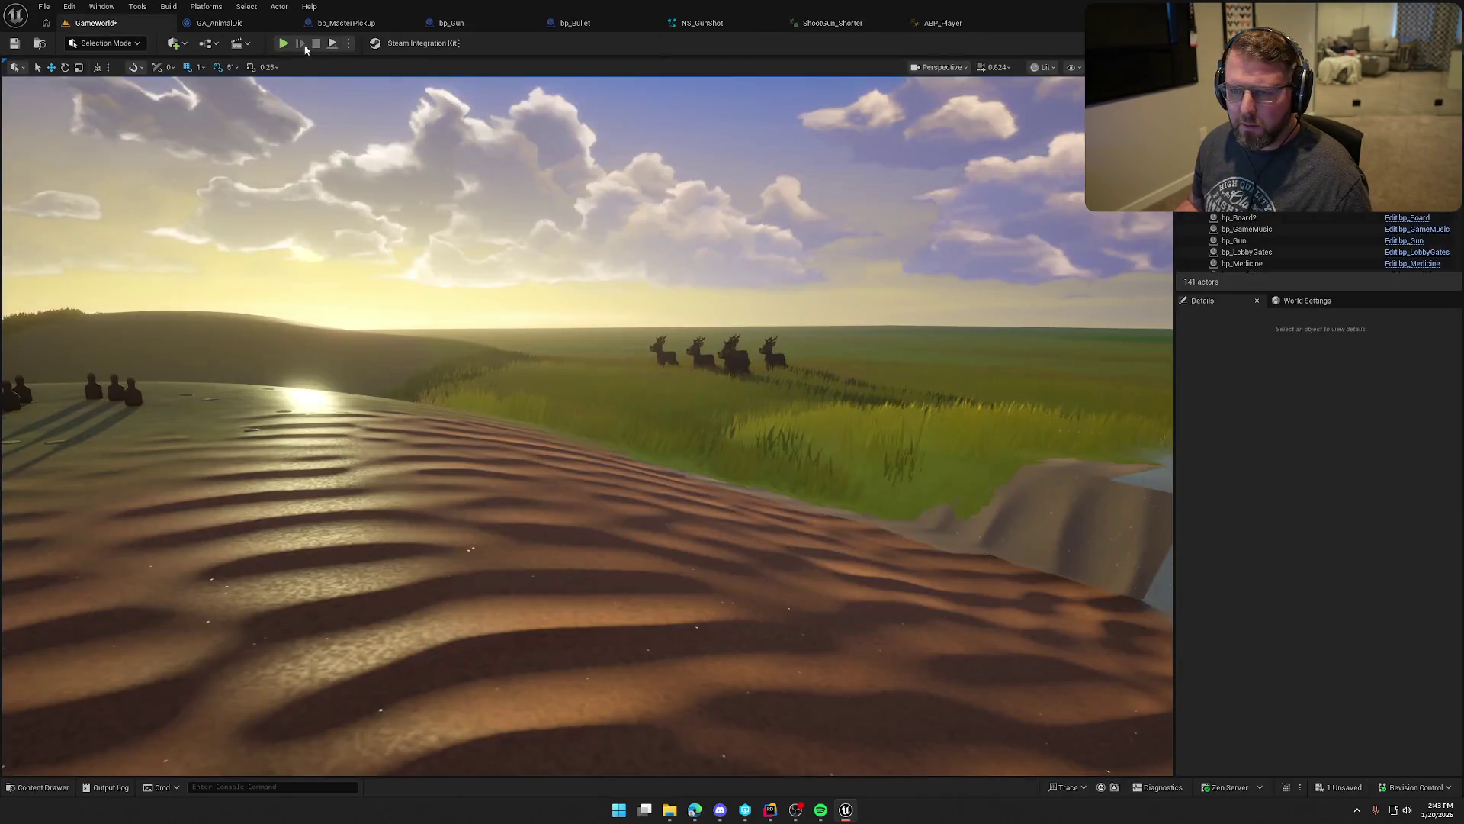
{"action": "key", "text": "alt+p"}
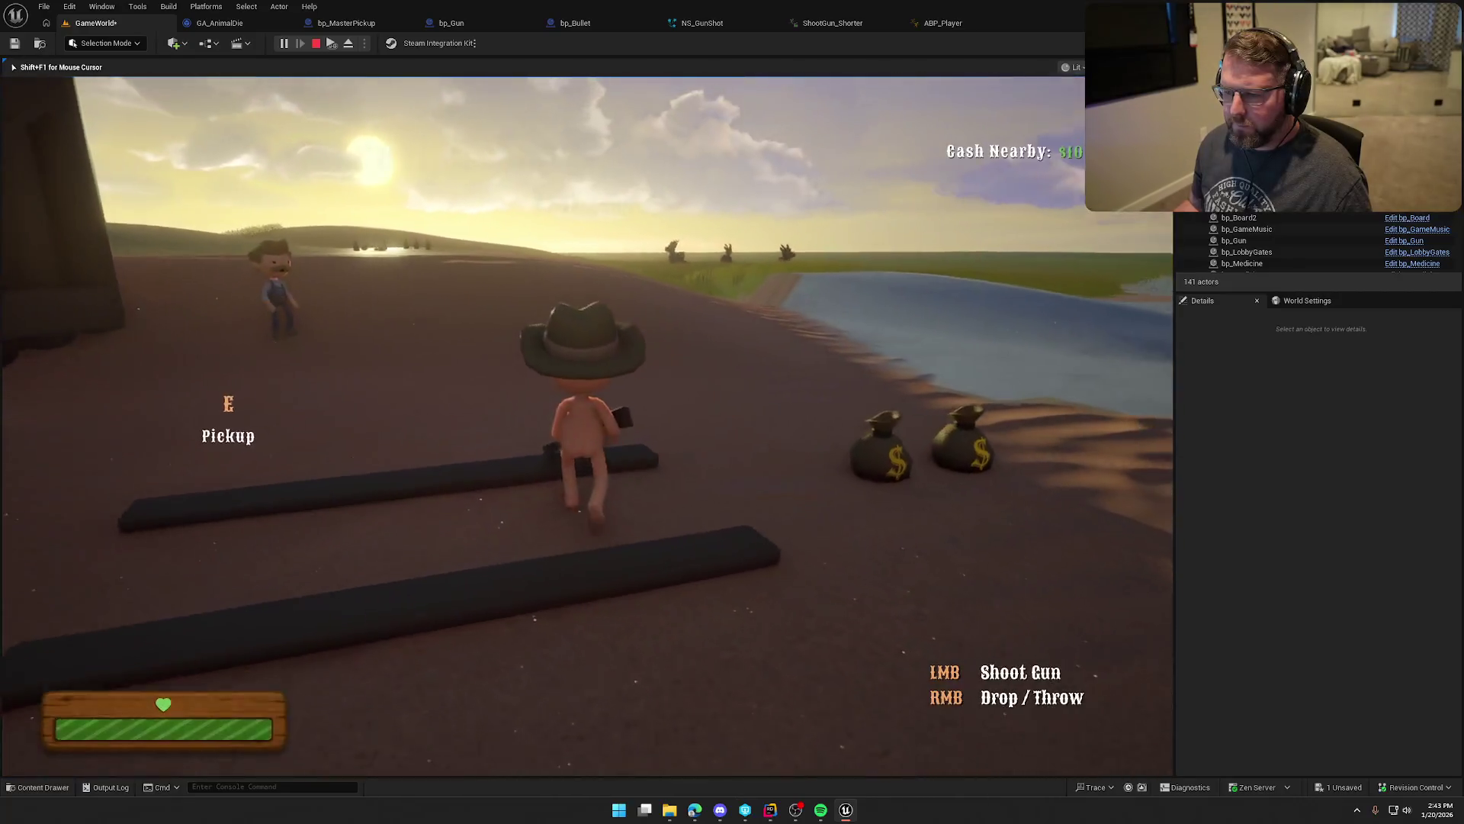
{"action": "key", "text": "w"}
{"action": "left_click", "coordinate": [587, 426]}
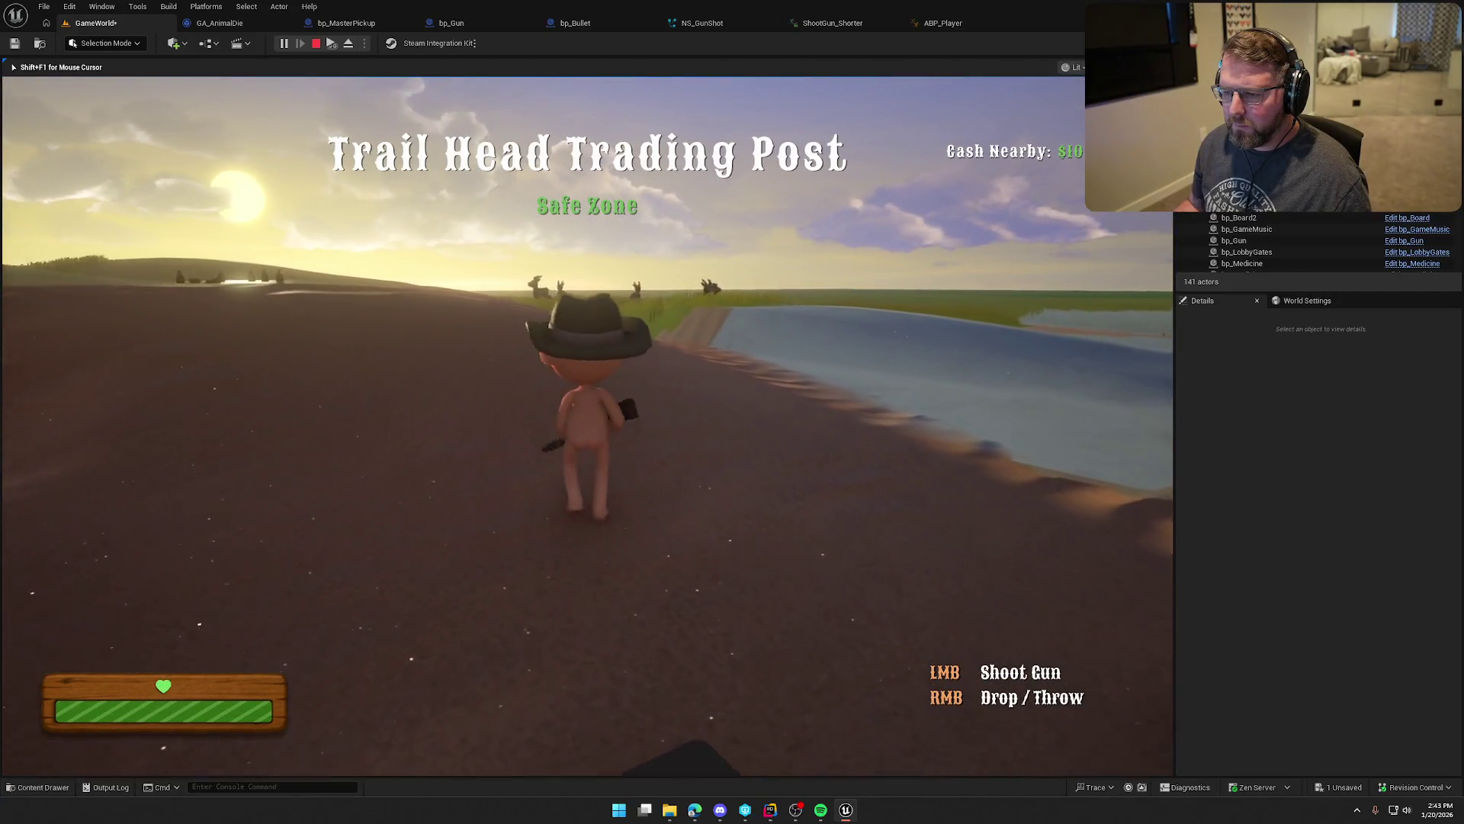
{"action": "key", "text": "a"}
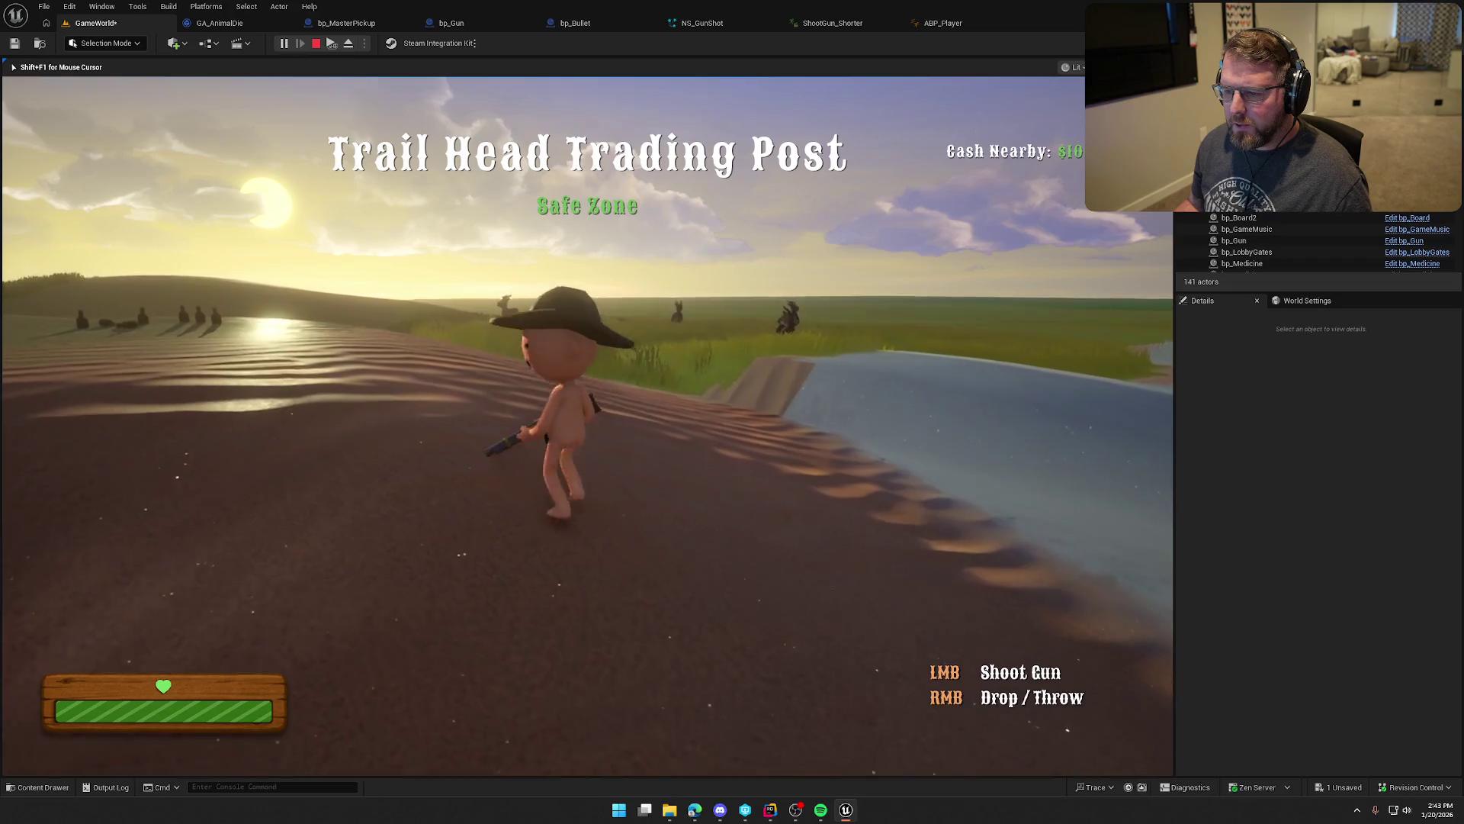
{"action": "key", "text": "w"}
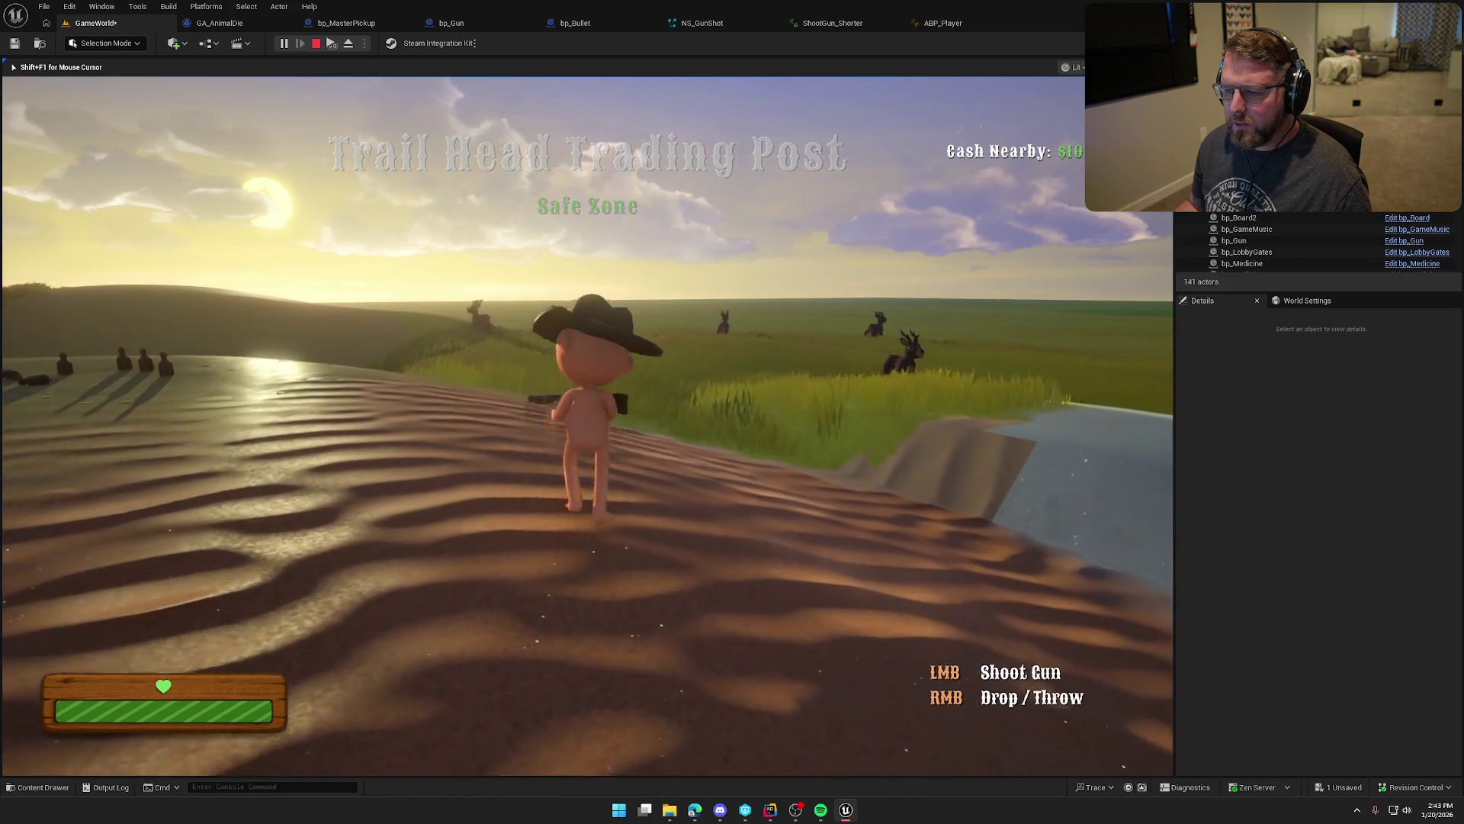
{"action": "left_click", "coordinate": [587, 425]}
{"action": "key", "text": "w"}
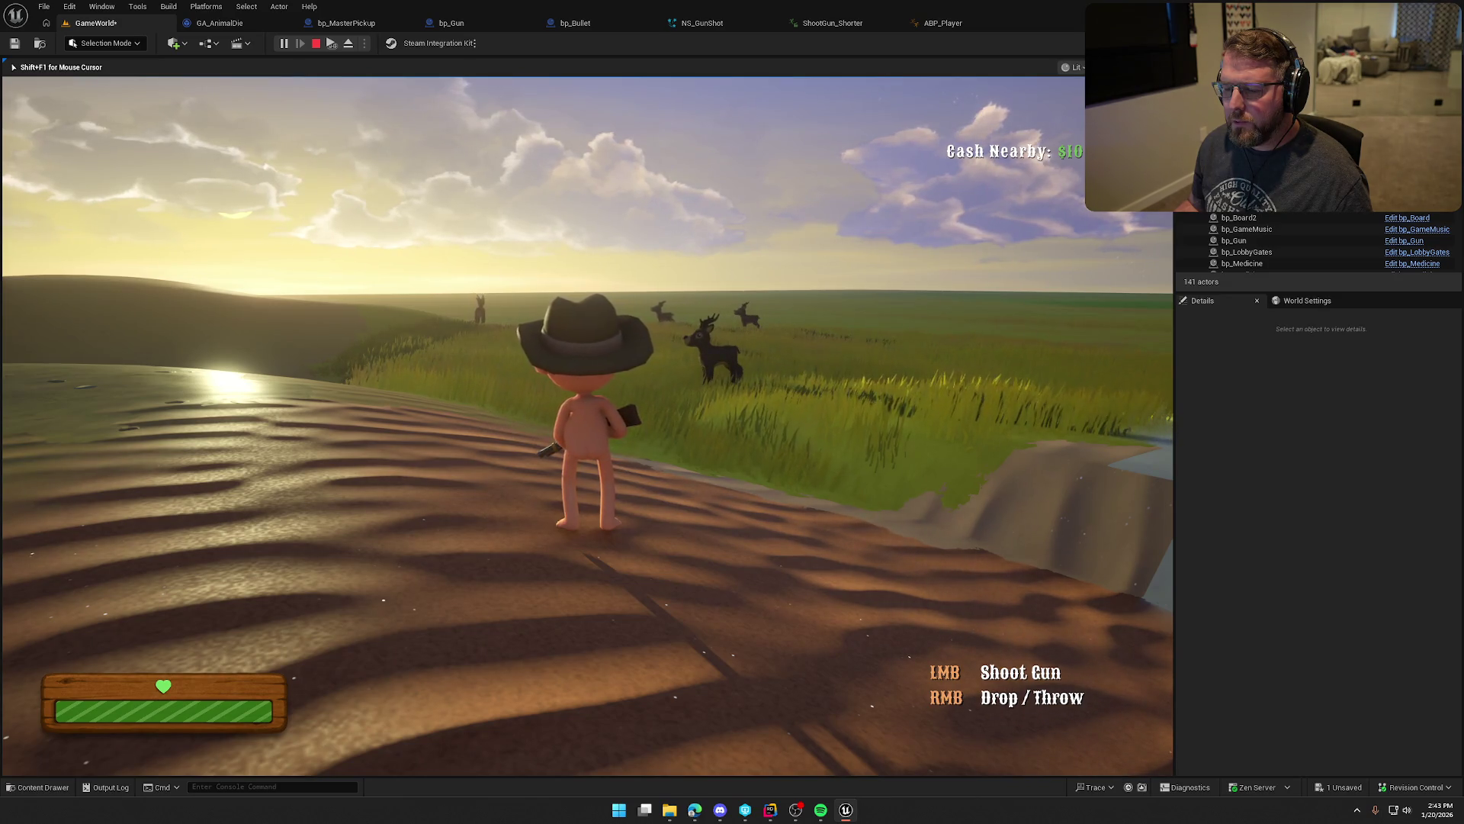
{"action": "key", "text": "Escape"}
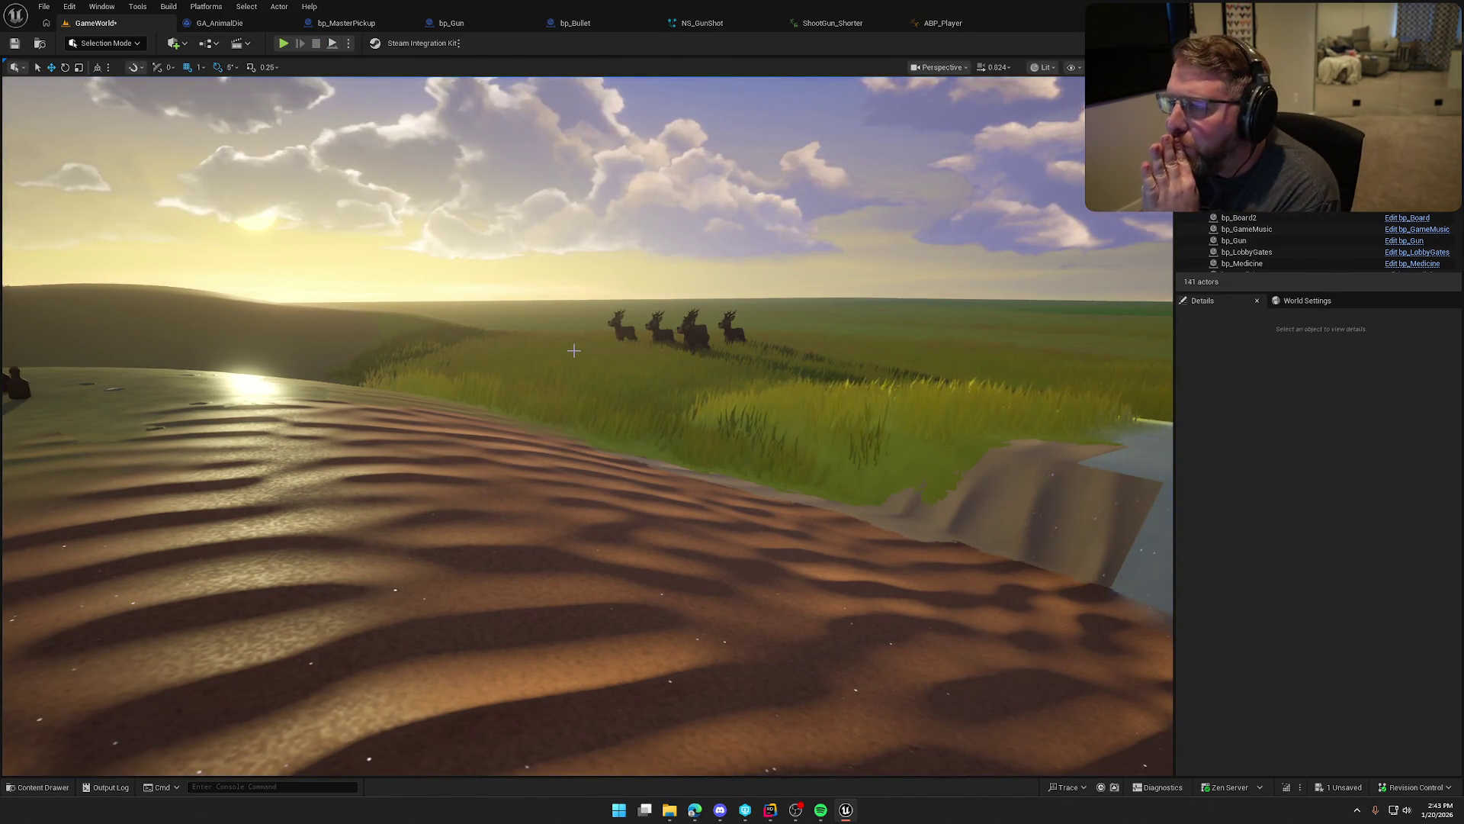
{"action": "left_click", "coordinate": [936, 25]}
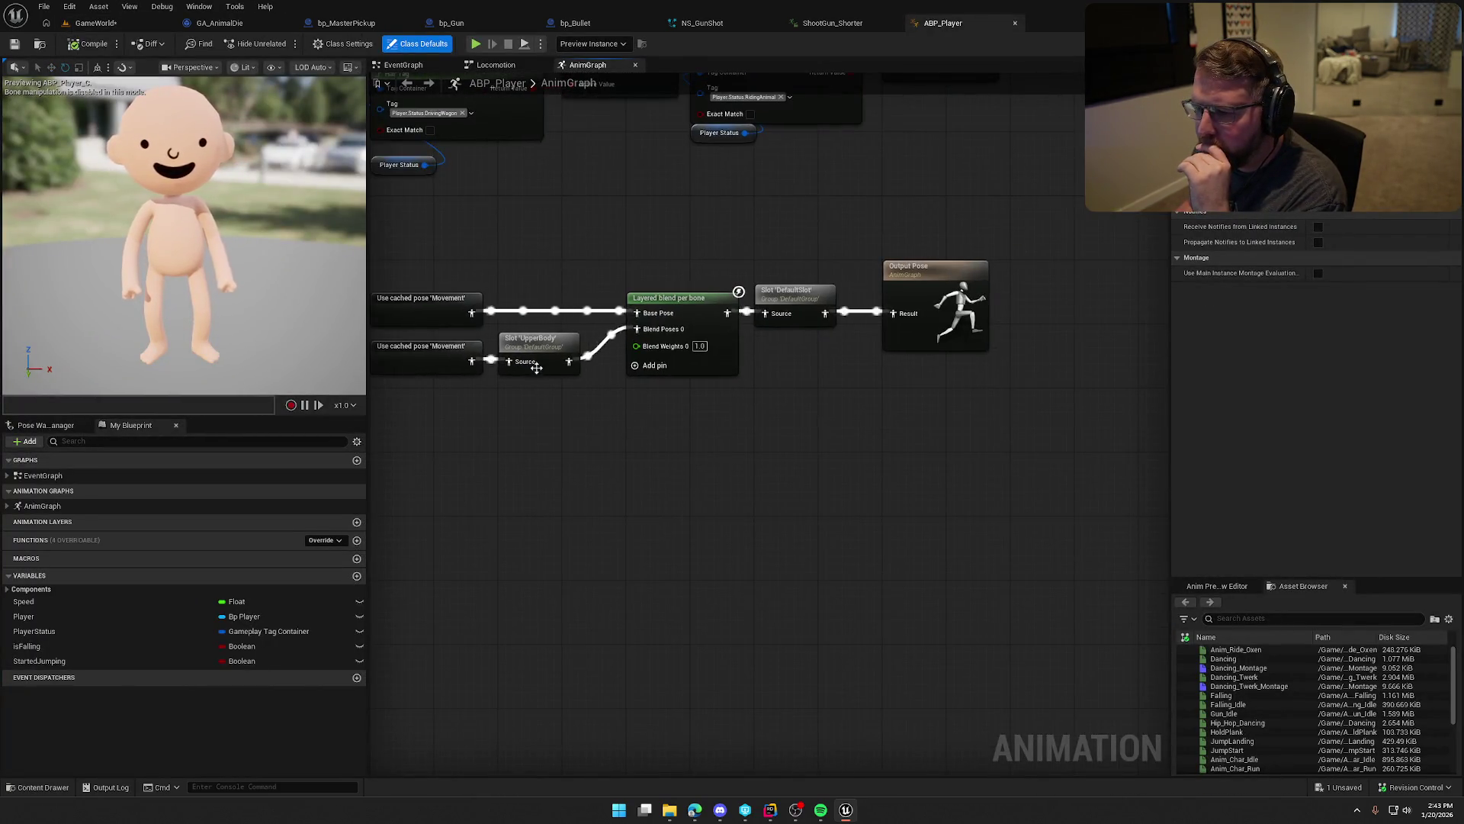
Step: Set the Layered blend per bone filter bone to pelvis and compile ABP_Player
{"action": "left_click", "coordinate": [545, 345]}
{"action": "left_click", "coordinate": [720, 299]}
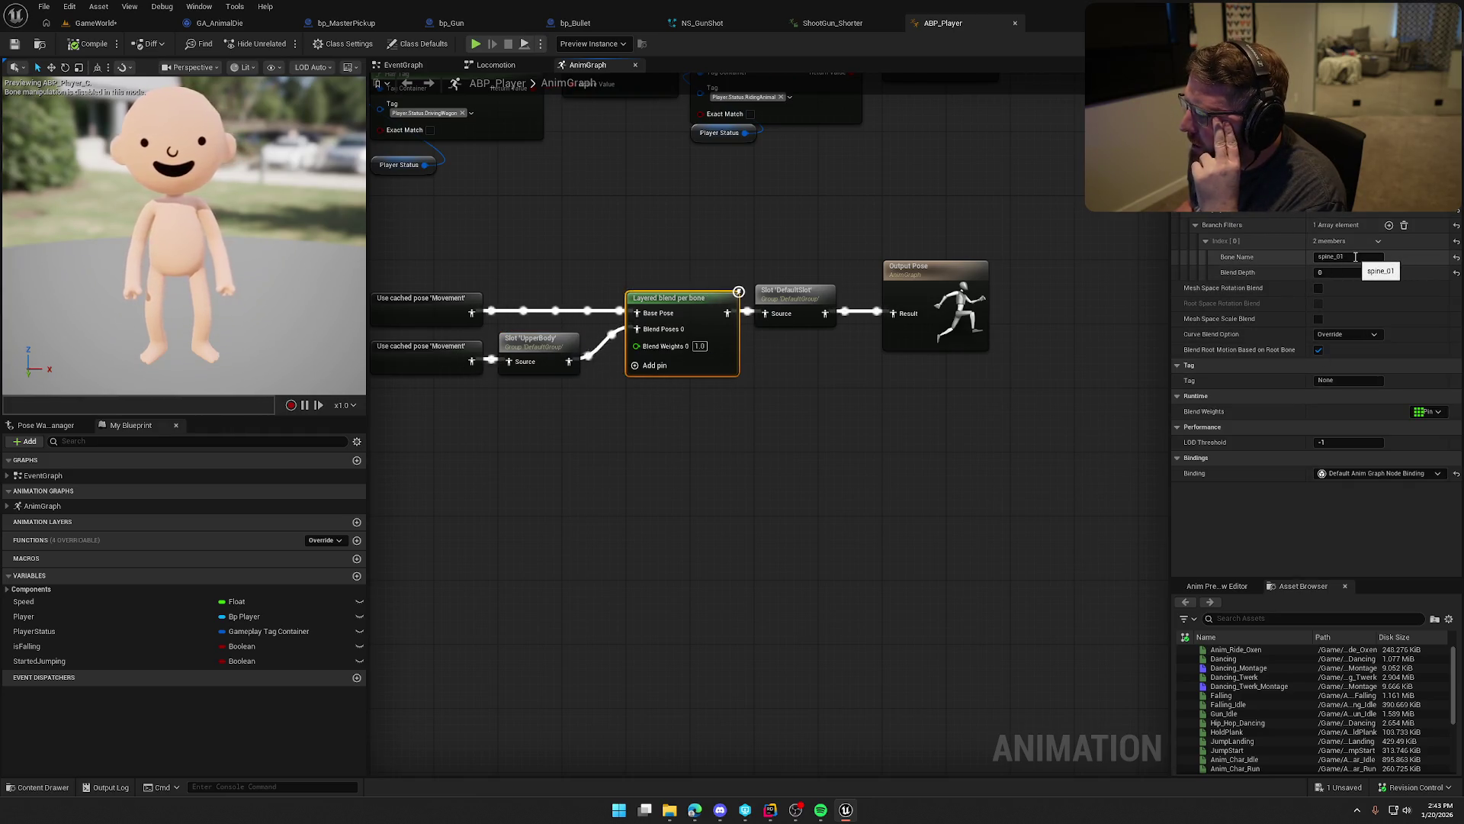
{"action": "type", "text": "p"}
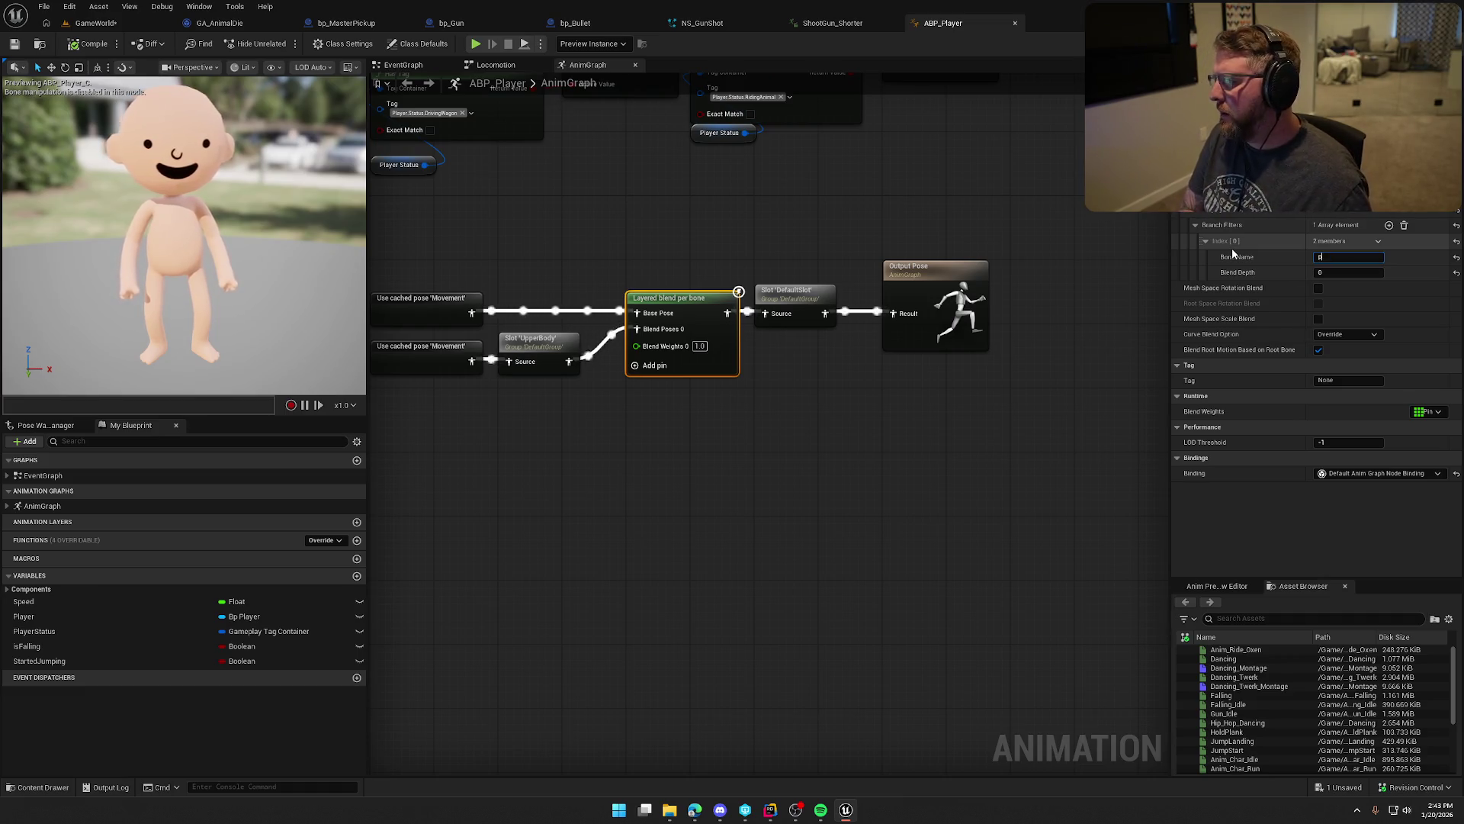
{"action": "type", "text": "elvis"}
{"action": "key", "text": "Return"}
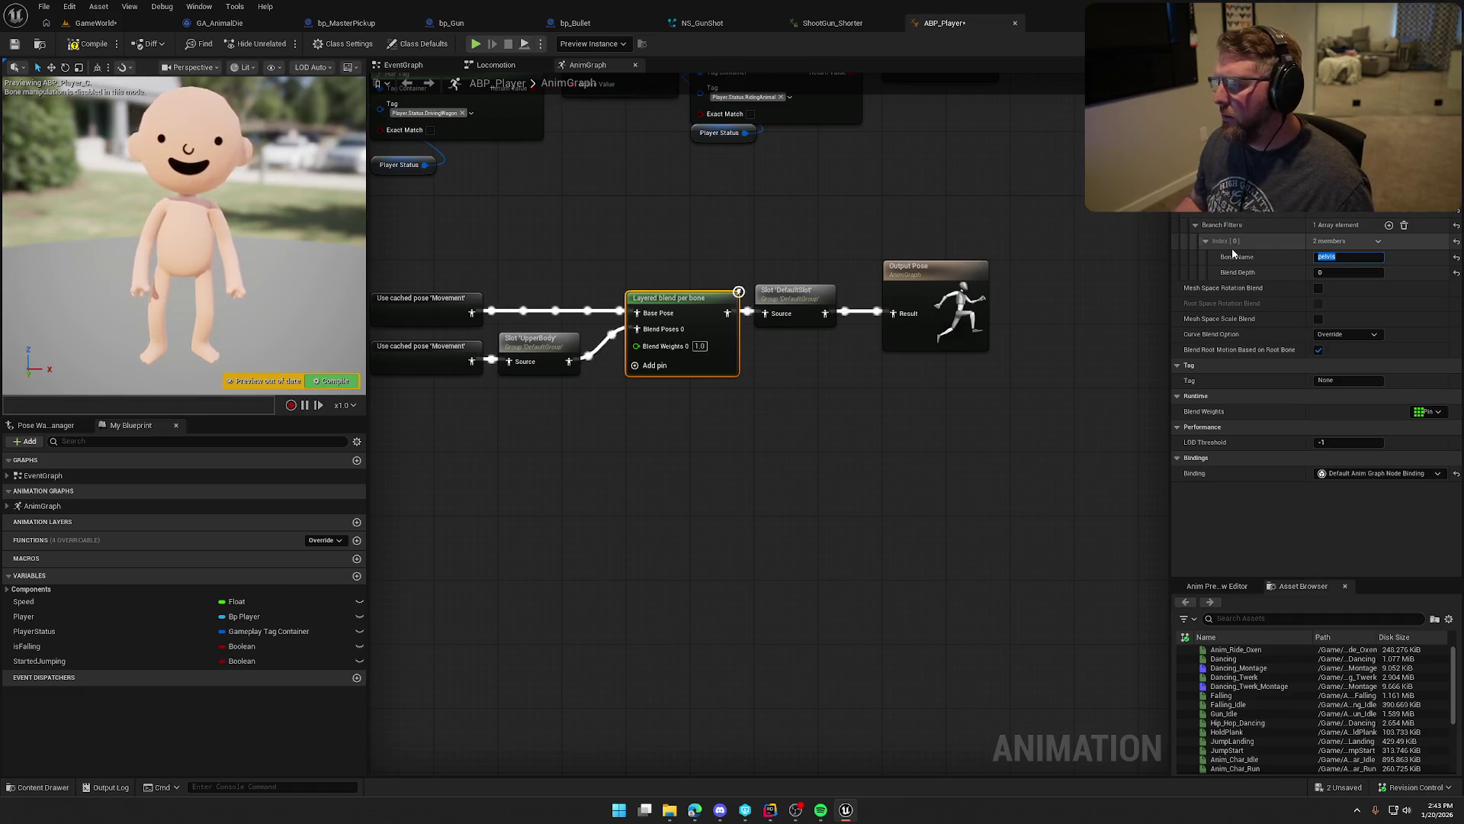
{"action": "left_click", "coordinate": [102, 43]}
{"action": "left_click", "coordinate": [97, 24]}
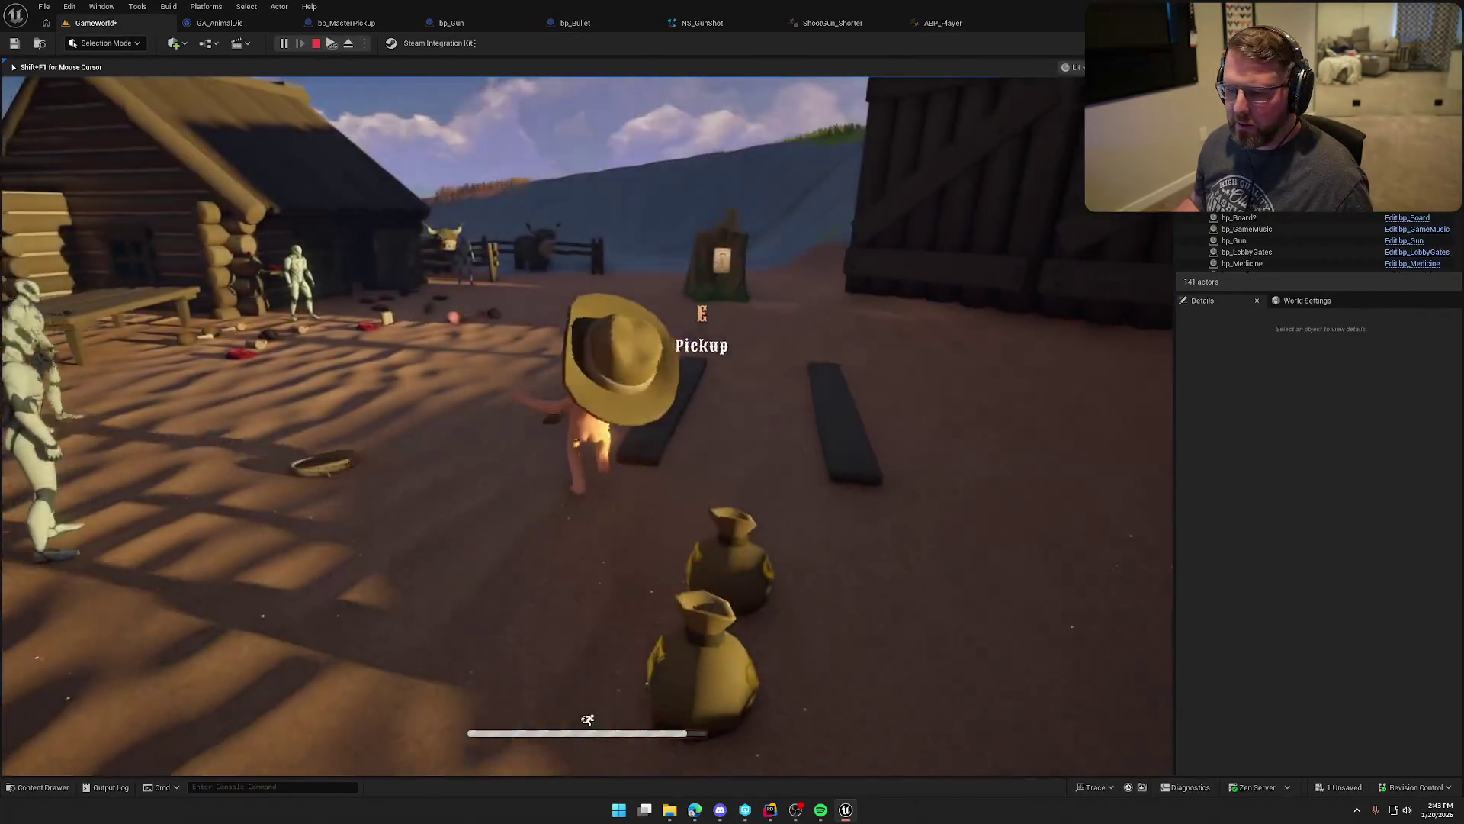
Step: Pick up the gun and run forward and left to test the pelvis blend, then stop
{"action": "key", "text": "e"}
{"action": "key", "text": "w"}
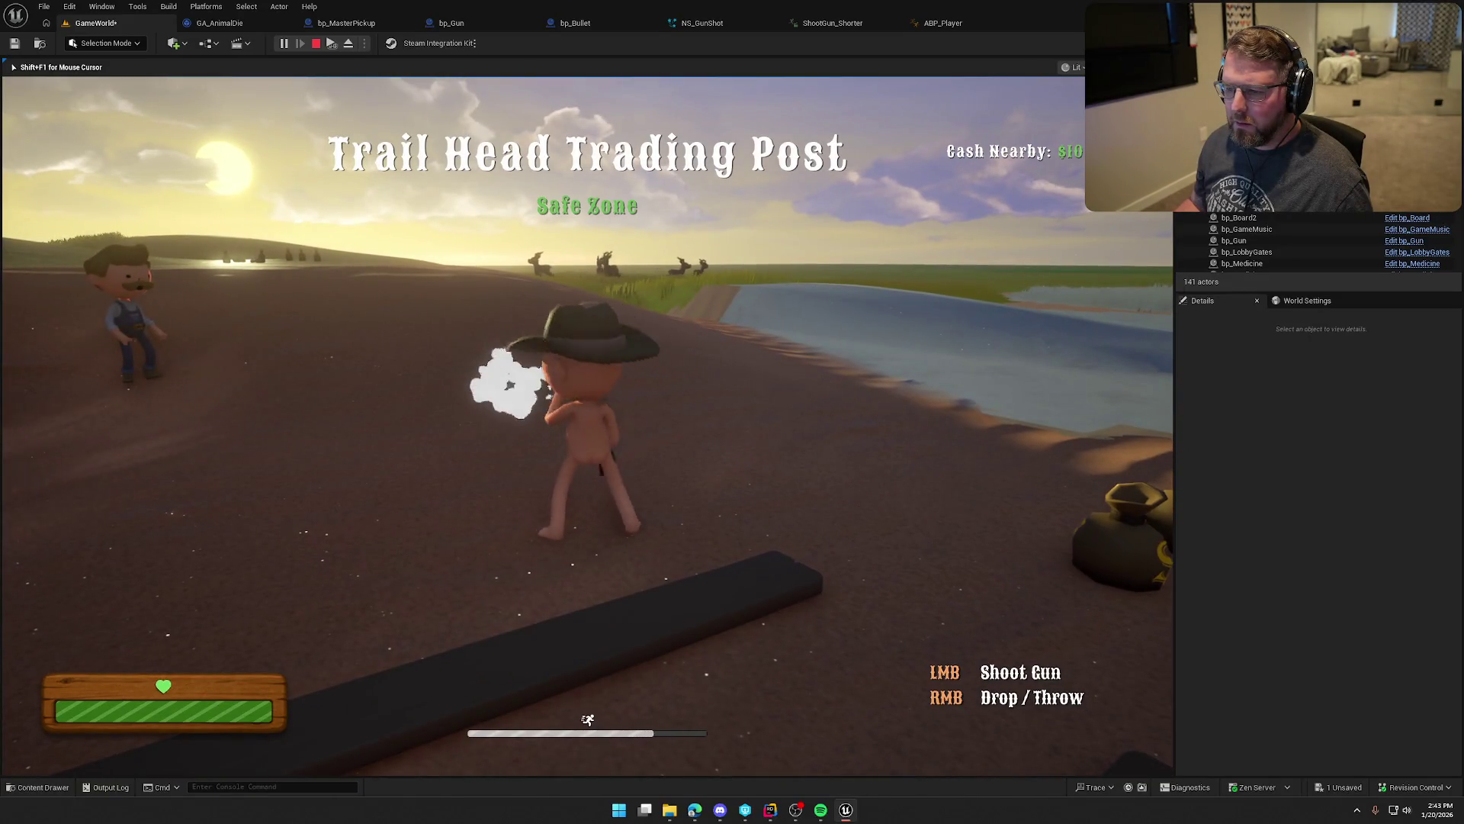
{"action": "key", "text": "a"}
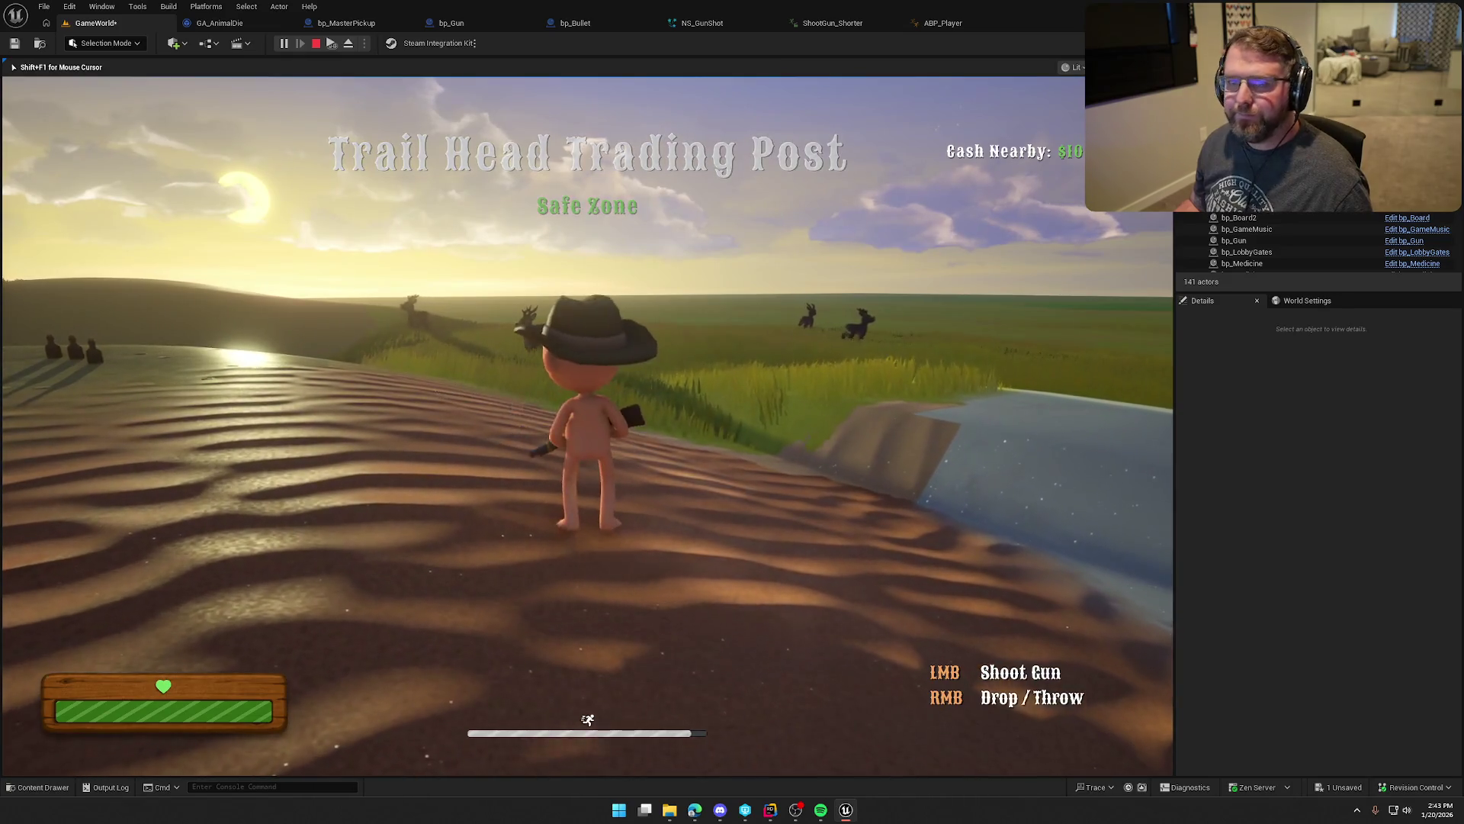
{"action": "key", "text": "Escape"}
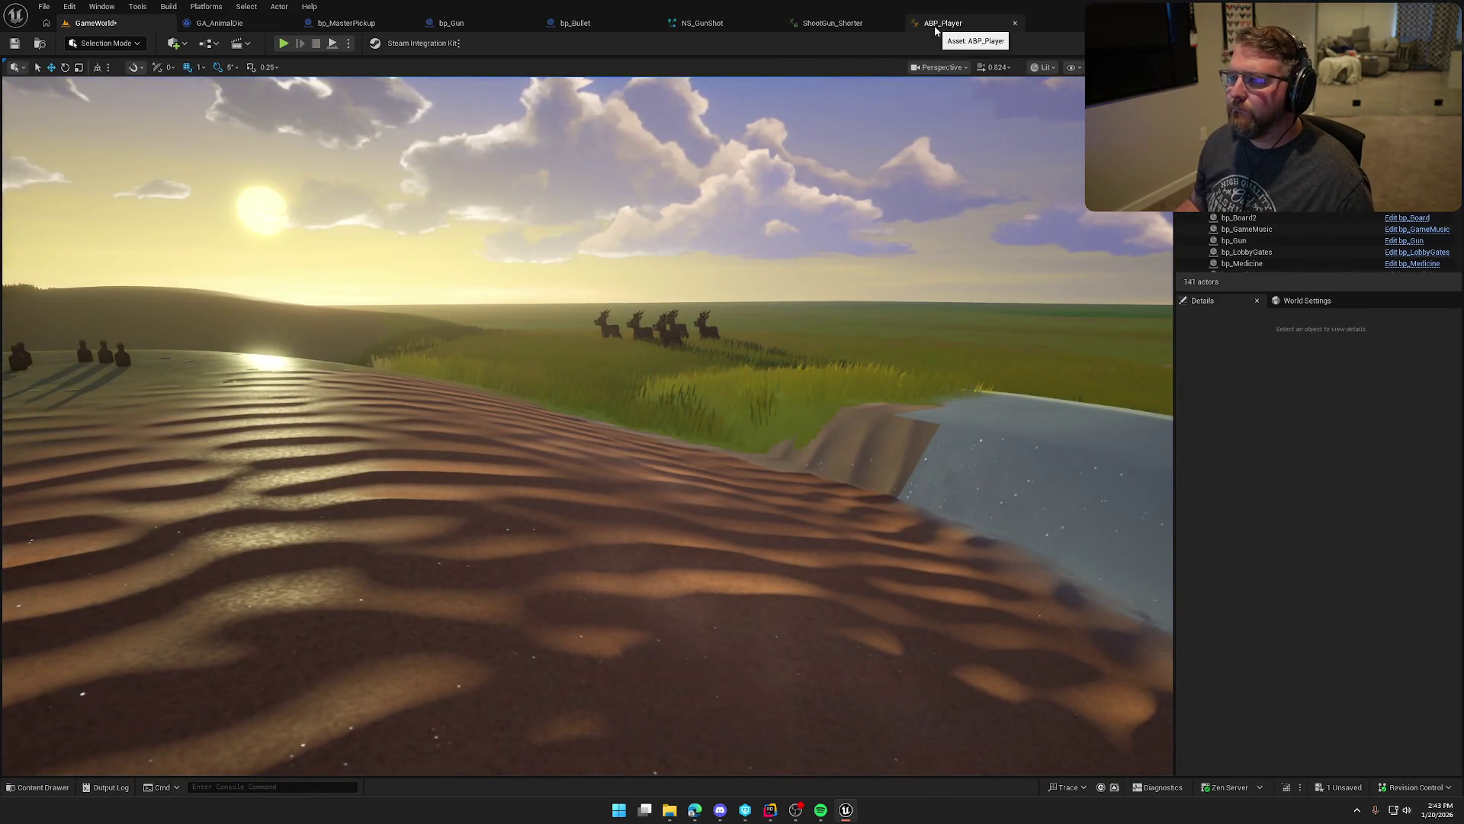
{"action": "left_click", "coordinate": [831, 23]}
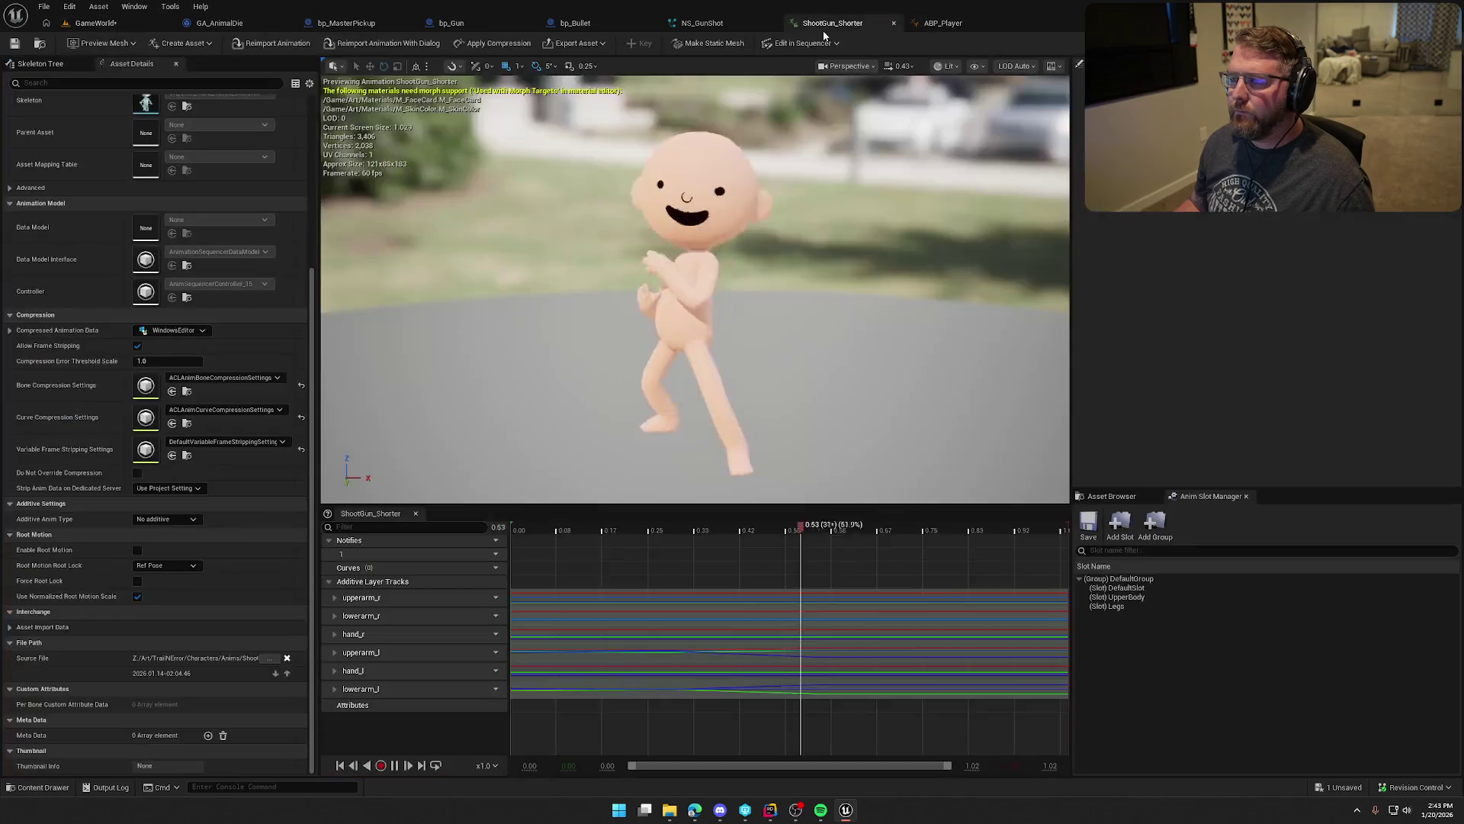
Step: Set the blend filter to spine_1 with Mesh Space Rotation Blend, then compile and save ABP_Player
{"action": "left_click", "coordinate": [945, 23]}
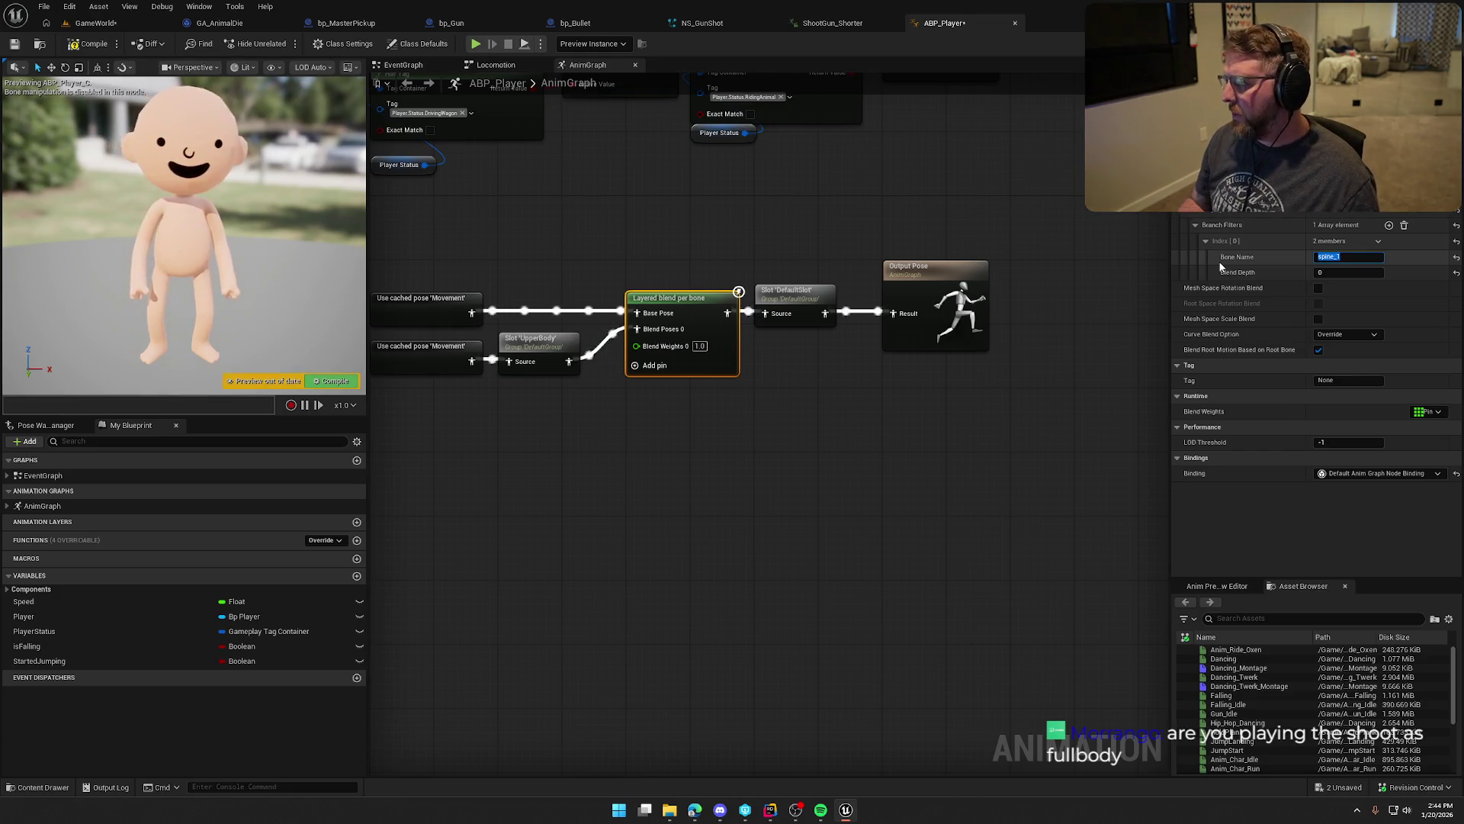
{"action": "key", "text": "ctrl+s"}
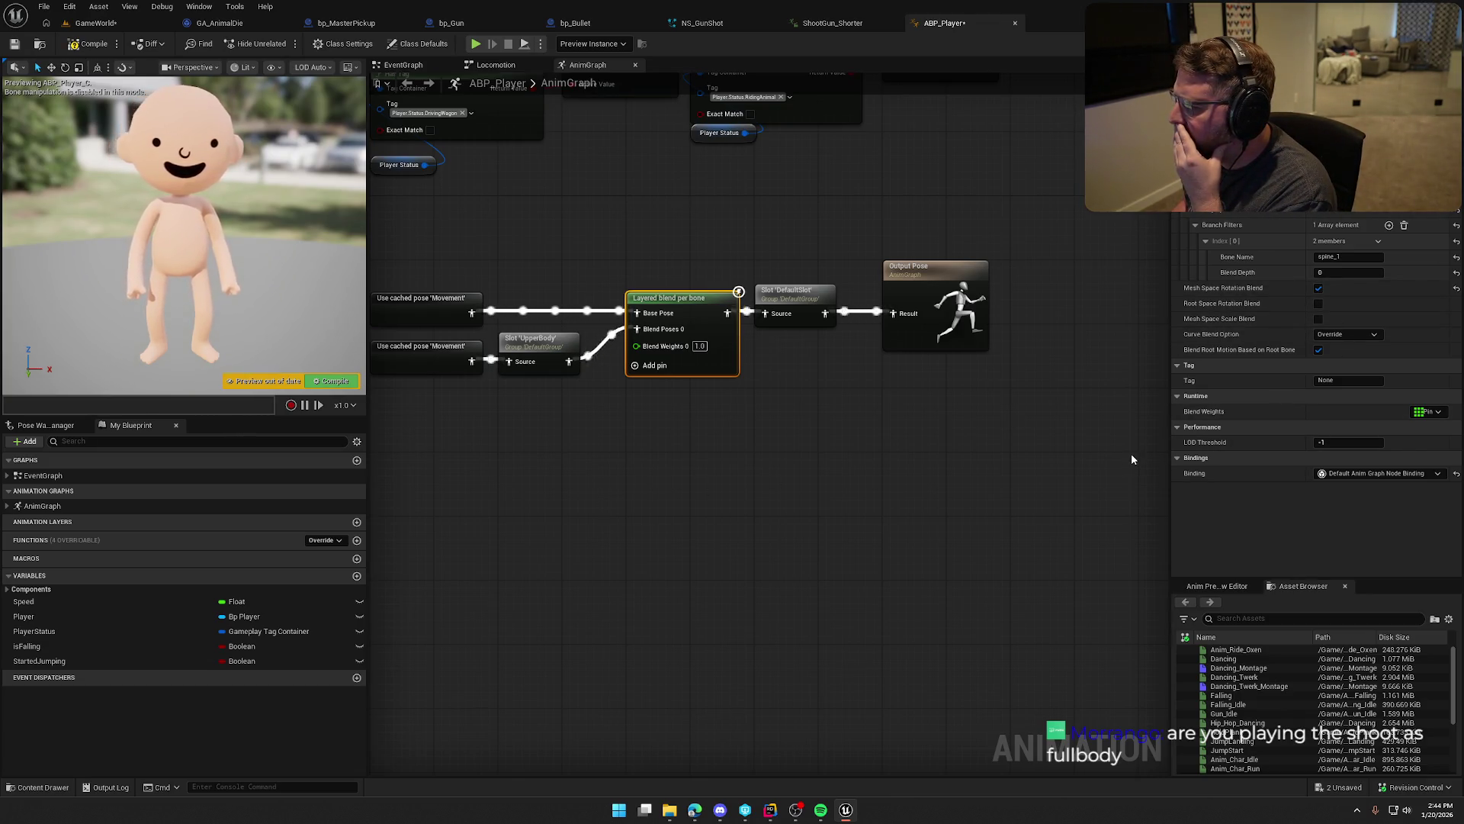
{"action": "left_click", "coordinate": [93, 35]}
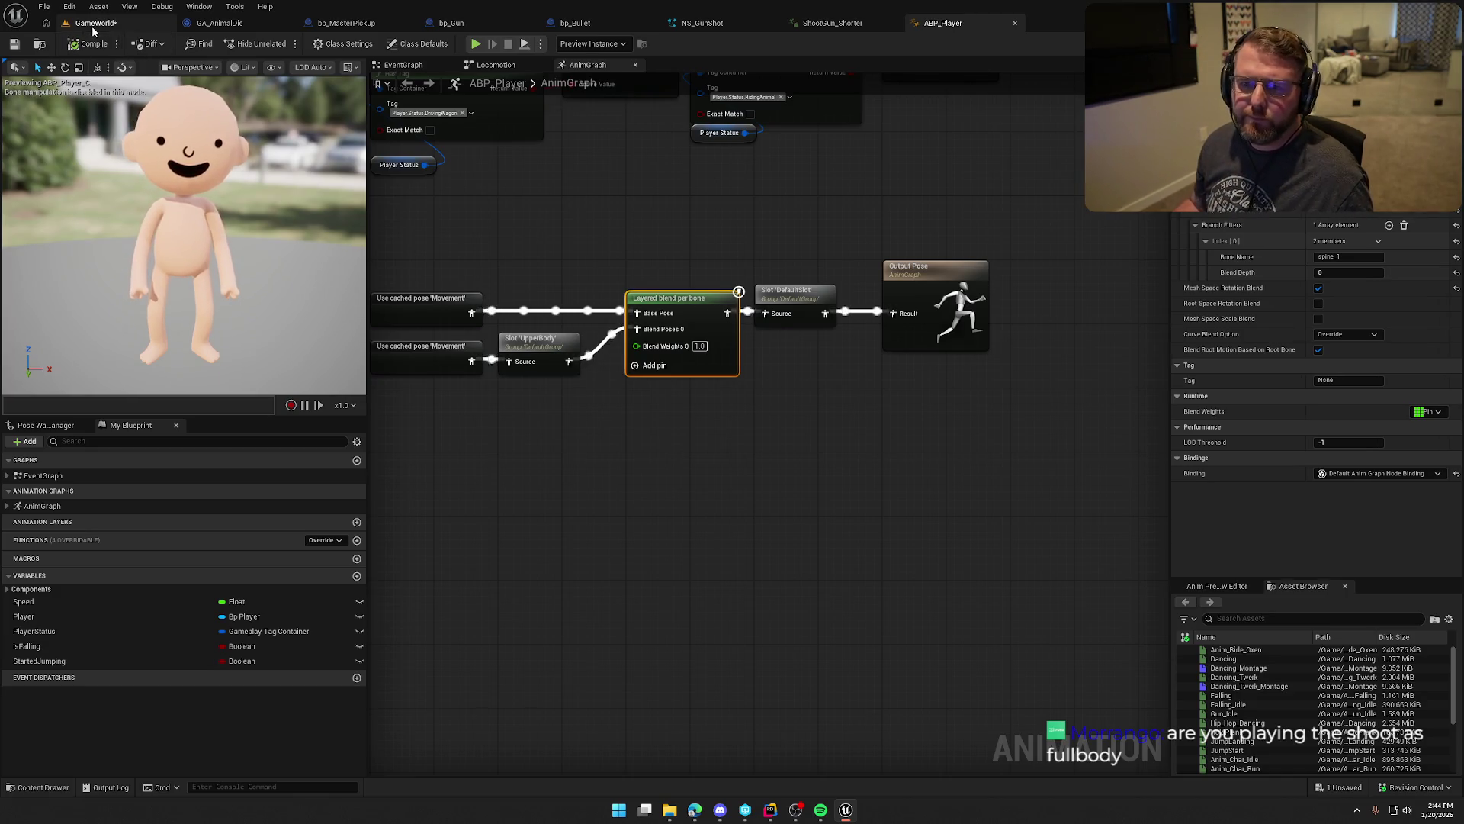
Step: Resume play in GameWorld, pick up the gun, run over the dunes and fire twice
{"action": "left_click", "coordinate": [91, 23]}
{"action": "left_click", "coordinate": [299, 38]}
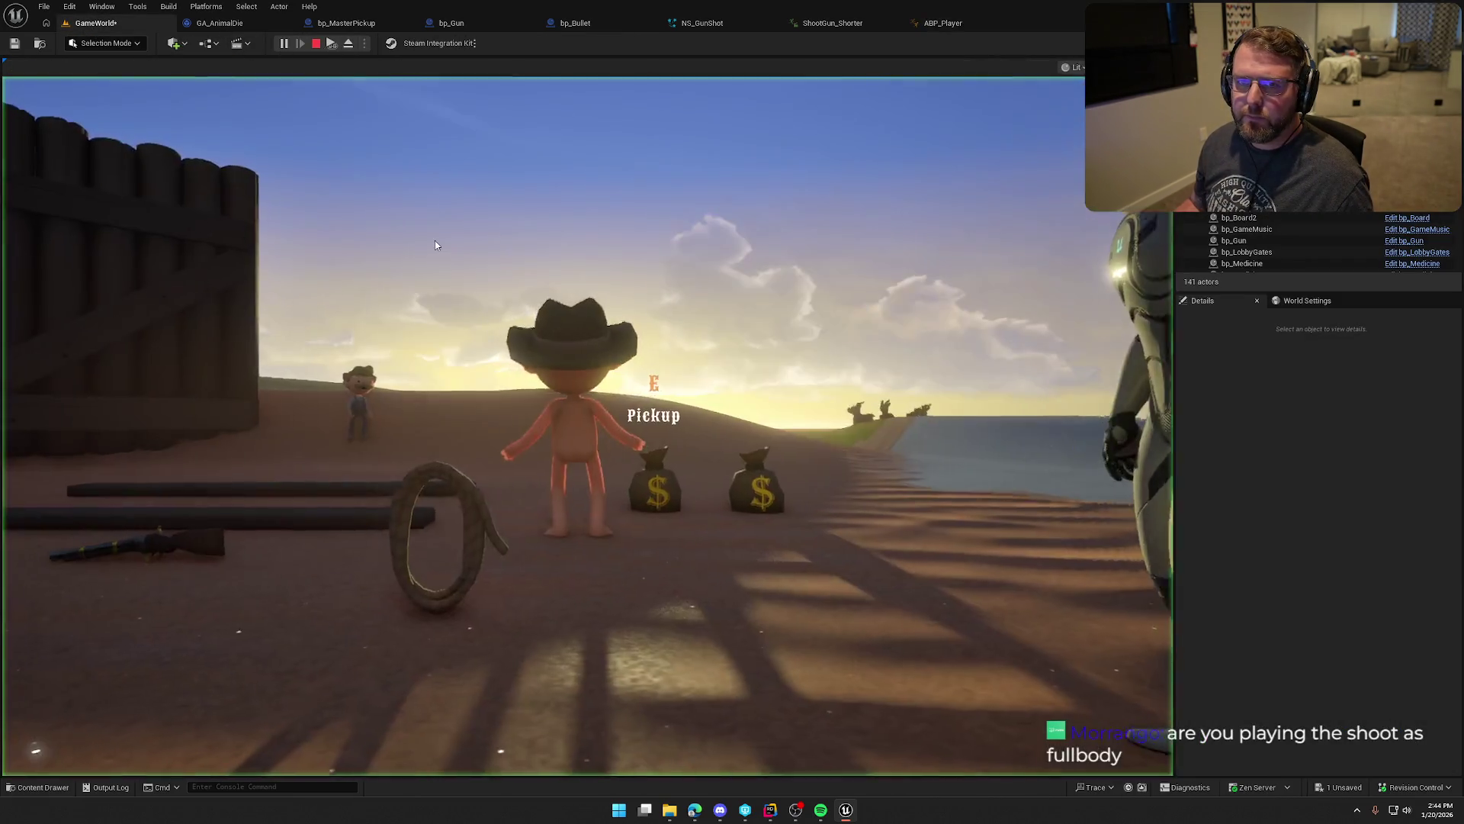
{"action": "left_click", "coordinate": [435, 245]}
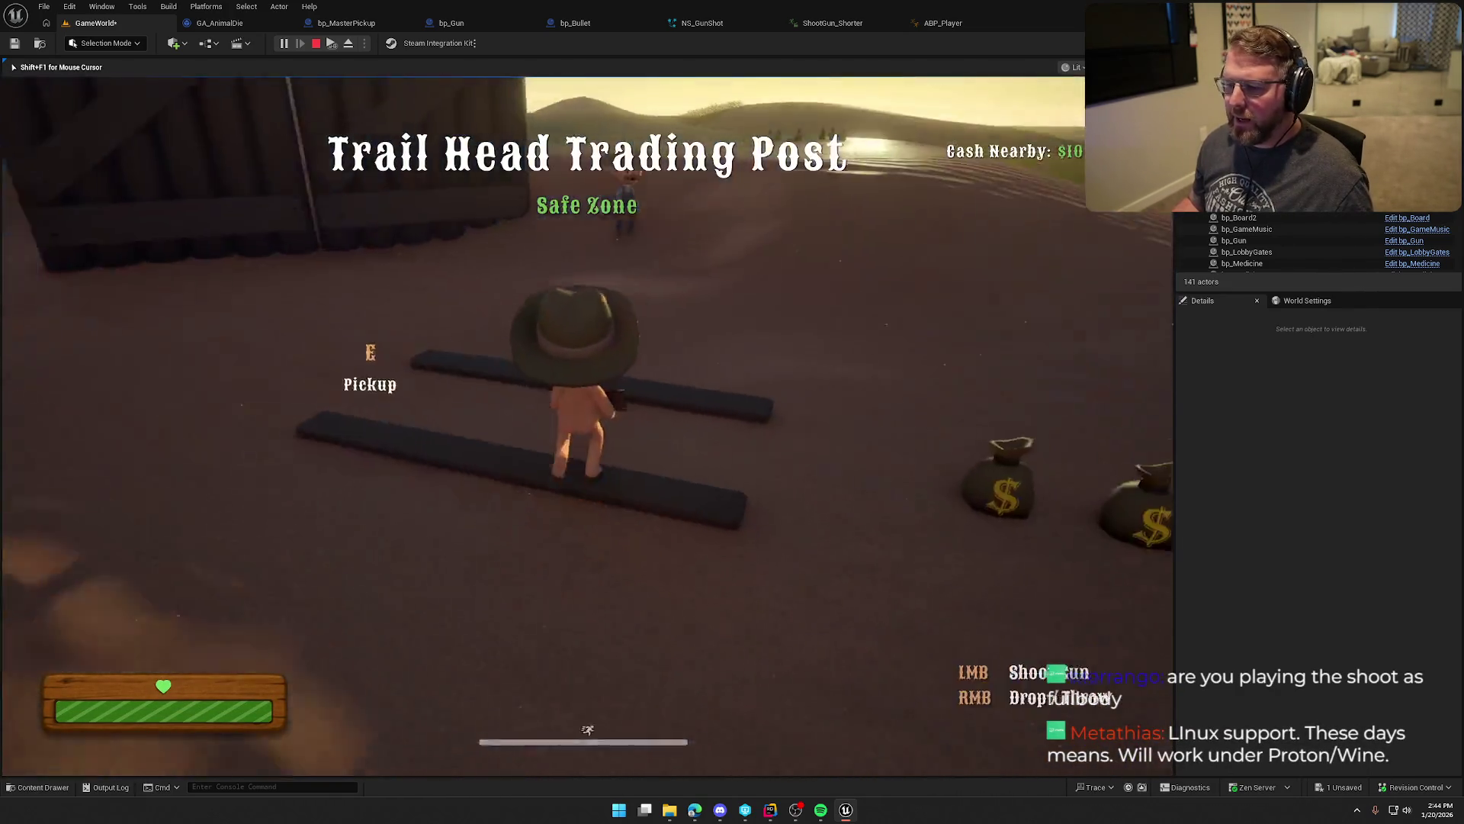
{"action": "key", "text": "e"}
{"action": "key", "text": "shift+w"}
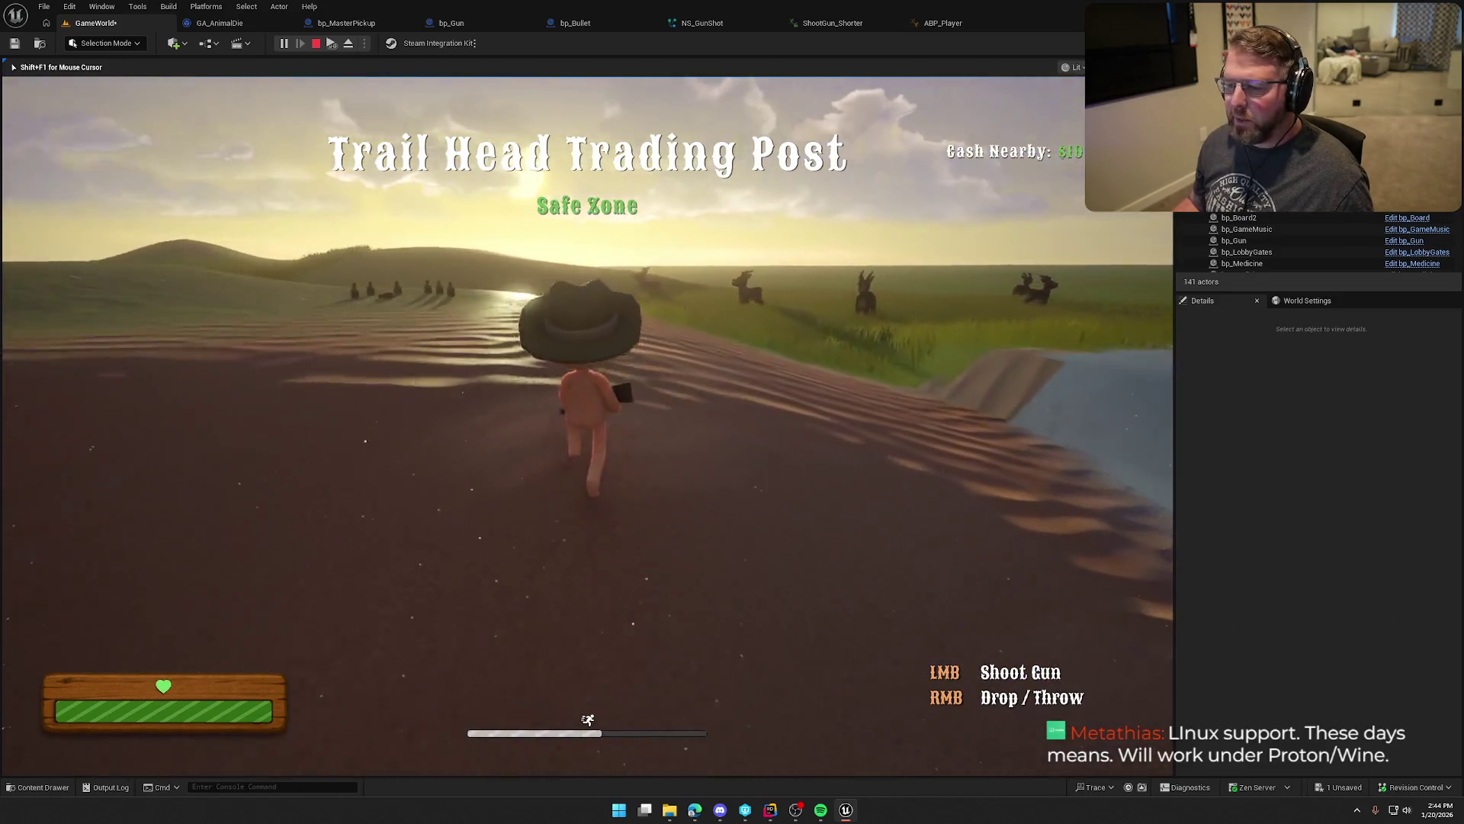
{"action": "left_click", "coordinate": [585, 426]}
{"action": "left_click", "coordinate": [586, 426]}
{"action": "left_click", "coordinate": [943, 23]}
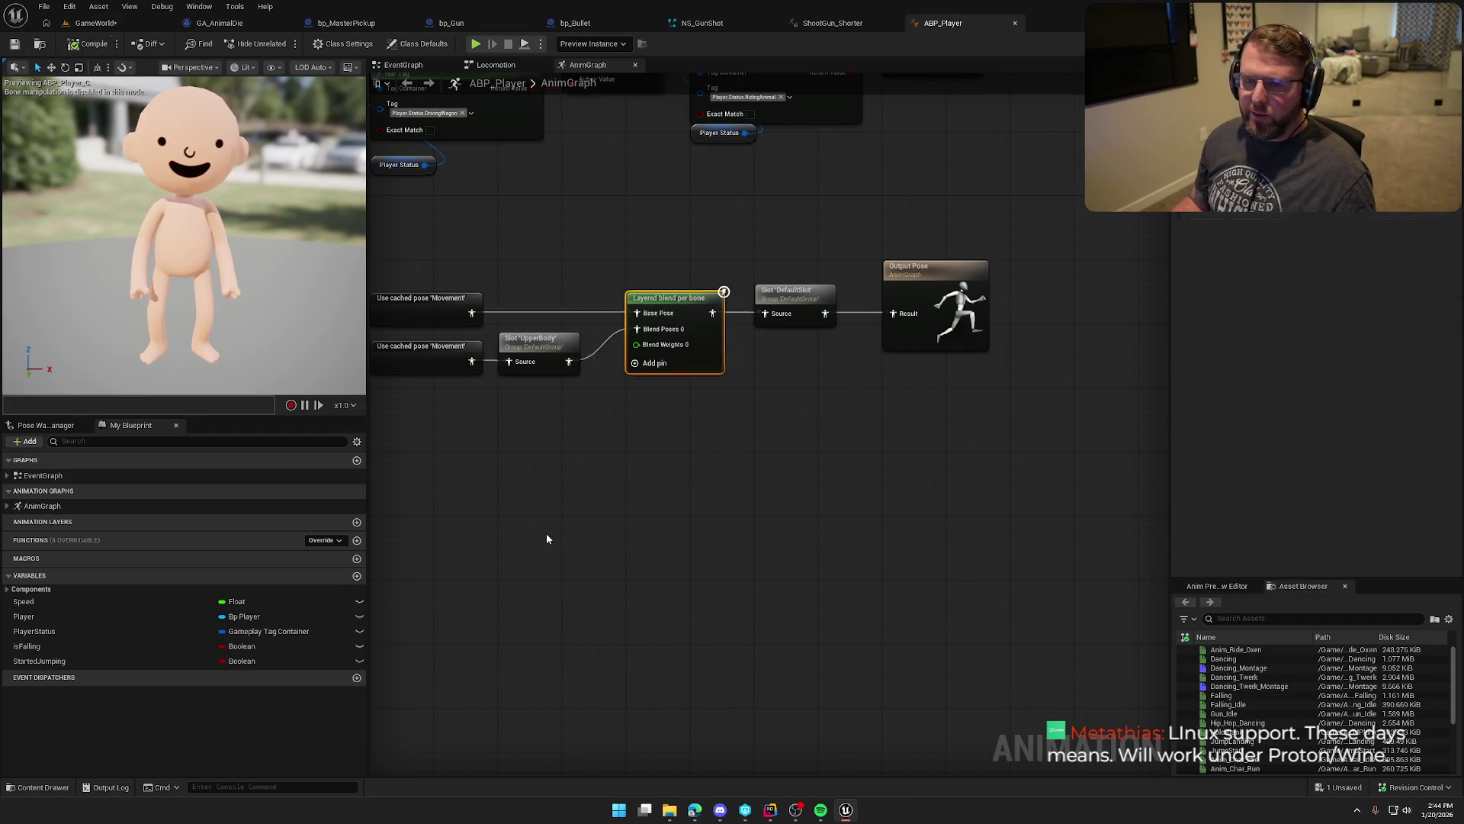
Step: Check the skeleton's bone names, set the blend filter bone to spine_01, and start play
{"action": "left_click_drag", "start_coordinate": [546, 533], "coordinate": [644, 495]}
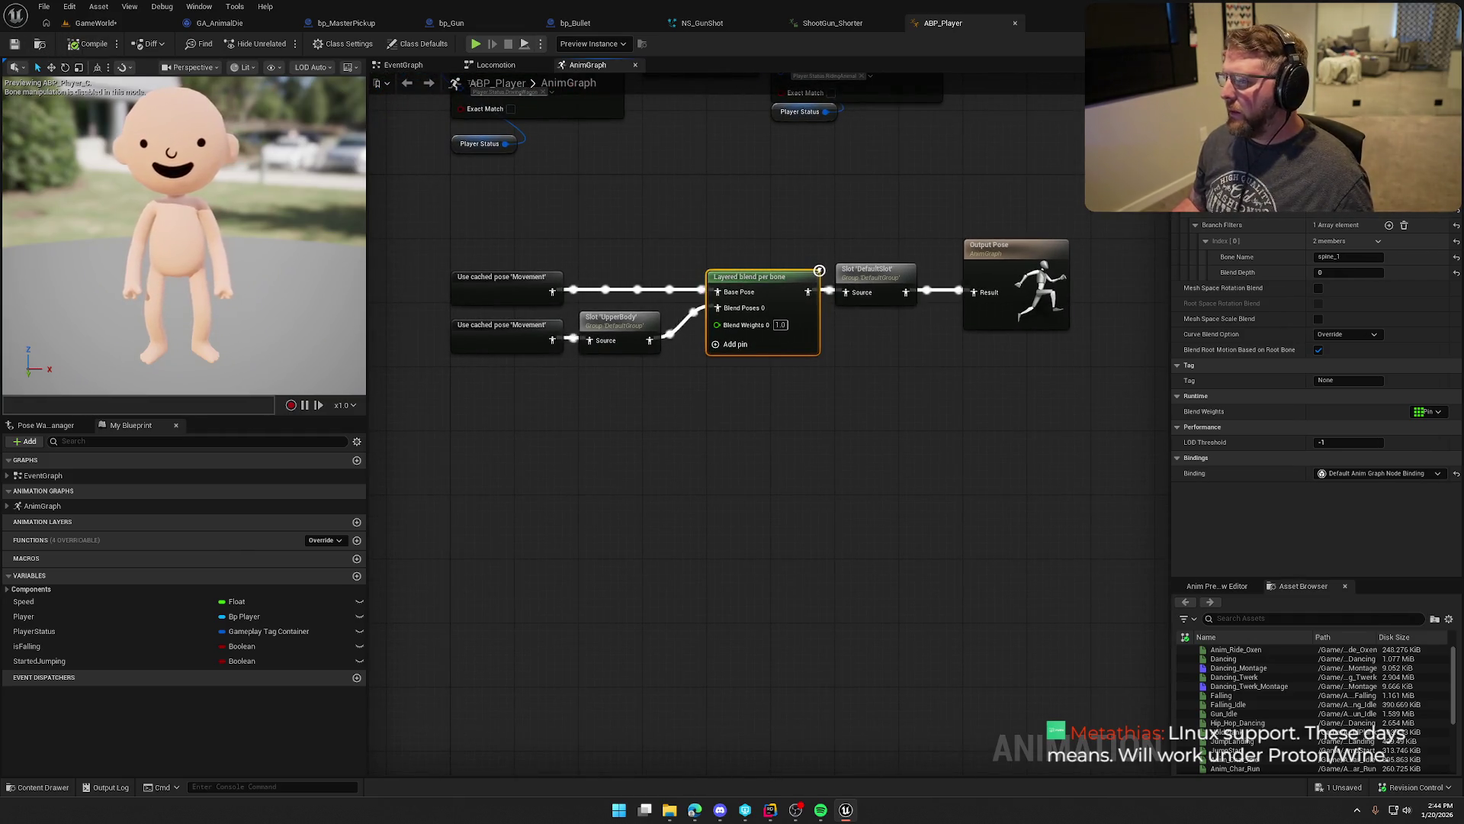
{"action": "left_click", "coordinate": [1411, 44]}
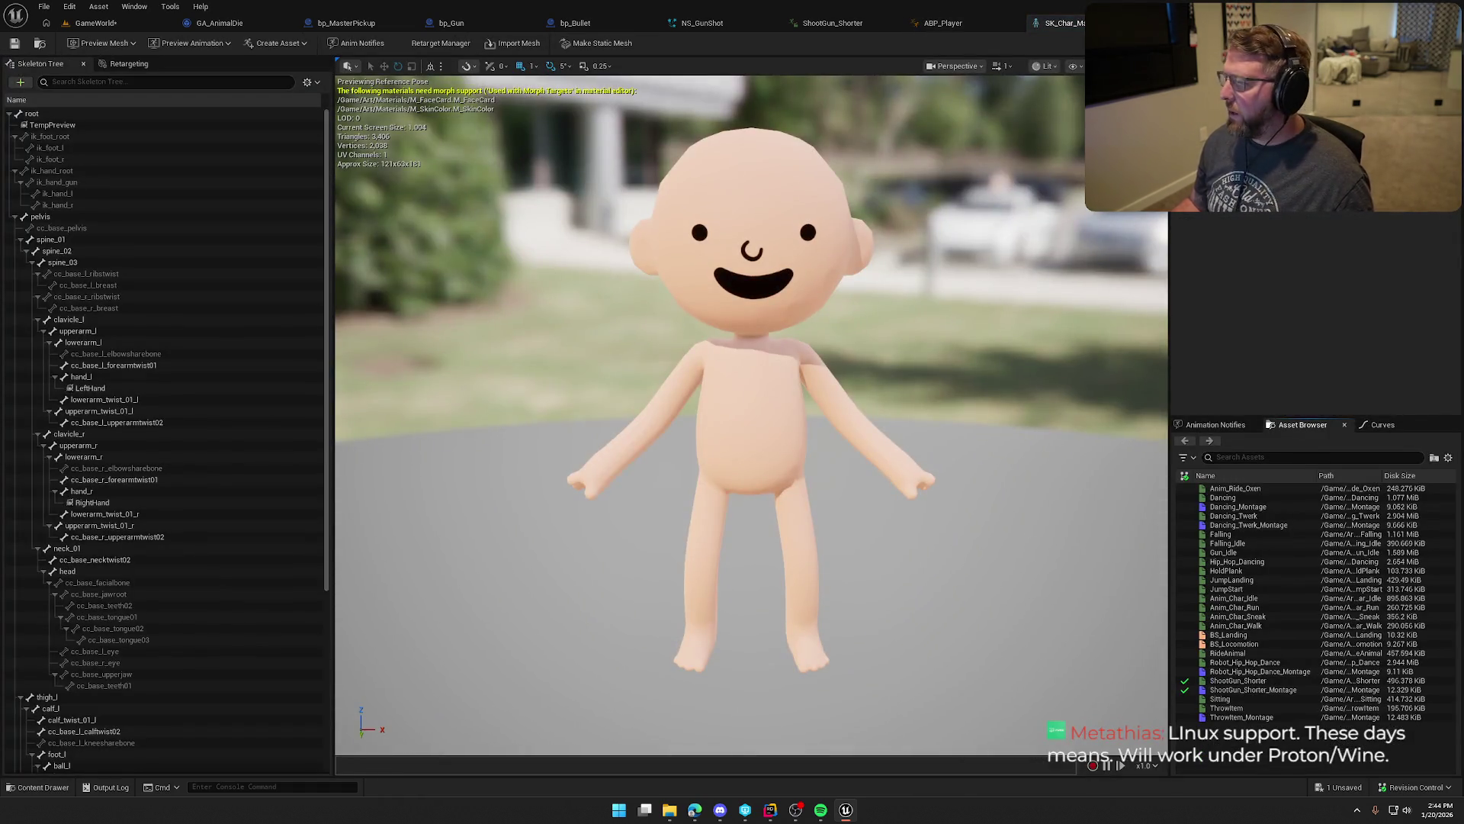
{"action": "left_click", "coordinate": [1072, 26]}
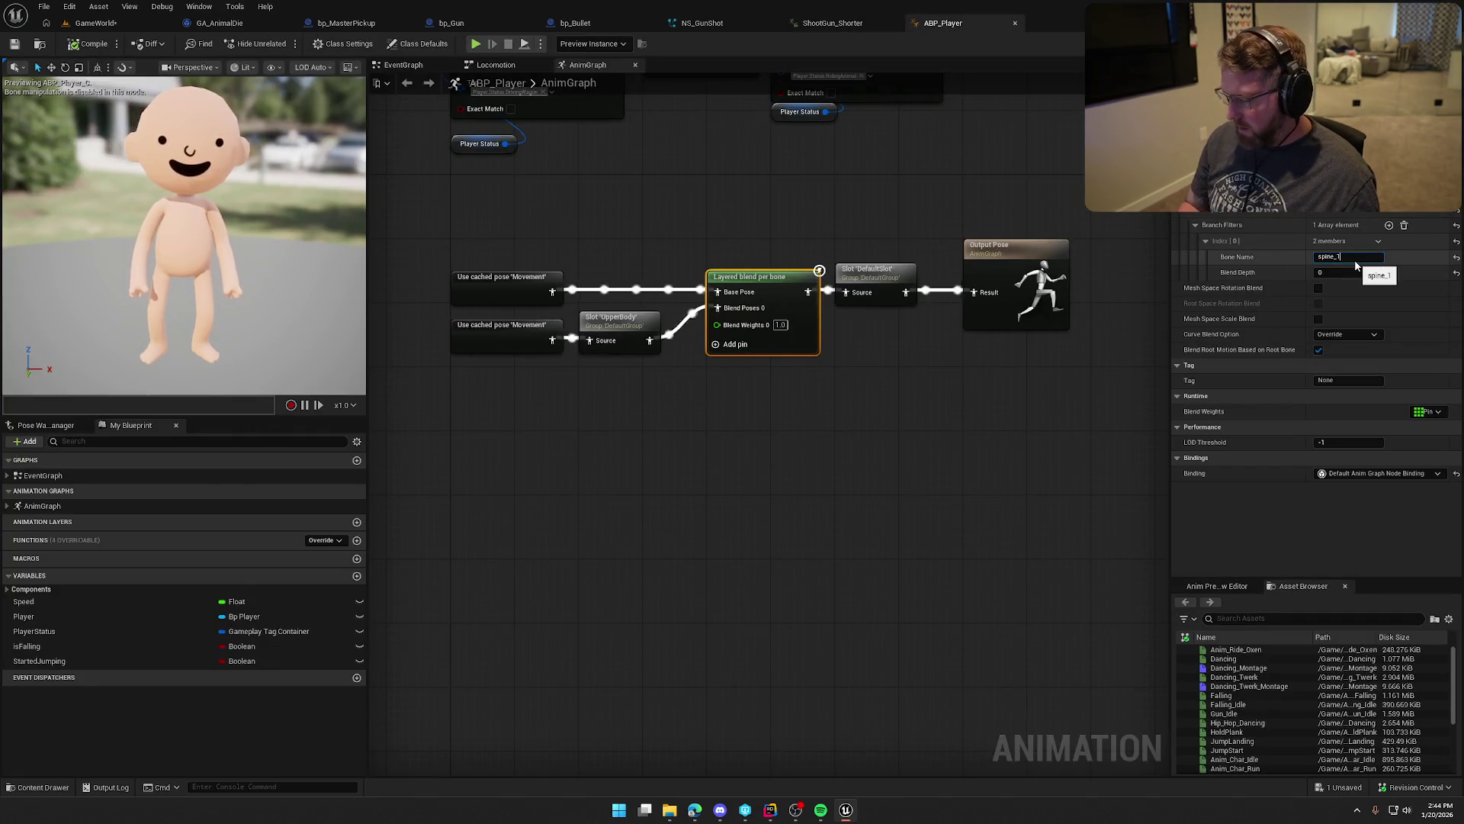
{"action": "type", "text": "01"}
{"action": "key", "text": "Return"}
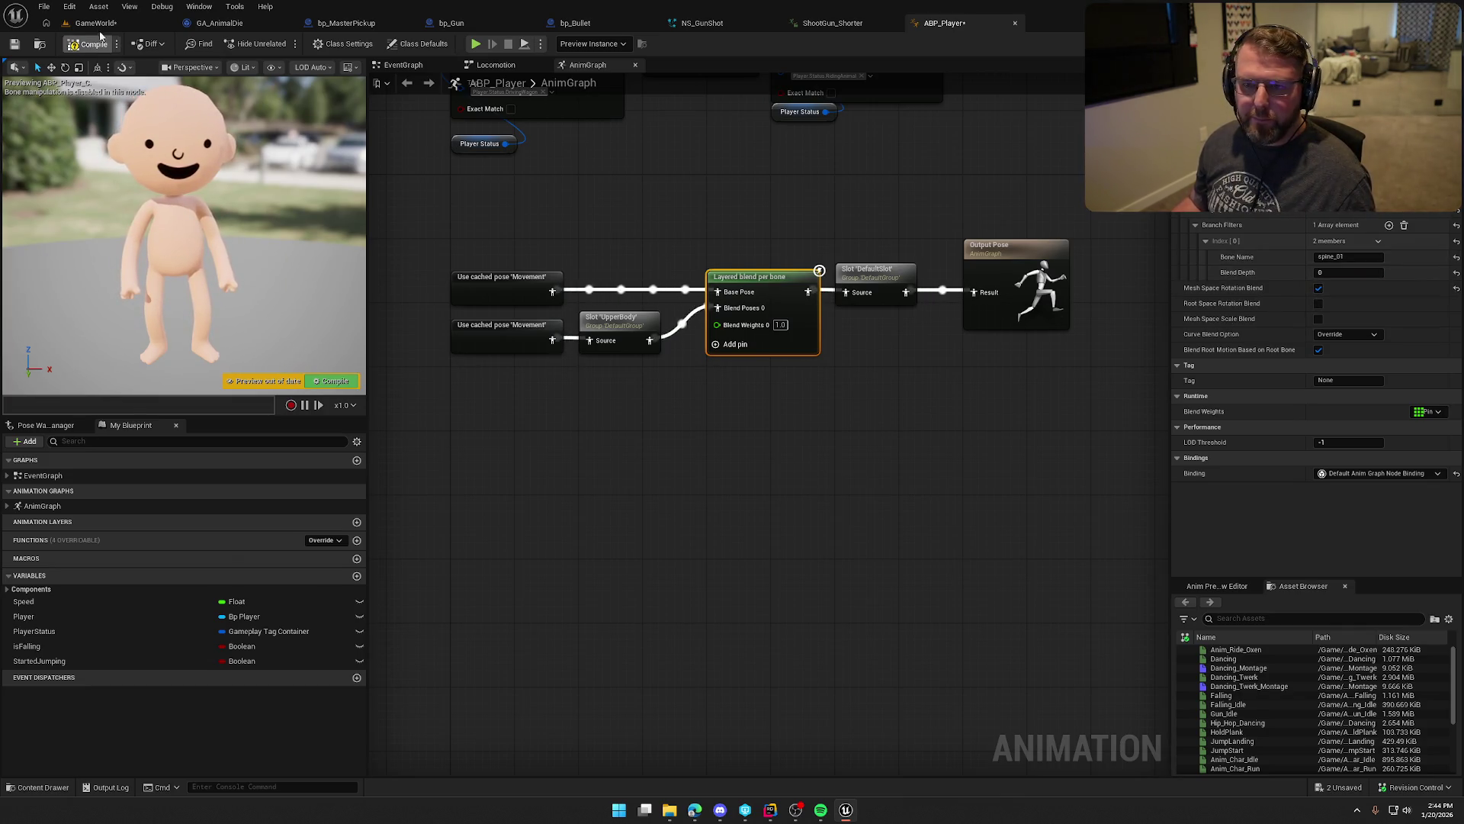
{"action": "left_click", "coordinate": [109, 25]}
{"action": "key", "text": "alt+p"}
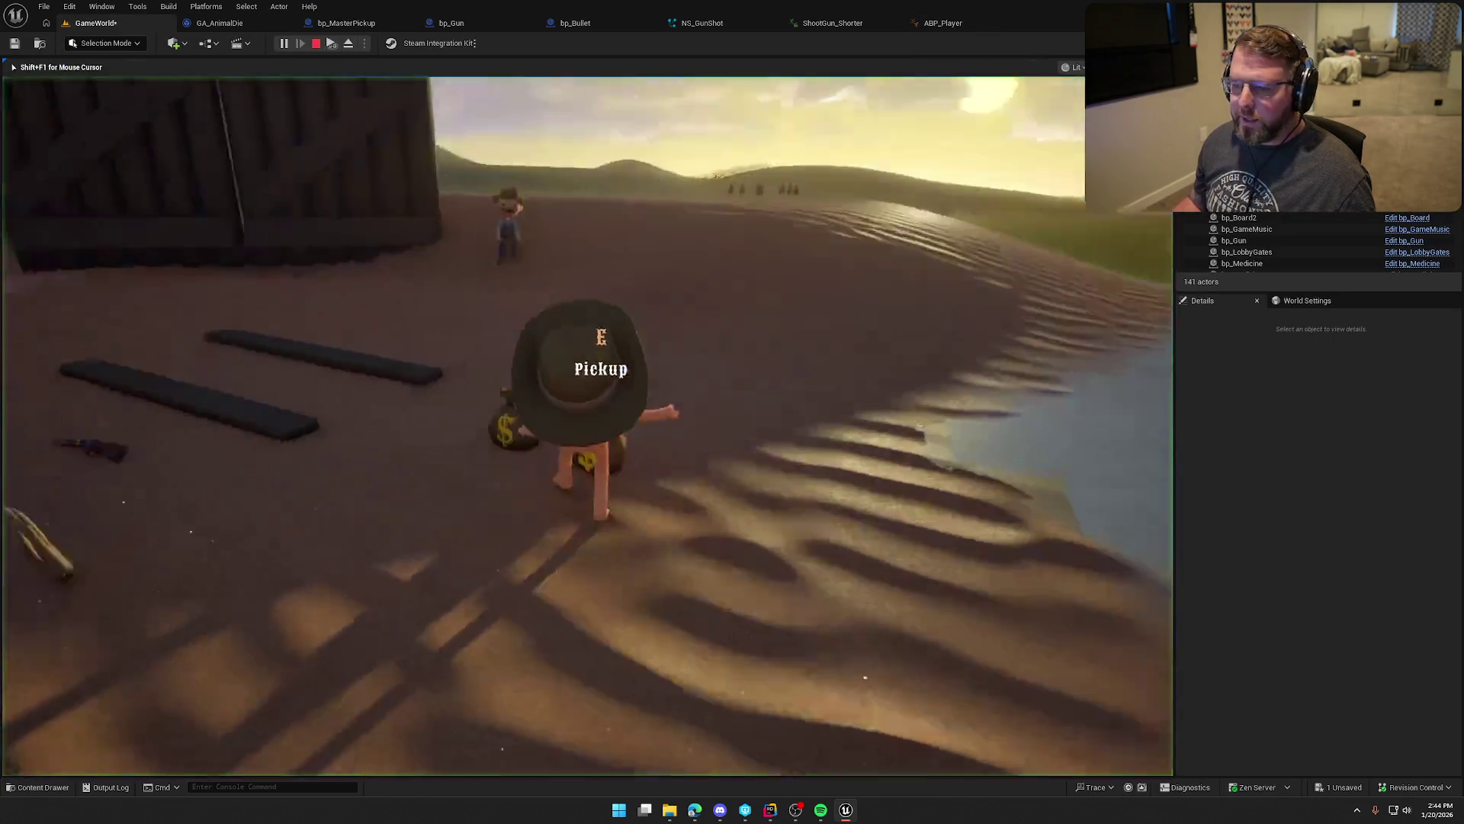
Step: Run along the ridge firing toward the deer, then sprint through tall grass back to the farm
{"action": "key", "text": "w"}
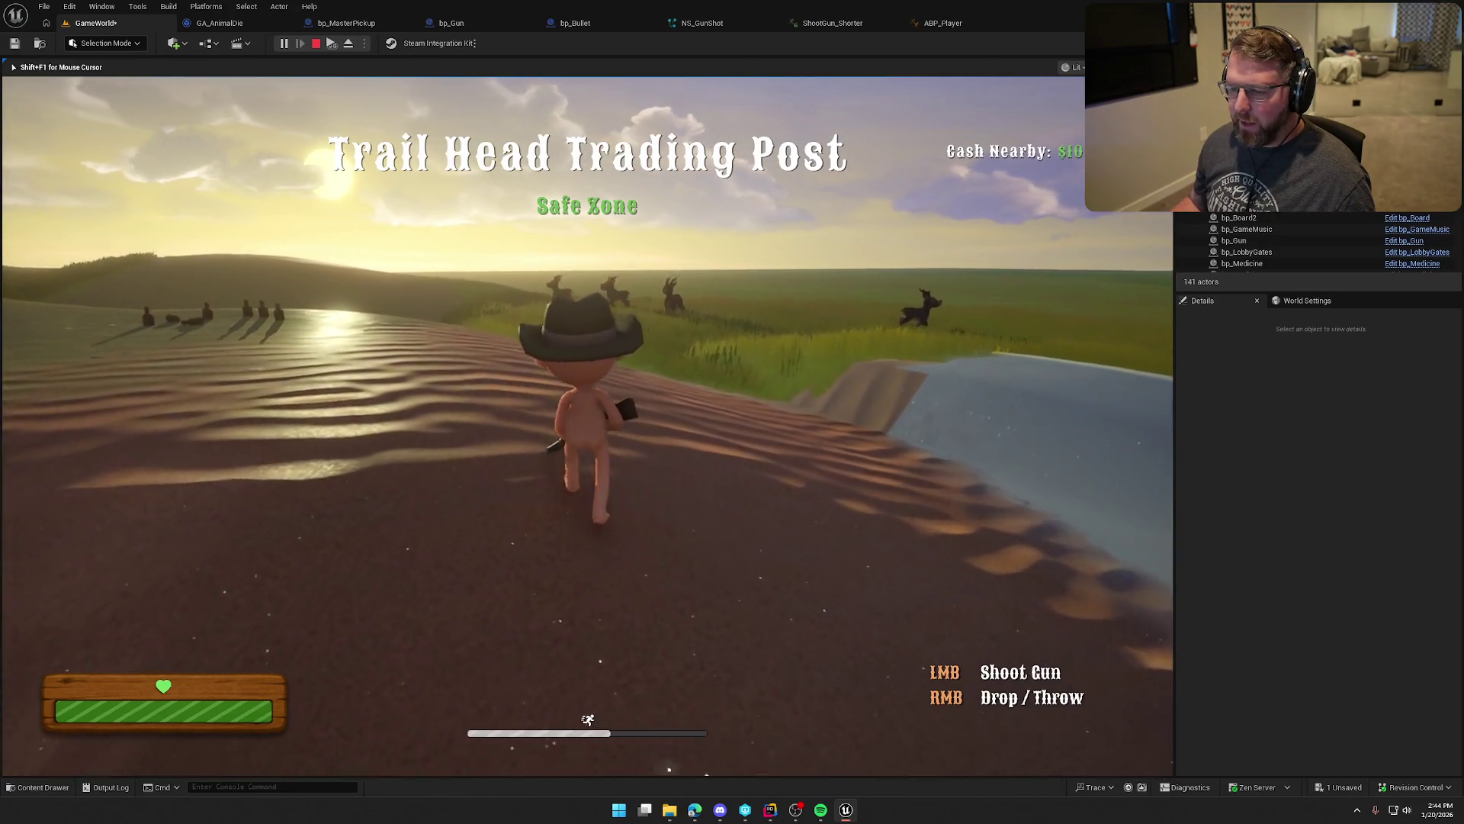
{"action": "left_click", "coordinate": [587, 425]}
{"action": "key", "text": "w"}
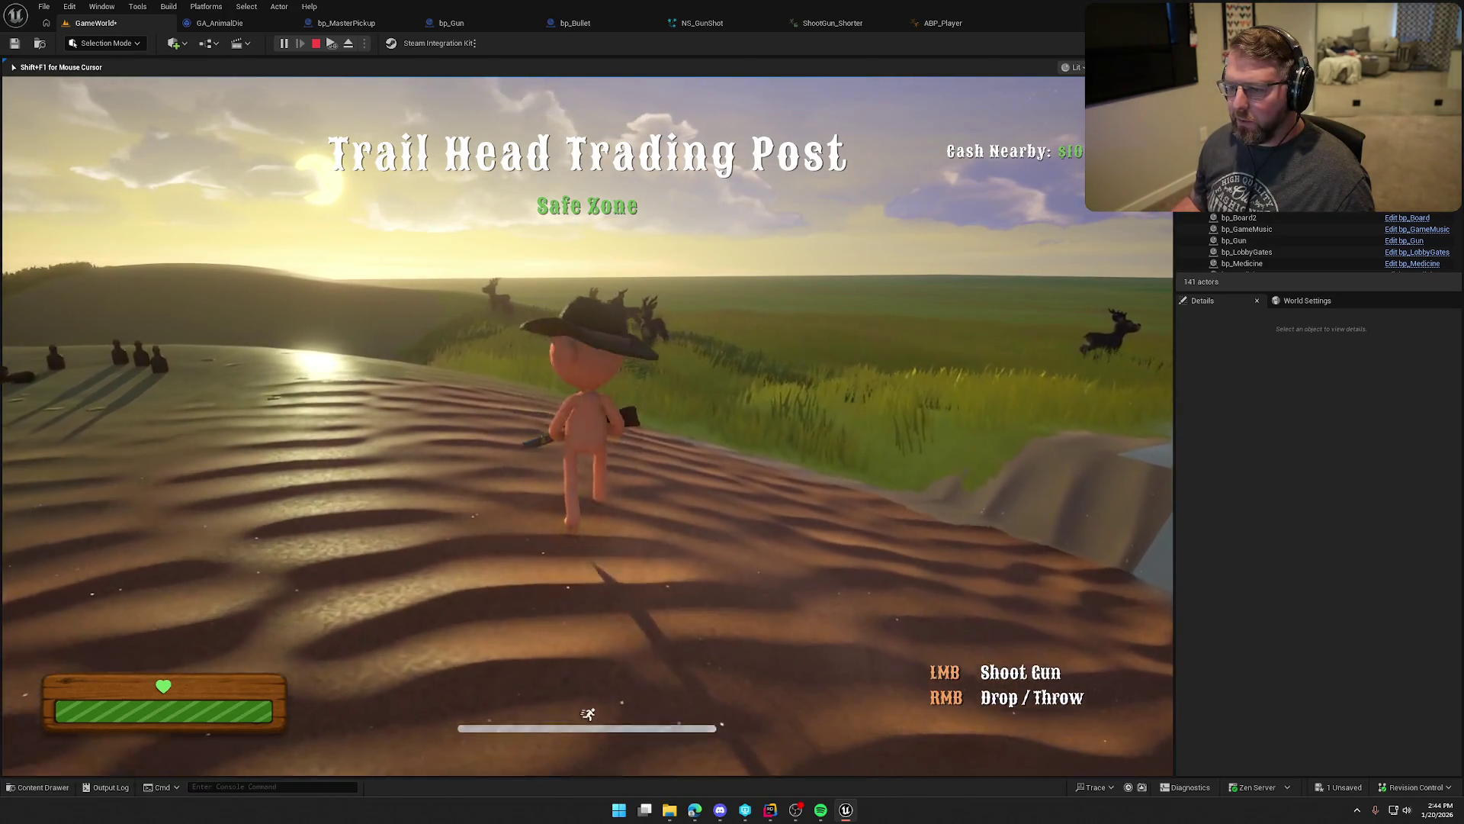
{"action": "key", "text": "w"}
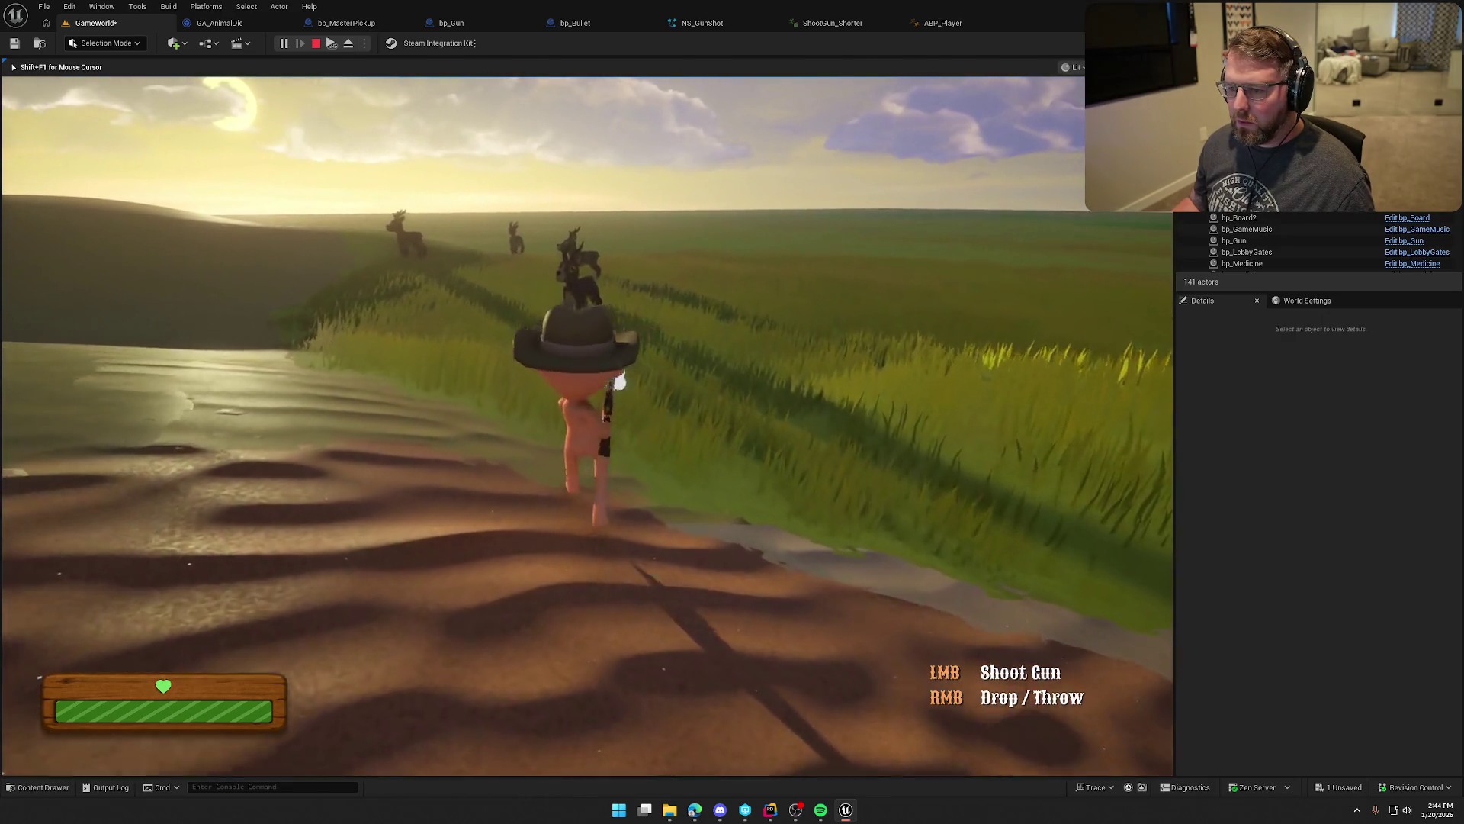
{"action": "key", "text": "w"}
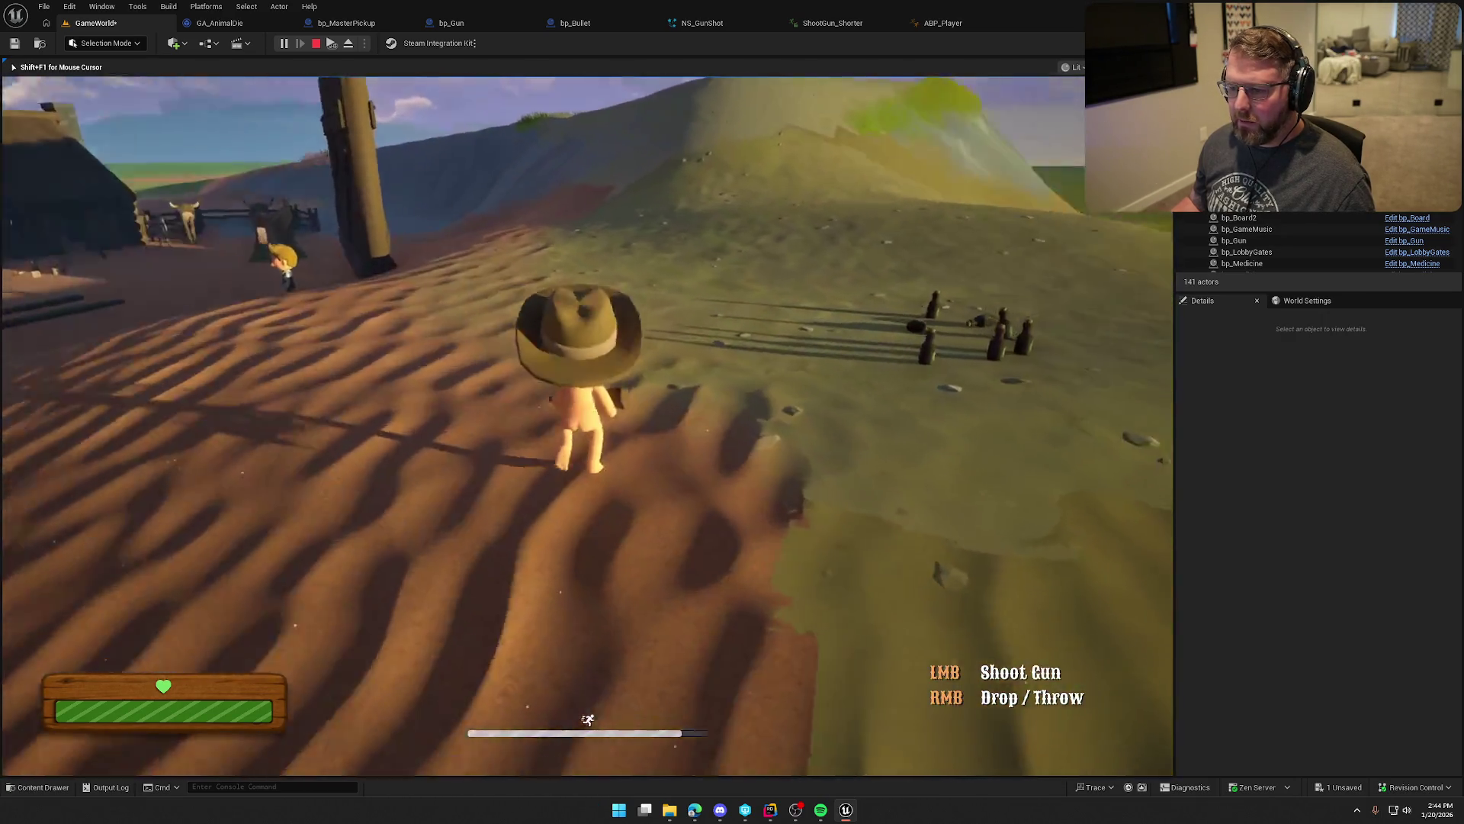
{"action": "left_click", "coordinate": [587, 426]}
{"action": "key", "text": "w"}
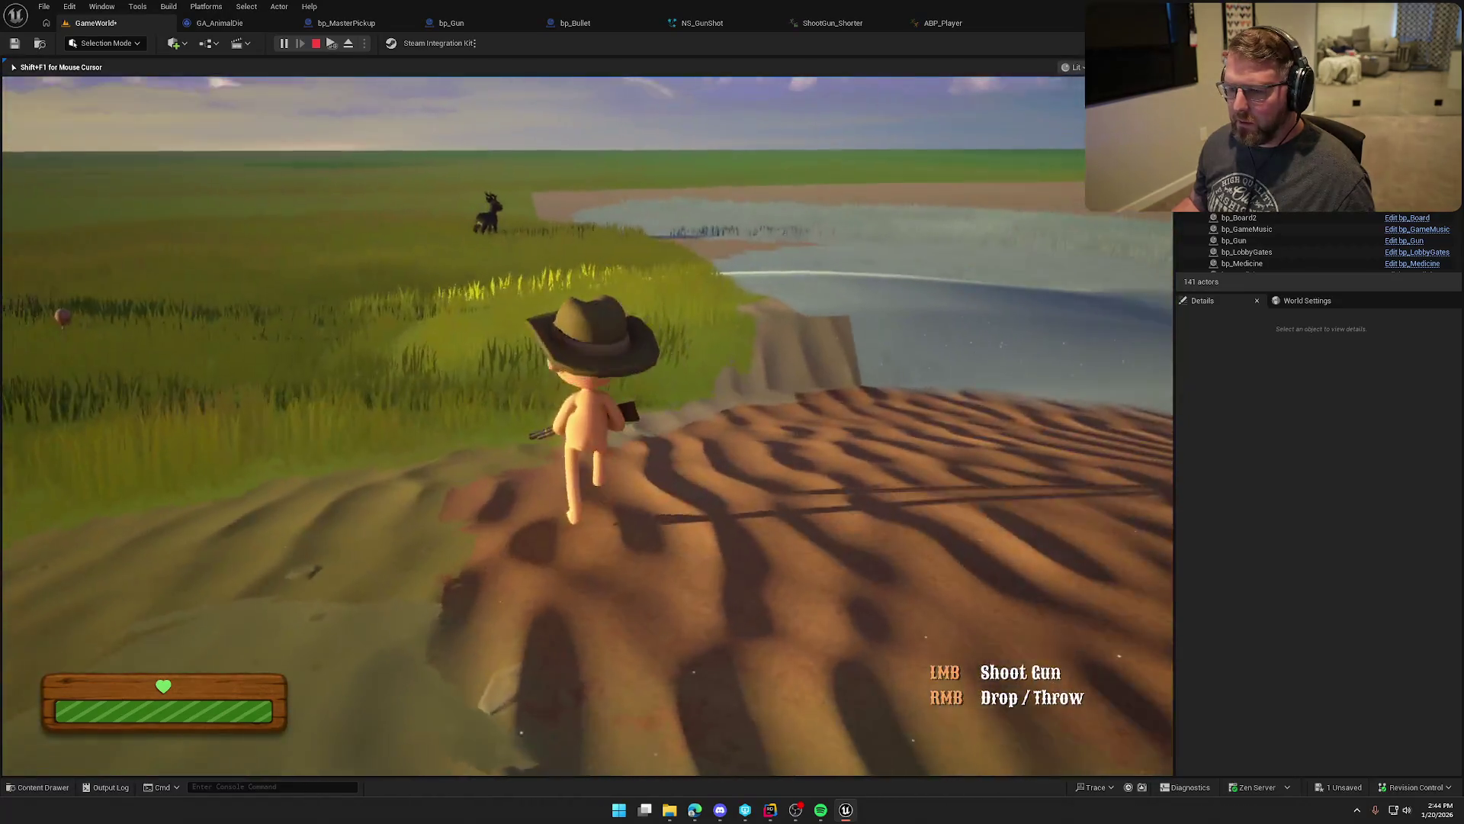
{"action": "key", "text": "w"}
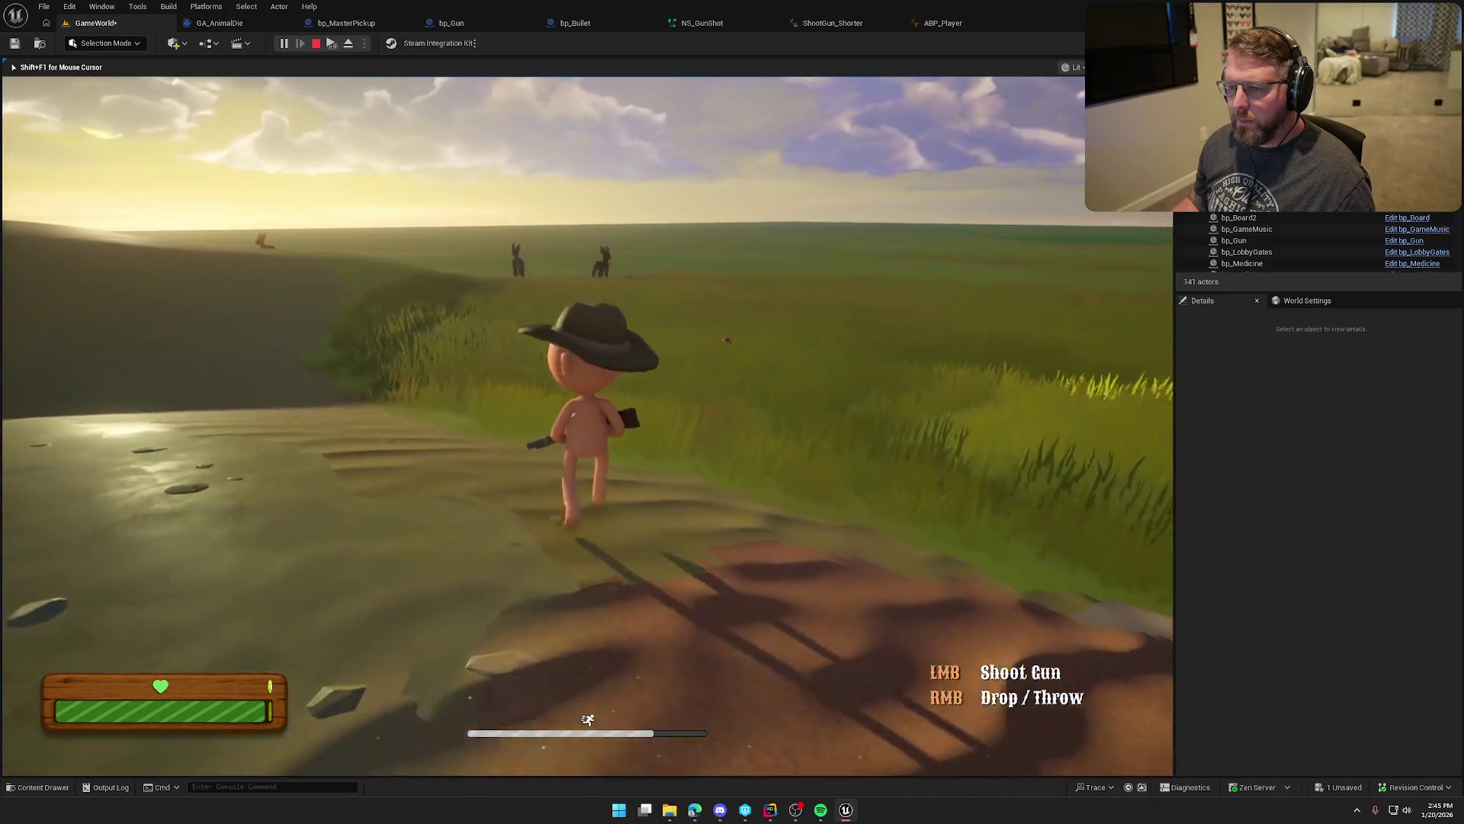
{"action": "key", "text": "shift+w"}
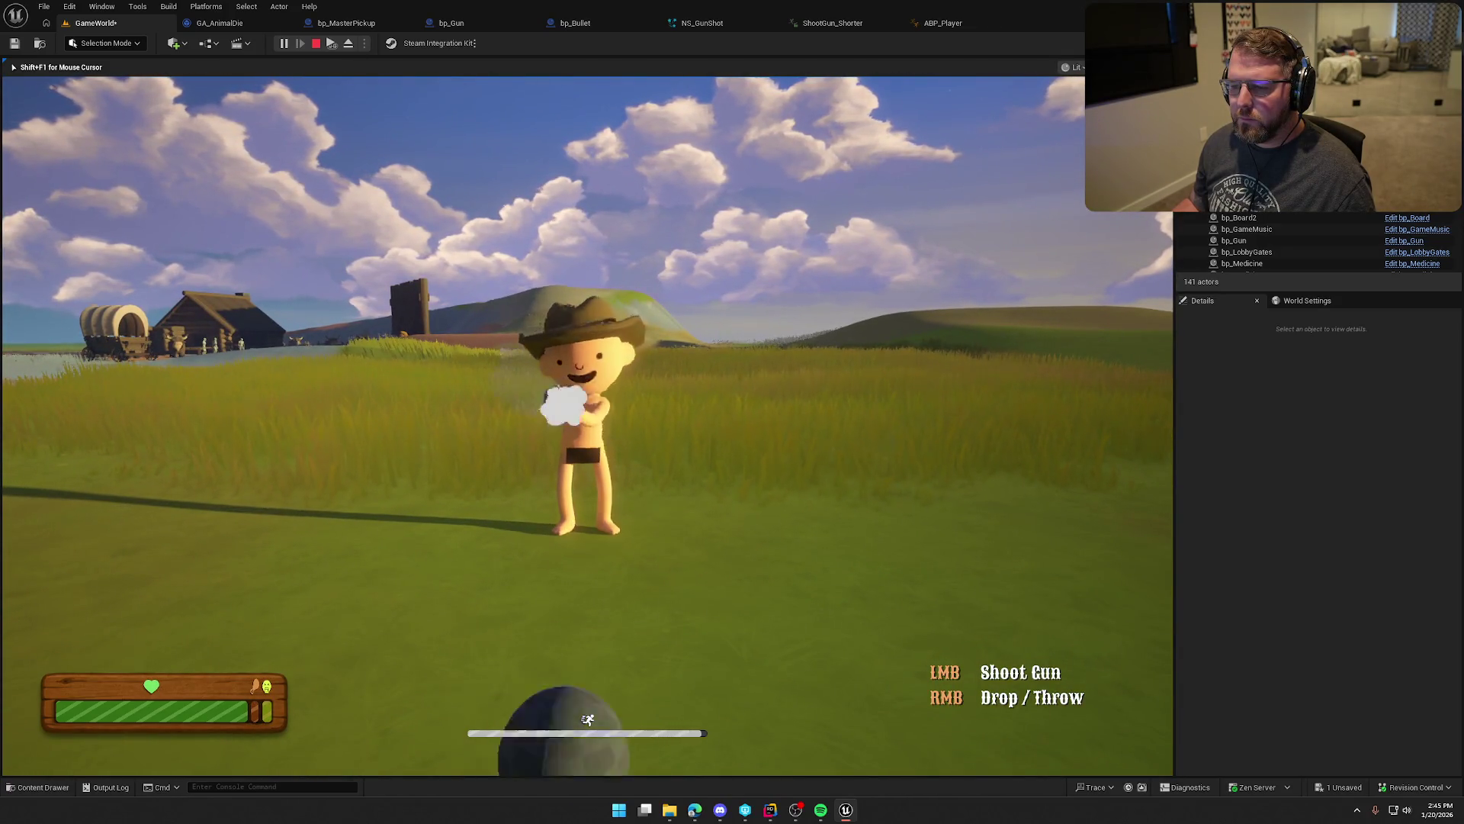
{"action": "key", "text": "shift+w"}
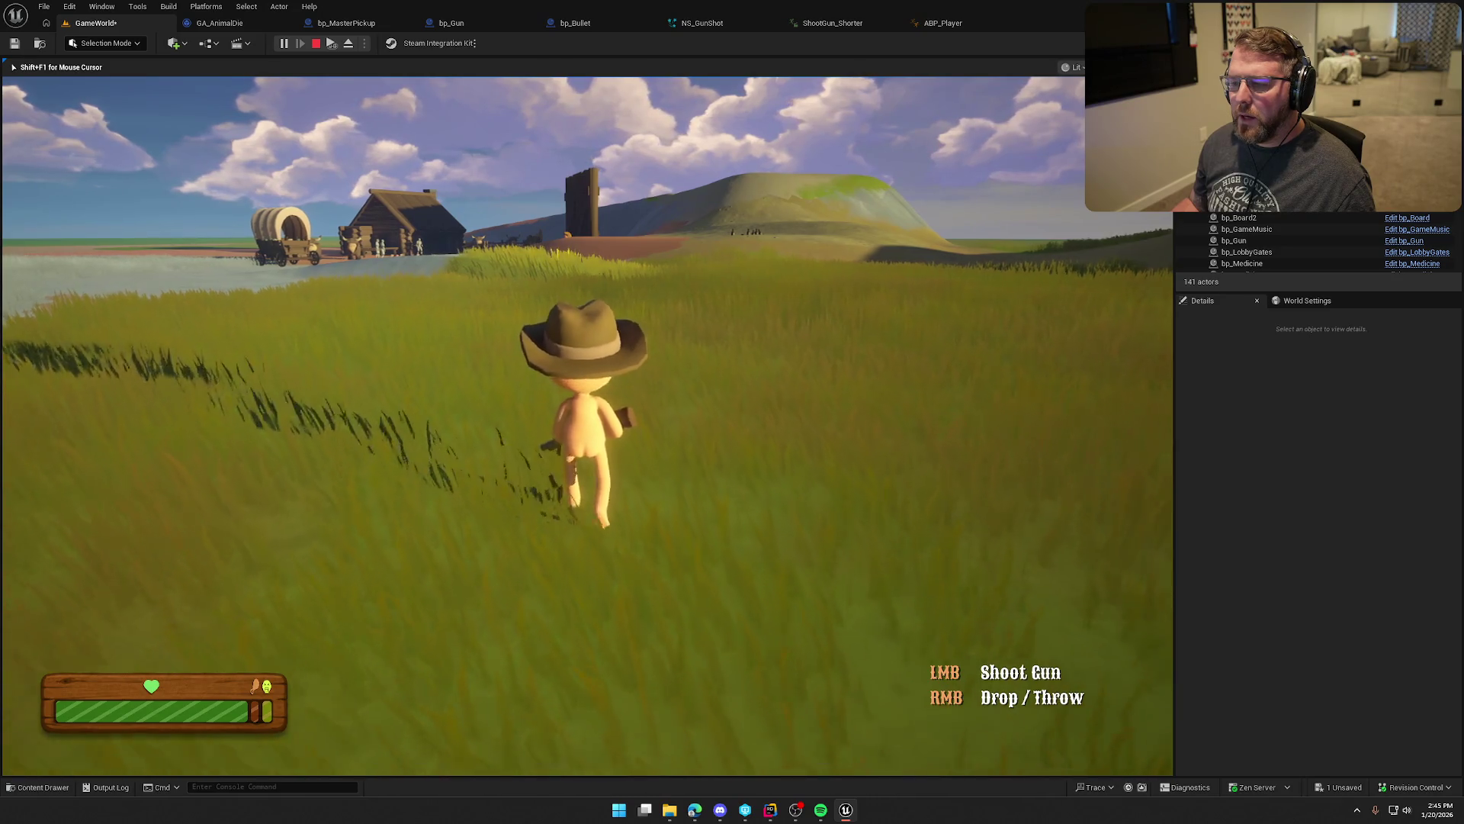
{"action": "key", "text": "shift"}
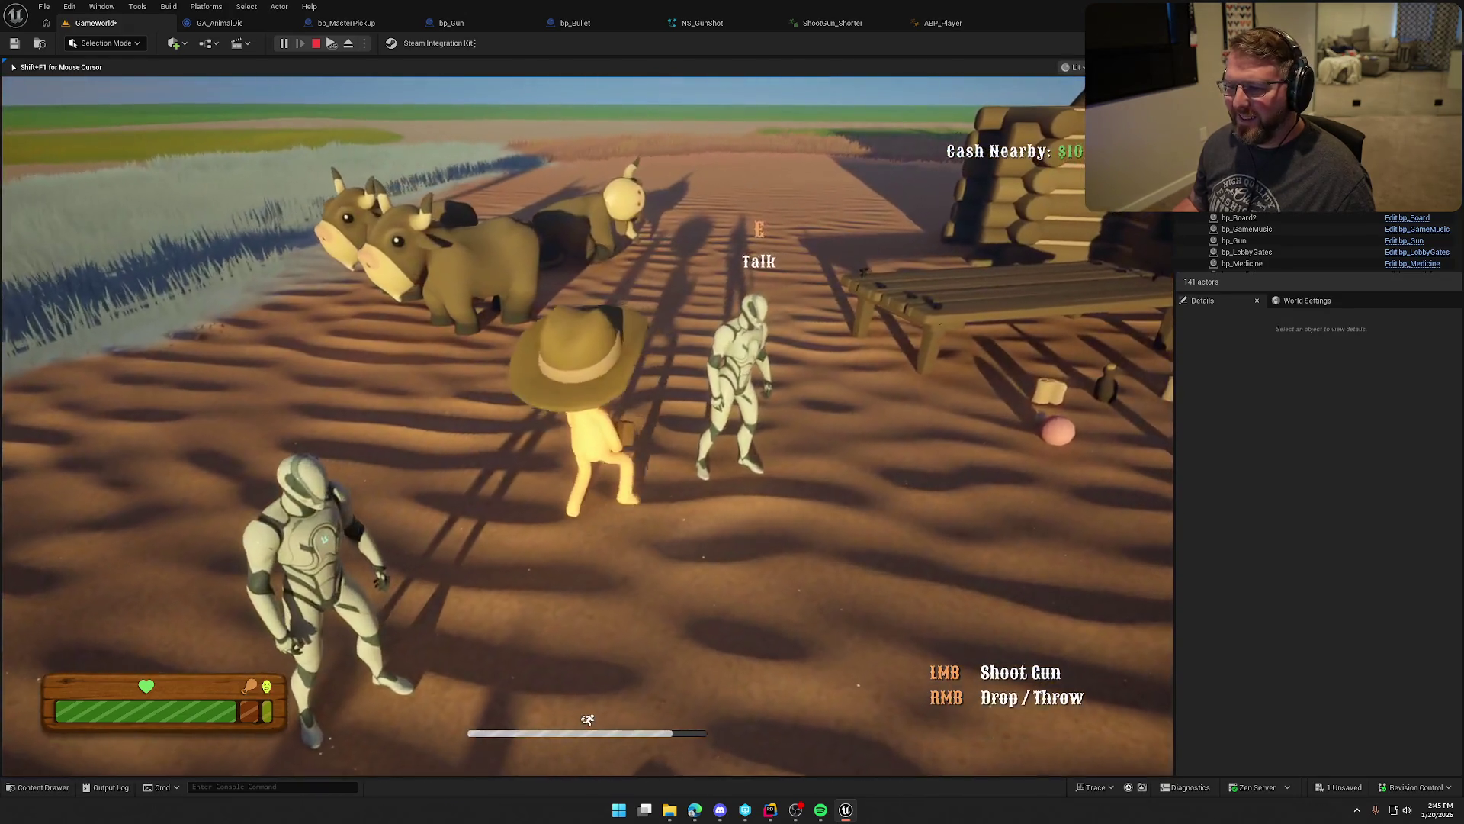
Step: Shoot the oxen by the wagon and bench and the cow in the cabin pen, then stop play
{"action": "left_click", "coordinate": [587, 426]}
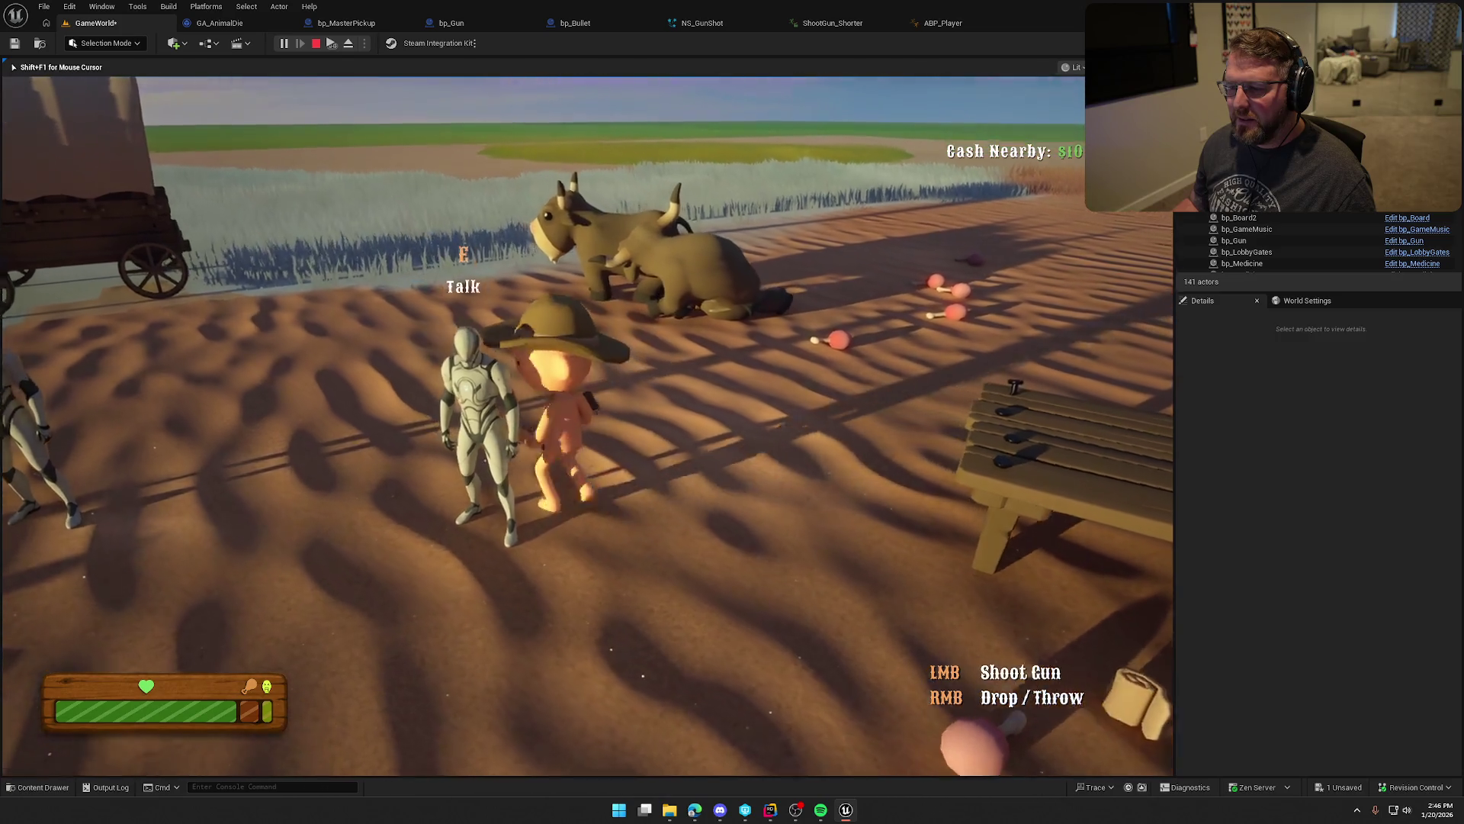
{"action": "left_click", "coordinate": [587, 425]}
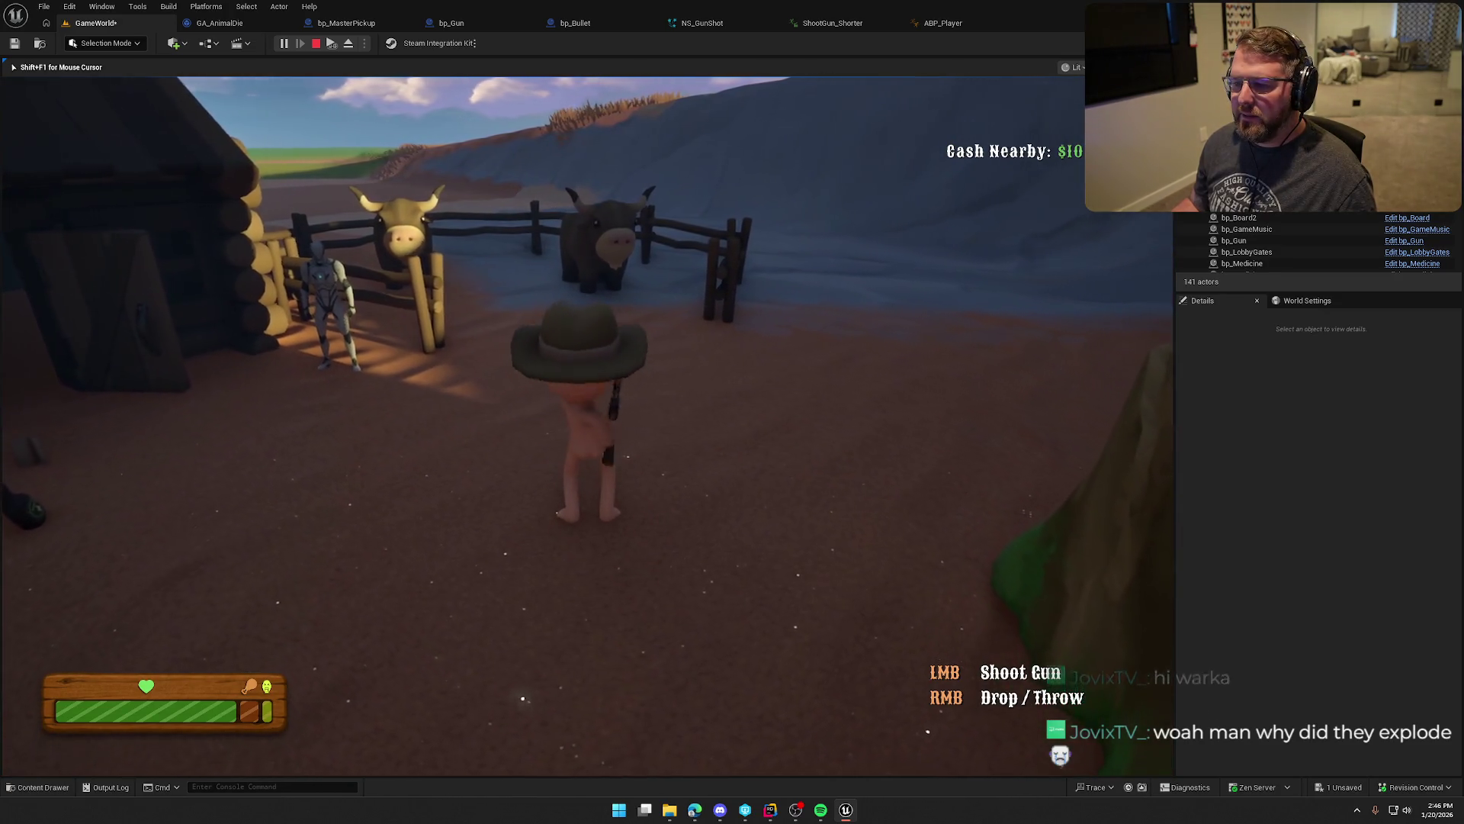
{"action": "left_click", "coordinate": [587, 427]}
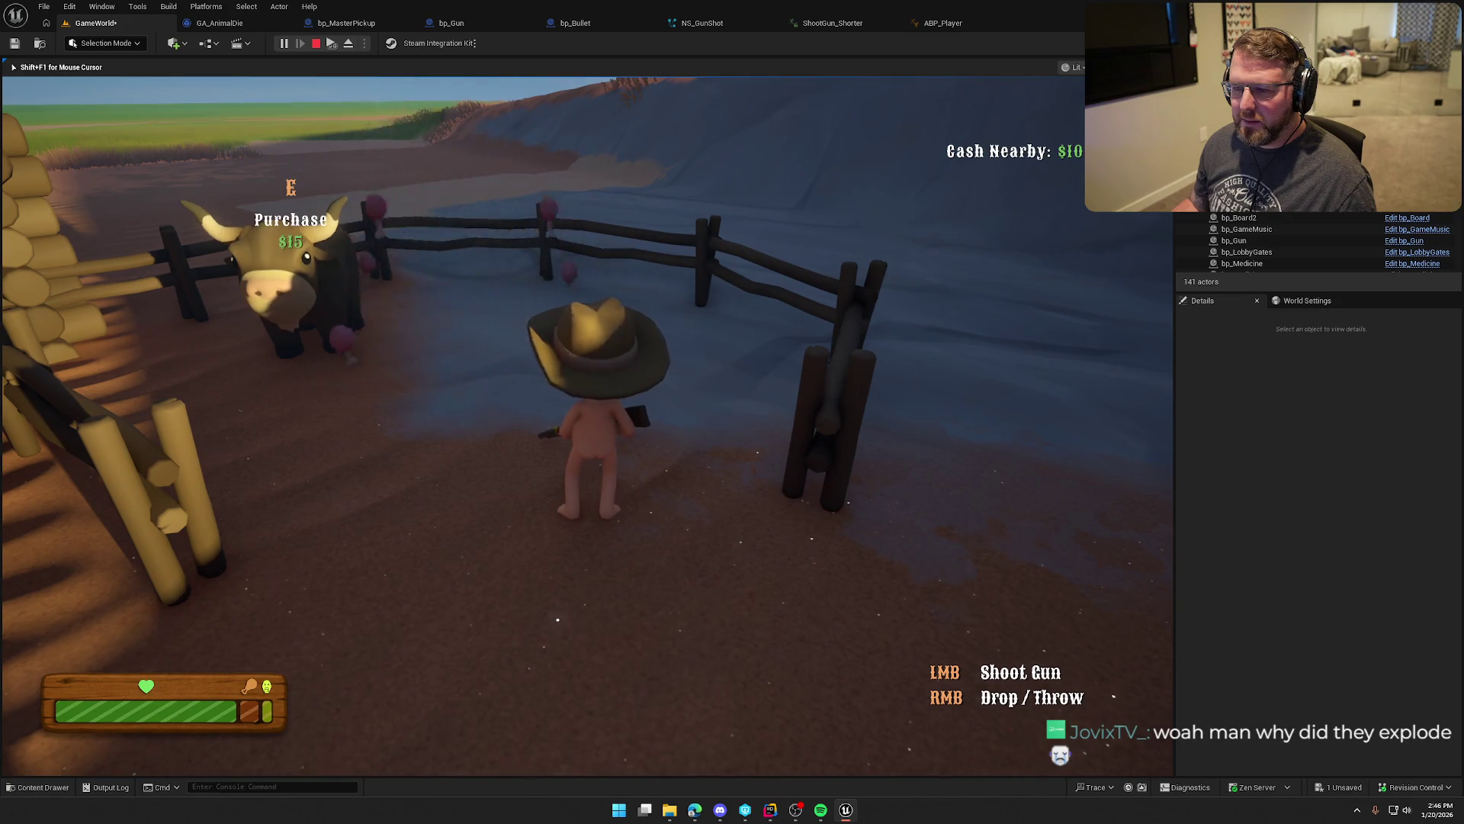
{"action": "left_click", "coordinate": [587, 427]}
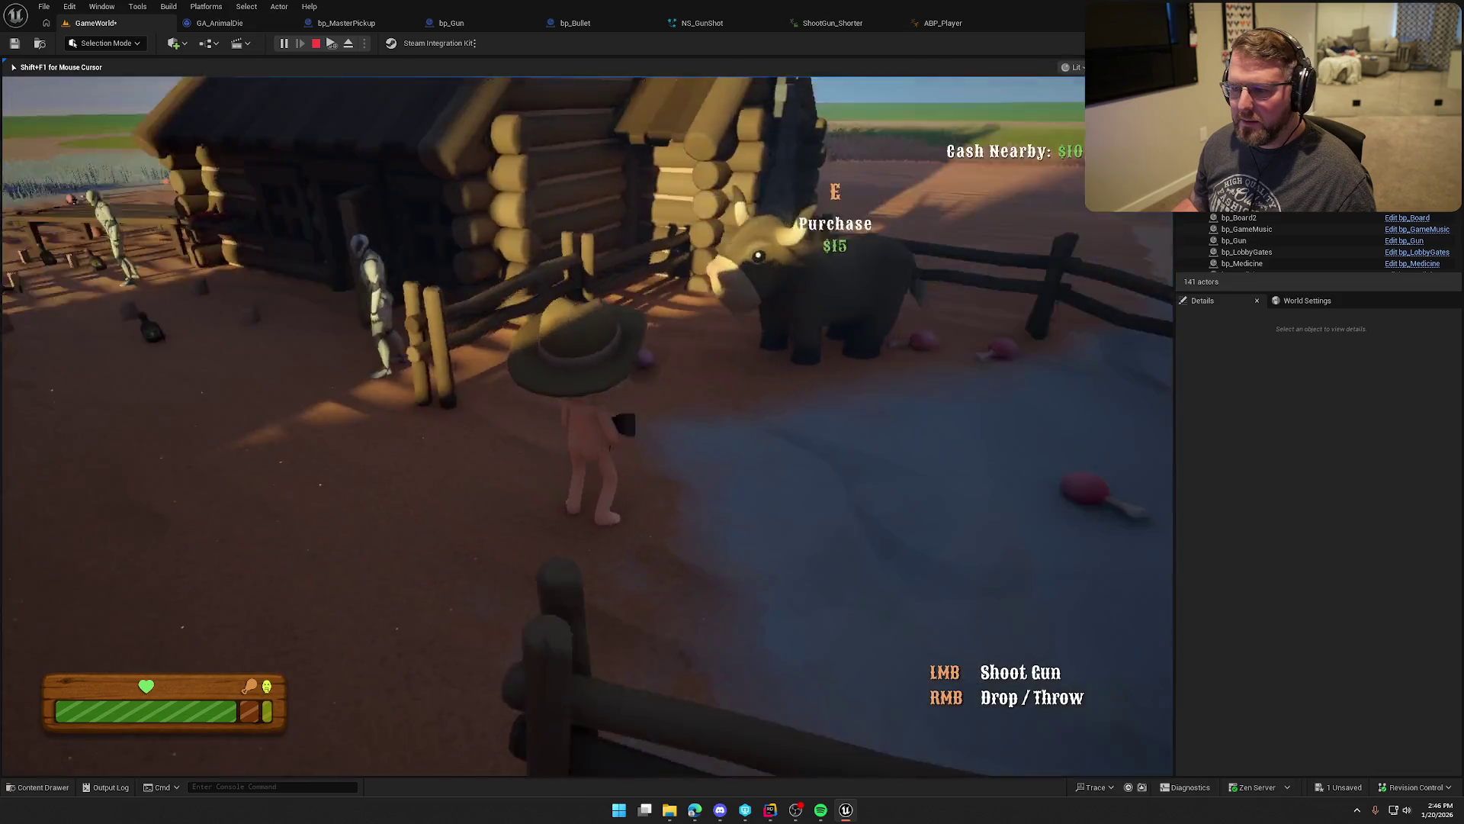
{"action": "left_click", "coordinate": [587, 427]}
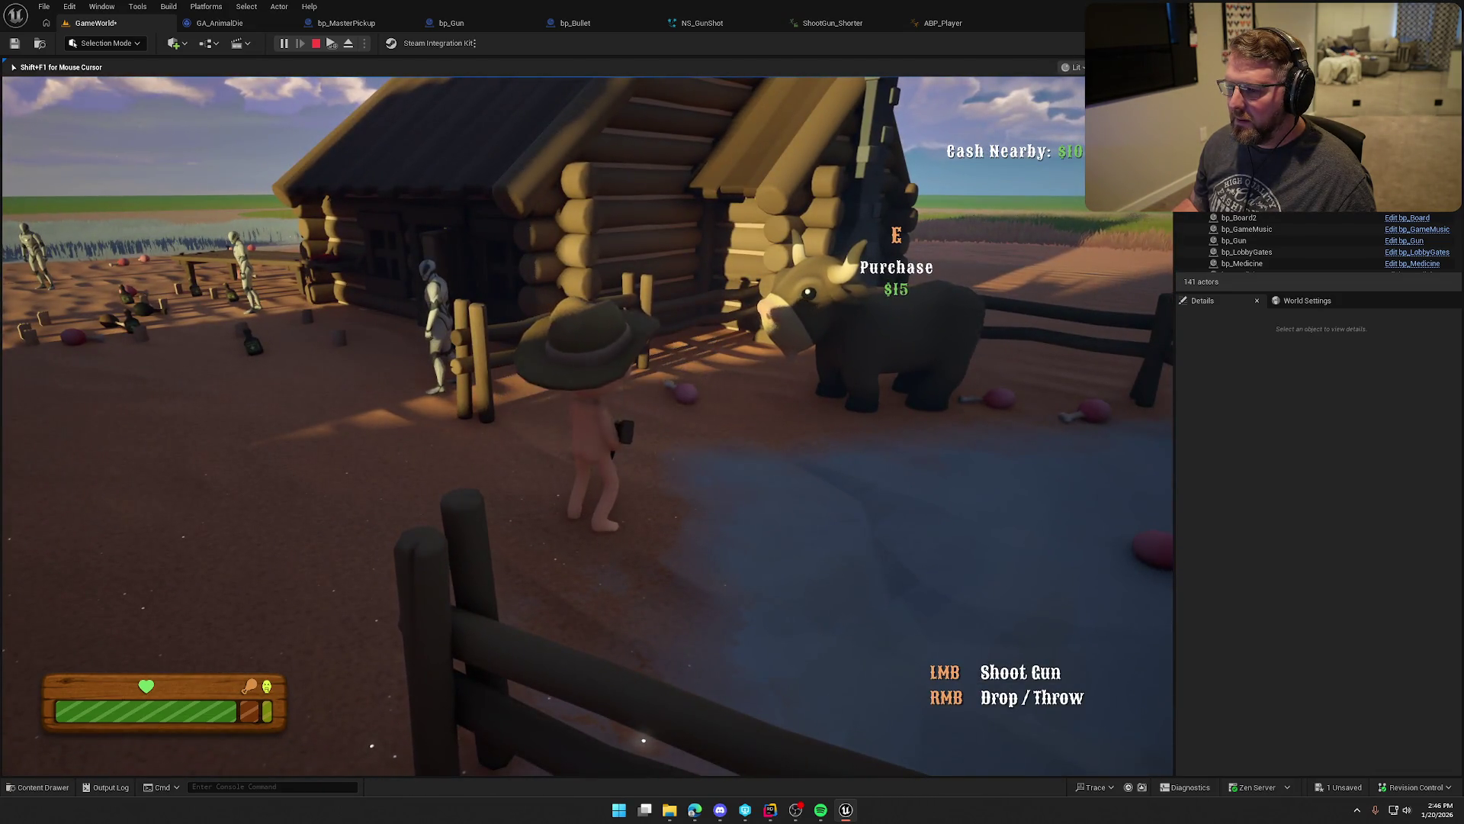
{"action": "left_click", "coordinate": [587, 427]}
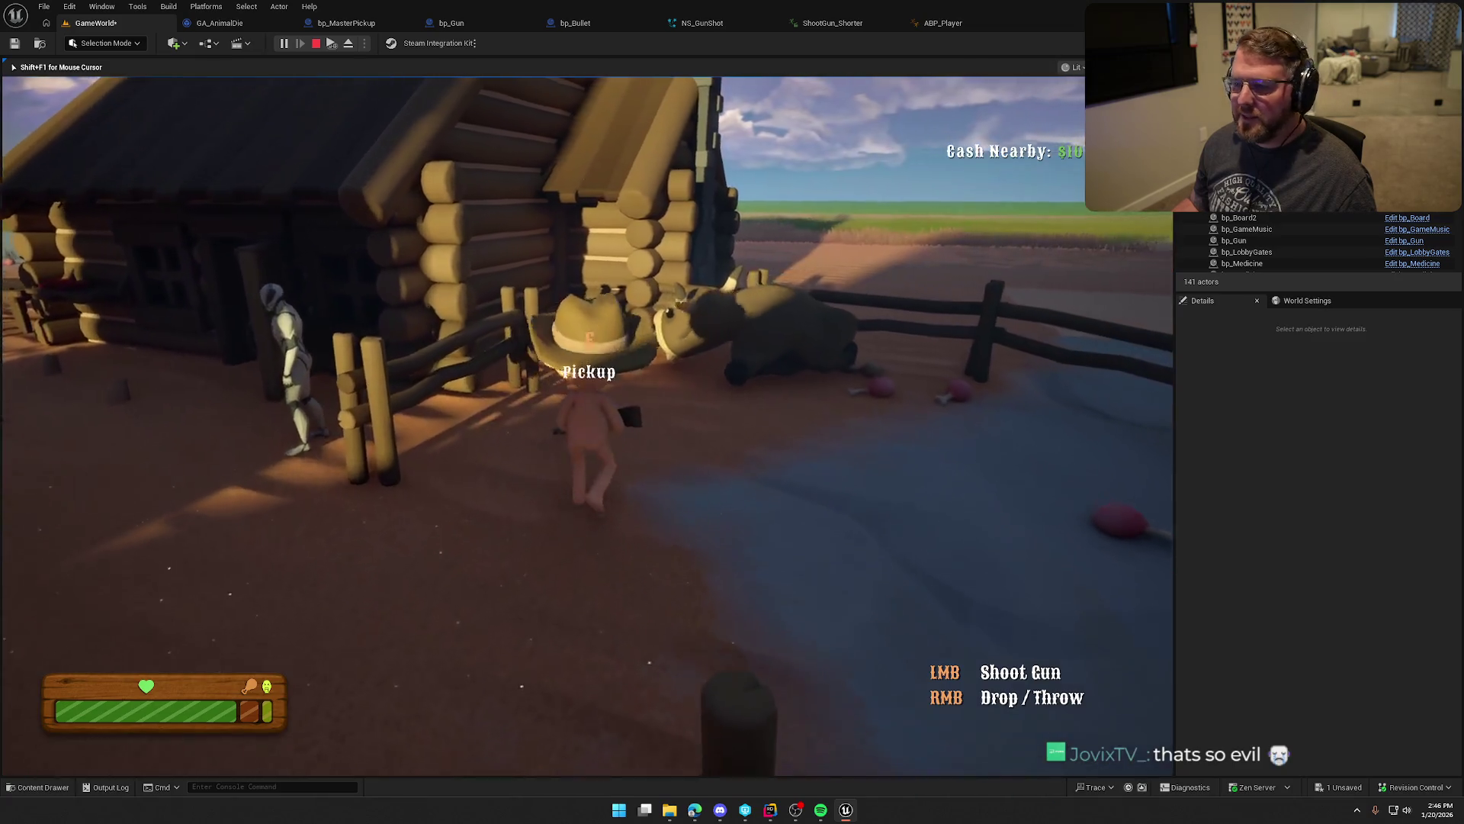
{"action": "left_click", "coordinate": [587, 427]}
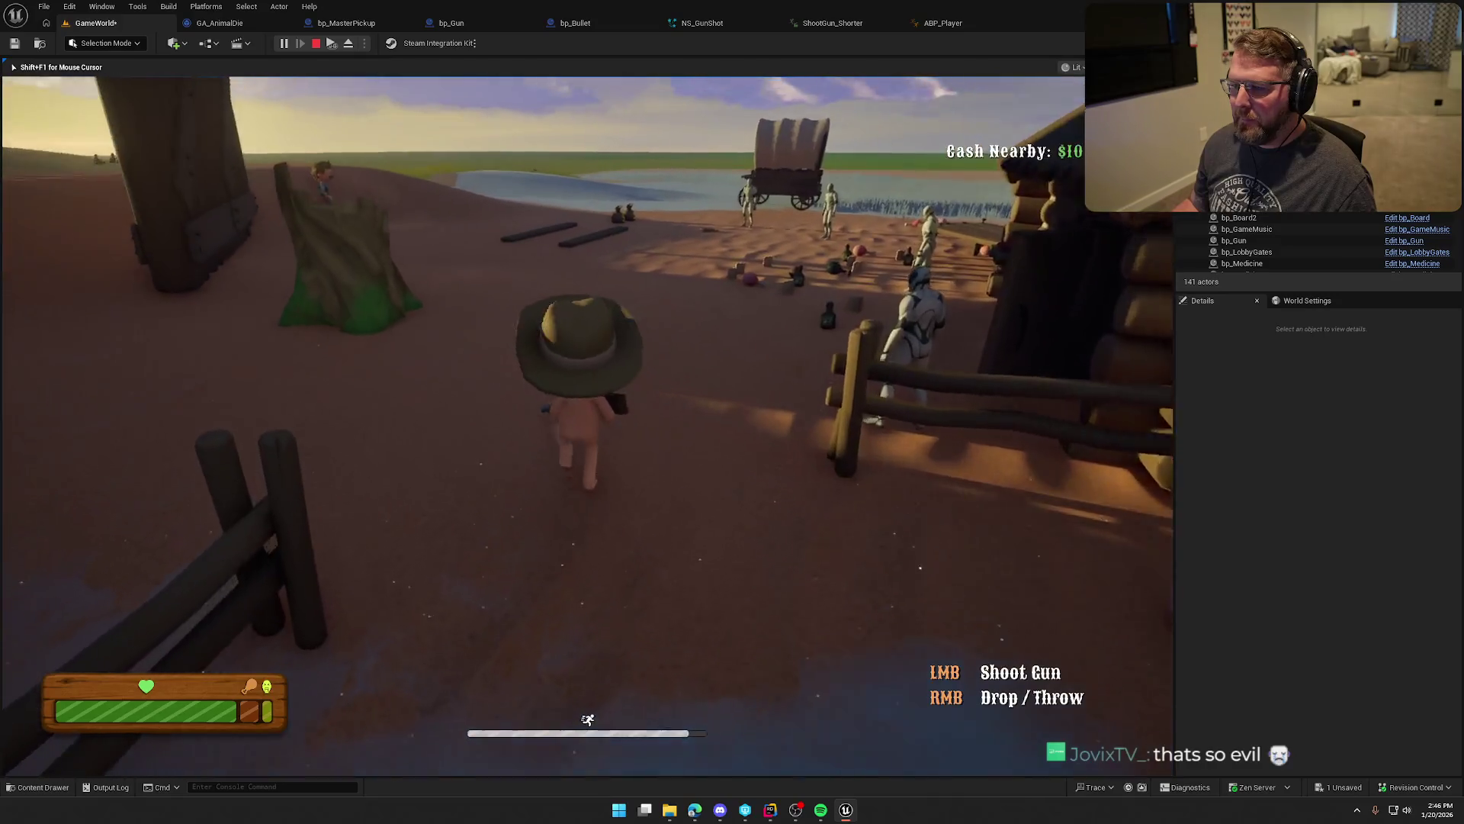
{"action": "key", "text": "Escape"}
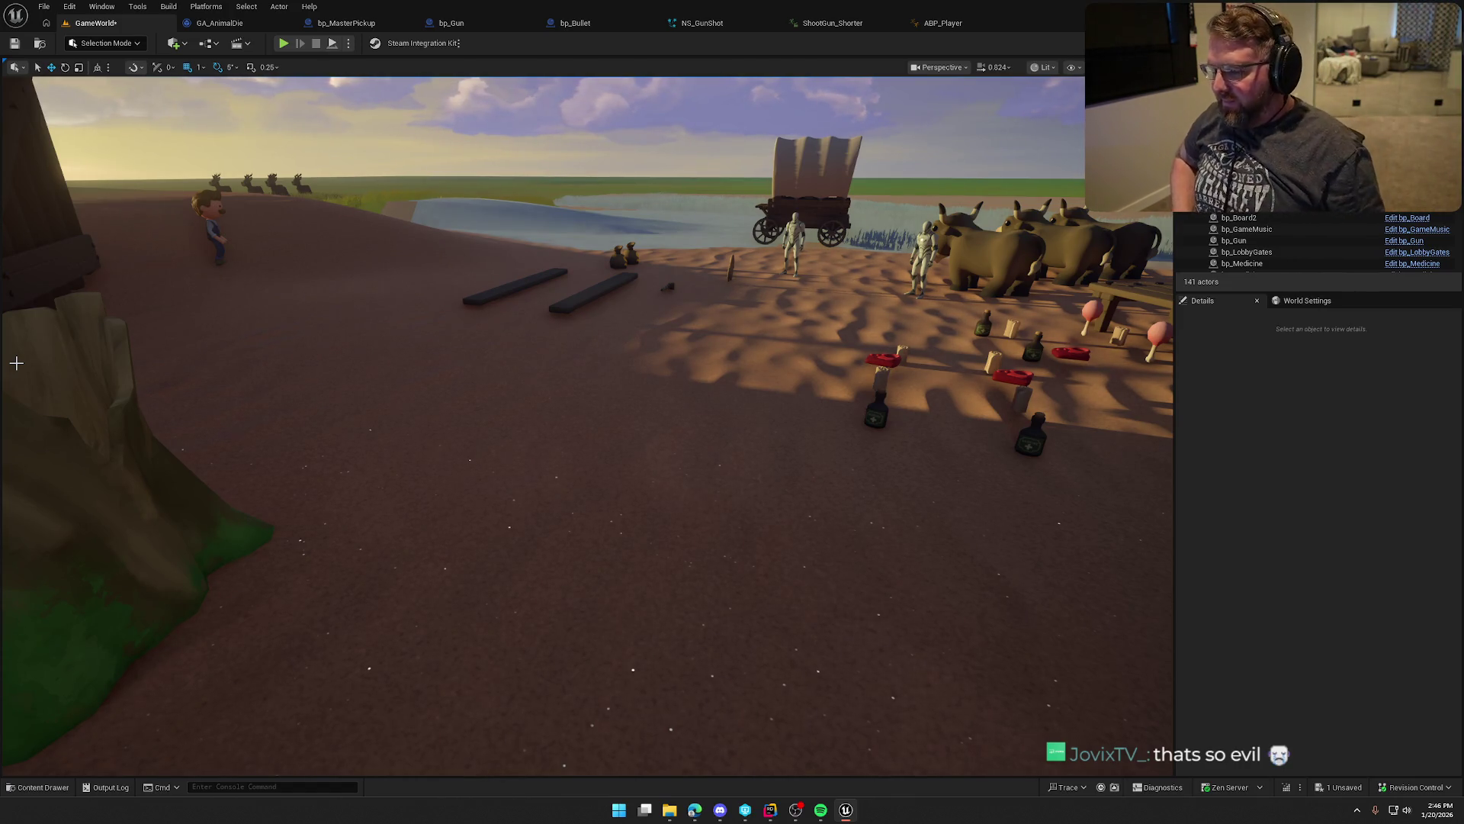
Step: Select the ox actor bp_Ox3, scroll its Details, and open its skeletal mesh asset
{"action": "left_click_drag", "start_coordinate": [591, 341], "coordinate": [749, 305]}
{"action": "left_click", "coordinate": [750, 306]}
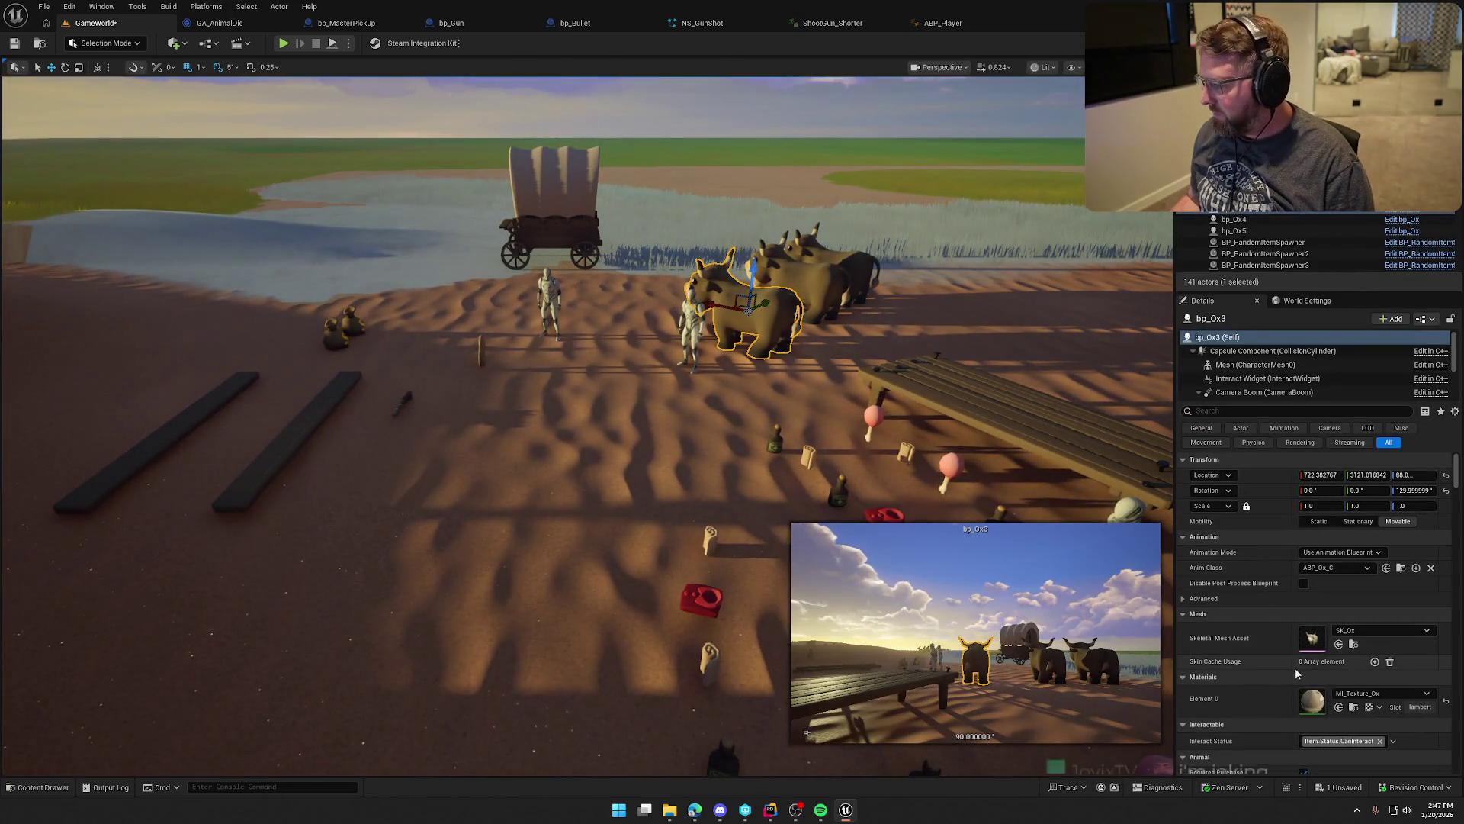
{"action": "scroll", "coordinate": [1279, 660], "scroll_direction": "down", "scroll_amount": 5}
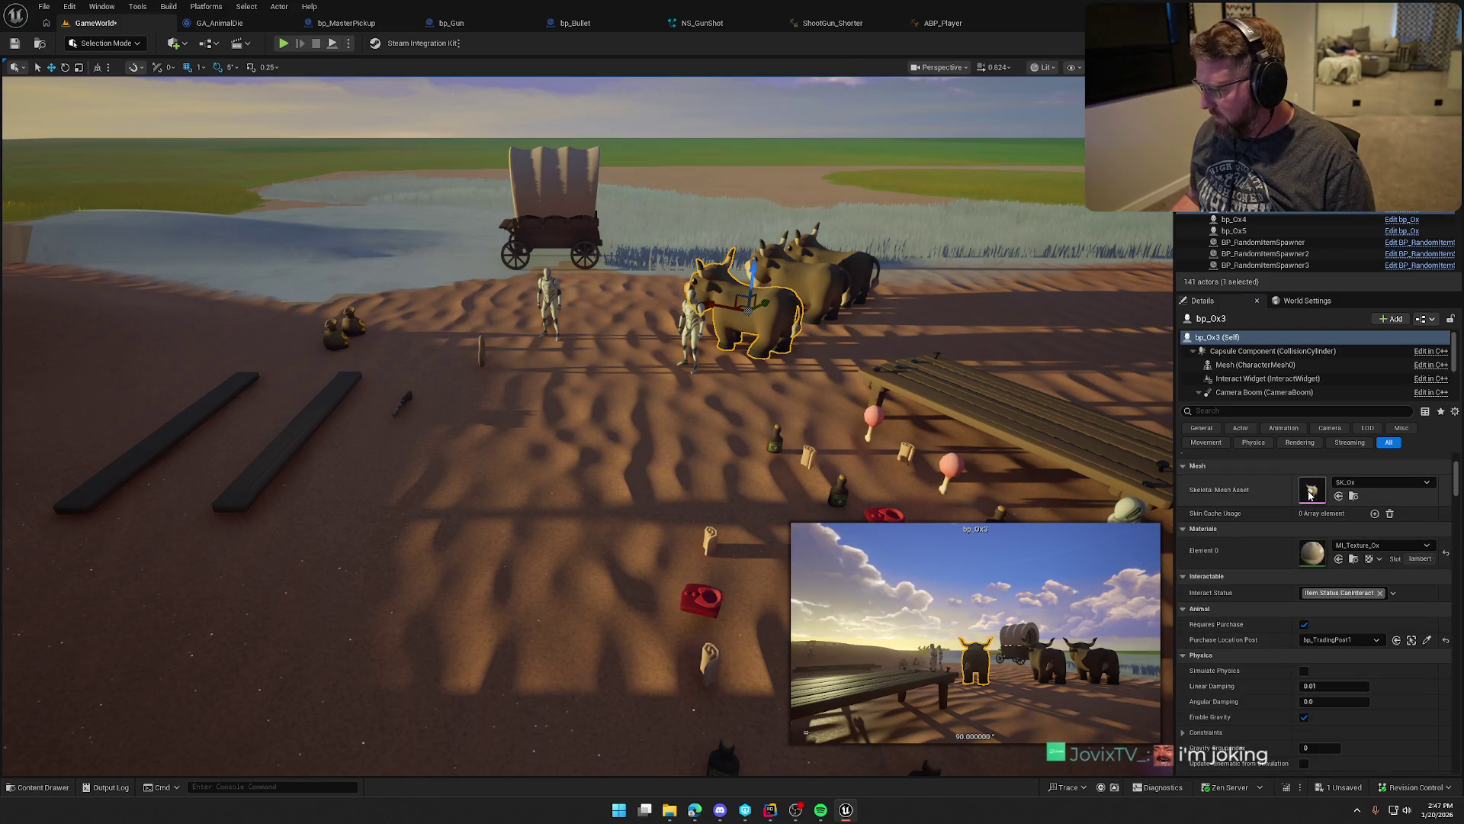
{"action": "double_click", "coordinate": [1311, 493]}
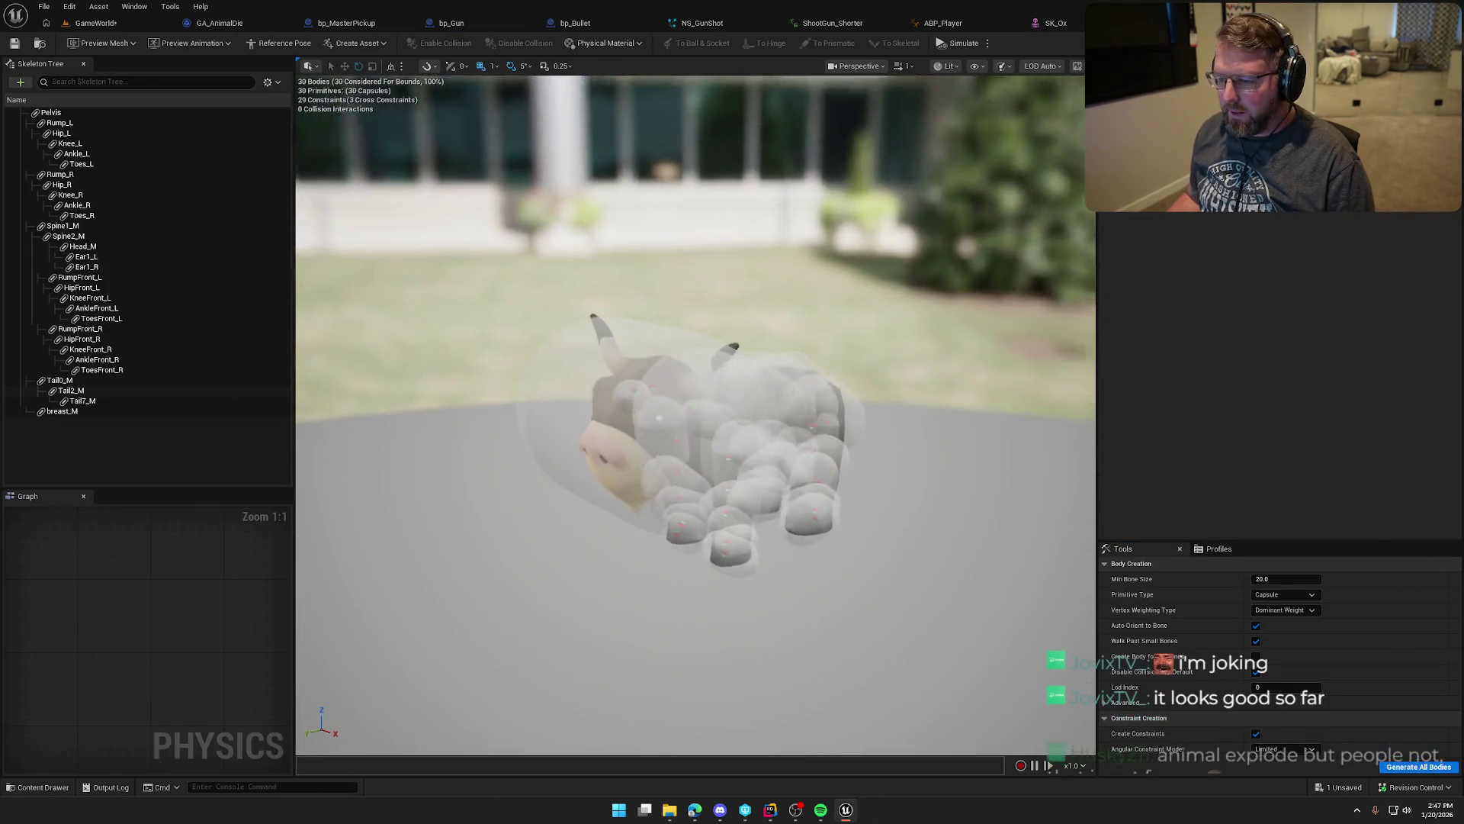
Step: Test the ox ragdoll simulation and select all constraints from the Pelvis body's menu
{"action": "left_click", "coordinate": [946, 46]}
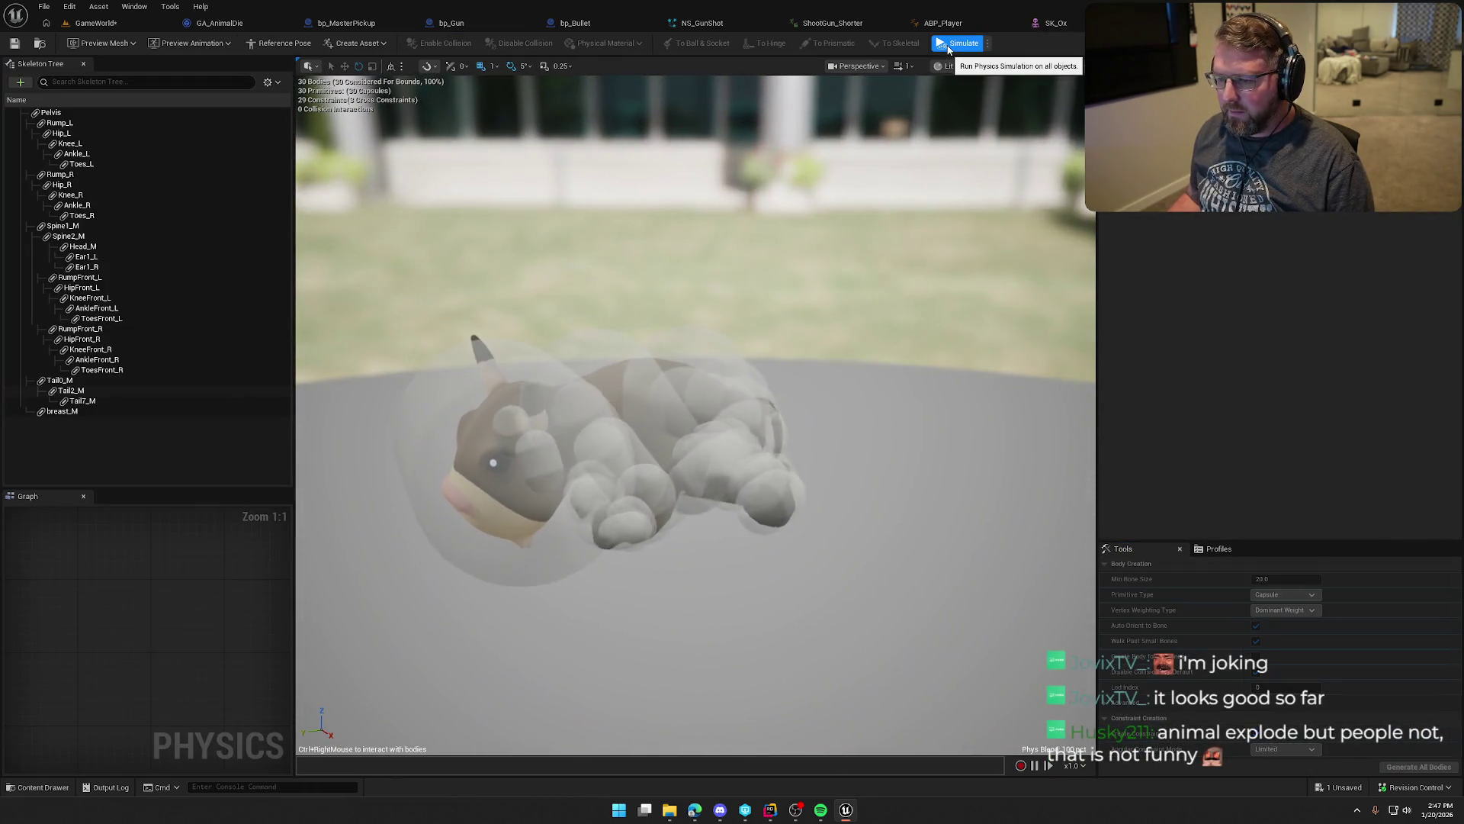
{"action": "left_click", "coordinate": [948, 46]}
{"action": "left_click", "coordinate": [51, 113]}
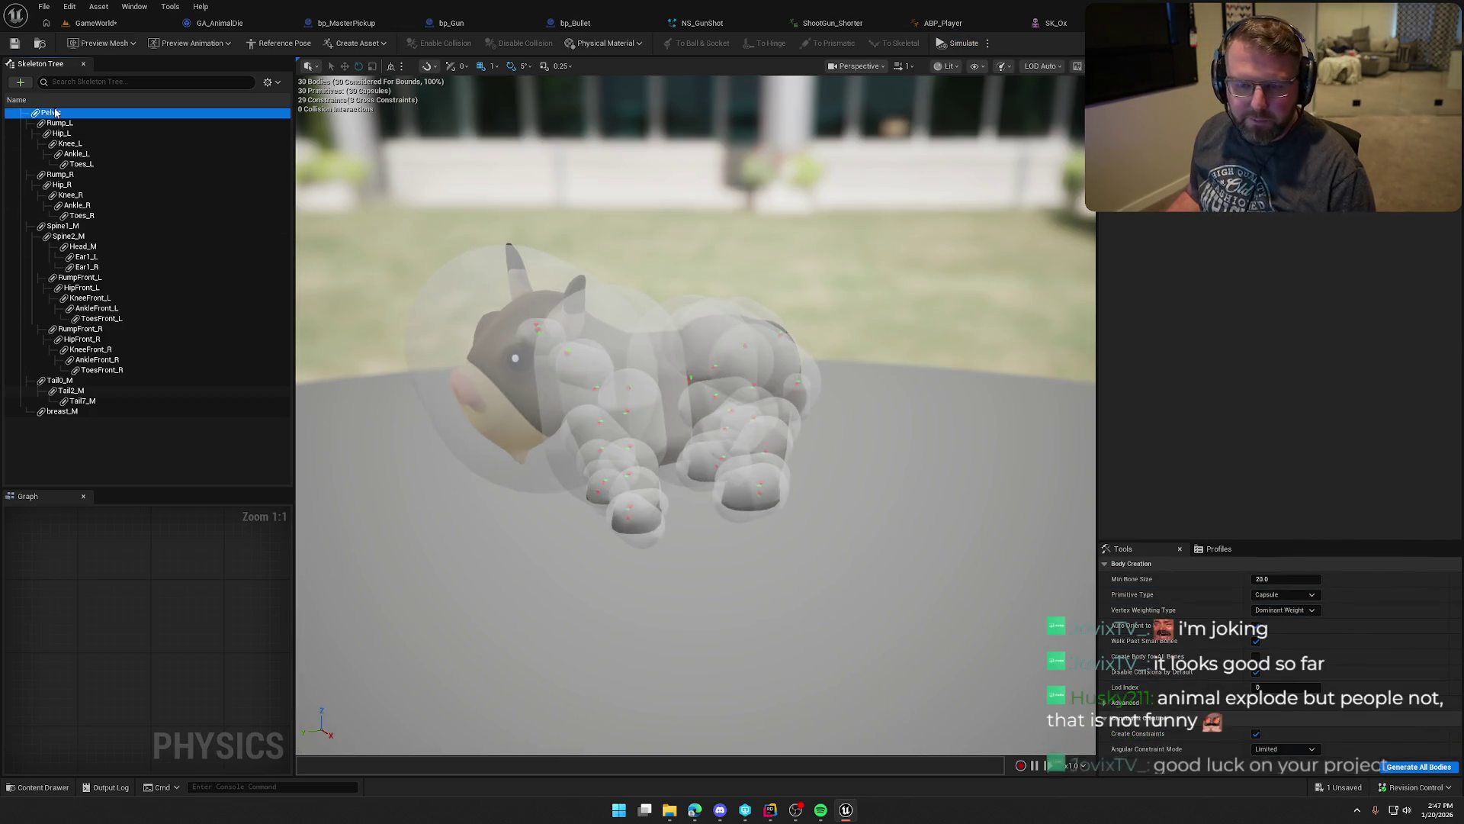
{"action": "right_click", "coordinate": [54, 113]}
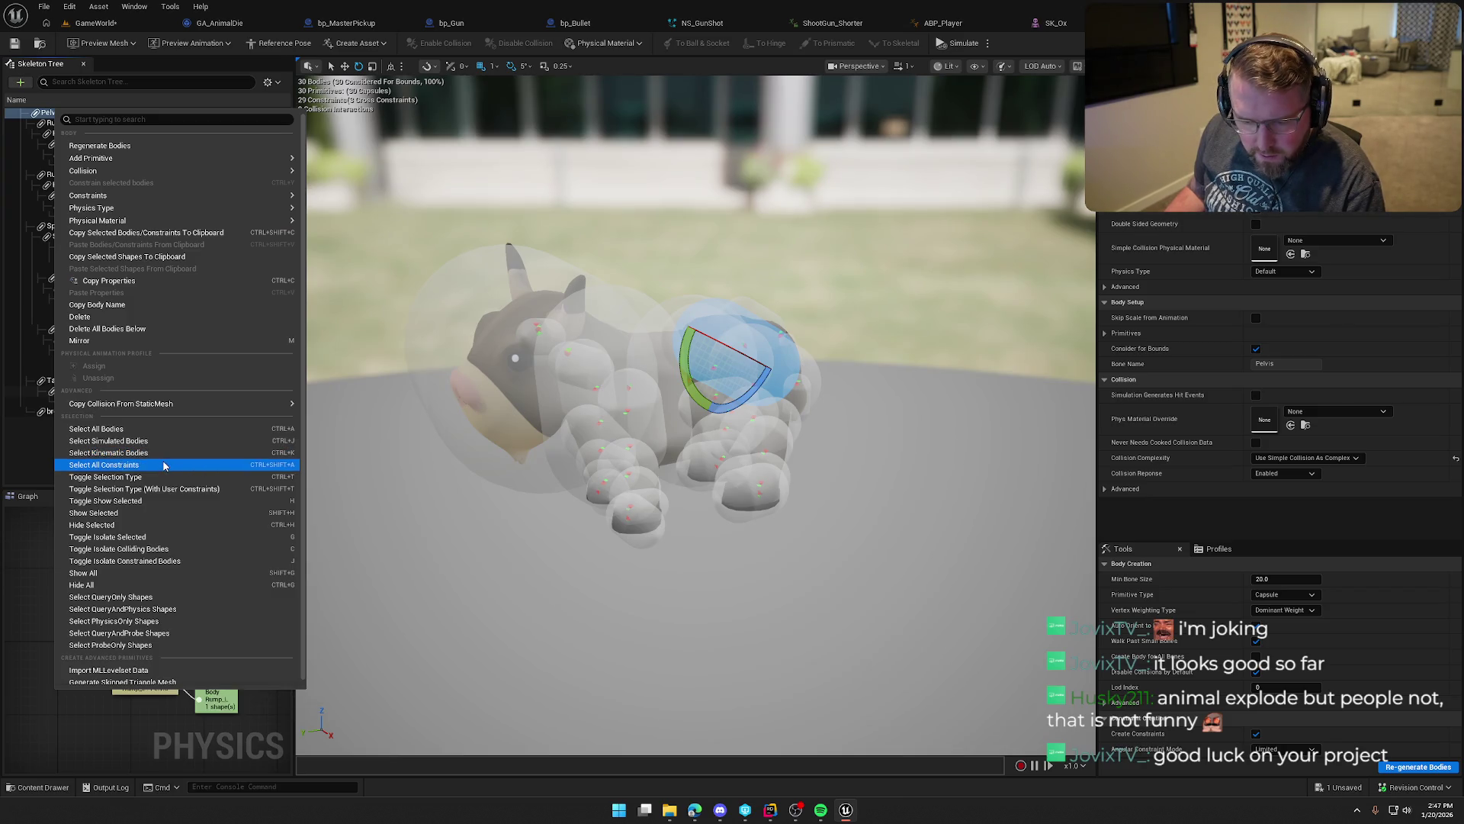
{"action": "left_click", "coordinate": [219, 464]}
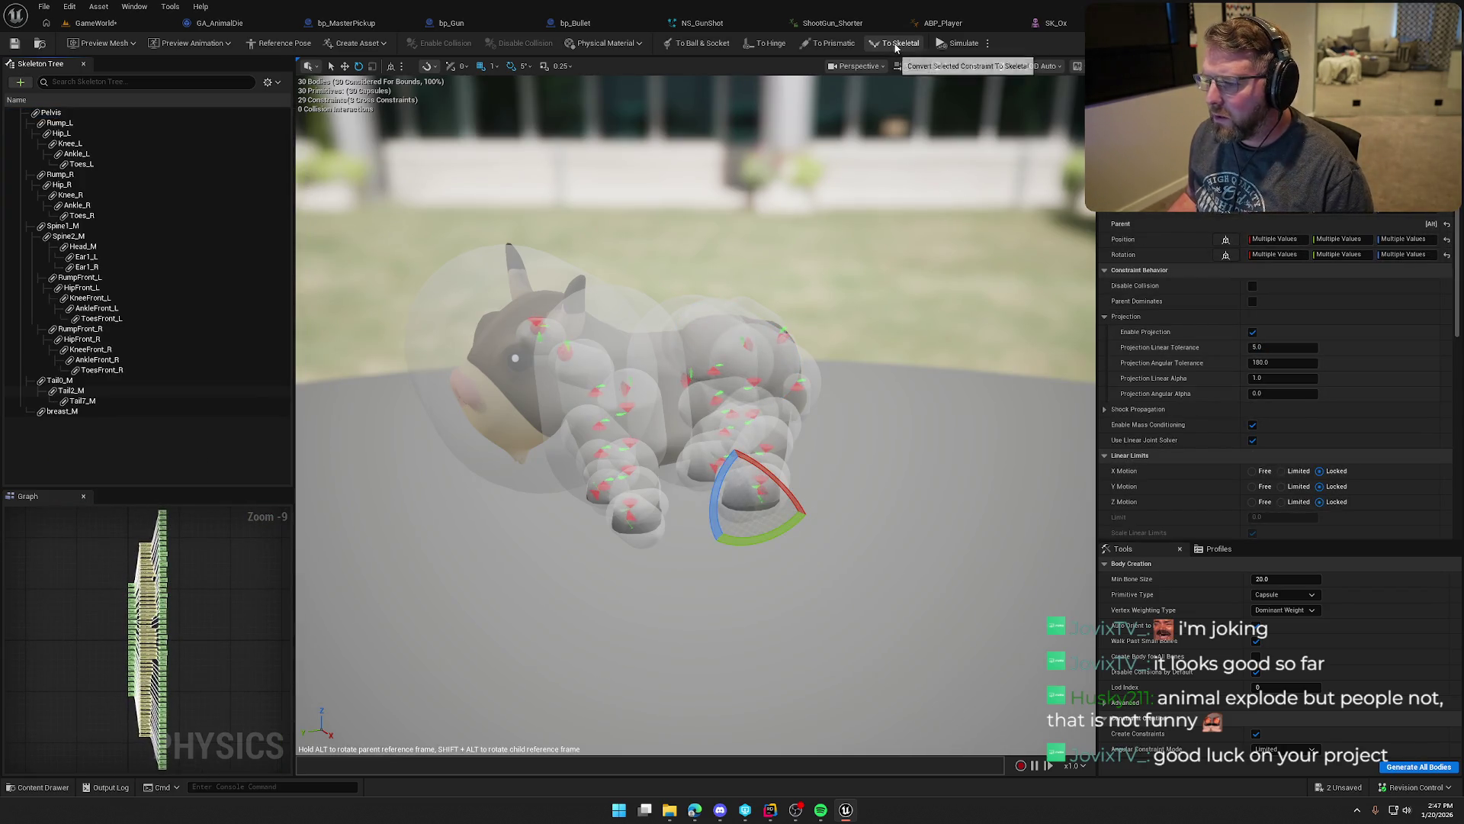
{"action": "left_click", "coordinate": [953, 46]}
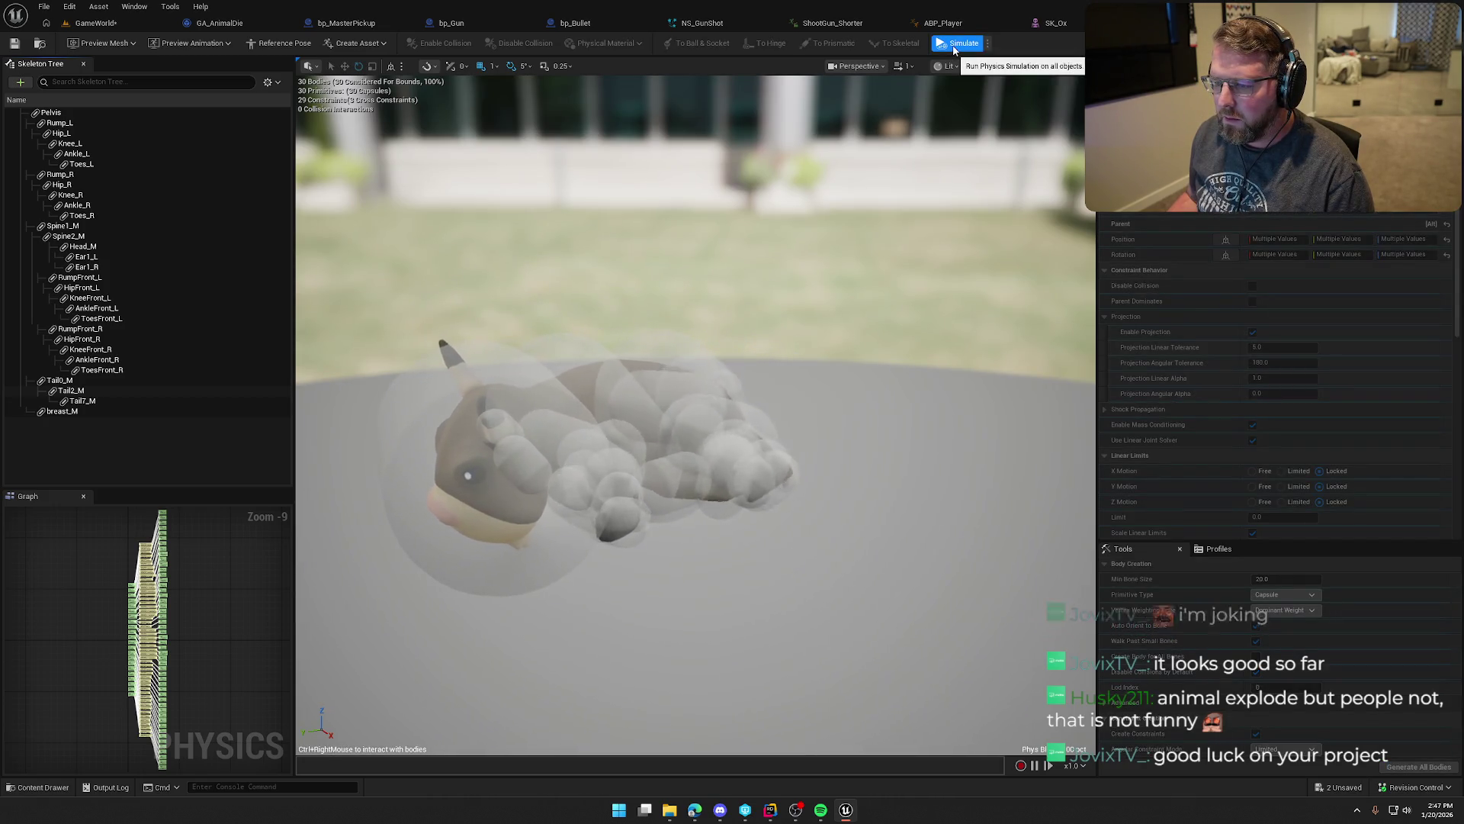
{"action": "left_click", "coordinate": [954, 47]}
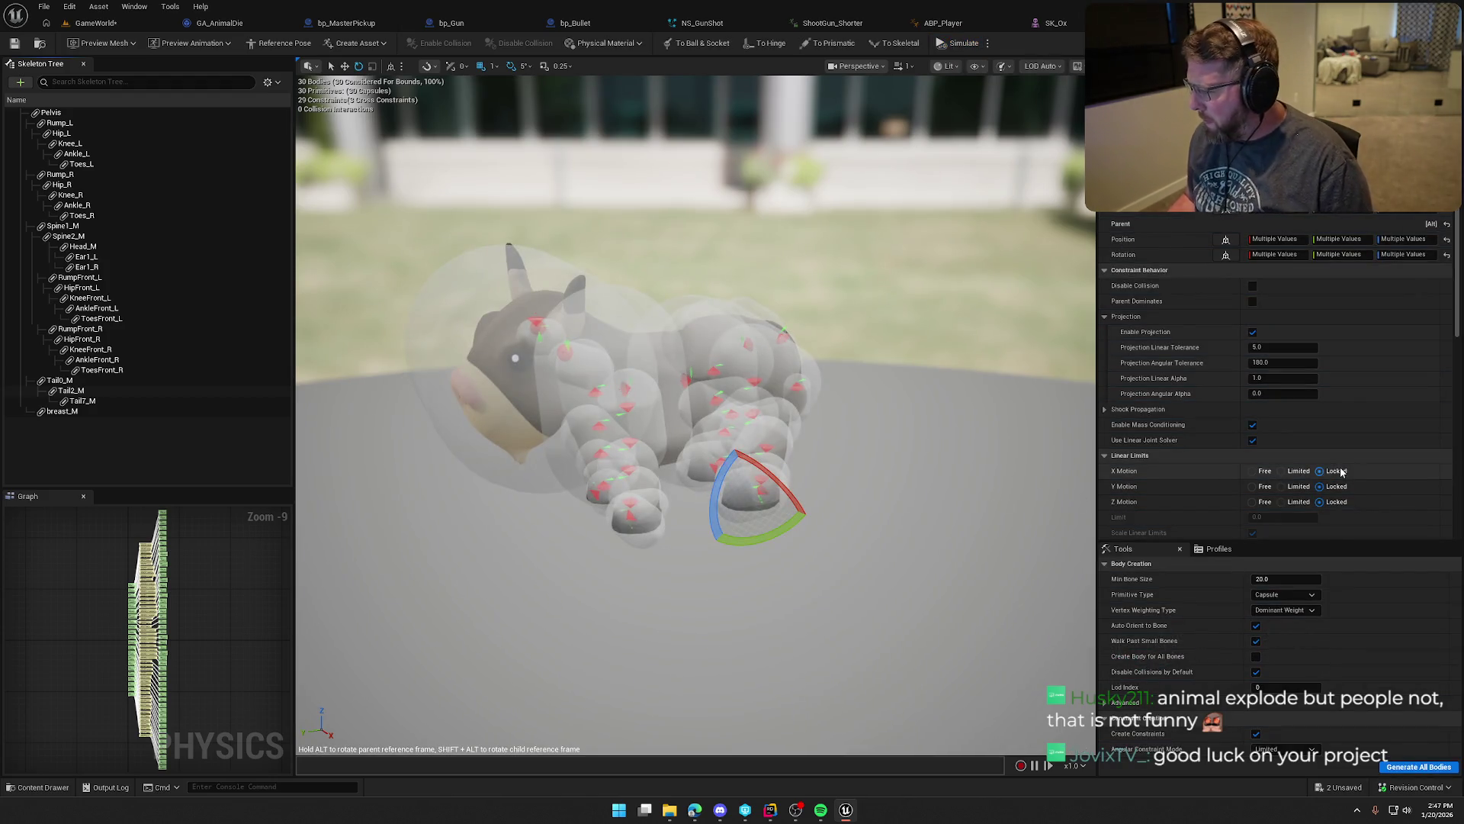
Step: Convert all selected constraints to hinges and simulate the ragdoll
{"action": "scroll", "coordinate": [1382, 519], "scroll_direction": "down", "scroll_amount": 6}
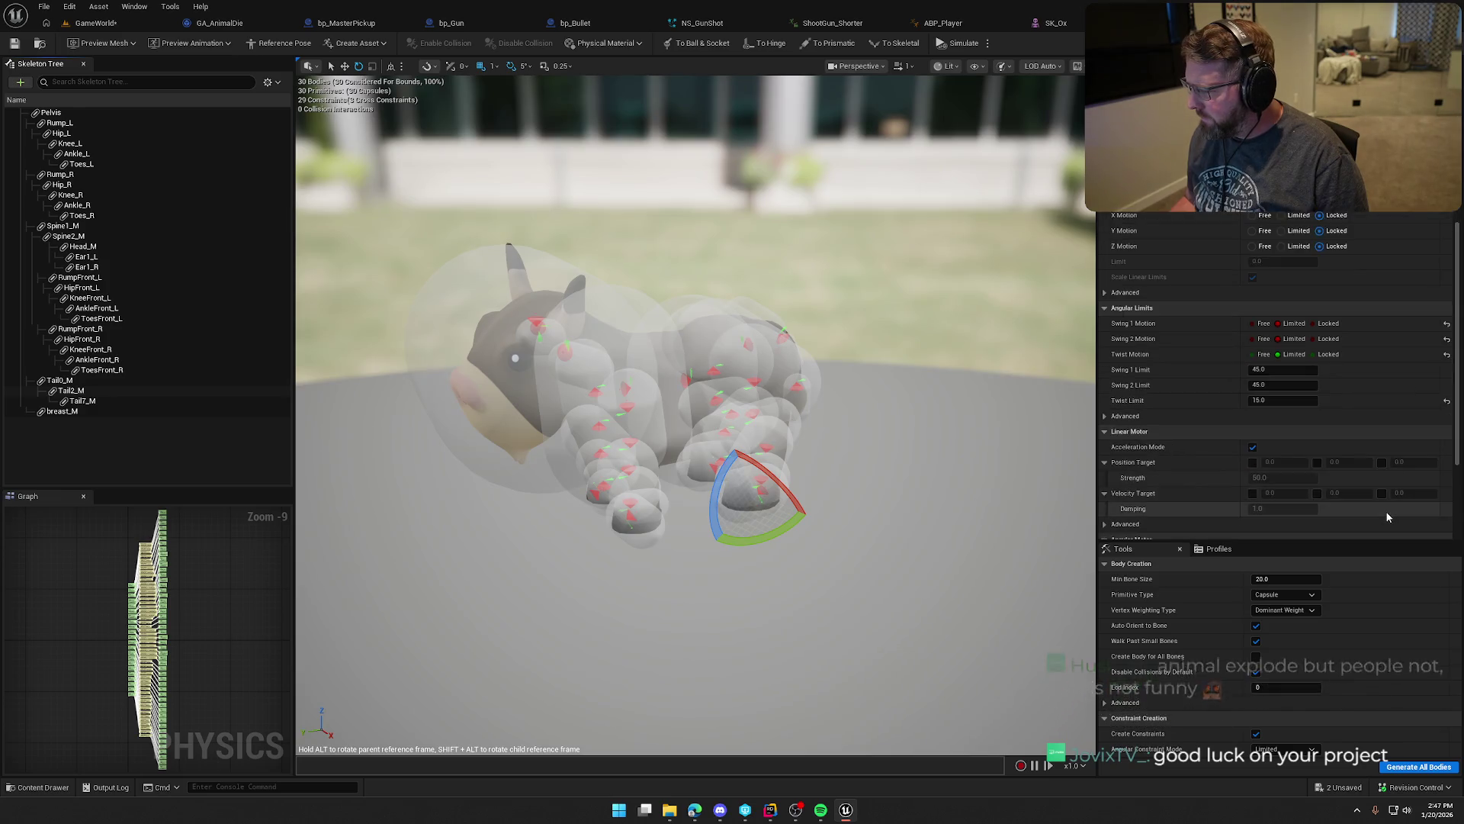
{"action": "scroll", "coordinate": [1386, 513], "scroll_direction": "up", "scroll_amount": 1}
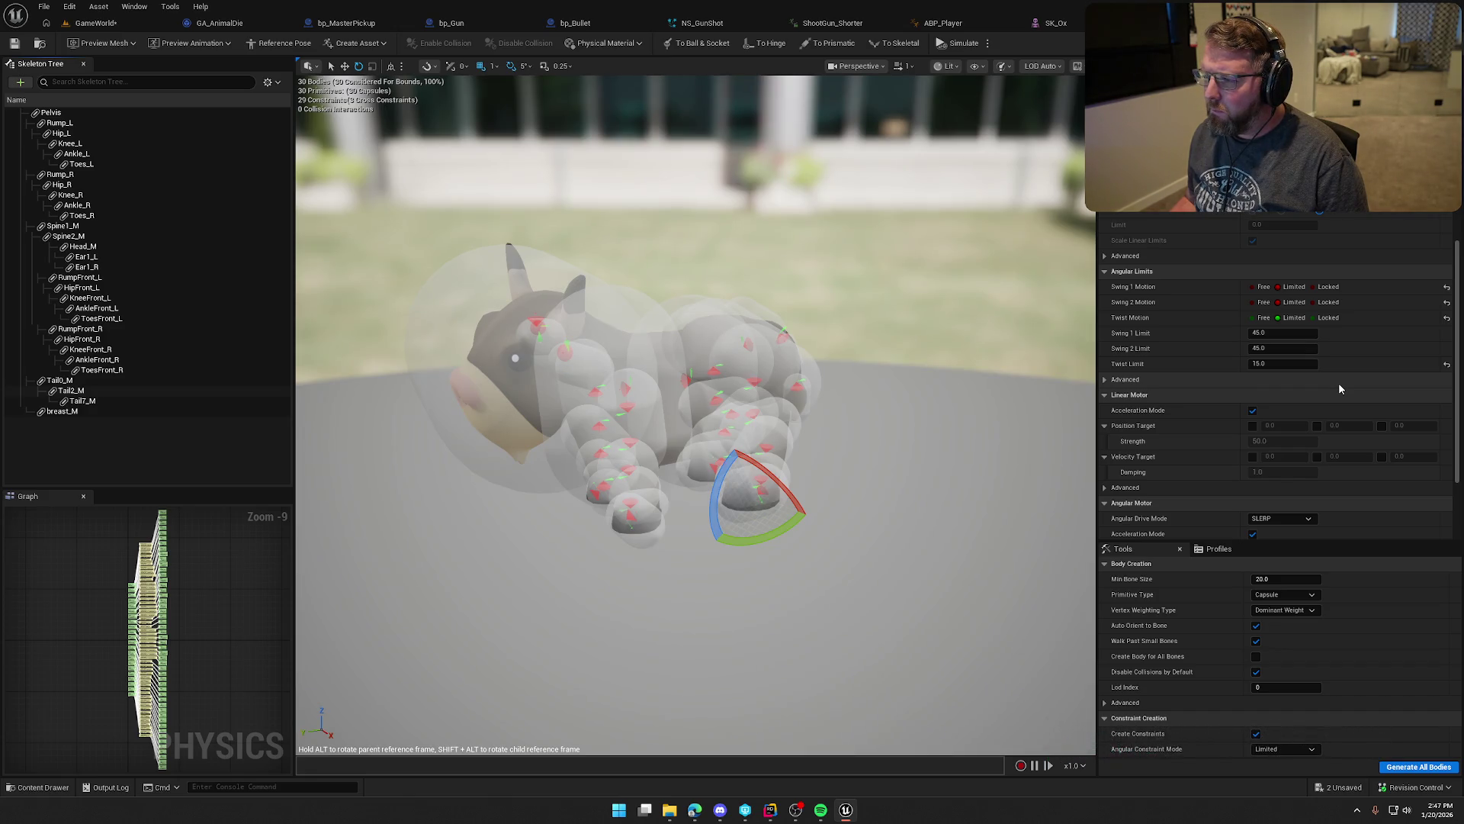
{"action": "left_click", "coordinate": [761, 44]}
{"action": "left_click", "coordinate": [958, 45]}
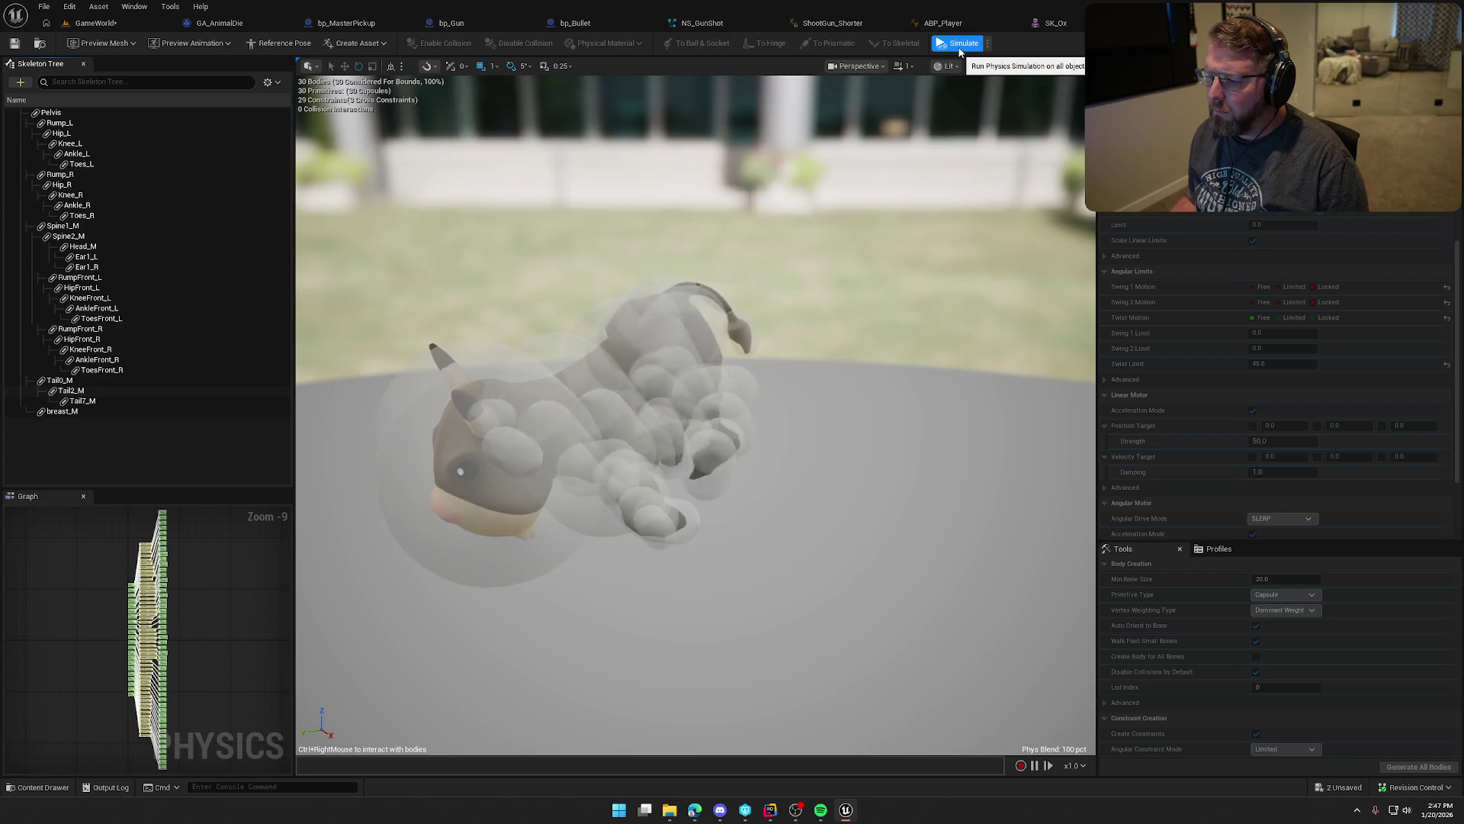
Step: Lock Twist Motion and set Swing 2 Motion to Limited with a 45 limit on all constraints
{"action": "scroll", "coordinate": [1232, 395], "scroll_direction": "down", "scroll_amount": 2}
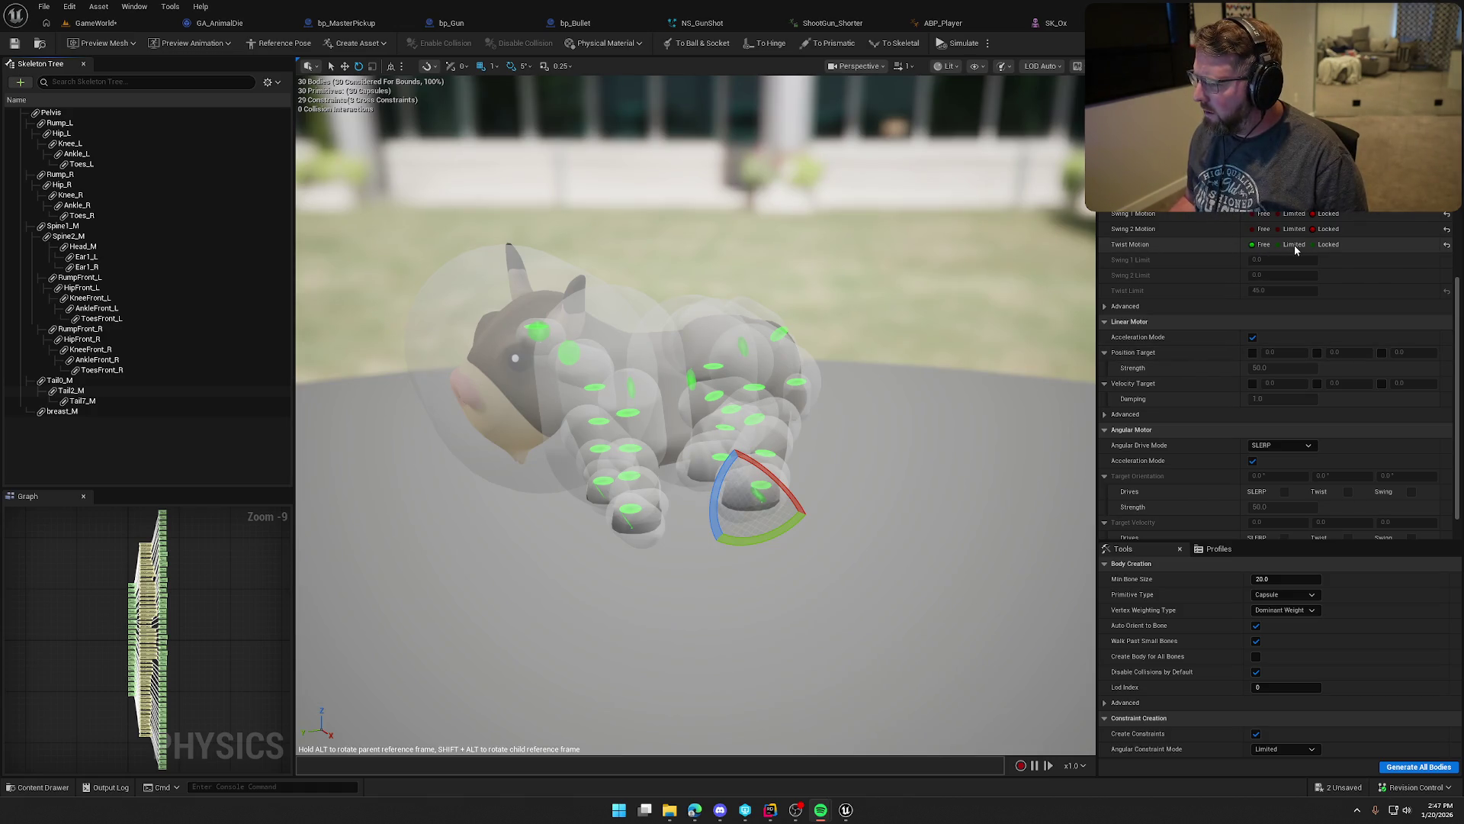
{"action": "left_click", "coordinate": [1314, 245]}
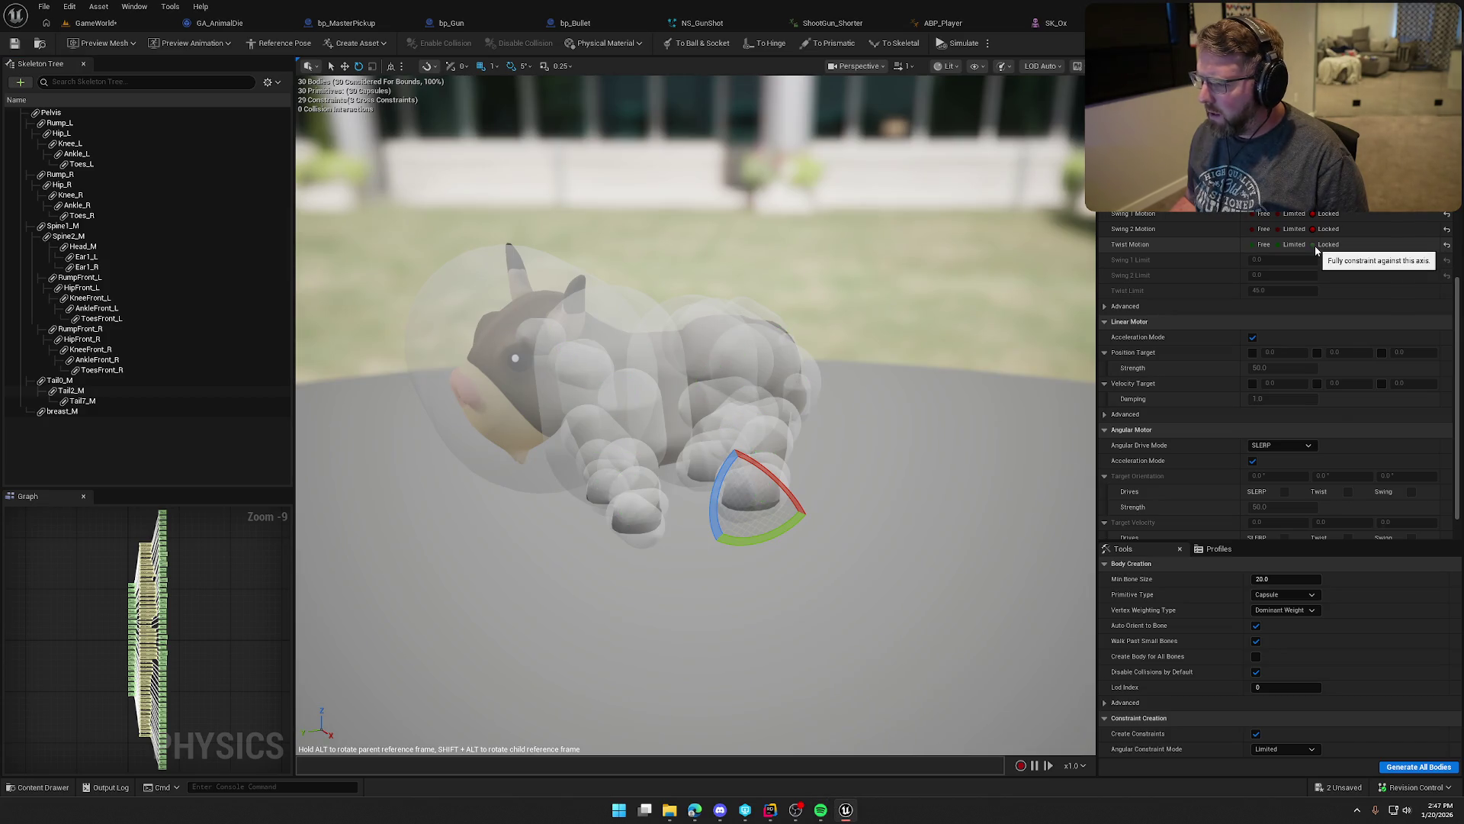
{"action": "left_click", "coordinate": [1278, 231]}
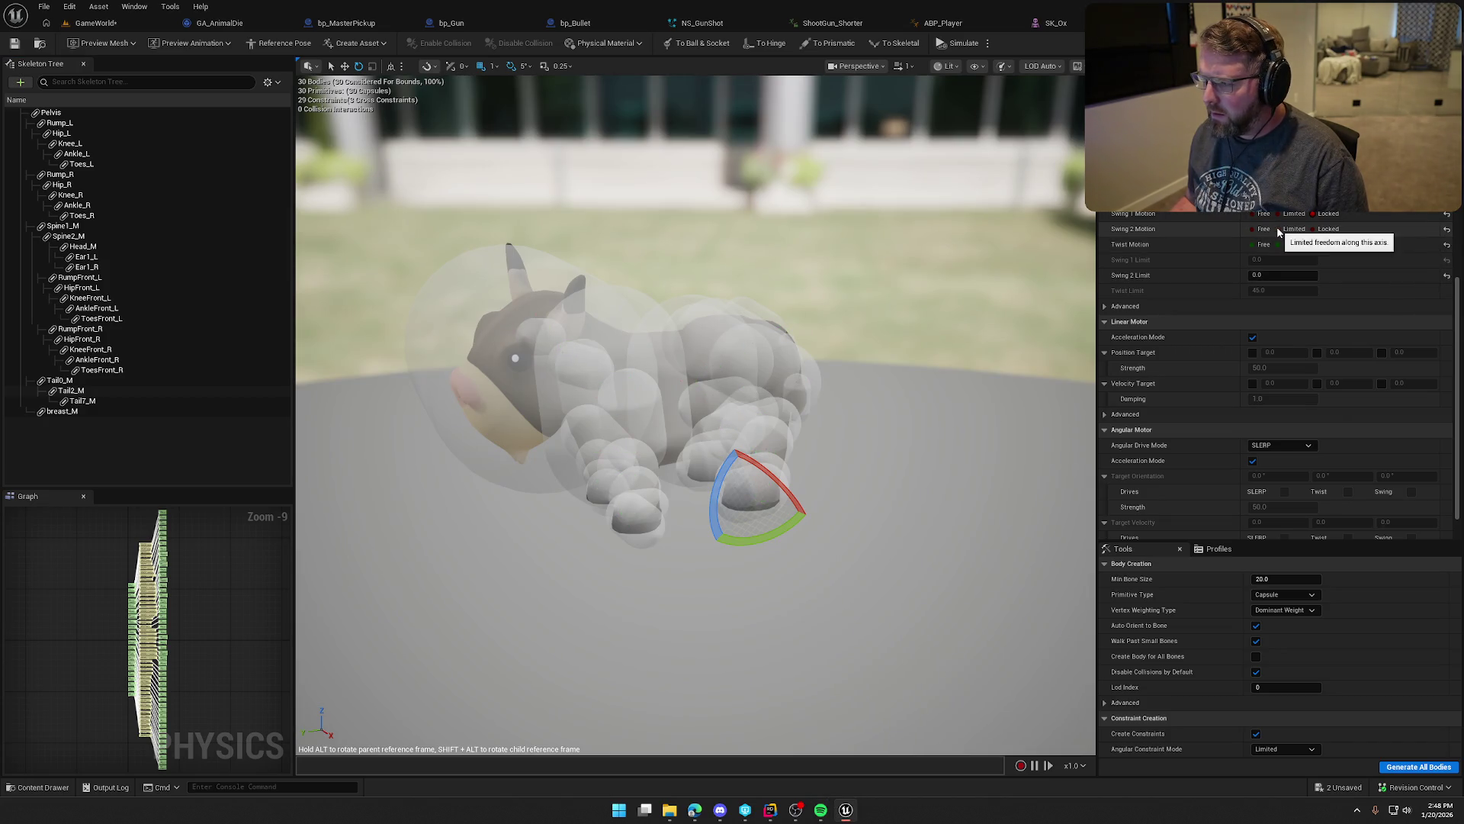
{"action": "type", "text": "0"}
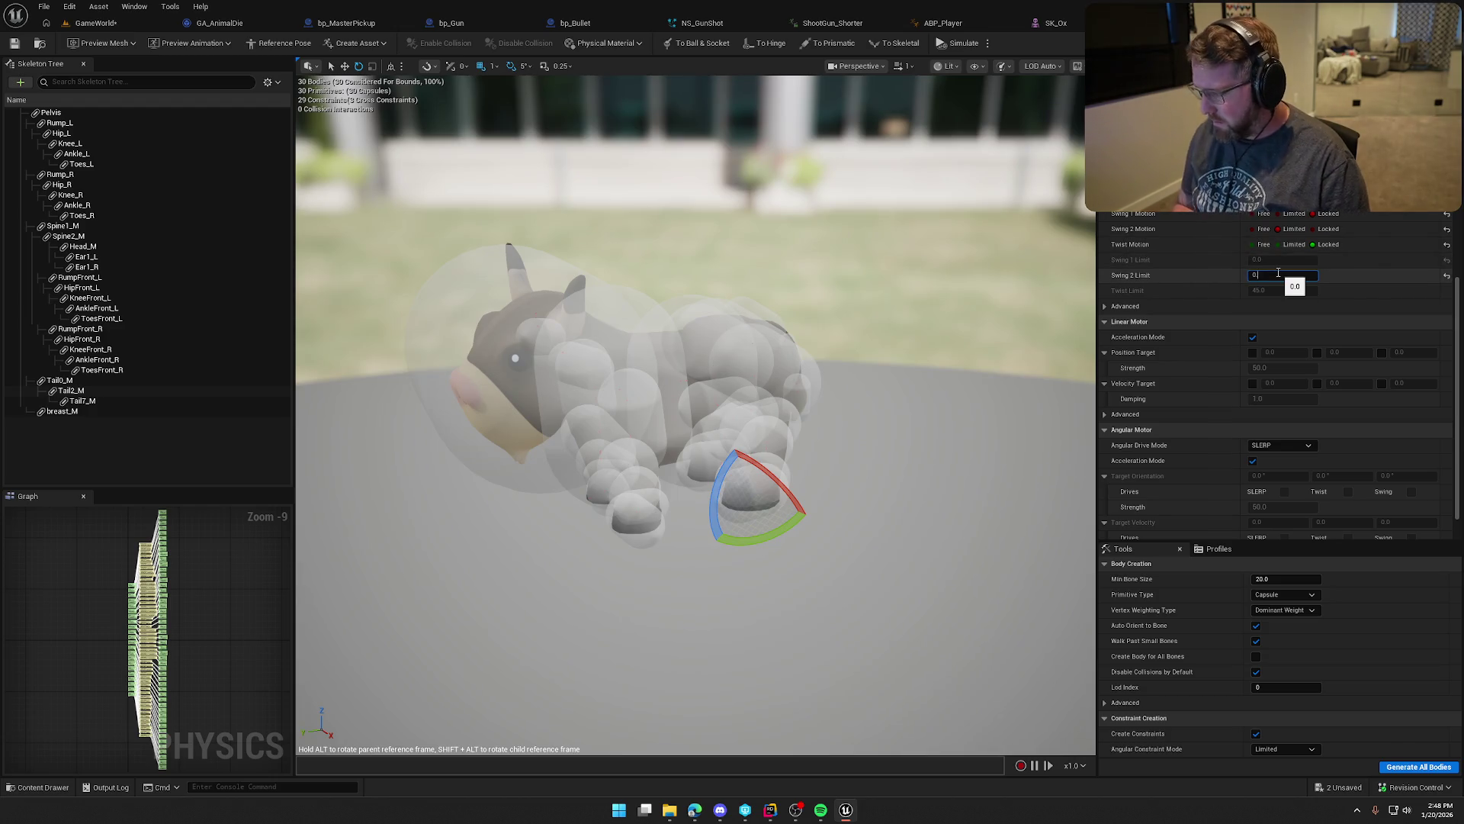
{"action": "type", "text": "45."}
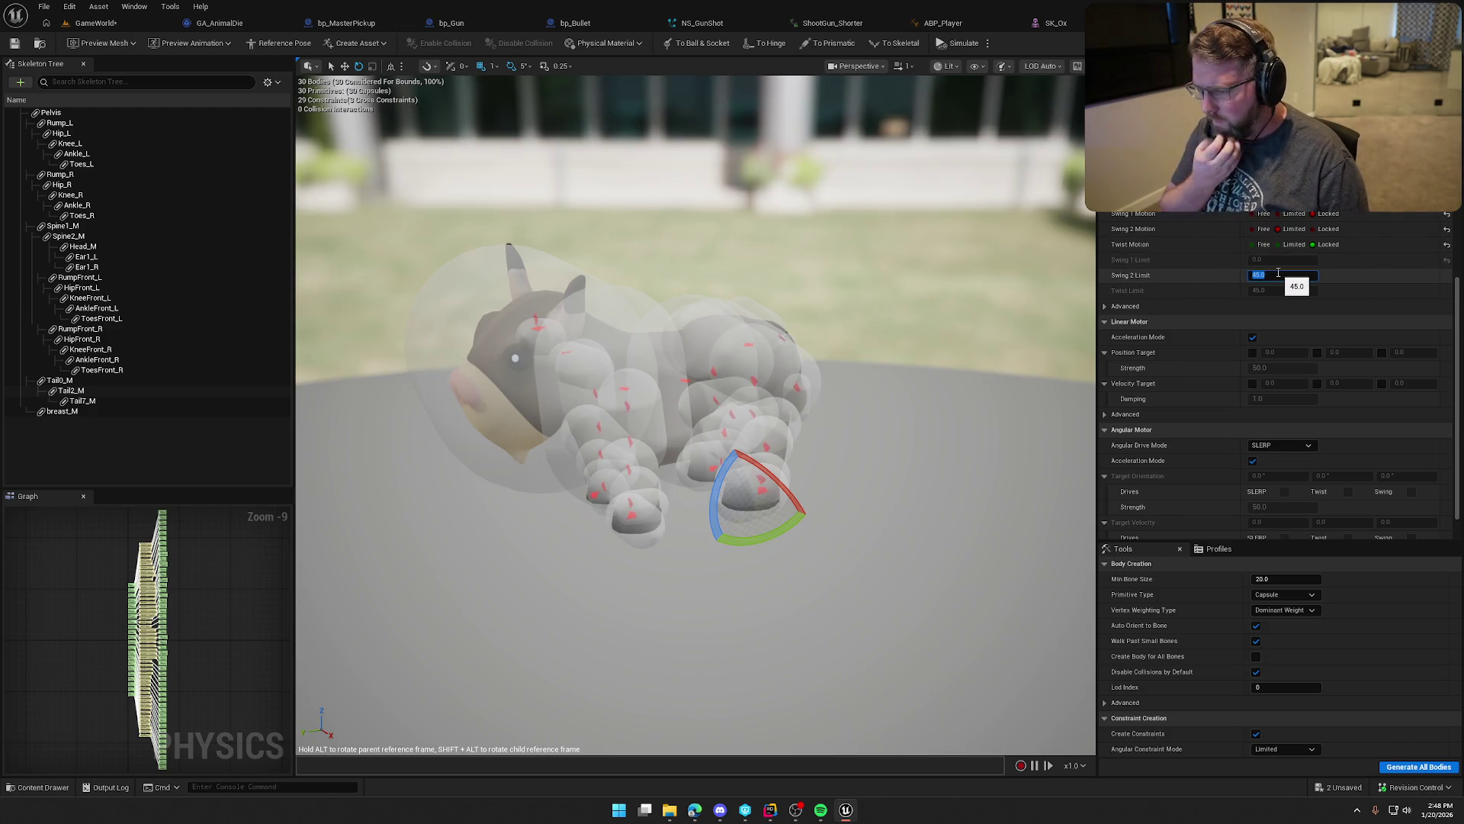
Step: Test the new joint limits in simulation, stop it, and save the ox physics asset
{"action": "left_click", "coordinate": [962, 46]}
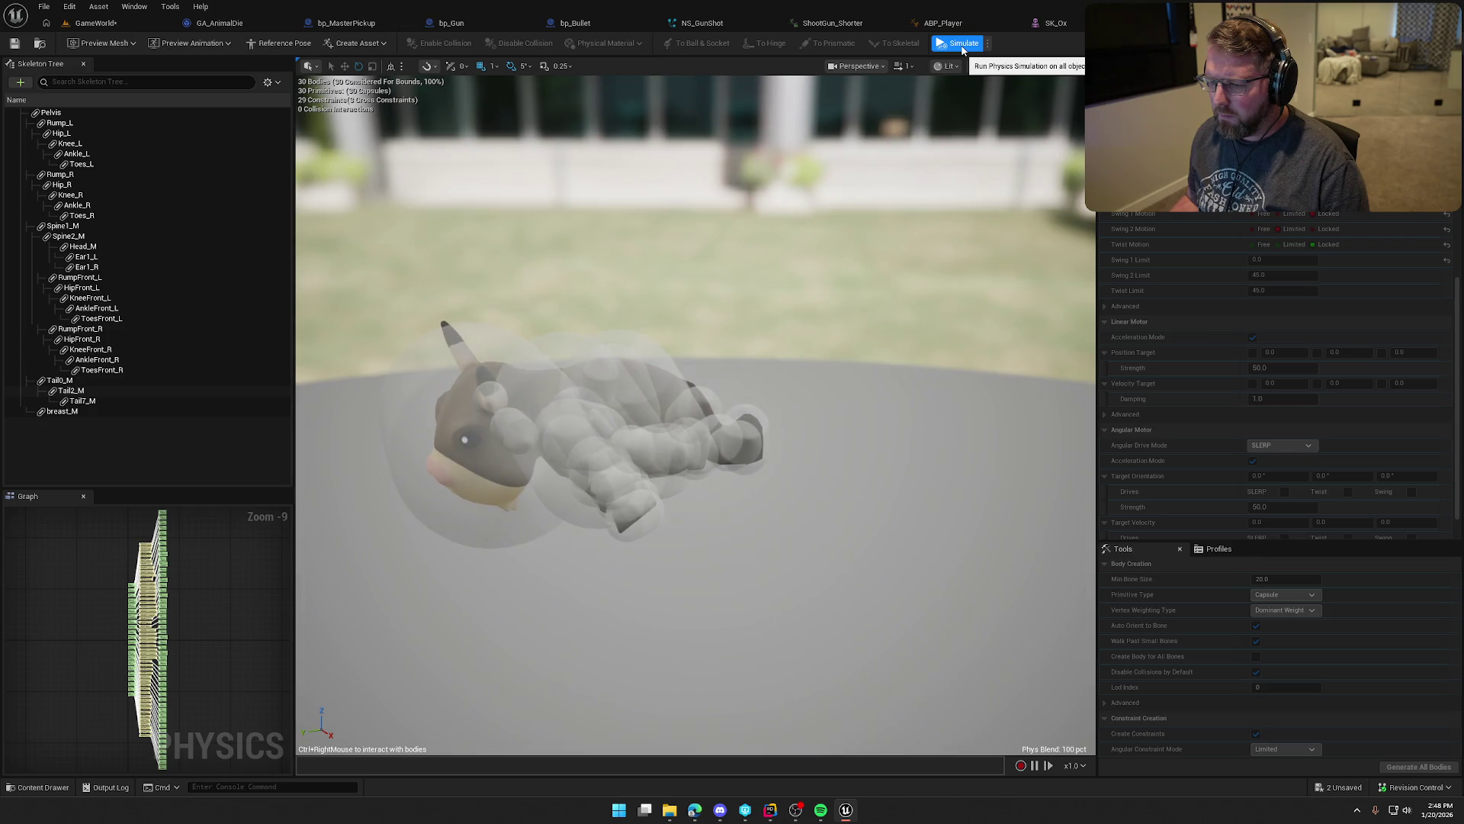
{"action": "left_click", "coordinate": [962, 46]}
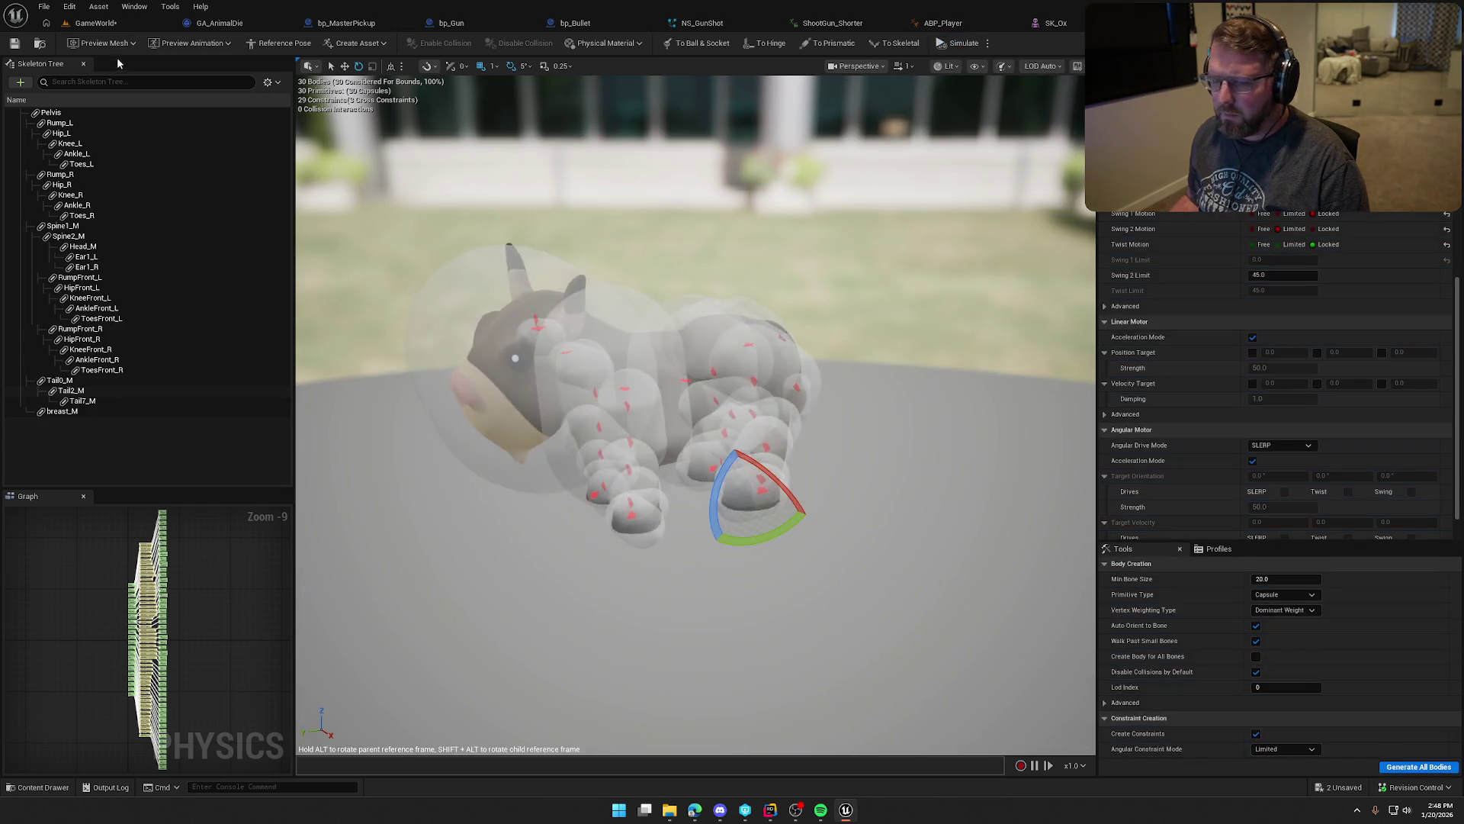
{"action": "left_click", "coordinate": [15, 43]}
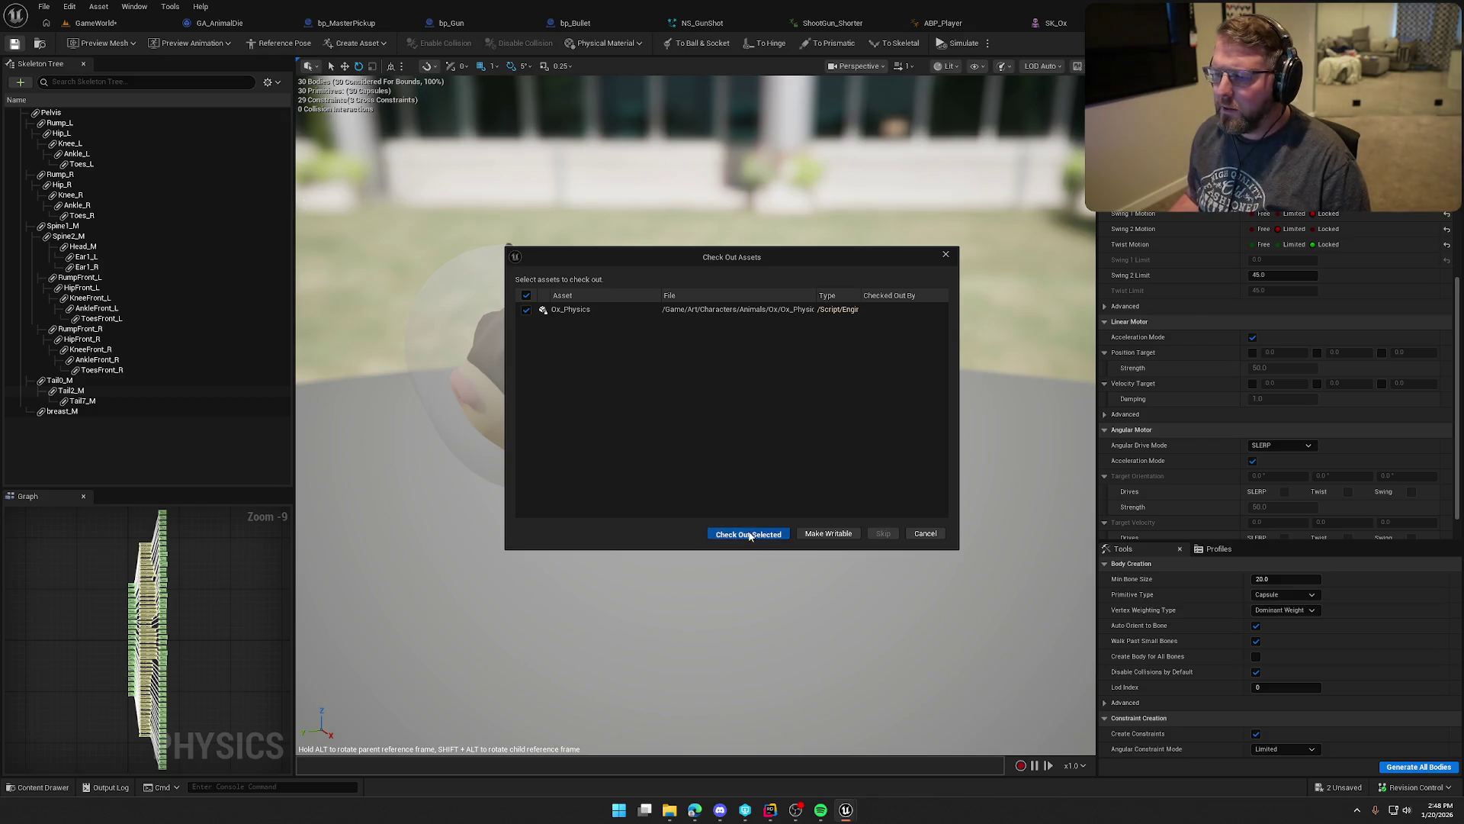
Step: Check out Ox_Physics and close the ox physics and SK_Ox mesh editors
{"action": "left_click", "coordinate": [749, 535]}
{"action": "left_click", "coordinate": [1072, 25]}
{"action": "left_click", "coordinate": [1072, 25]}
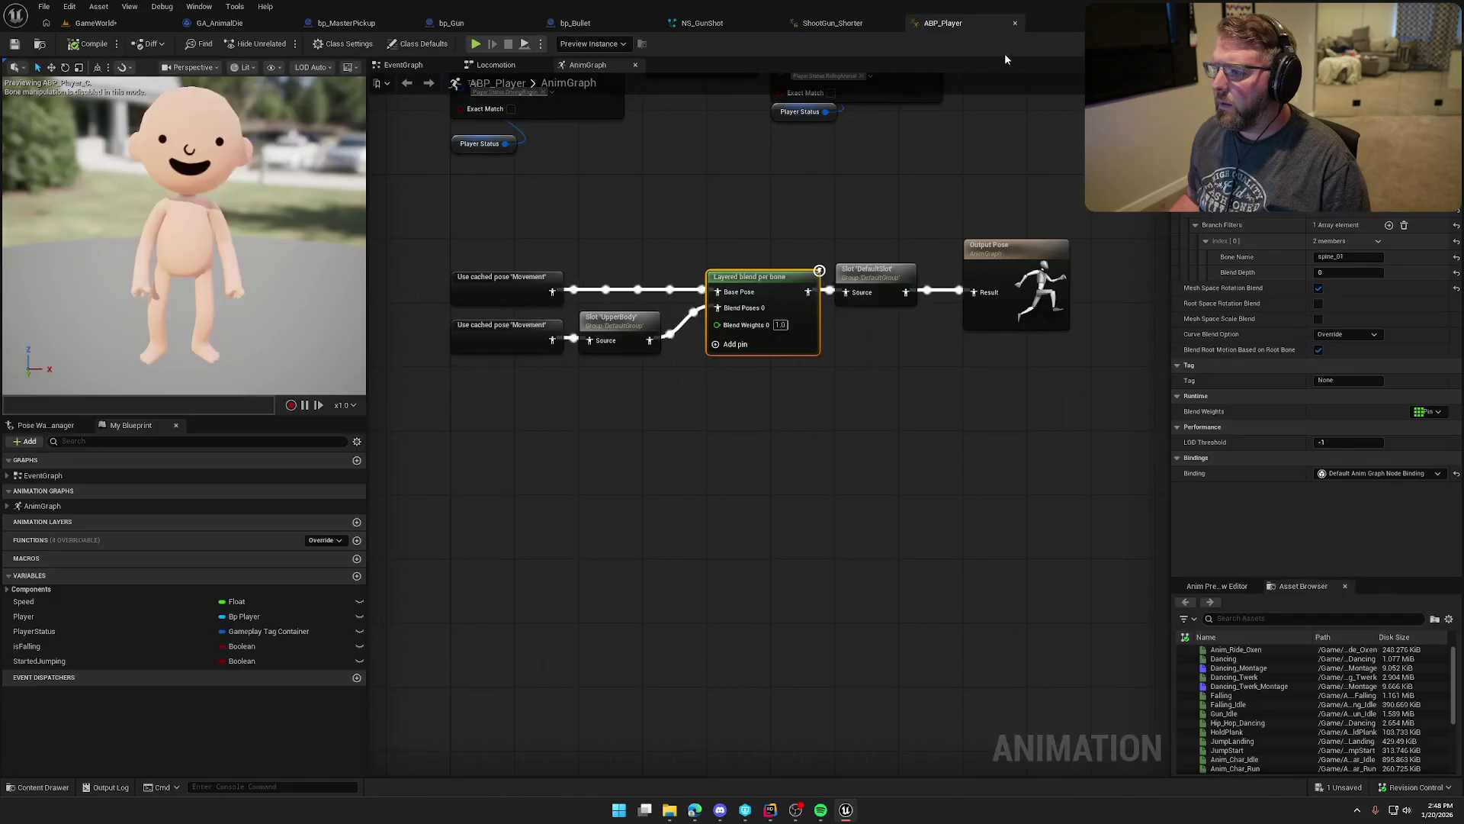
Step: Close the ABP_Player, ShootGun_Shorter, NS_GunShot and bp_Bullet editor tabs
{"action": "left_click", "coordinate": [1014, 23]}
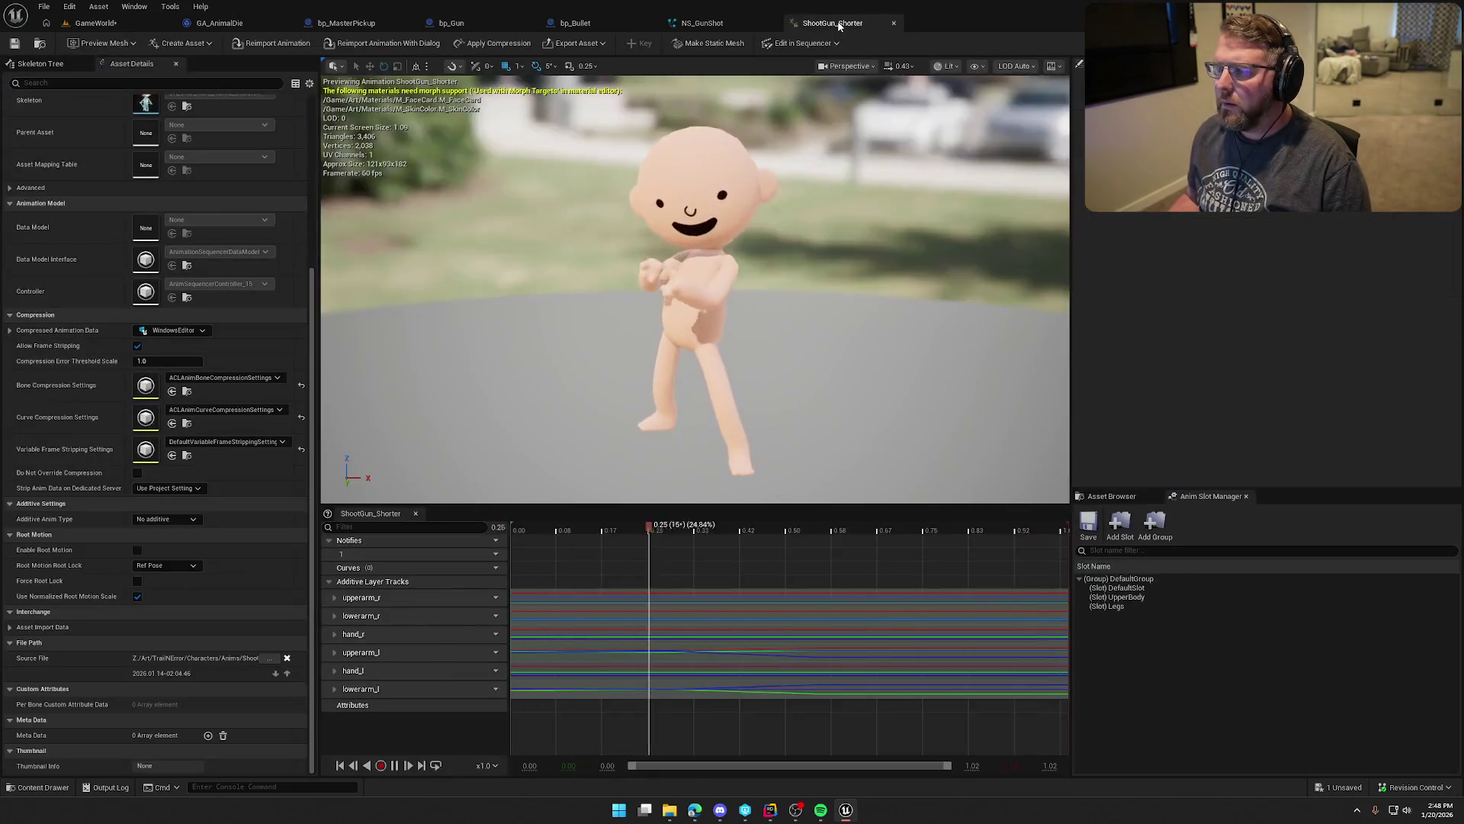
{"action": "middle_click", "coordinate": [839, 24]}
{"action": "middle_click", "coordinate": [673, 24]}
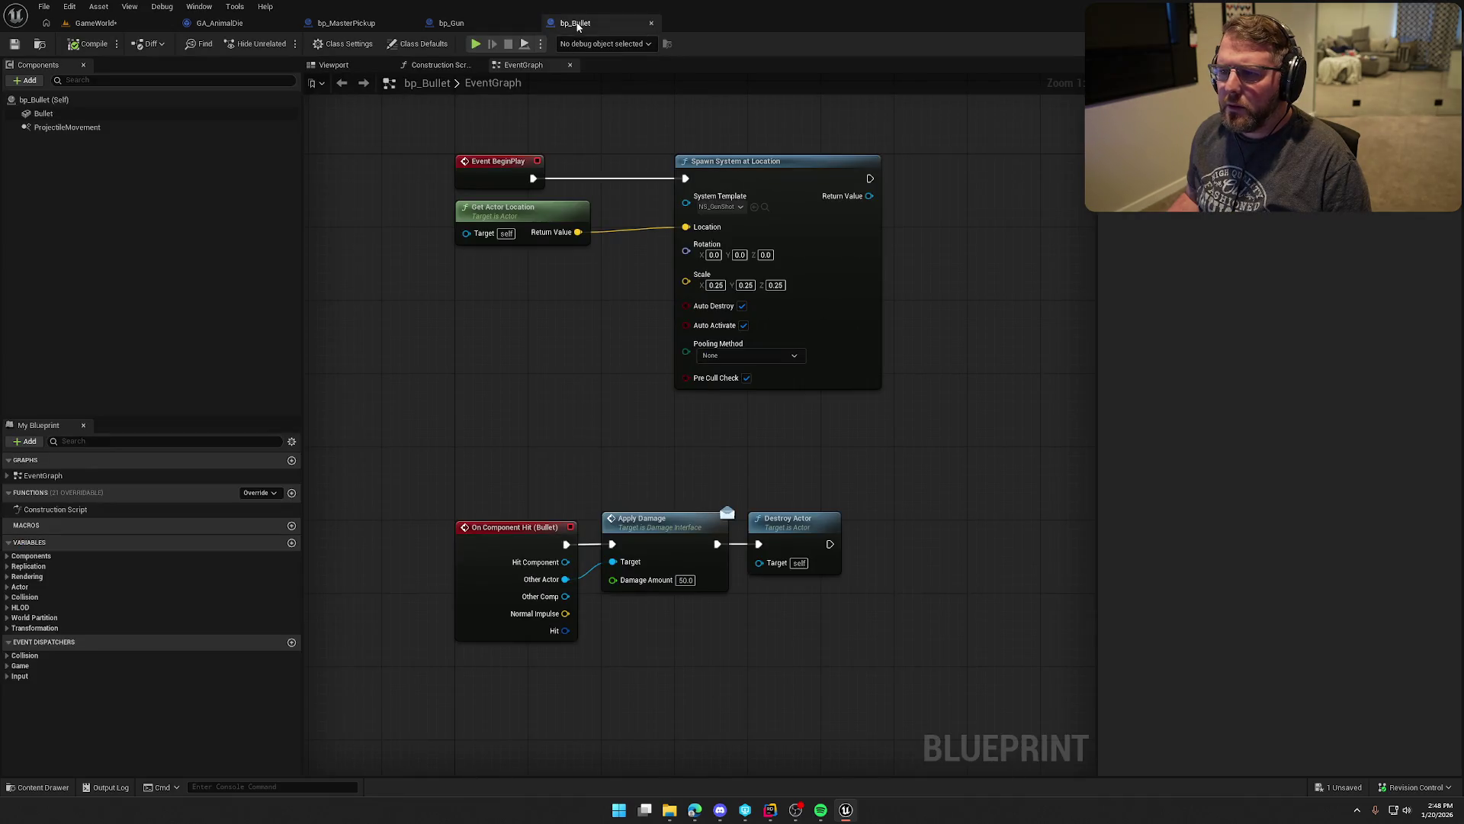
{"action": "middle_click", "coordinate": [581, 26]}
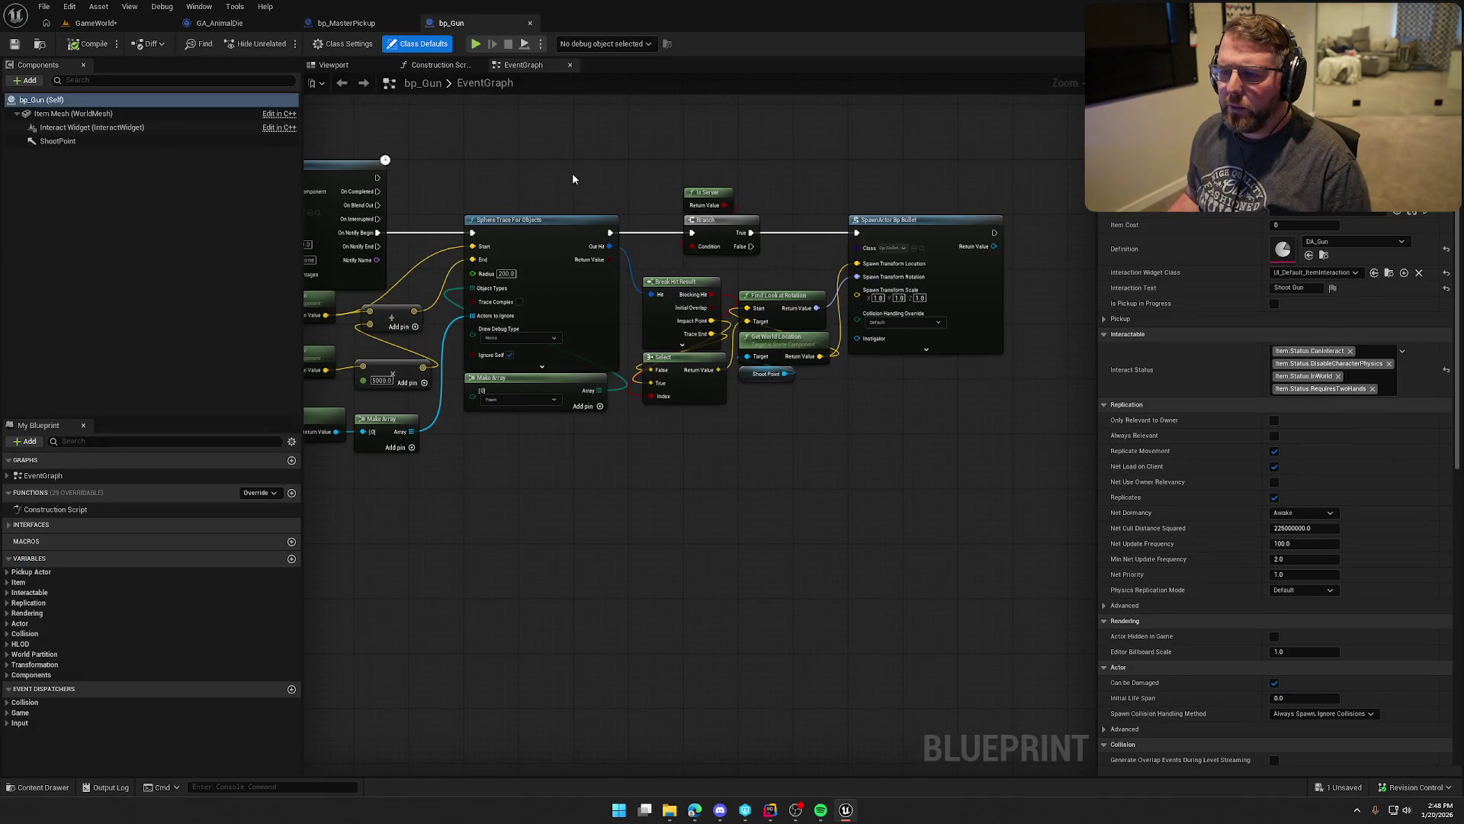
Step: Locate the bp_Bullet class via the Content Drawer and open the bp_Bullet Blueprint
{"action": "left_click_drag", "start_coordinate": [415, 216], "coordinate": [608, 280]}
{"action": "key", "text": "ctrl+space"}
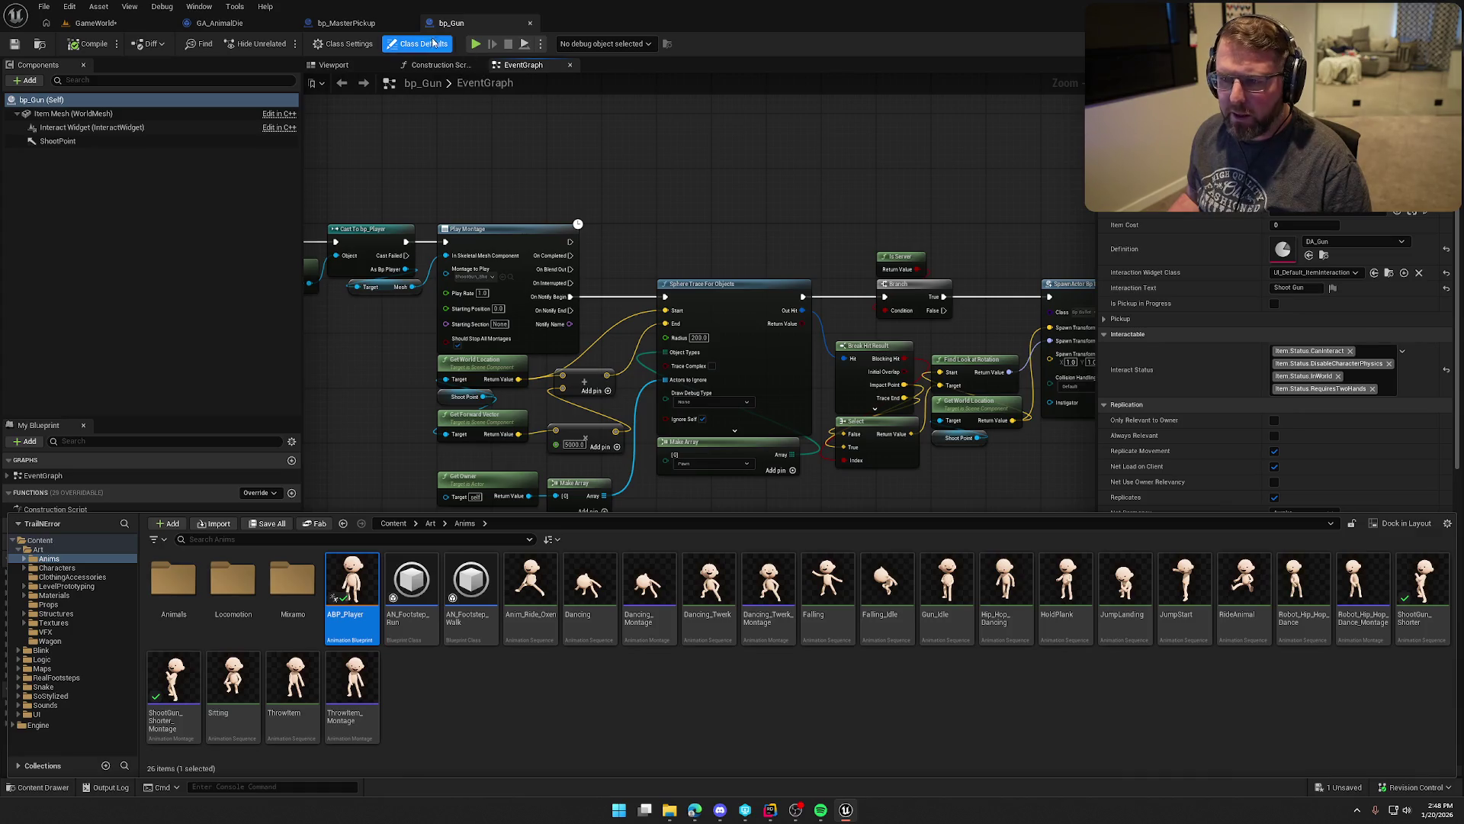
{"action": "left_click", "coordinate": [39, 43]}
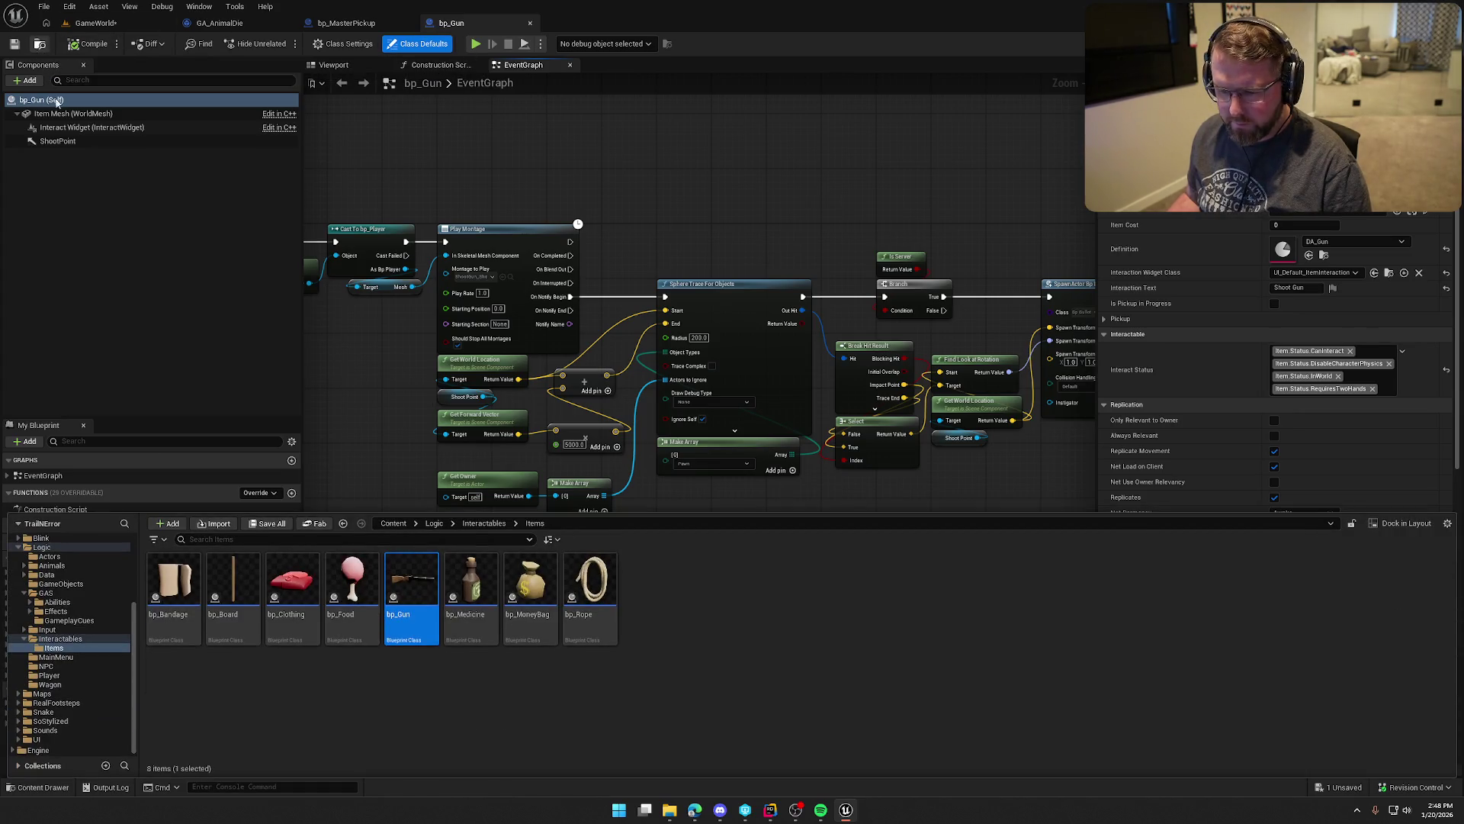
{"action": "mouse_move", "coordinate": [689, 325]}
{"action": "left_mouse_down"}
{"action": "mouse_move", "coordinate": [816, 292]}
{"action": "mouse_move", "coordinate": [357, 112]}
{"action": "left_mouse_up"}
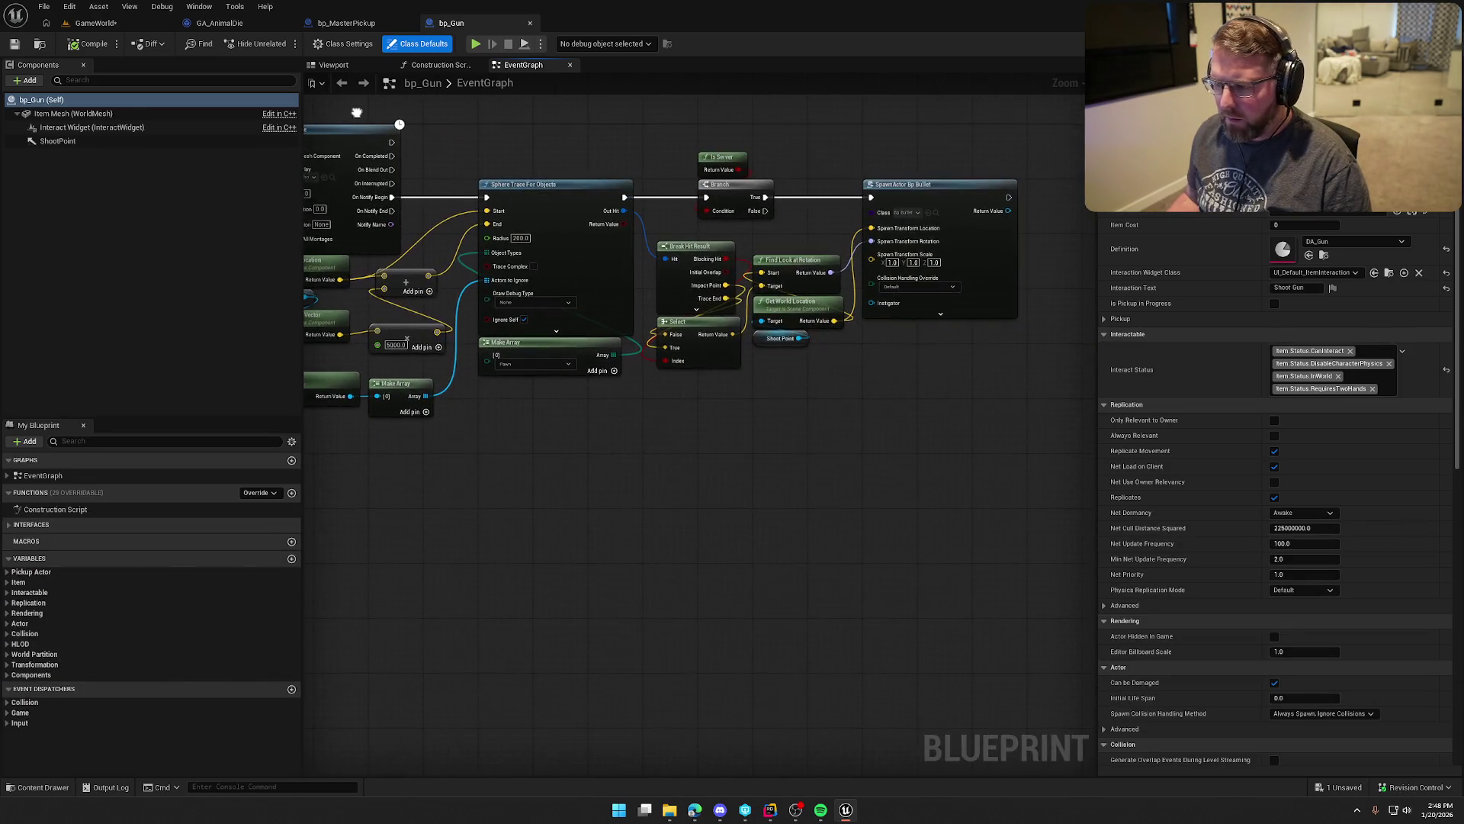
{"action": "left_click", "coordinate": [936, 212]}
{"action": "double_click", "coordinate": [168, 590]}
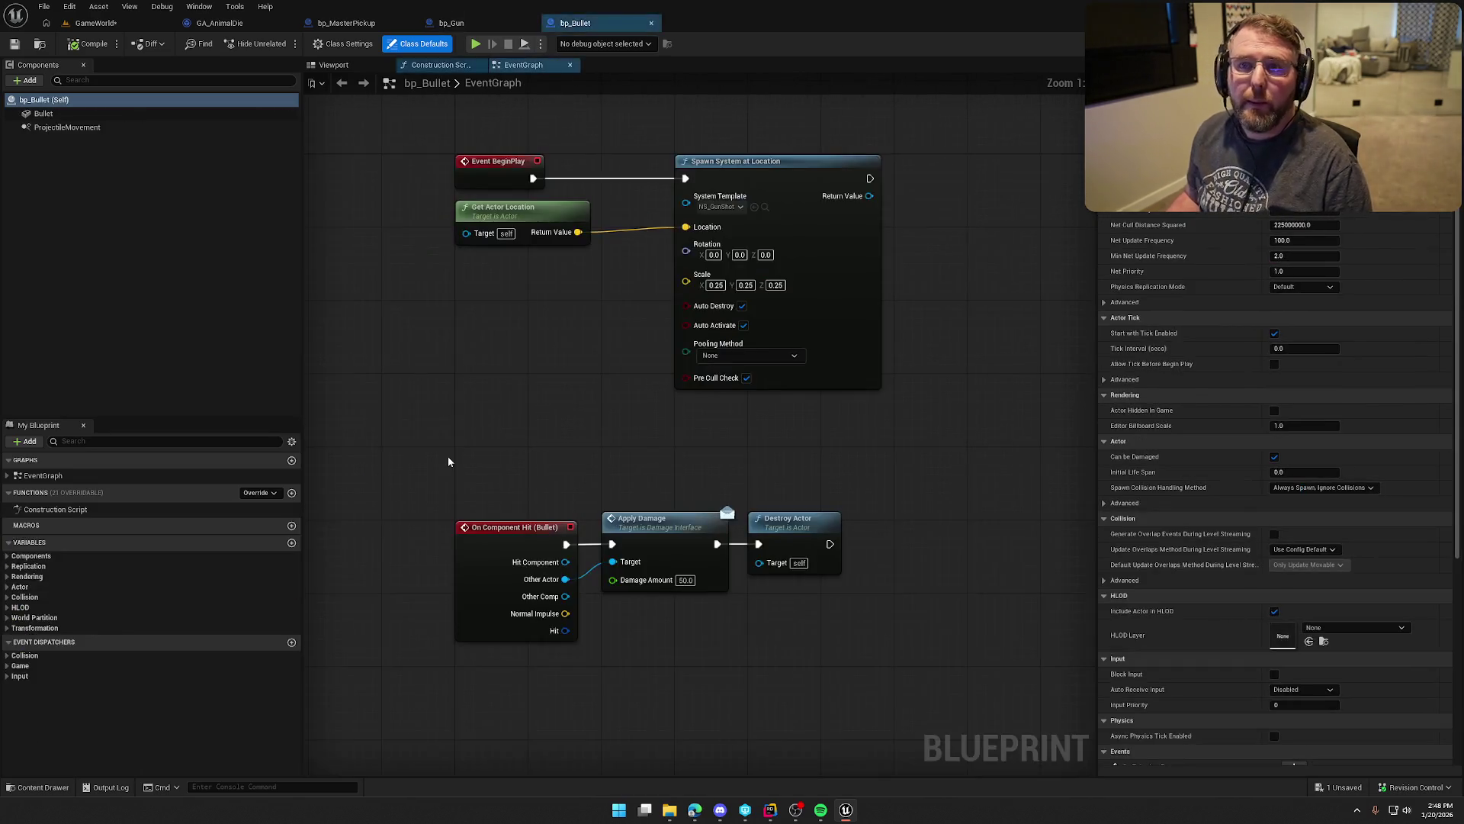
{"action": "mouse_move", "coordinate": [476, 370]}
{"action": "left_mouse_down"}
{"action": "mouse_move", "coordinate": [532, 421]}
{"action": "mouse_move", "coordinate": [454, 433]}
{"action": "left_mouse_up"}
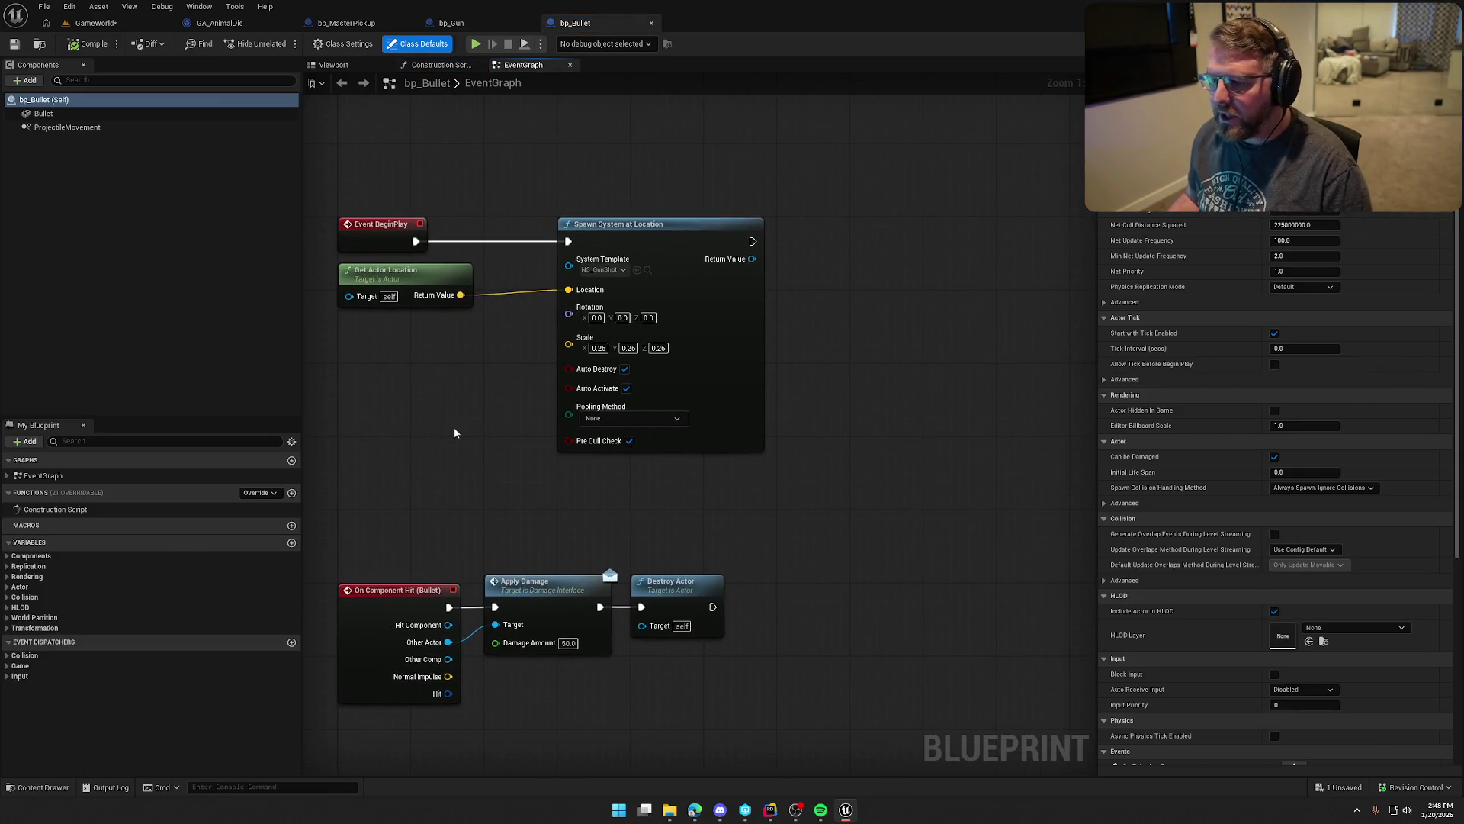
Step: Add a Play Sound at Location node after Spawn System at Location and pick its sound
{"action": "mouse_move", "coordinate": [707, 221]}
{"action": "left_mouse_down"}
{"action": "mouse_move", "coordinate": [633, 222]}
{"action": "mouse_move", "coordinate": [760, 250]}
{"action": "left_mouse_up"}
{"action": "type", "text": "de"}
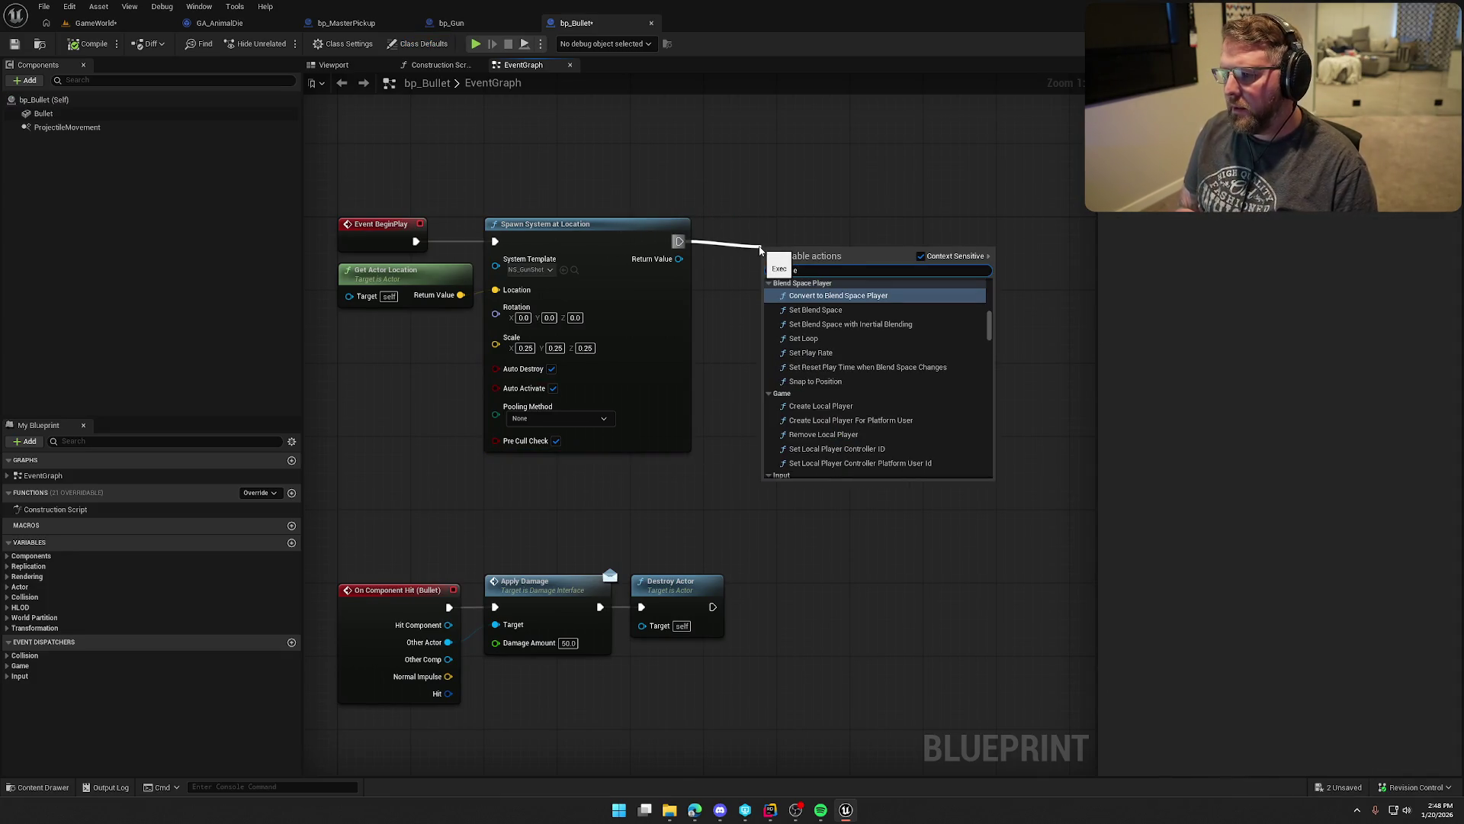
{"action": "key", "text": "BackSpace"}
{"action": "type", "text": "sound a"}
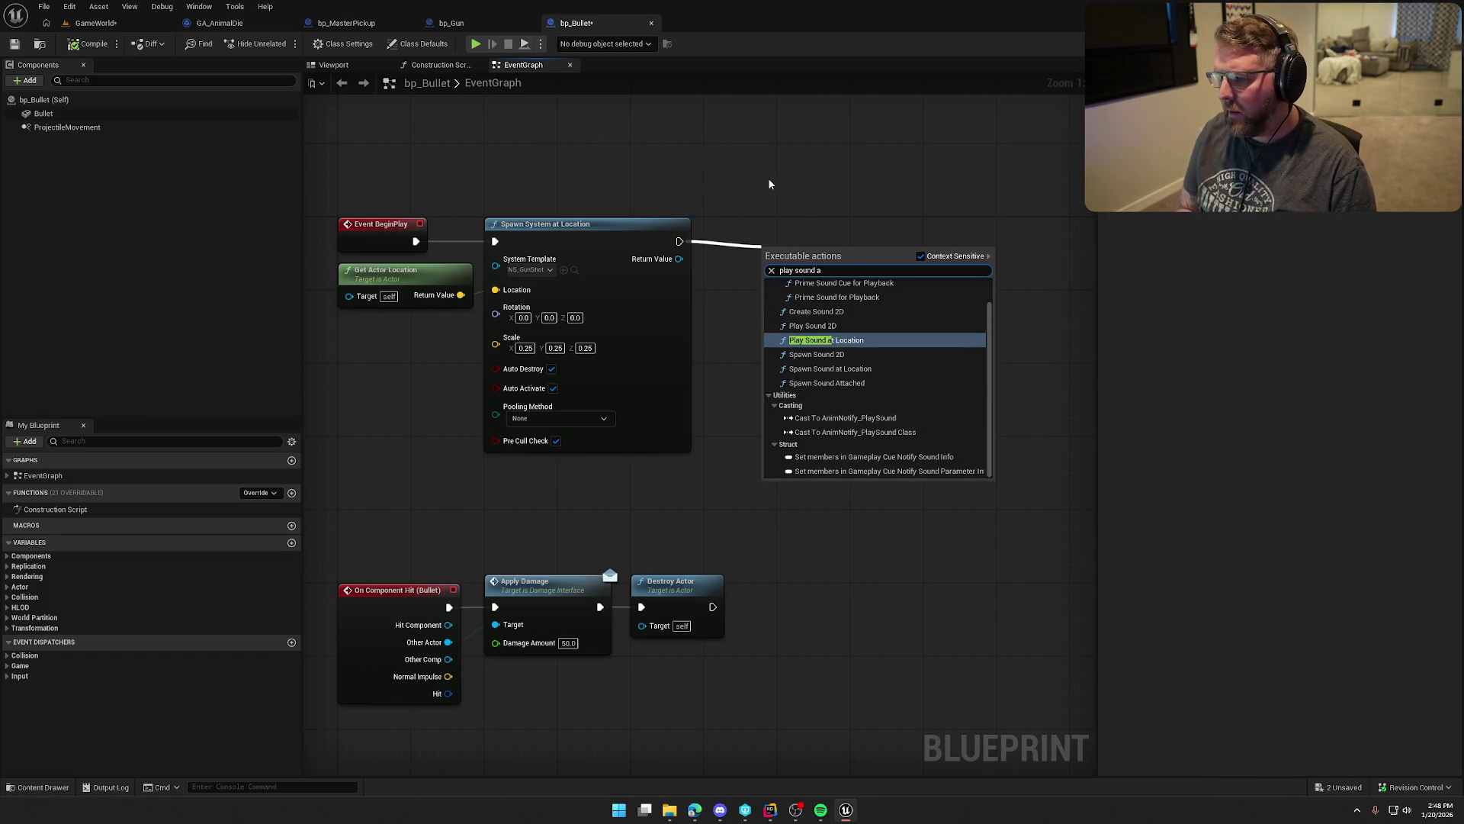
{"action": "key", "text": "Return"}
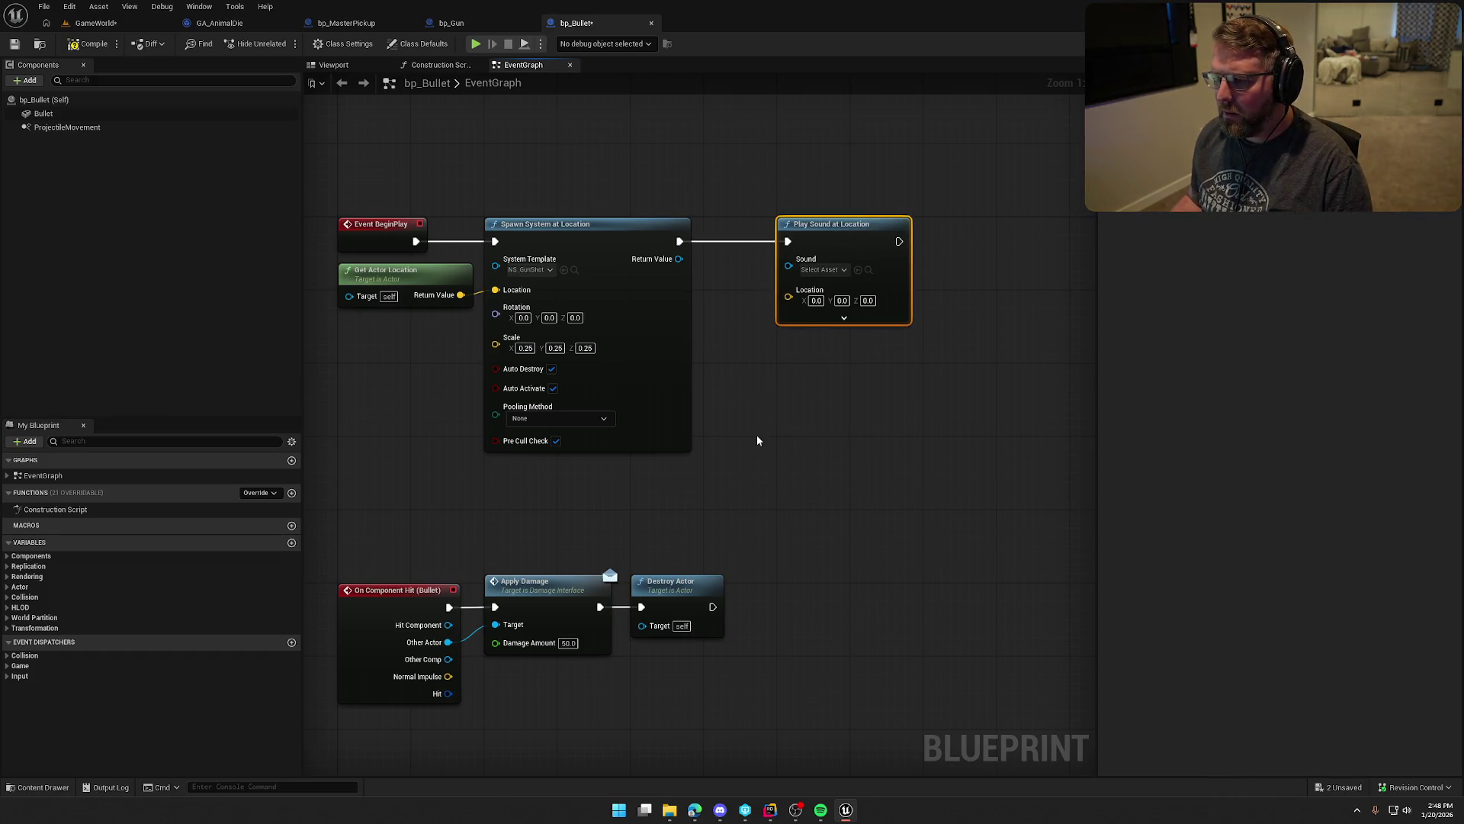
{"action": "left_click", "coordinate": [822, 271]}
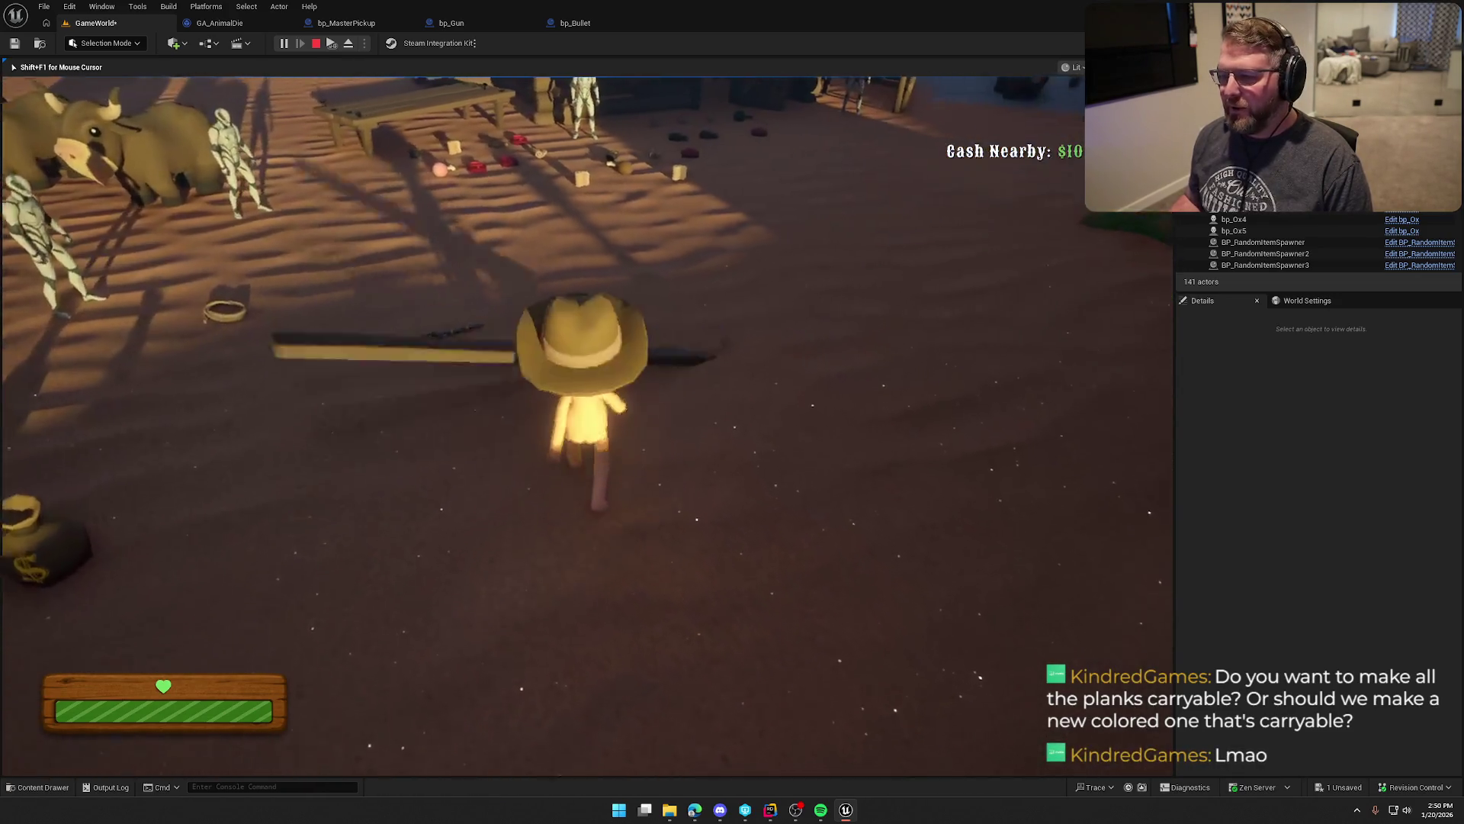
Step: Pick up the plank with E, drop it, and grab it again
{"action": "key", "text": "e"}
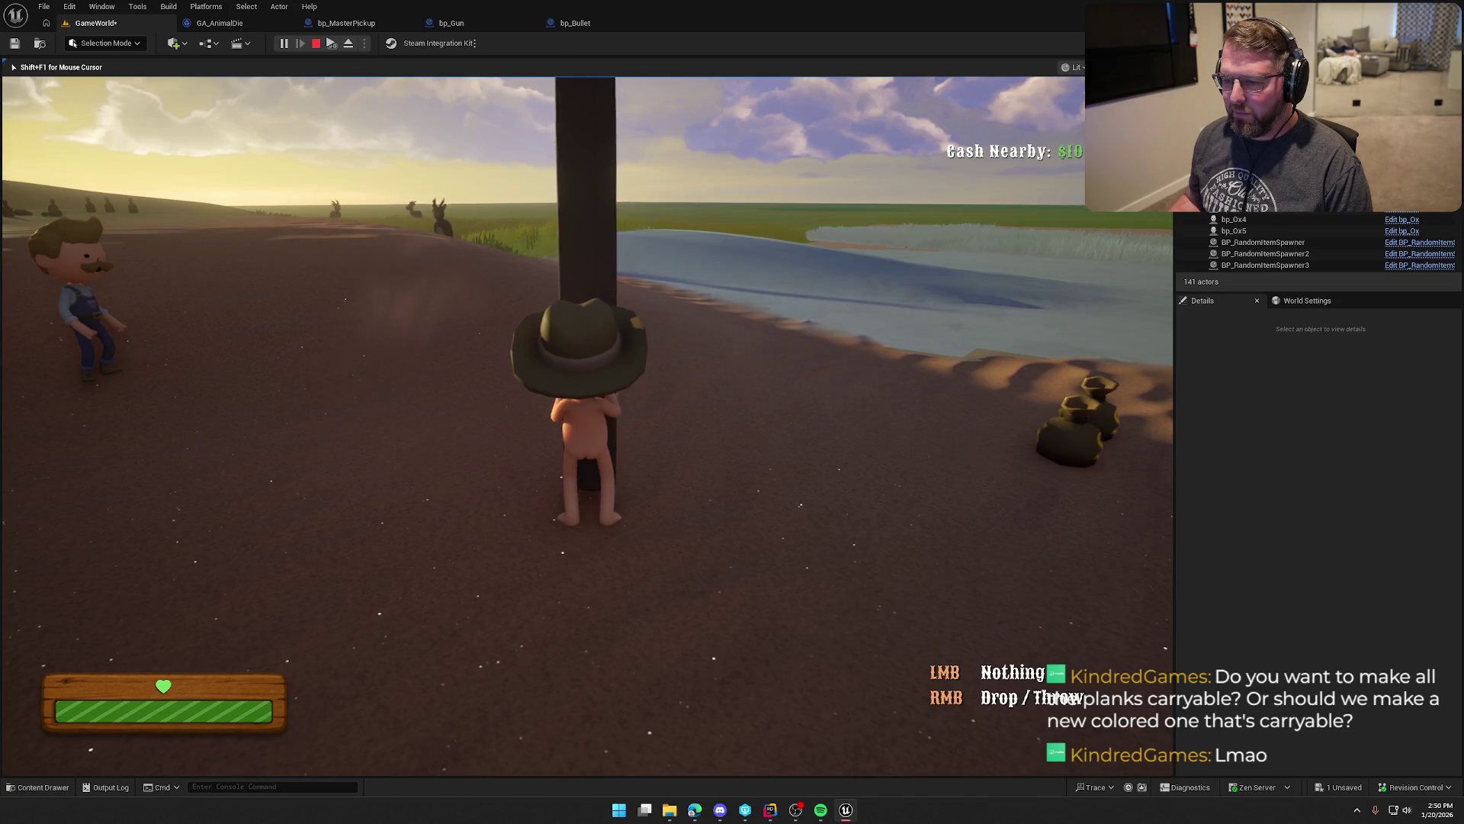
{"action": "right_click", "coordinate": [588, 425]}
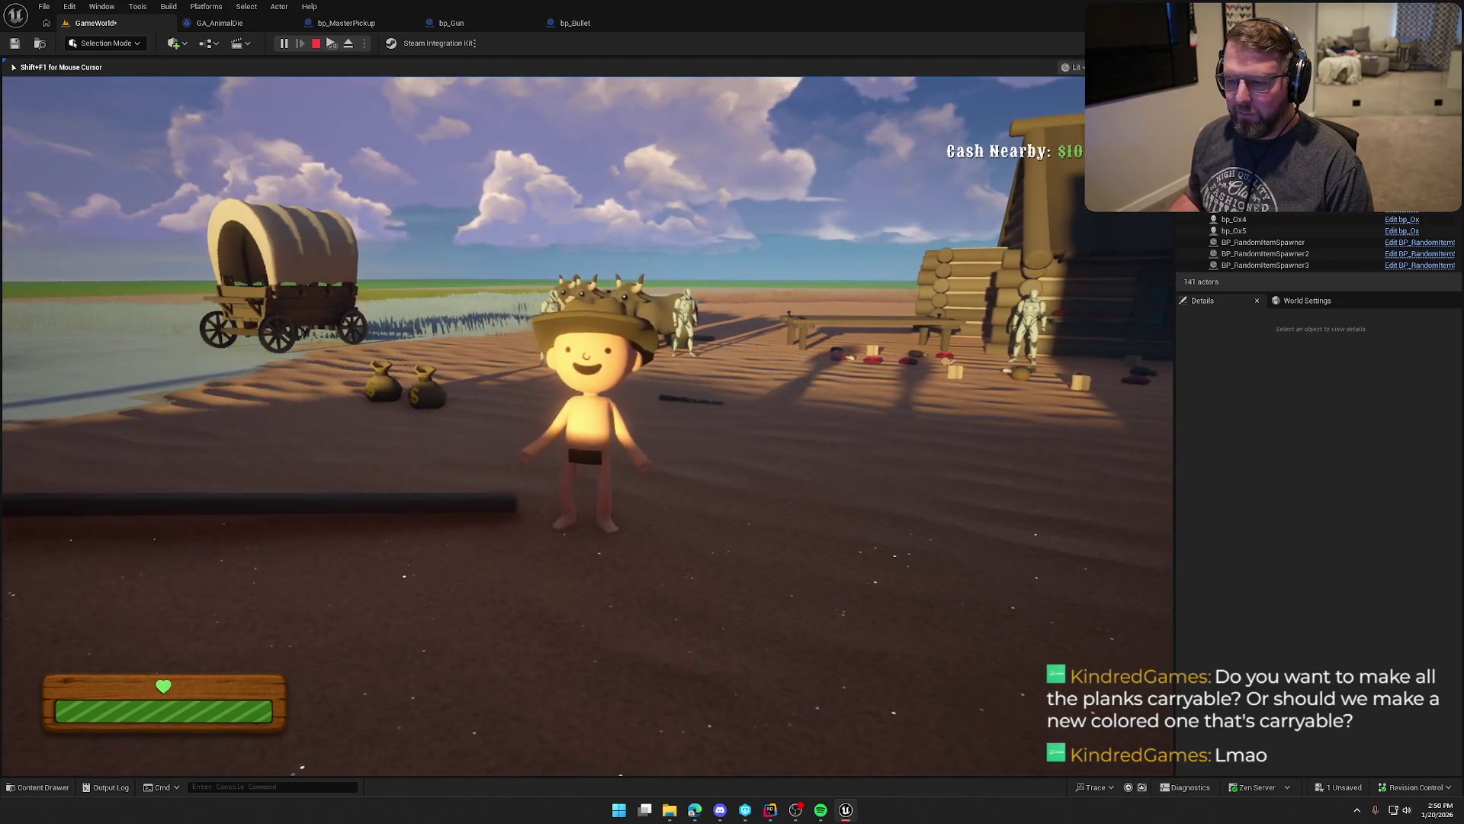
{"action": "key", "text": "e"}
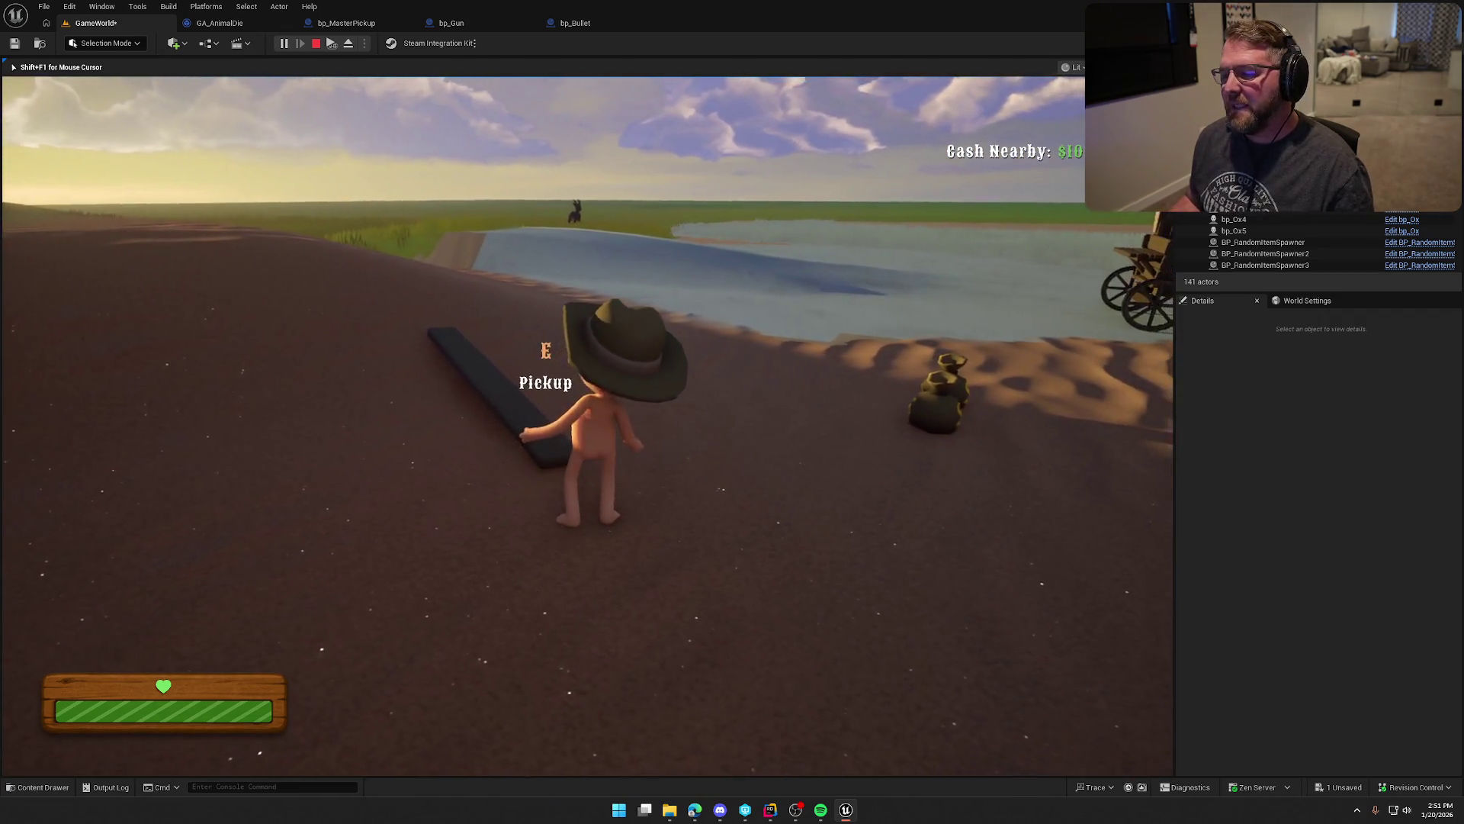
Step: Carry the plank from the river over to the barn and drop it there
{"action": "key", "text": "e"}
{"action": "key", "text": "w"}
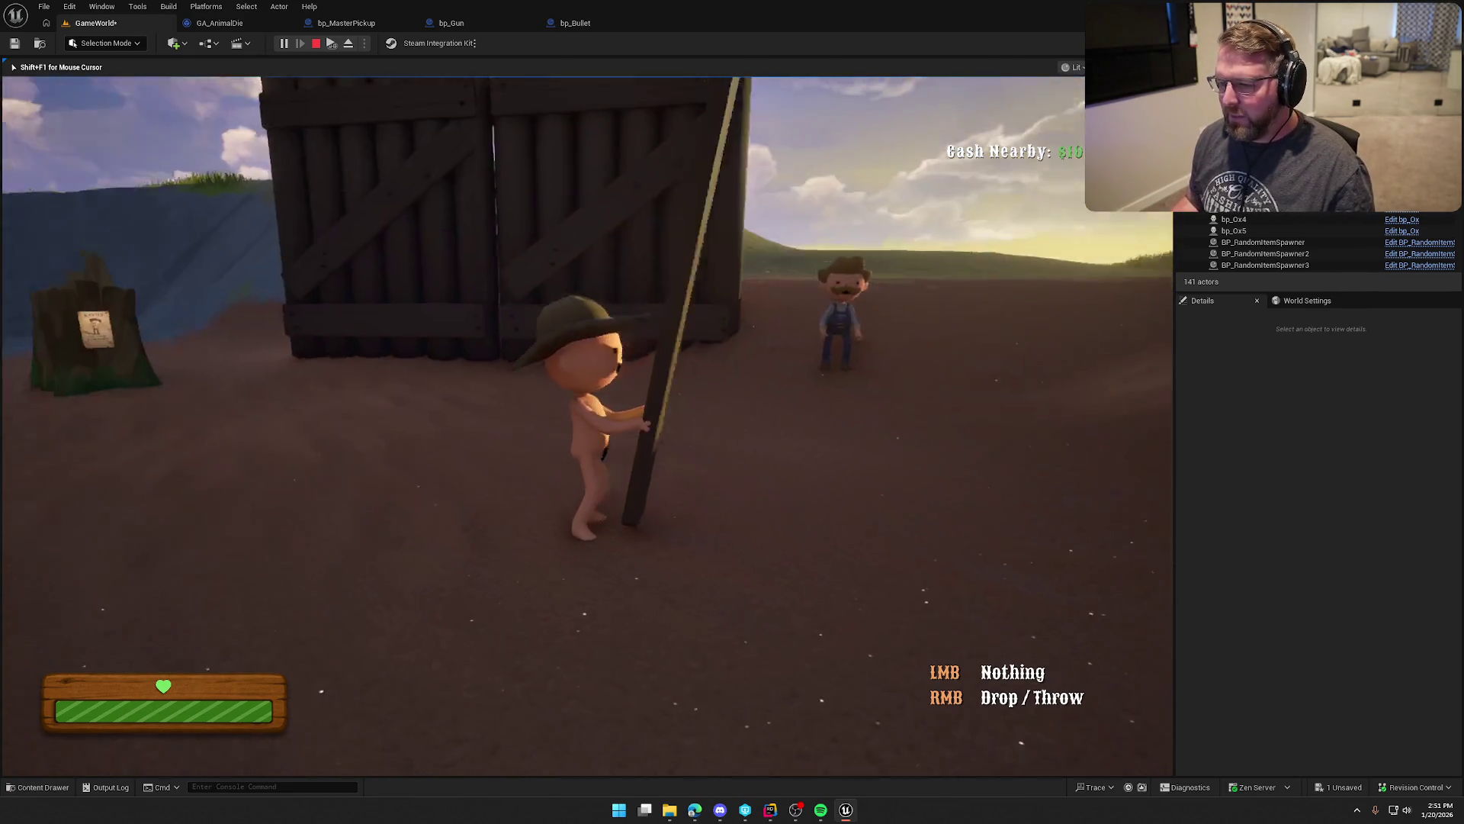
{"action": "right_click", "coordinate": [587, 425]}
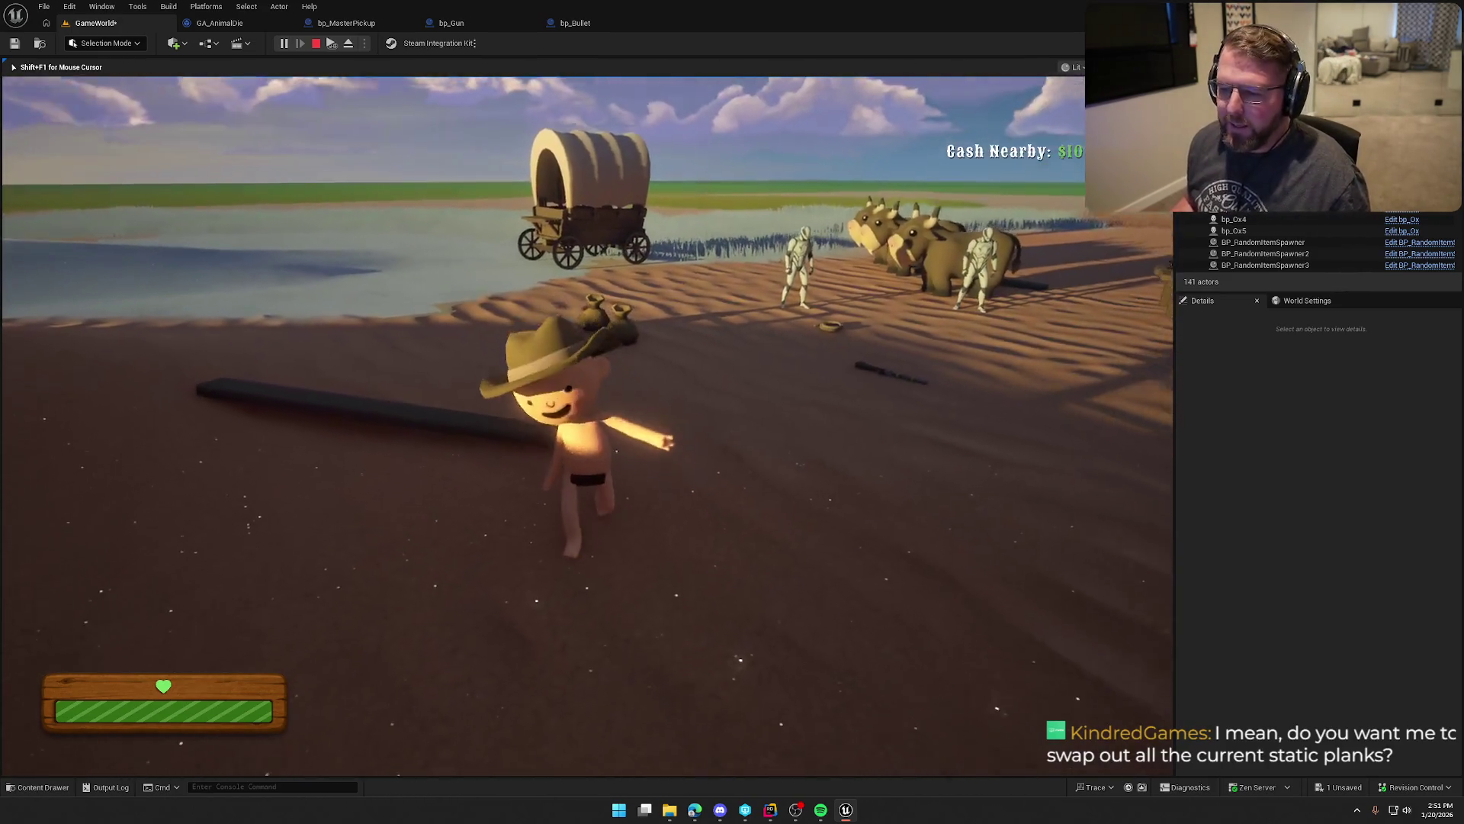
Step: Stop play, select plank bp_Board2 and scale its Item Mesh up to about 1.5
{"action": "key", "text": "Escape"}
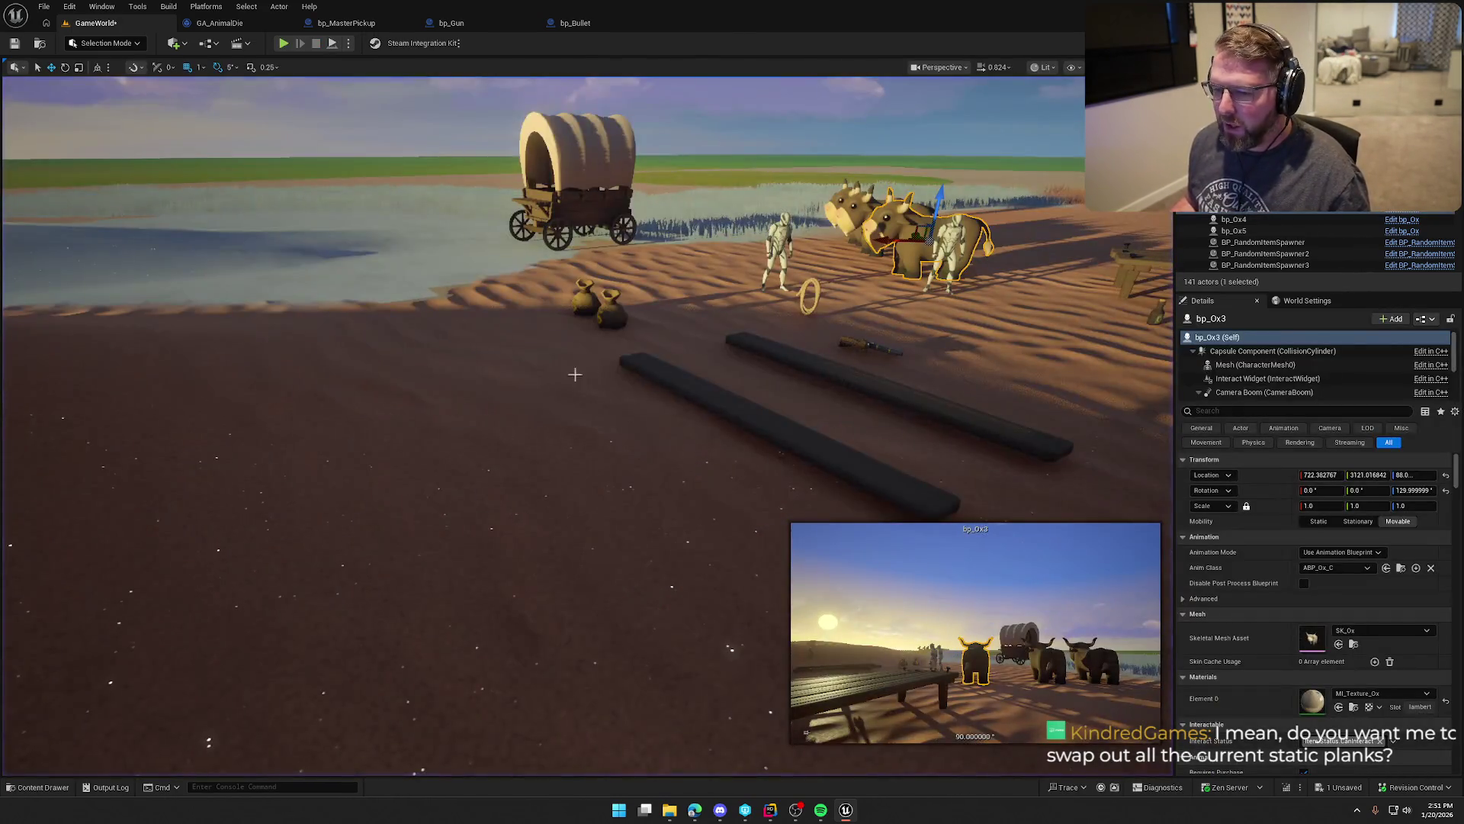
{"action": "left_click", "coordinate": [703, 395]}
{"action": "key", "text": "f"}
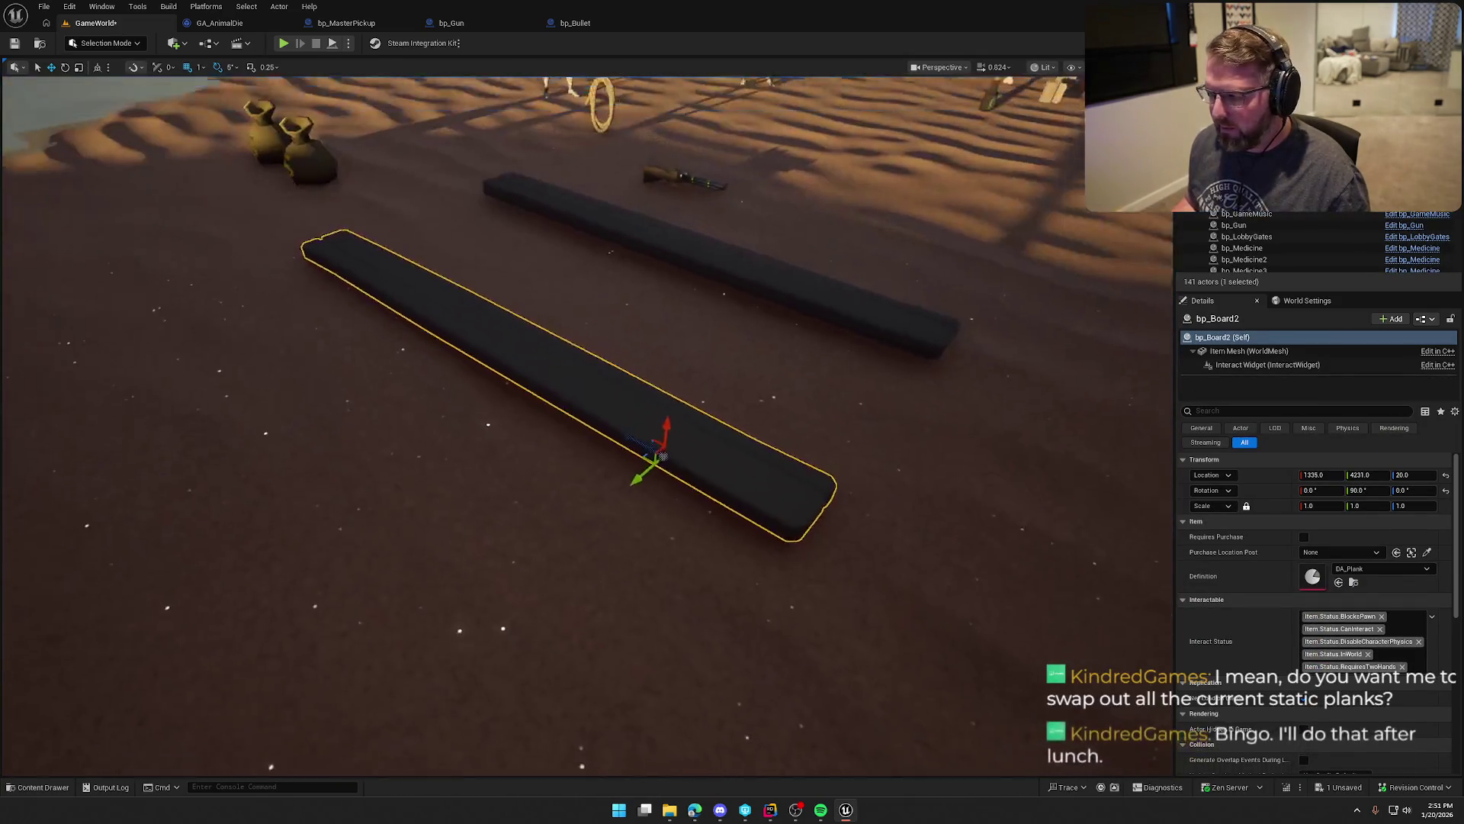
{"action": "left_click", "coordinate": [1249, 351]}
{"action": "left_click_drag", "start_coordinate": [1319, 491], "coordinate": [1388, 491]}
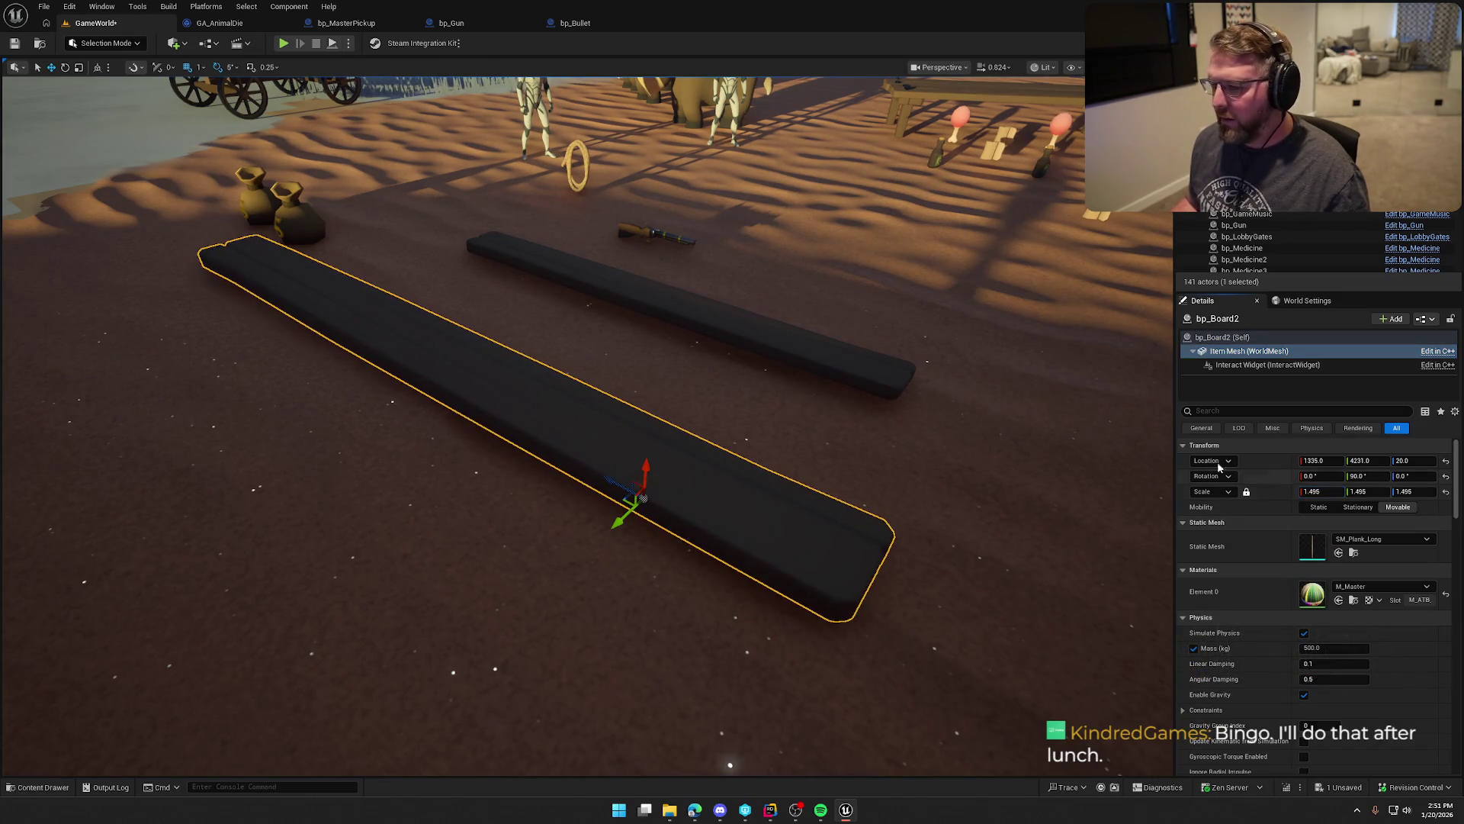
Step: Play-test picking up, sprinting with and regrabbing the enlarged plank, then stop
{"action": "key", "text": "alt+p"}
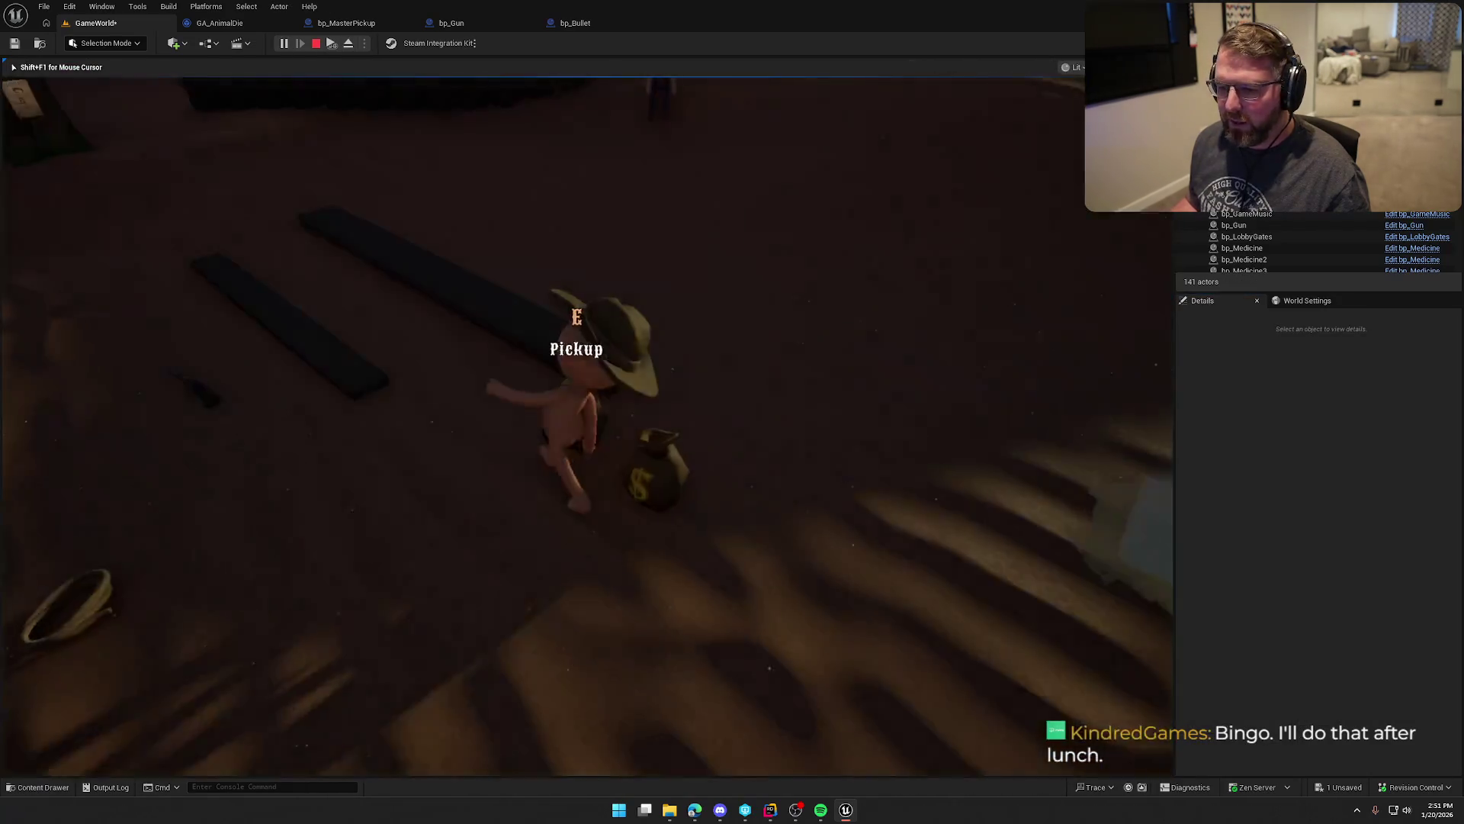
{"action": "key", "text": "e"}
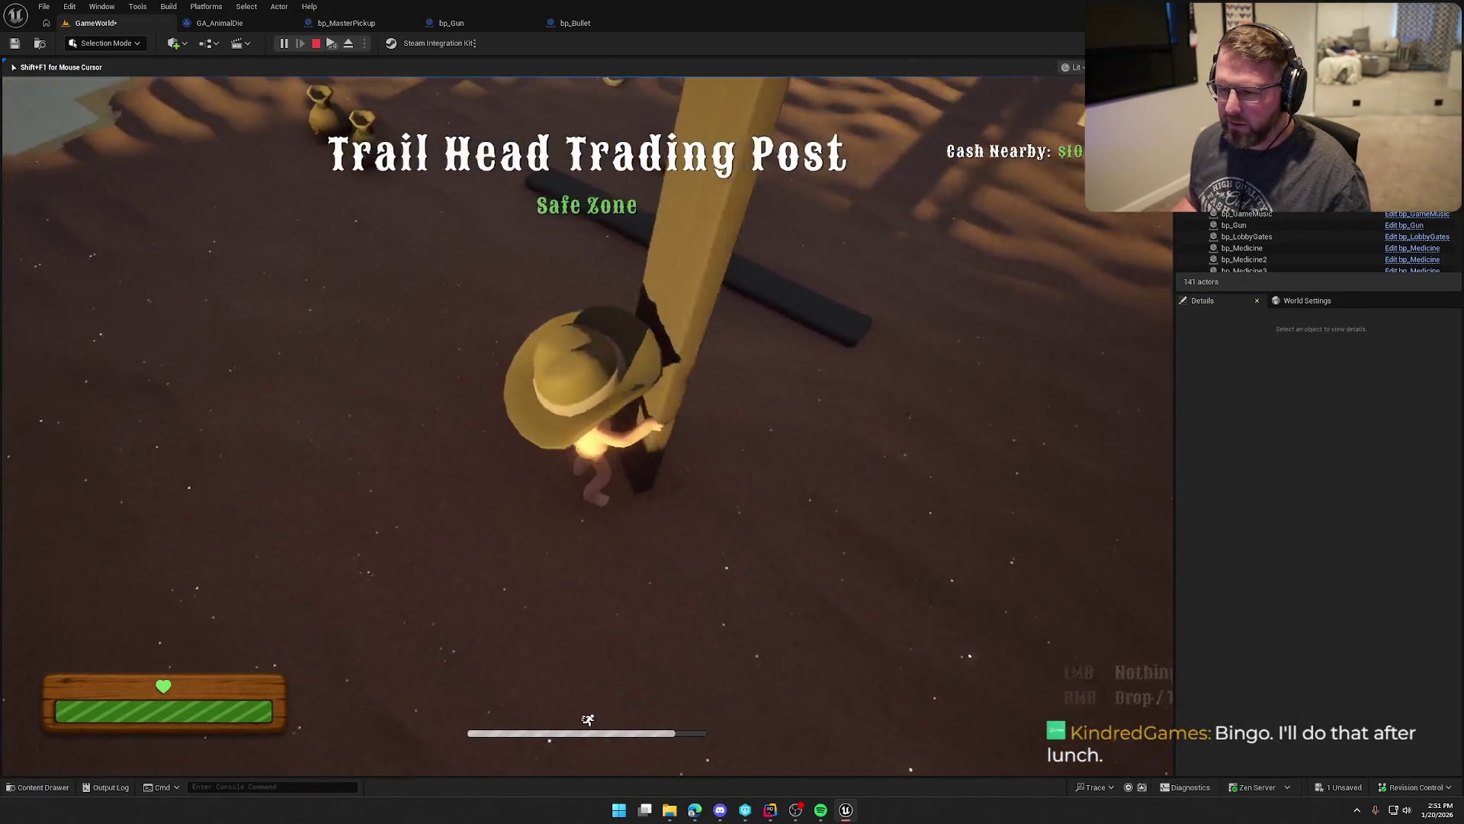
{"action": "key", "text": "shift+w"}
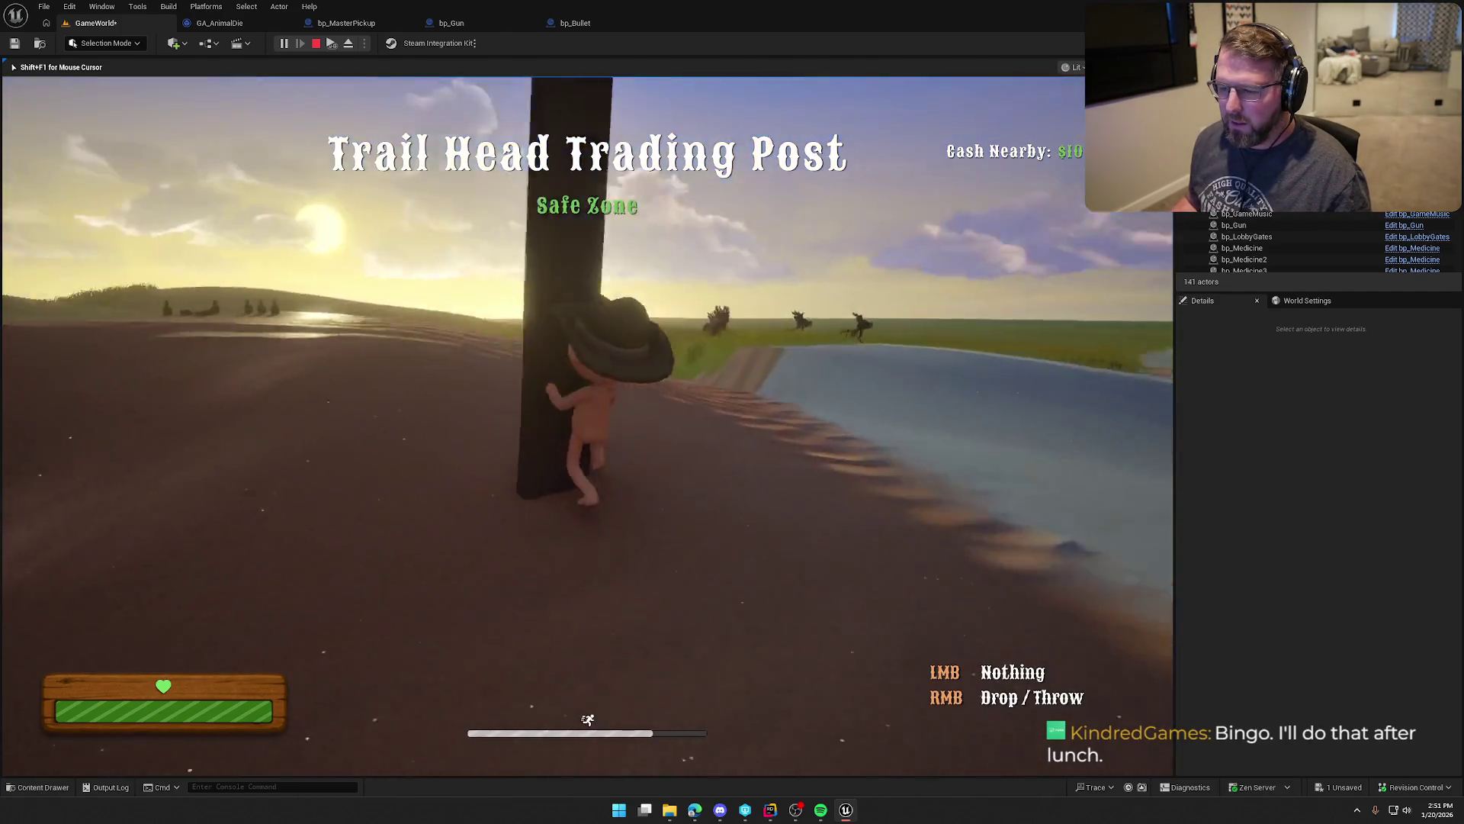
{"action": "key", "text": "d"}
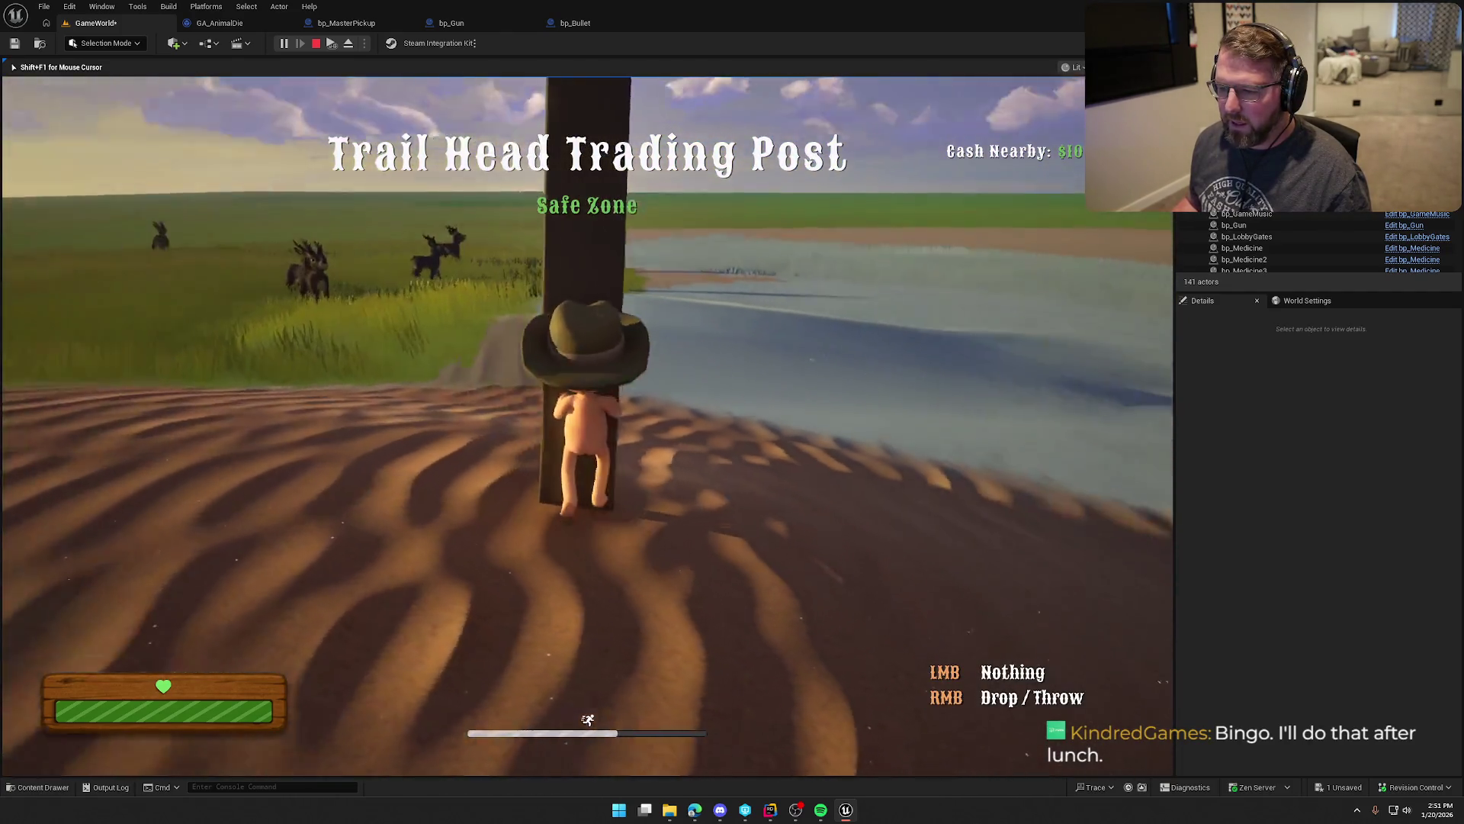
{"action": "key", "text": "e"}
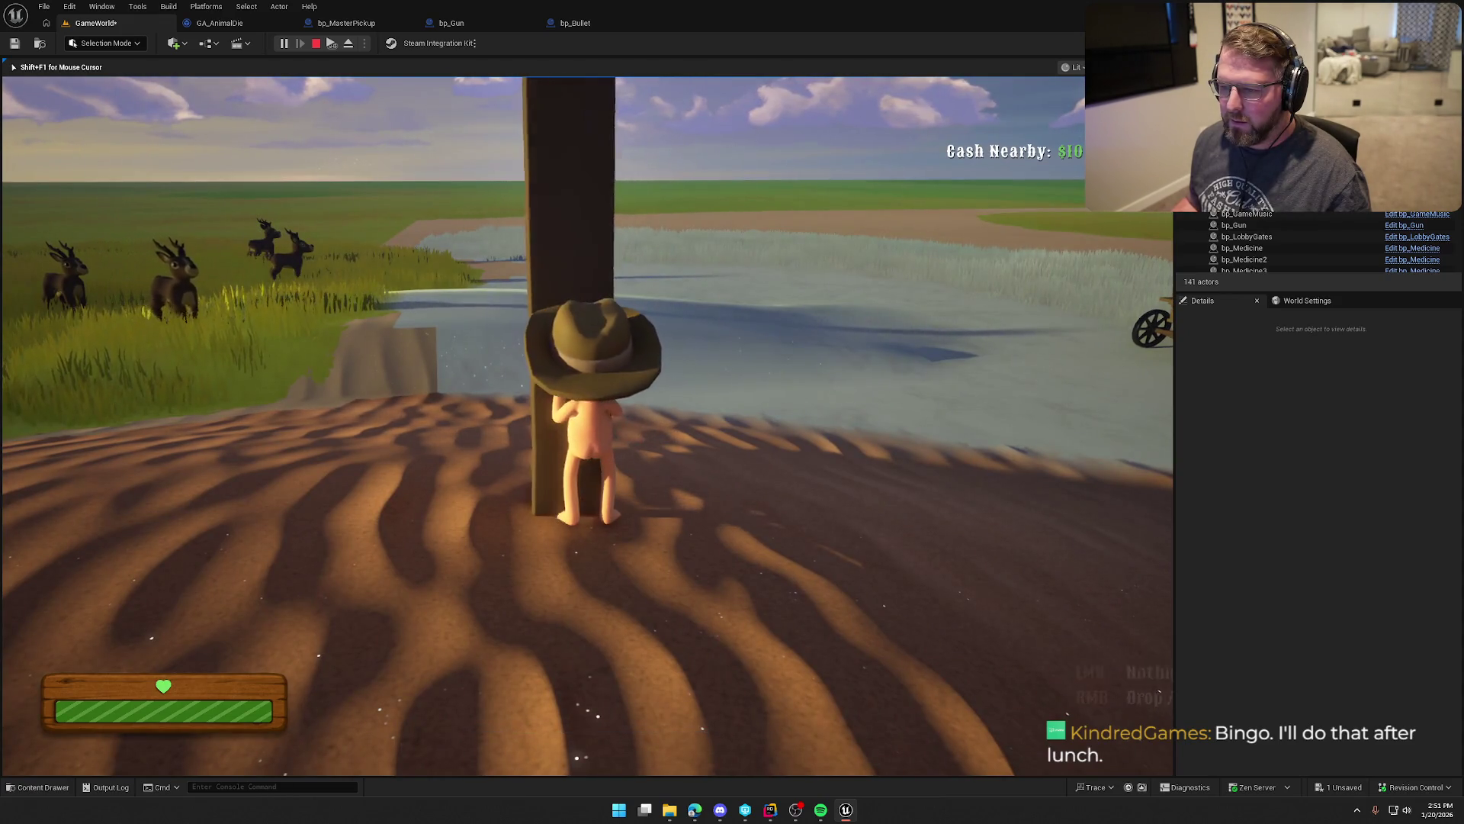
{"action": "key", "text": "Escape"}
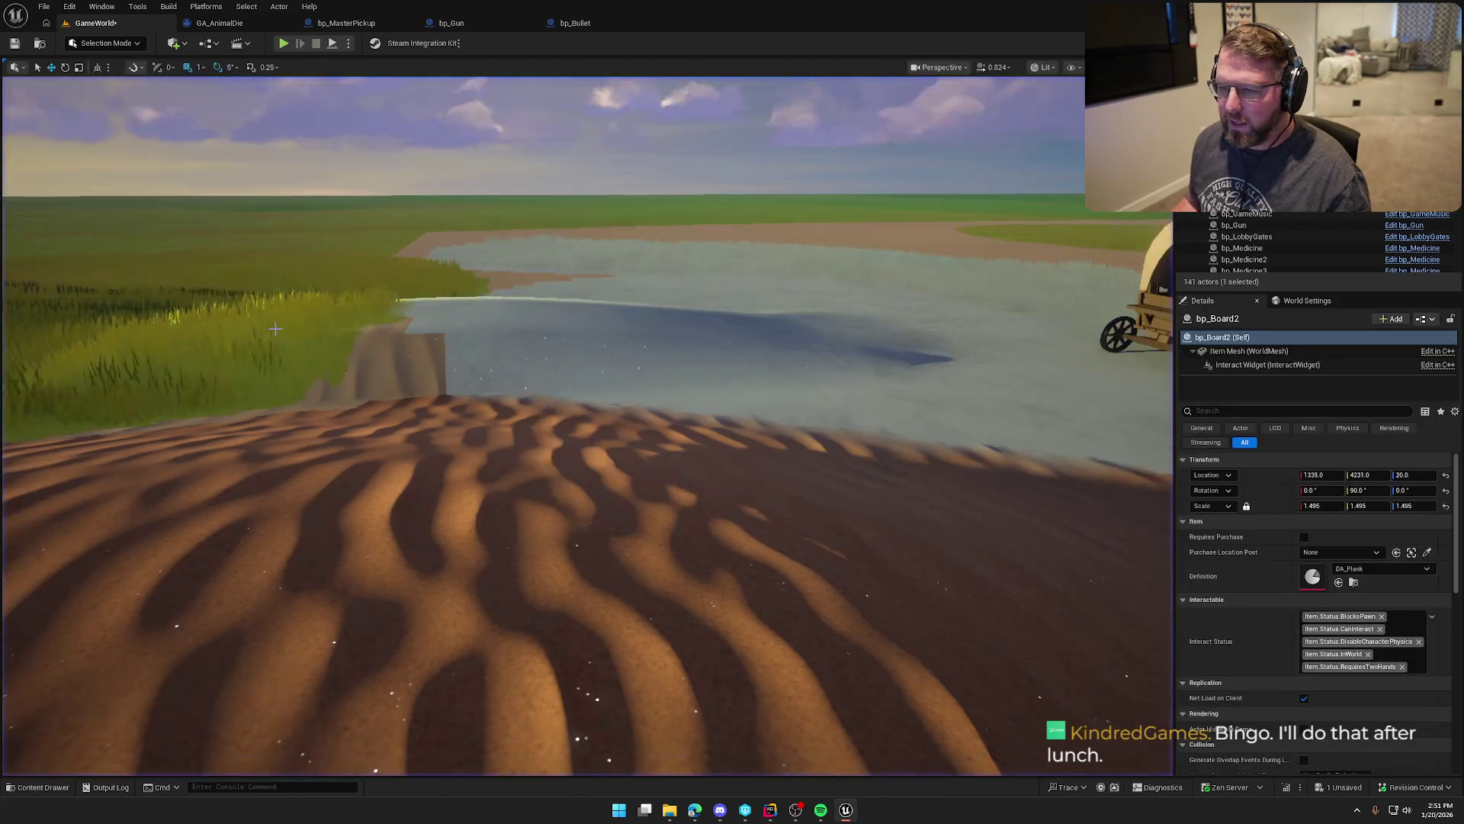
Step: Reframe the two planks, select the left one, and open the bp_Board blueprint
{"action": "key", "text": "f"}
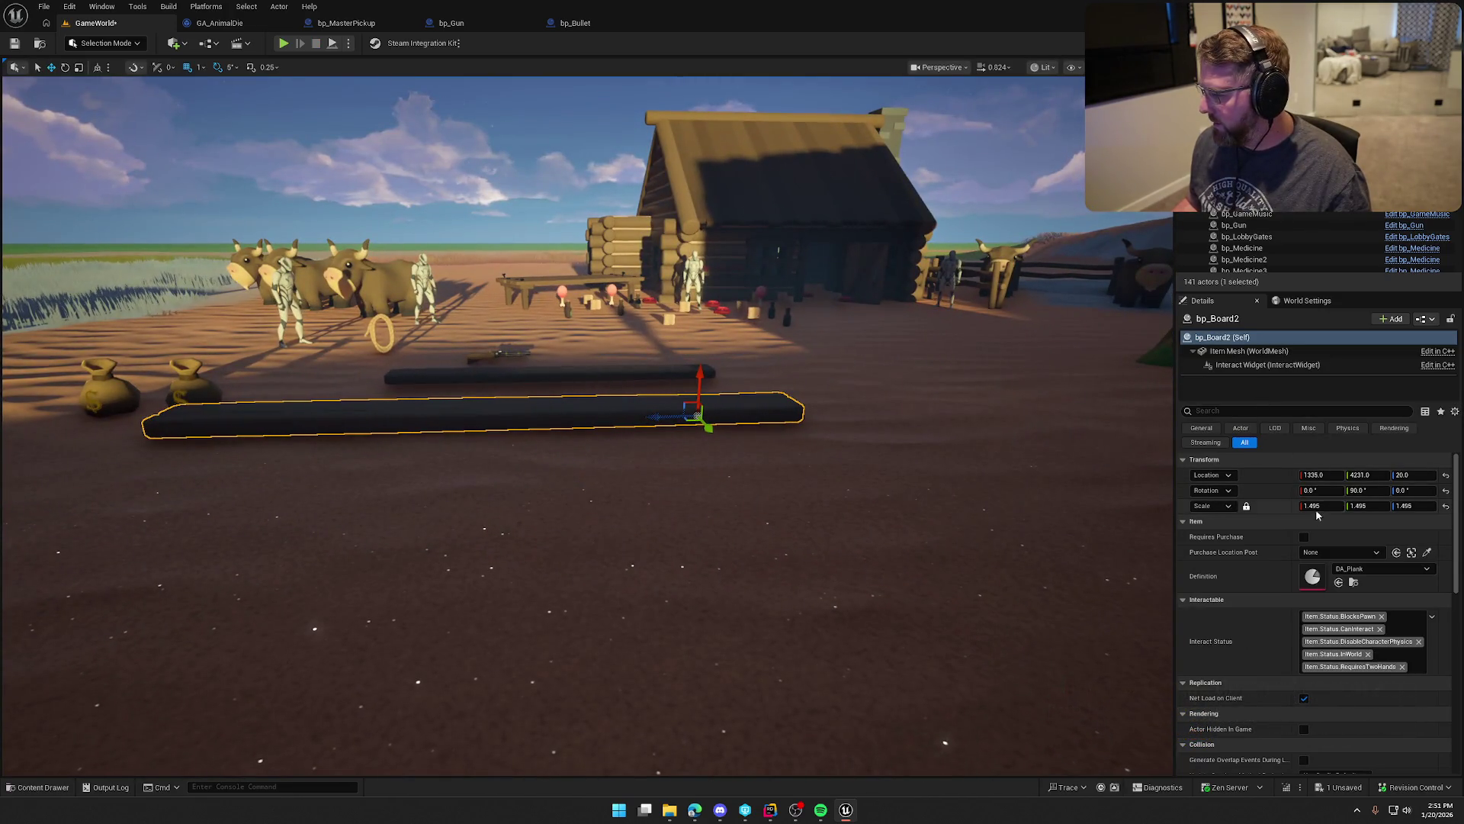
{"action": "left_click_drag", "start_coordinate": [722, 396], "coordinate": [717, 461]}
{"action": "left_click", "coordinate": [721, 462]}
{"action": "left_click", "coordinate": [577, 415]}
{"action": "left_click_drag", "start_coordinate": [632, 396], "coordinate": [632, 390]}
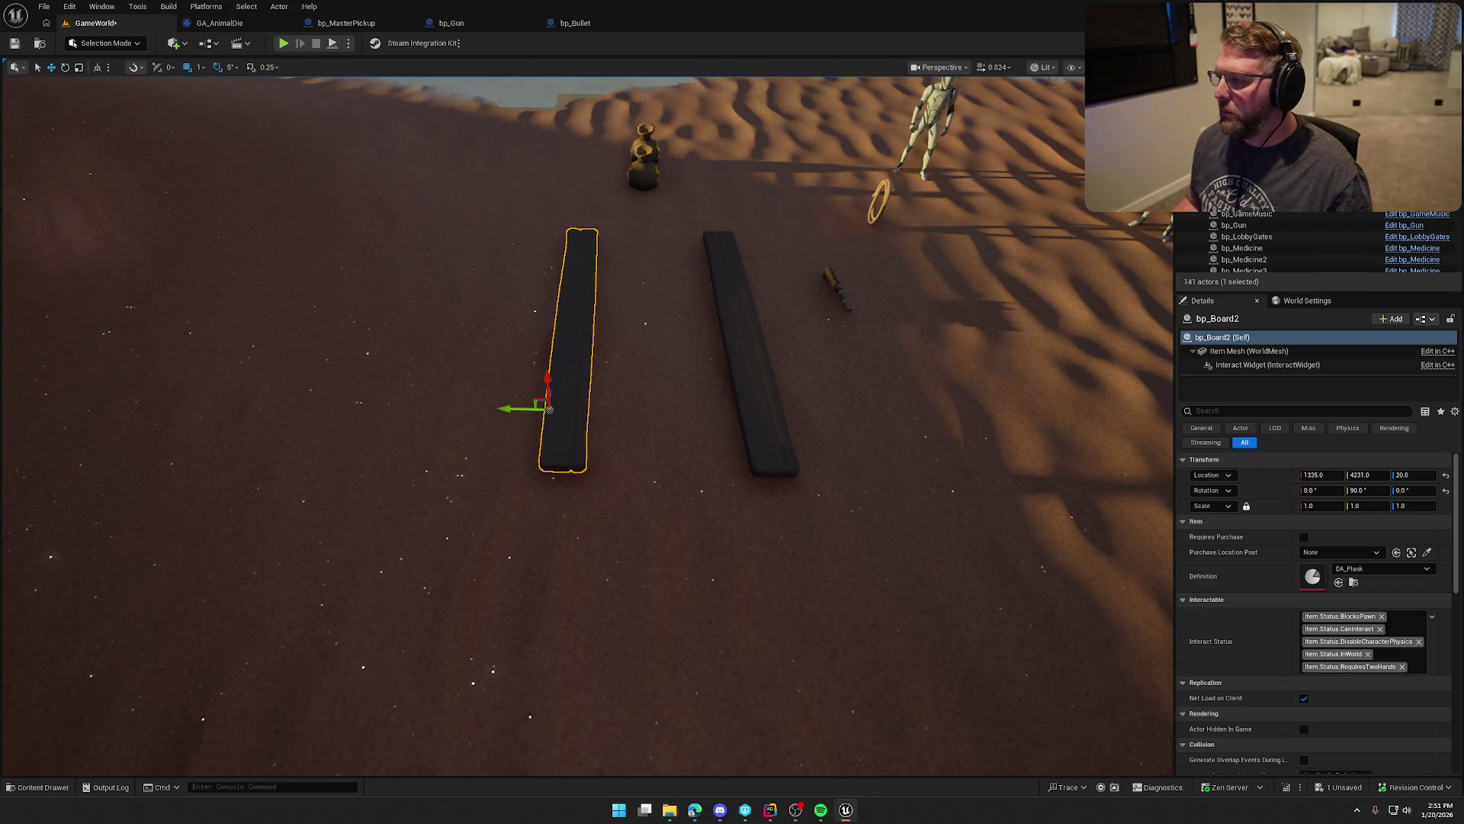
{"action": "key", "text": "ctrl+e"}
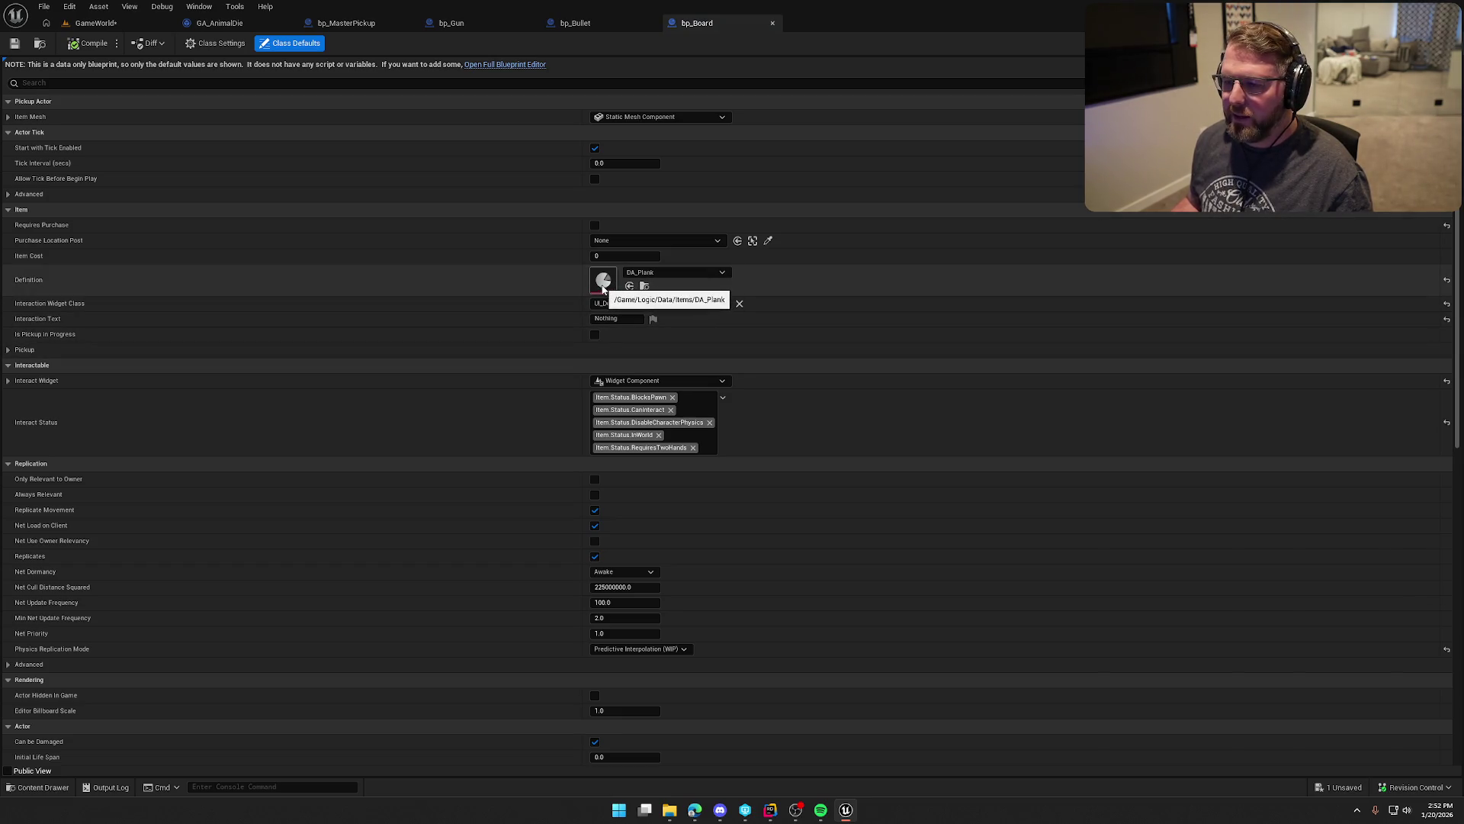
Step: Swap the desert board's Definition to DA_Gun and back to DA_Plank, then deselect it
{"action": "left_click", "coordinate": [644, 286]}
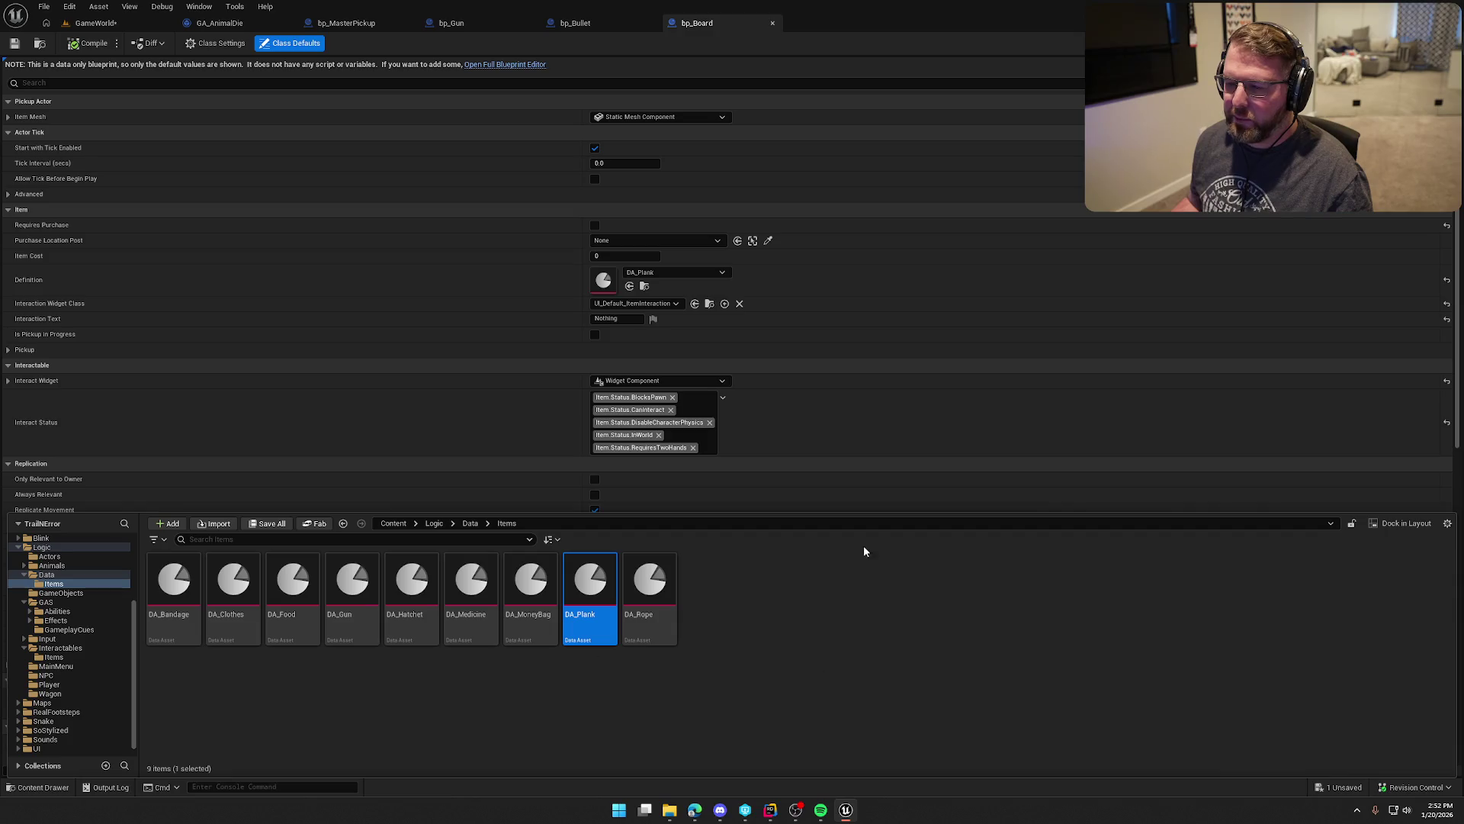
{"action": "left_click", "coordinate": [107, 22]}
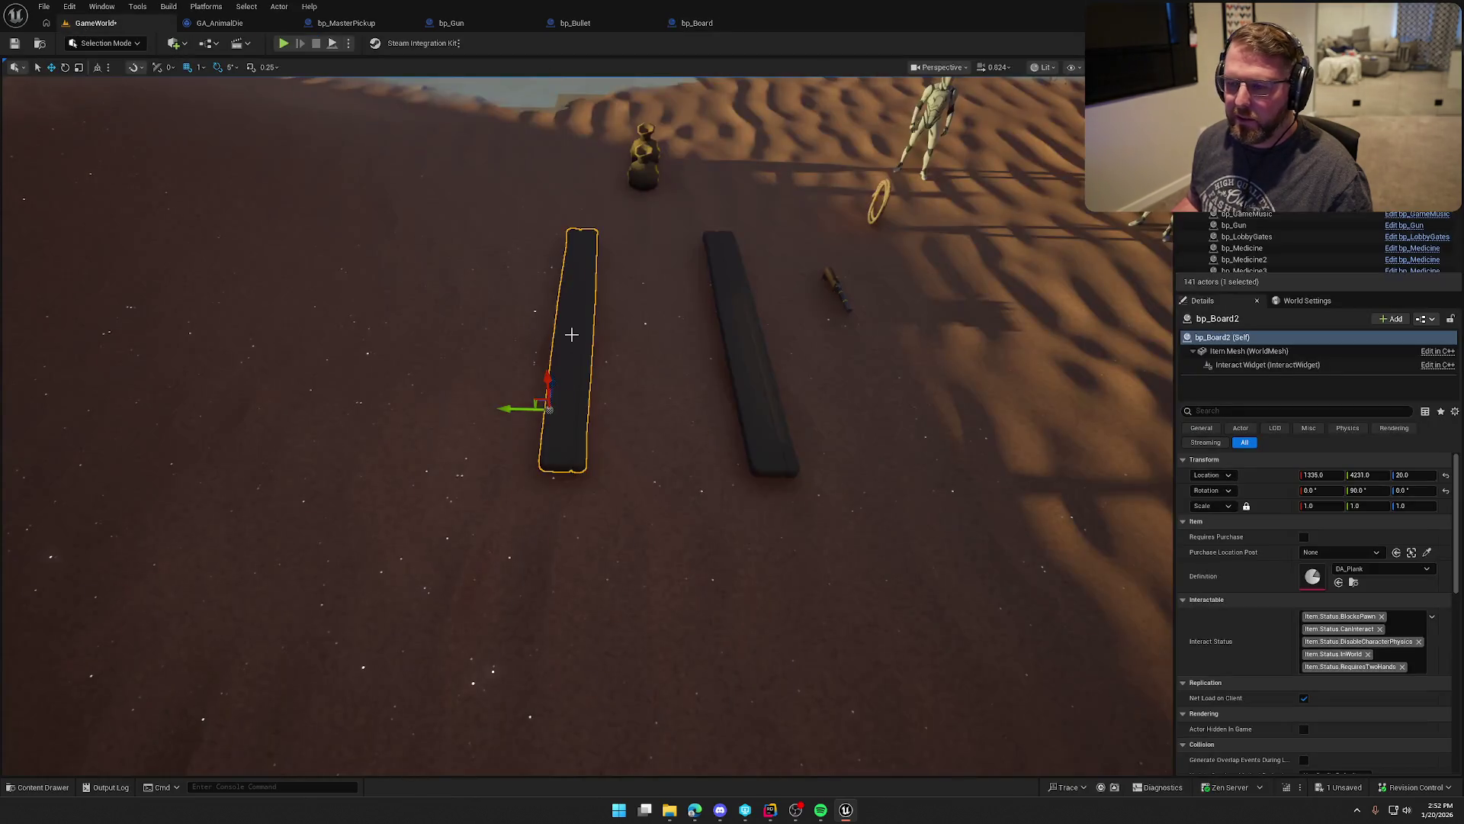
{"action": "left_click", "coordinate": [1365, 568]}
{"action": "left_click", "coordinate": [1374, 450]}
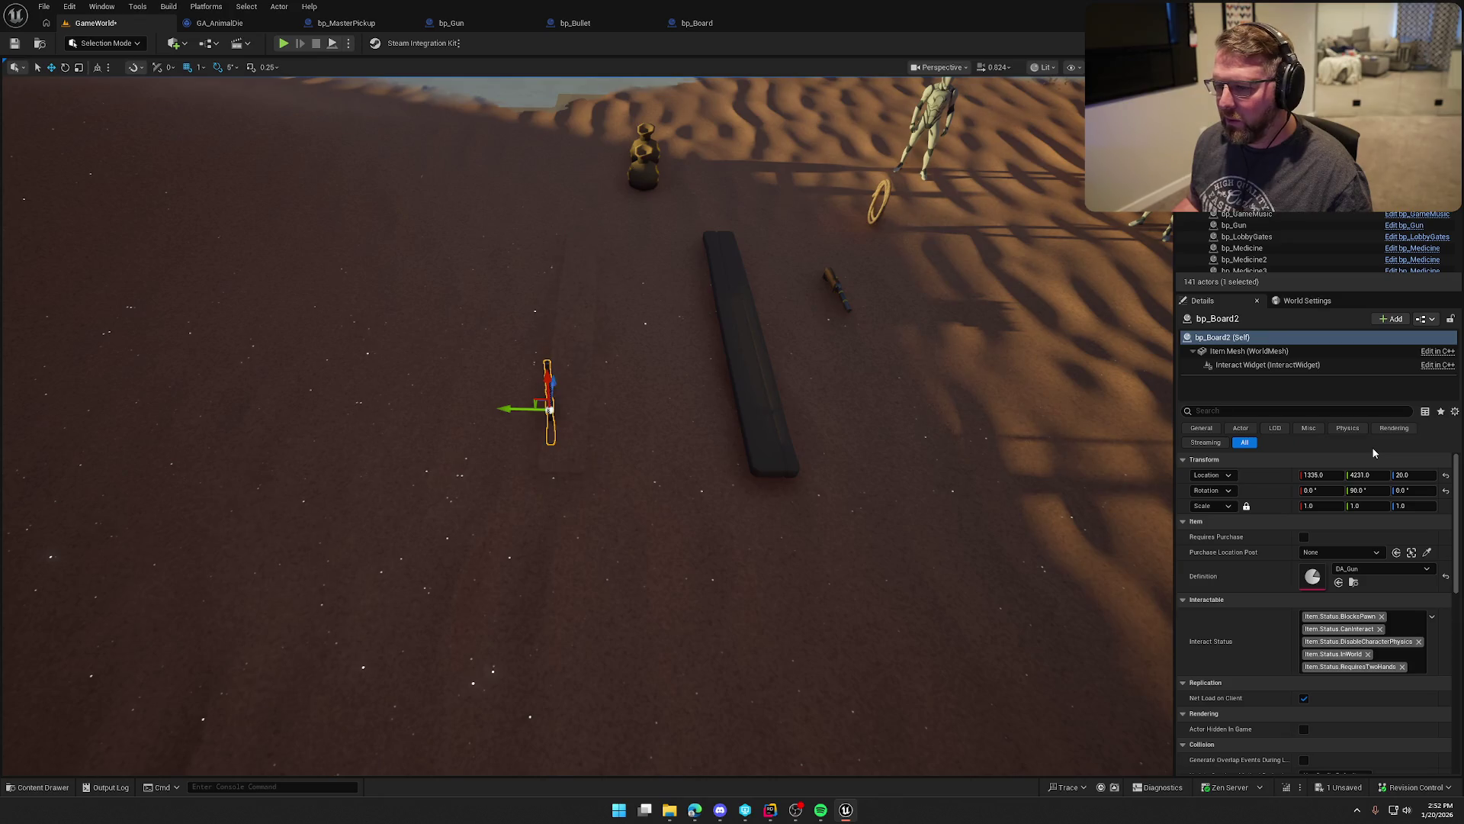
{"action": "left_click", "coordinate": [1381, 568]}
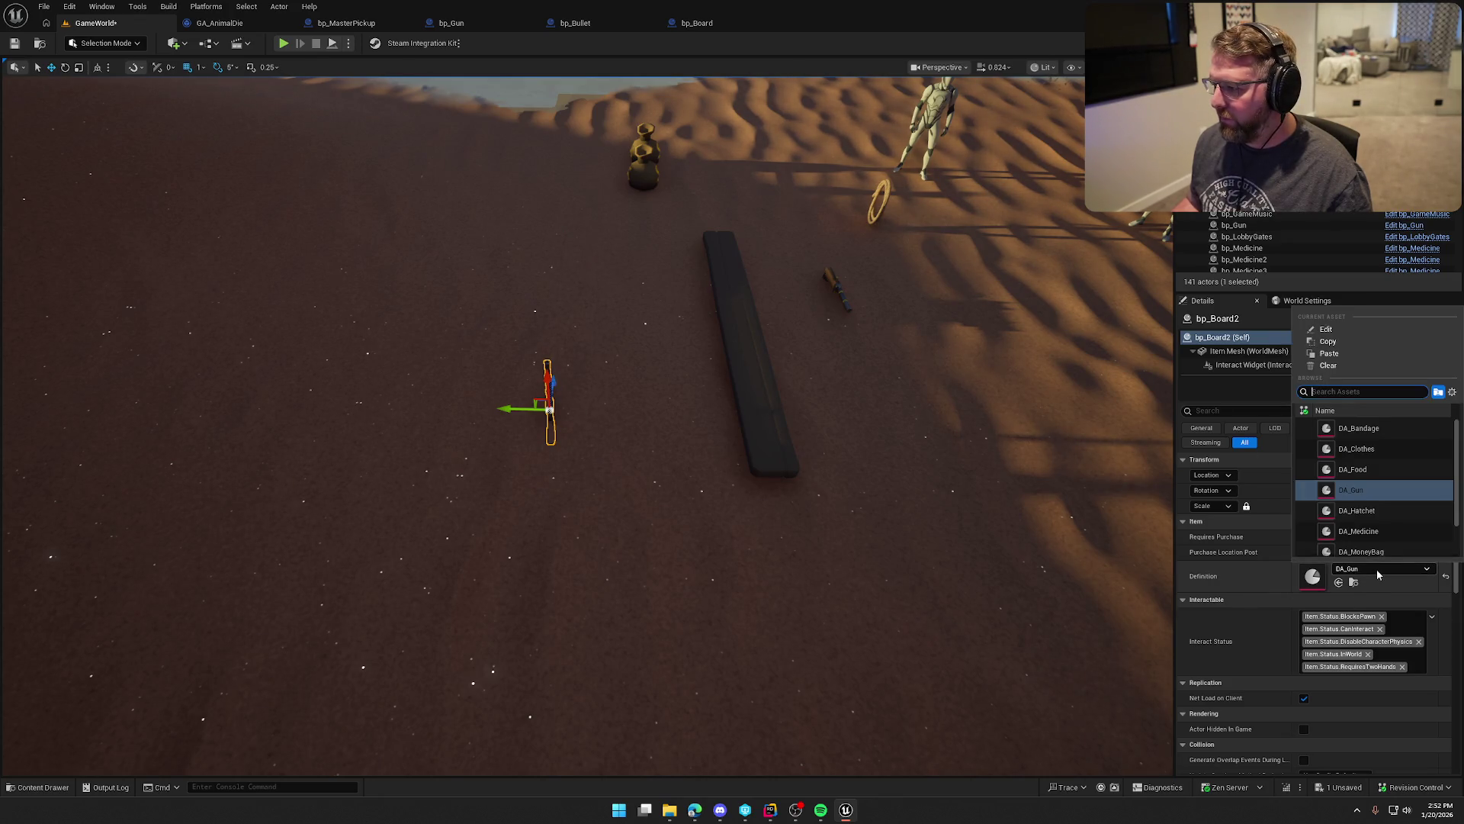
{"action": "left_click", "coordinate": [1365, 525]}
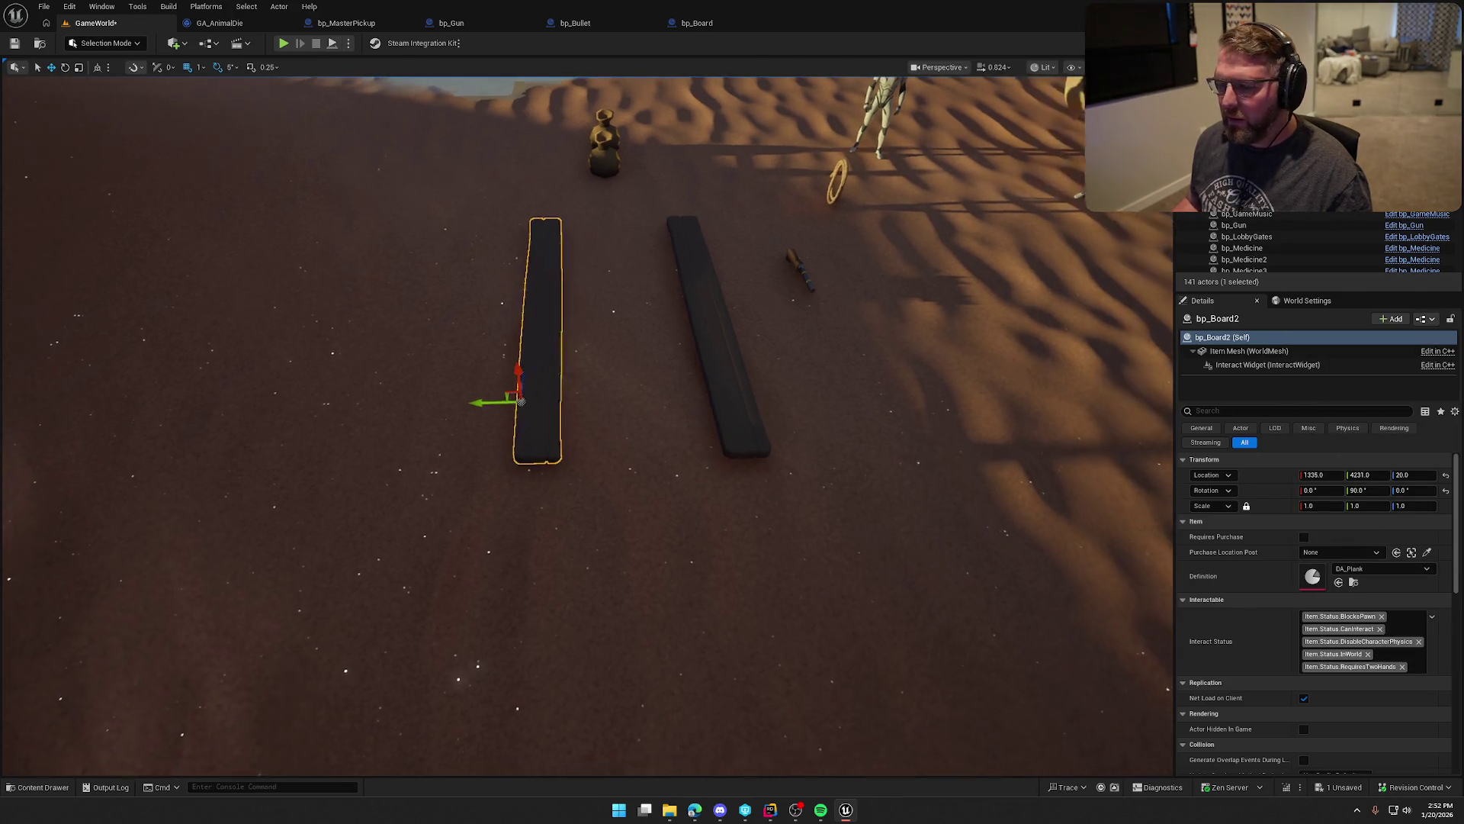
{"action": "key", "text": "Escape"}
{"action": "mouse_move", "coordinate": [803, 443]}
{"action": "left_mouse_down"}
{"action": "mouse_move", "coordinate": [793, 411]}
{"action": "mouse_move", "coordinate": [831, 359]}
{"action": "mouse_move", "coordinate": [793, 480]}
{"action": "mouse_move", "coordinate": [793, 446]}
{"action": "left_mouse_up"}
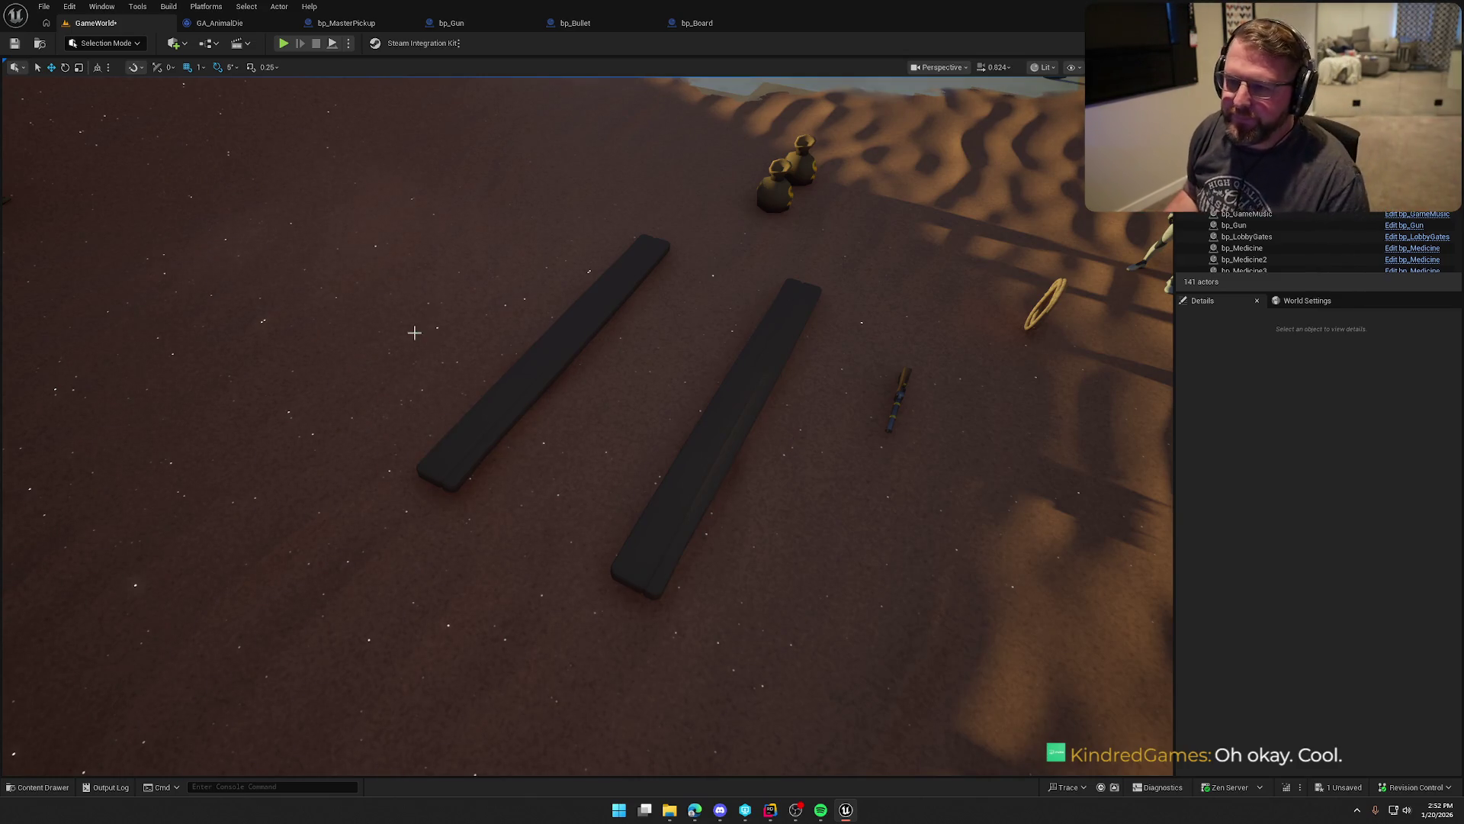
Step: Start play, run across the dunes to the standing board, and pick it up
{"action": "left_click", "coordinate": [284, 44]}
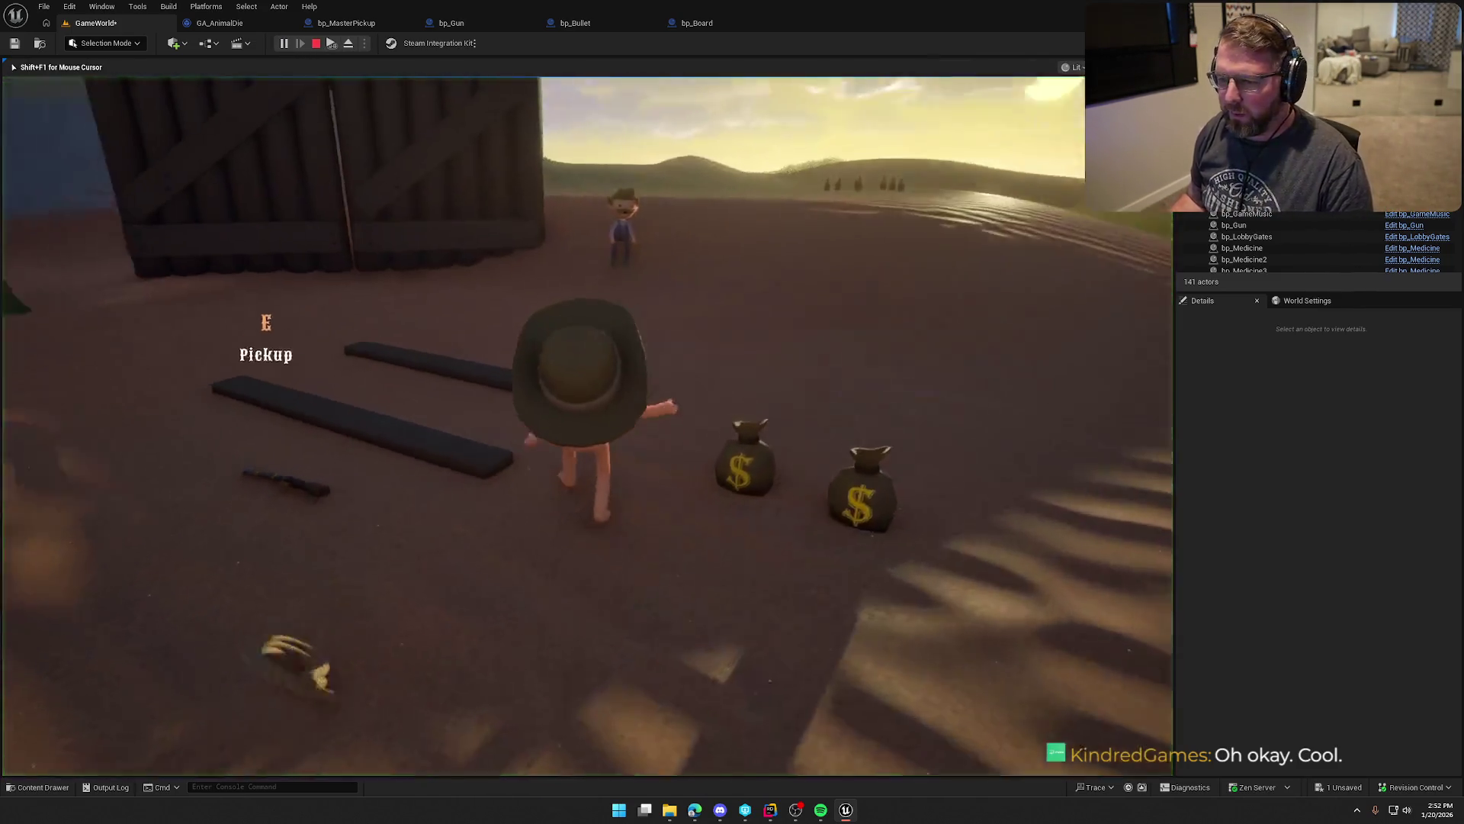
{"action": "key", "text": "shift+w"}
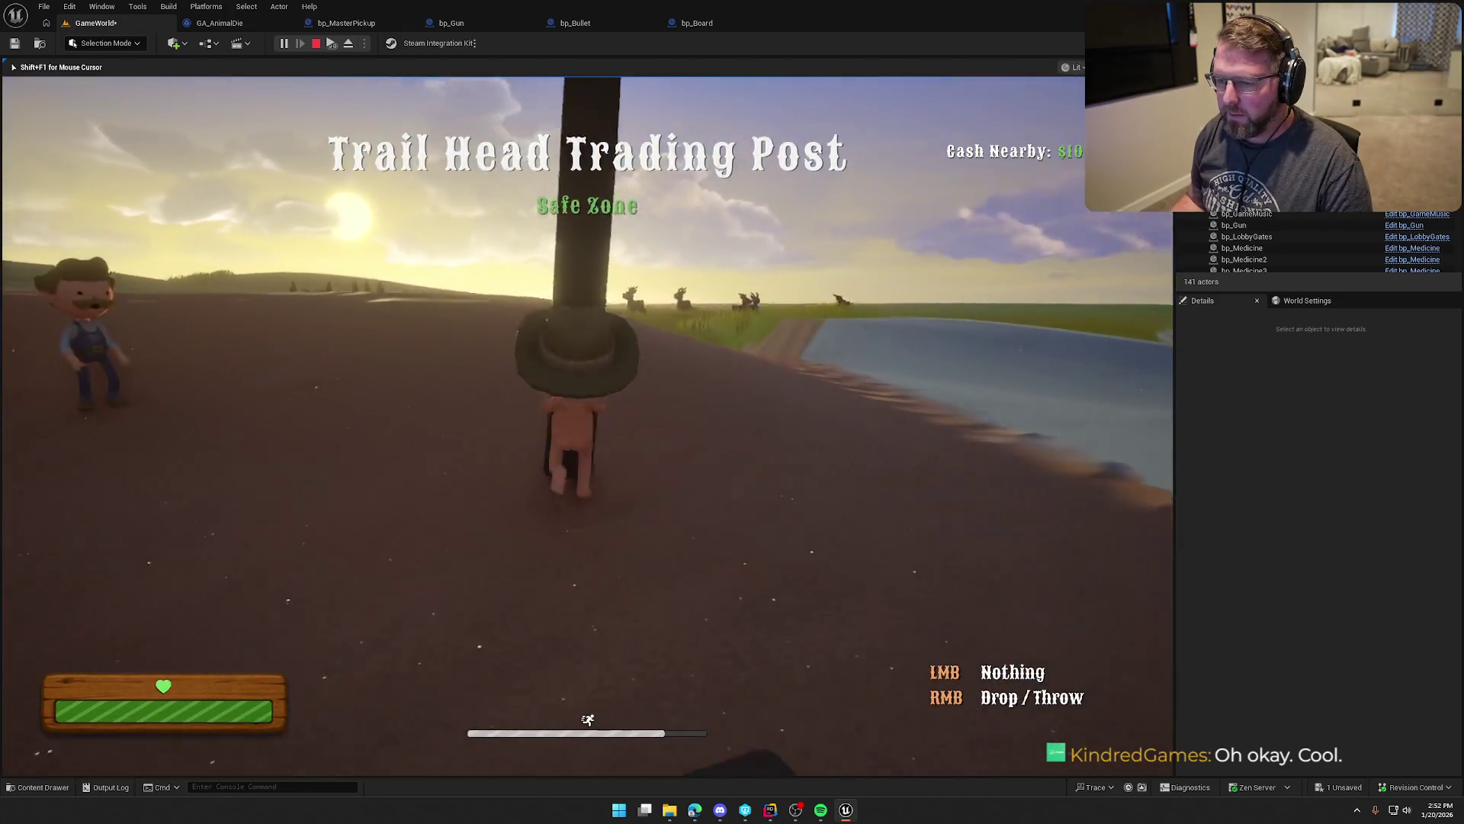
{"action": "key", "text": "w"}
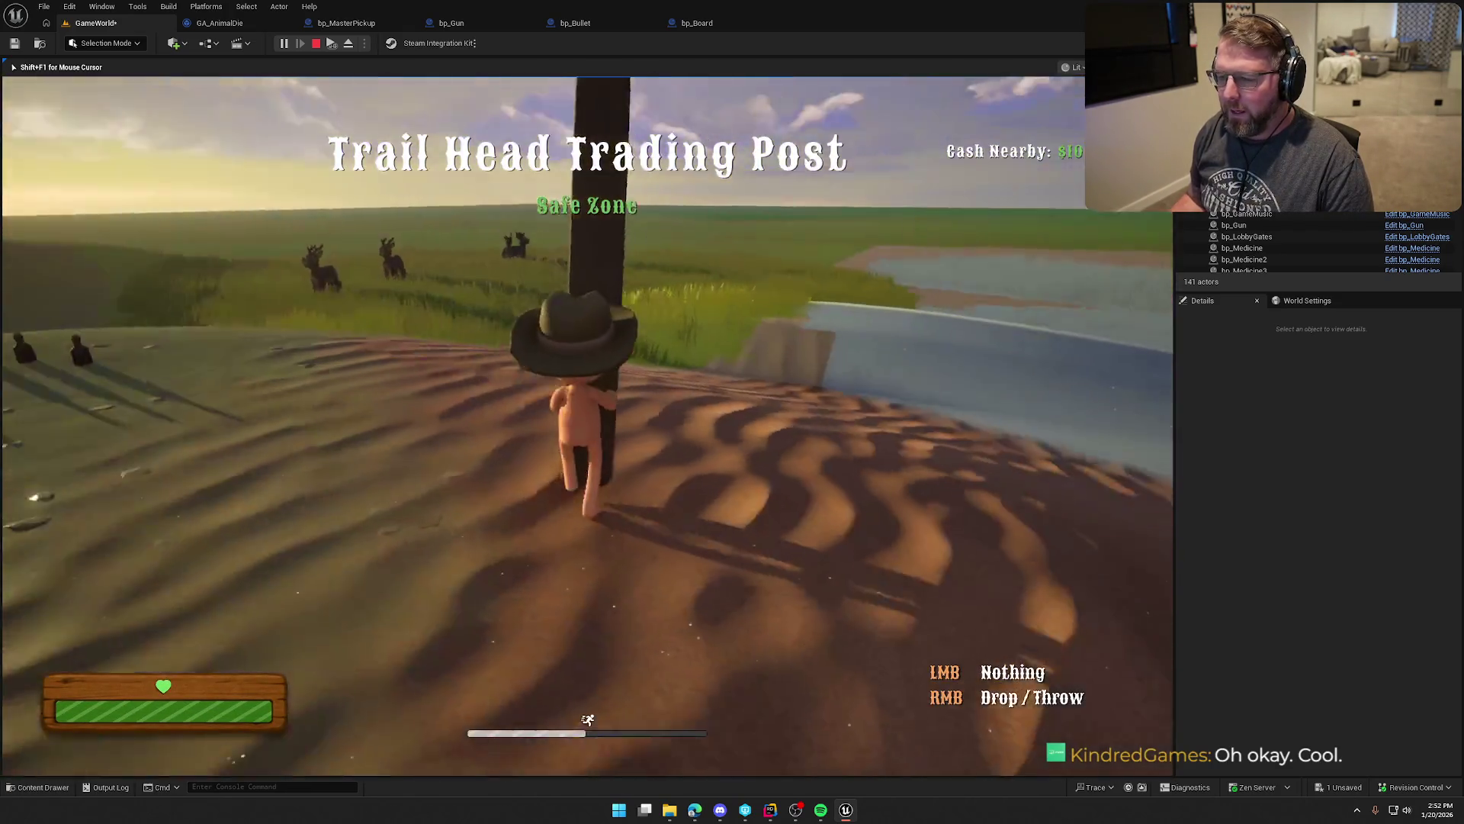
{"action": "key", "text": "w"}
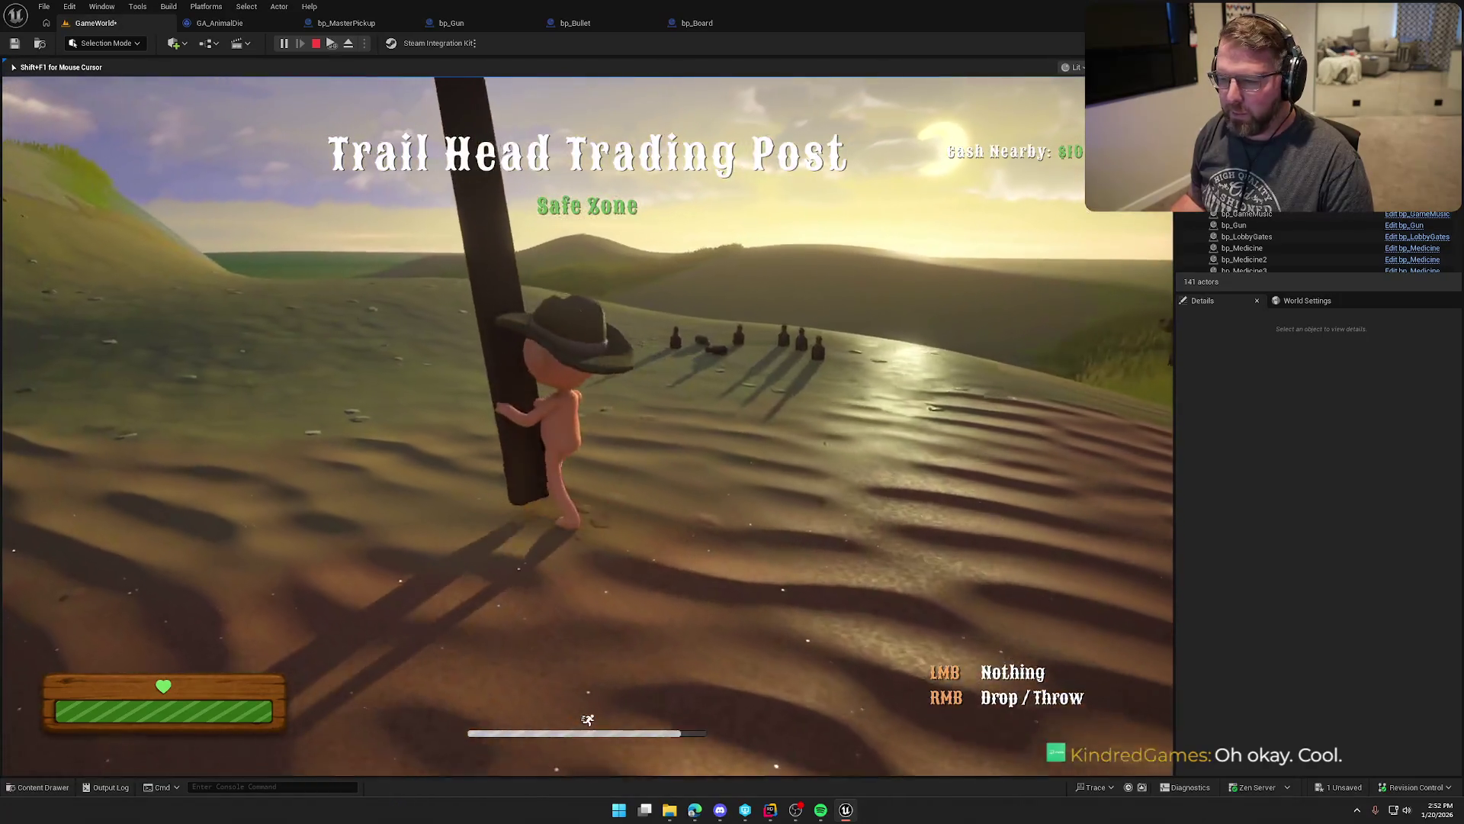
{"action": "key", "text": "w"}
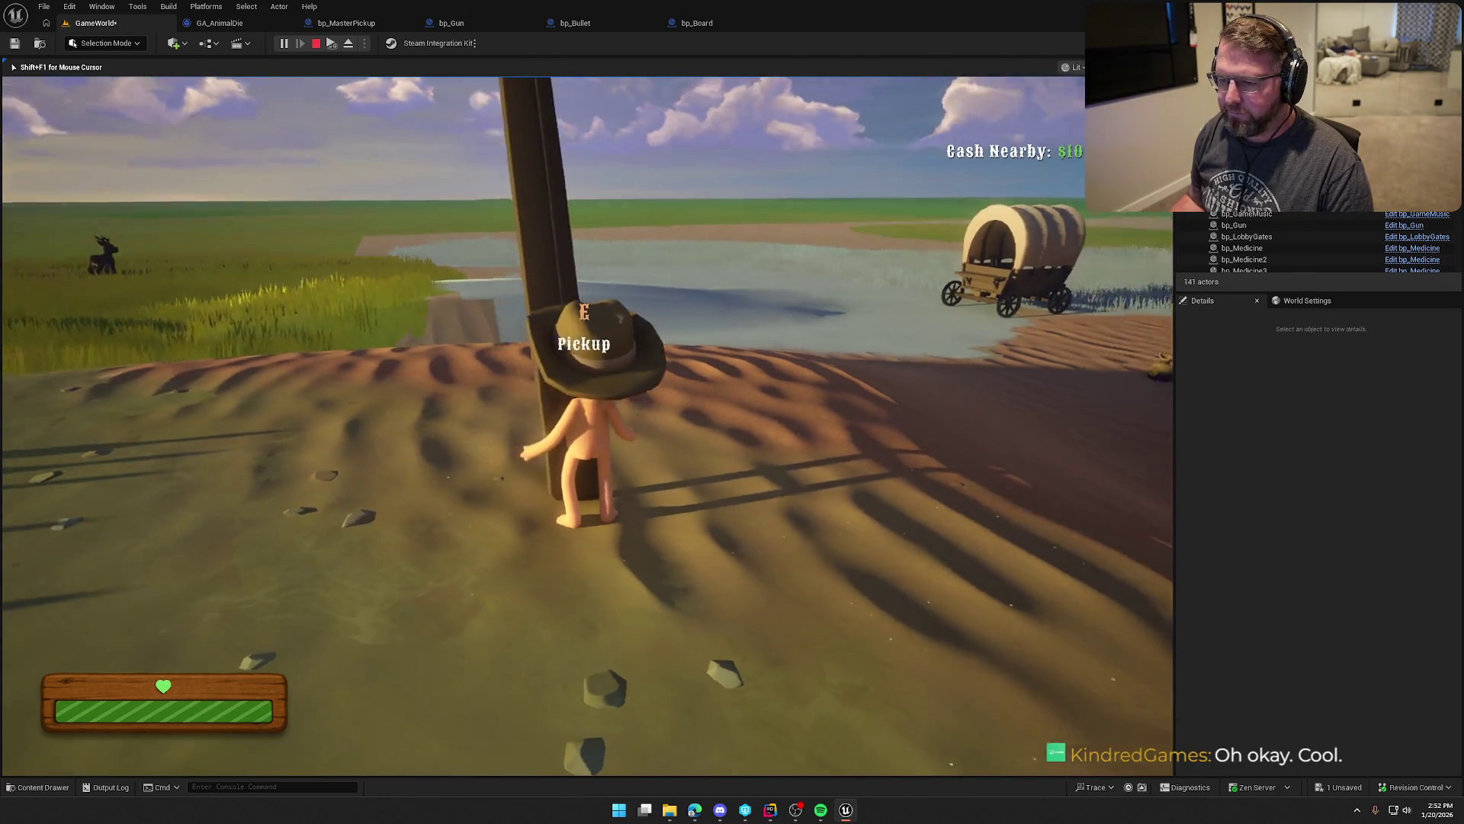
{"action": "key", "text": "e"}
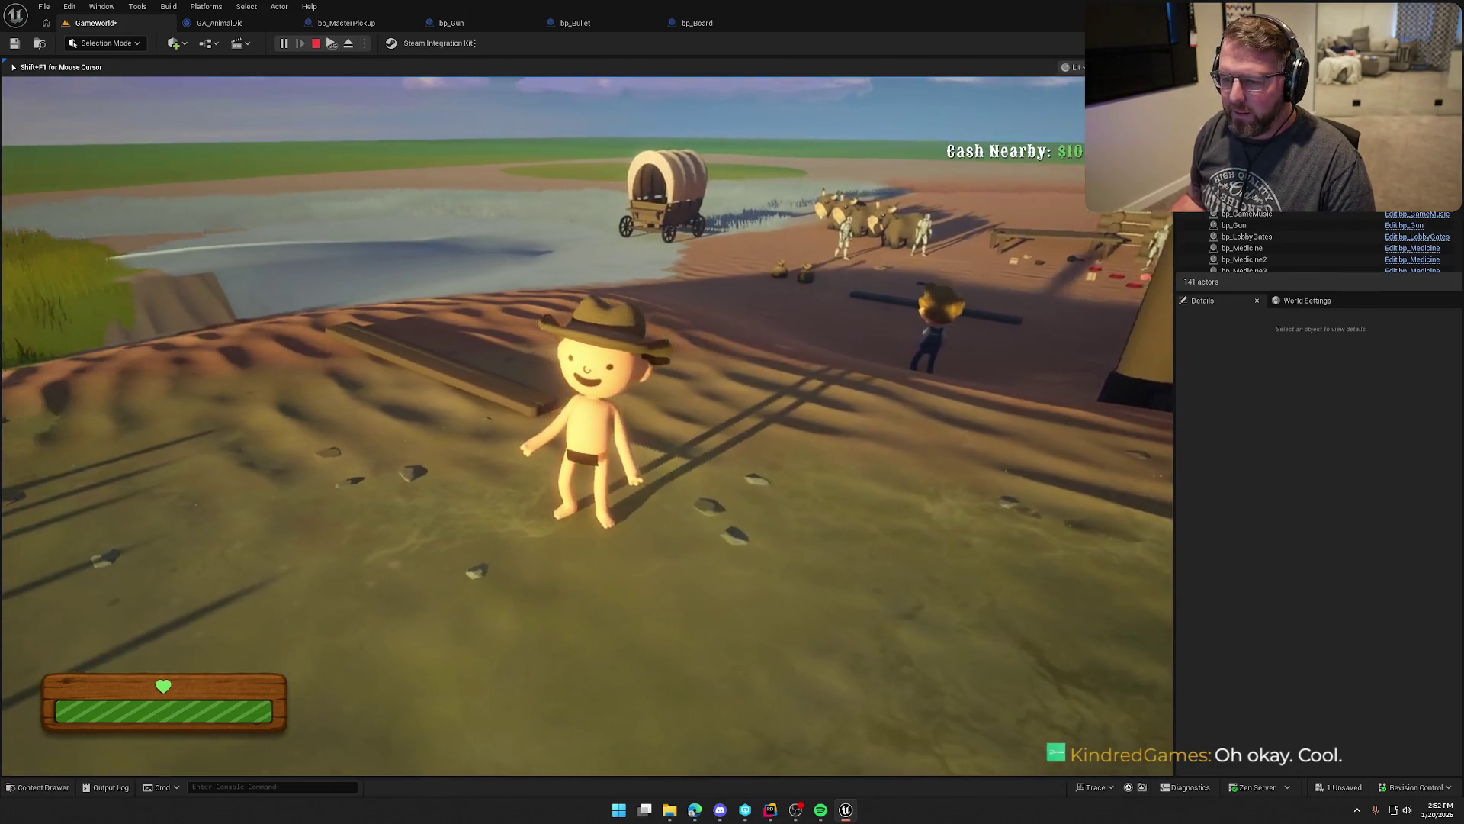
{"action": "key", "text": "w"}
{"action": "key", "text": "e"}
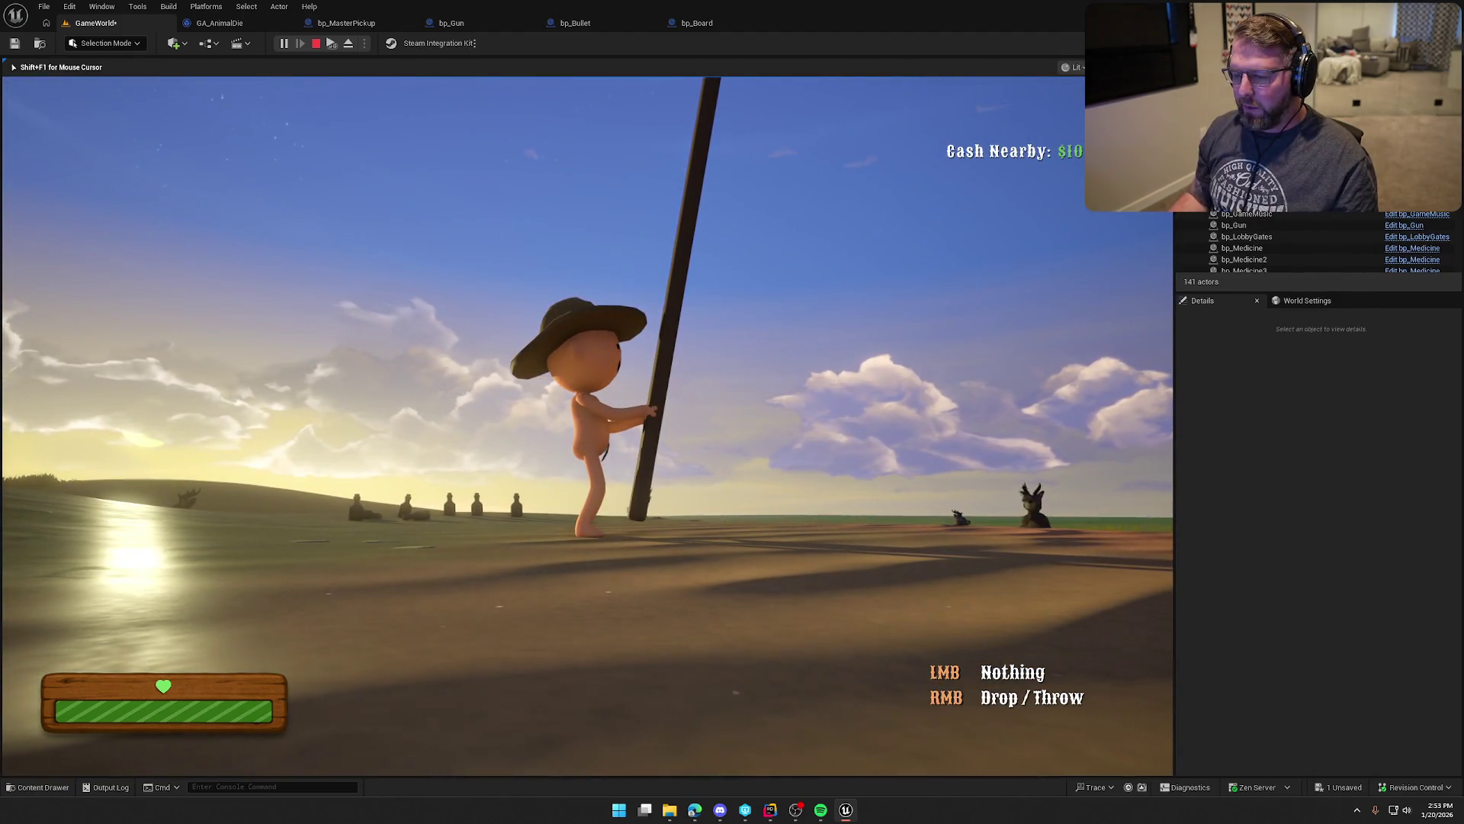
Step: Drop and regrab the board, run it into the river, drop it, pick it up, and stop play
{"action": "right_click", "coordinate": [587, 426]}
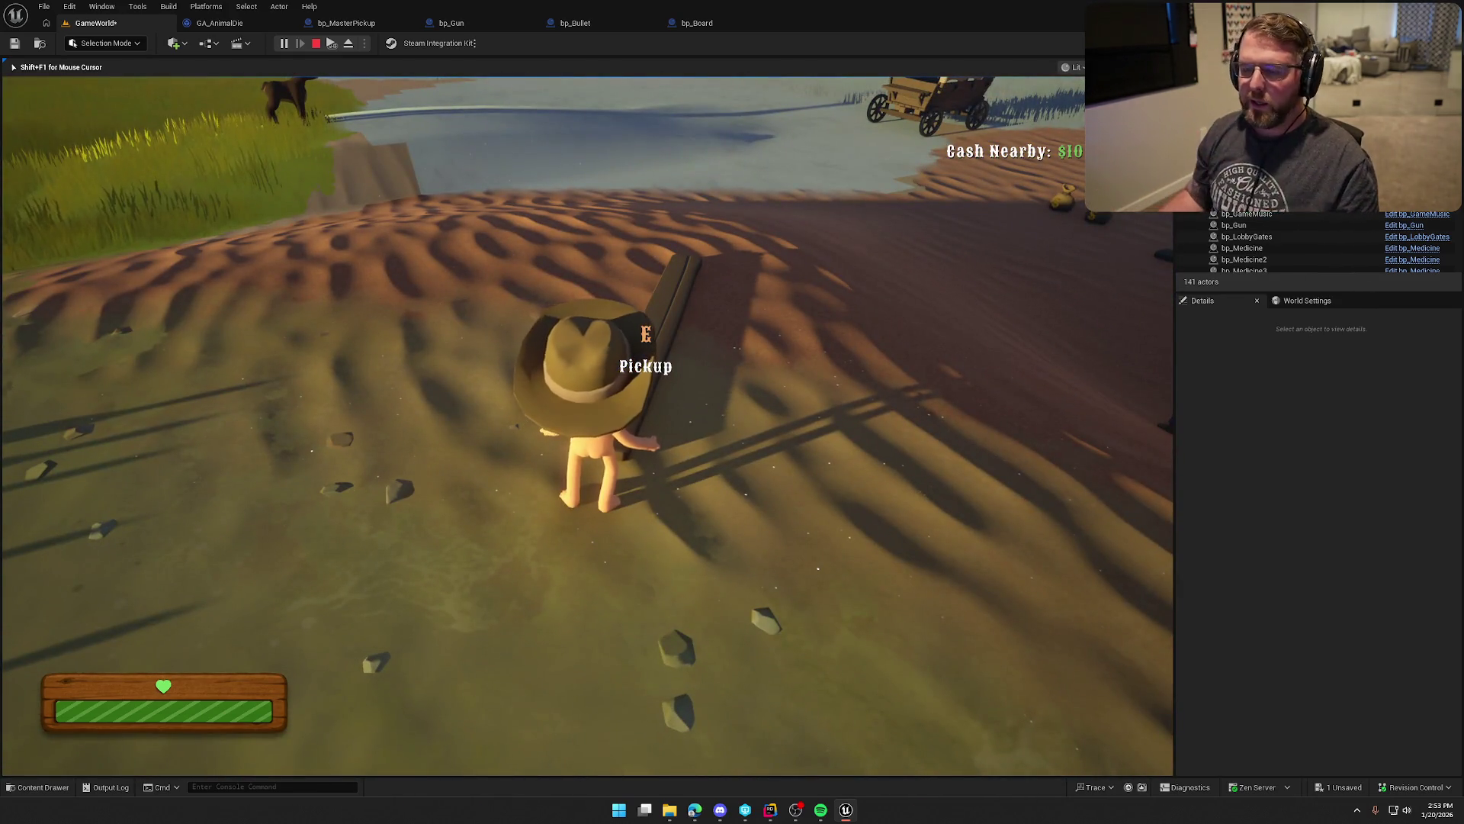
{"action": "key", "text": "e"}
{"action": "key", "text": "w"}
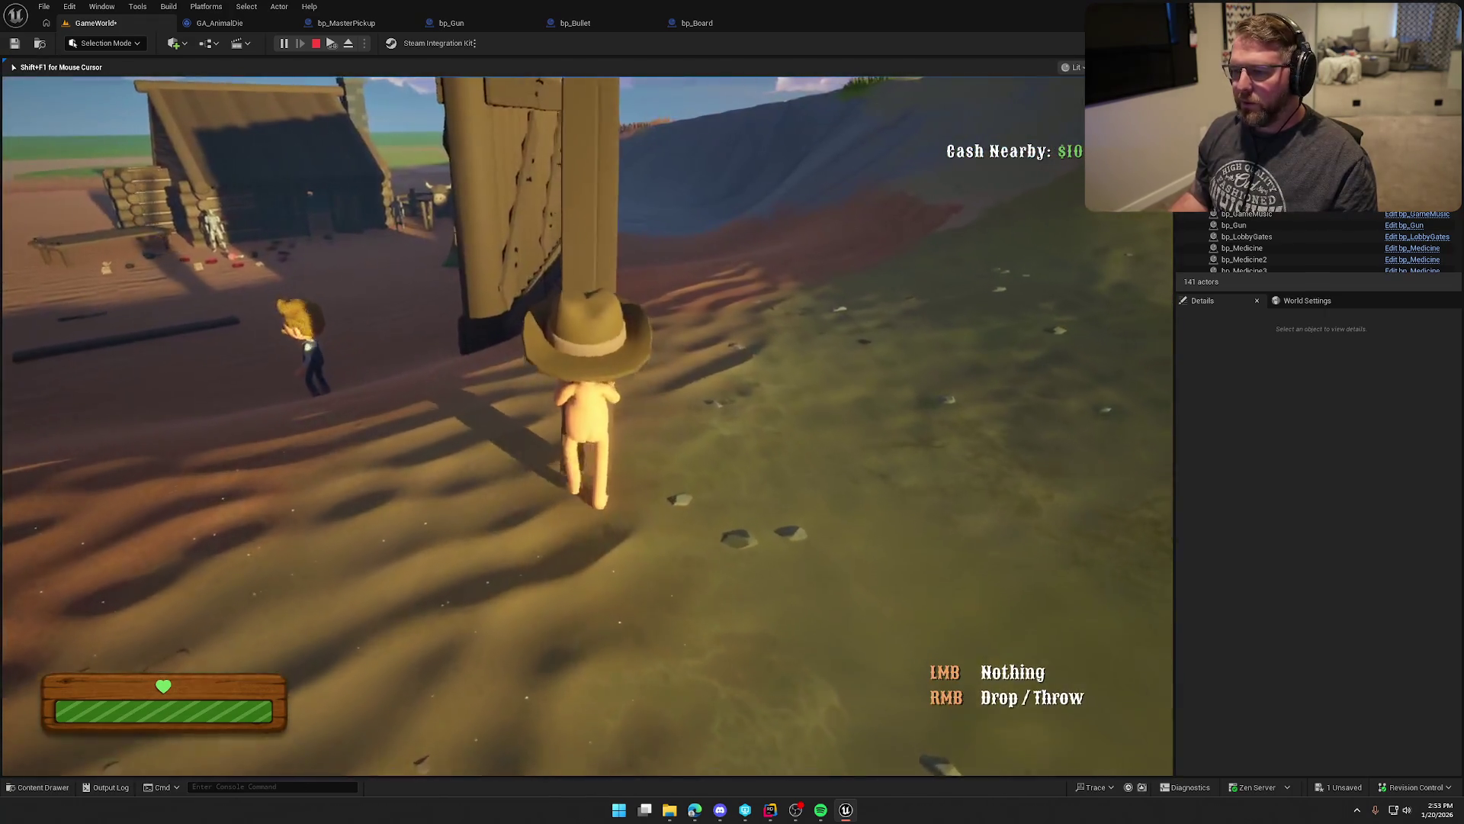
{"action": "key", "text": "shift"}
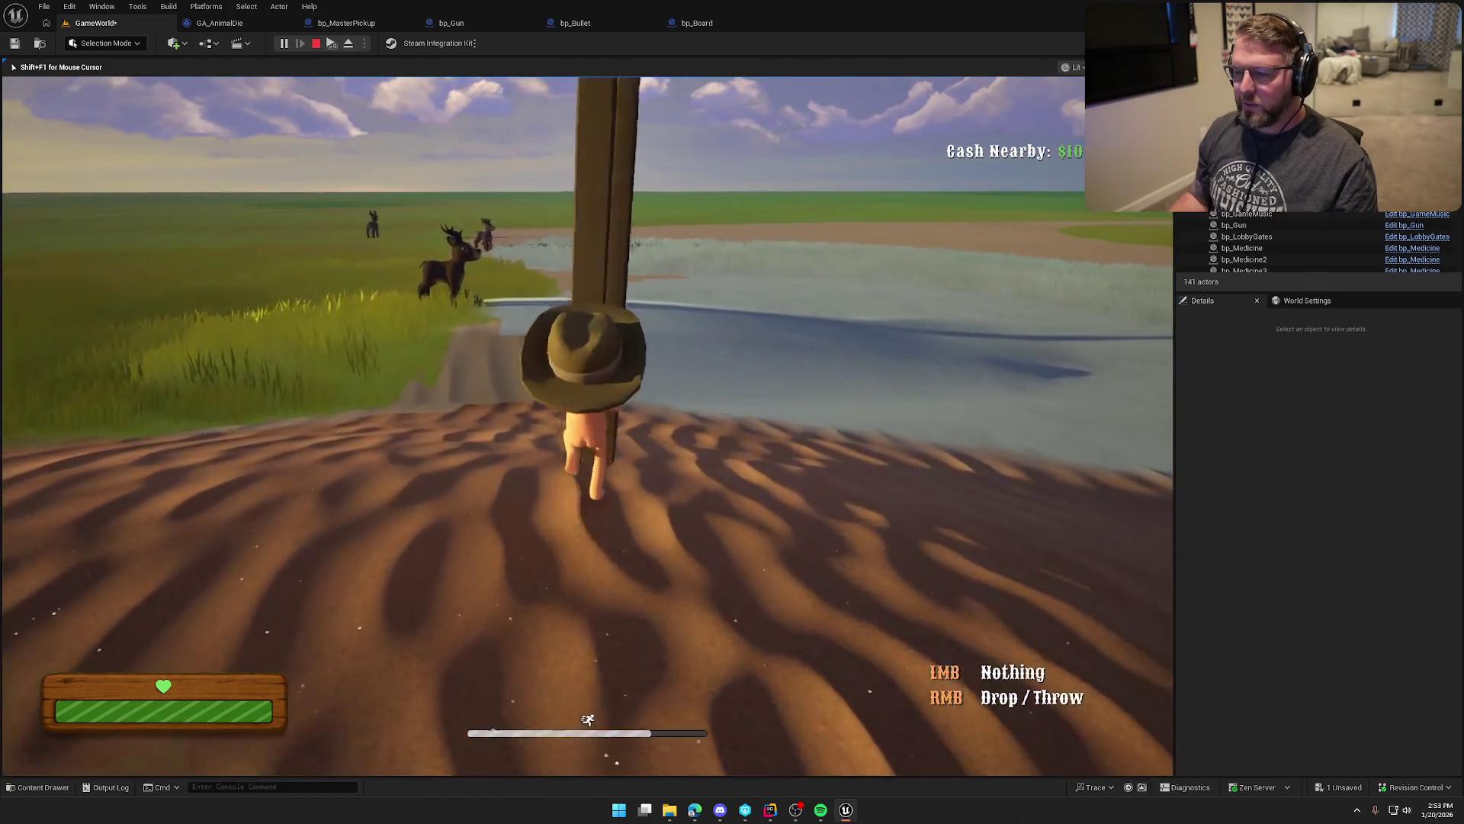
{"action": "key", "text": "w"}
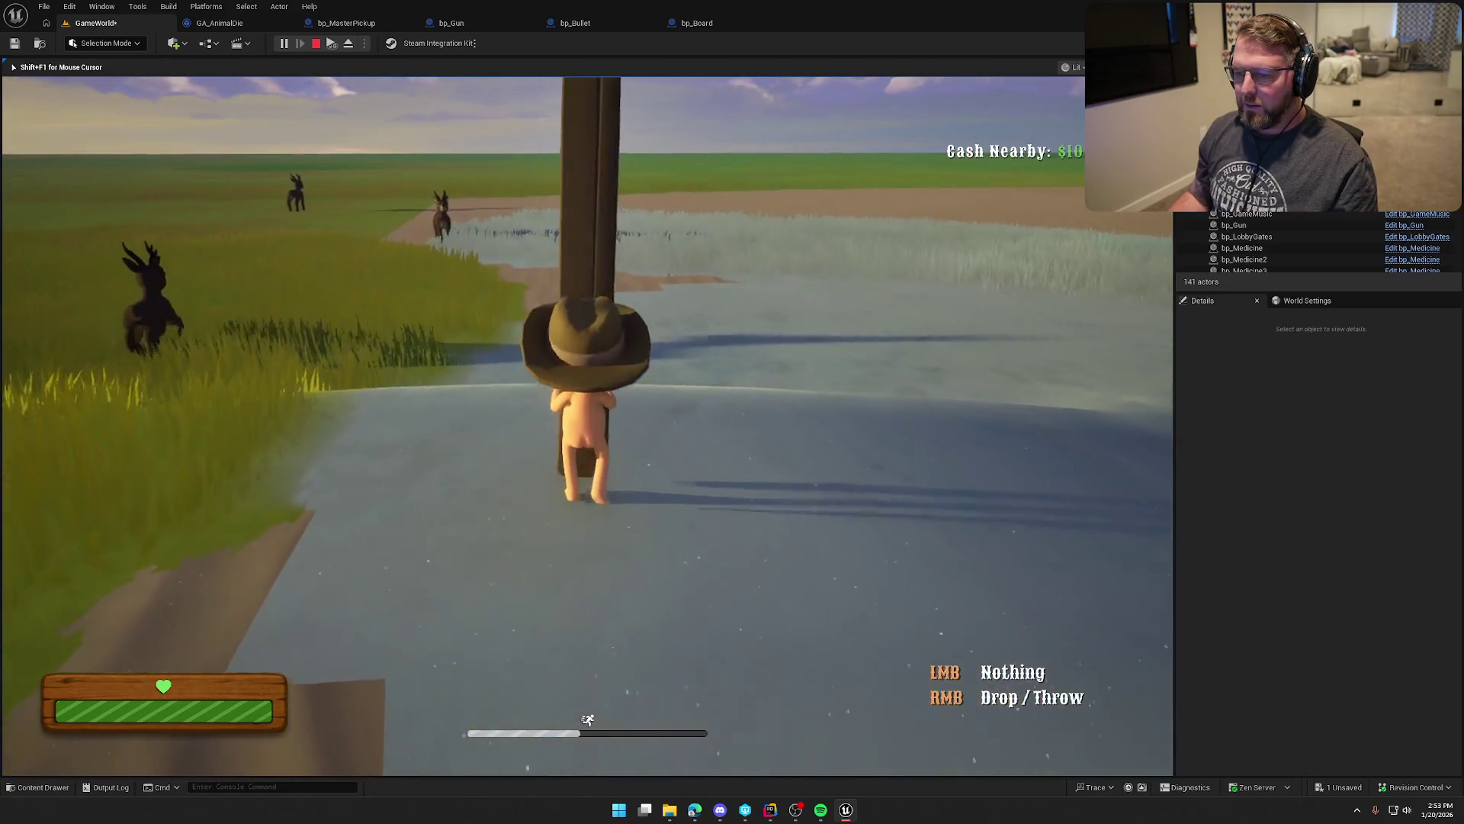
{"action": "right_click", "coordinate": [587, 426]}
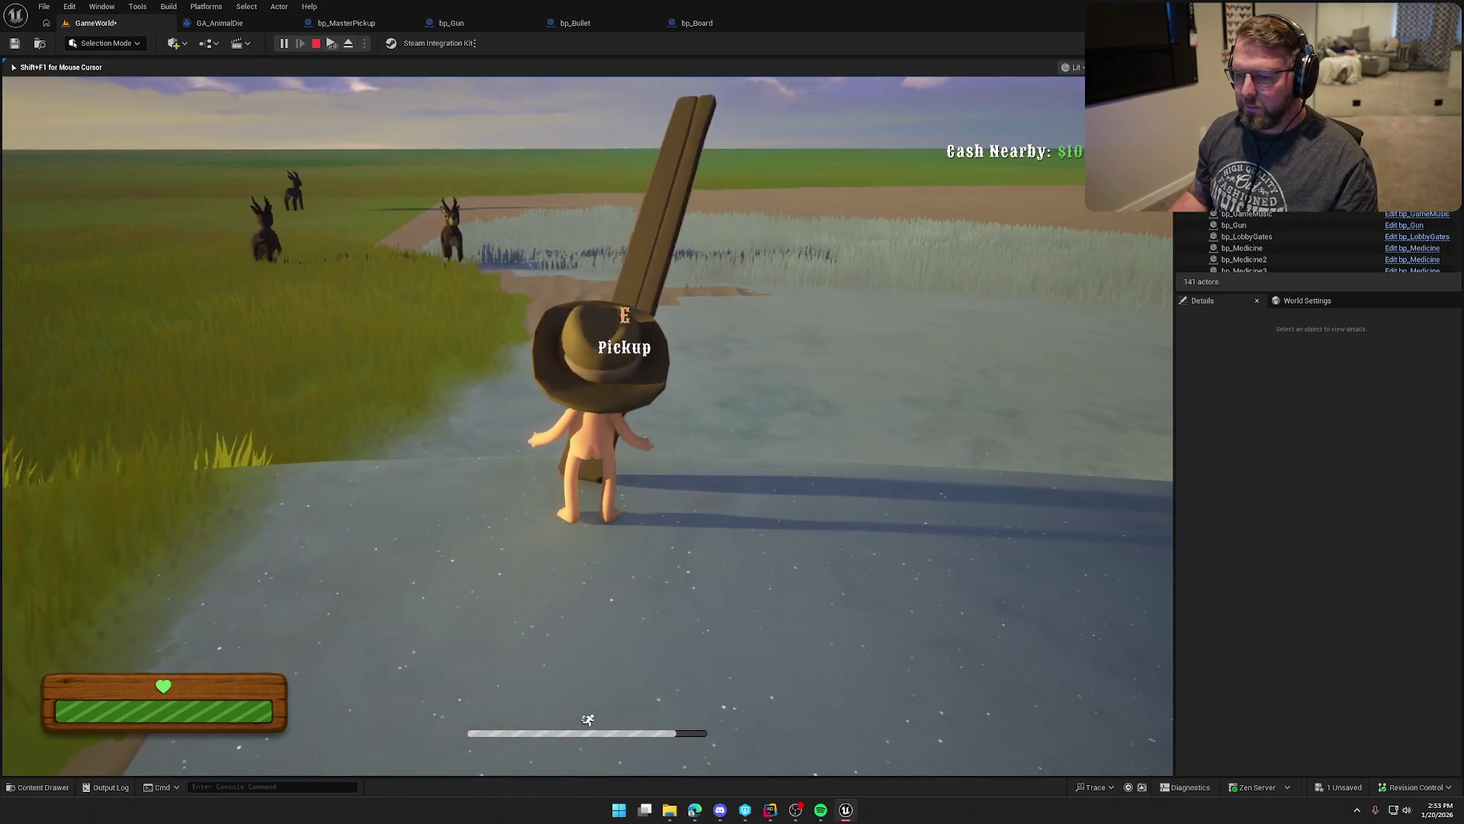
{"action": "key", "text": "e"}
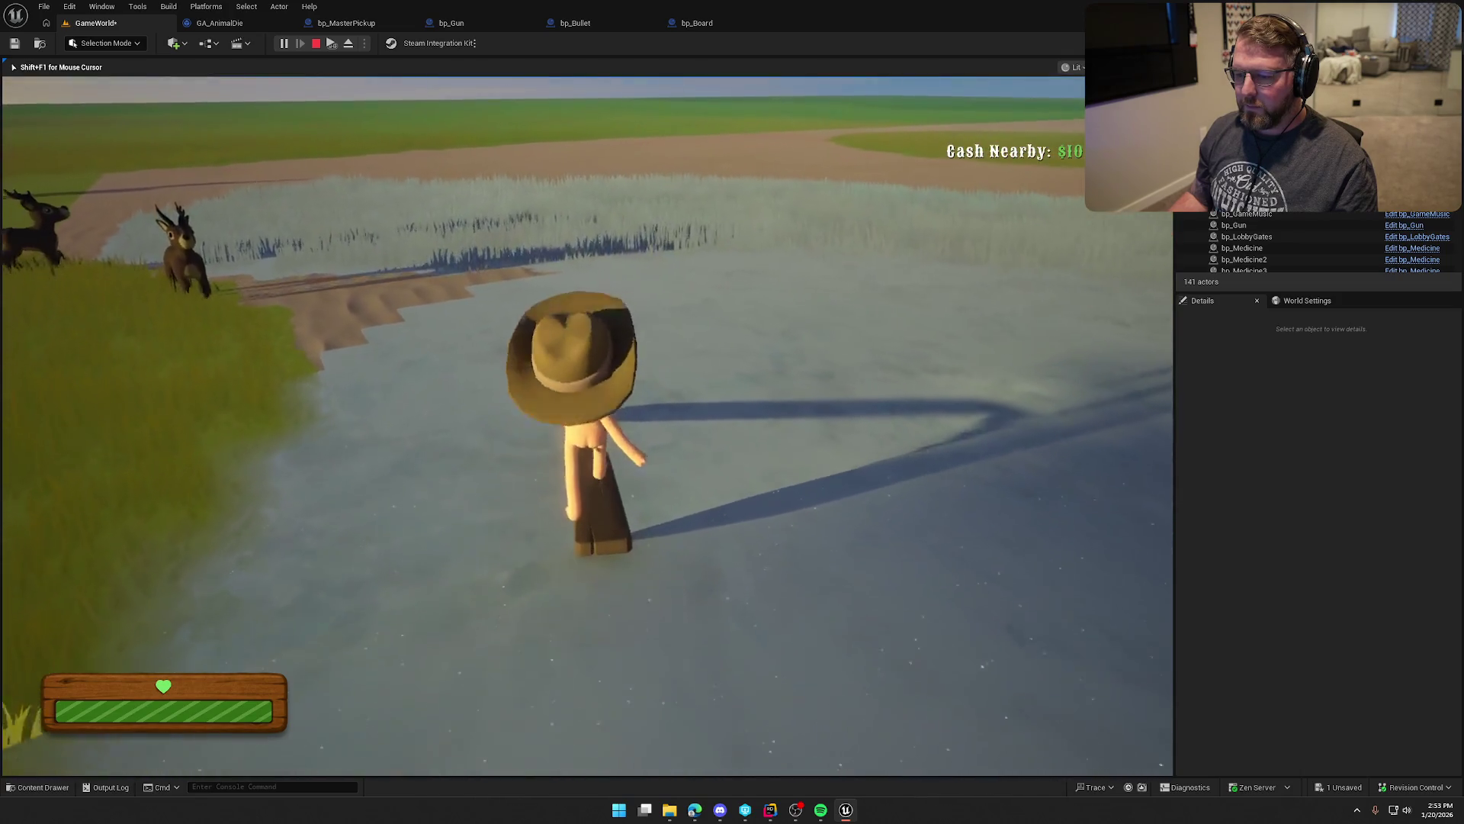
{"action": "key", "text": "w"}
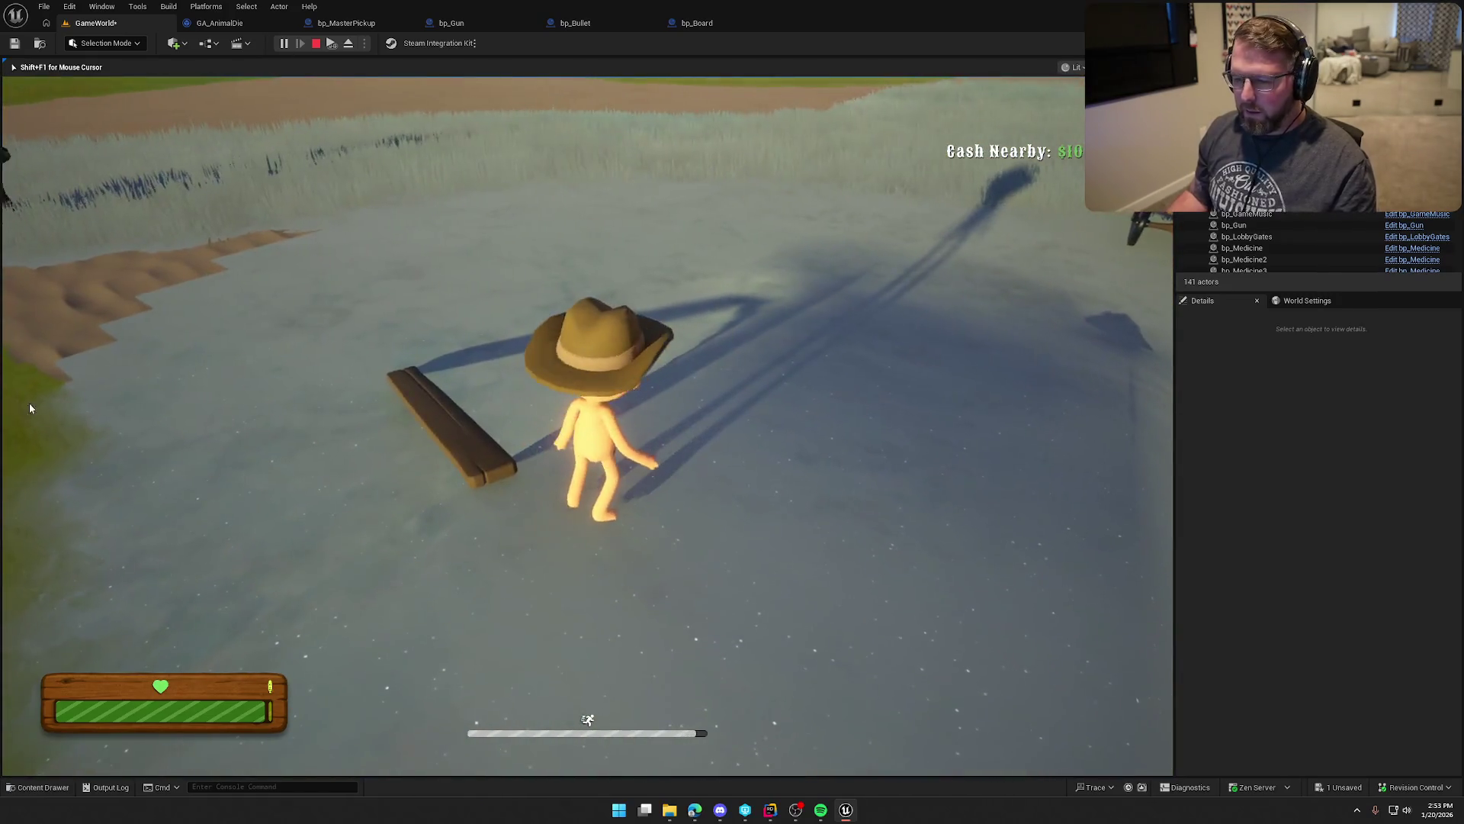
{"action": "key", "text": "Escape"}
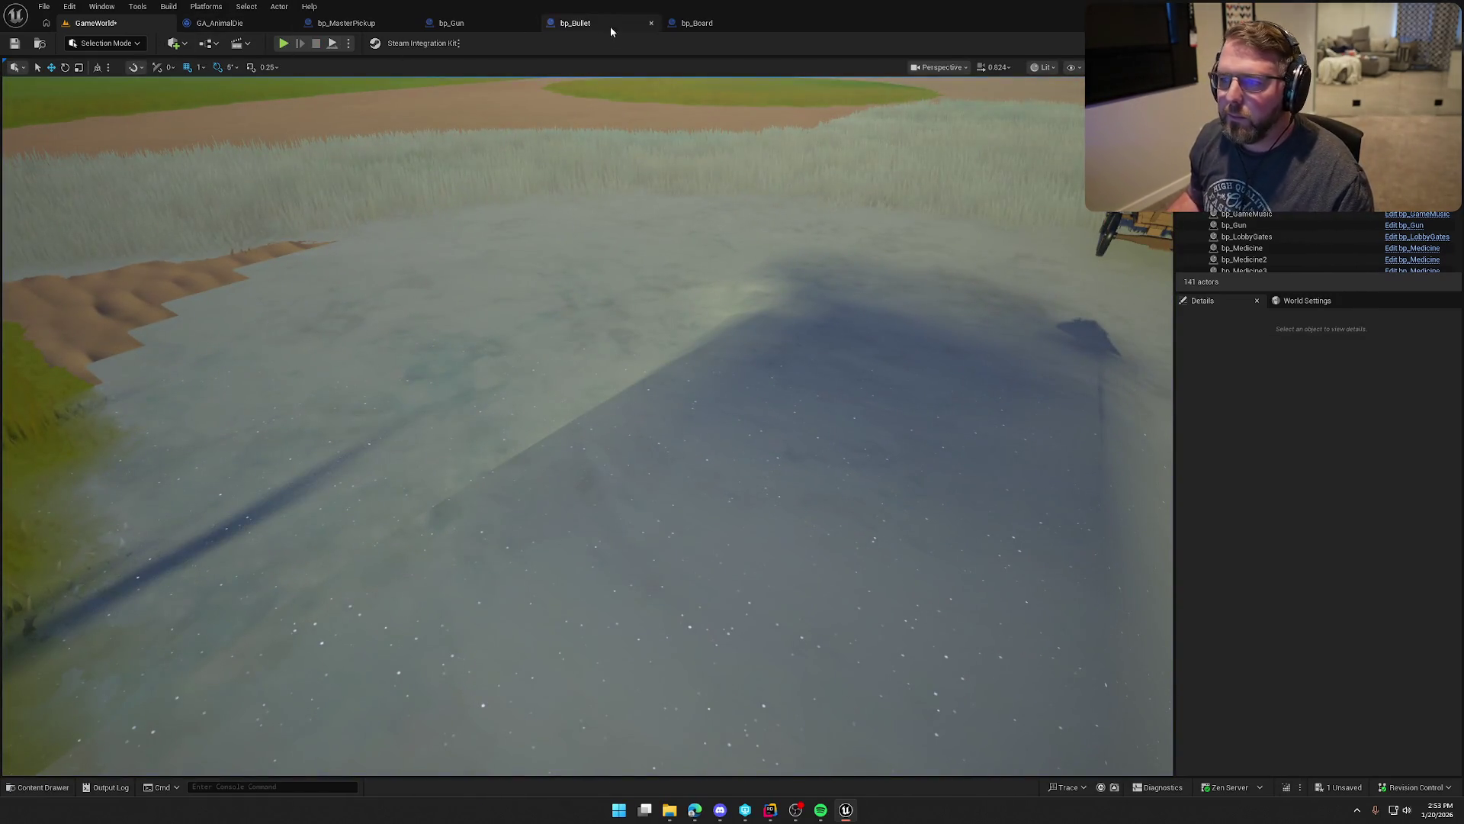
Step: Open bp_Board in the full Blueprint Editor and scroll through the Item Mesh details
{"action": "left_click", "coordinate": [694, 23]}
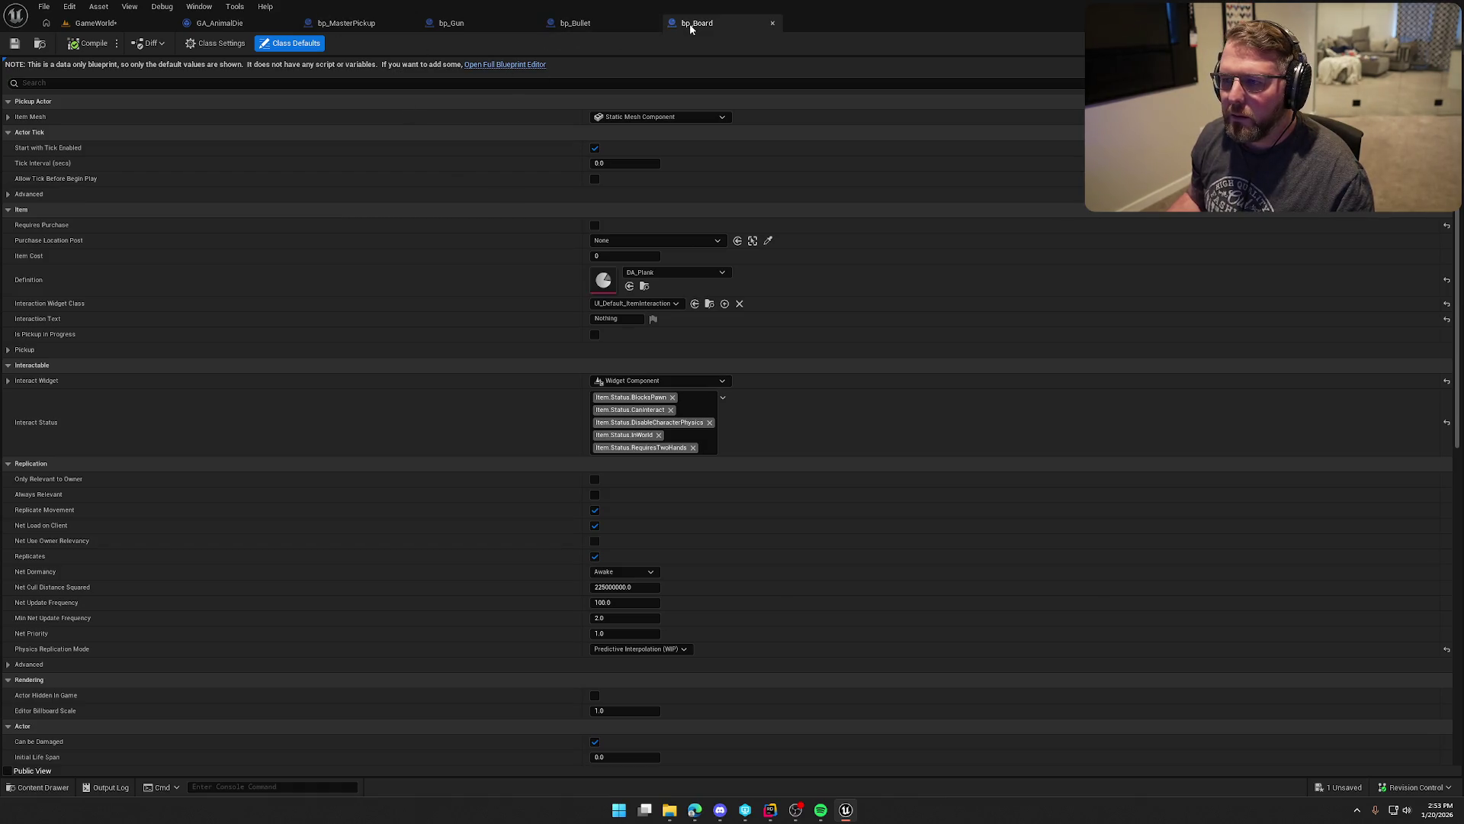
{"action": "left_click", "coordinate": [505, 64]}
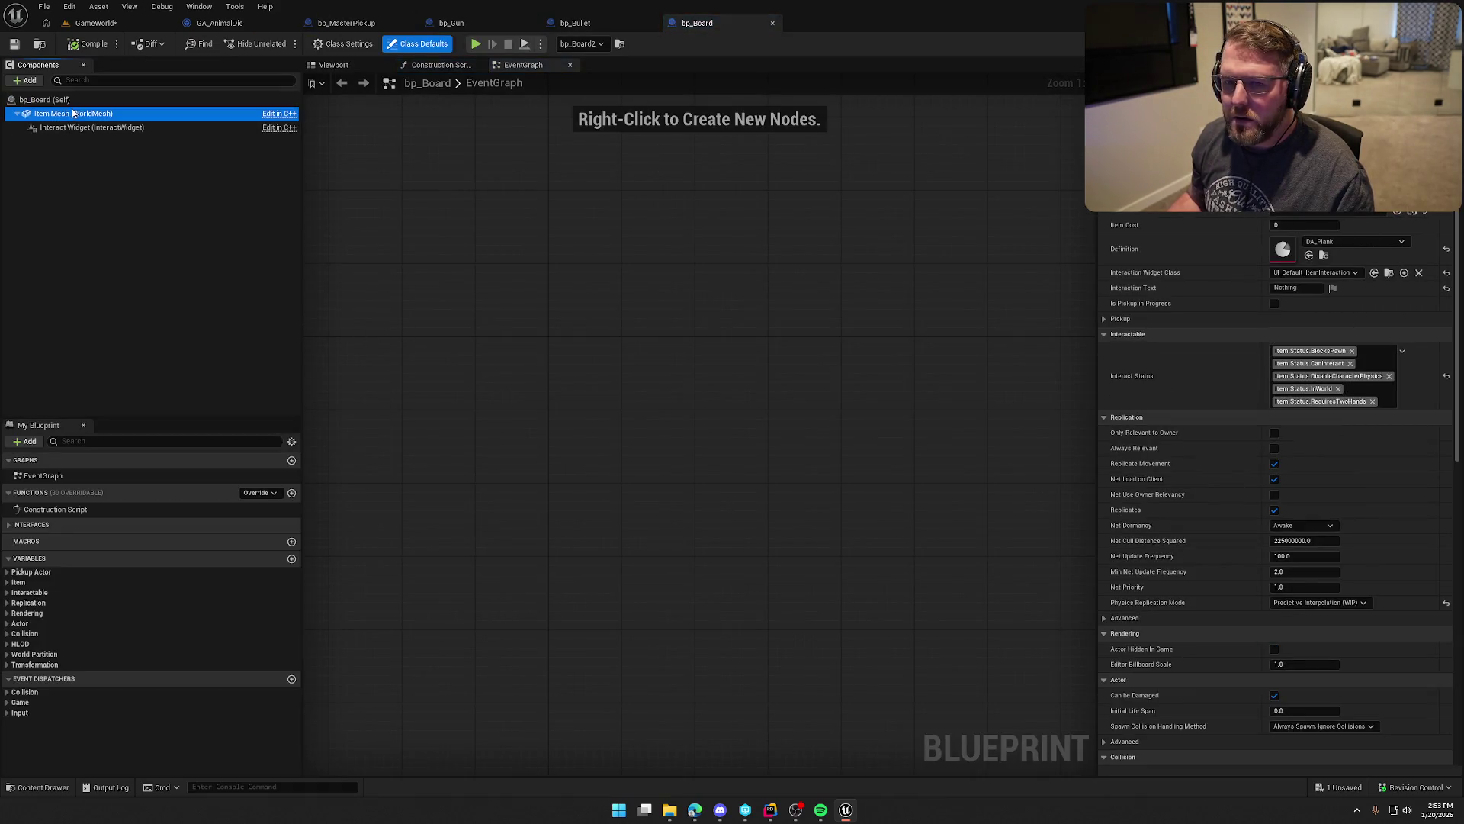
{"action": "scroll", "coordinate": [1332, 505], "scroll_direction": "down", "scroll_amount": 10}
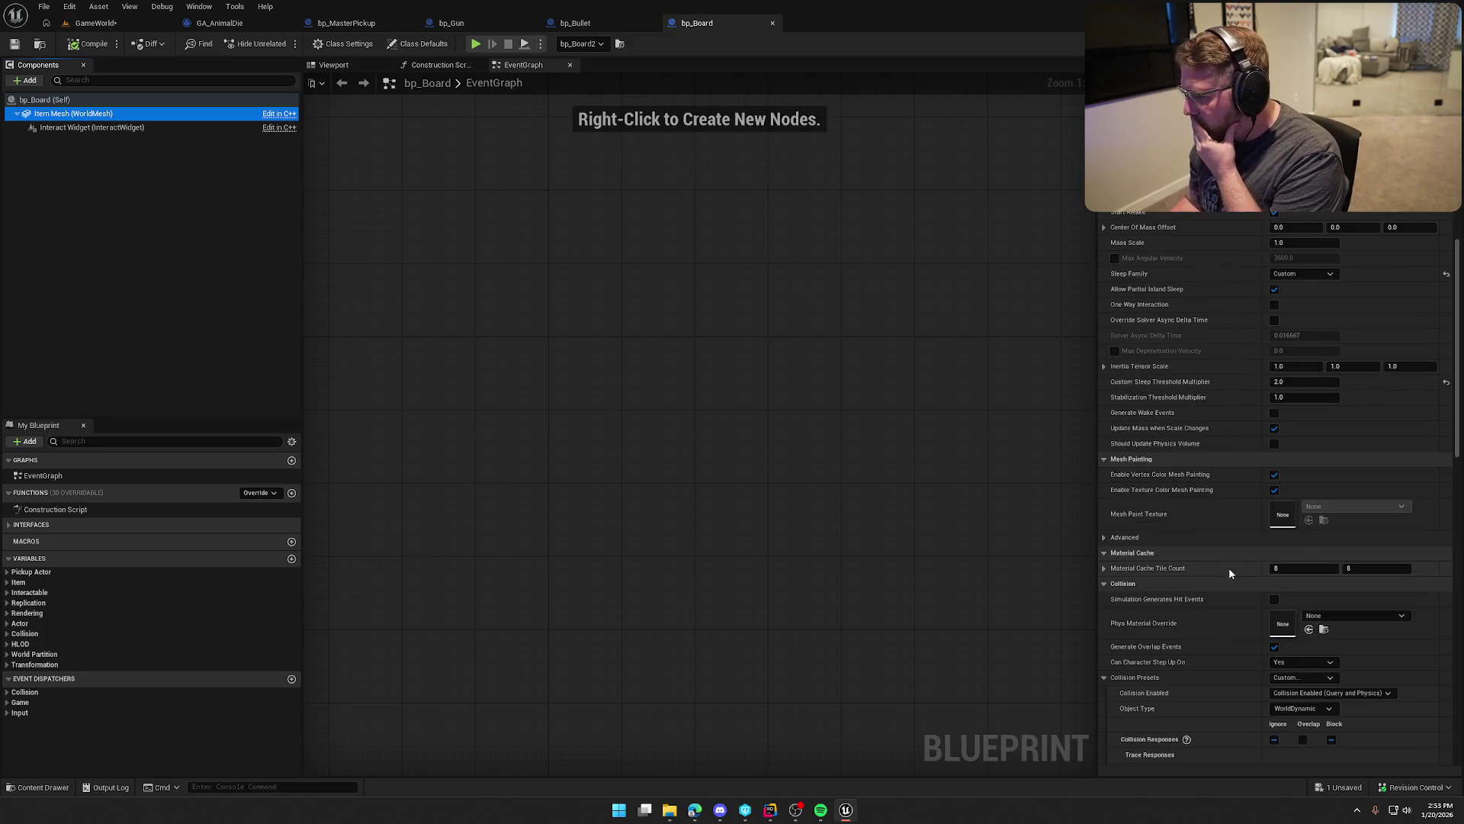
{"action": "scroll", "coordinate": [1227, 573], "scroll_direction": "down", "scroll_amount": 15}
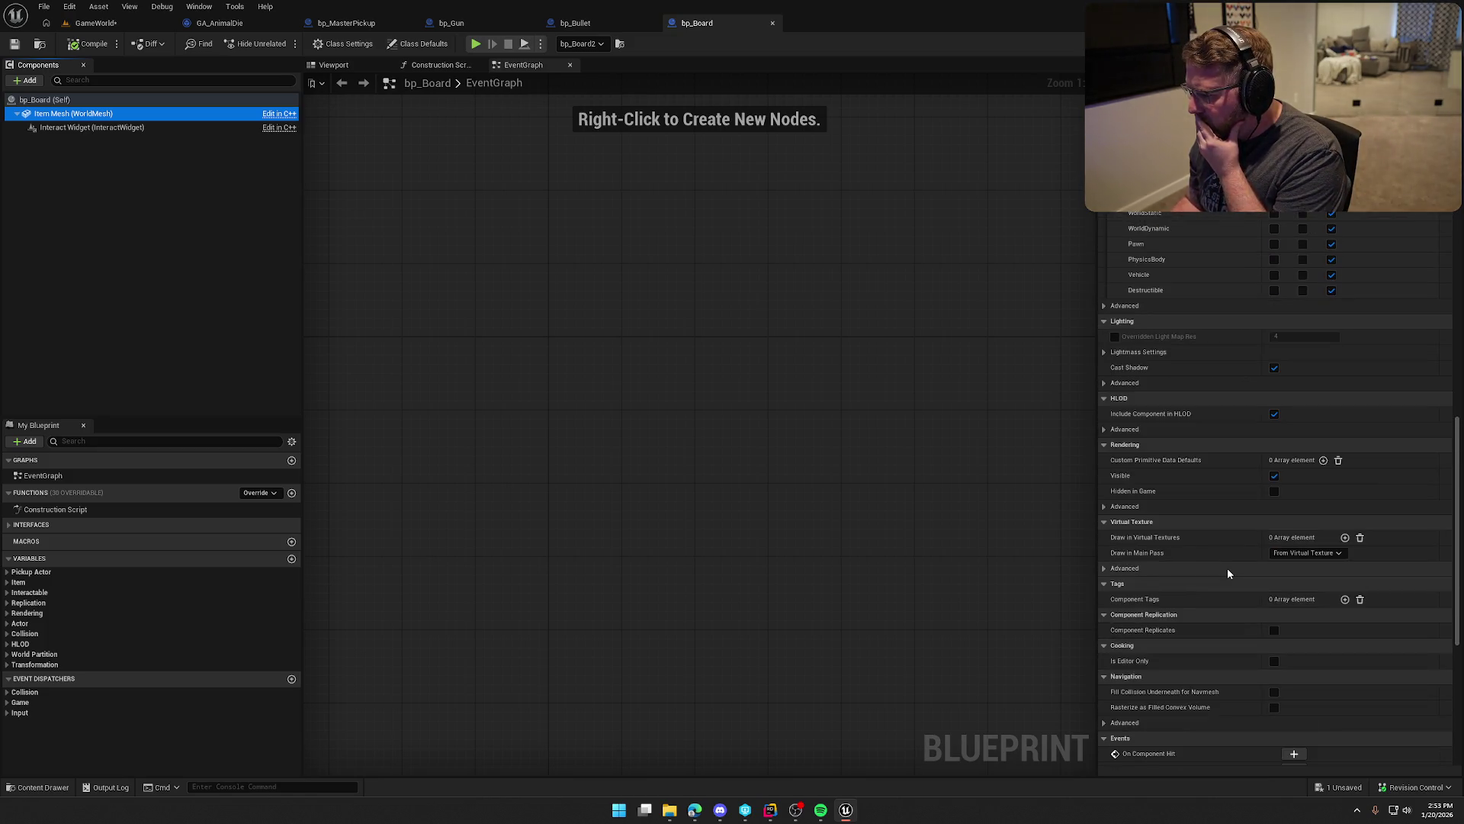
{"action": "scroll", "coordinate": [1228, 567], "scroll_direction": "down", "scroll_amount": 3}
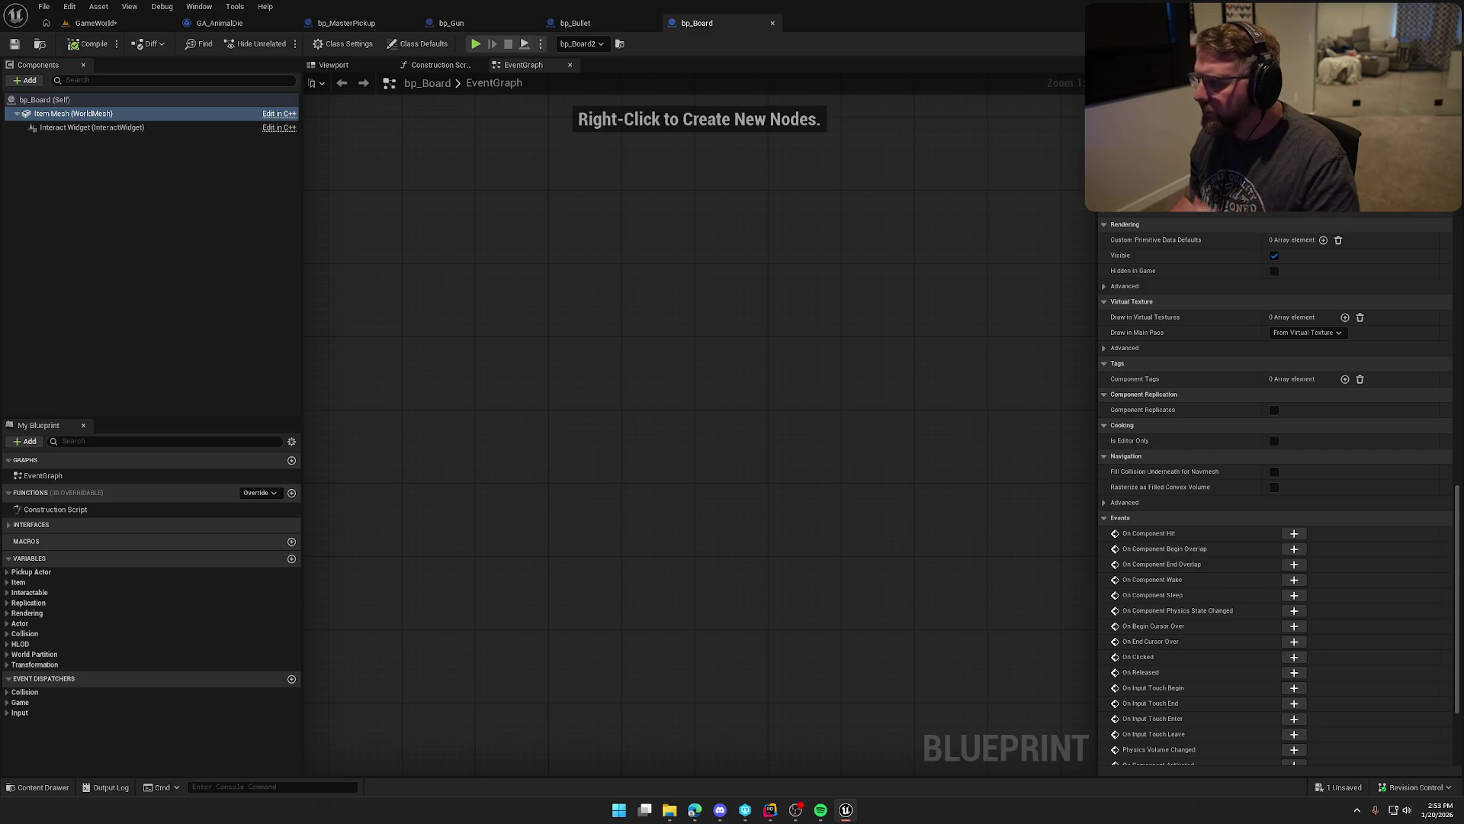
{"action": "scroll", "coordinate": [1227, 567], "scroll_direction": "up", "scroll_amount": 10}
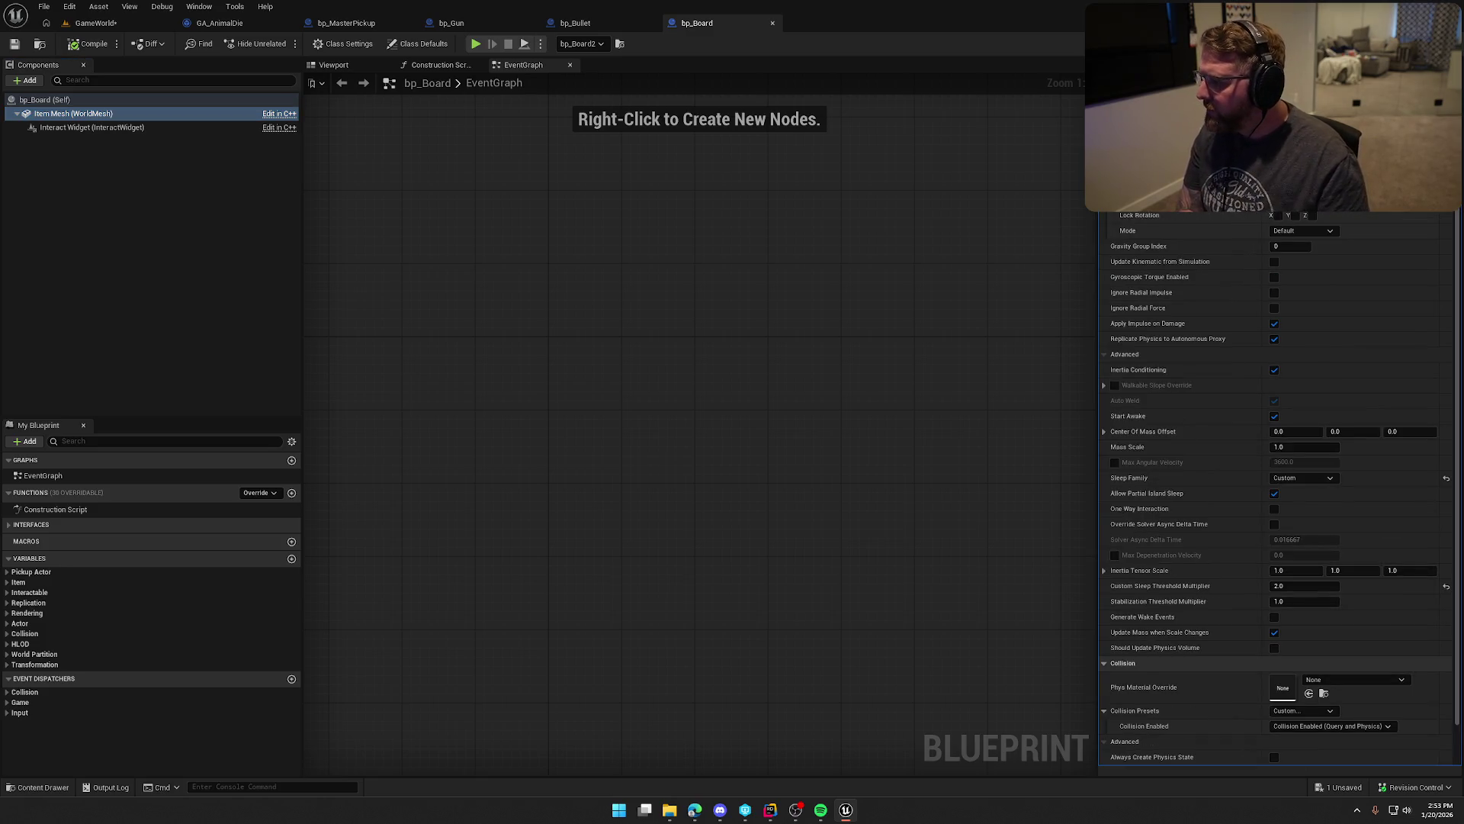
Step: Search the Phys Material Override list for 'wo', leave it at None, and close bp_Board
{"action": "left_click", "coordinate": [1340, 679]}
{"action": "scroll", "coordinate": [1403, 645], "scroll_direction": "down", "scroll_amount": 2}
{"action": "type", "text": "wood"}
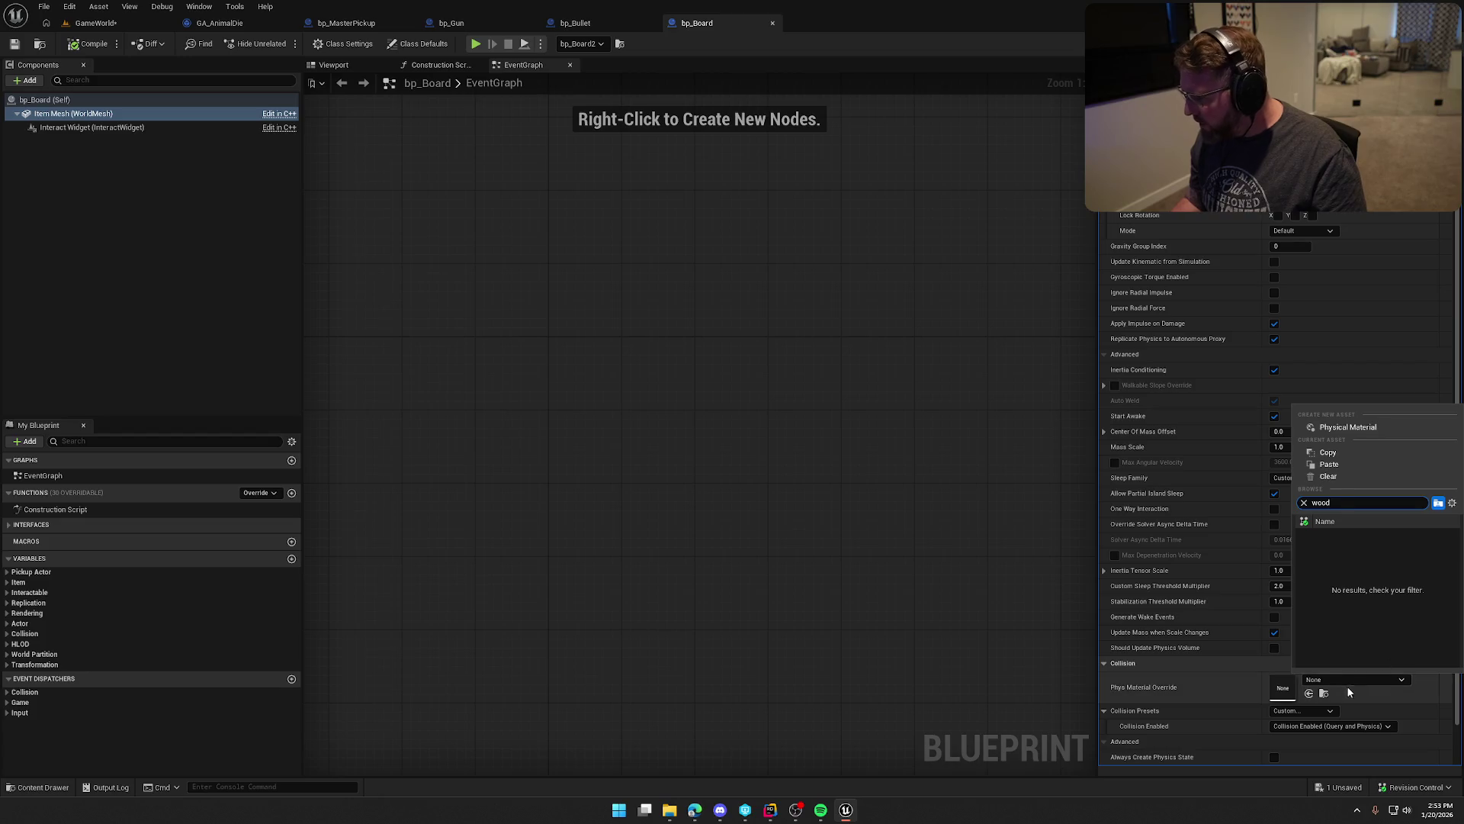
{"action": "left_click", "coordinate": [1345, 678]}
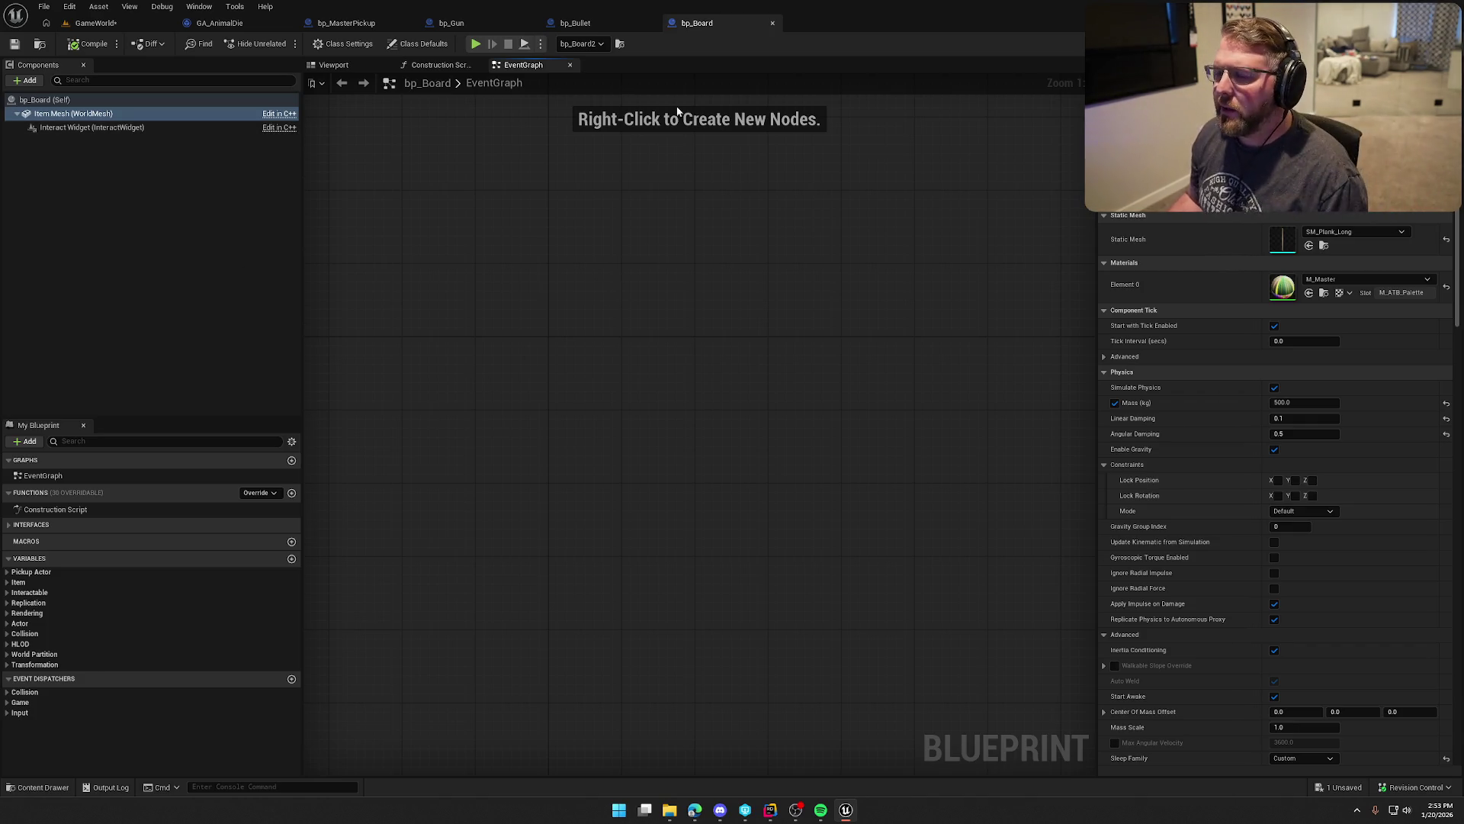
{"action": "left_click", "coordinate": [772, 23]}
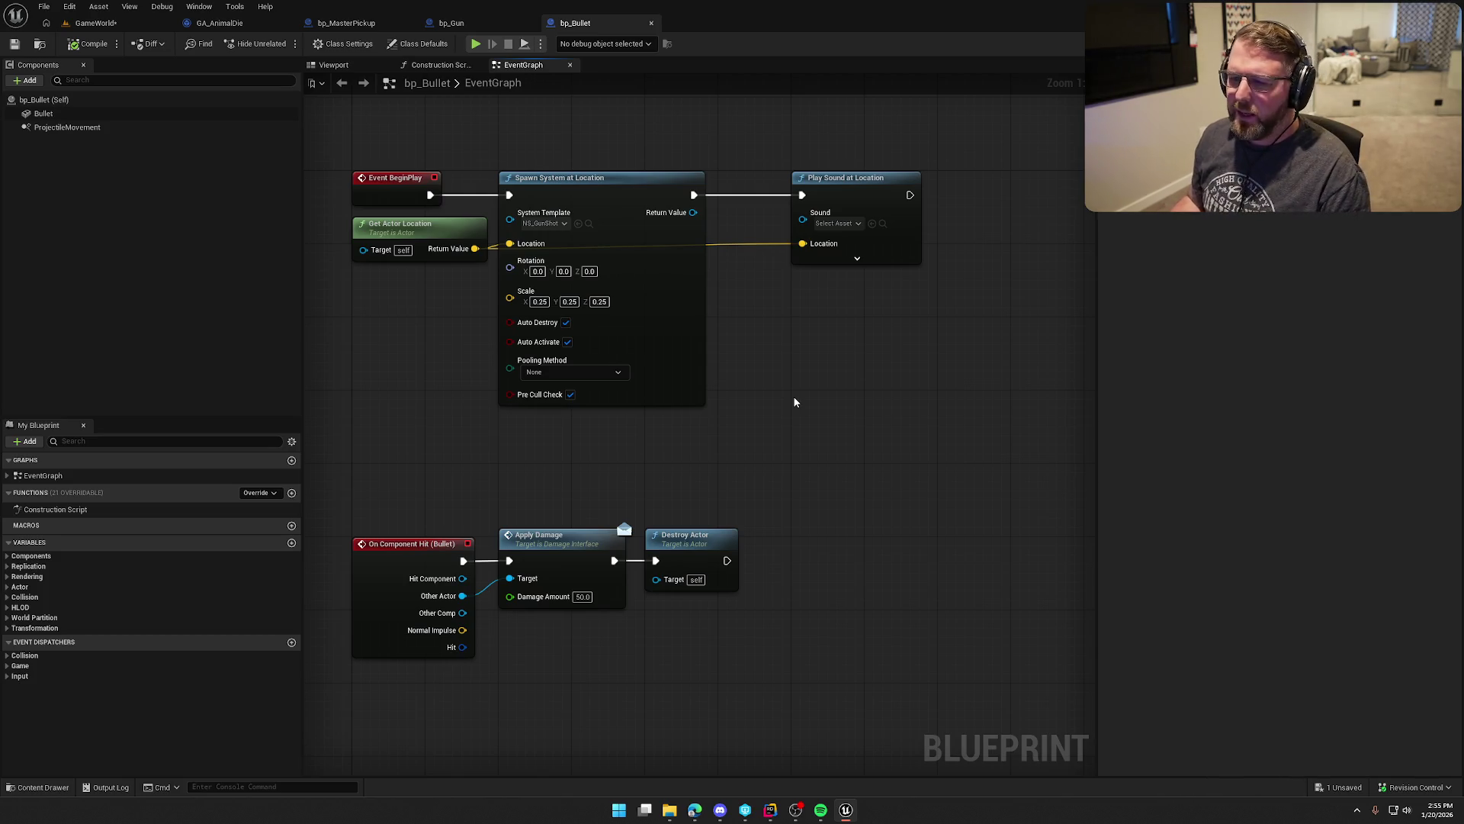
Step: Bring up the Content Drawer showing the nine item definitions in Logic/Data/Items
{"action": "key", "text": "ctrl+space"}
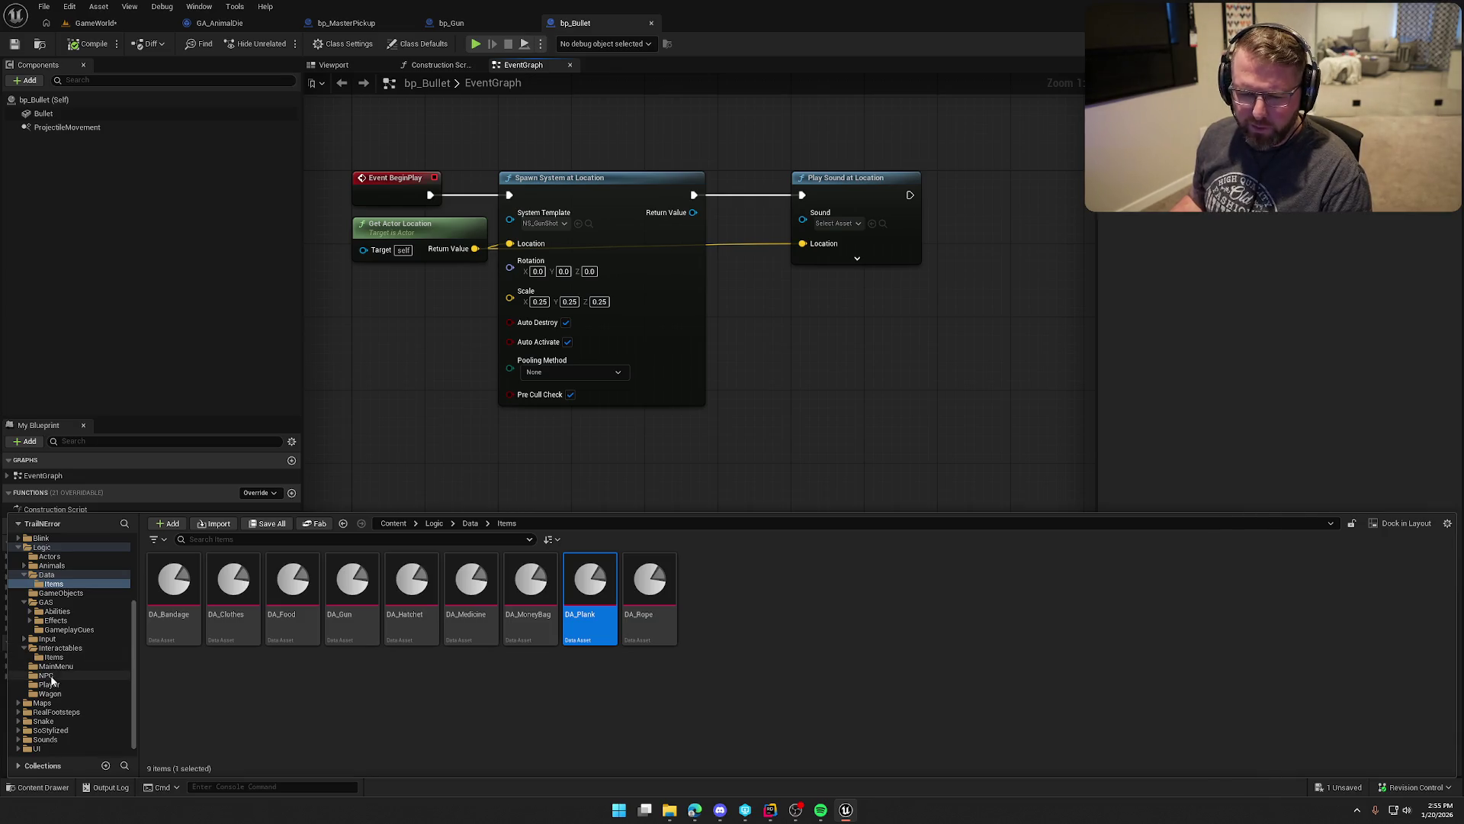
Step: Browse Logic/Wagon, Art/Wagon and the Art/Props plank meshes, then return to GameWorld
{"action": "left_click", "coordinate": [59, 691]}
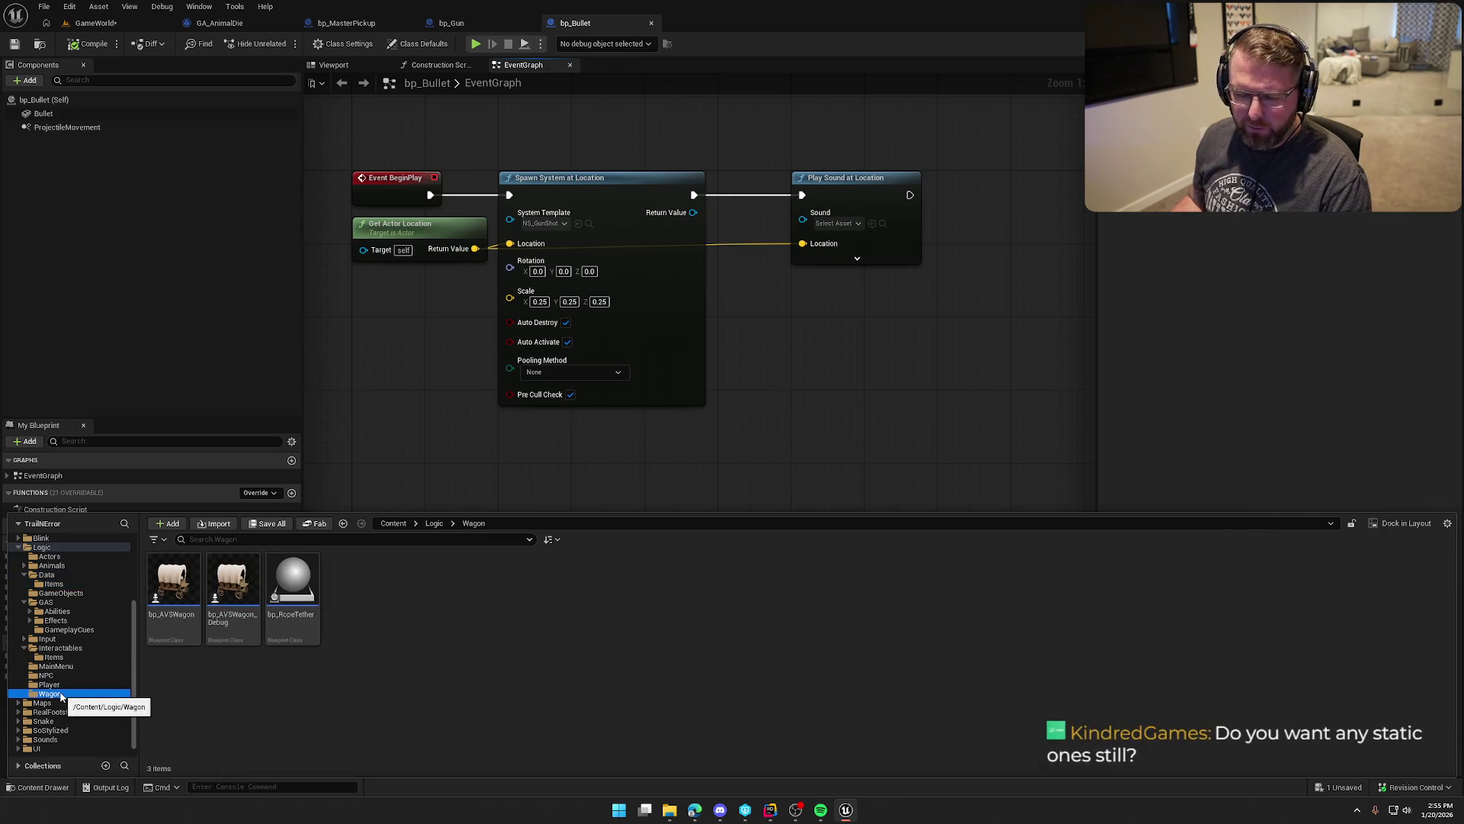
{"action": "left_click", "coordinate": [42, 547], "text": "ctrl"}
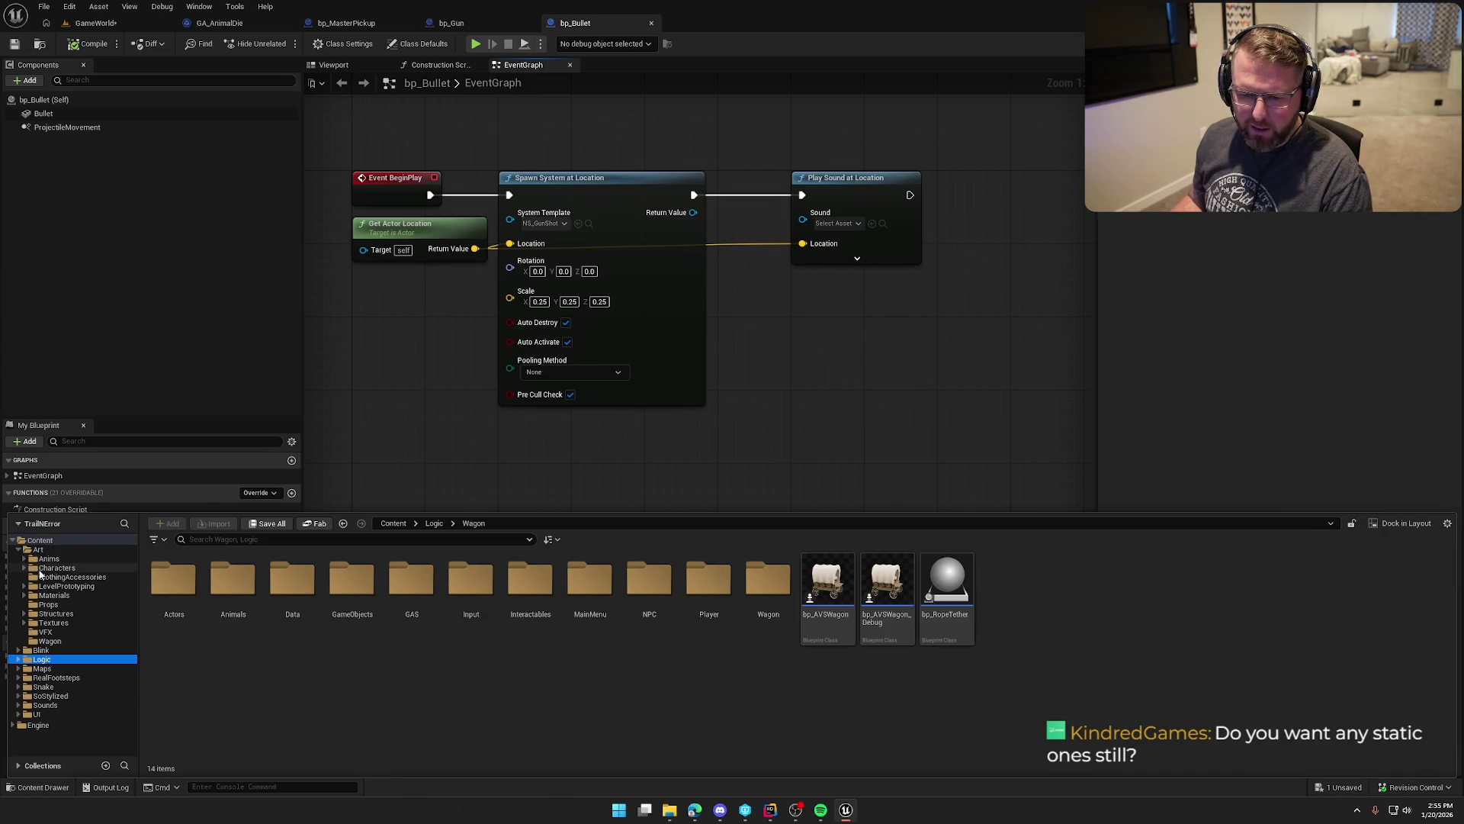
{"action": "left_click", "coordinate": [58, 642]}
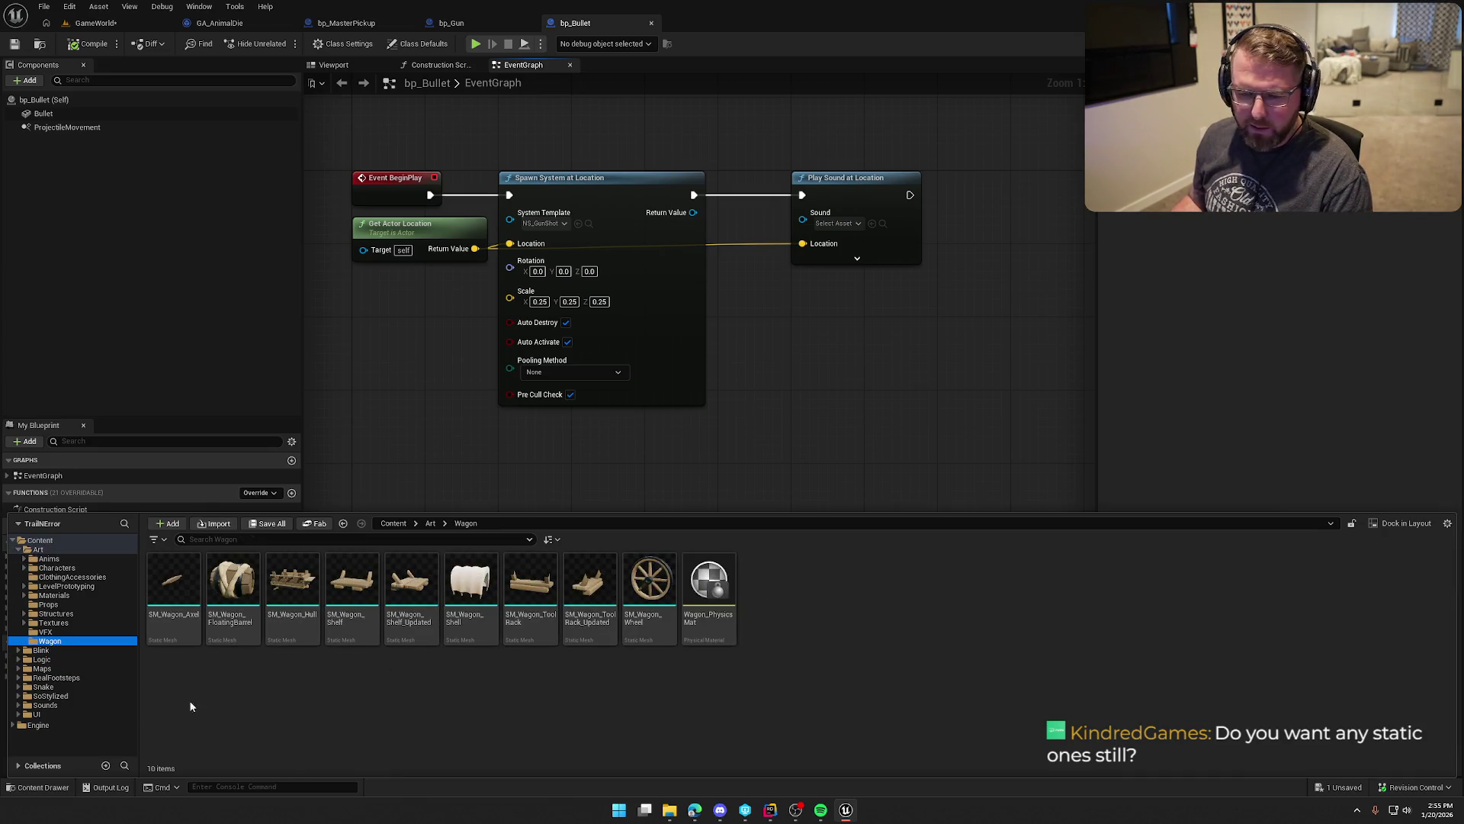
{"action": "left_click", "coordinate": [67, 605]}
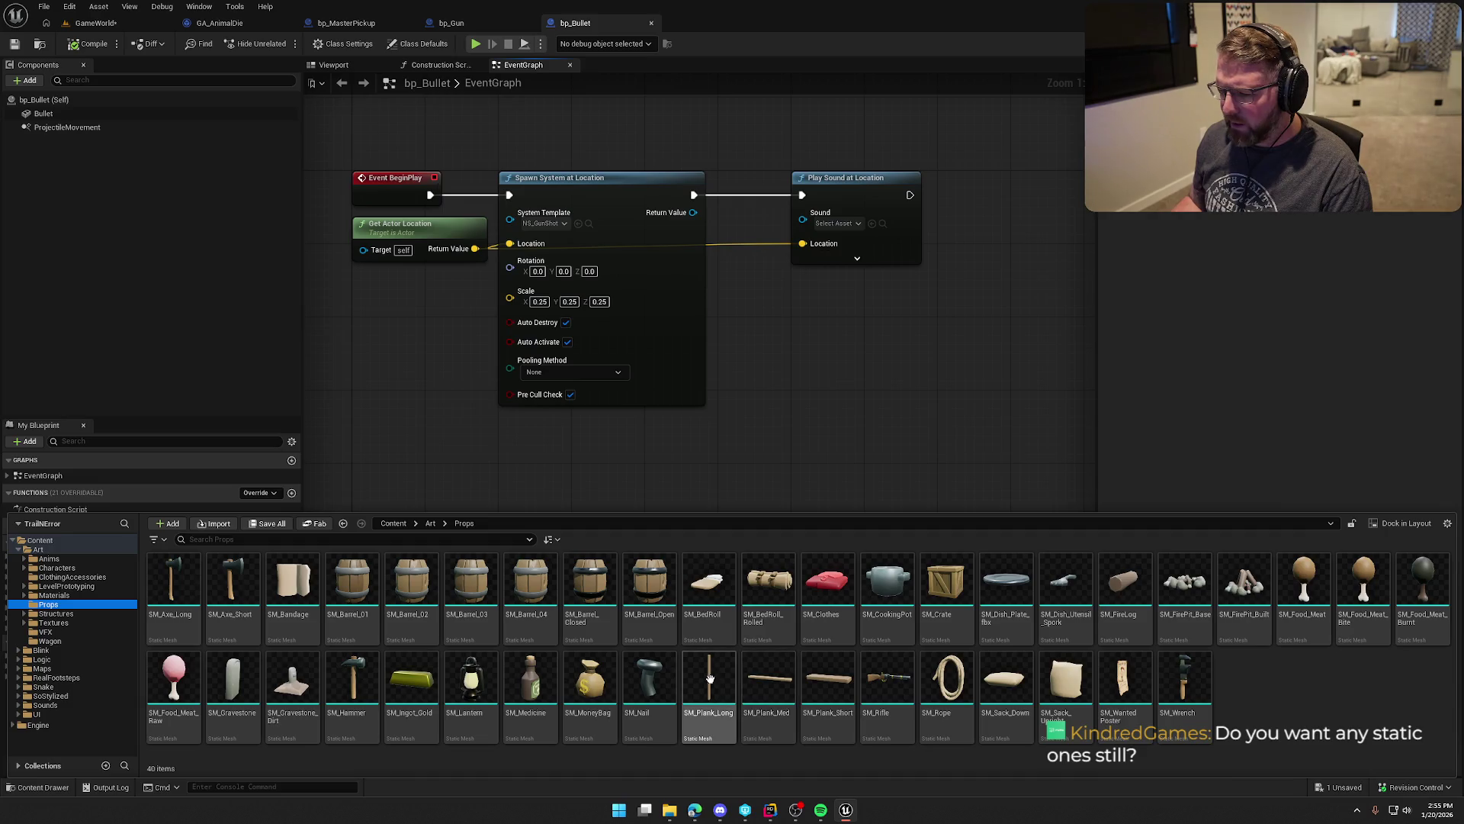
{"action": "left_click", "coordinate": [1271, 304]}
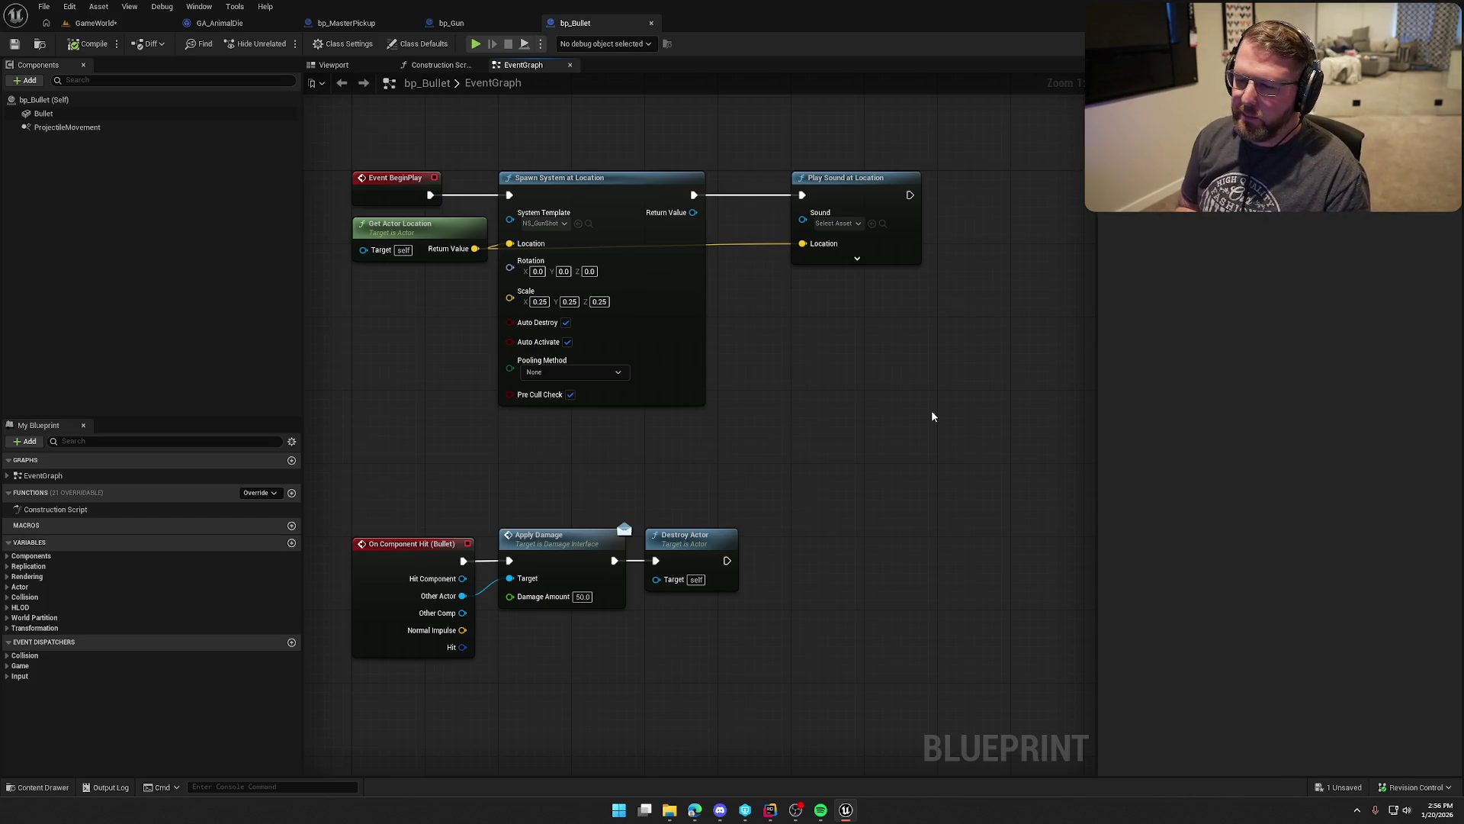
{"action": "left_click", "coordinate": [95, 23]}
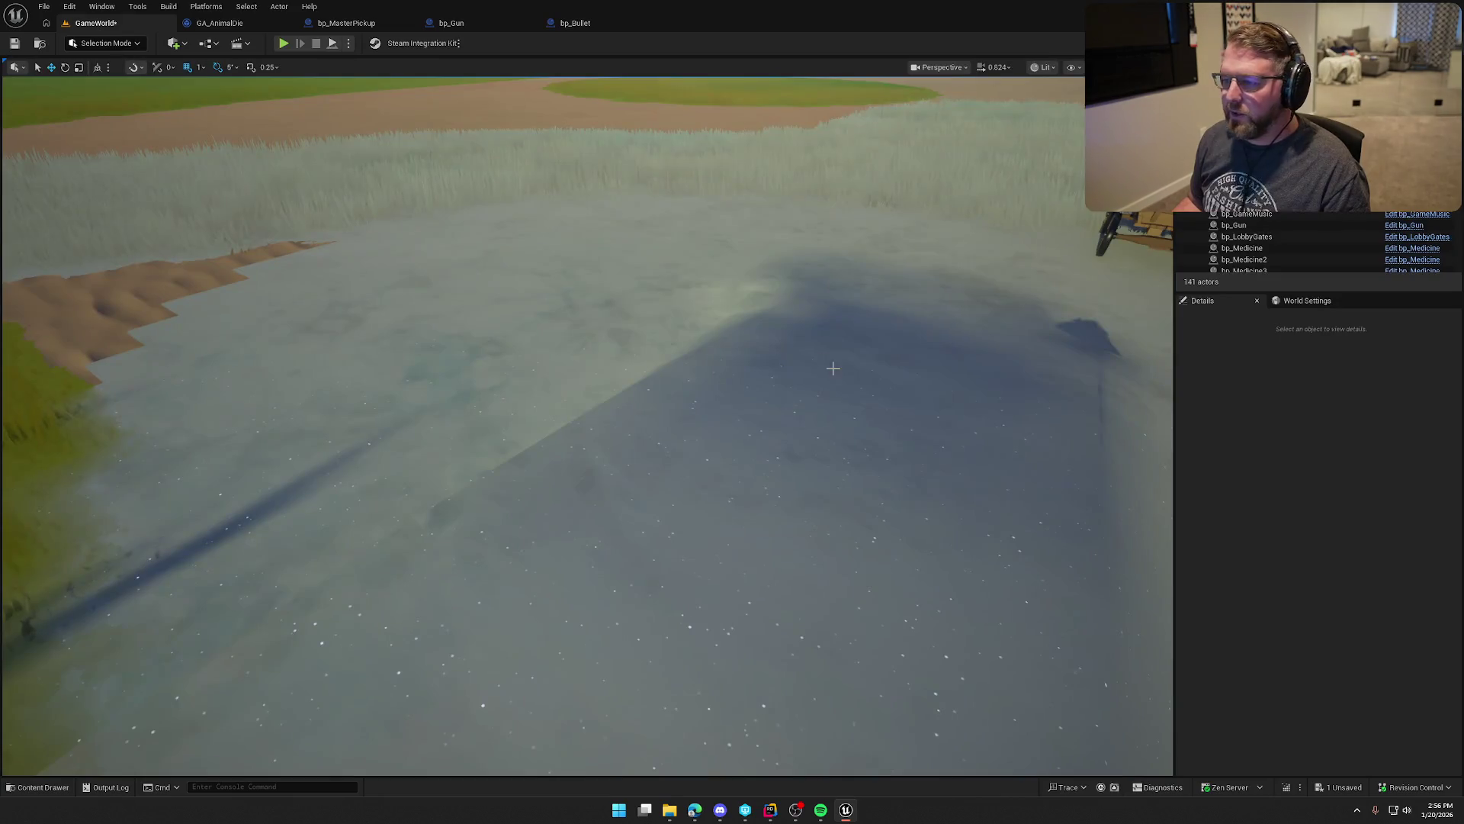
Step: Load TrailMap from the Maps folder, checking out and saving GameWorld when prompted
{"action": "key", "text": "ctrl+space"}
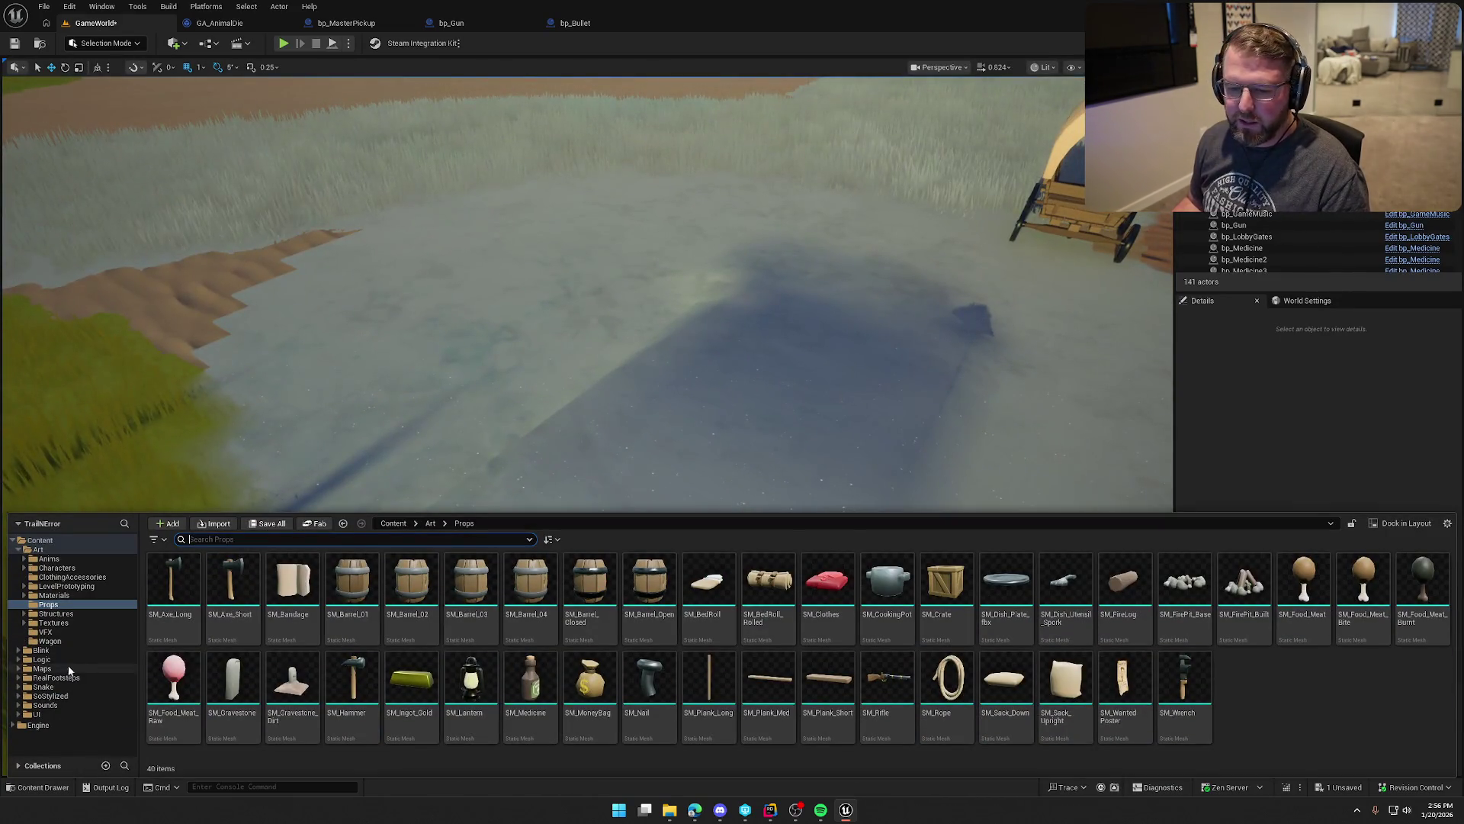
{"action": "left_click", "coordinate": [55, 669]}
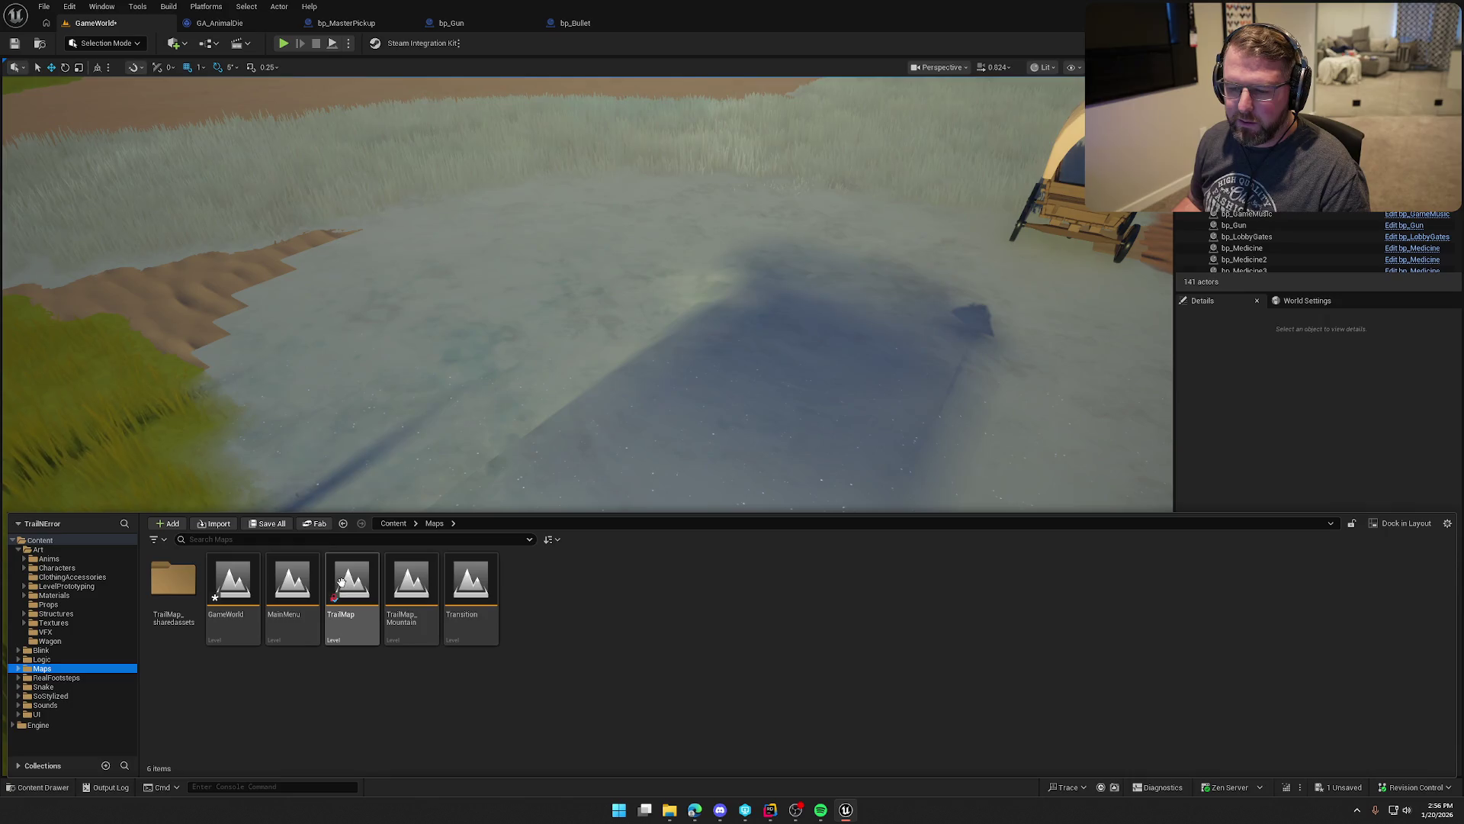
{"action": "key", "text": "ctrl+s"}
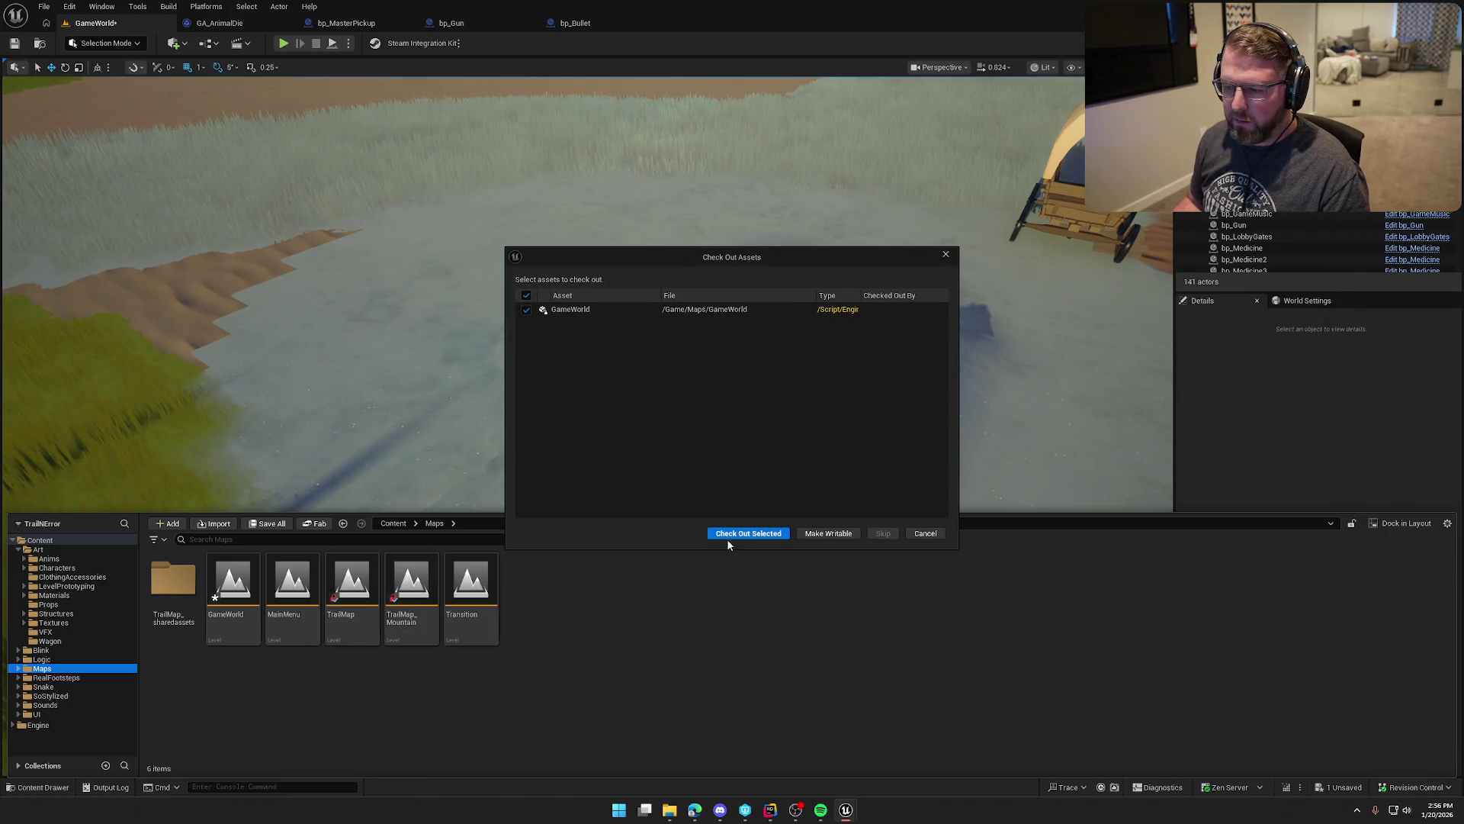
{"action": "left_click", "coordinate": [726, 533]}
{"action": "left_click", "coordinate": [352, 606]}
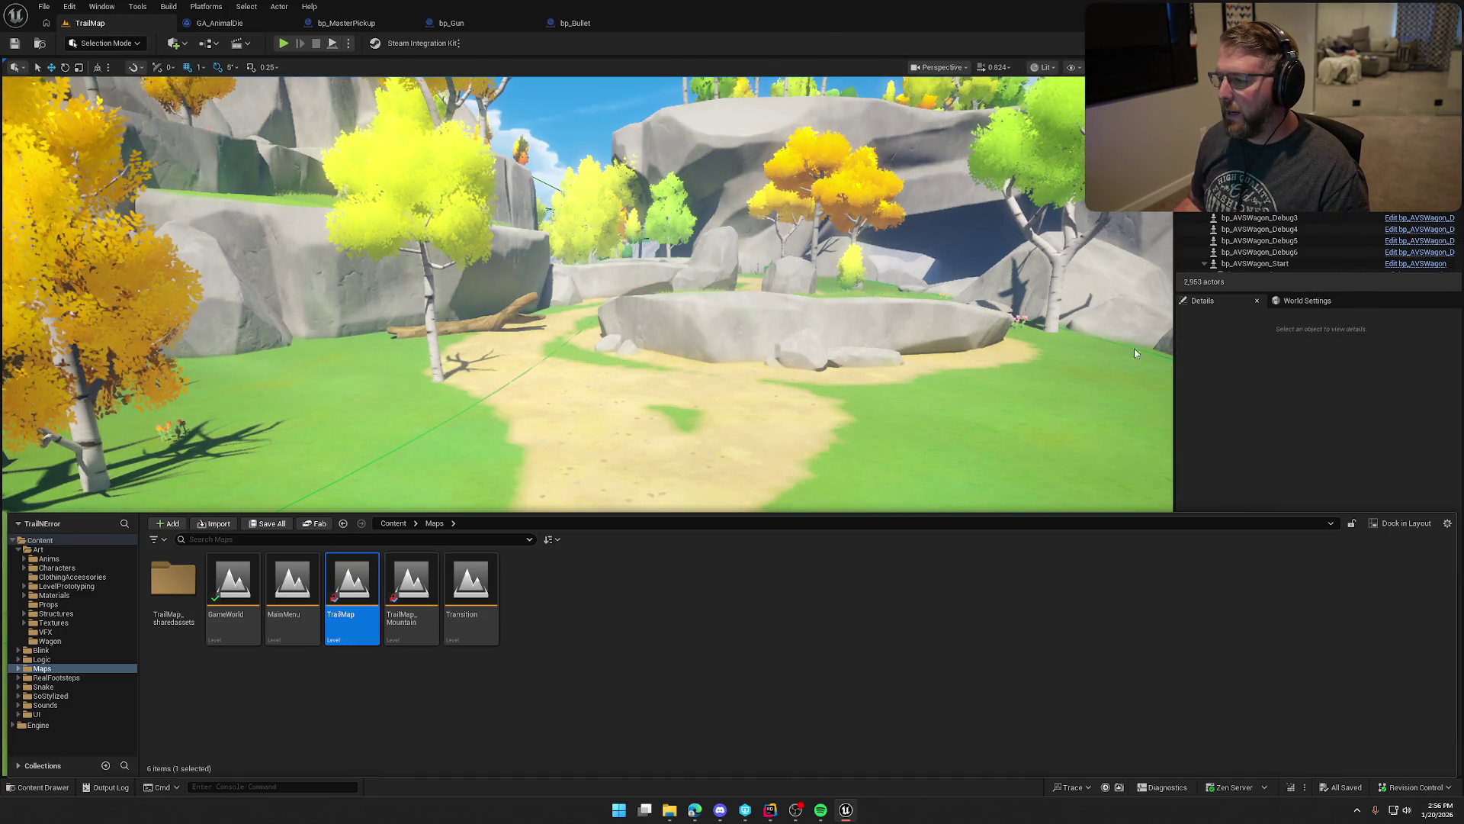
Step: Filter the Outliner to 'plank' and frame SM_Plank_Long, SM_Plank_Long3 and SM_Plank_Long5
{"action": "left_click", "coordinate": [1280, 358]}
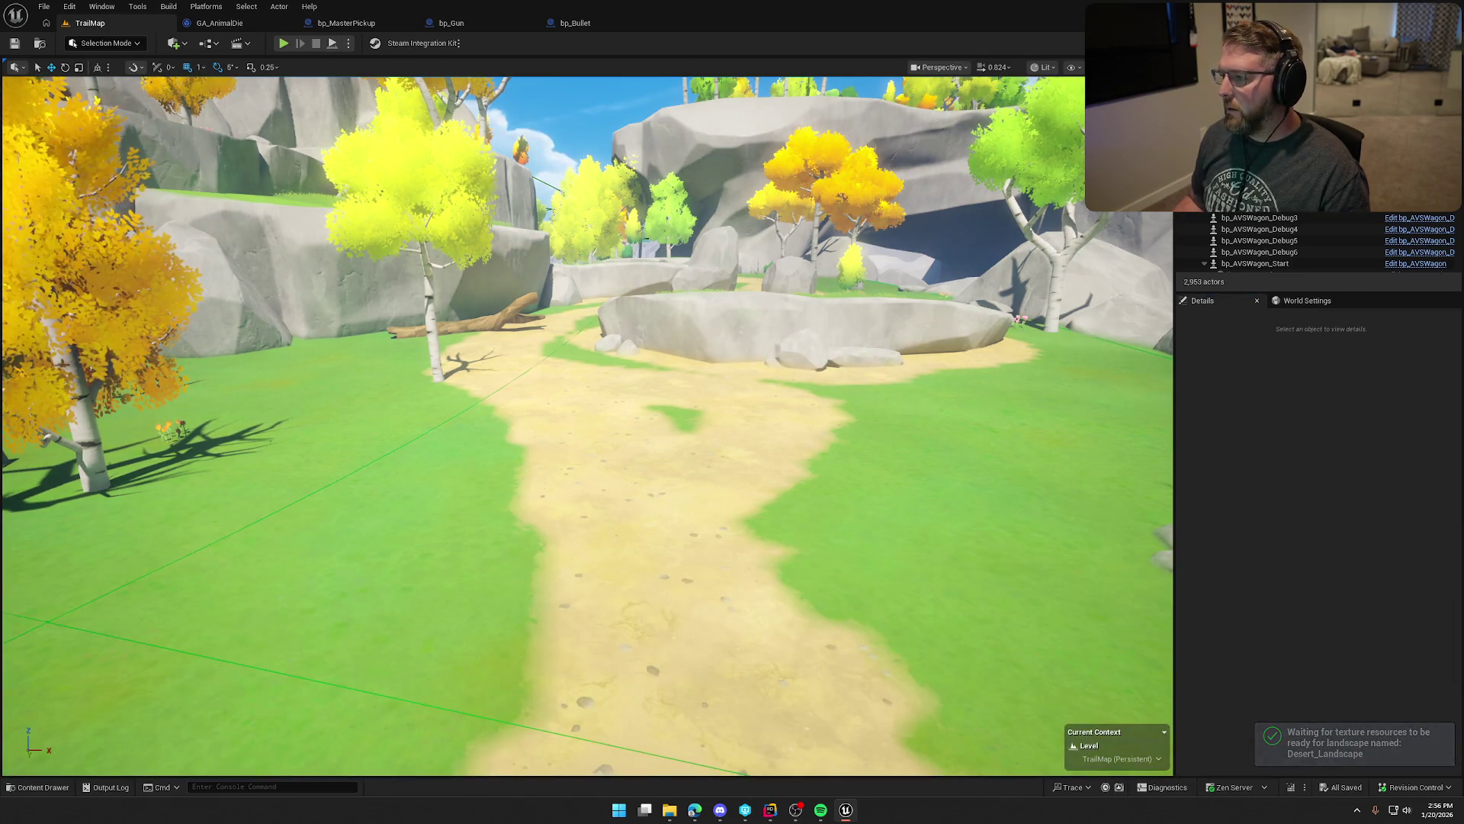
{"action": "type", "text": "plank"}
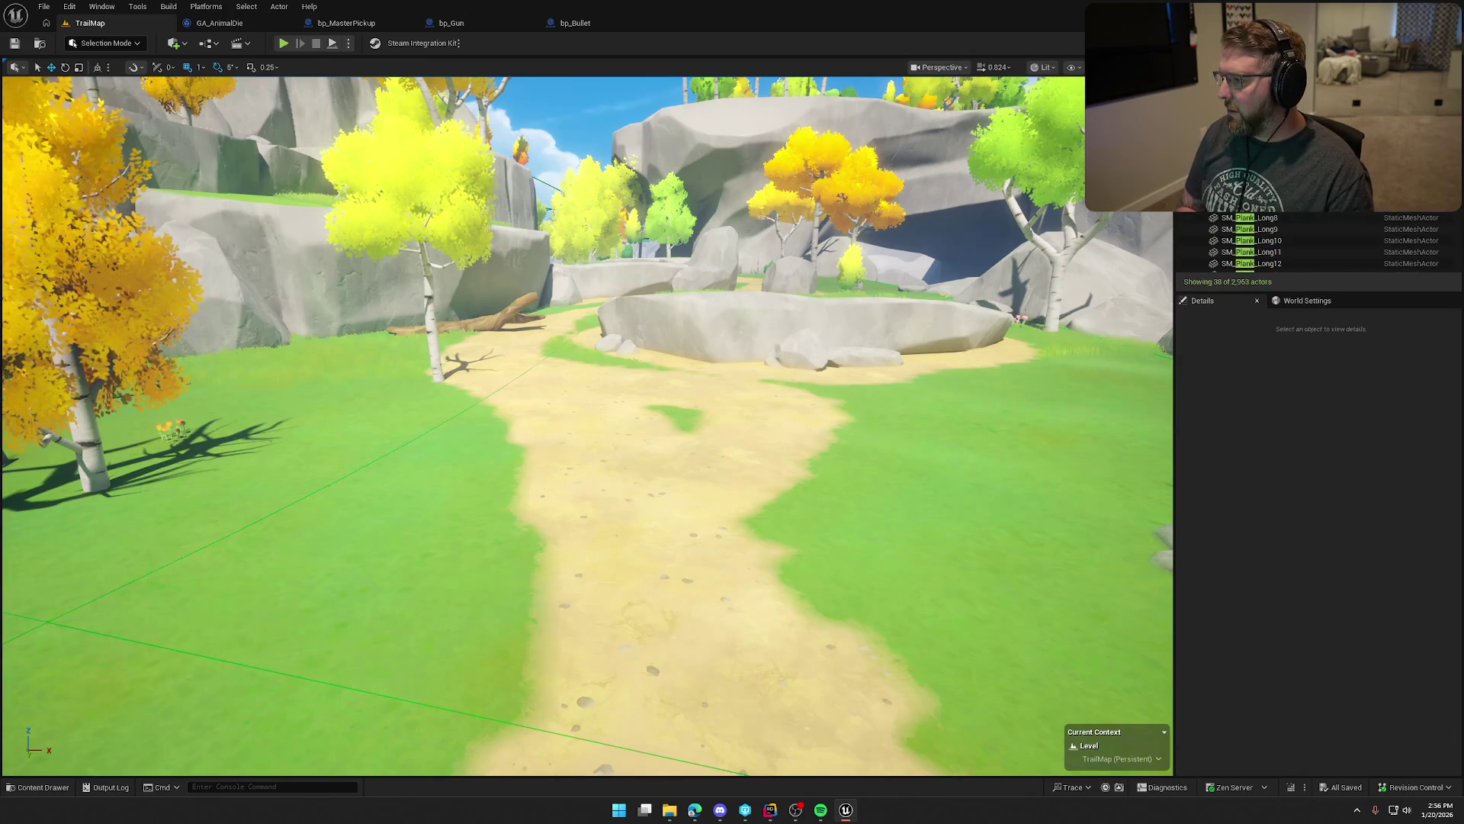
{"action": "double_click", "coordinate": [1250, 137]}
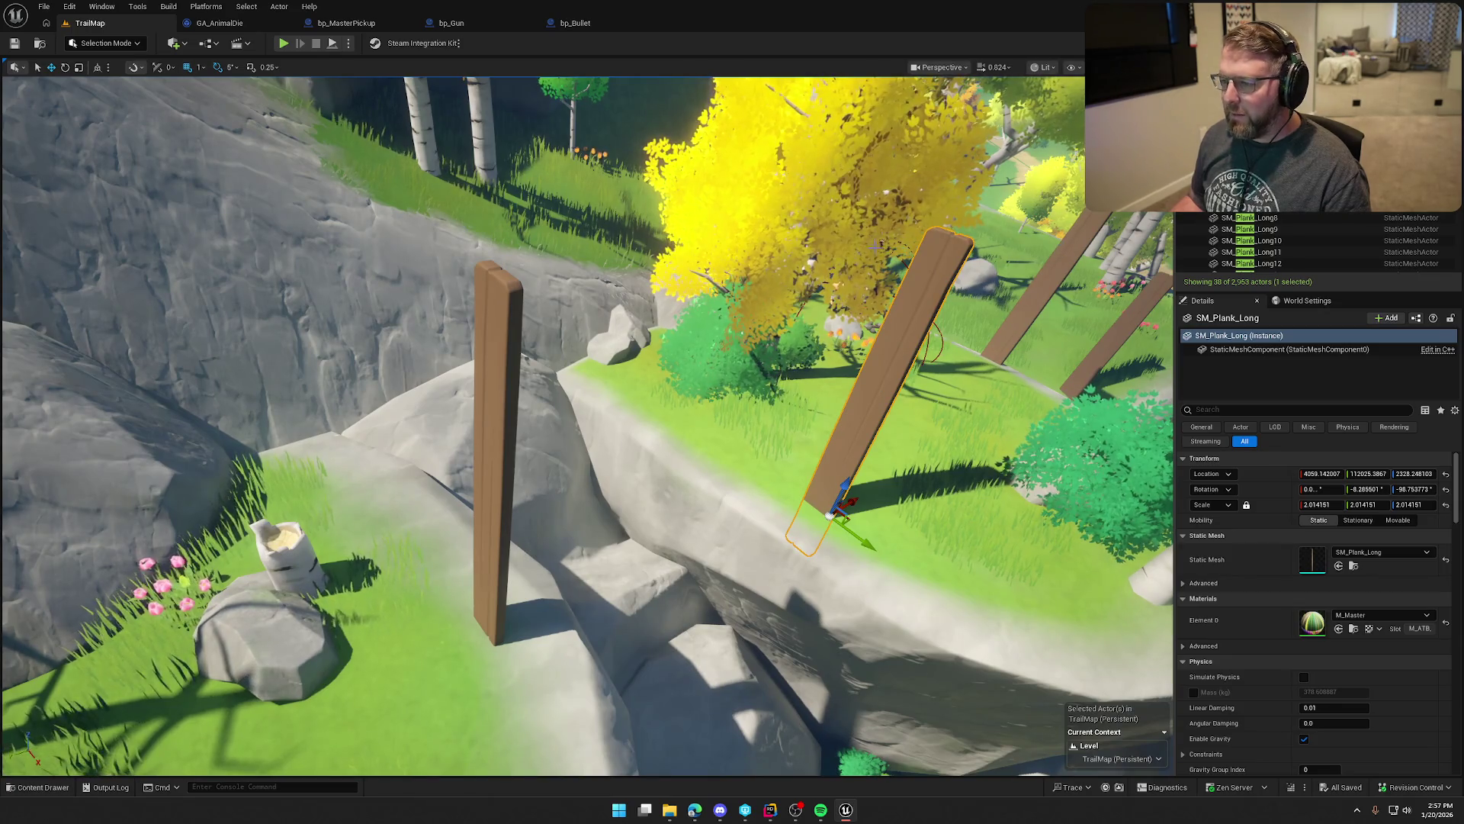
{"action": "key", "text": "f"}
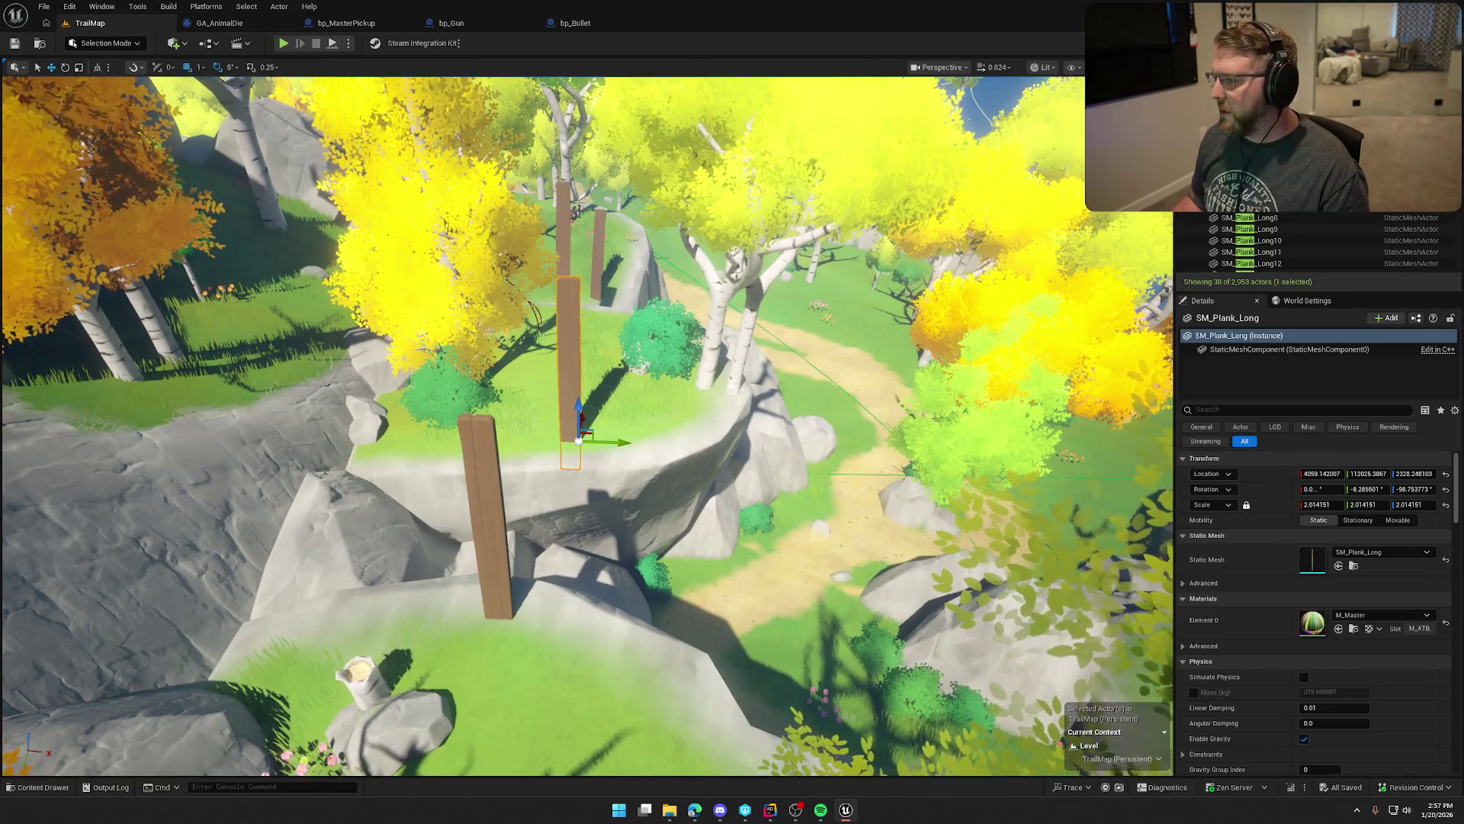
{"action": "left_click", "coordinate": [568, 313]}
{"action": "left_click", "coordinate": [1251, 183]}
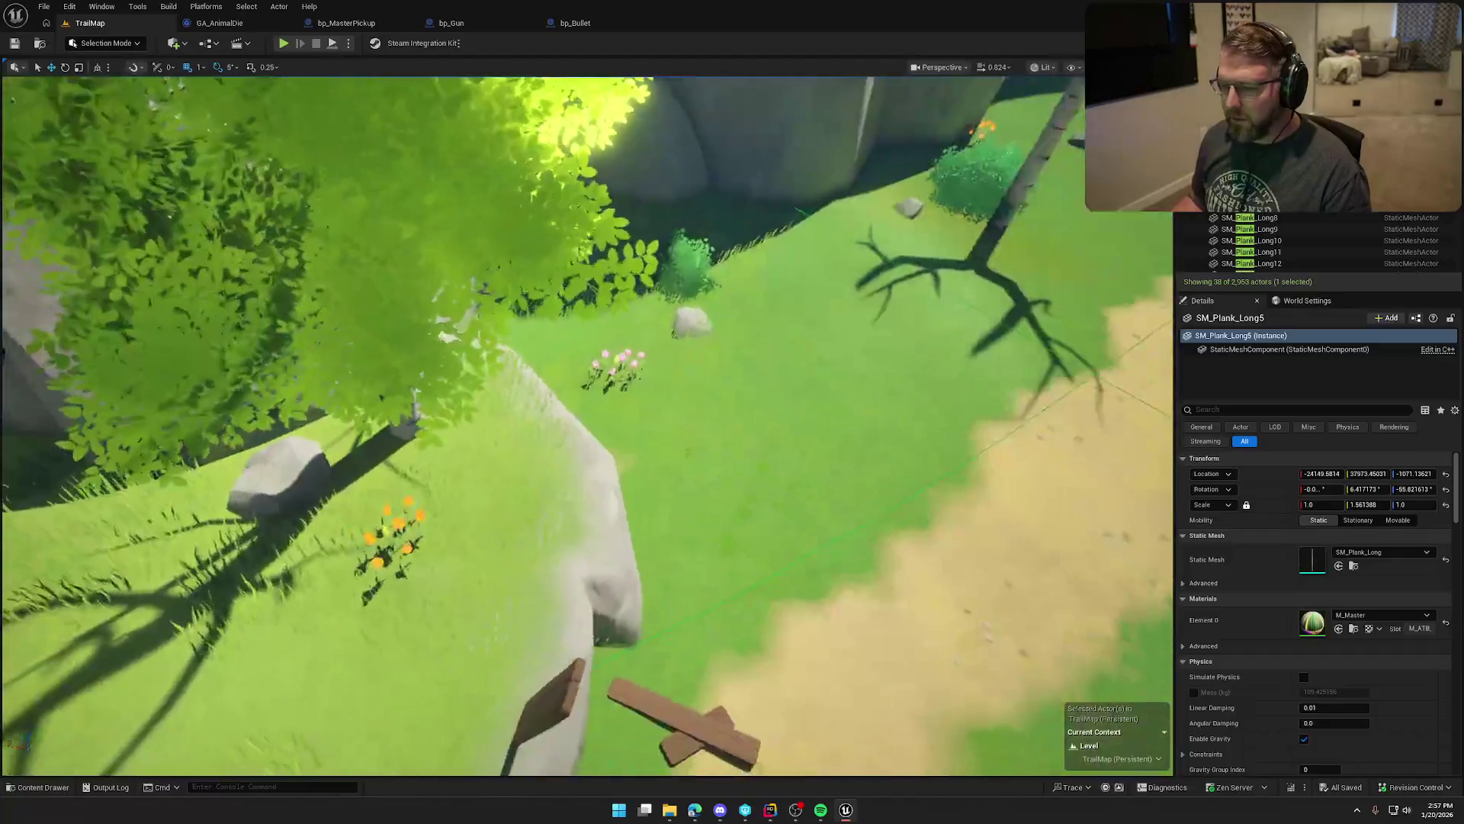
{"action": "key", "text": "f"}
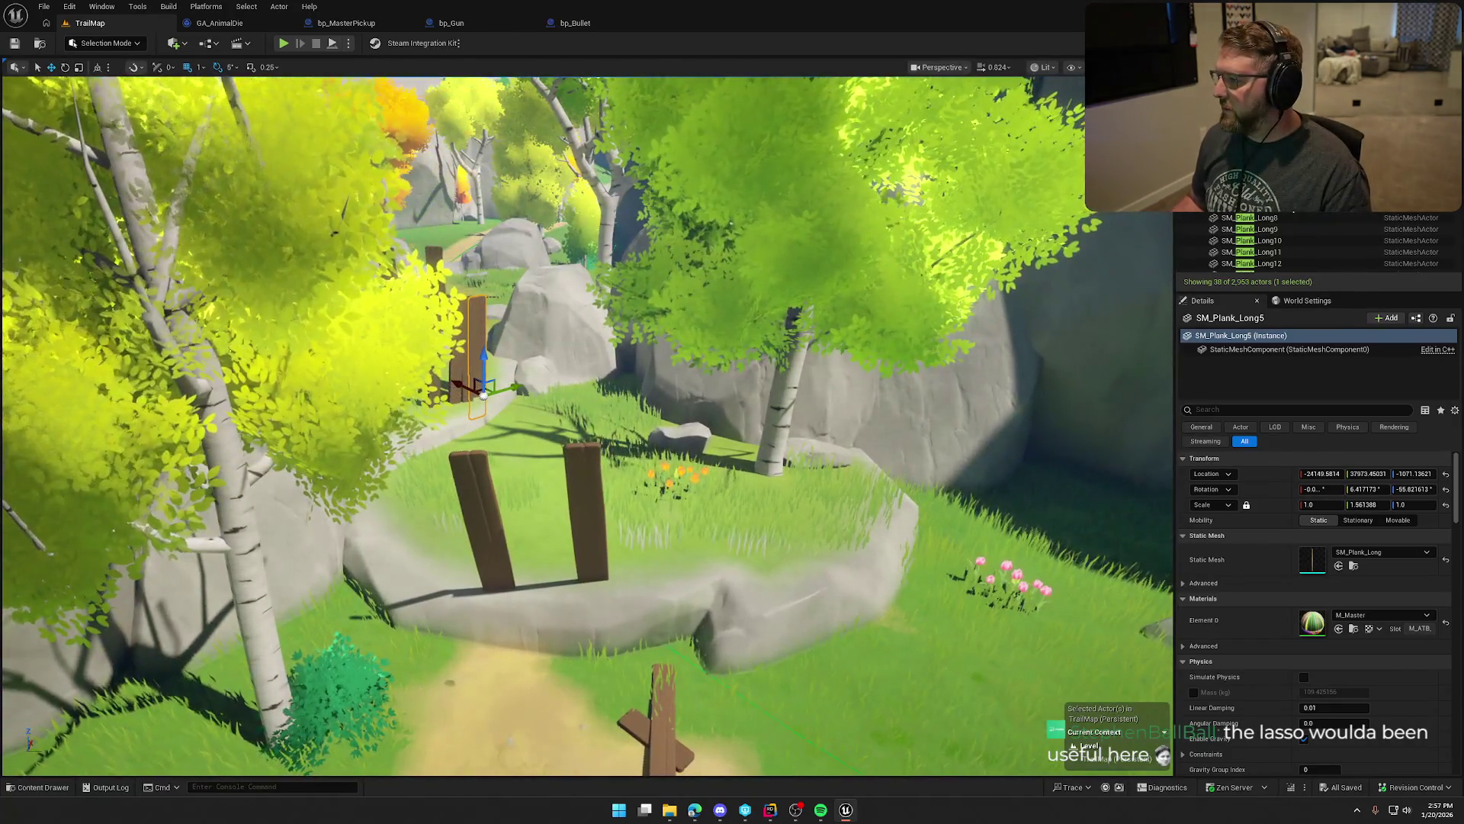
Step: Fly to SM_Plank_Long8, Long10 and Long13, viewing the canyon plank beside the Crashed Wagon
{"action": "left_click", "coordinate": [1250, 217]}
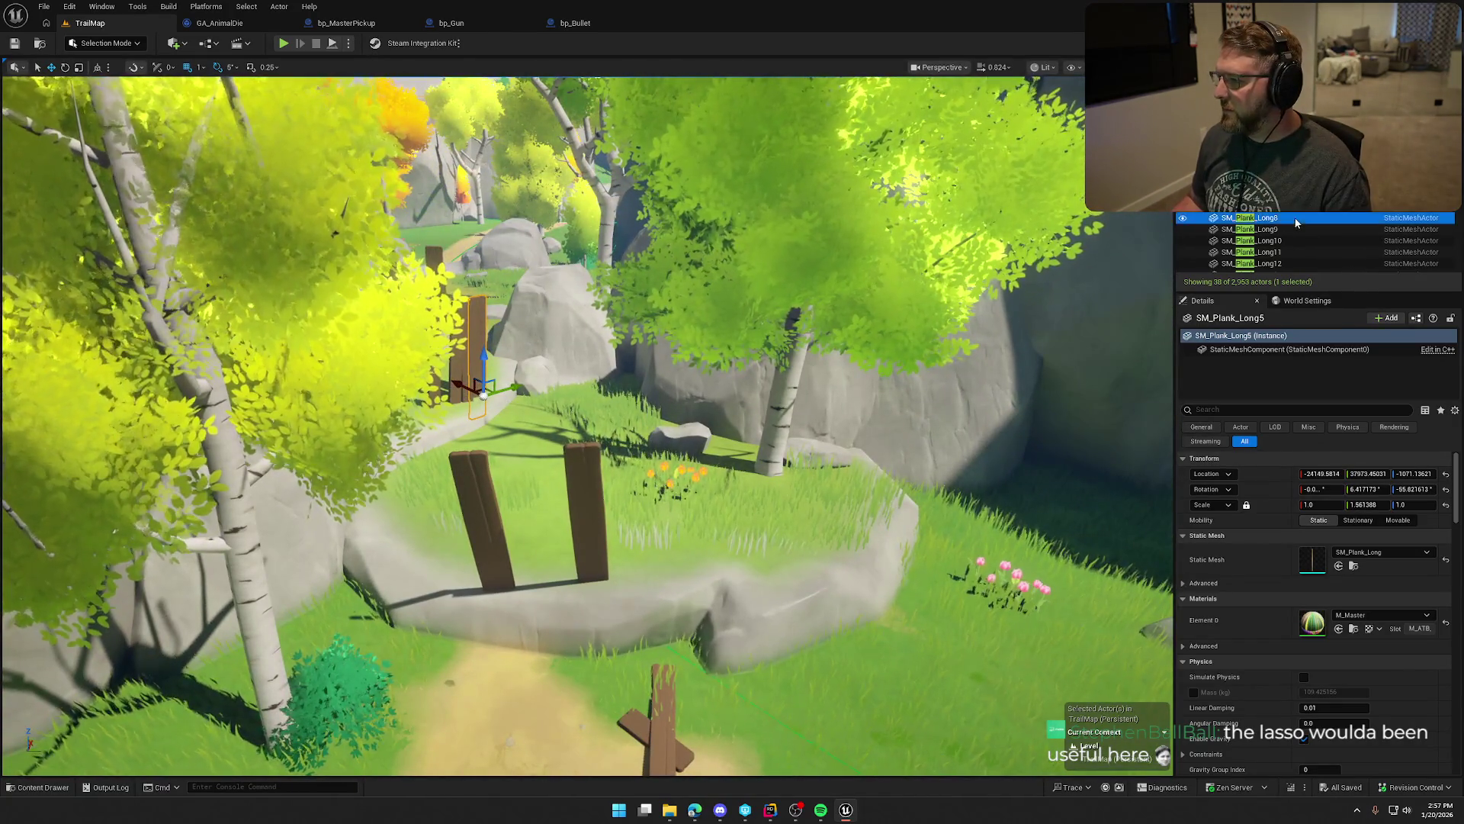
{"action": "double_click", "coordinate": [1251, 217]}
{"action": "double_click", "coordinate": [1262, 241]}
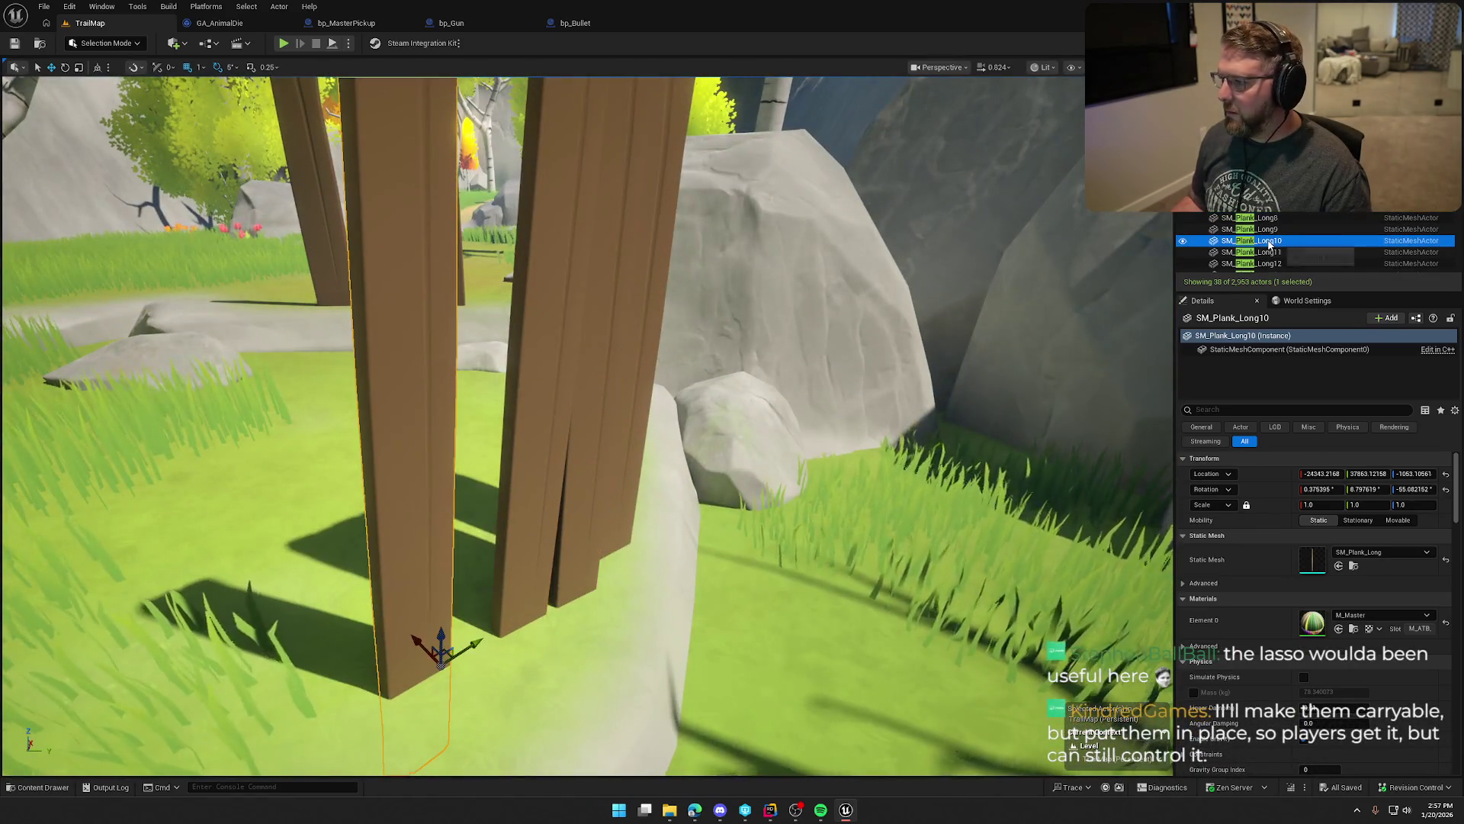
{"action": "scroll", "coordinate": [1292, 232], "scroll_direction": "down", "scroll_amount": 2}
{"action": "double_click", "coordinate": [1281, 232]}
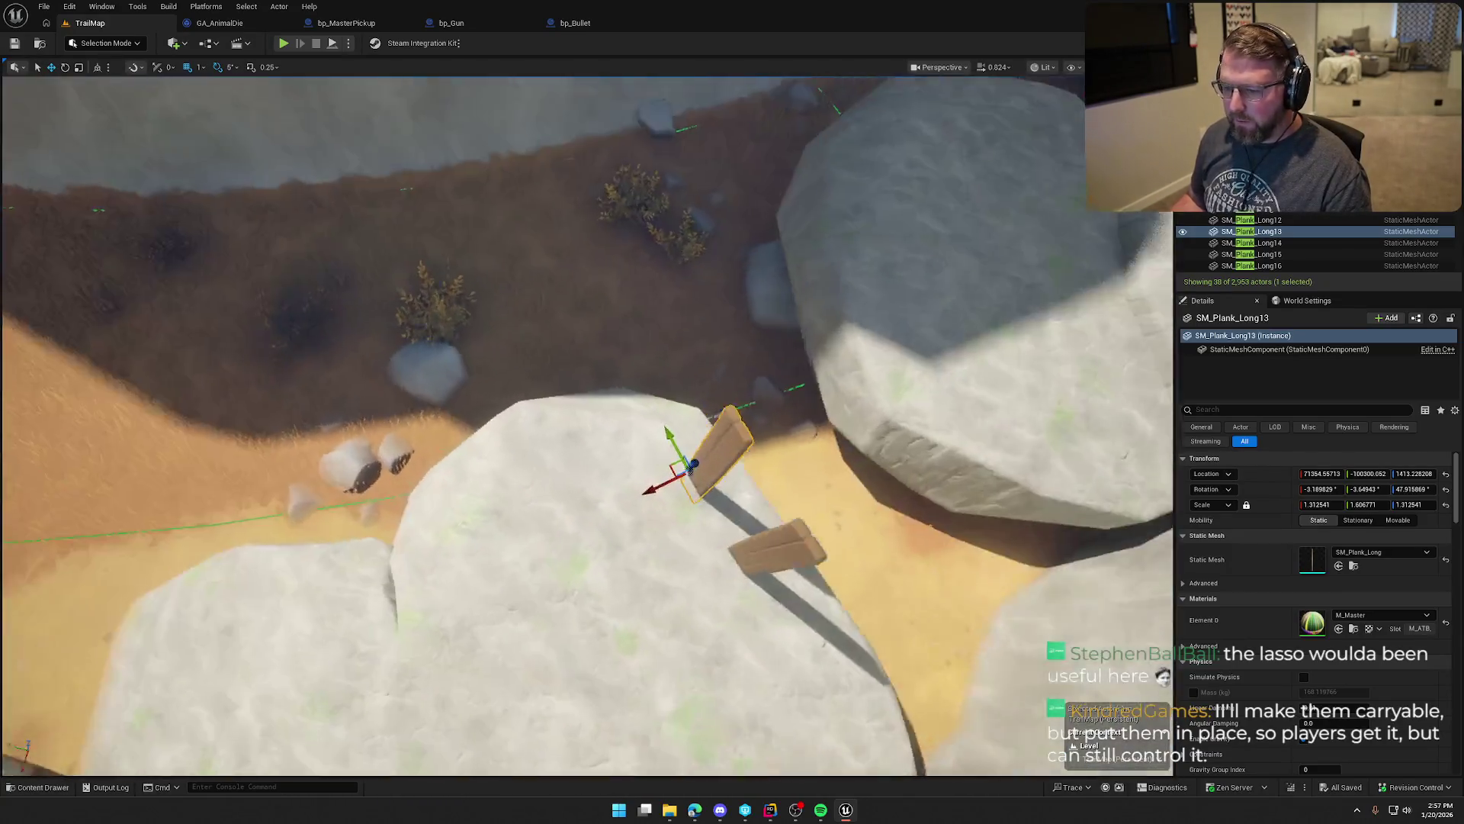
{"action": "left_click_drag", "start_coordinate": [580, 458], "coordinate": [579, 305]}
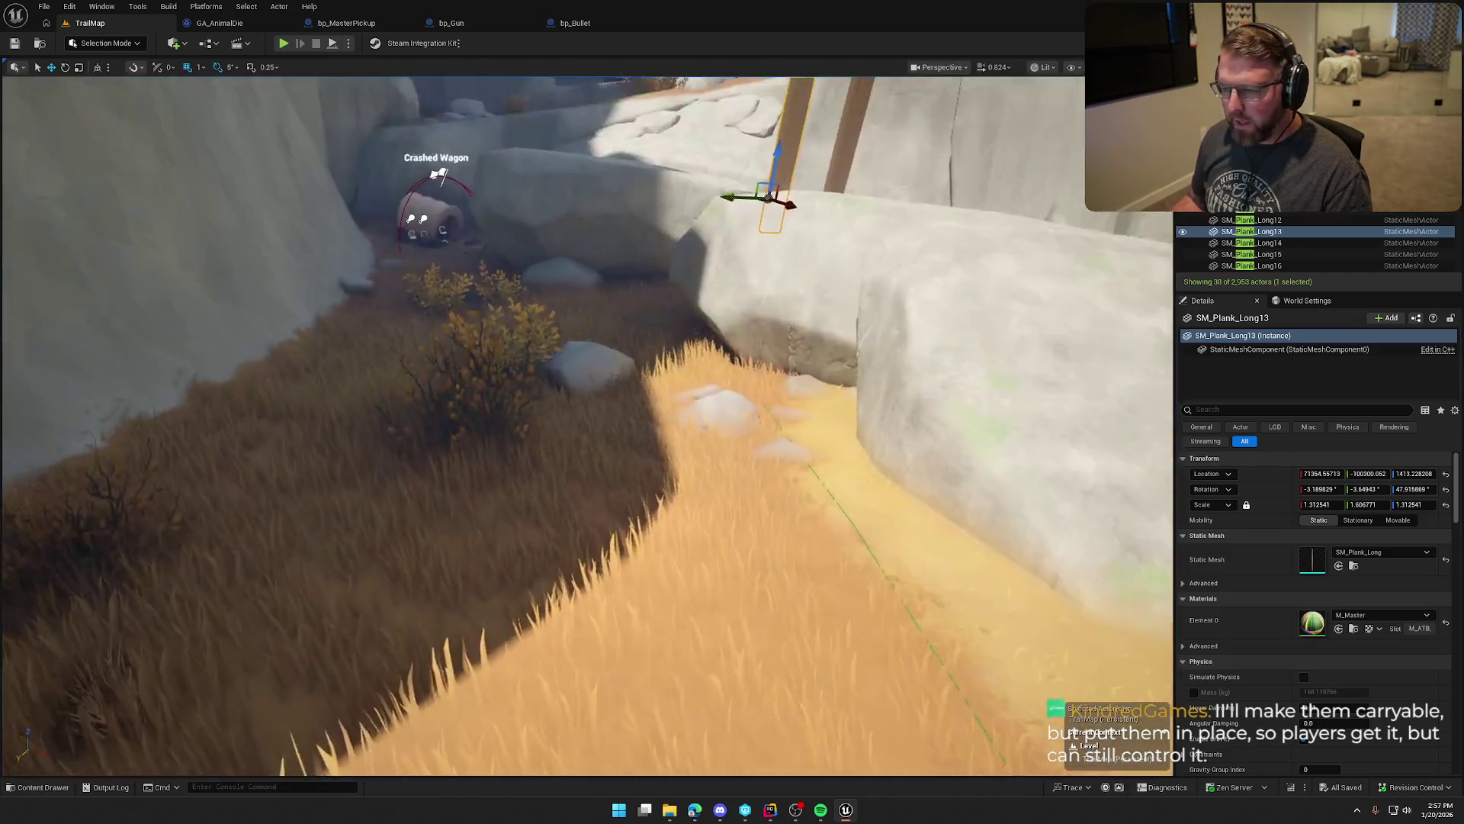
{"action": "left_click_drag", "start_coordinate": [579, 458], "coordinate": [580, 305]}
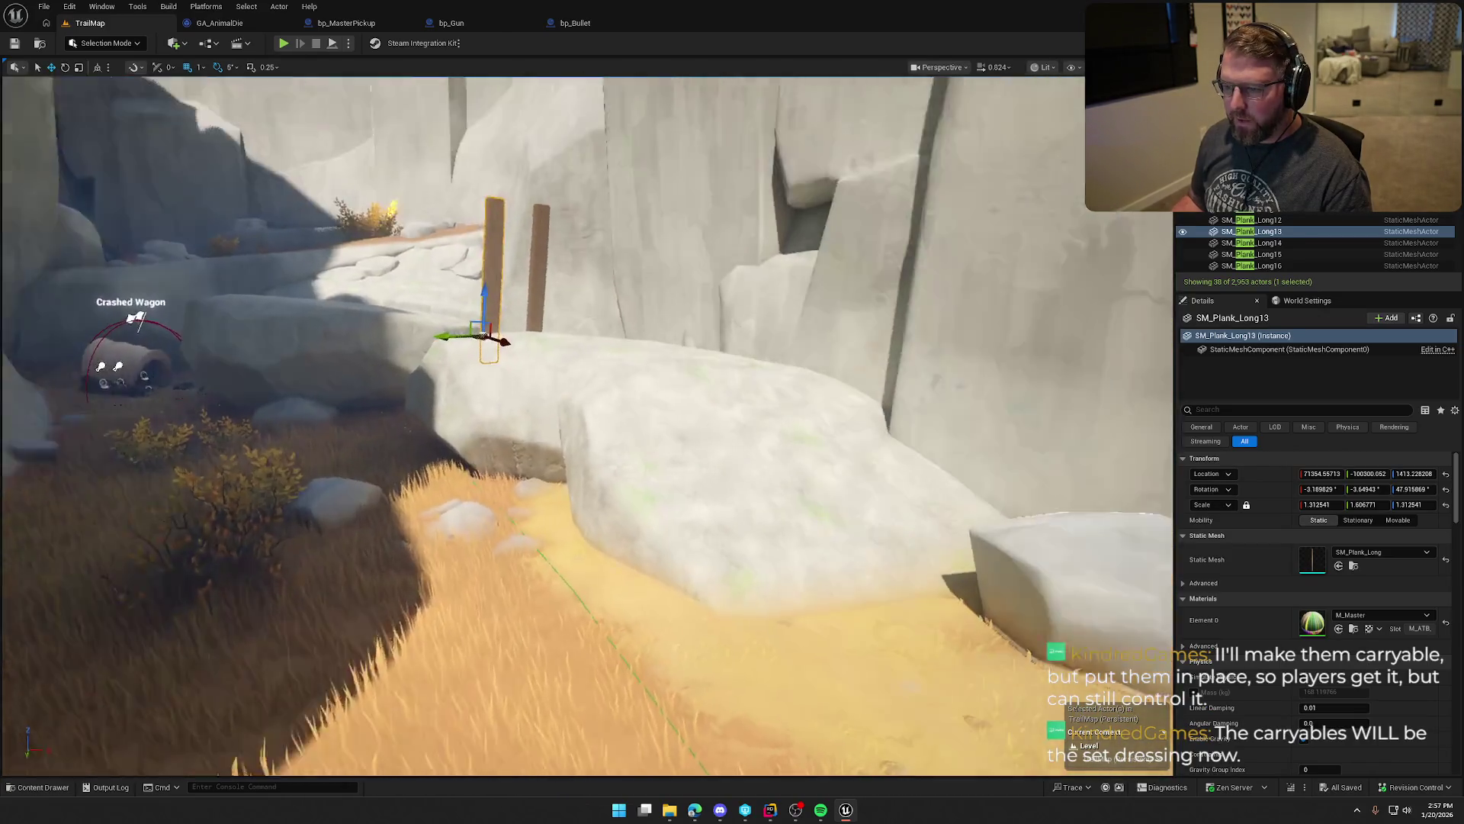
{"action": "mouse_move", "coordinate": [580, 458]}
{"action": "left_mouse_down"}
{"action": "mouse_move", "coordinate": [580, 412]}
{"action": "mouse_move", "coordinate": [533, 427]}
{"action": "left_mouse_up"}
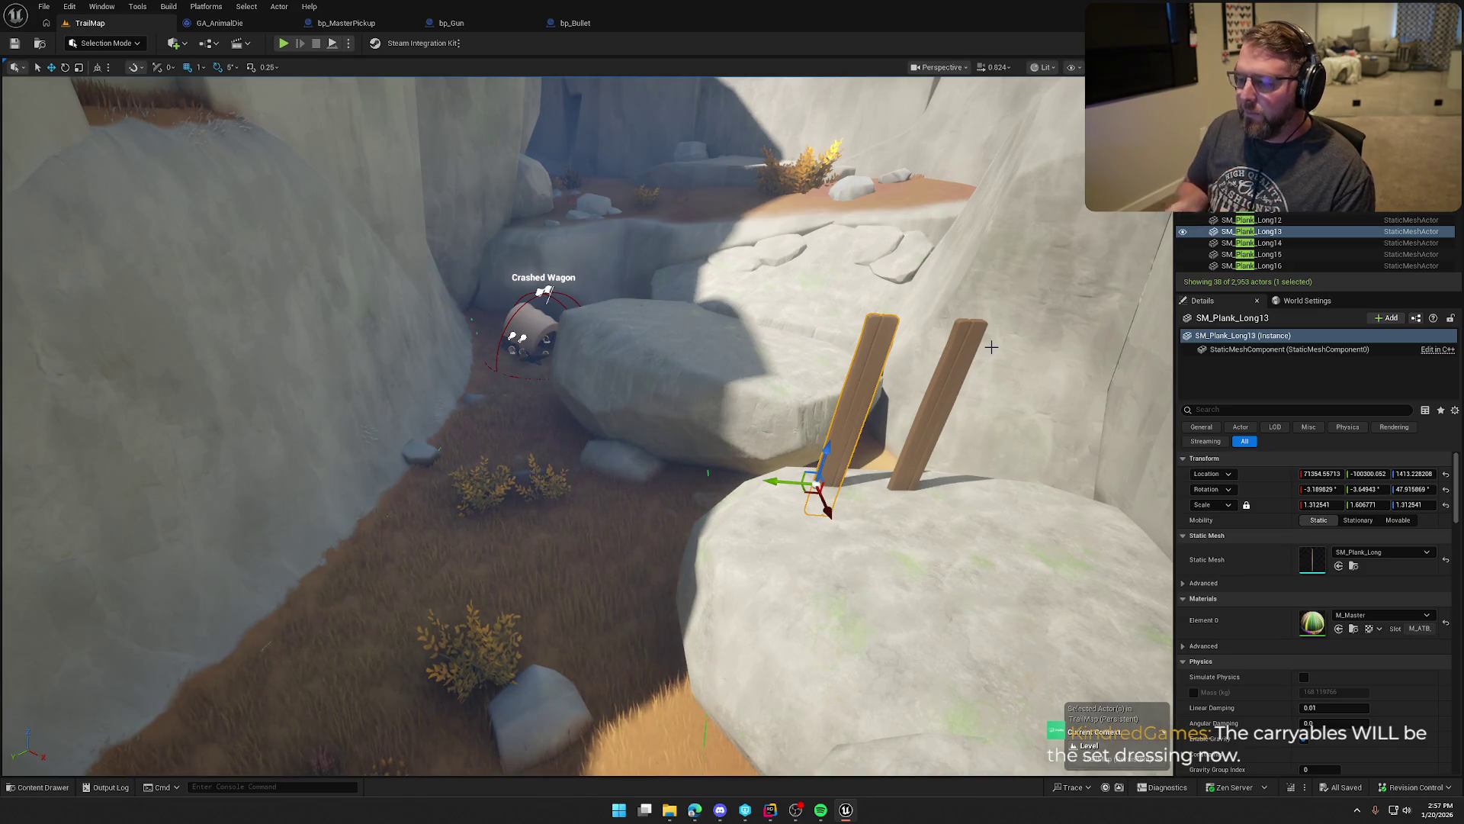
{"action": "key", "text": "f"}
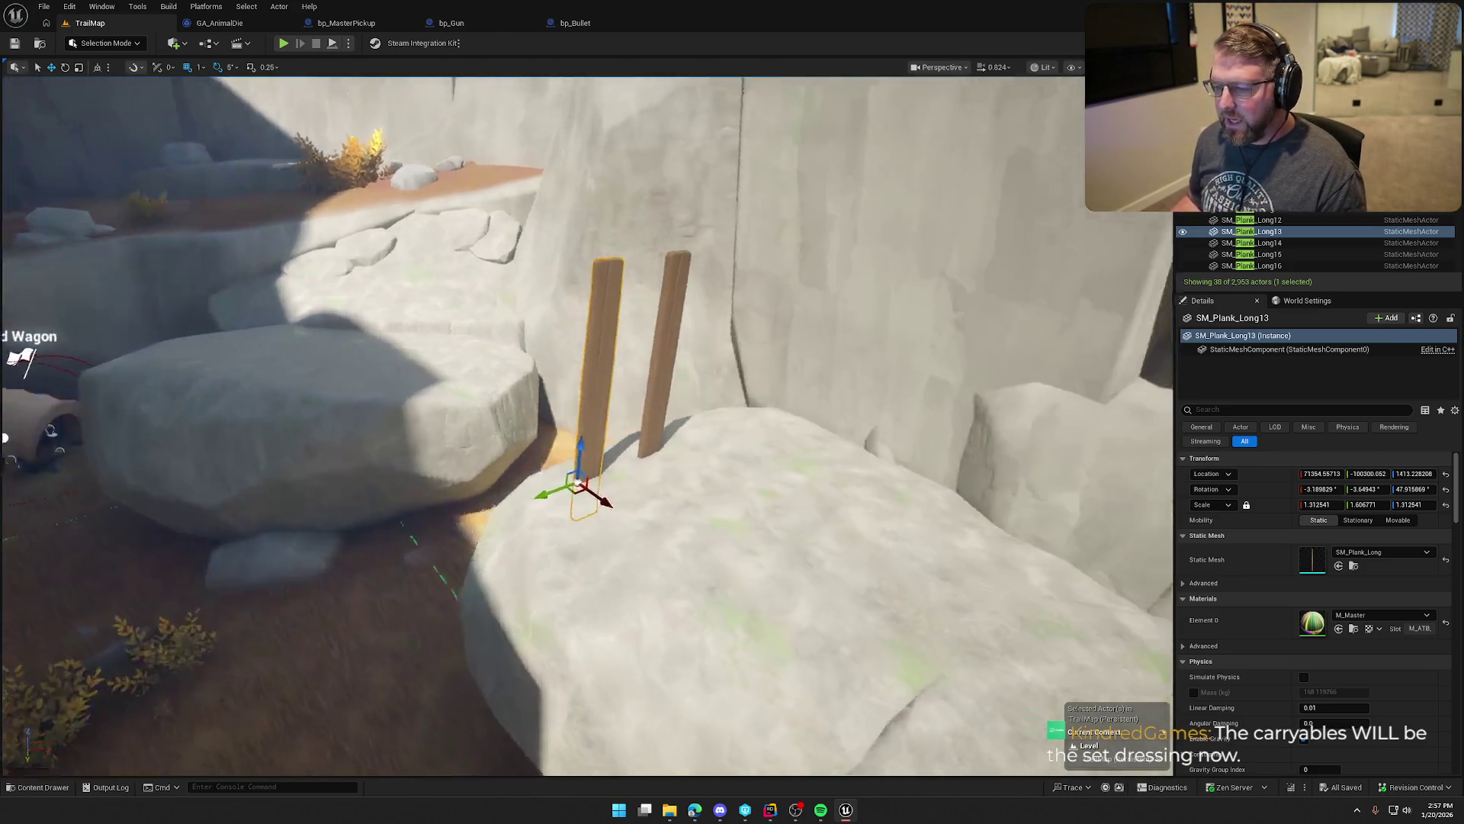
{"action": "key", "text": "s"}
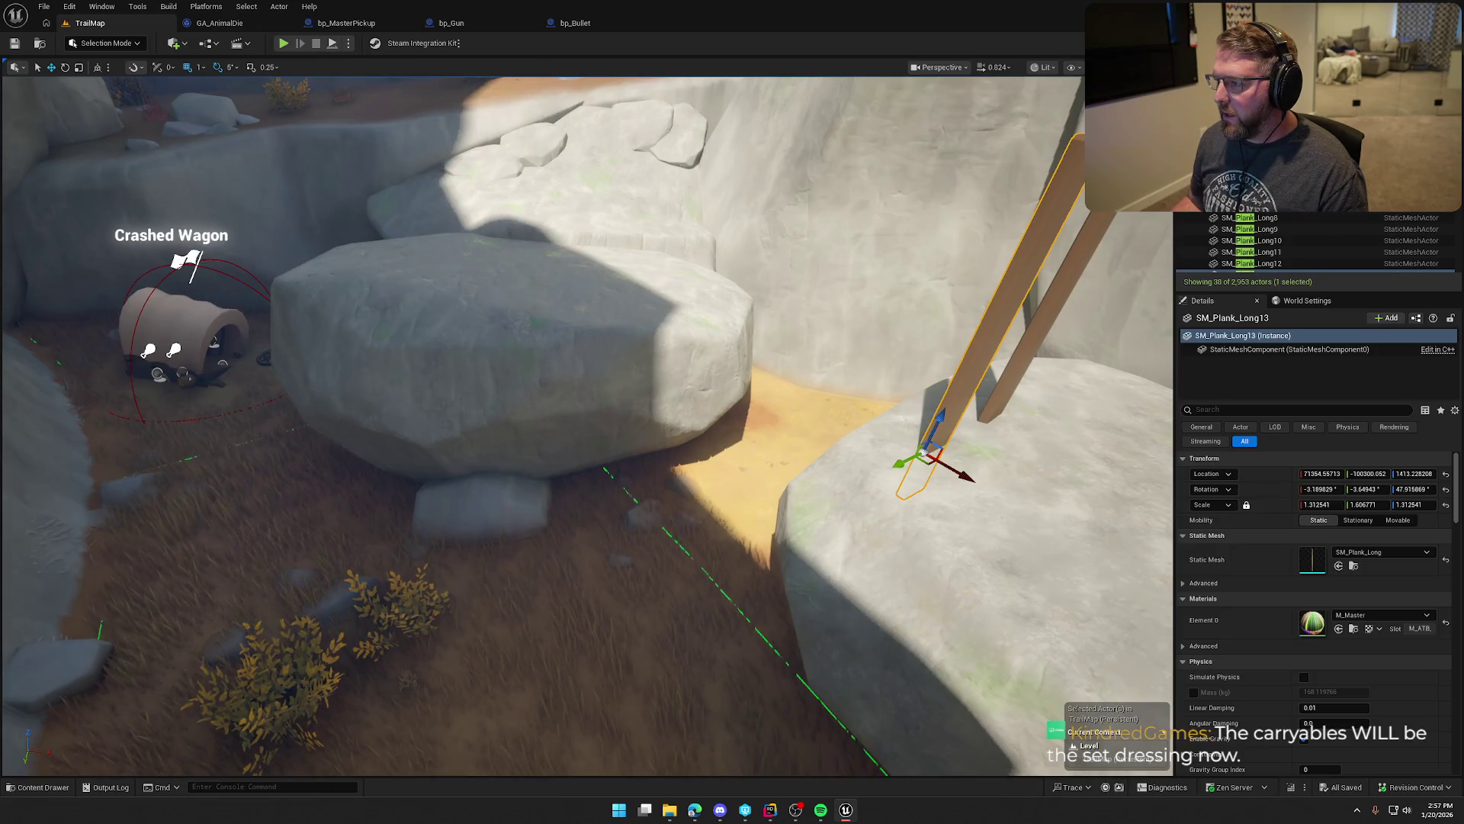
Step: Jump to SM_Plank_Long2 and rotate it to lean diagonally, about 56 degrees
{"action": "double_click", "coordinate": [1250, 149]}
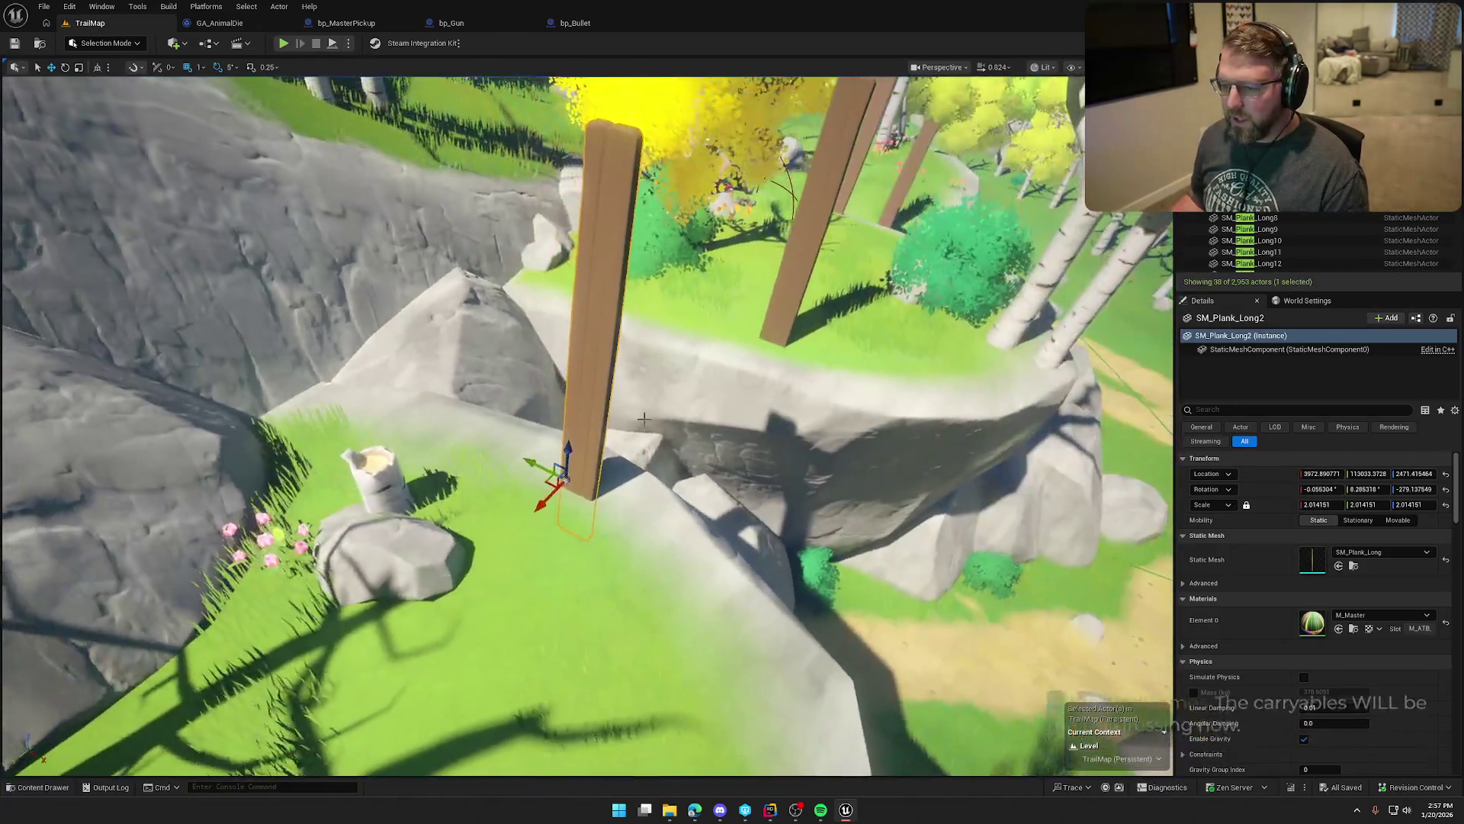
{"action": "key", "text": "e"}
{"action": "left_click_drag", "start_coordinate": [553, 449], "coordinate": [610, 396]}
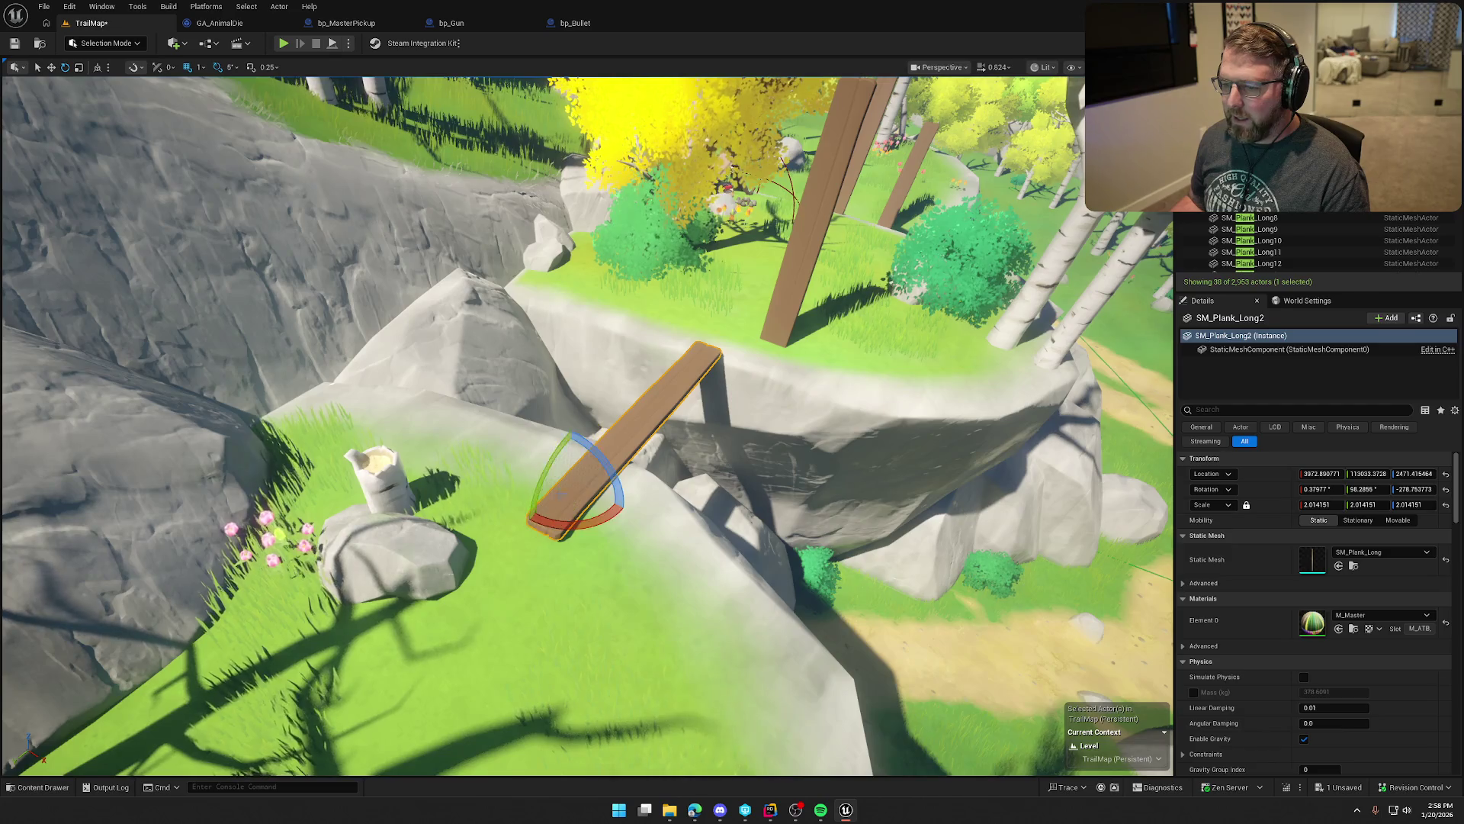
Step: Drop SM_Plank_Long2 onto the rock with End and orbit the view to check it
{"action": "key", "text": "End"}
{"action": "key", "text": "w"}
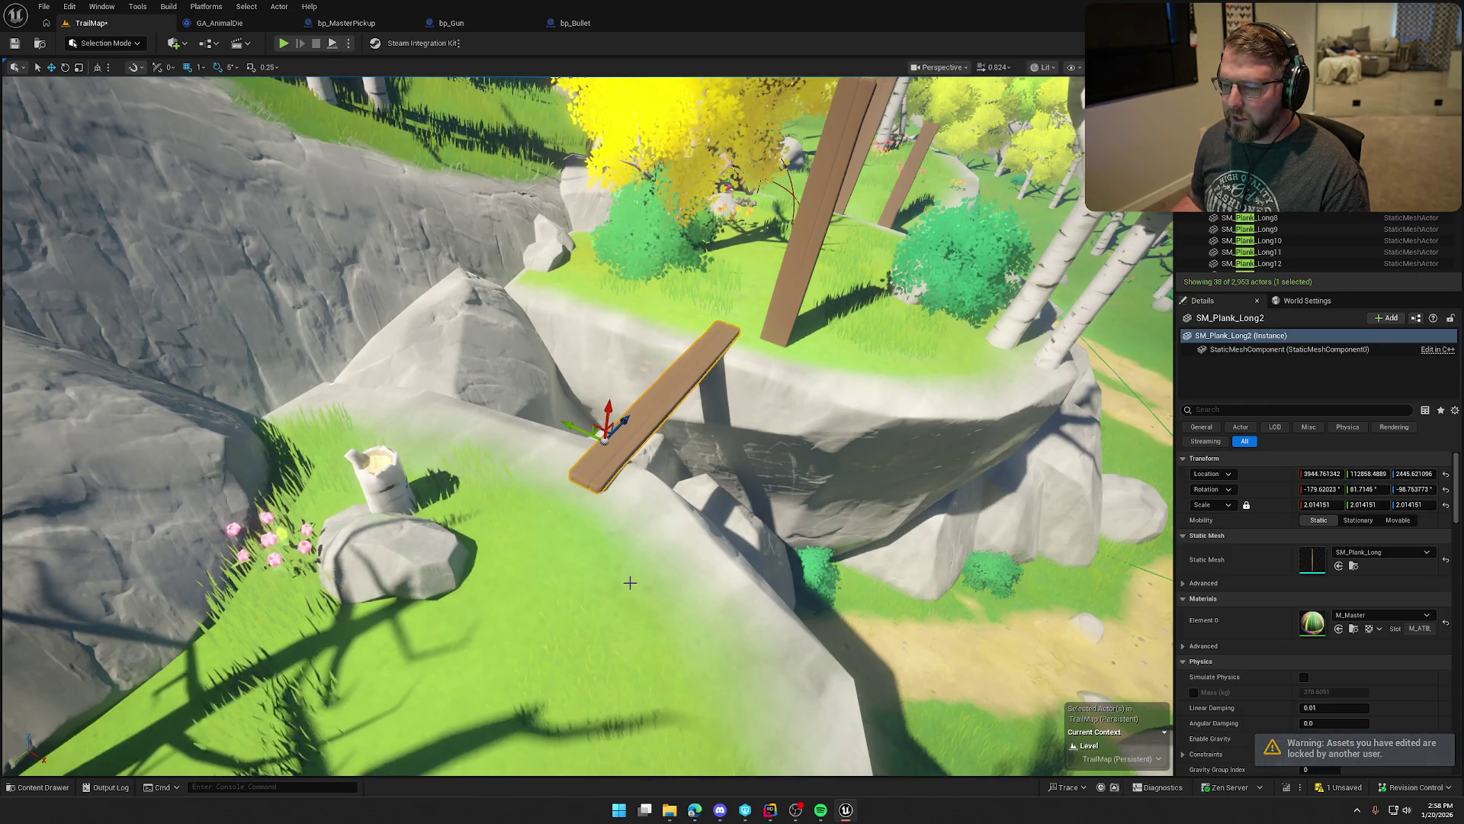
{"action": "left_click_drag", "start_coordinate": [630, 582], "coordinate": [599, 580]}
{"action": "mouse_move", "coordinate": [811, 497]}
{"action": "left_mouse_down"}
{"action": "mouse_move", "coordinate": [969, 513]}
{"action": "mouse_move", "coordinate": [792, 485]}
{"action": "left_mouse_up"}
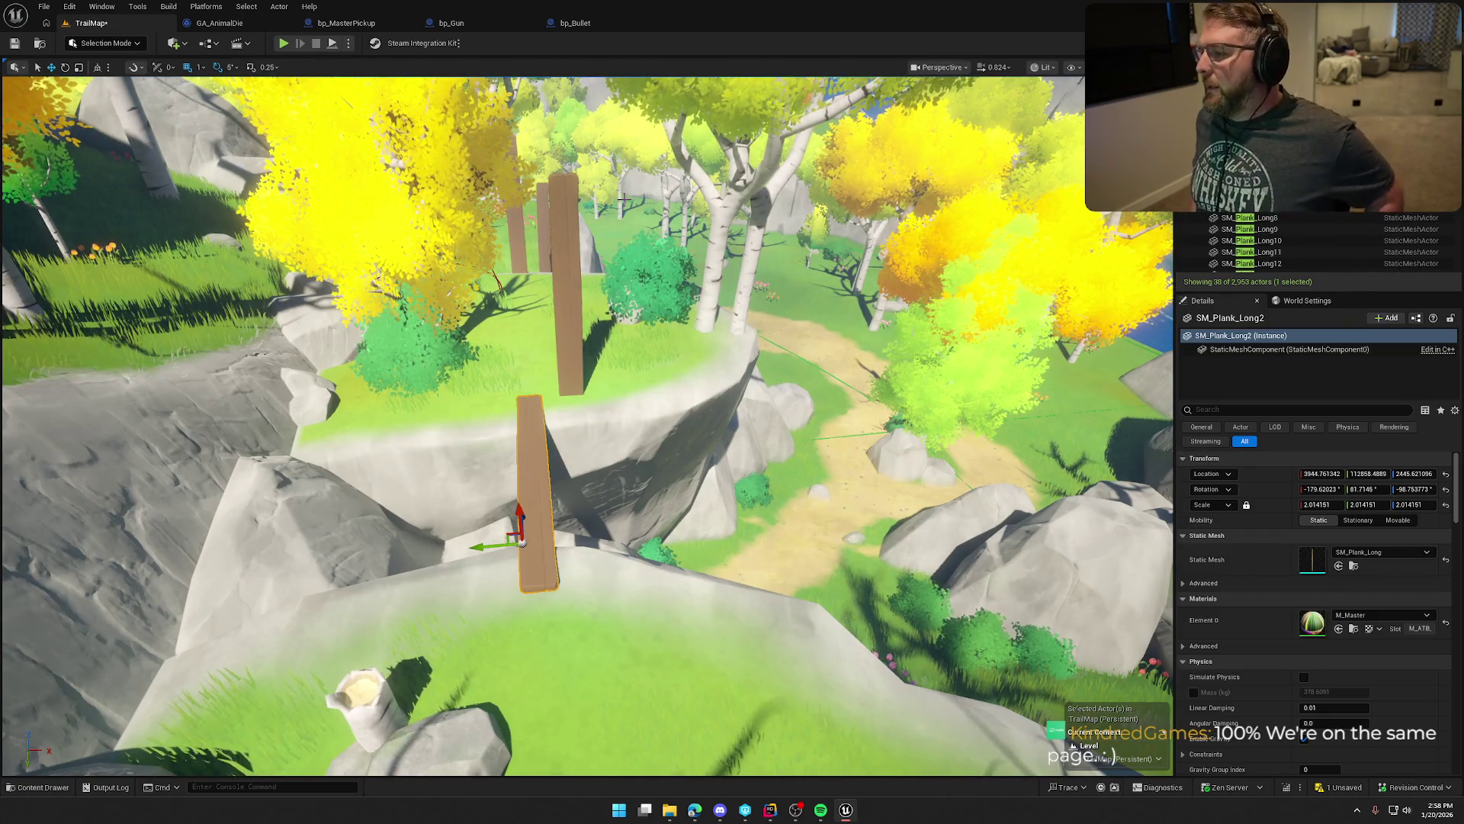
{"action": "scroll", "coordinate": [1302, 255], "scroll_direction": "down", "scroll_amount": 5}
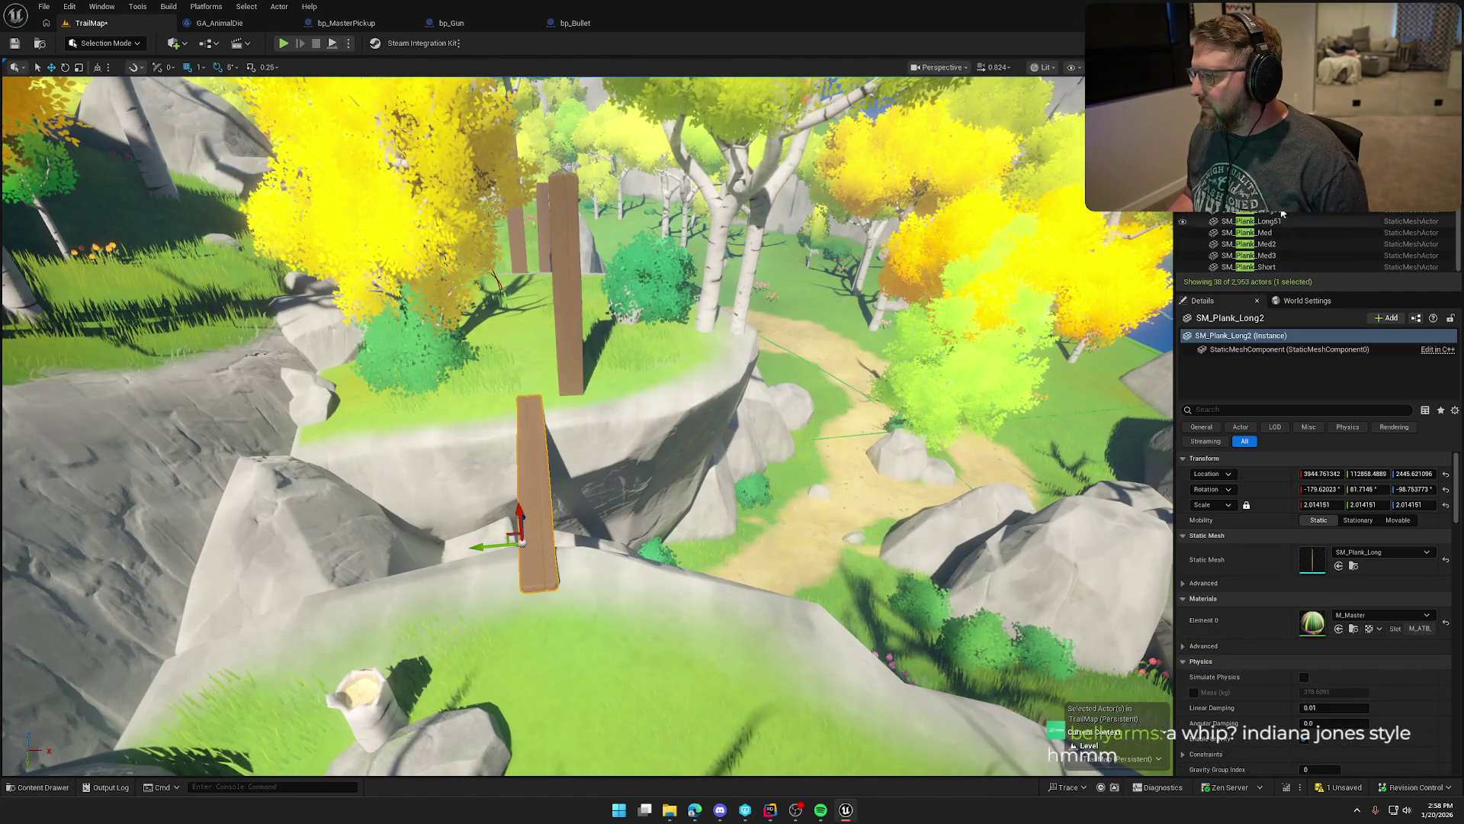
Step: Select and frame SM_Plank_Med, SM_Plank_Med3 and SM_Plank_Short in turn
{"action": "left_click", "coordinate": [1247, 232]}
{"action": "key", "text": "f"}
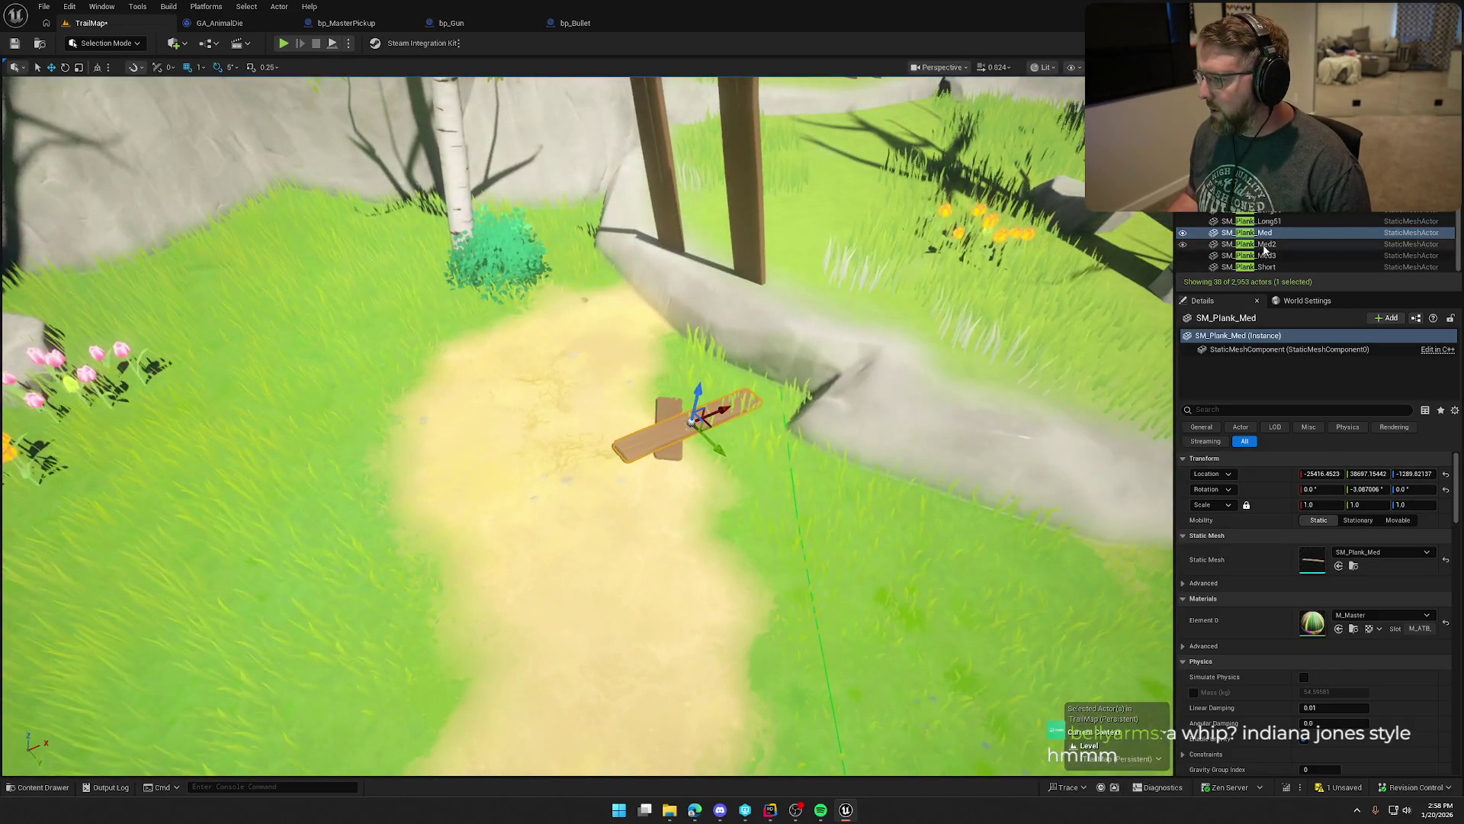
{"action": "left_click", "coordinate": [1266, 256]}
{"action": "key", "text": "f"}
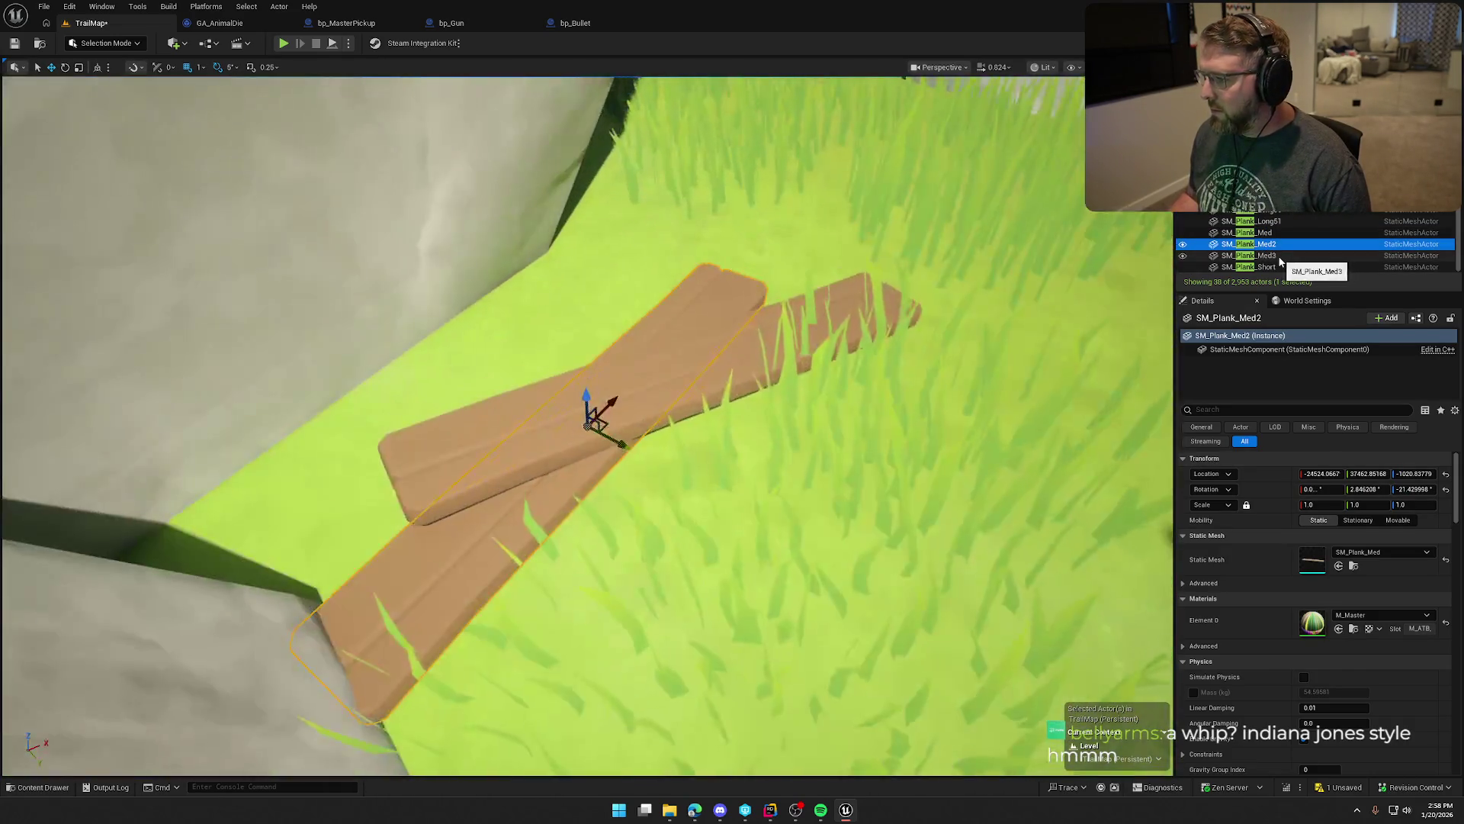
{"action": "left_click", "coordinate": [1280, 267]}
{"action": "key", "text": "f"}
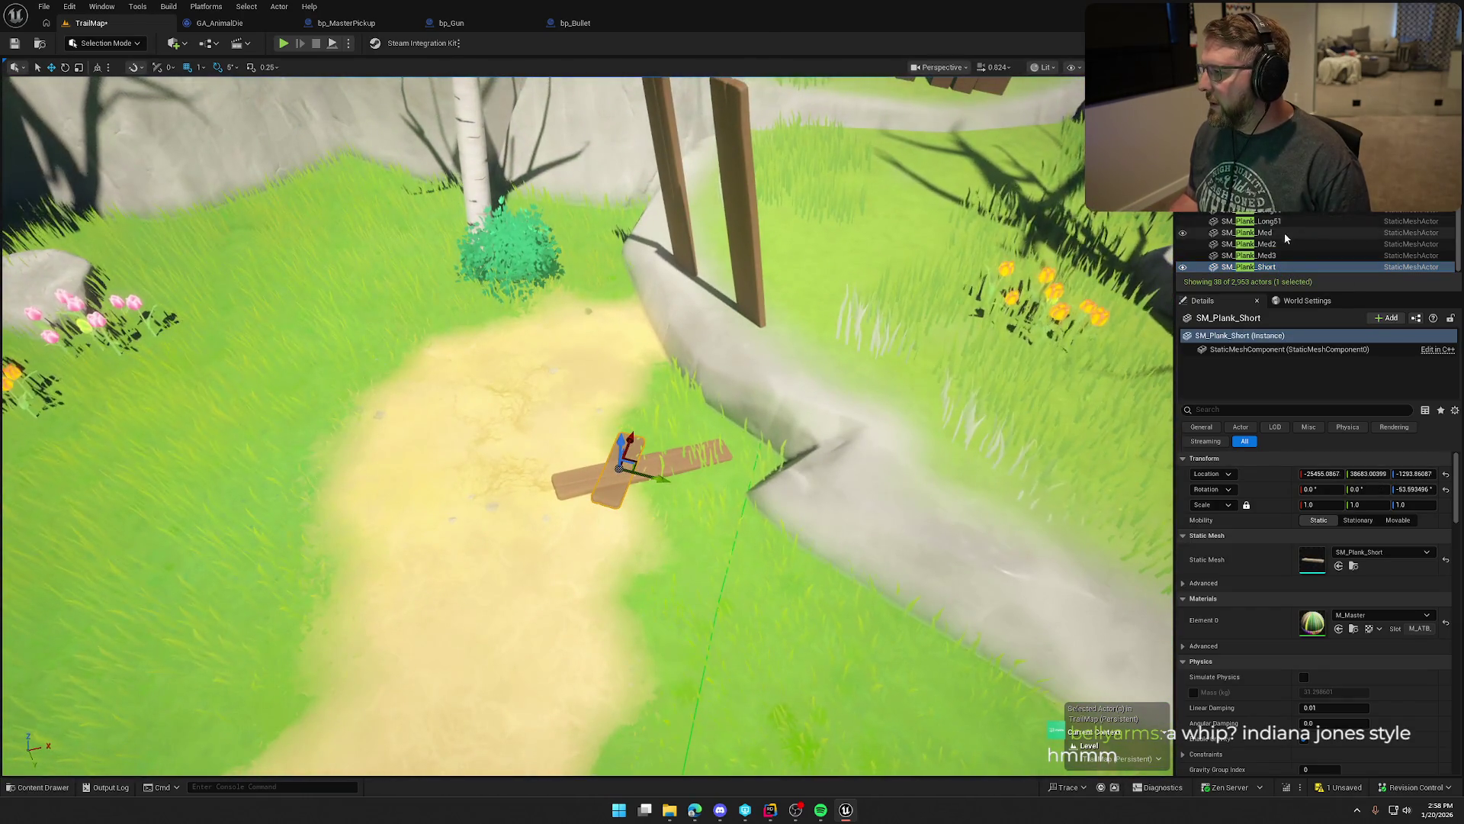
Step: Select SM_Plank_Long51, then scroll up and jump the view to SM_Plank_Long15
{"action": "left_click", "coordinate": [1292, 221]}
{"action": "scroll", "coordinate": [1292, 223], "scroll_direction": "up", "scroll_amount": 2}
{"action": "scroll", "coordinate": [1291, 223], "scroll_direction": "up", "scroll_amount": 2}
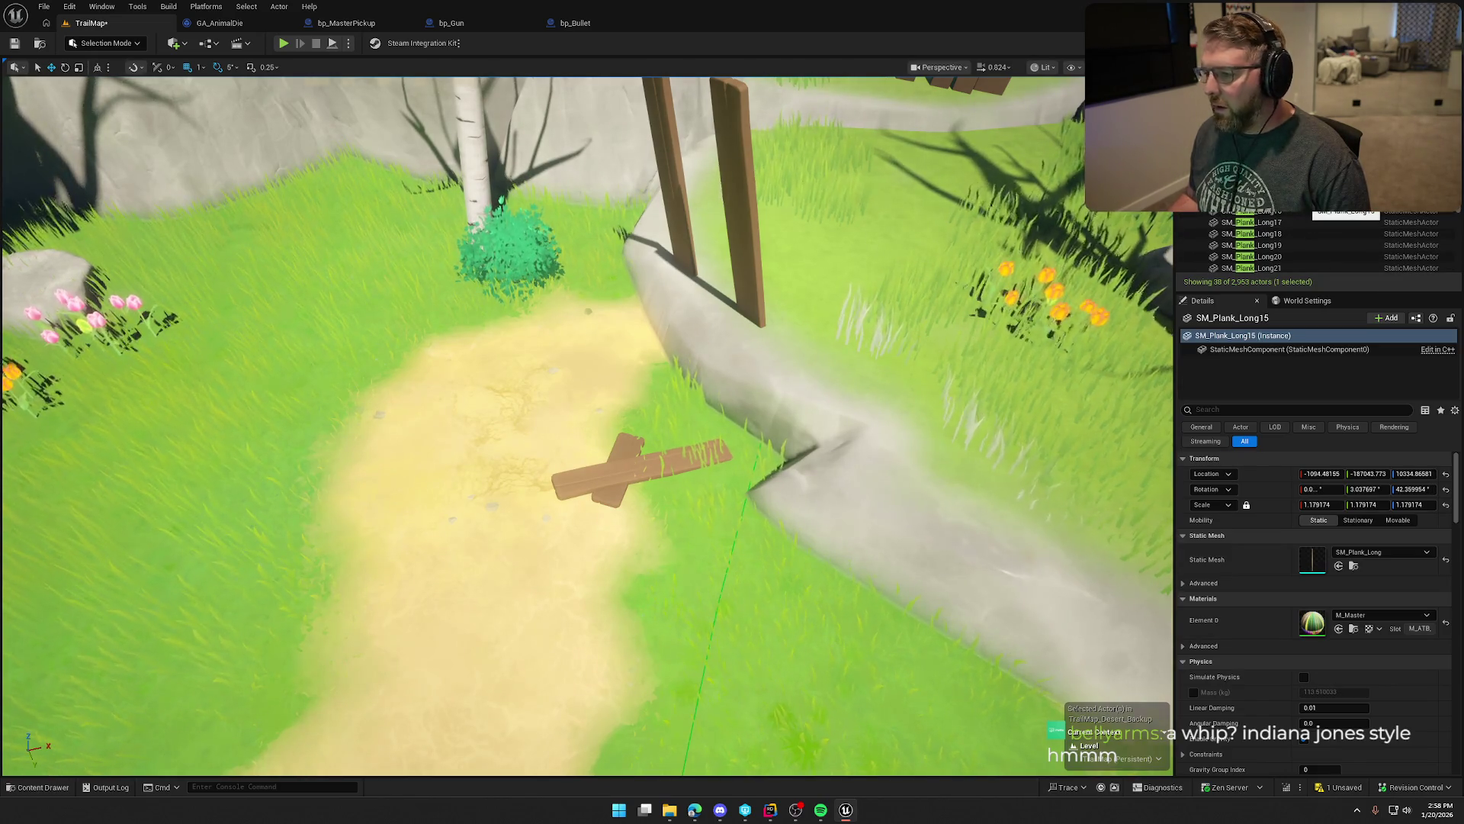
{"action": "double_click", "coordinate": [1268, 199]}
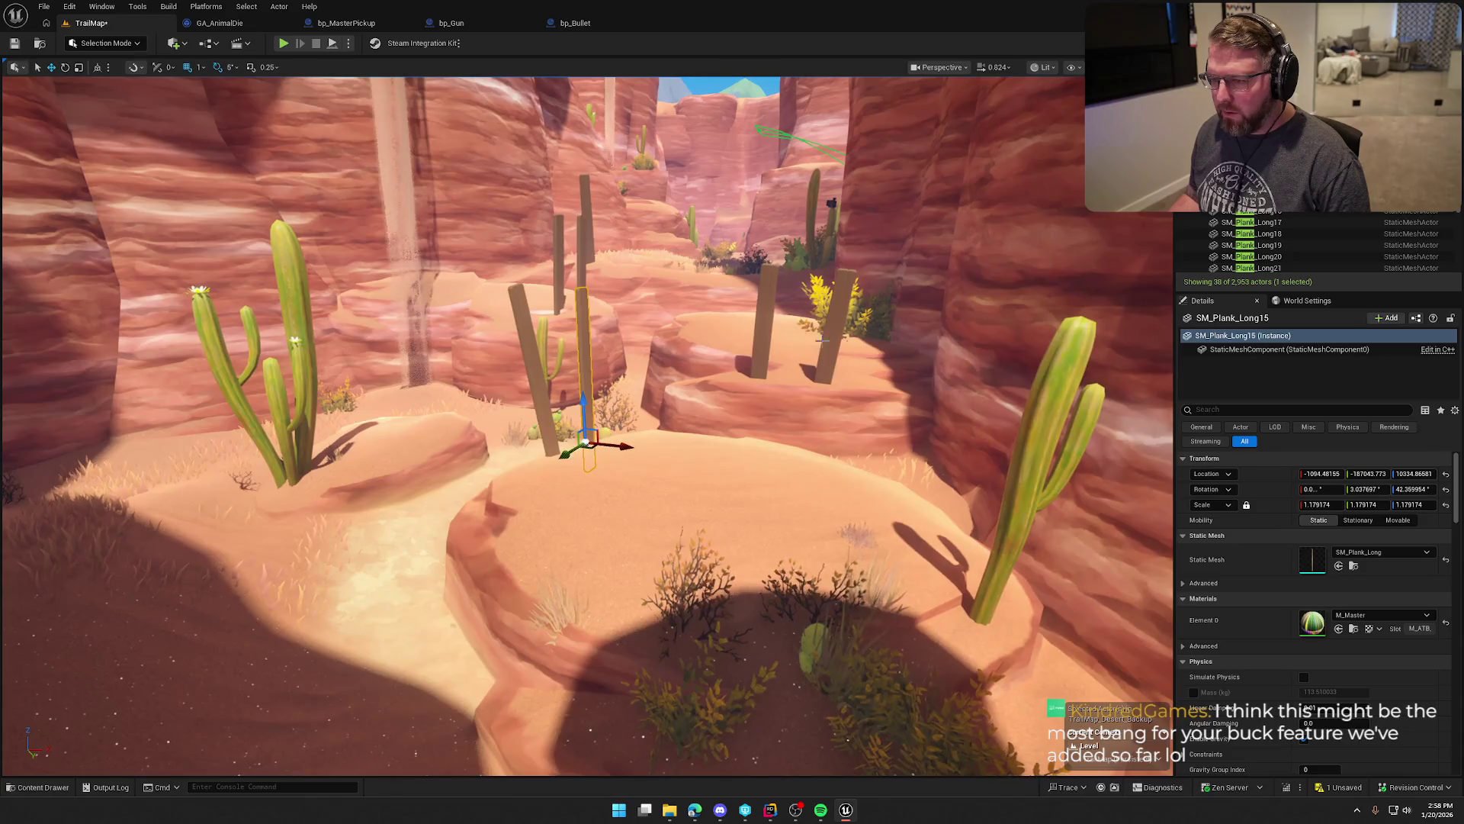
Step: Fly around SM_Plank_Long15 among the desert posts, refocus it with F, then deselect it
{"action": "mouse_move", "coordinate": [410, 501]}
{"action": "left_mouse_down"}
{"action": "mouse_move", "coordinate": [409, 457]}
{"action": "mouse_move", "coordinate": [409, 501]}
{"action": "left_mouse_up"}
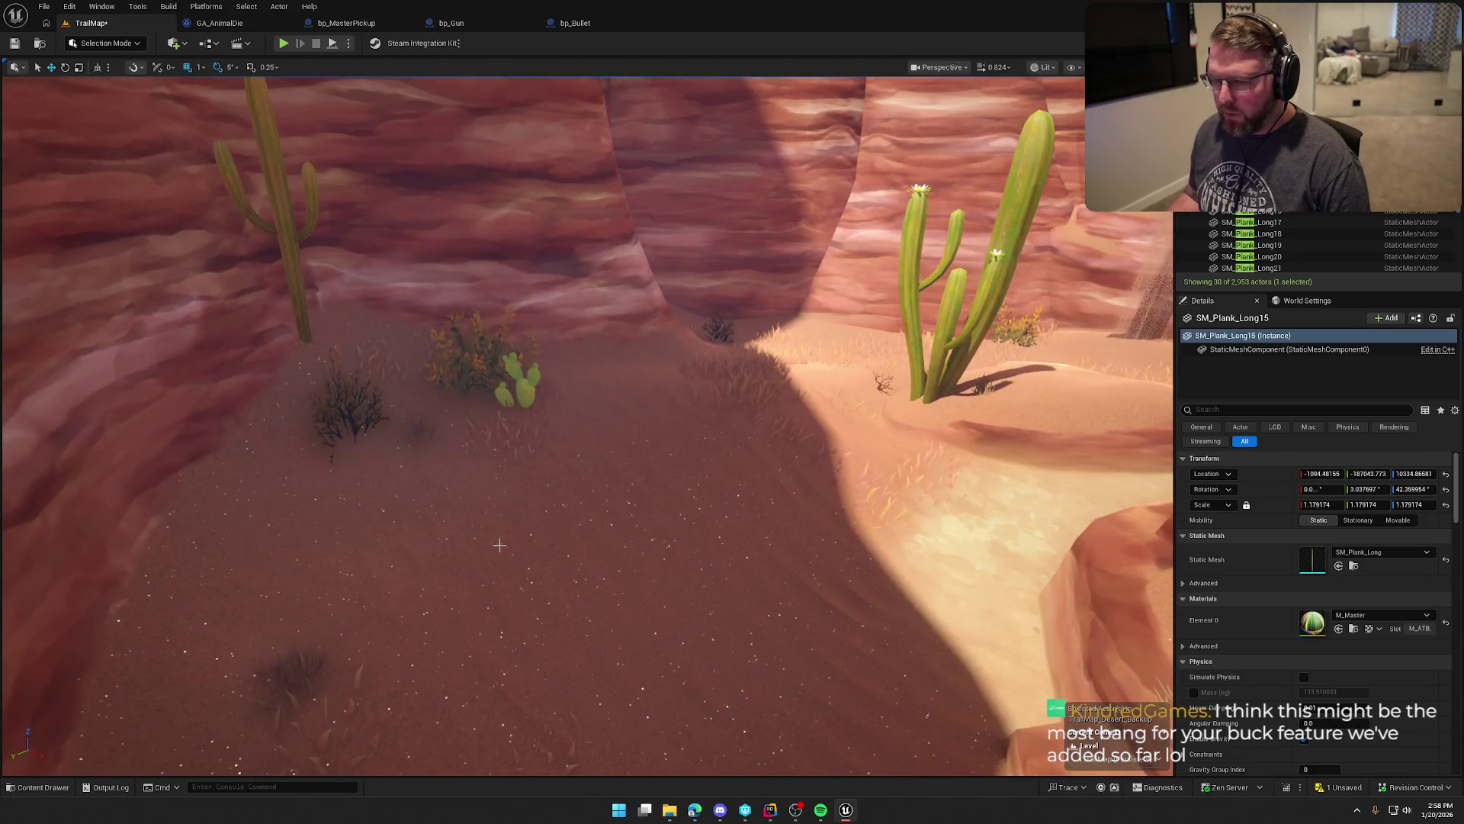
{"action": "key", "text": "f"}
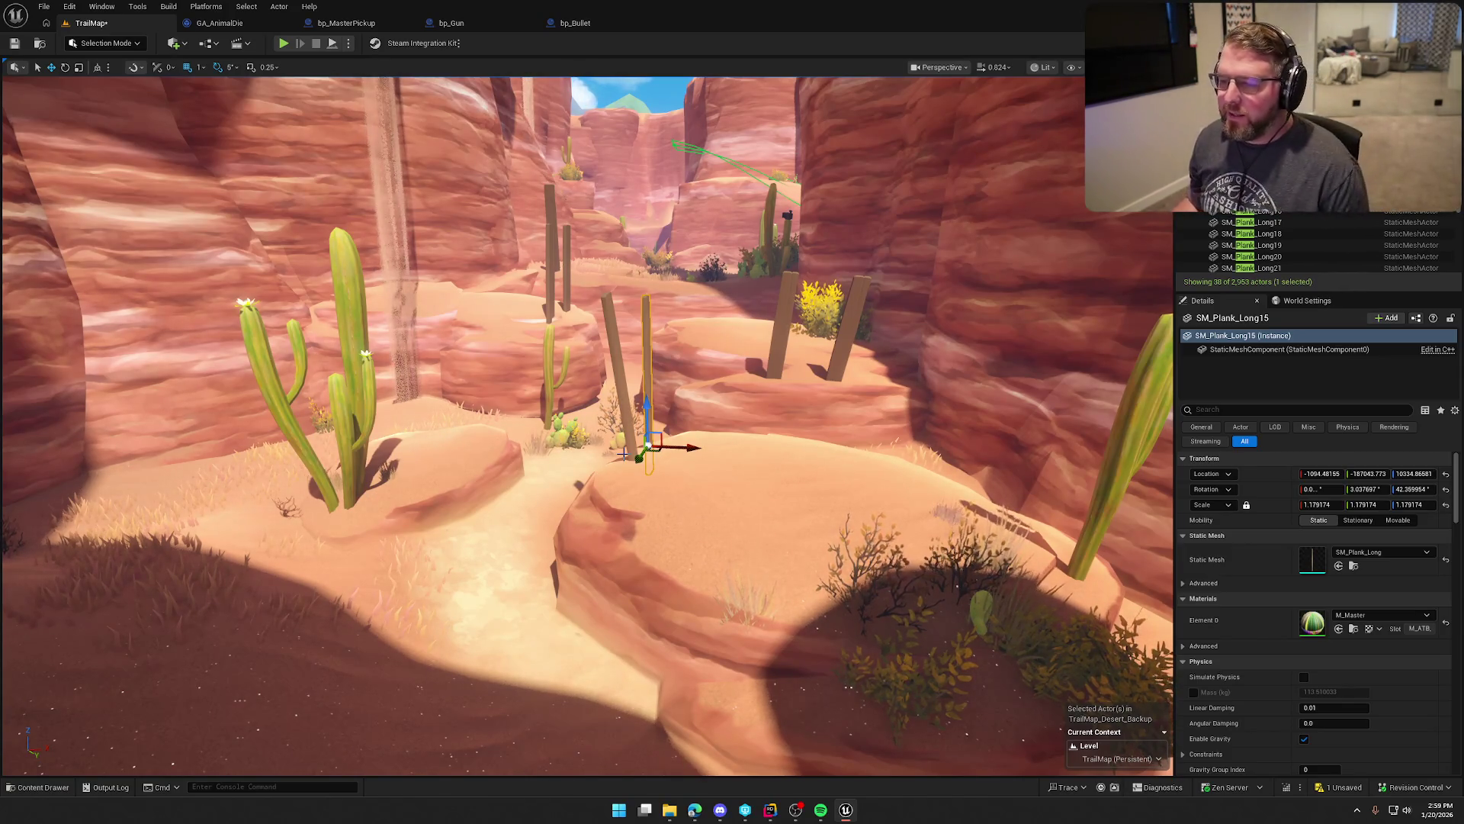
{"action": "mouse_move", "coordinate": [725, 396]}
{"action": "left_mouse_down"}
{"action": "mouse_move", "coordinate": [648, 338]}
{"action": "mouse_move", "coordinate": [648, 293]}
{"action": "mouse_move", "coordinate": [648, 328]}
{"action": "left_mouse_up"}
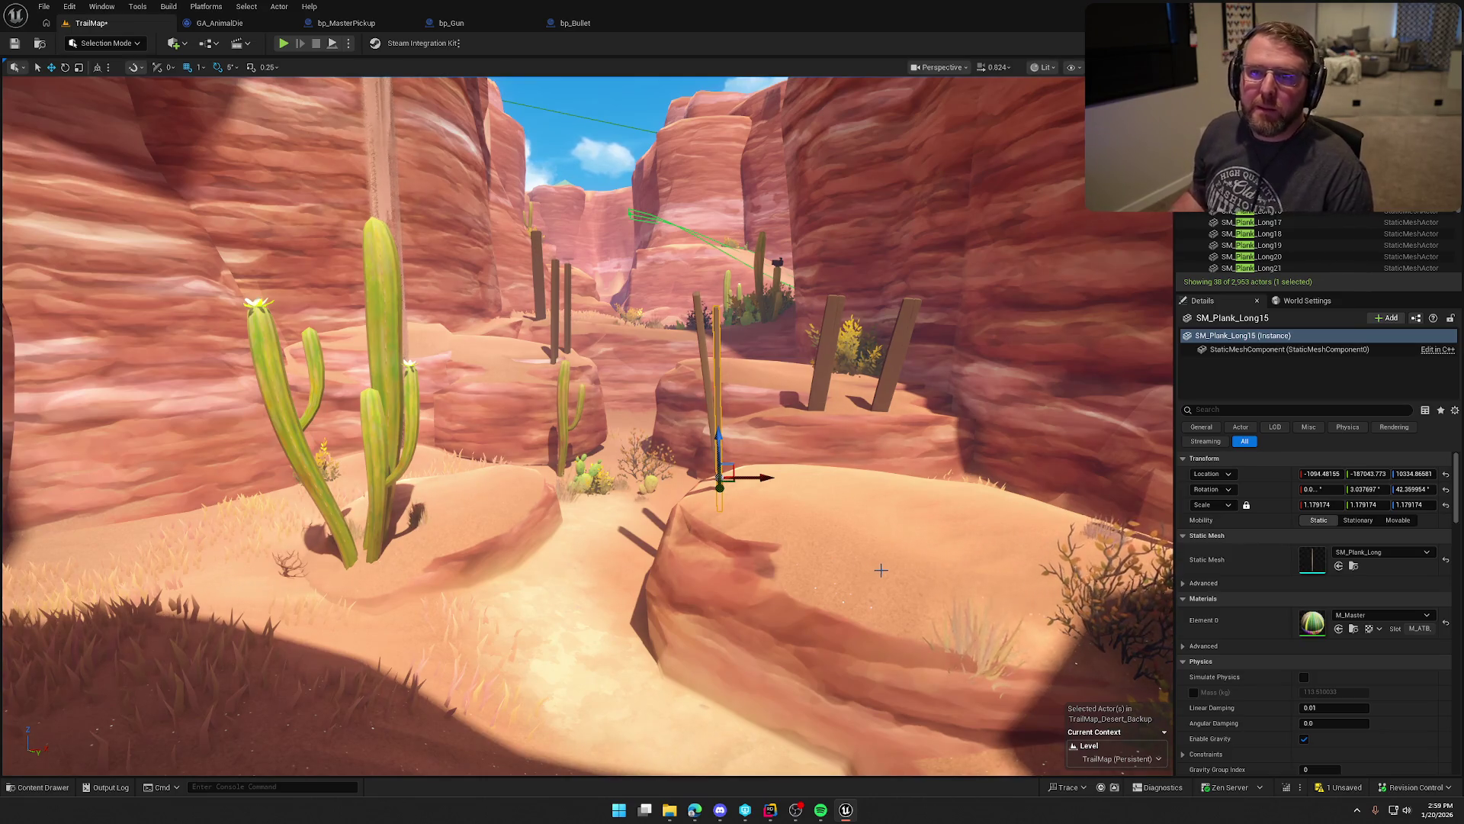
{"action": "left_click_drag", "start_coordinate": [965, 601], "coordinate": [965, 601]}
{"action": "left_click_drag", "start_coordinate": [864, 491], "coordinate": [864, 491]}
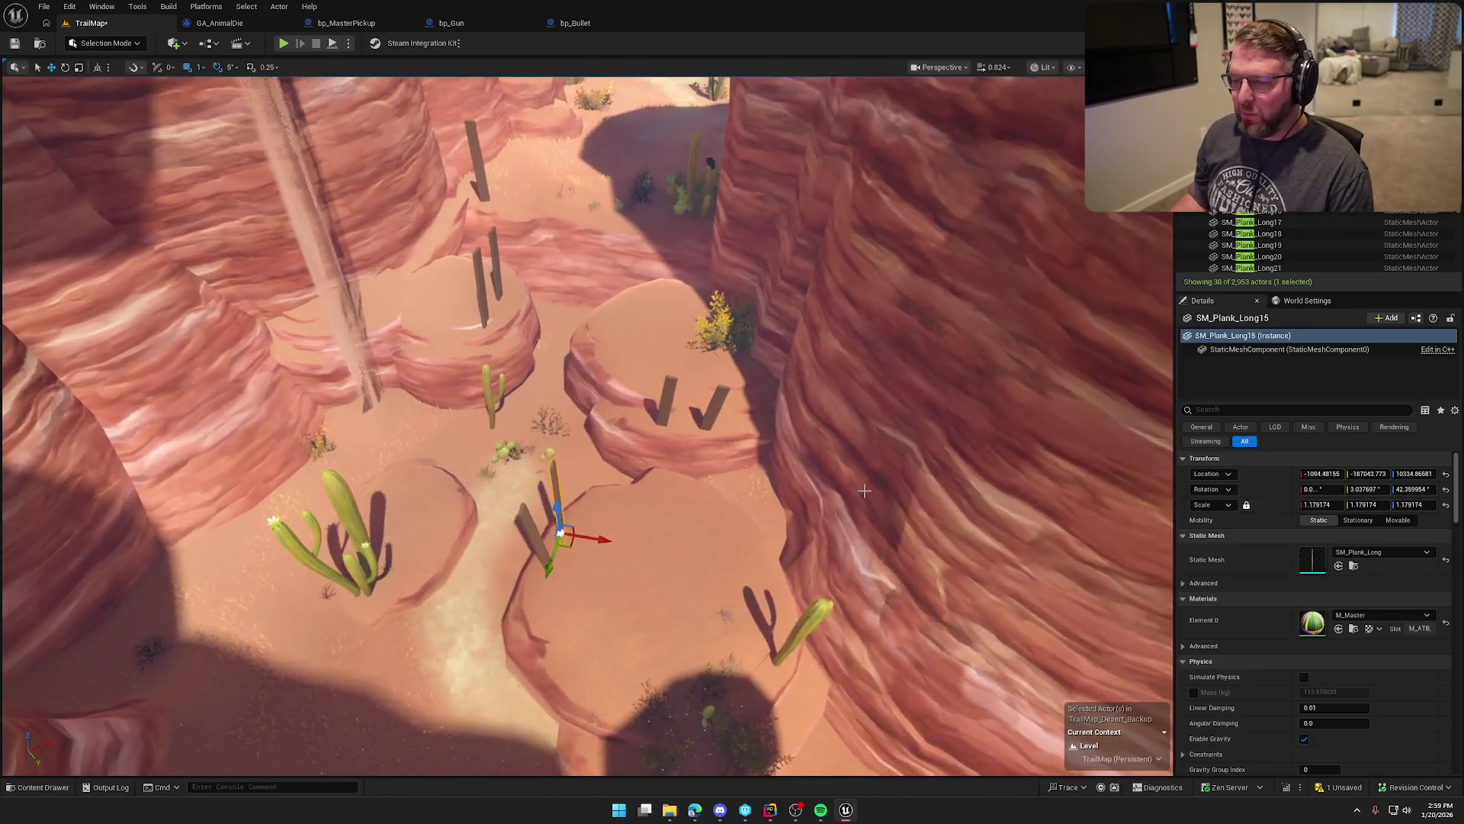
{"action": "key", "text": "Escape"}
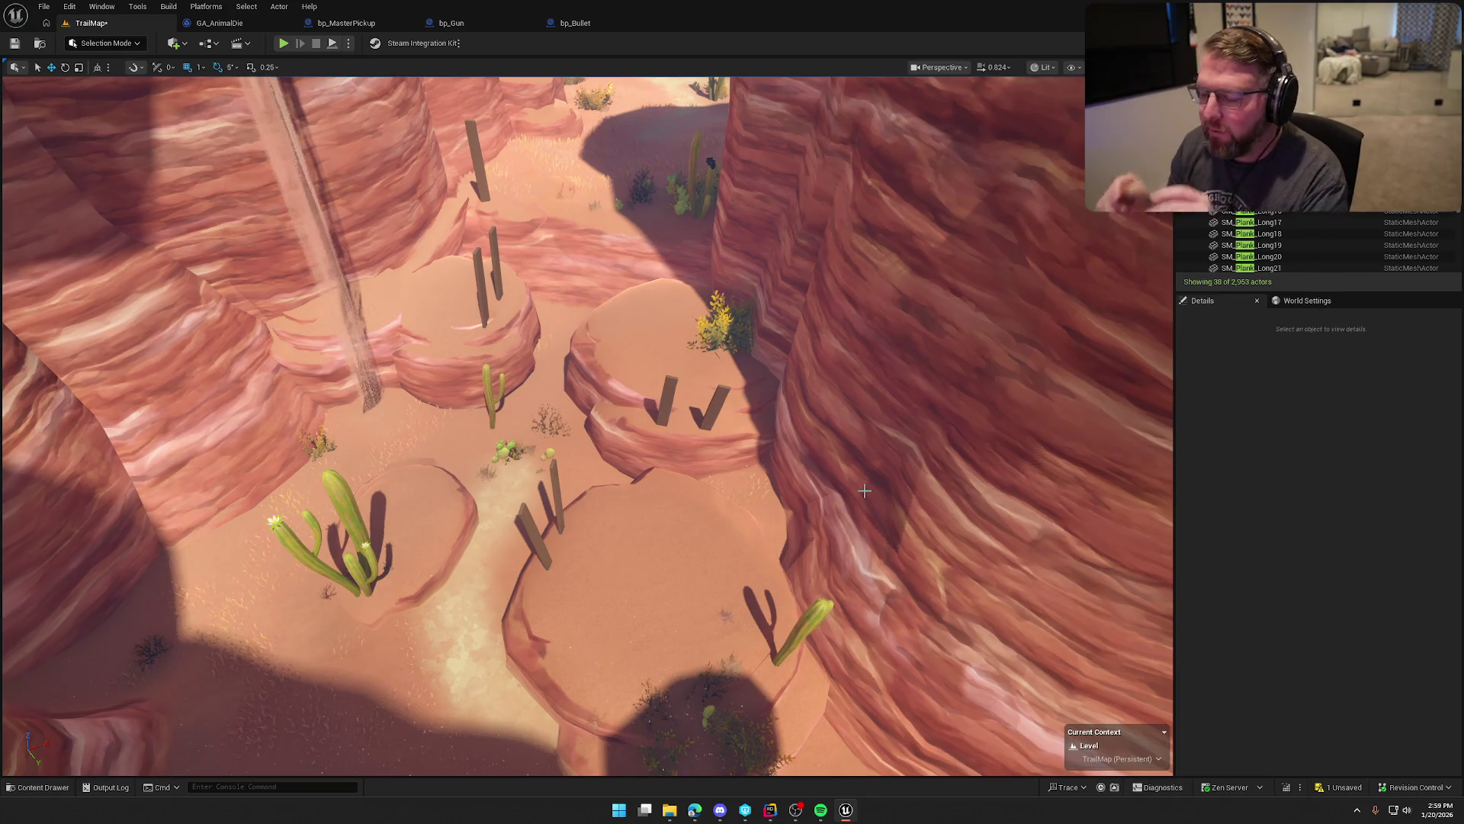
Step: Fly across the desert canyon, between two rocks, and rise toward the cactus and posts
{"action": "left_click_drag", "start_coordinate": [864, 491], "coordinate": [864, 491]}
{"action": "left_click_drag", "start_coordinate": [315, 558], "coordinate": [315, 558]}
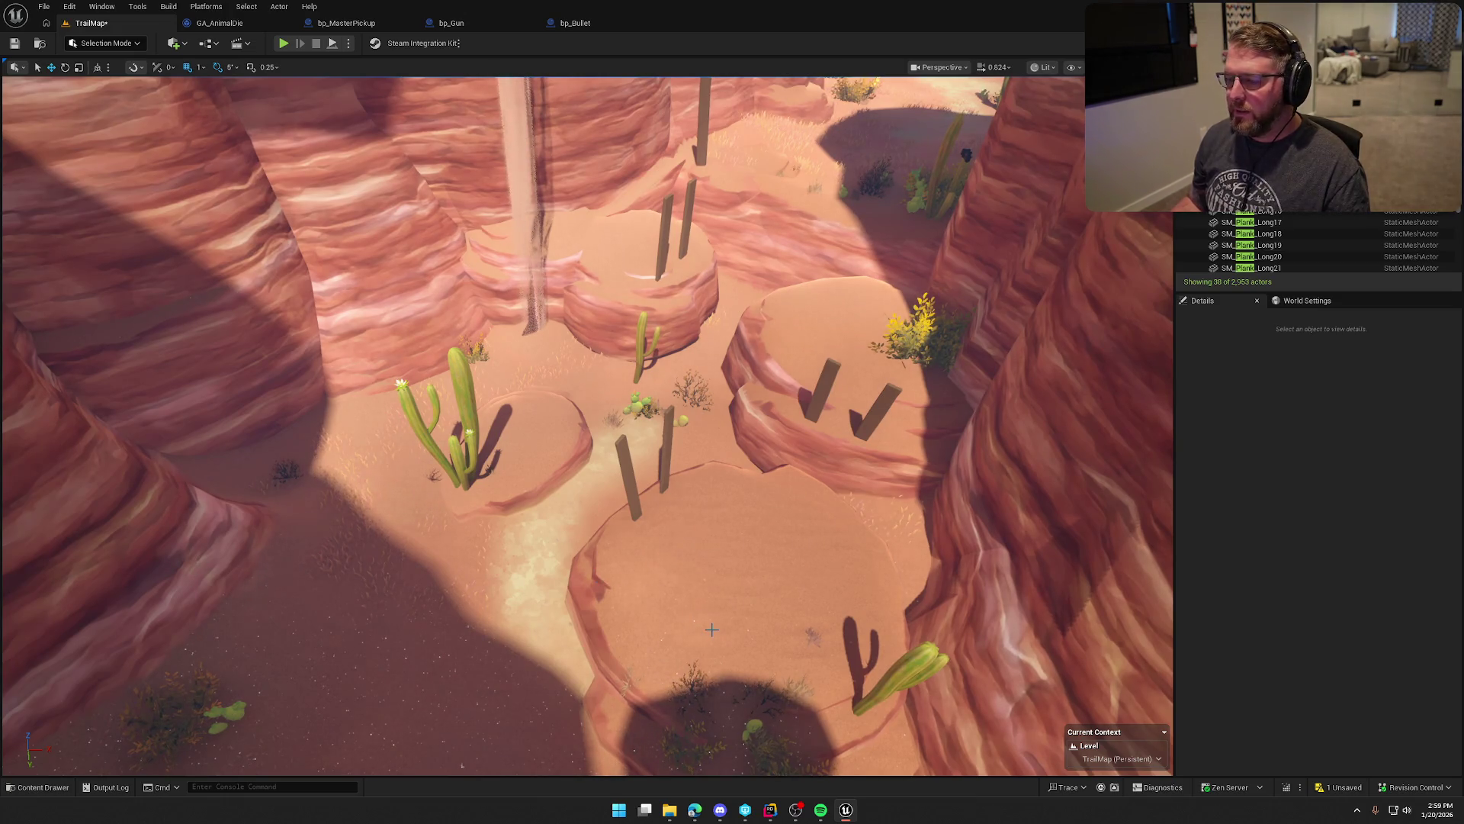
{"action": "left_click_drag", "start_coordinate": [712, 629], "coordinate": [712, 629]}
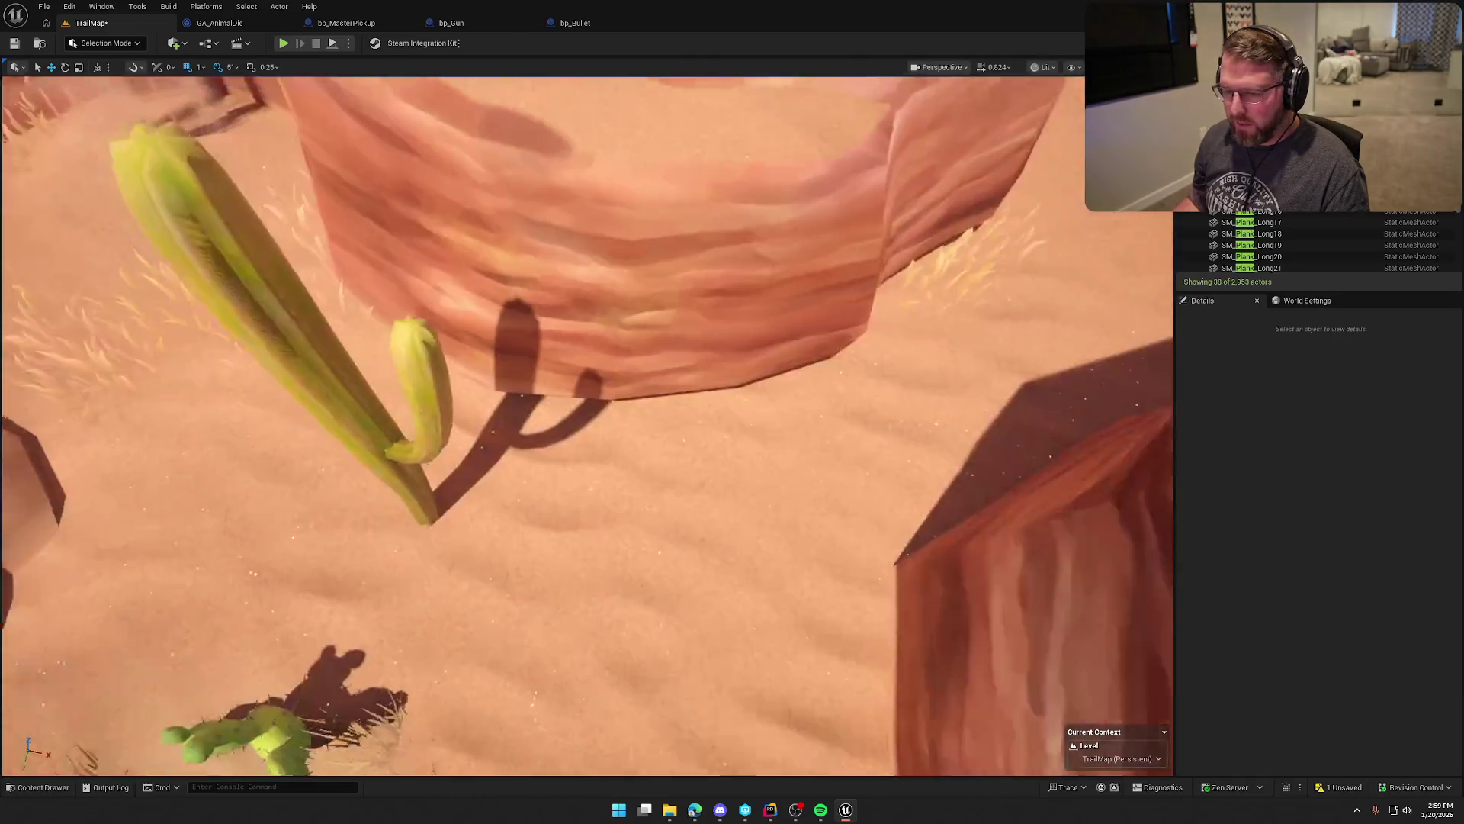
{"action": "left_click_drag", "start_coordinate": [579, 427], "coordinate": [564, 290]}
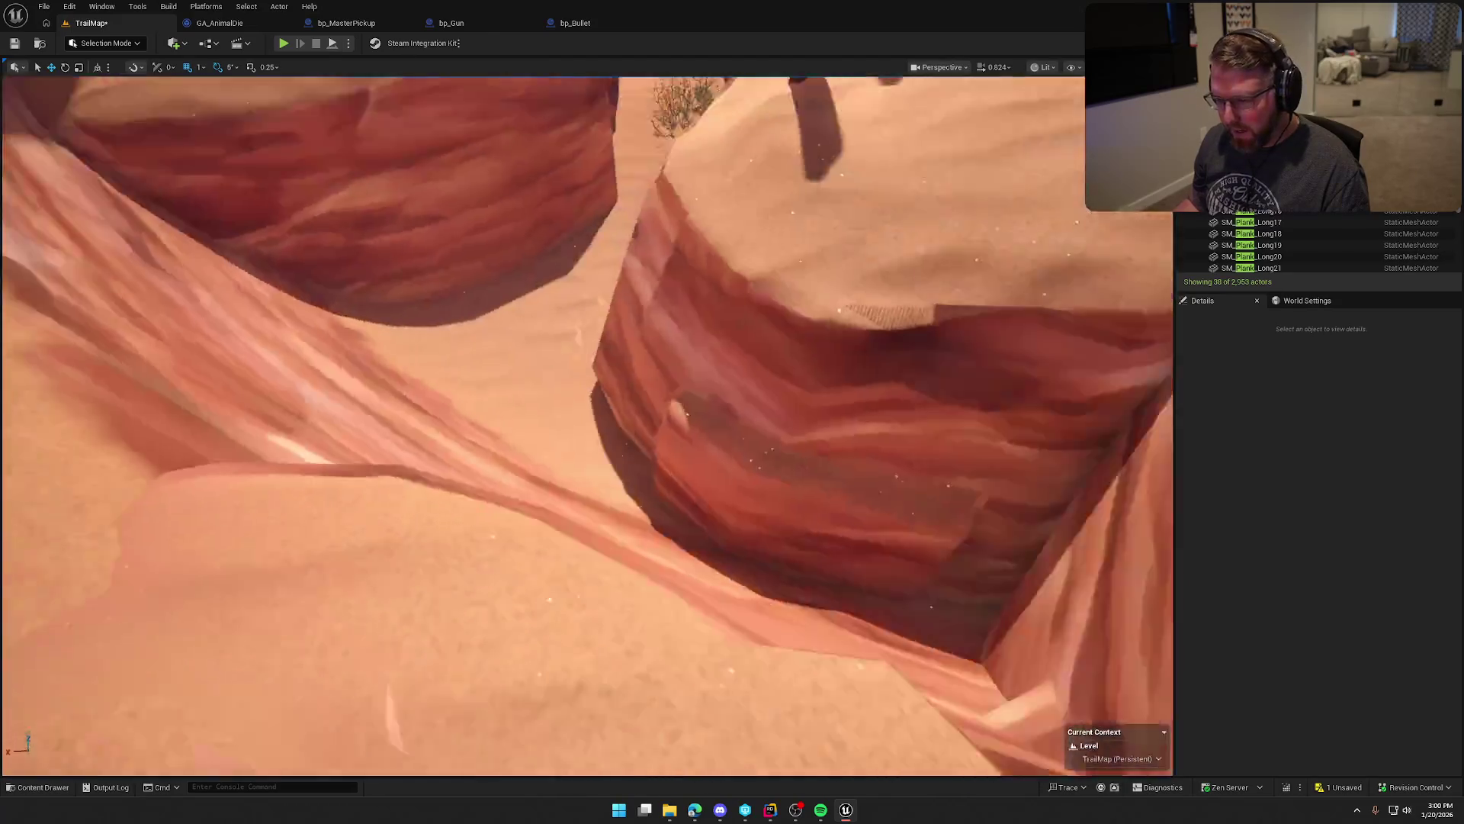
{"action": "key", "text": "w"}
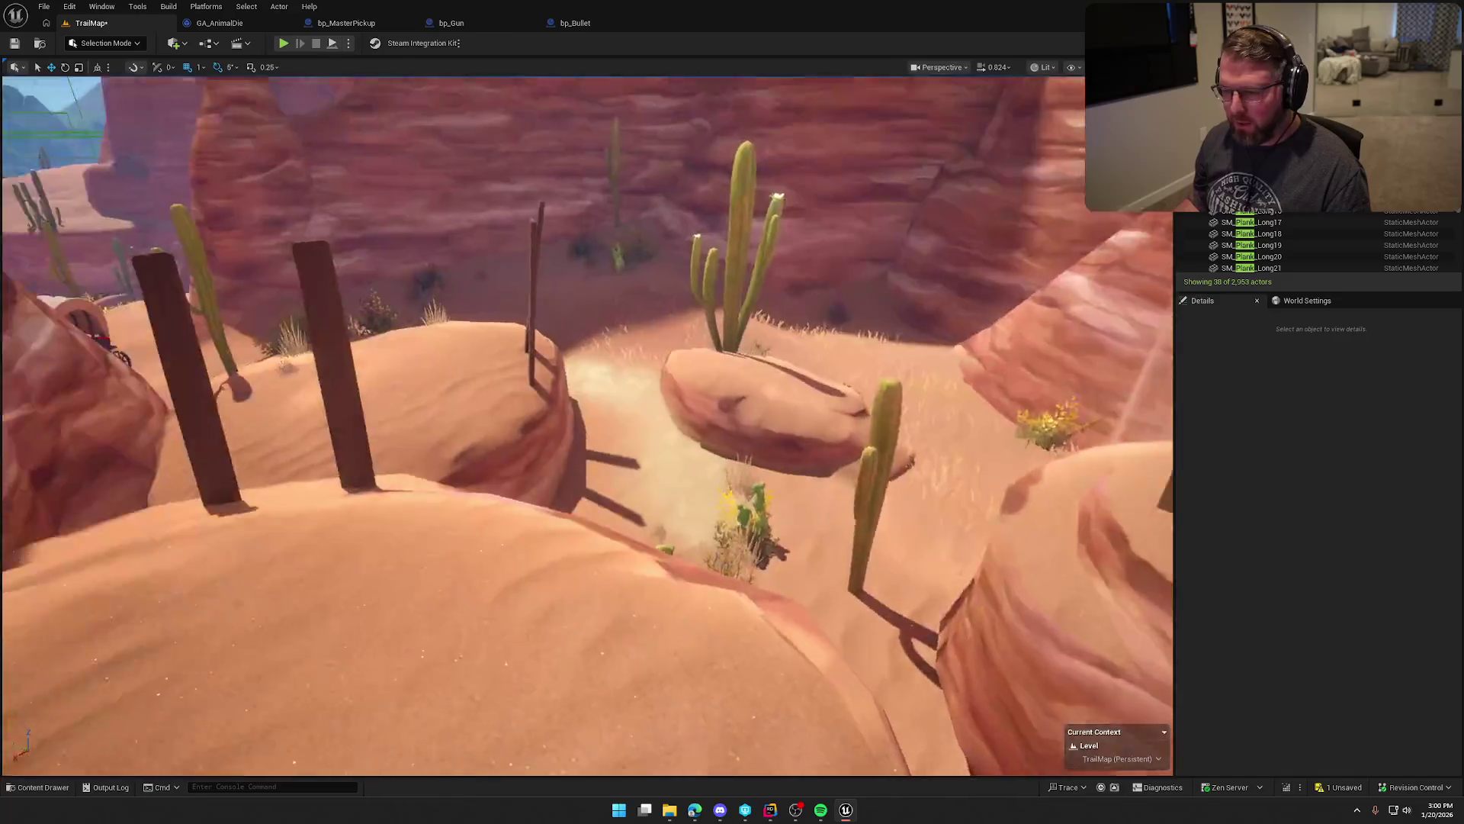
{"action": "key", "text": "w"}
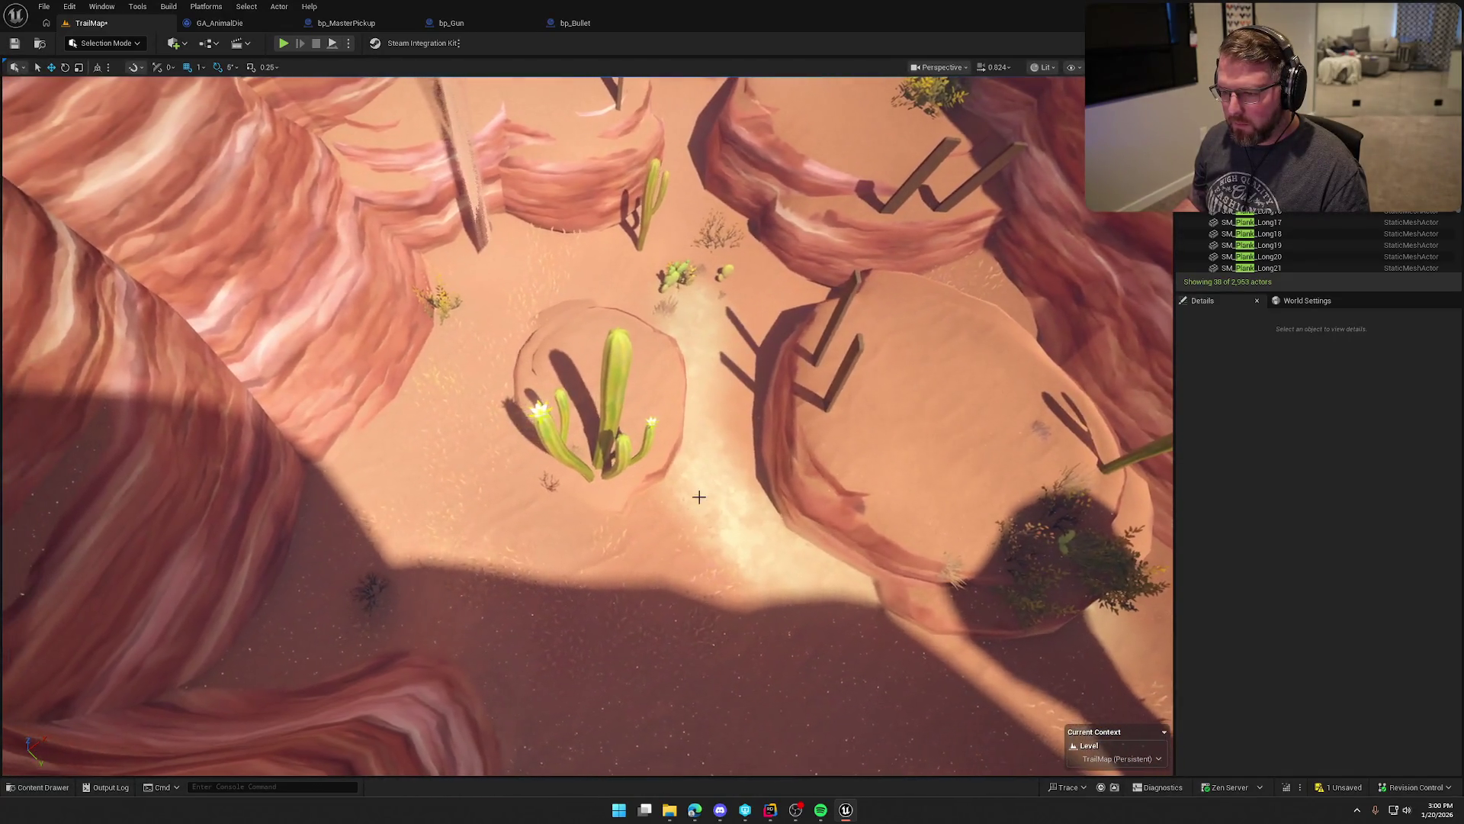
Step: Select then deselect the canyon-floor foliage, and move toward the covered wagon
{"action": "left_click", "coordinate": [617, 417]}
{"action": "key", "text": "Escape"}
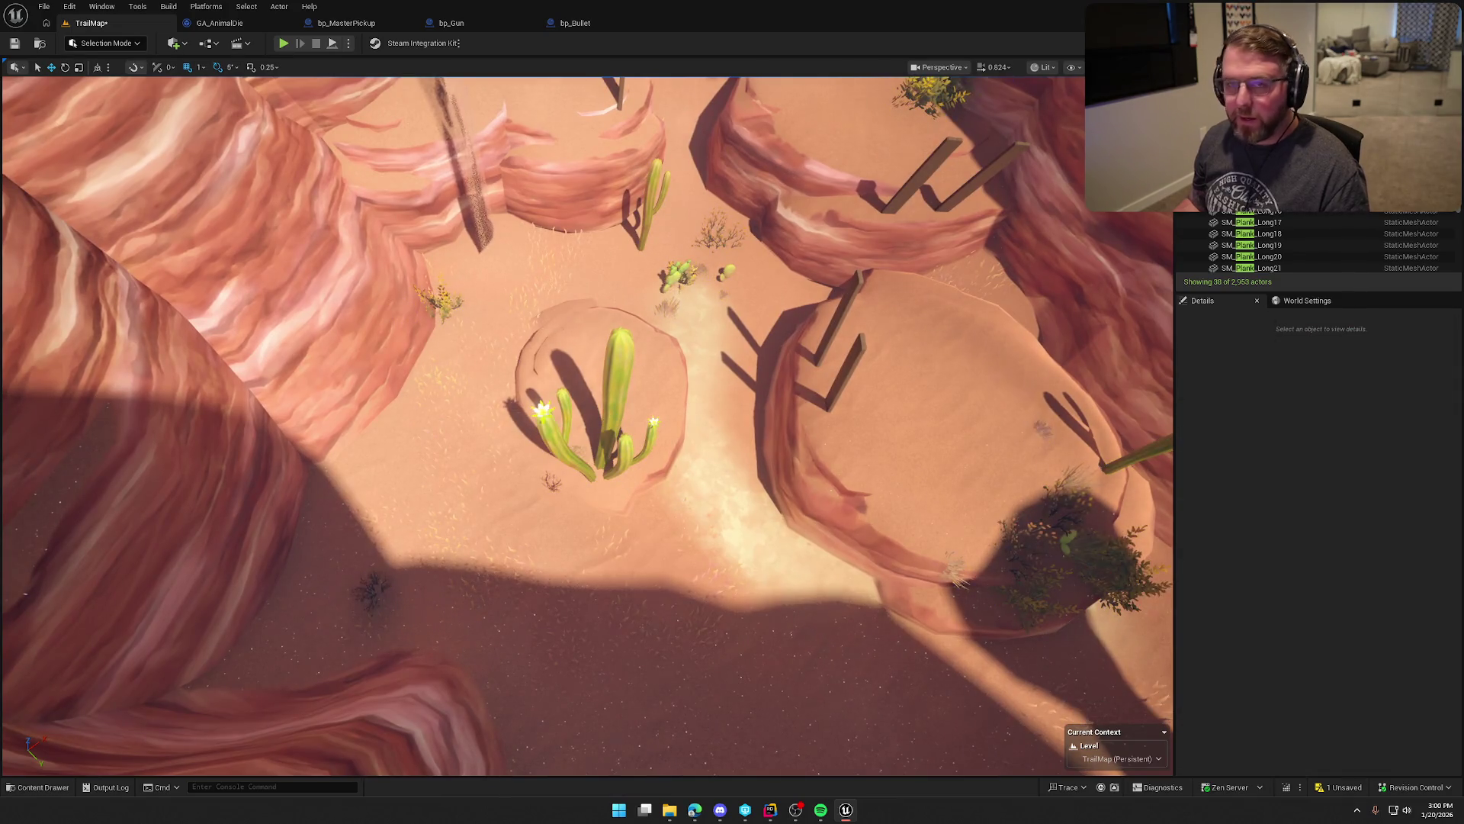
{"action": "key", "text": "s"}
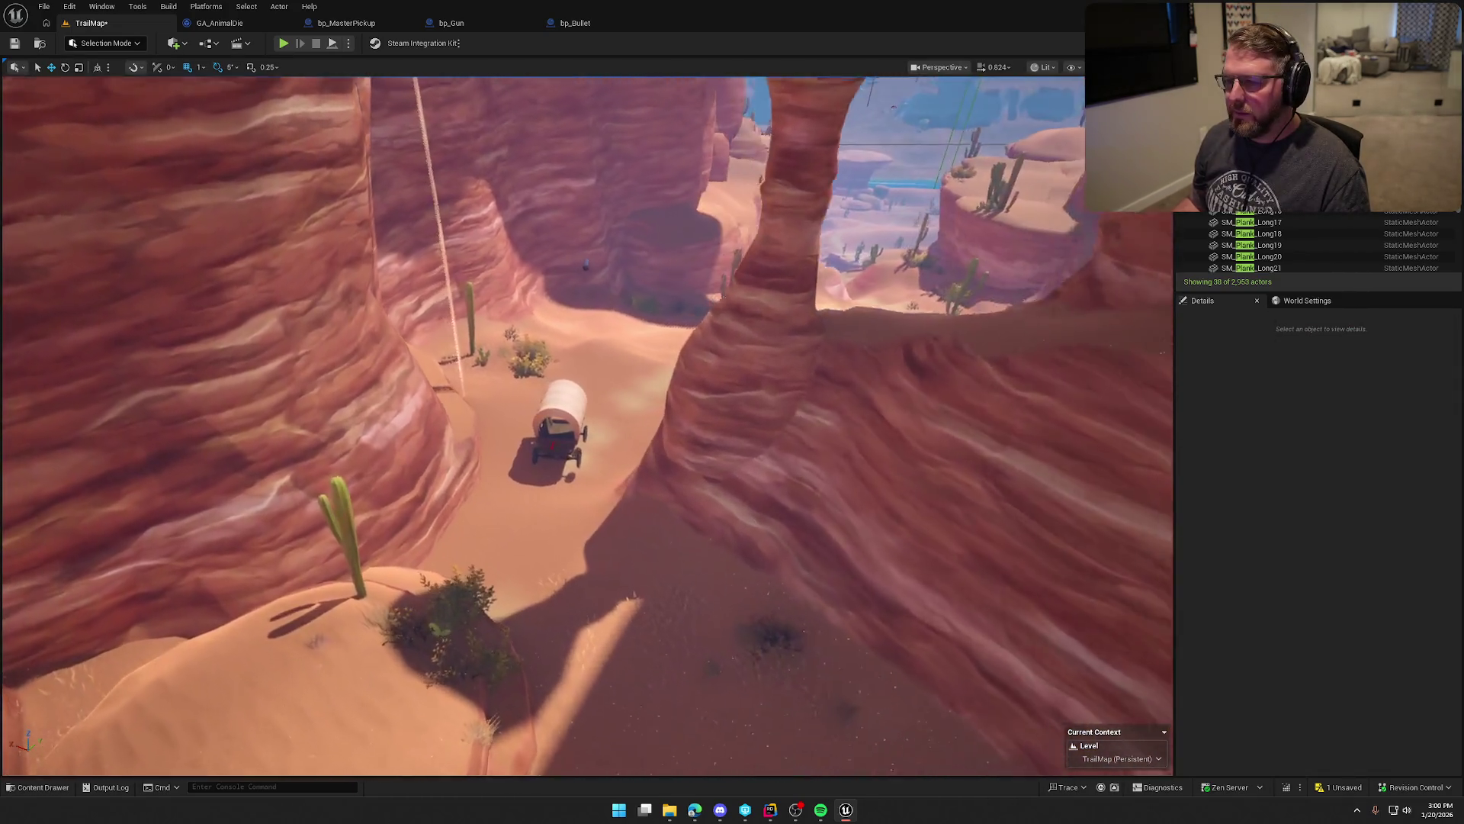
{"action": "key", "text": "w"}
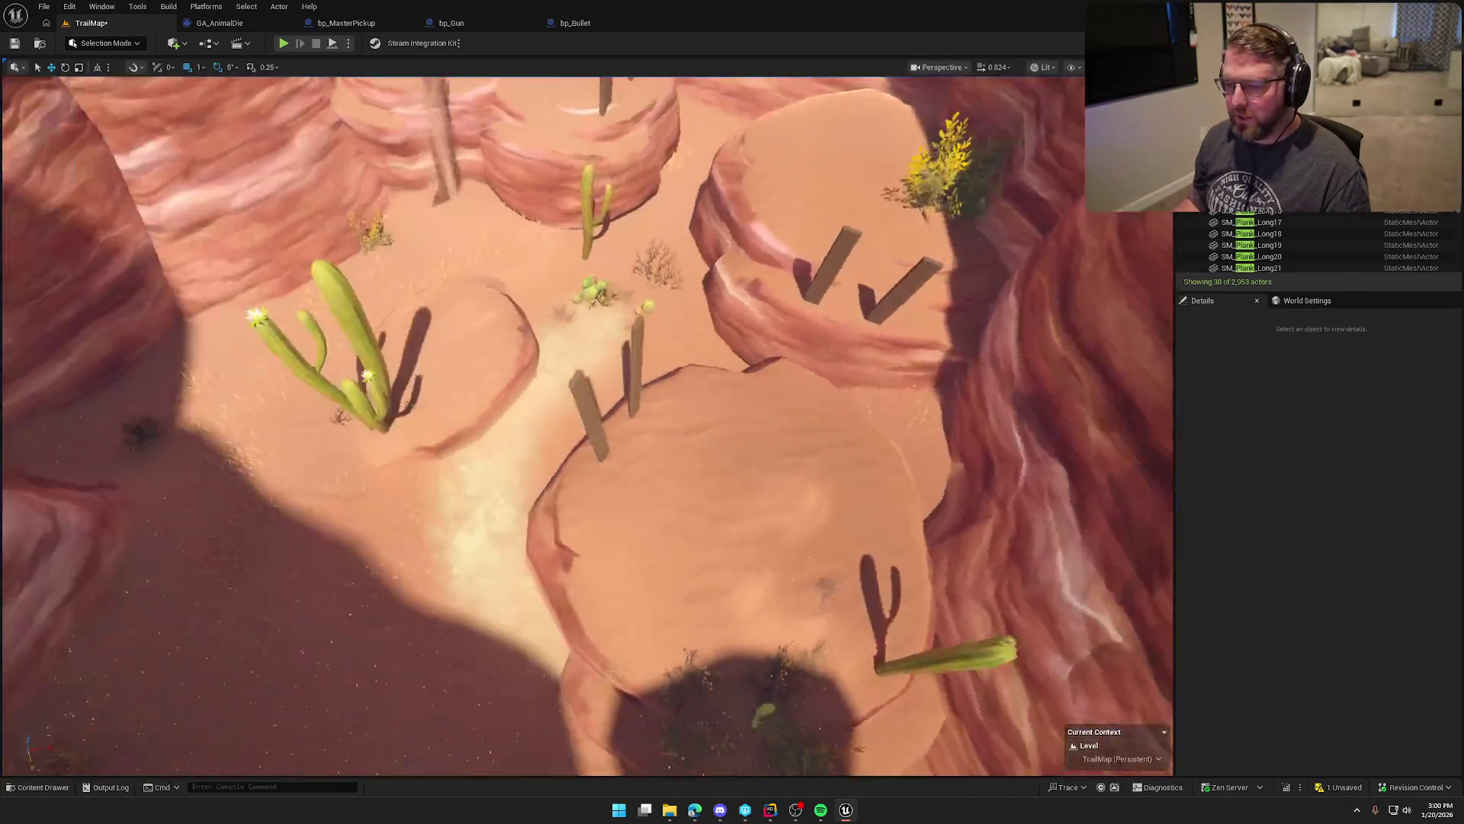
{"action": "key", "text": "w"}
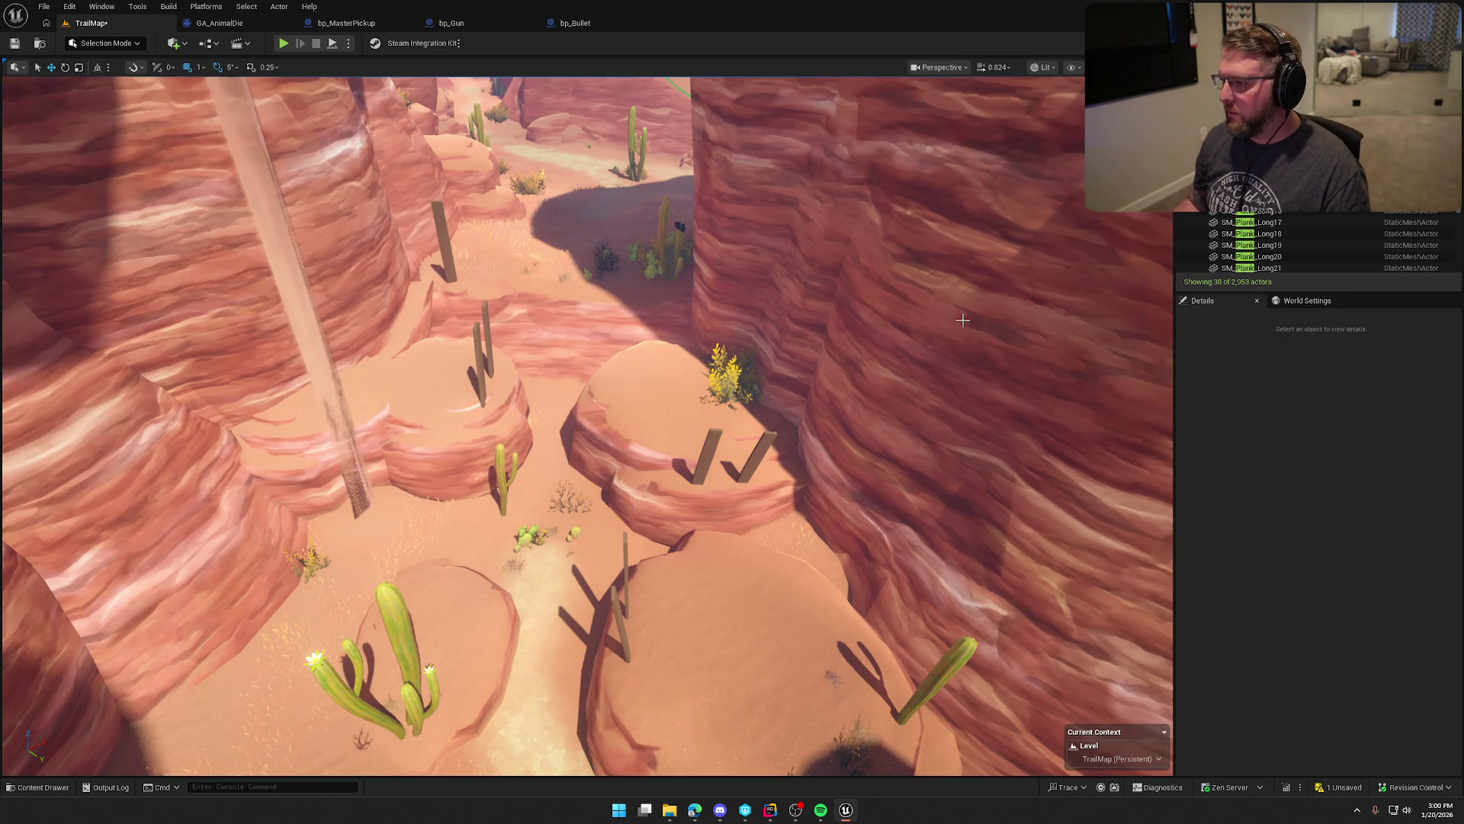
{"action": "mouse_move", "coordinate": [962, 320]}
{"action": "left_mouse_down"}
{"action": "mouse_move", "coordinate": [1052, 324]}
{"action": "mouse_move", "coordinate": [992, 358]}
{"action": "mouse_move", "coordinate": [1022, 335]}
{"action": "mouse_move", "coordinate": [976, 404]}
{"action": "mouse_move", "coordinate": [964, 359]}
{"action": "mouse_move", "coordinate": [968, 396]}
{"action": "mouse_move", "coordinate": [838, 485]}
{"action": "left_mouse_up"}
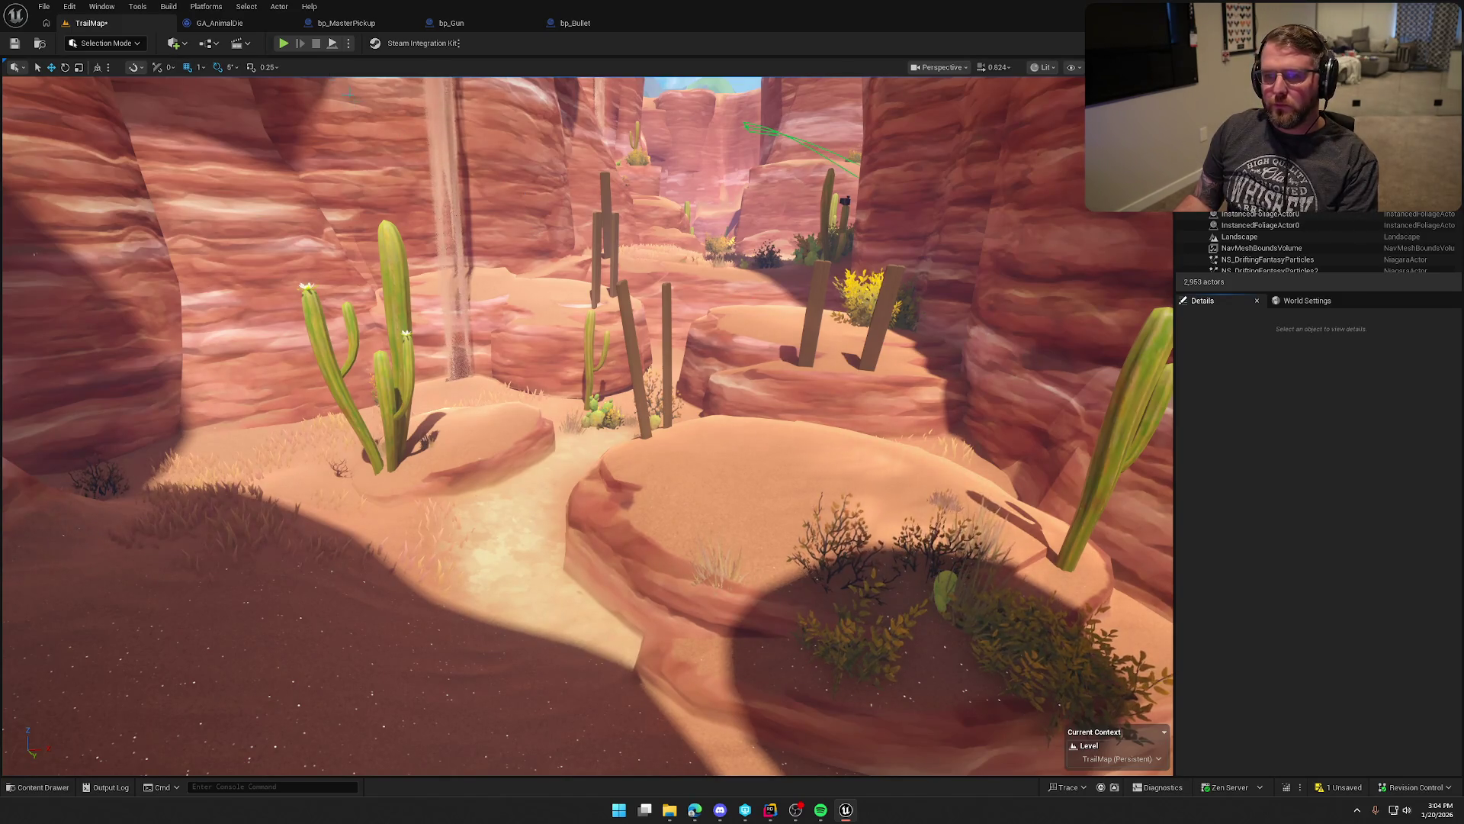
Step: Close the bp_MasterPickup, bp_Gun and GA_AnimalDie tabs and view the TrailMap desert canyon
{"action": "left_click", "coordinate": [349, 24]}
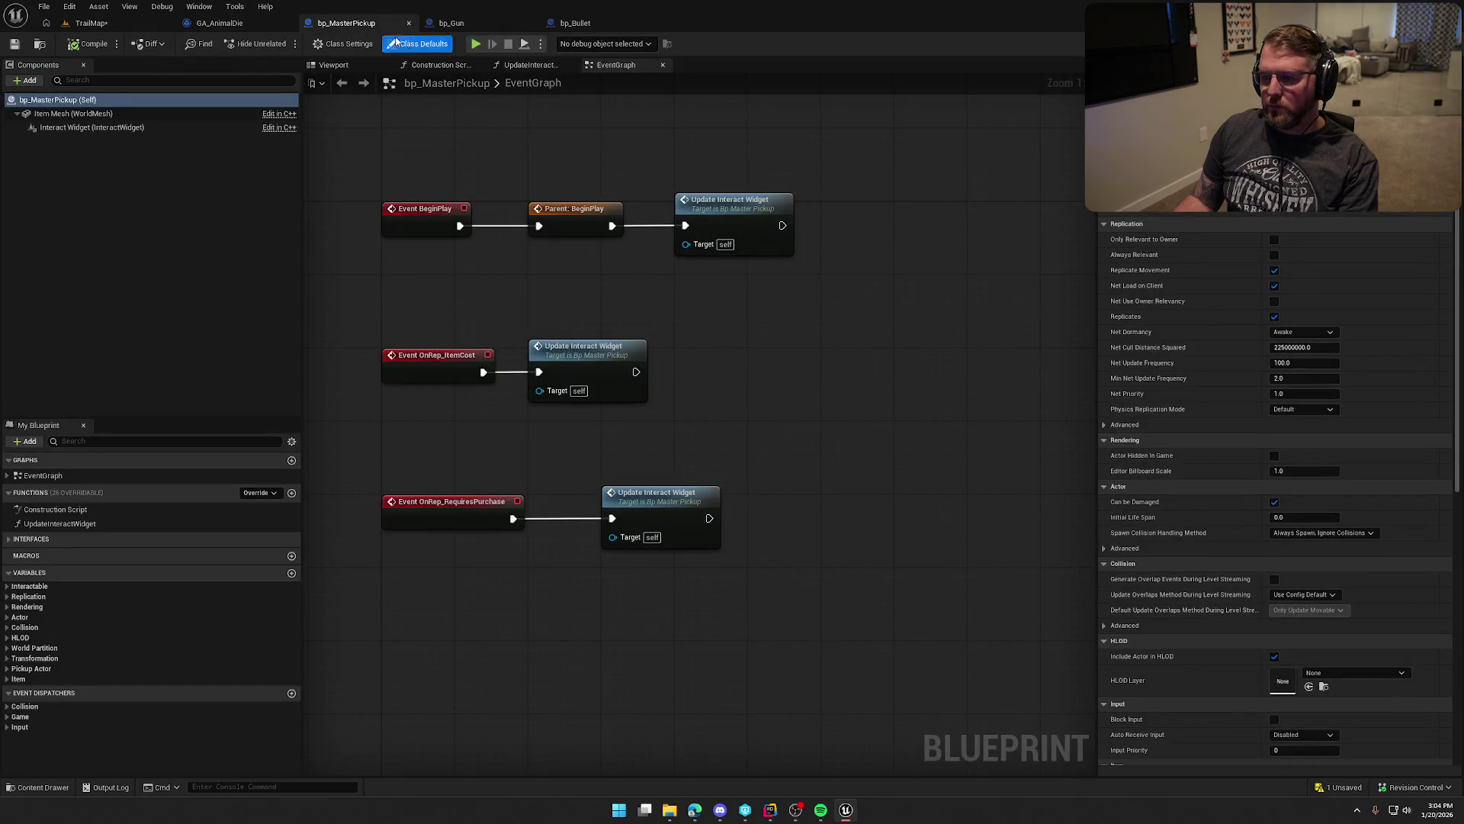
{"action": "left_click", "coordinate": [453, 23]}
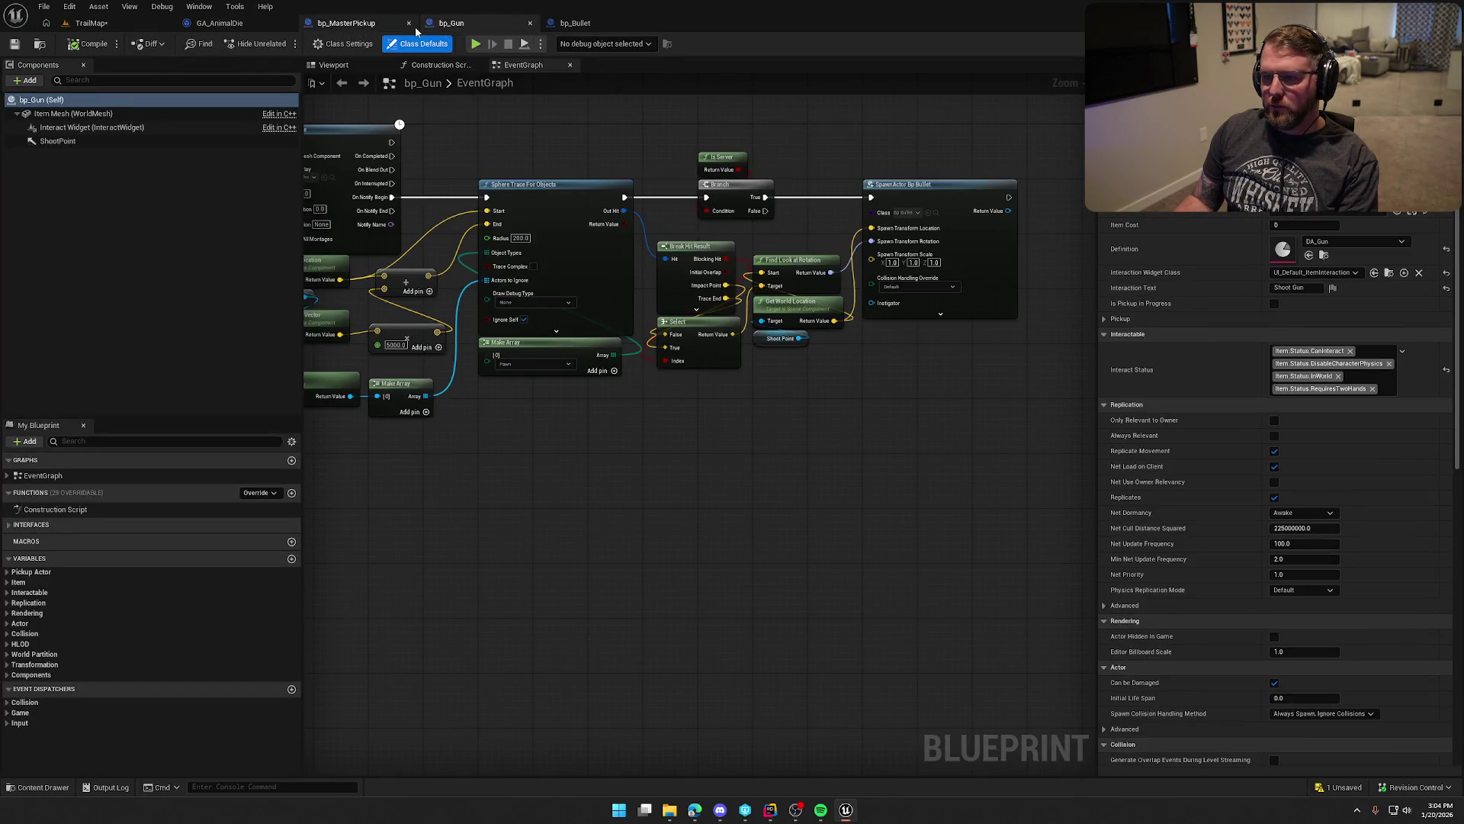
{"action": "left_click", "coordinate": [347, 24]}
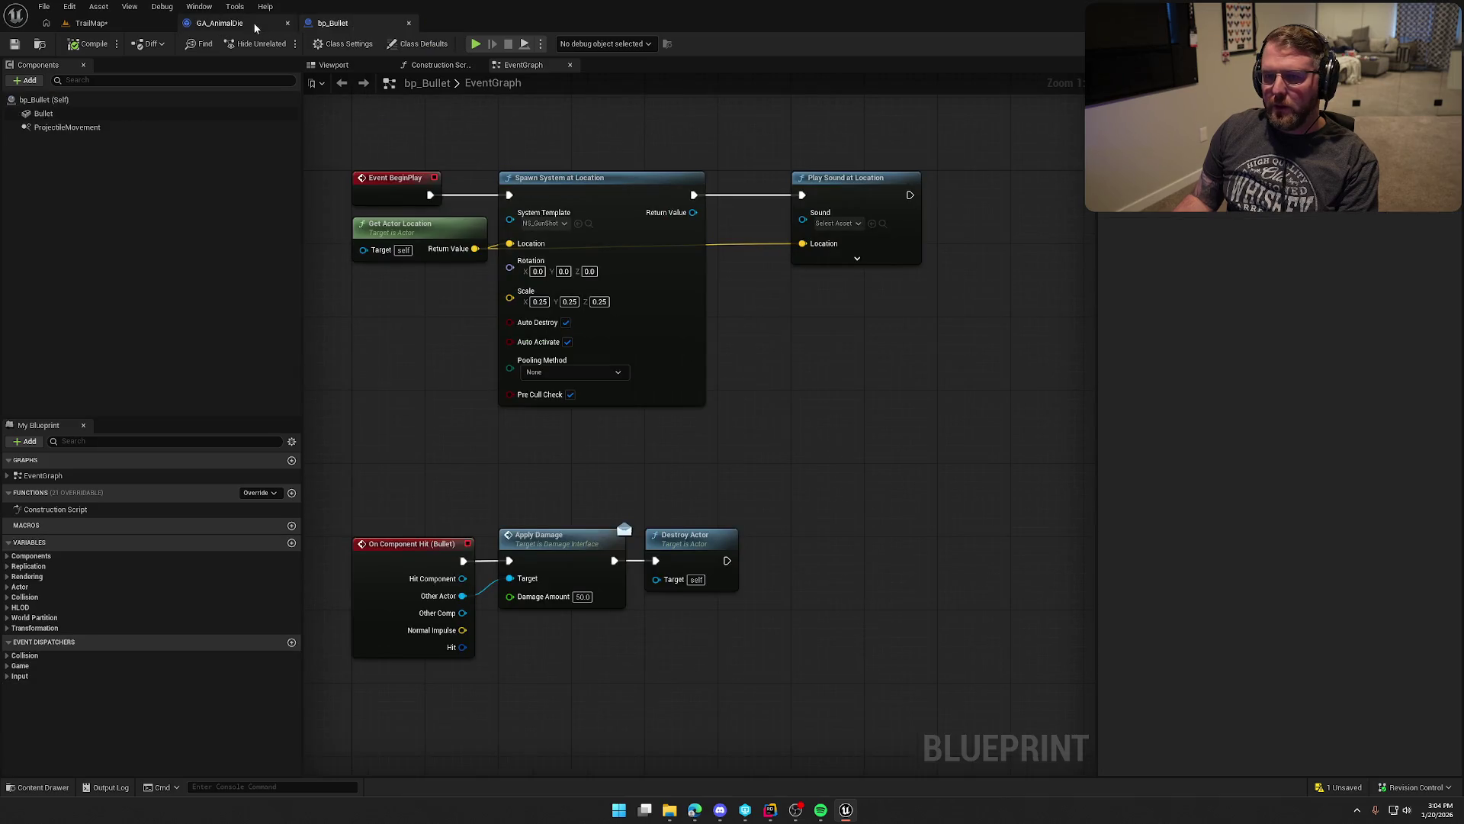
{"action": "left_click", "coordinate": [119, 23]}
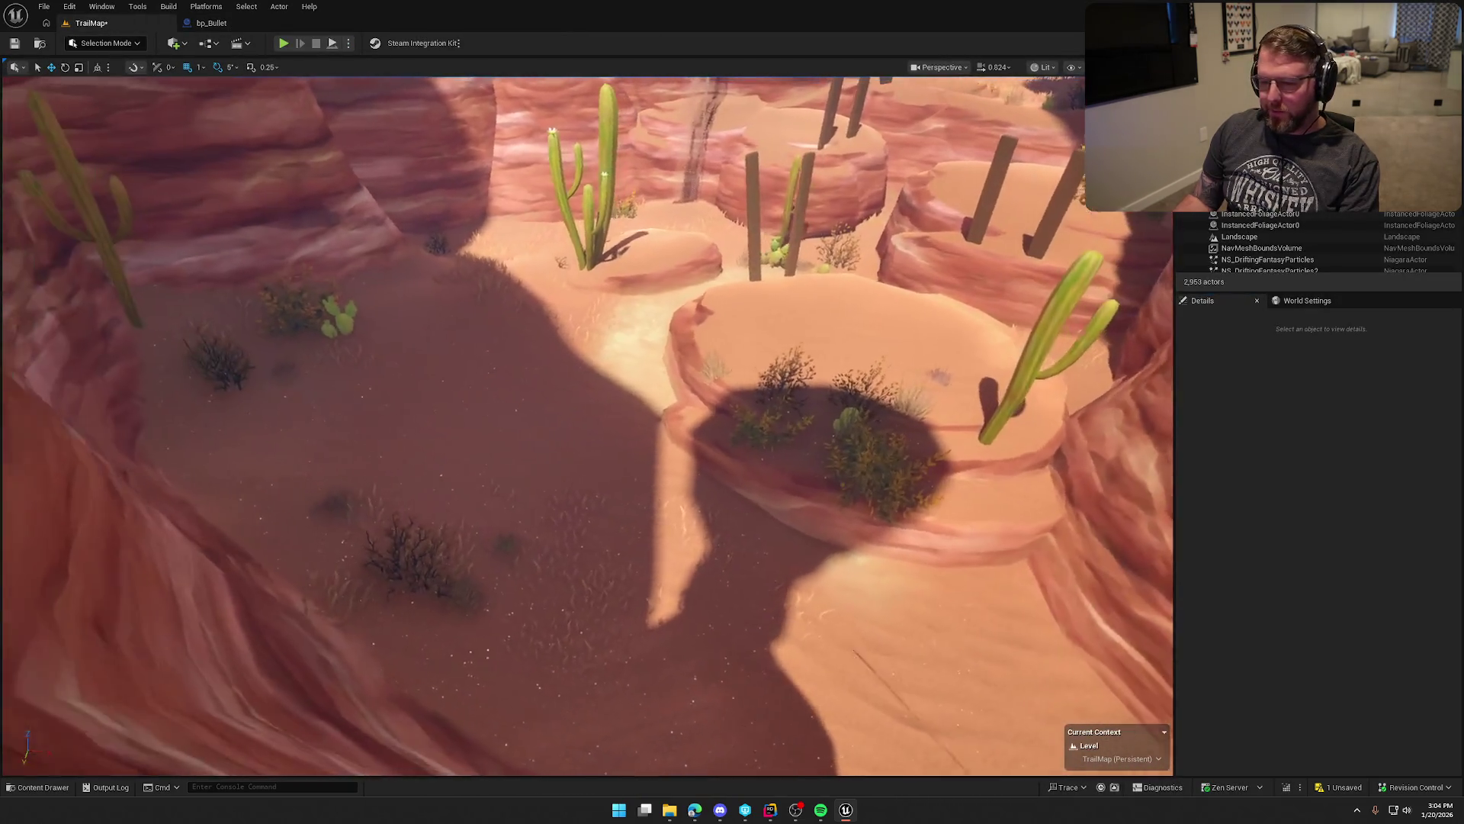
{"action": "left_click_drag", "start_coordinate": [929, 536], "coordinate": [929, 536]}
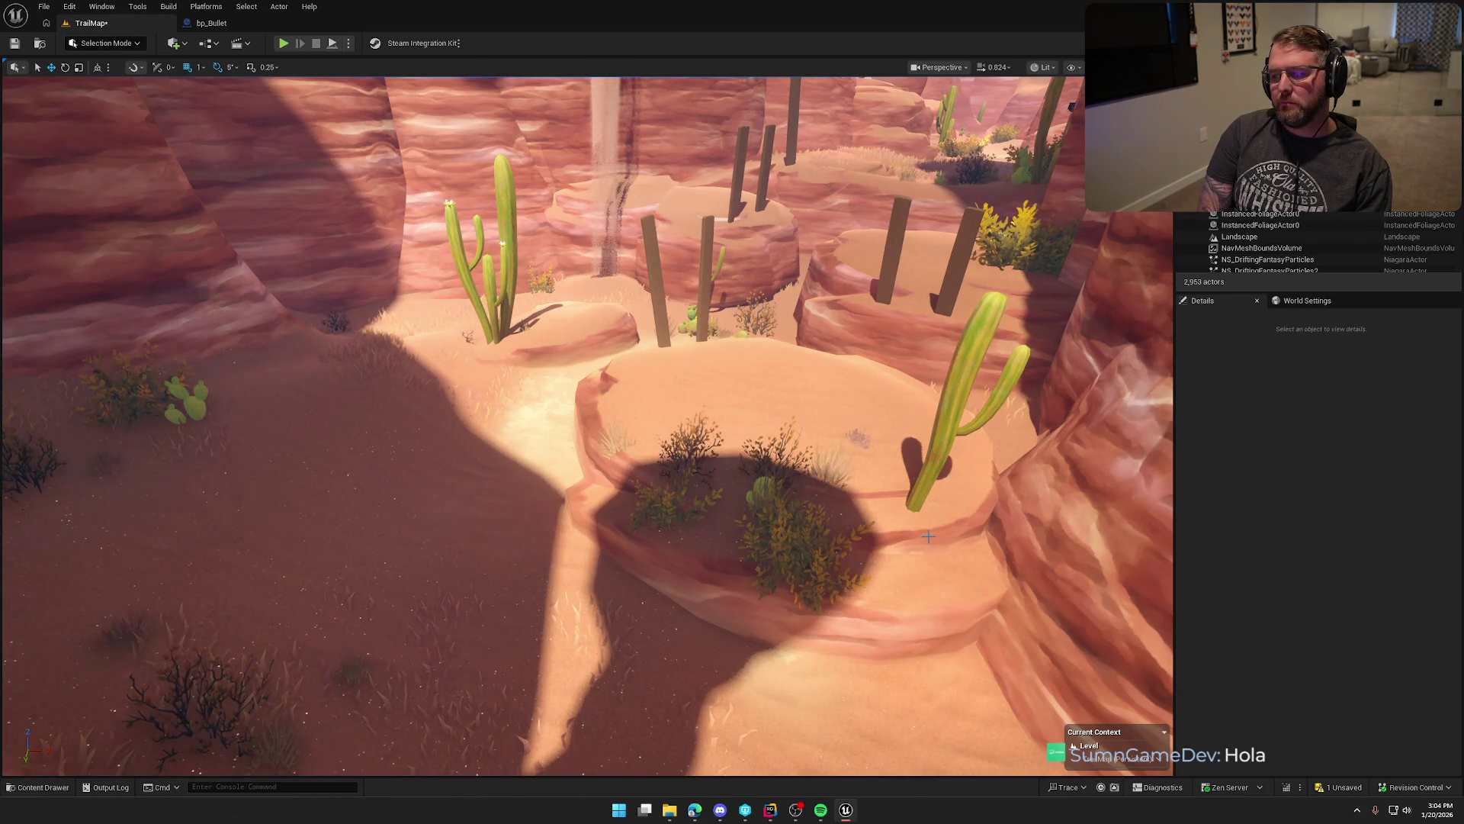
{"action": "left_click_drag", "start_coordinate": [928, 536], "coordinate": [928, 595]}
{"action": "left_click_drag", "start_coordinate": [774, 479], "coordinate": [774, 479]}
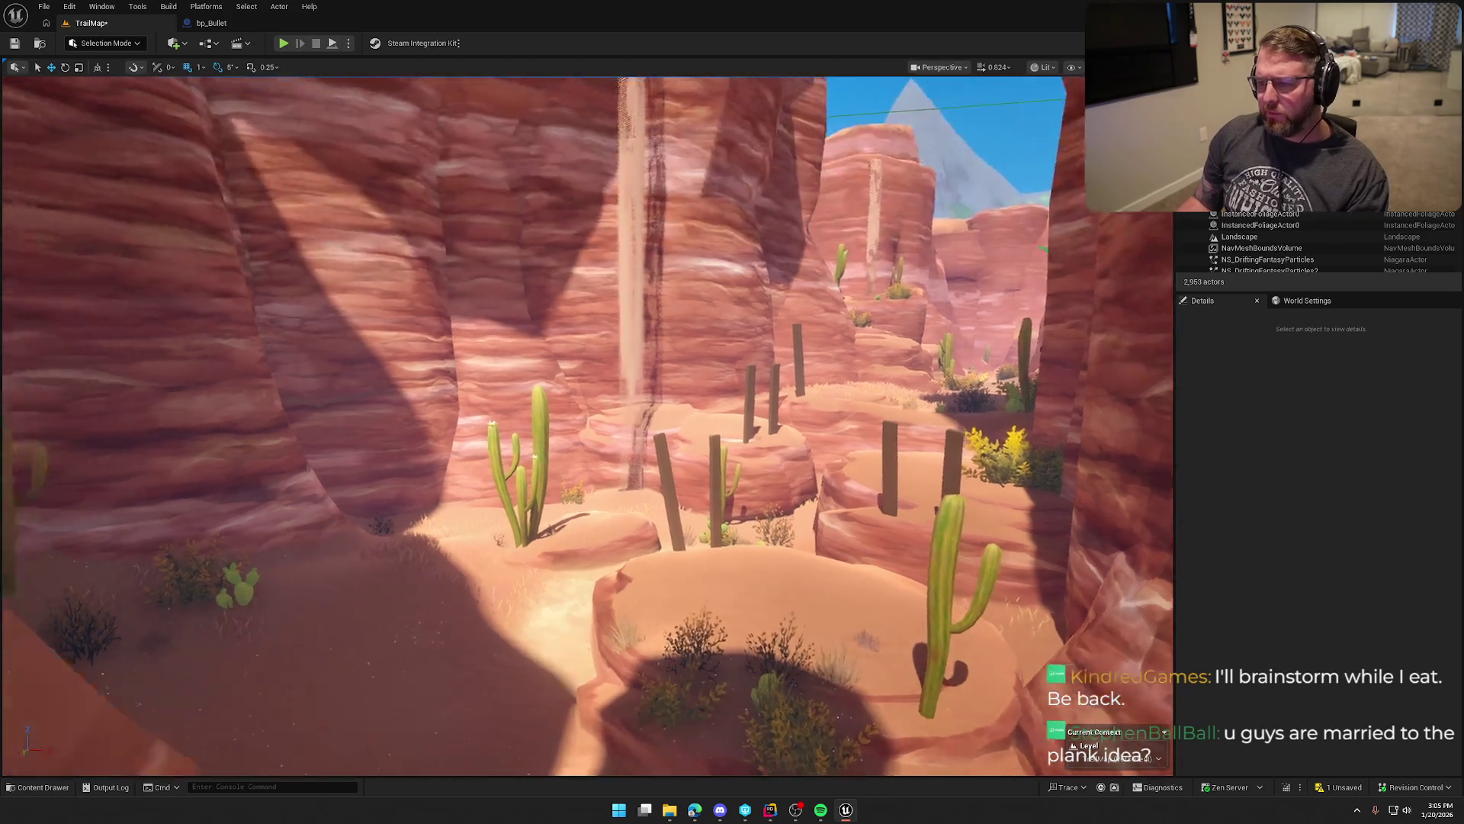
{"action": "scroll", "coordinate": [789, 544], "scroll_direction": "down", "scroll_amount": 5}
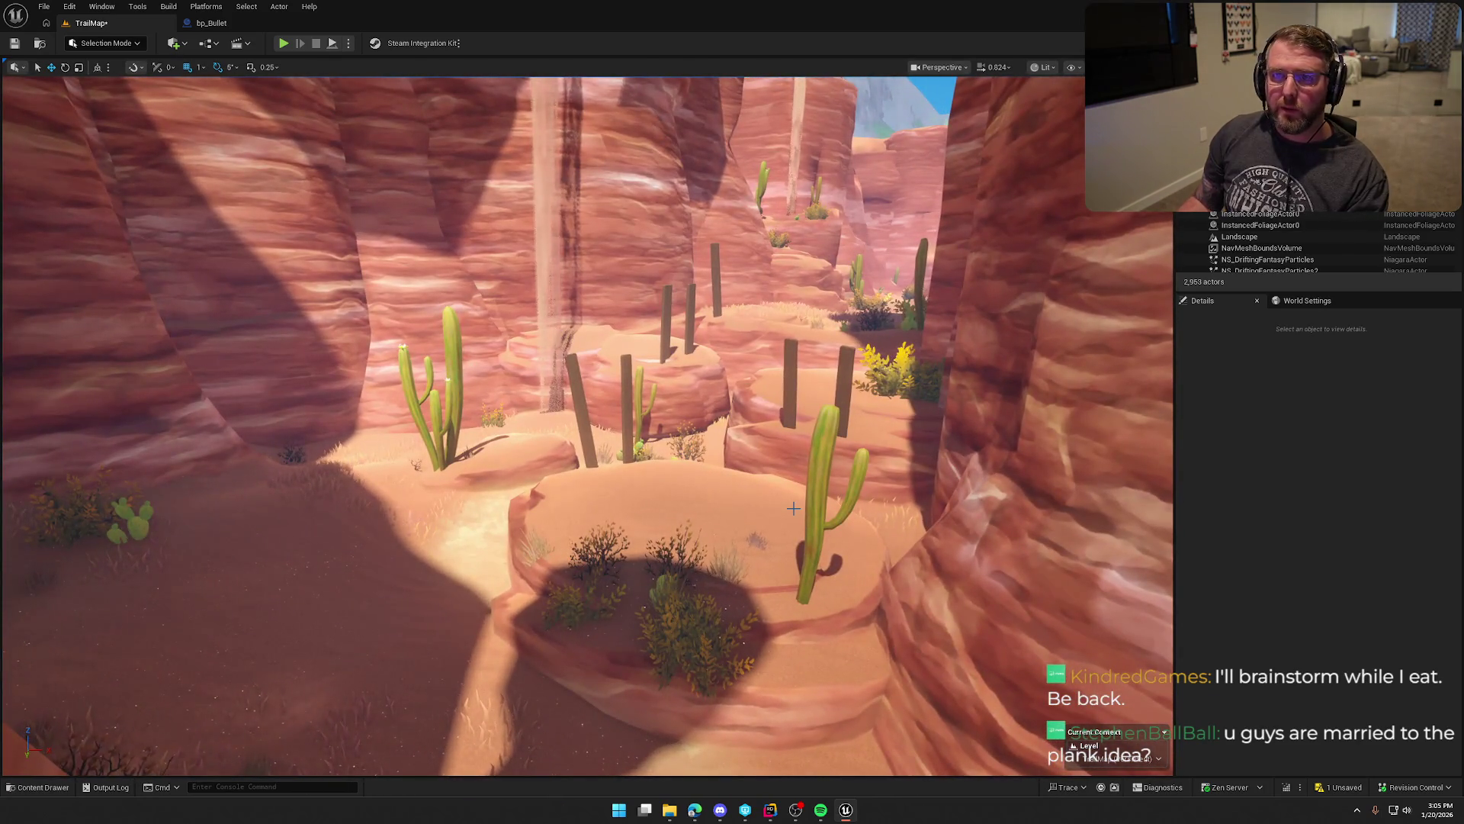
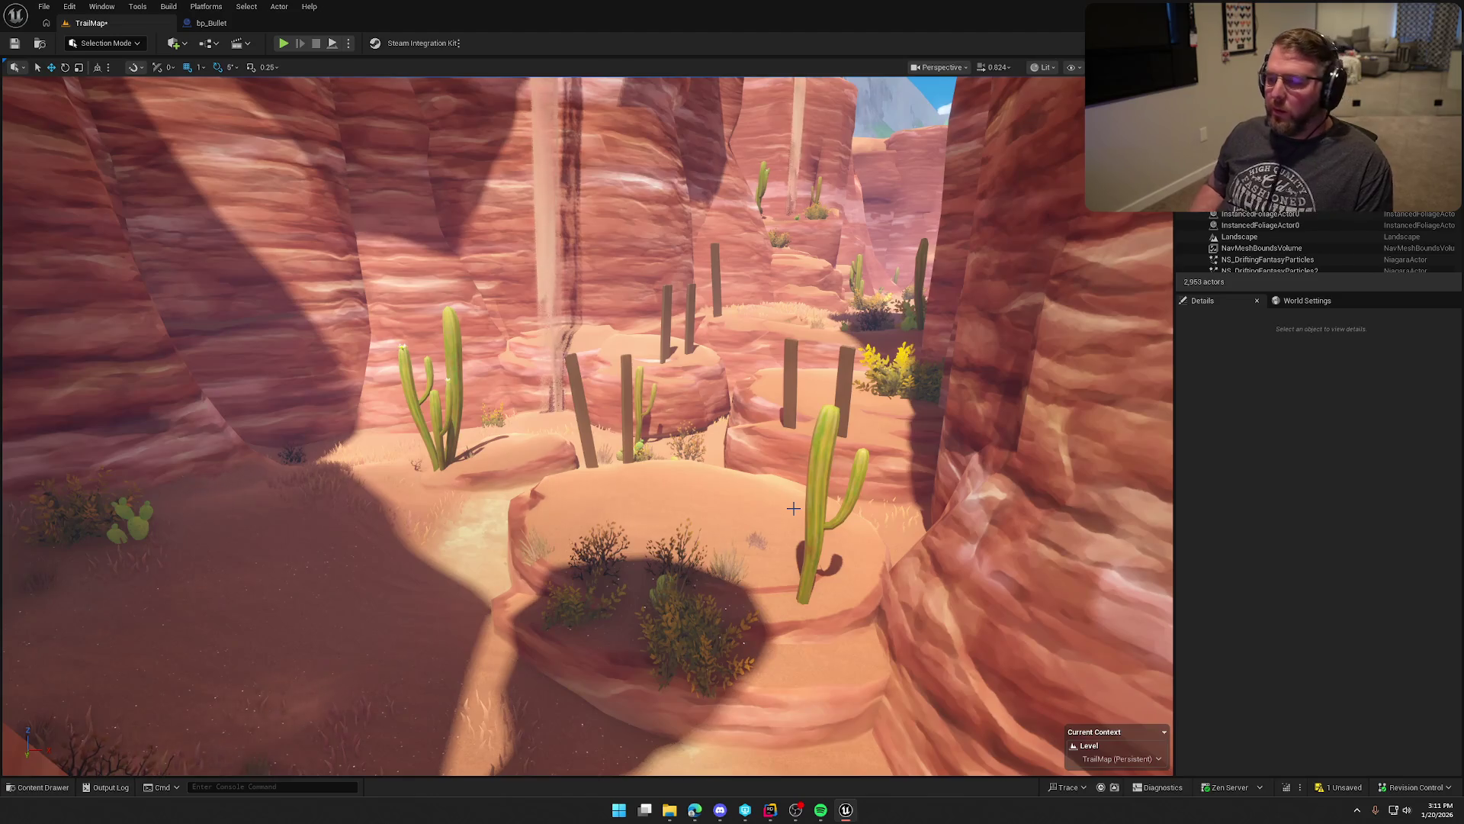
Step: Fly the camera into the TrailMap canyon, then bring up the Content Drawer on Maps
{"action": "mouse_move", "coordinate": [793, 508]}
{"action": "left_mouse_down"}
{"action": "mouse_move", "coordinate": [812, 450]}
{"action": "mouse_move", "coordinate": [808, 385]}
{"action": "mouse_move", "coordinate": [789, 388]}
{"action": "mouse_move", "coordinate": [810, 381]}
{"action": "mouse_move", "coordinate": [797, 405]}
{"action": "mouse_move", "coordinate": [722, 374]}
{"action": "mouse_move", "coordinate": [822, 433]}
{"action": "left_mouse_up"}
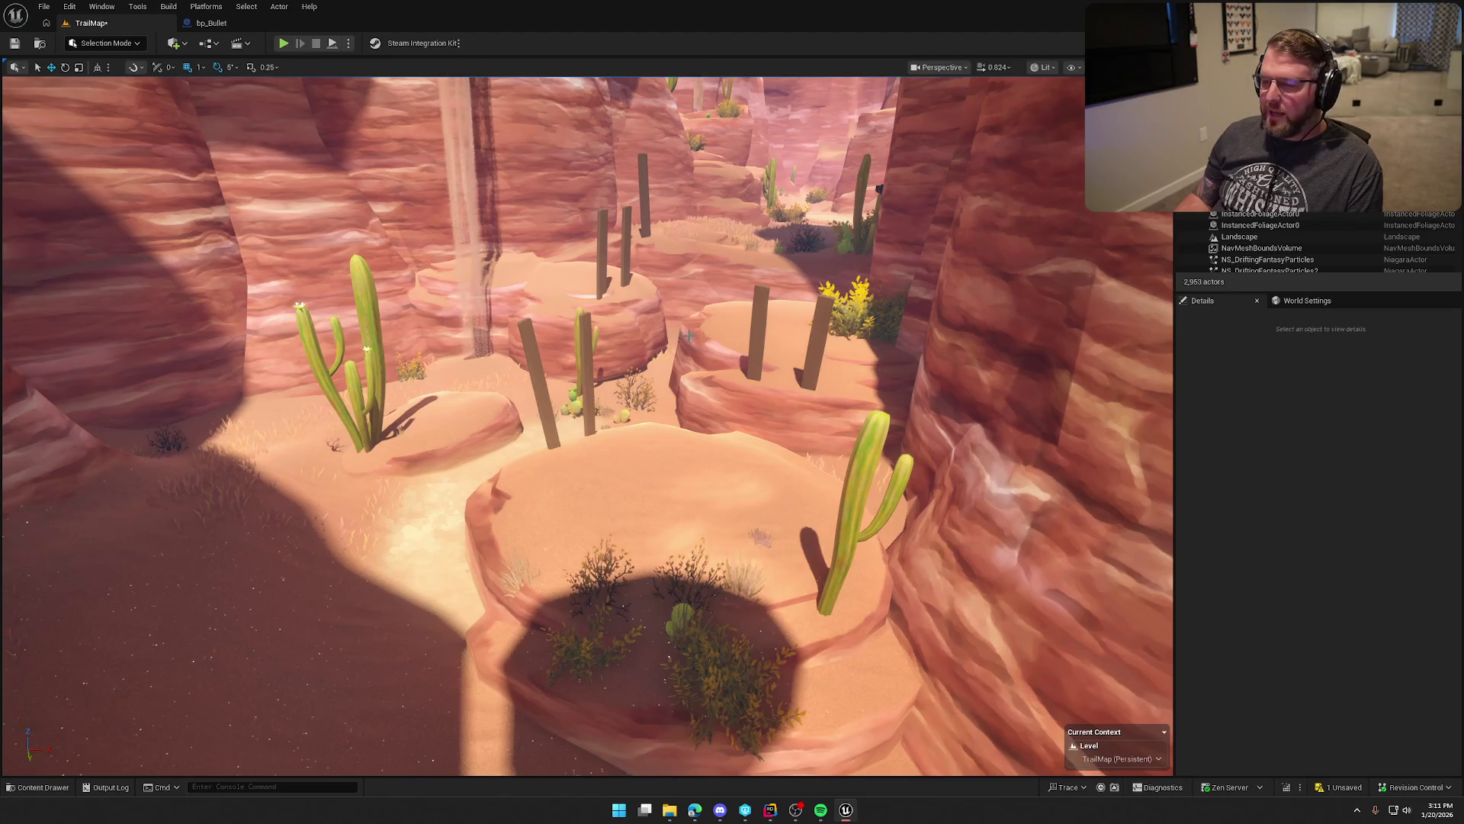
{"action": "scroll", "coordinate": [687, 333], "scroll_direction": "down", "scroll_amount": 5}
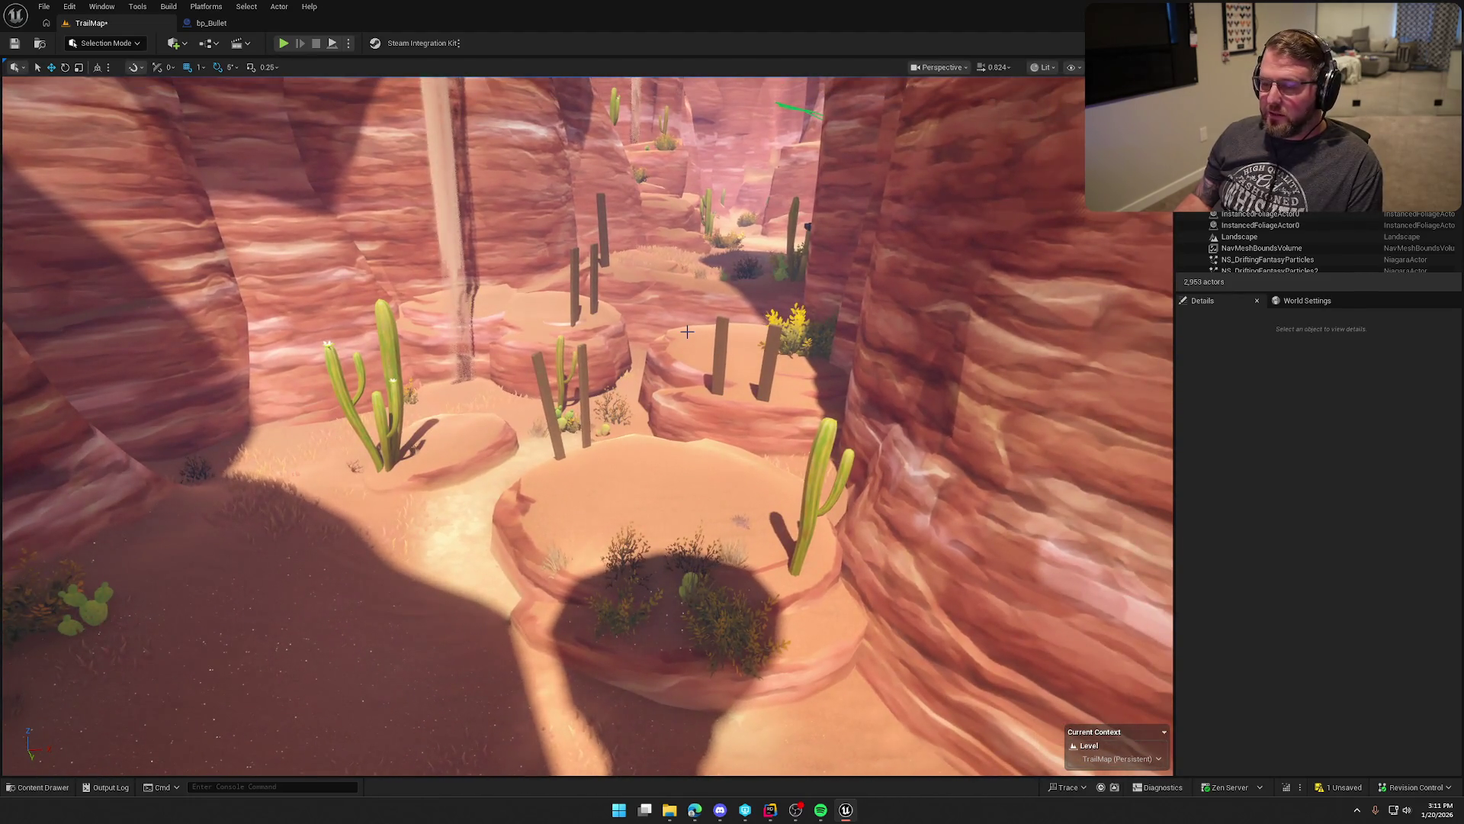
{"action": "scroll", "coordinate": [687, 332], "scroll_direction": "up", "scroll_amount": 5}
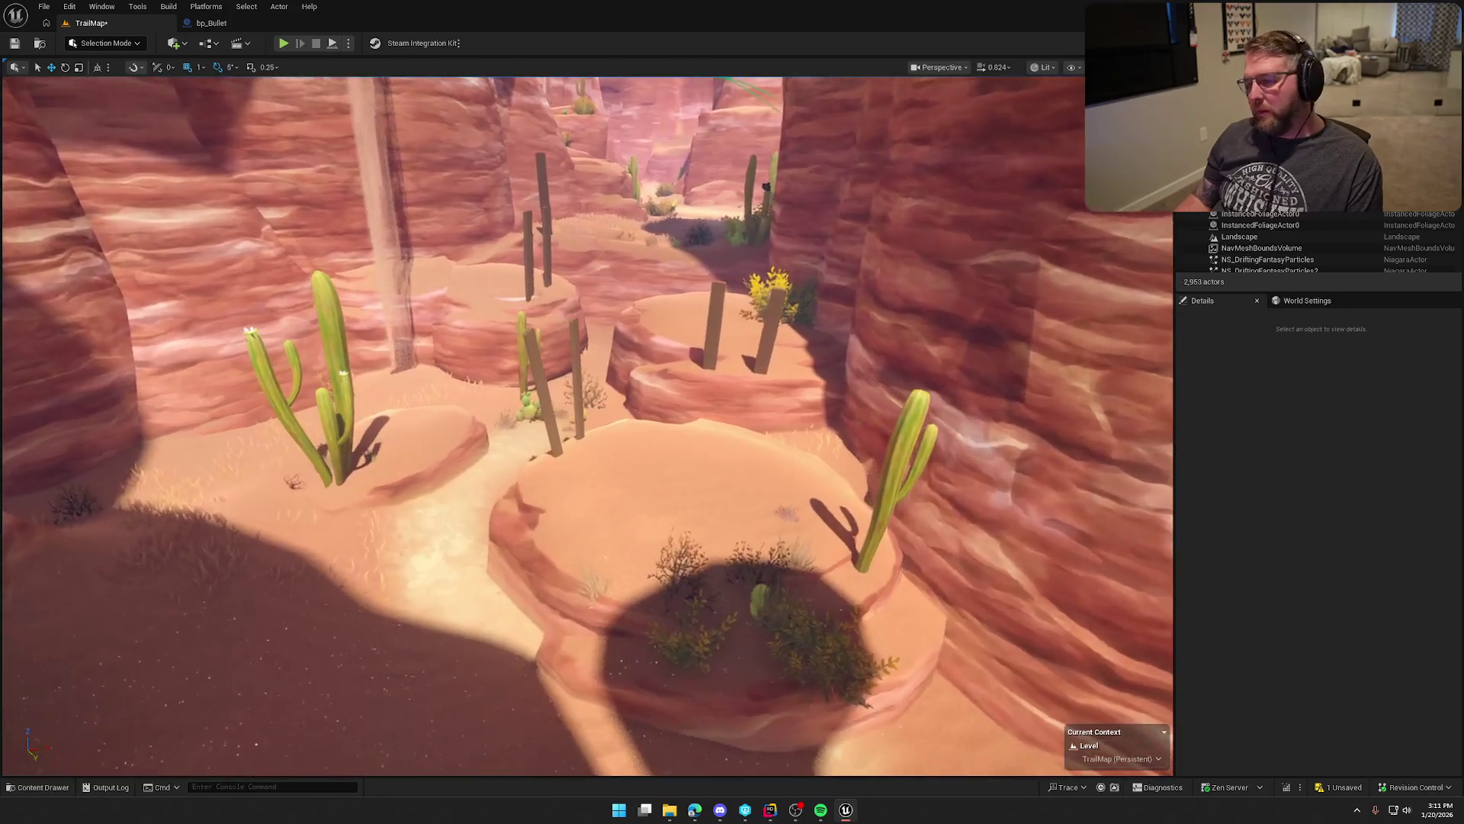
{"action": "scroll", "coordinate": [687, 331], "scroll_direction": "up", "scroll_amount": 5}
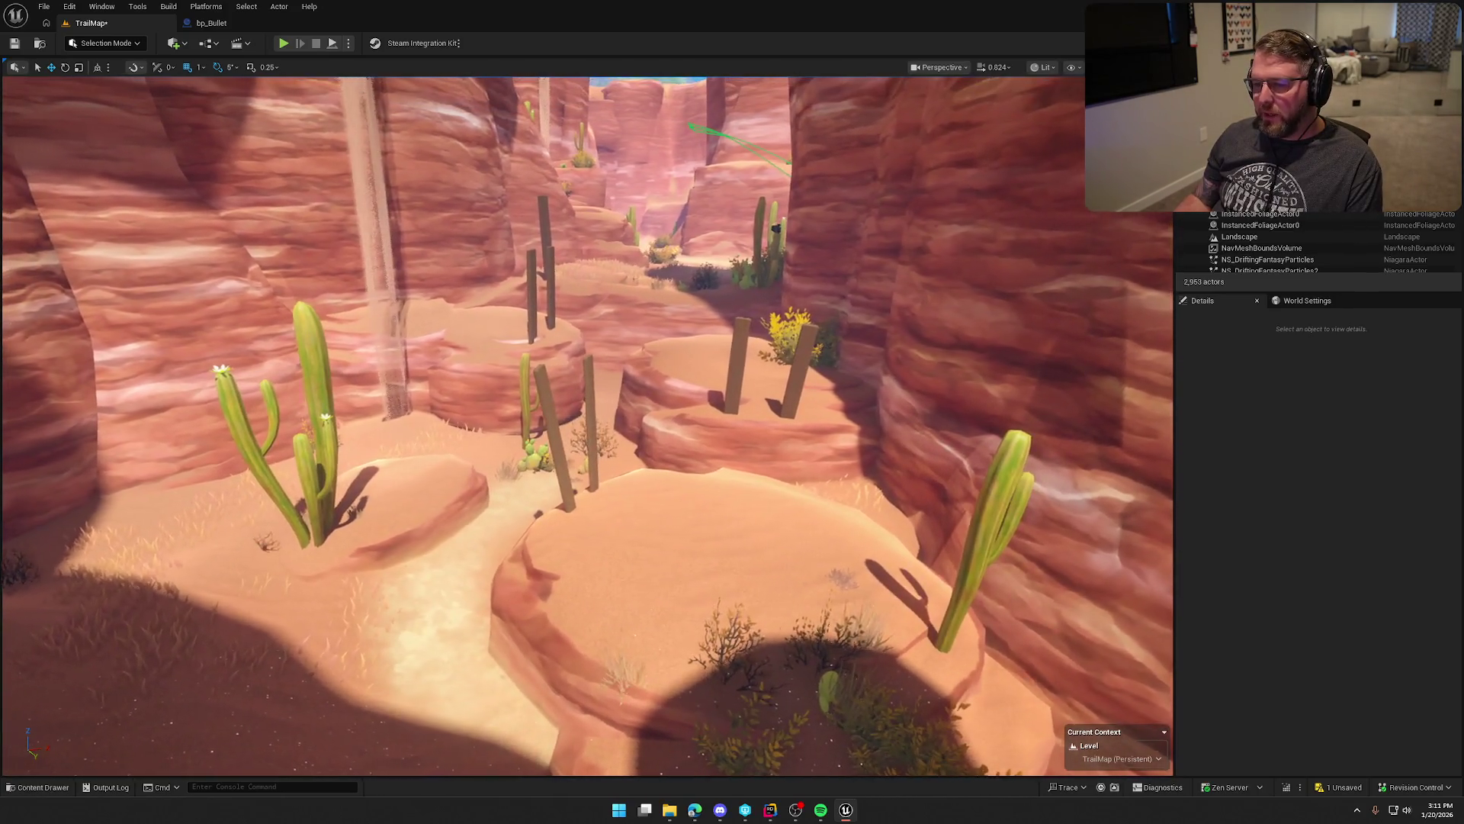
{"action": "scroll", "coordinate": [687, 332], "scroll_direction": "up", "scroll_amount": 10}
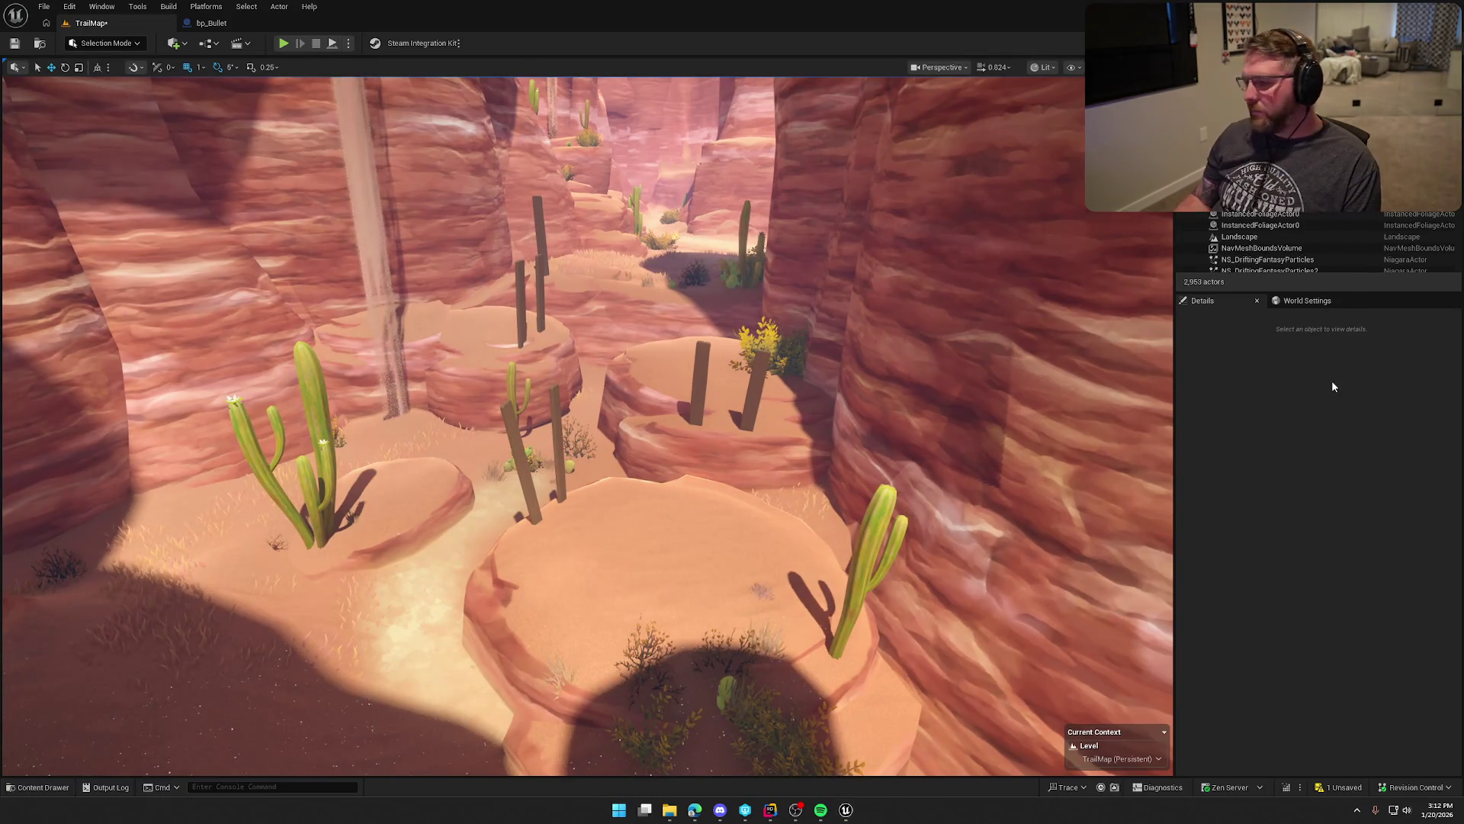
{"action": "key", "text": "ctrl+space"}
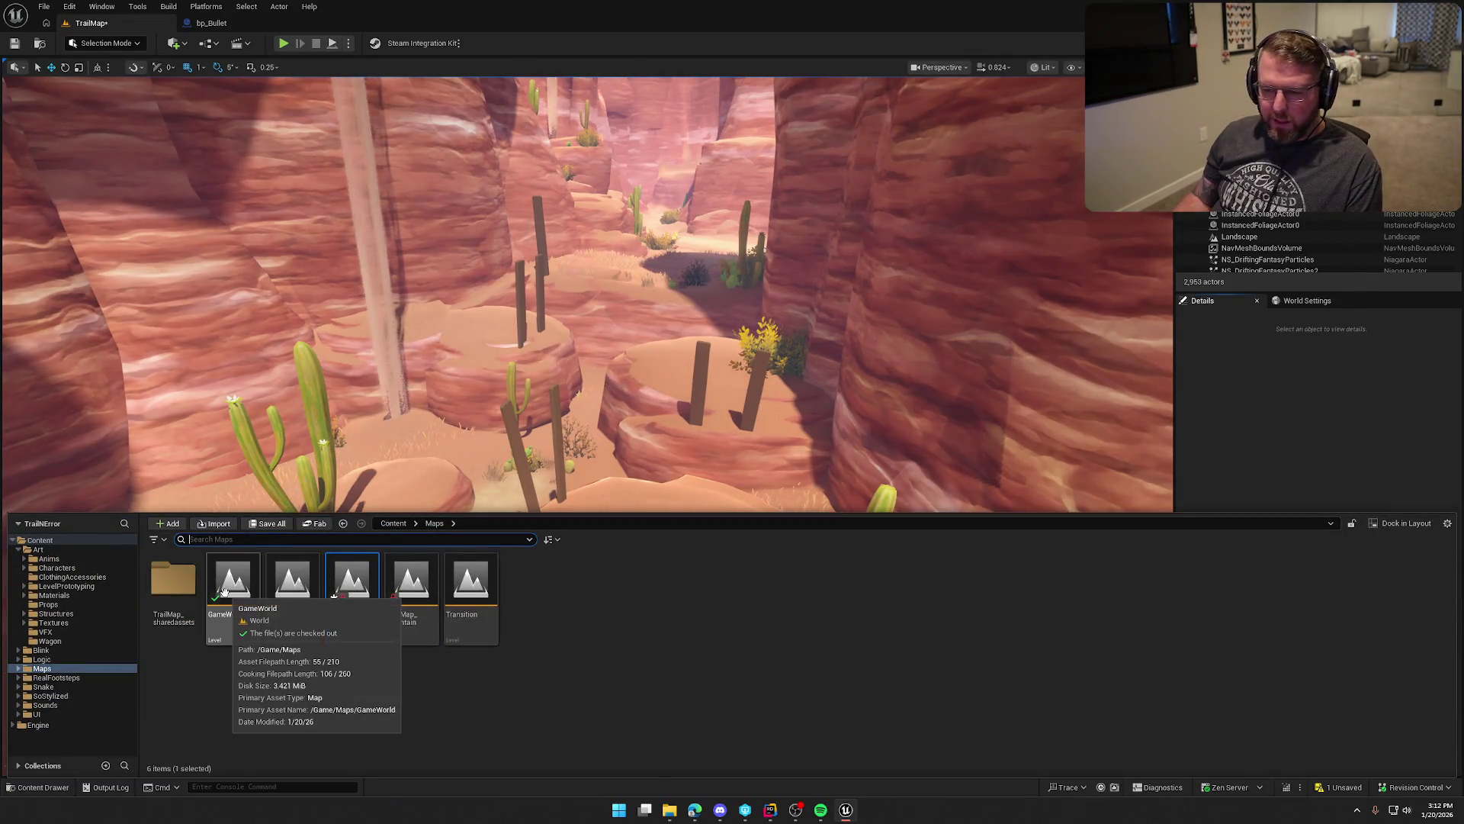
Step: Load the GameWorld level without saving TrailMap, then show the bp_Bullet graph
{"action": "double_click", "coordinate": [222, 618]}
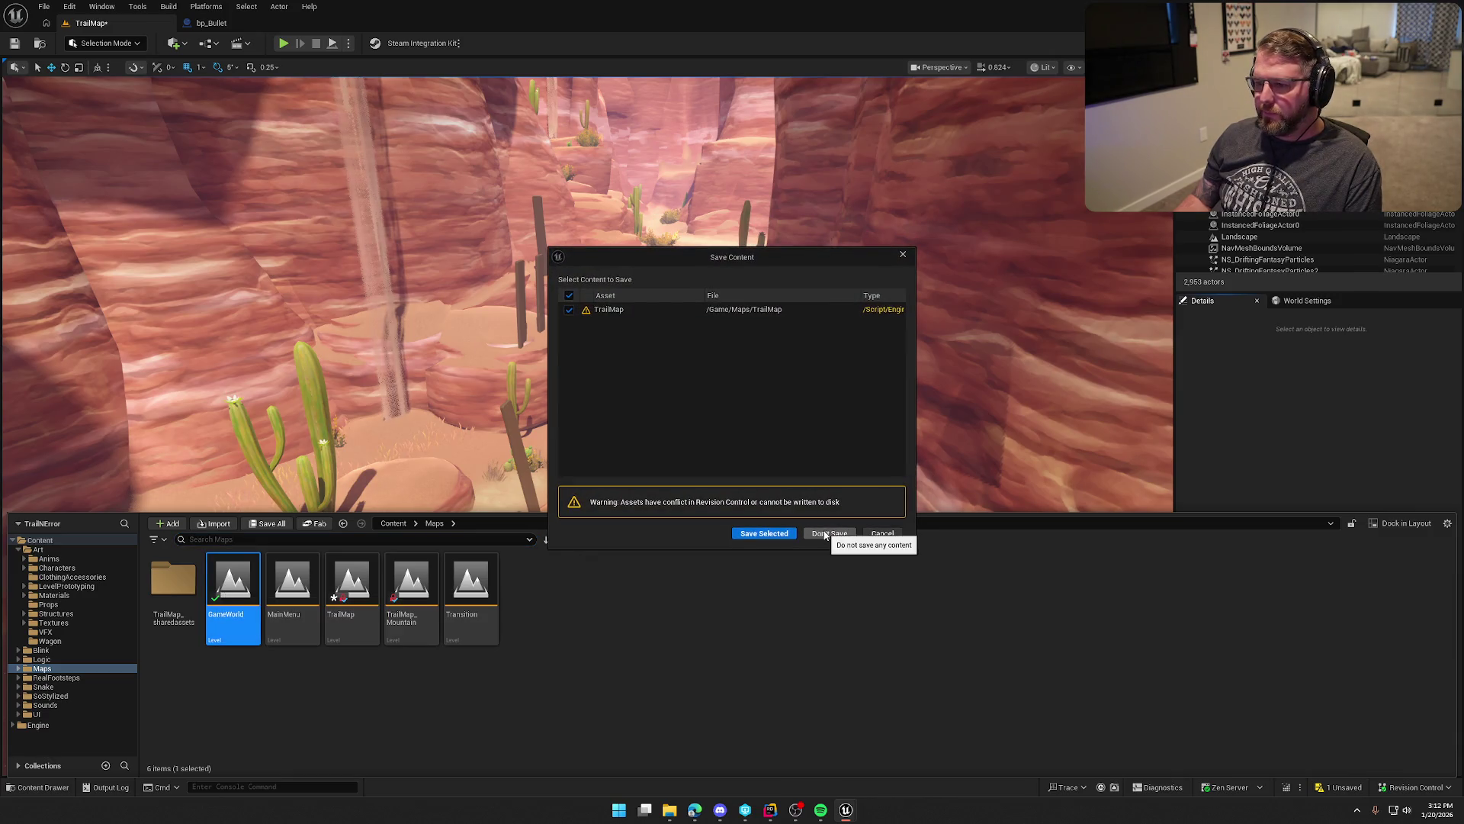
{"action": "left_click", "coordinate": [829, 533]}
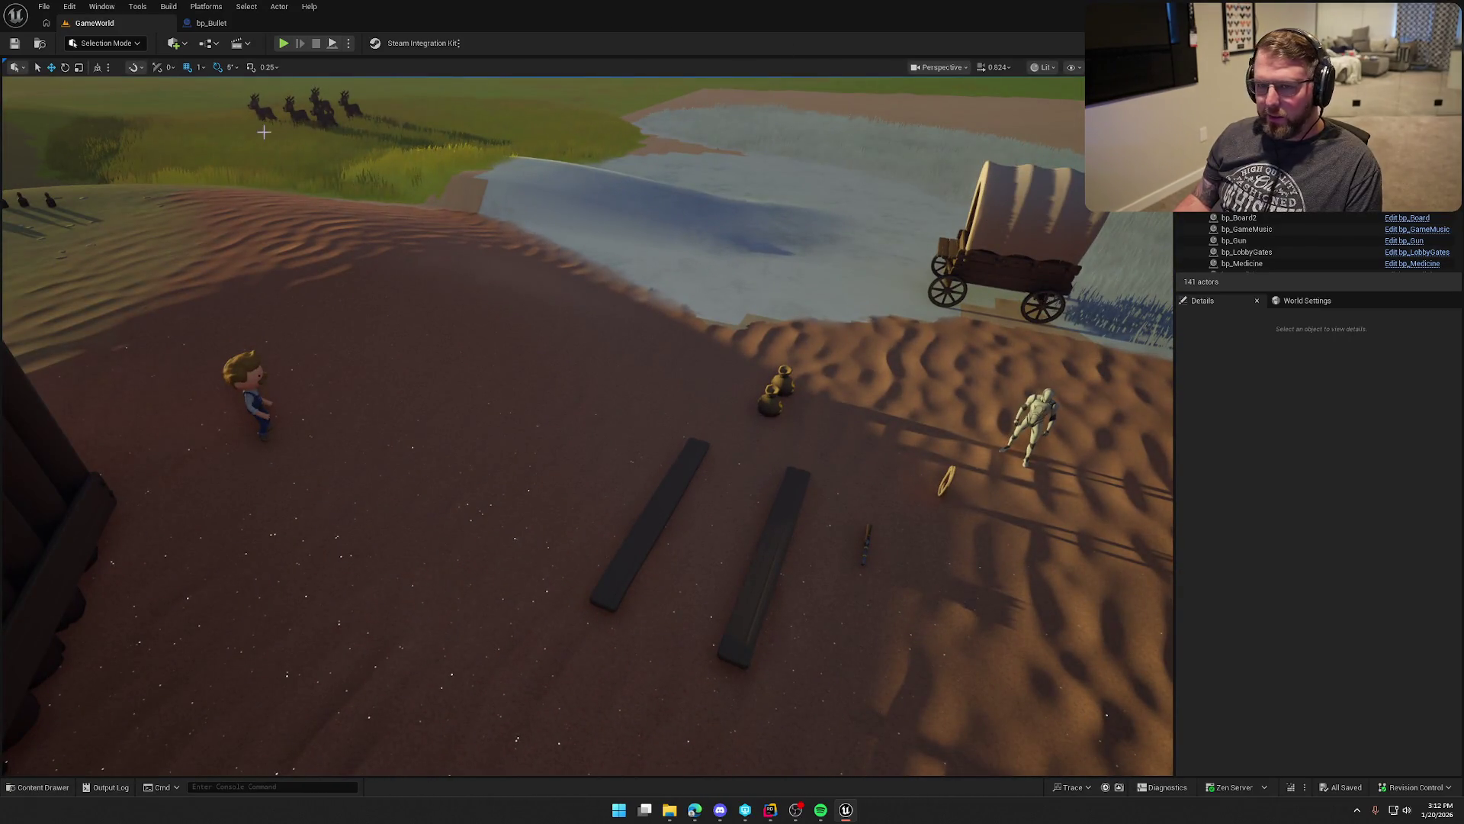
{"action": "left_click", "coordinate": [232, 29]}
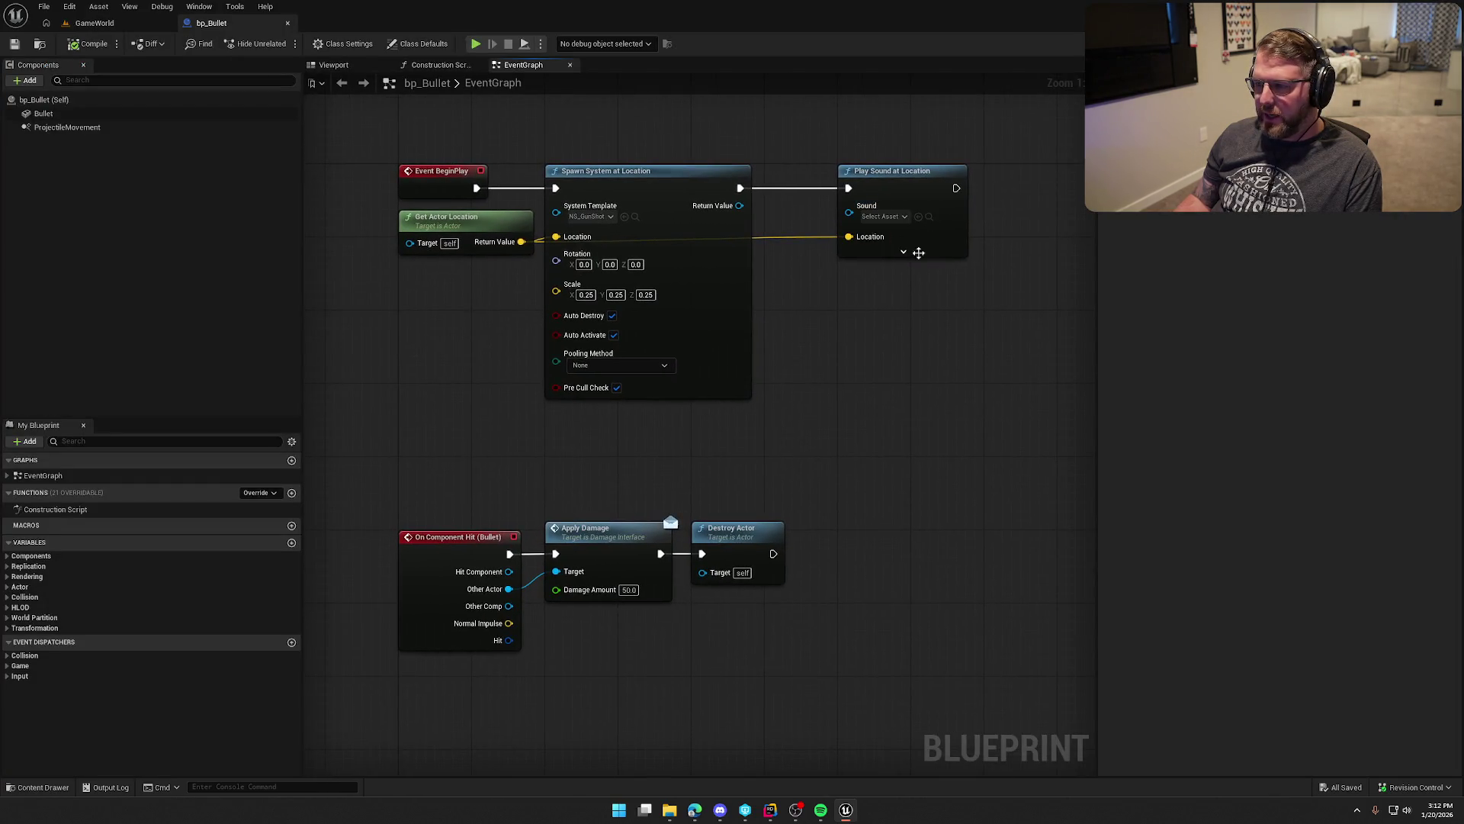
Step: Recenter the EventGraph, then switch to the Fab browser and maximize its My Library page
{"action": "mouse_move", "coordinate": [844, 442]}
{"action": "left_mouse_down"}
{"action": "mouse_move", "coordinate": [785, 379]}
{"action": "mouse_move", "coordinate": [826, 487]}
{"action": "left_mouse_up"}
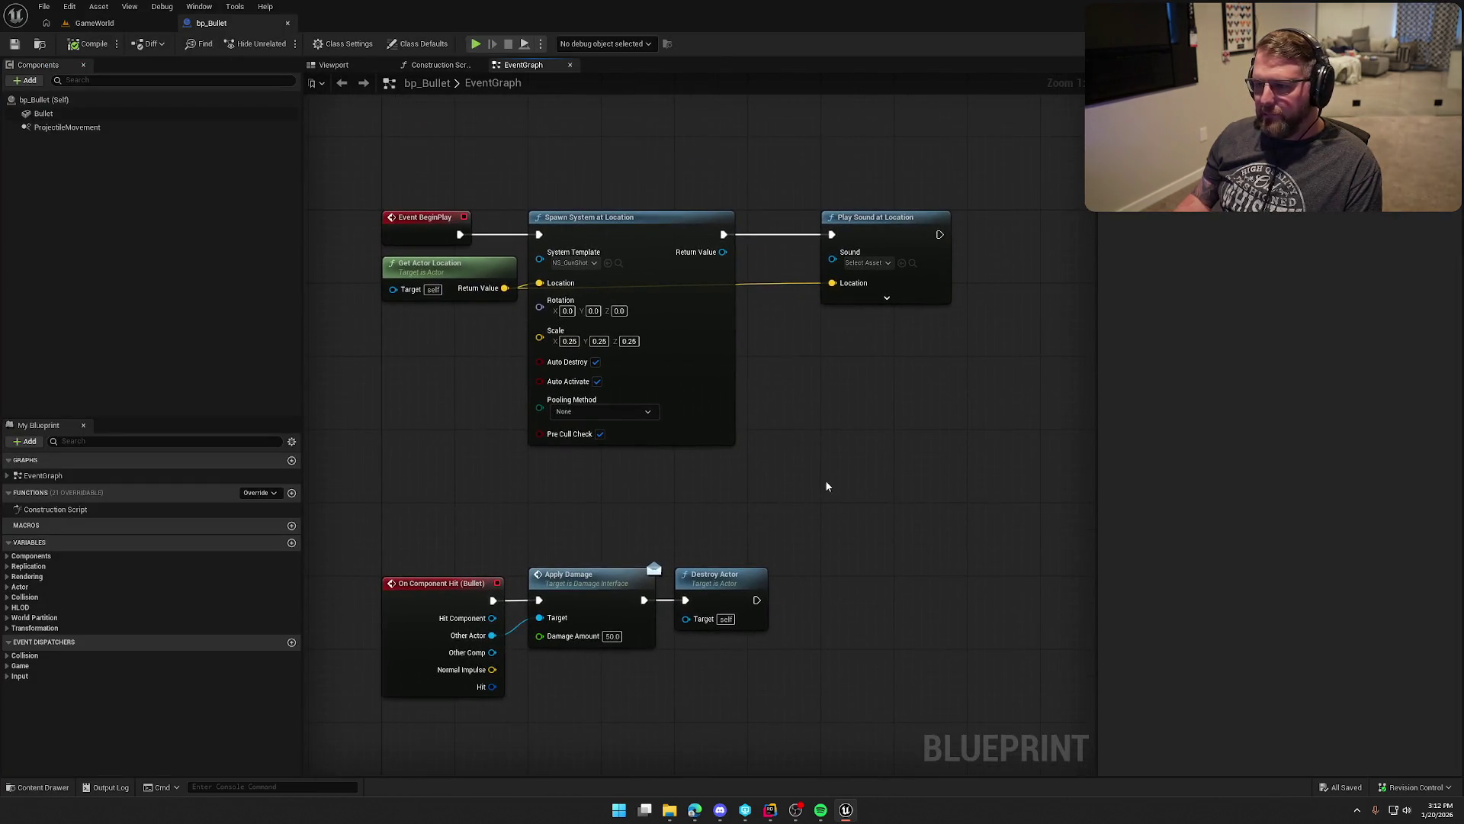
{"action": "left_click", "coordinate": [1357, 810]}
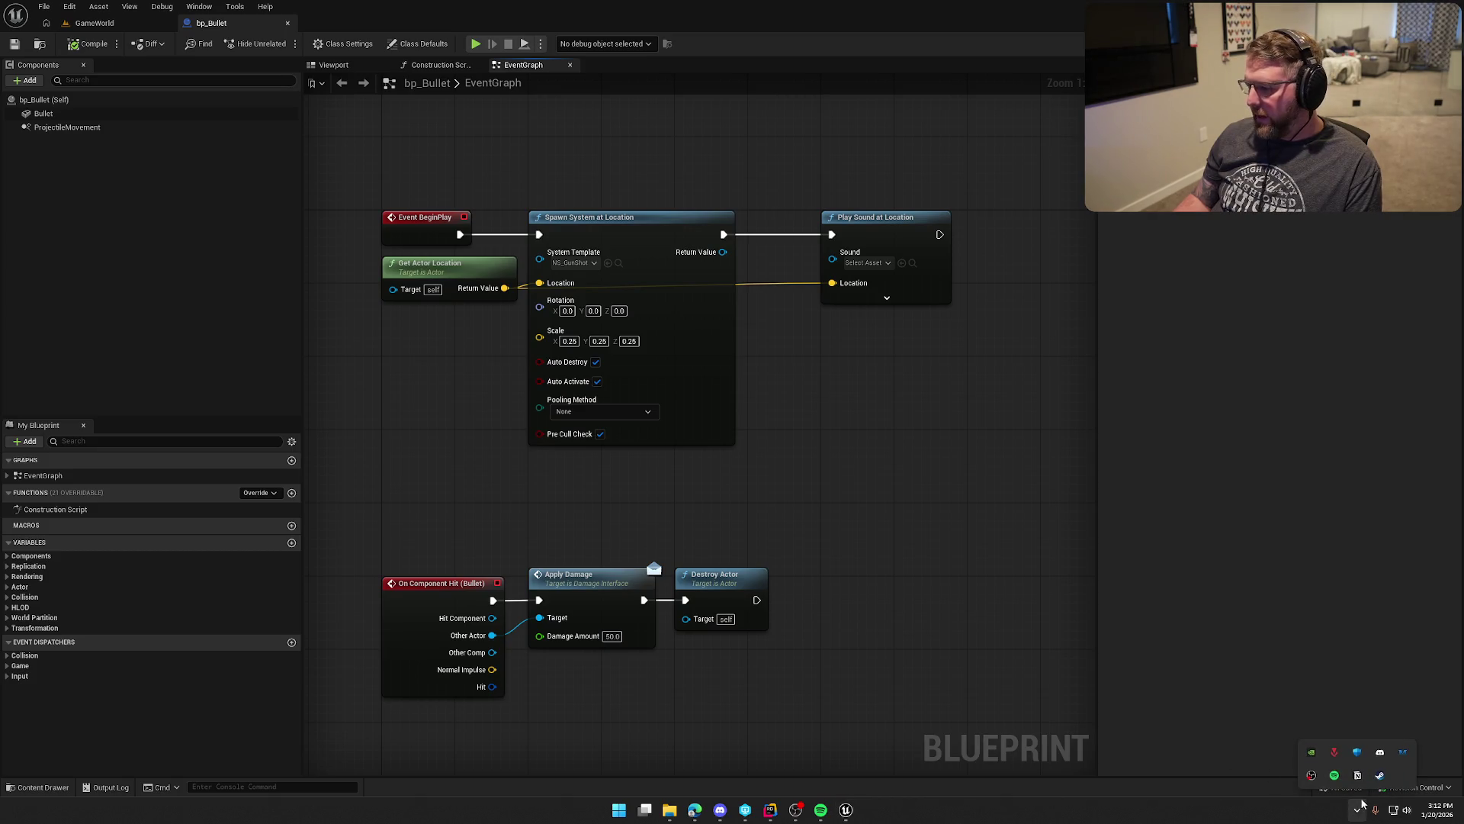
{"action": "key", "text": "super"}
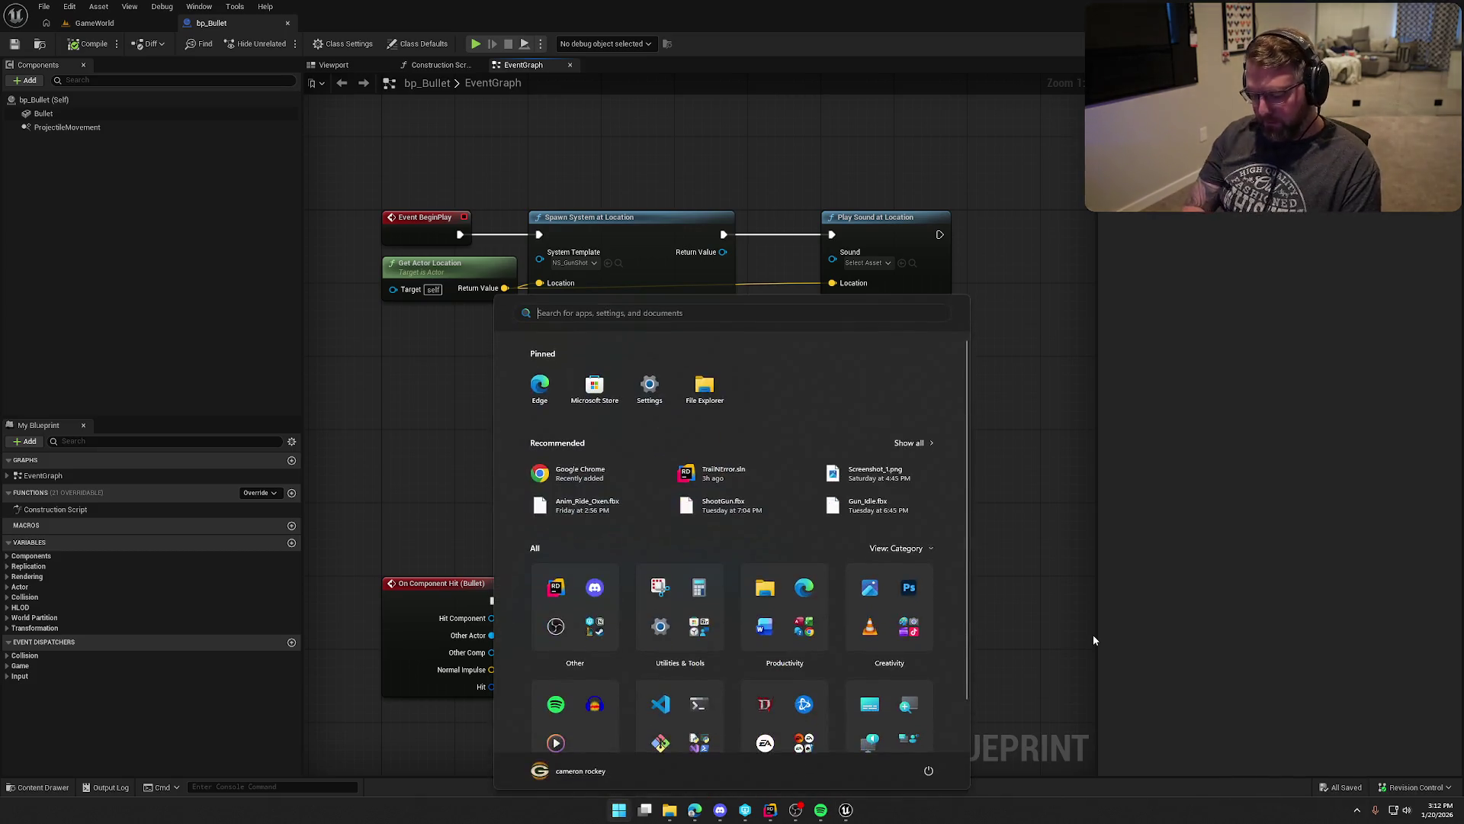
{"action": "type", "text": "laun"}
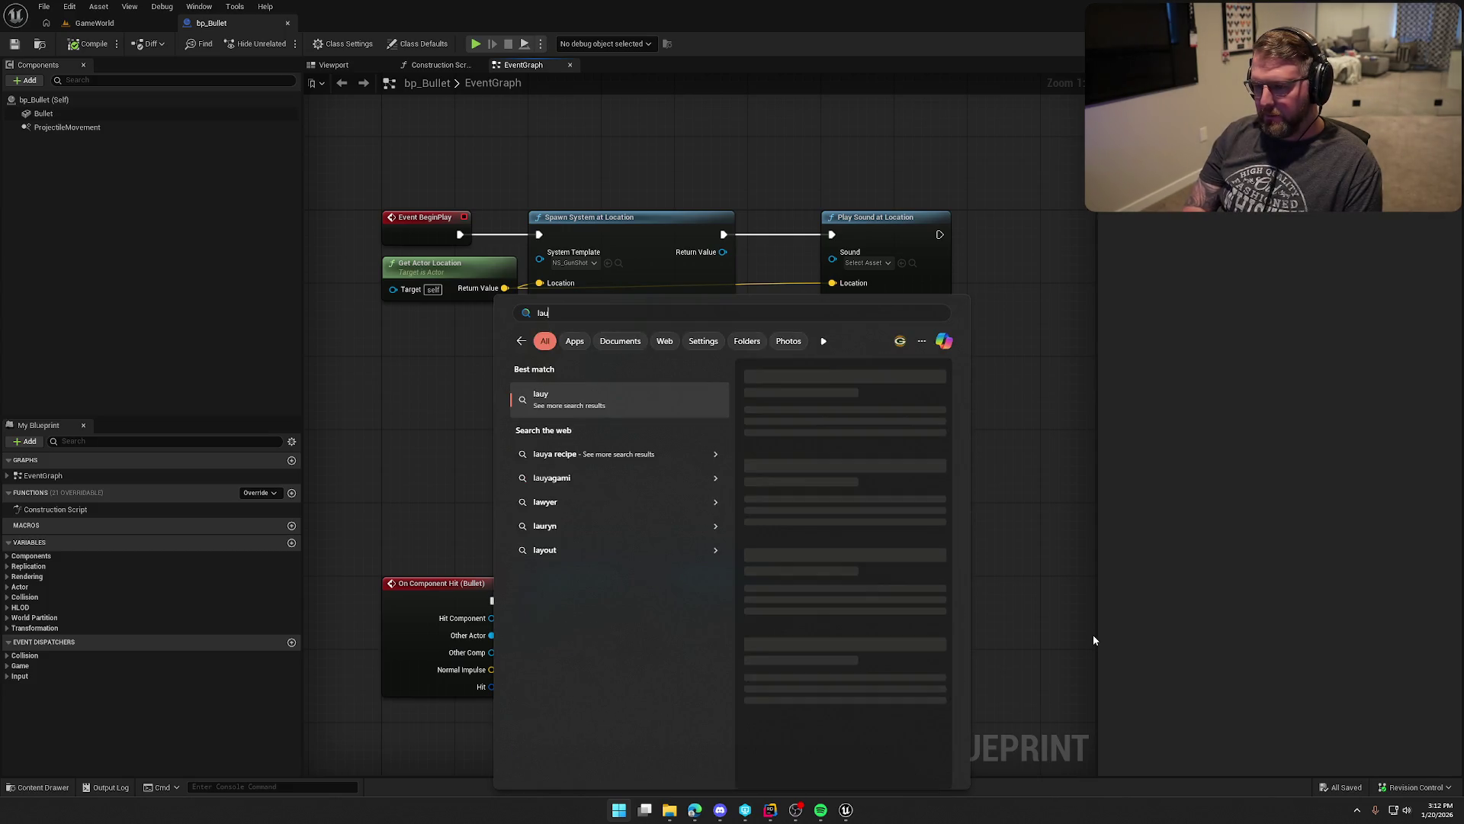
{"action": "key", "text": "Escape"}
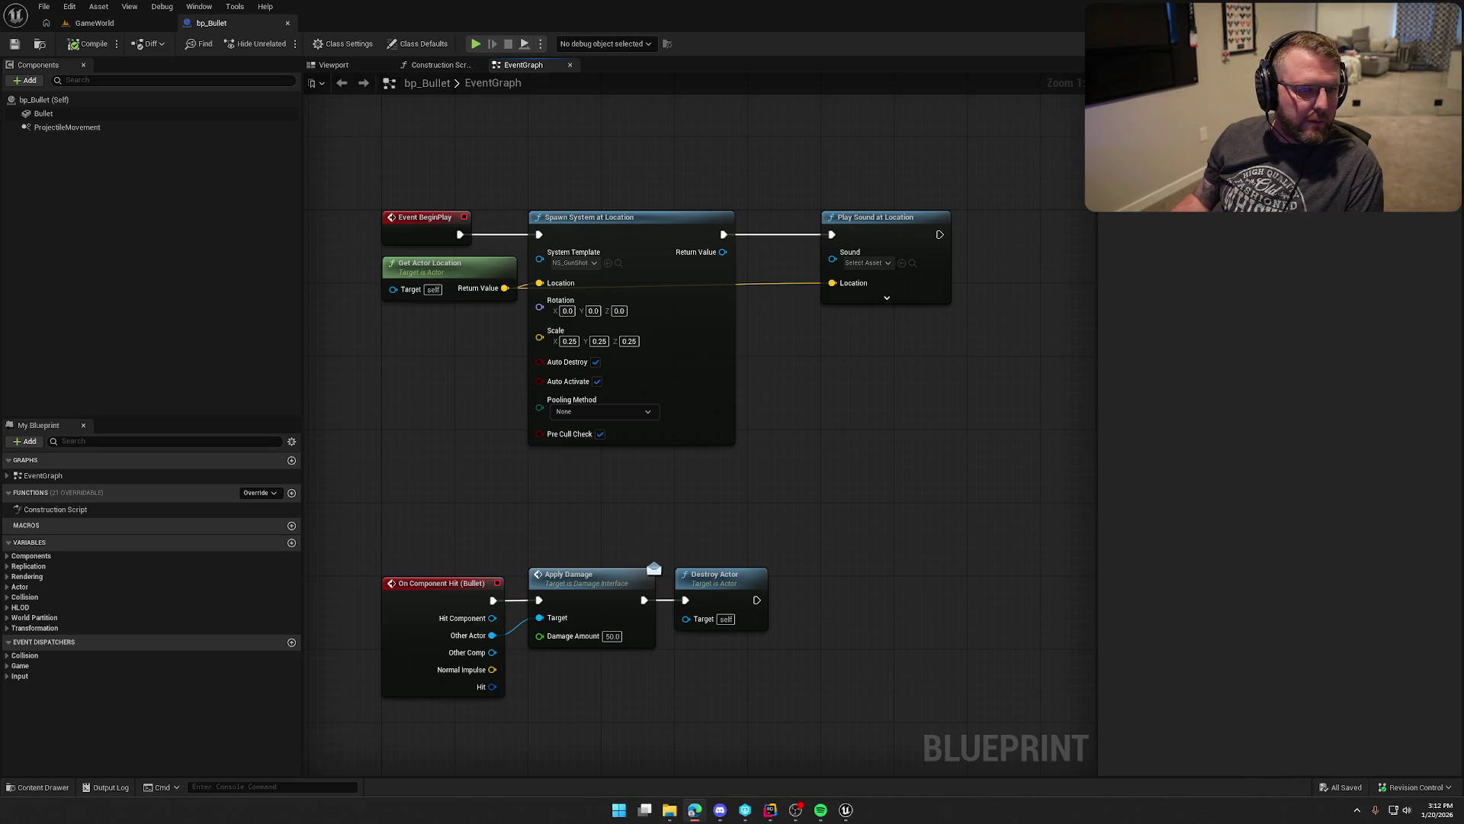
{"action": "key", "text": "alt+Tab"}
{"action": "double_click", "coordinate": [571, 145]}
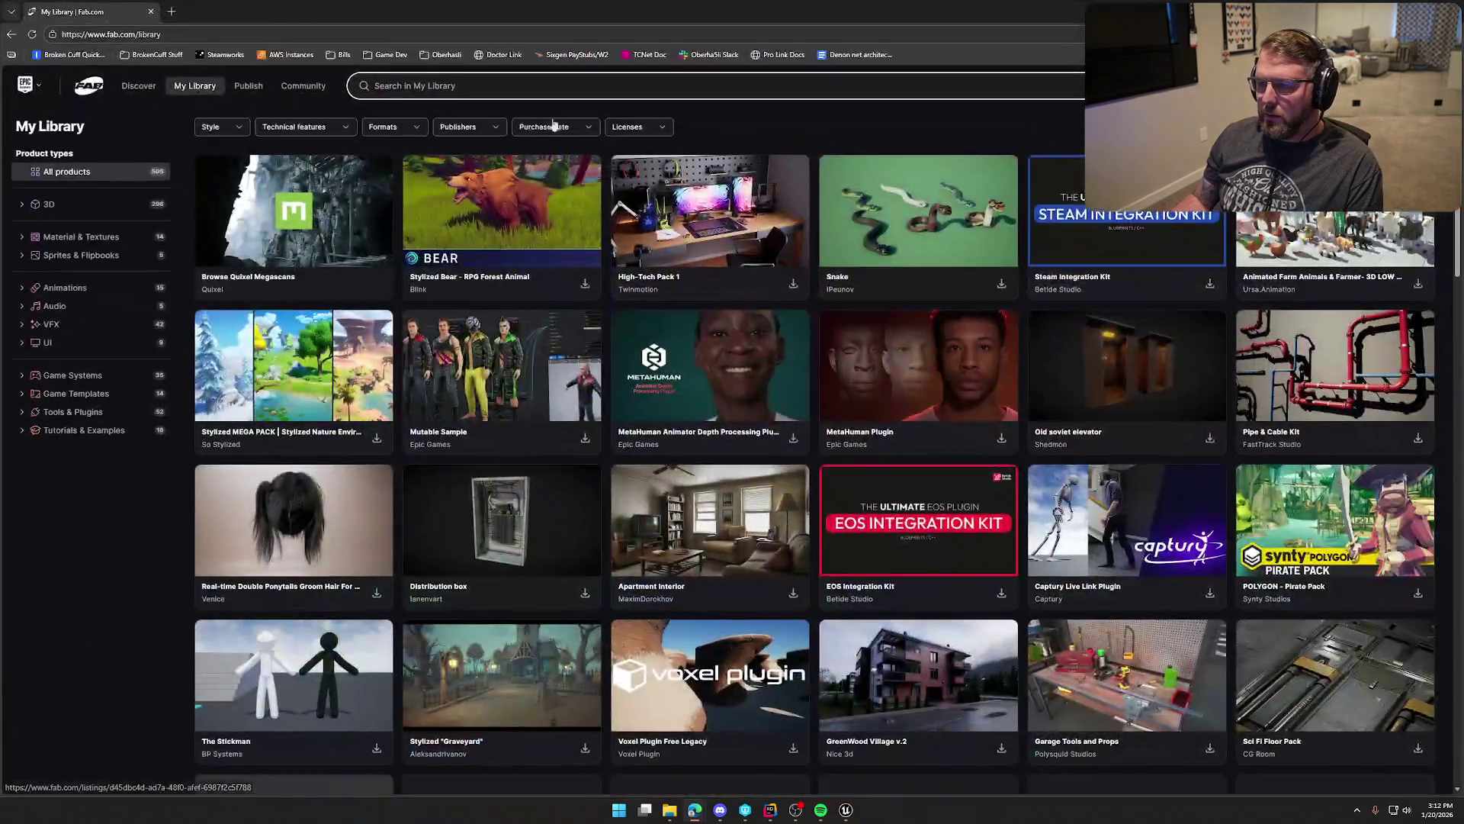
Step: Search the Fab My Library for 'gun'
{"action": "type", "text": "gun"}
{"action": "key", "text": "Return"}
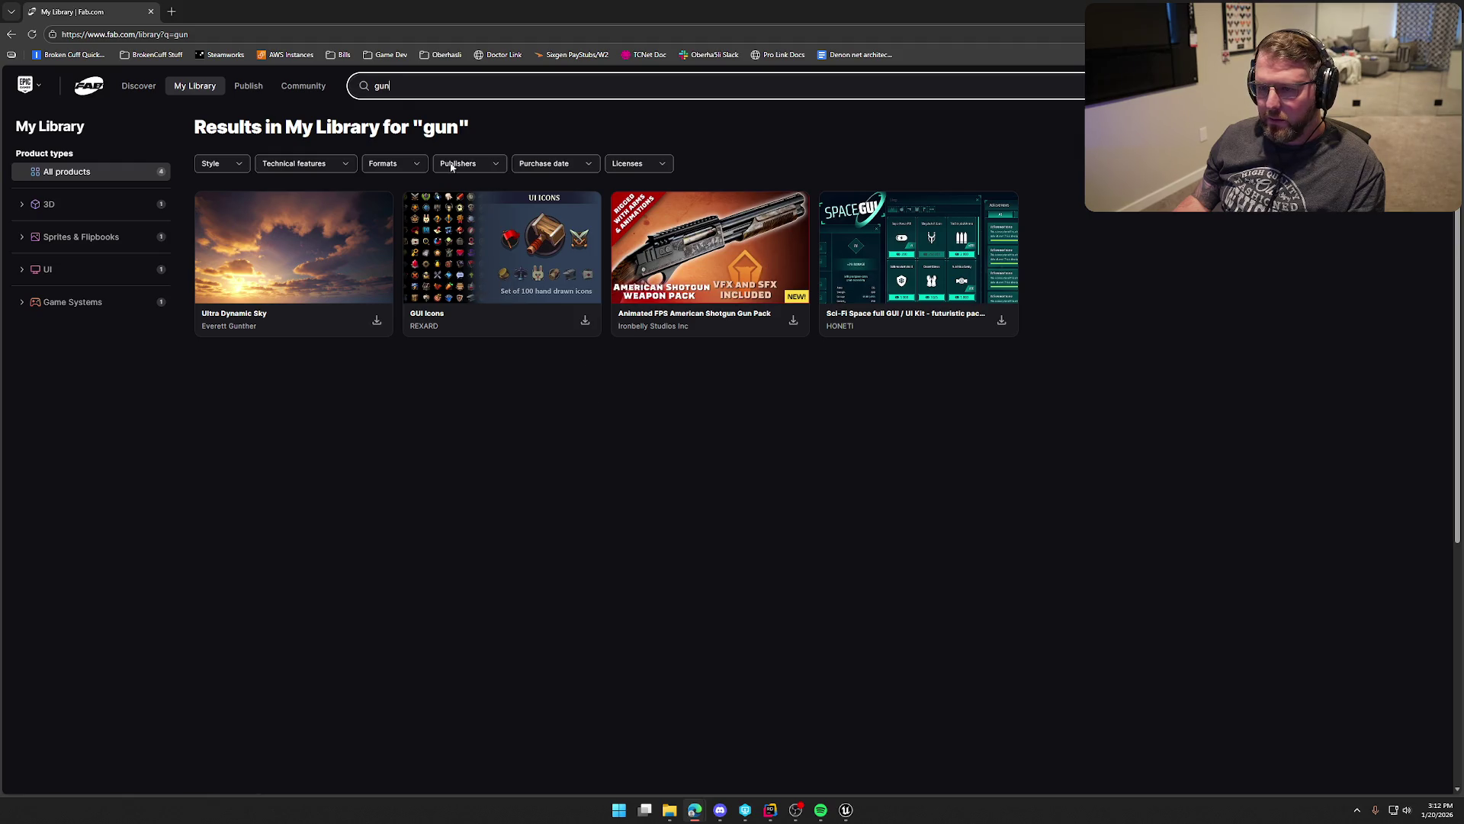
{"action": "left_click", "coordinate": [403, 88]}
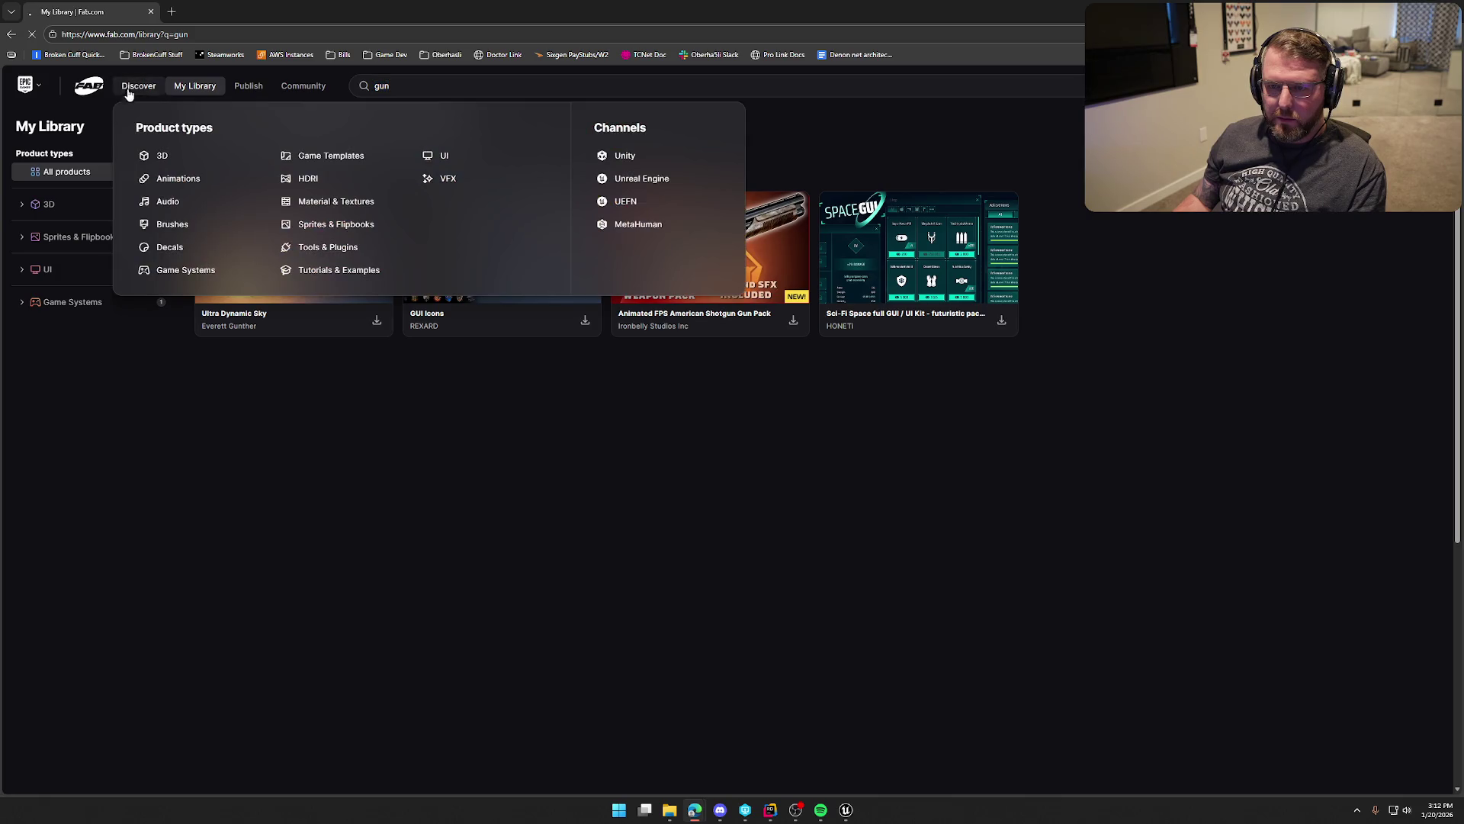
Step: Search all of Fab for 'gun' filtered to Audio > Sound Effects, then return to Unreal
{"action": "left_click", "coordinate": [126, 86]}
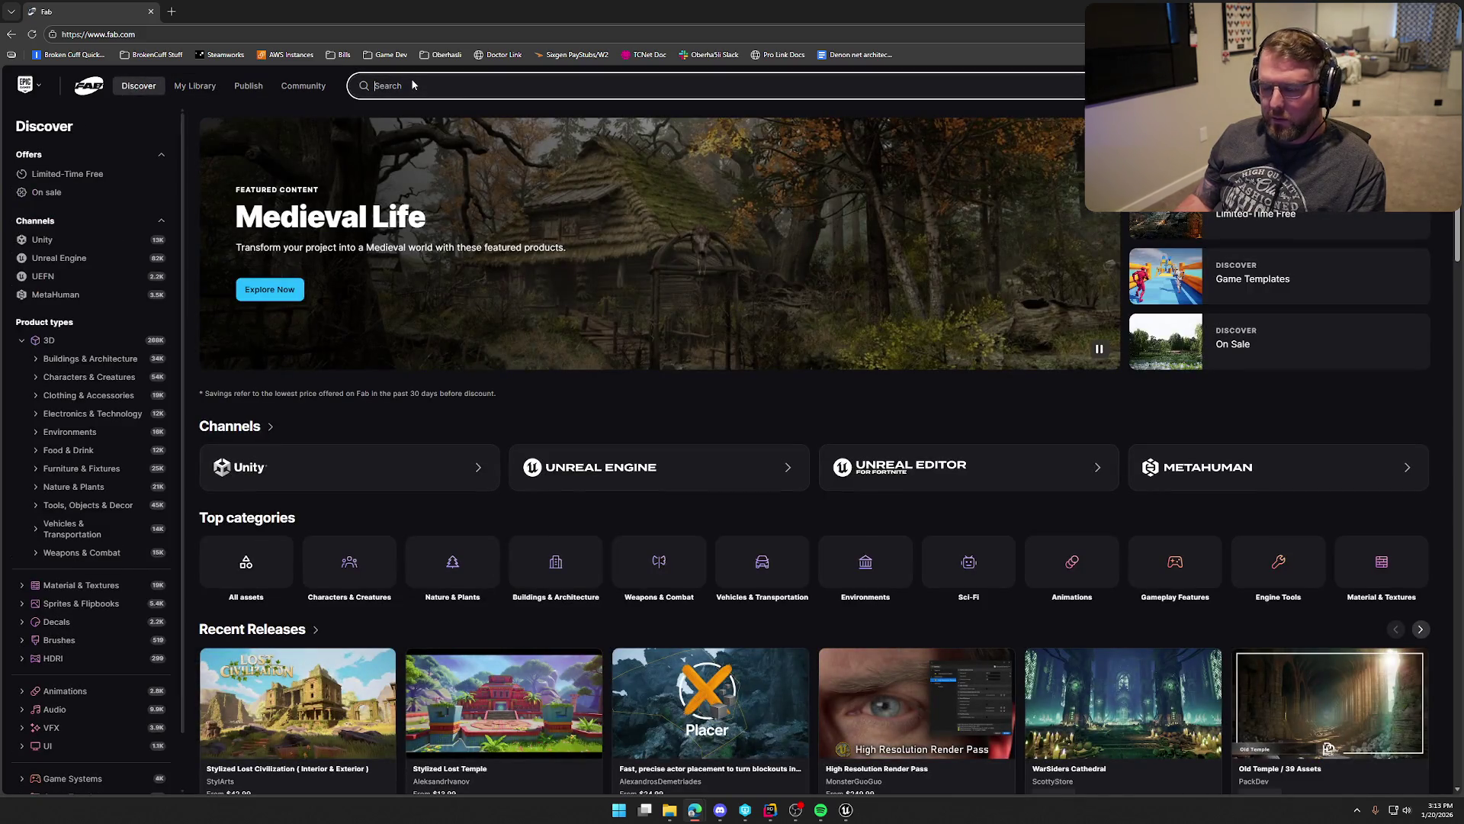
{"action": "type", "text": "gun"}
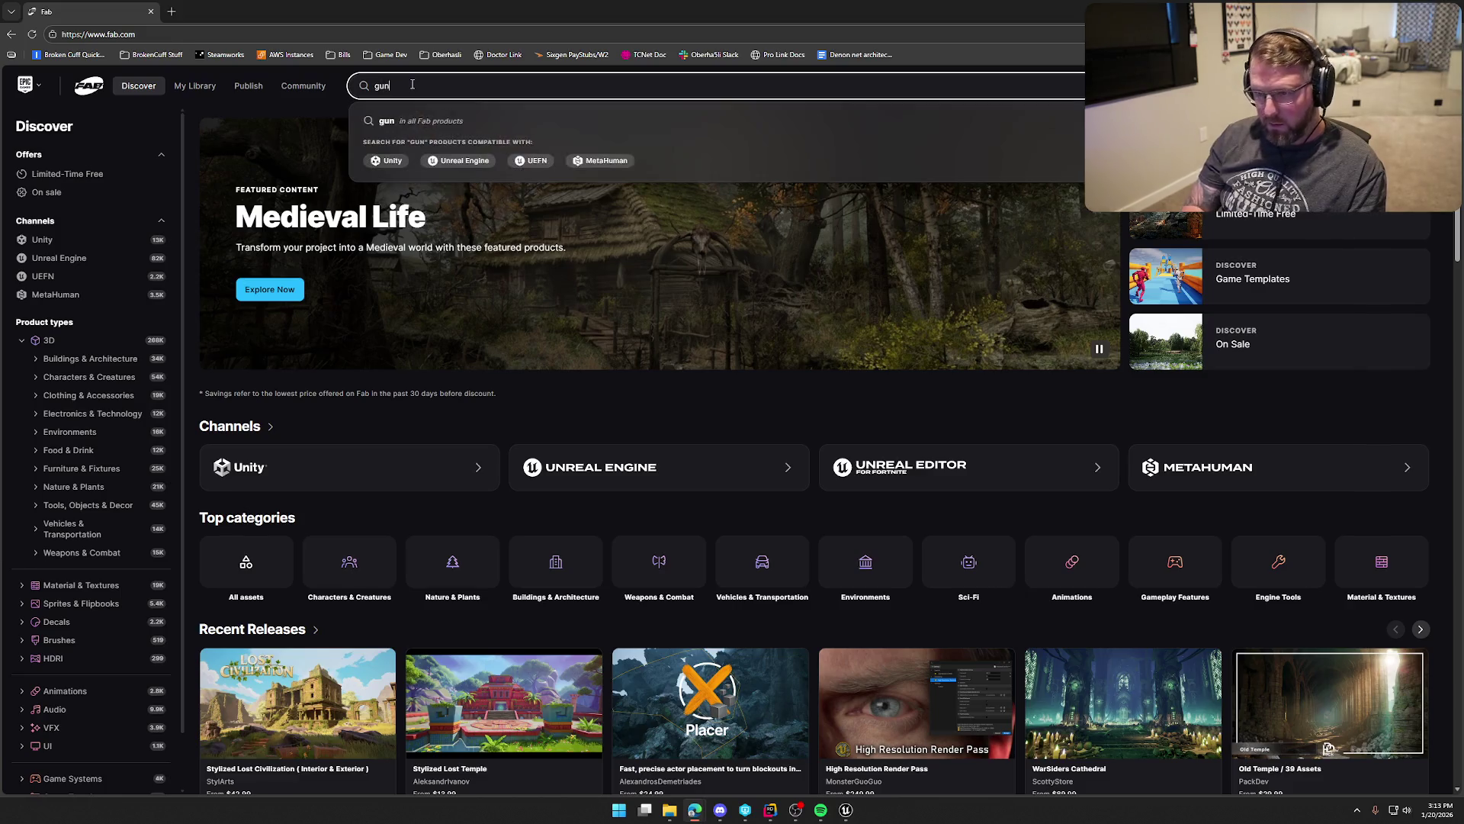
{"action": "key", "text": "Return"}
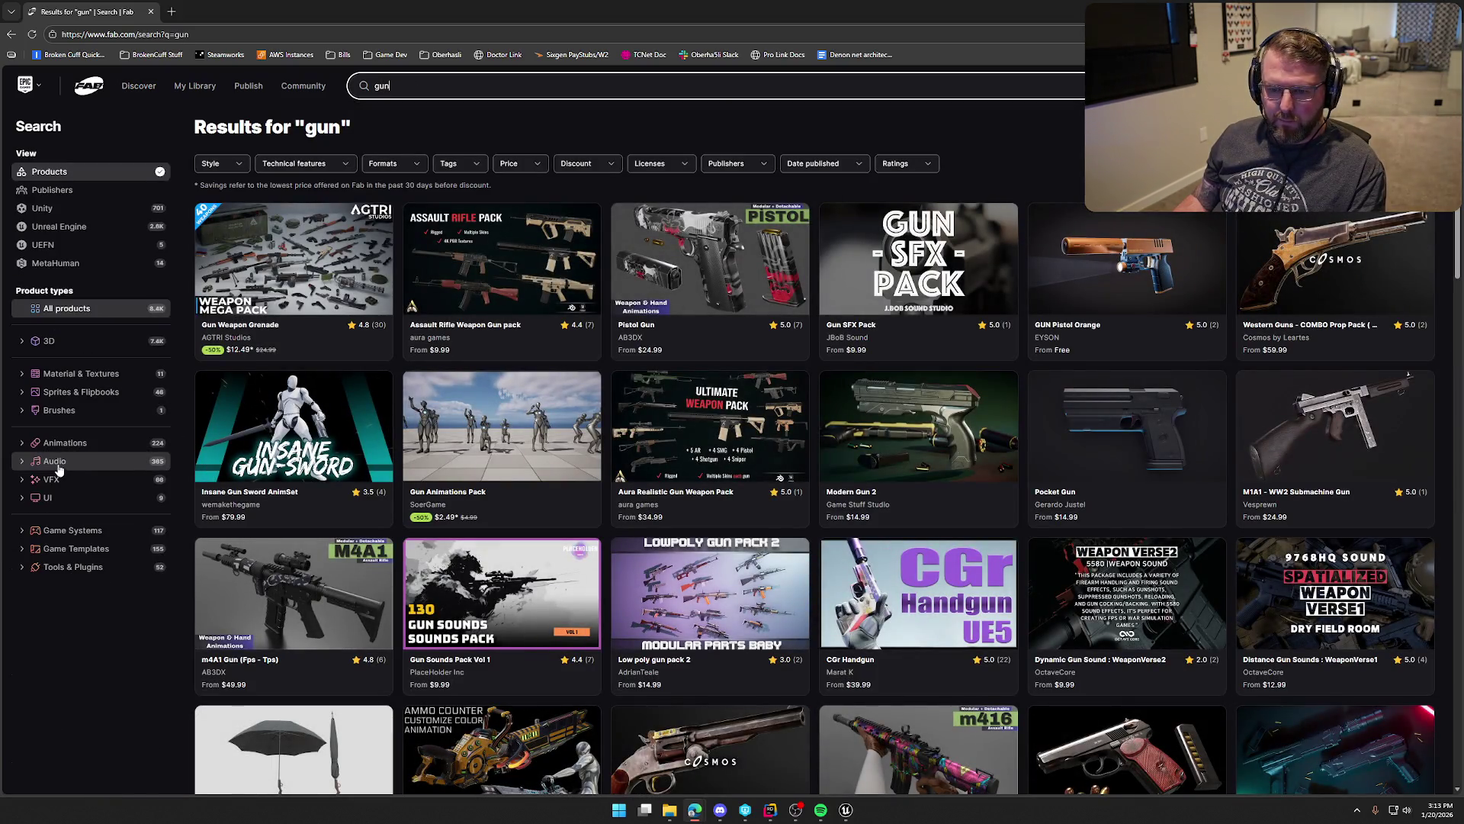
{"action": "left_click", "coordinate": [65, 461]}
{"action": "left_click", "coordinate": [104, 500]}
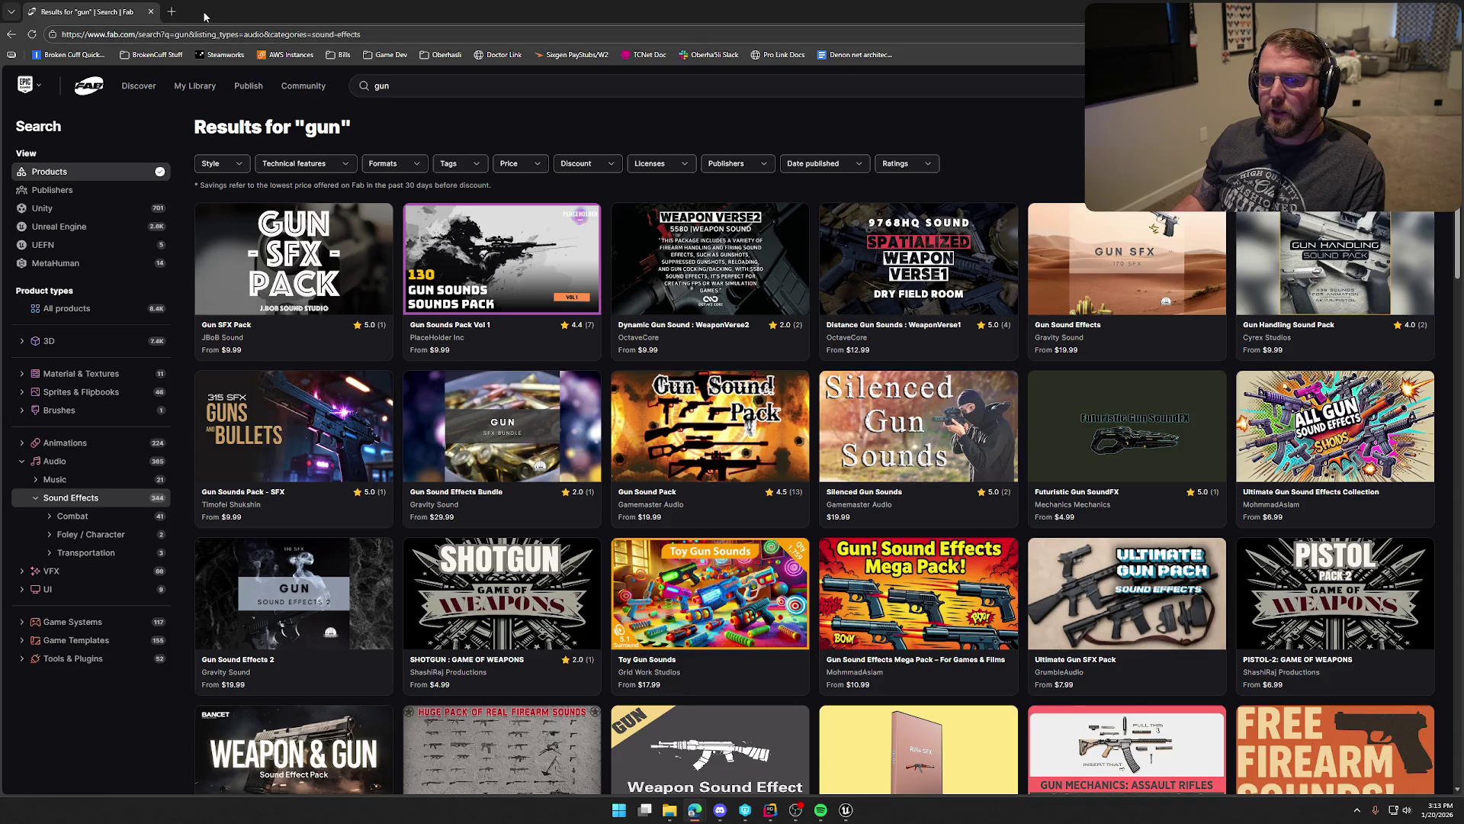
{"action": "left_click", "coordinate": [171, 11]}
{"action": "key", "text": "ctrl+w"}
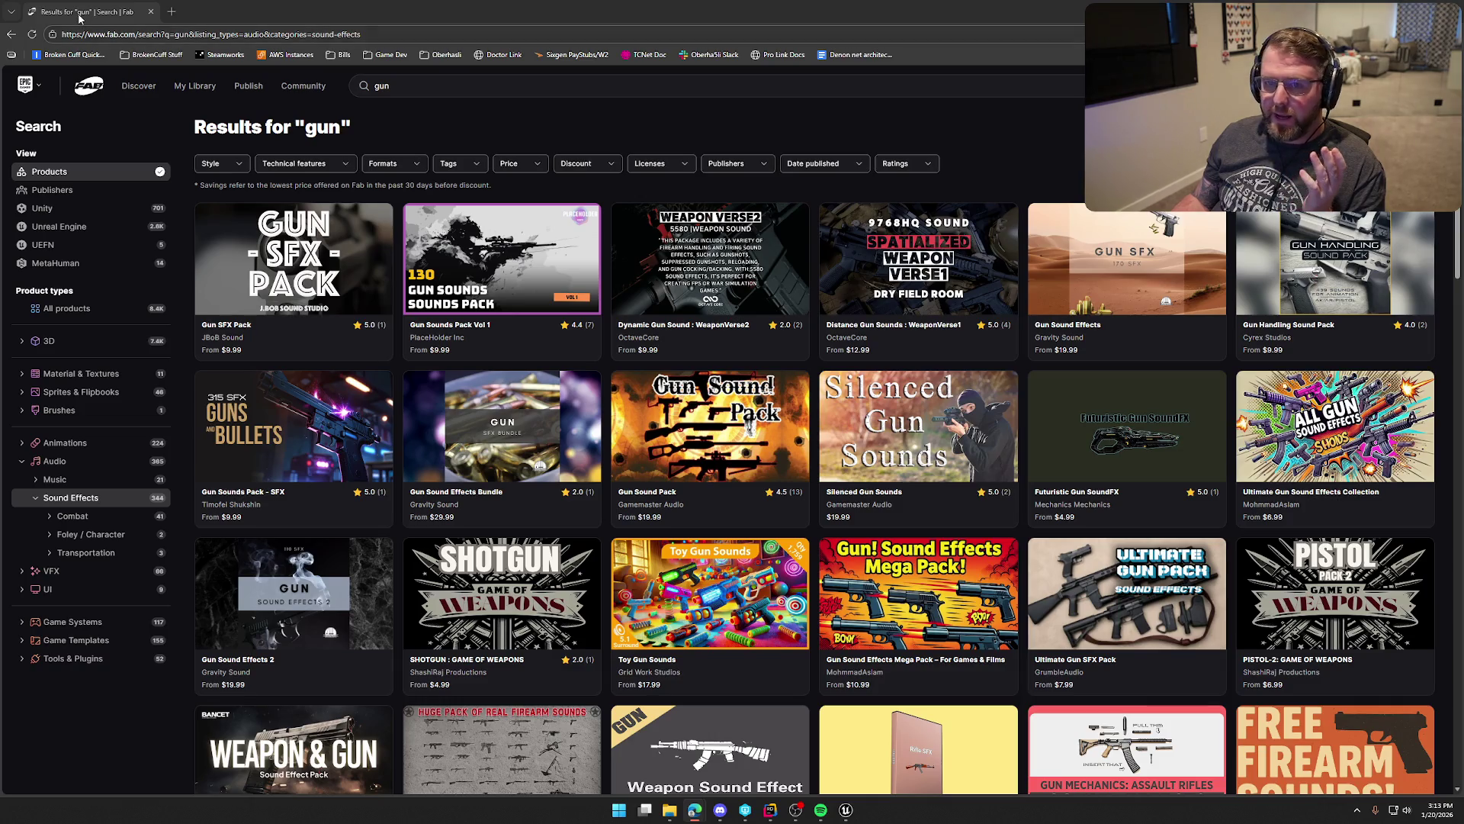
{"action": "key", "text": "alt+Tab"}
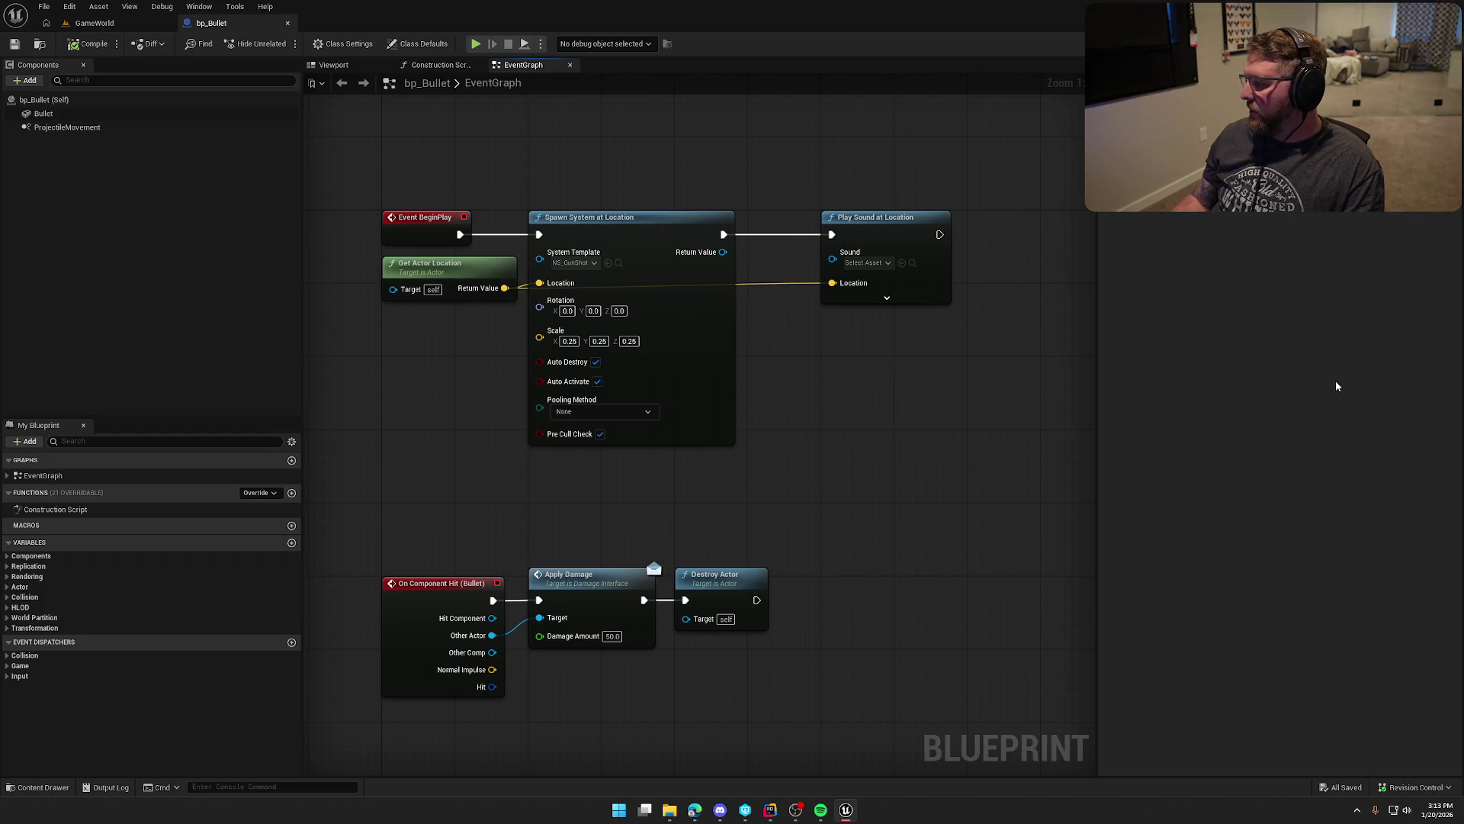
{"action": "key", "text": "alt+Tab"}
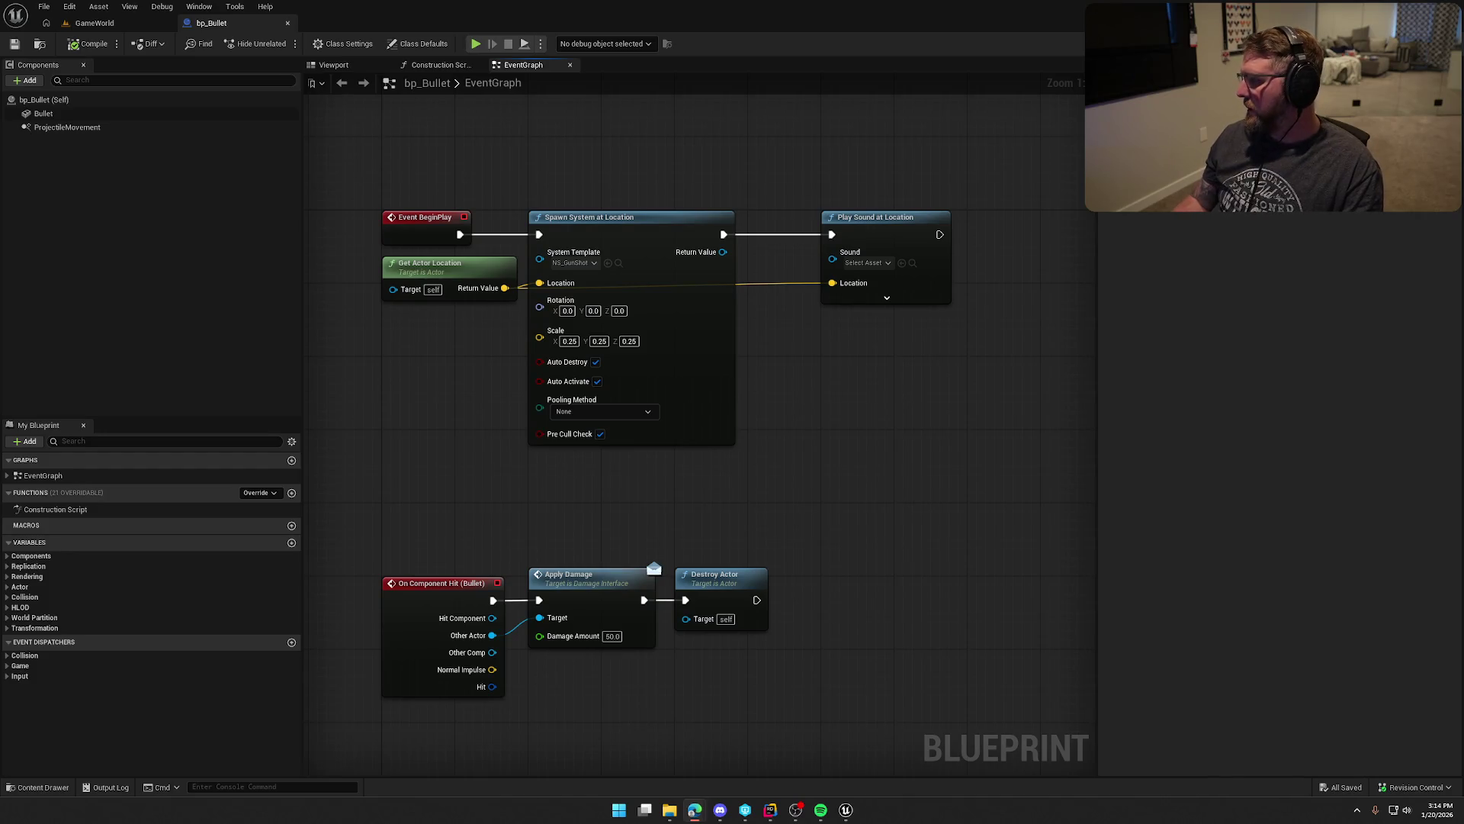
{"action": "key", "text": "alt+Tab"}
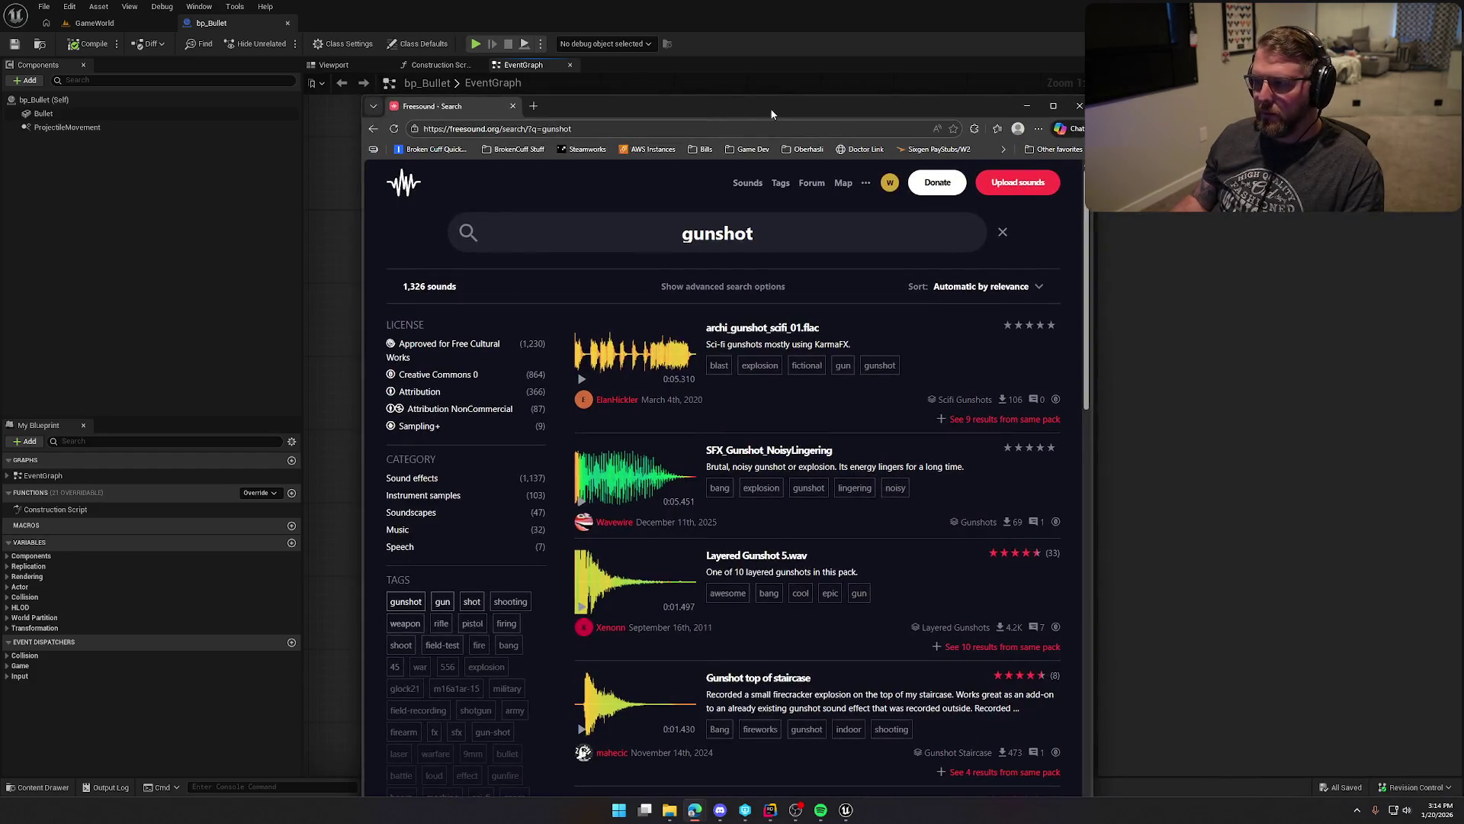
Step: Preview archi_gunshot_scifi_01.flac and Layered Gunshot 5.wav, opening the latter in a new tab
{"action": "double_click", "coordinate": [706, 113]}
{"action": "left_click", "coordinate": [586, 286]}
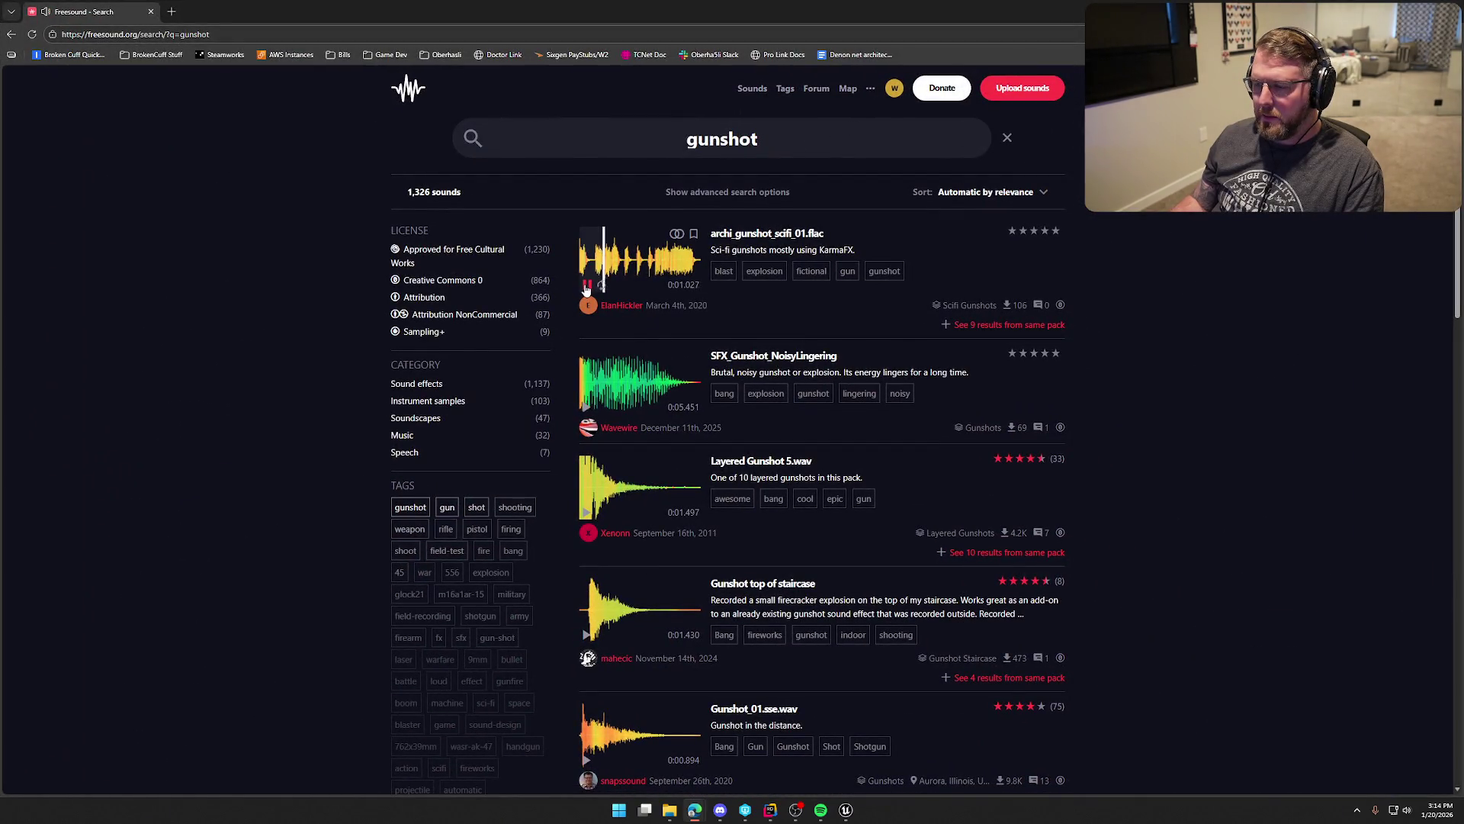
{"action": "scroll", "coordinate": [683, 405], "scroll_direction": "down", "scroll_amount": 2}
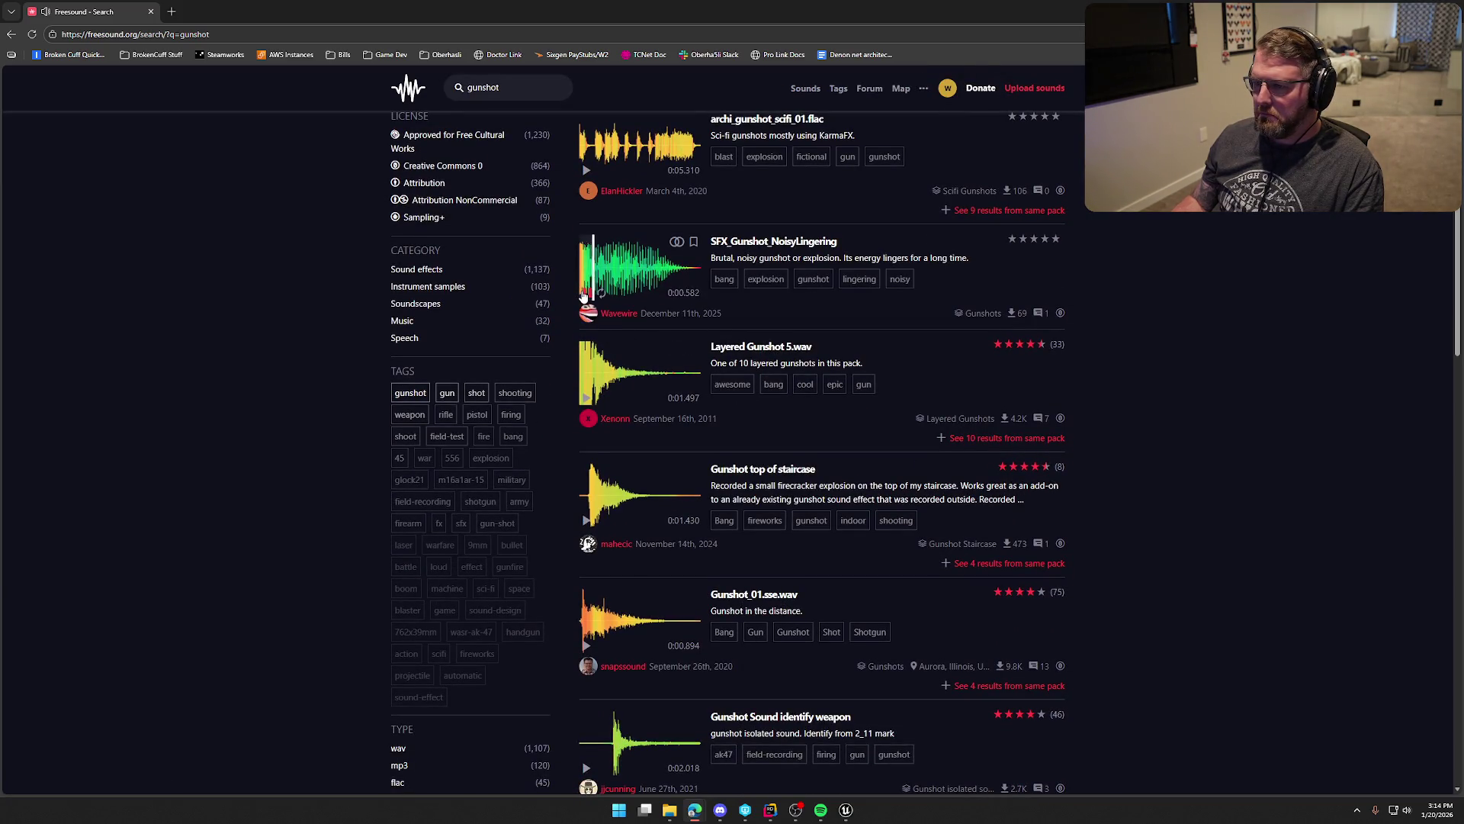
{"action": "scroll", "coordinate": [585, 294], "scroll_direction": "down", "scroll_amount": 2}
{"action": "left_click", "coordinate": [585, 286]}
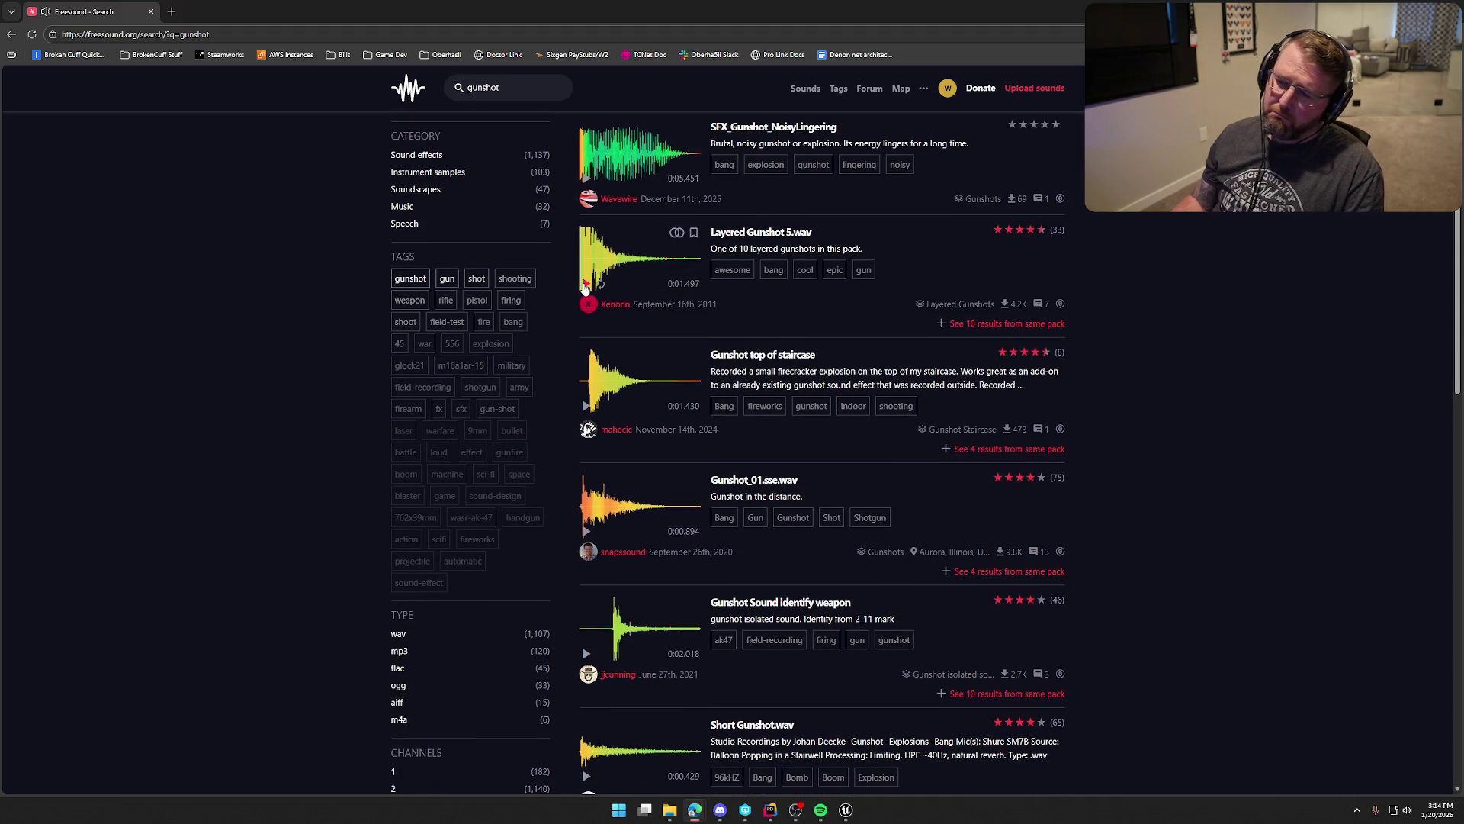
{"action": "left_click", "coordinate": [585, 286]}
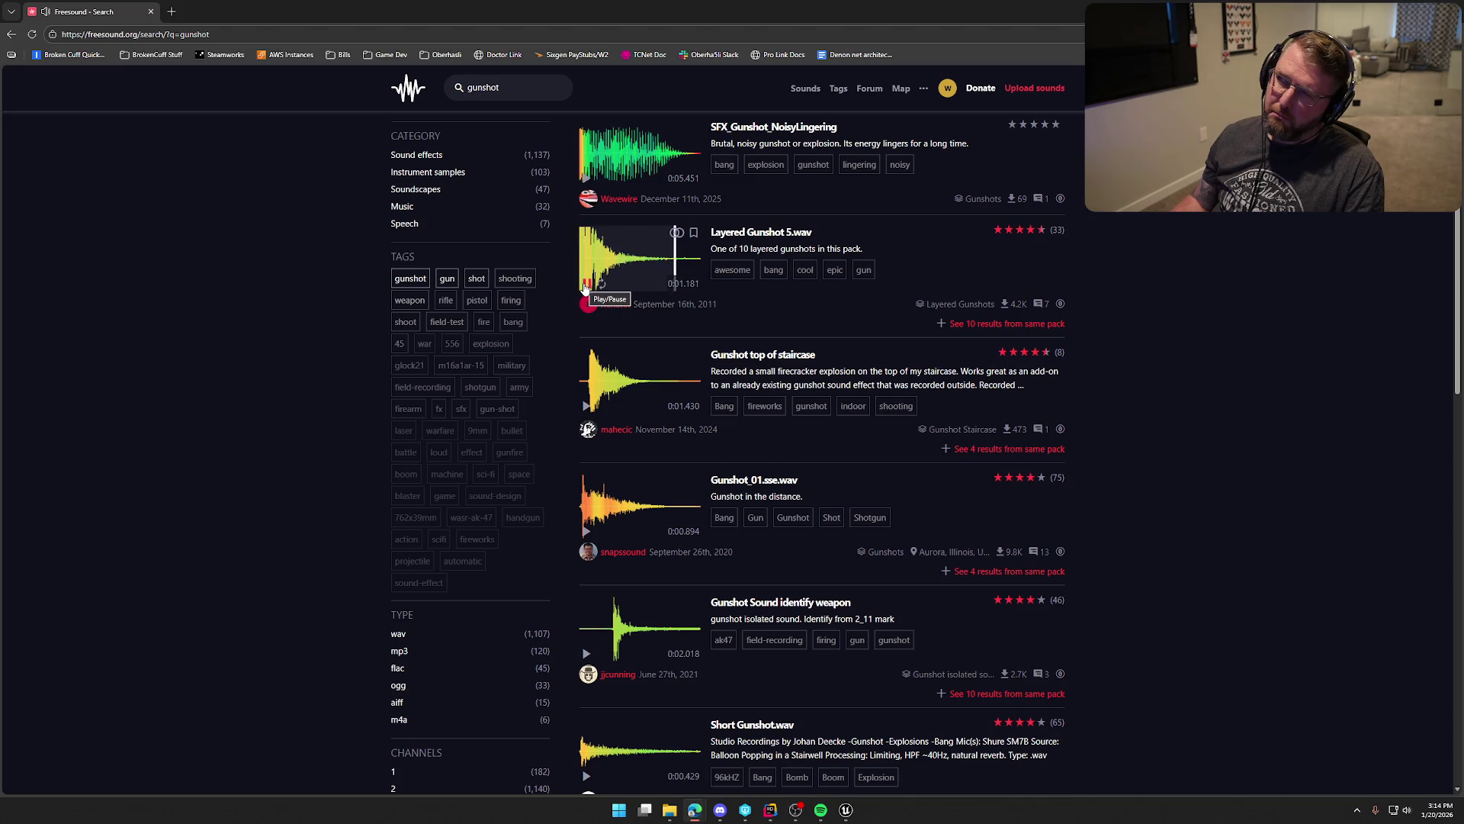
{"action": "middle_click", "coordinate": [760, 237]}
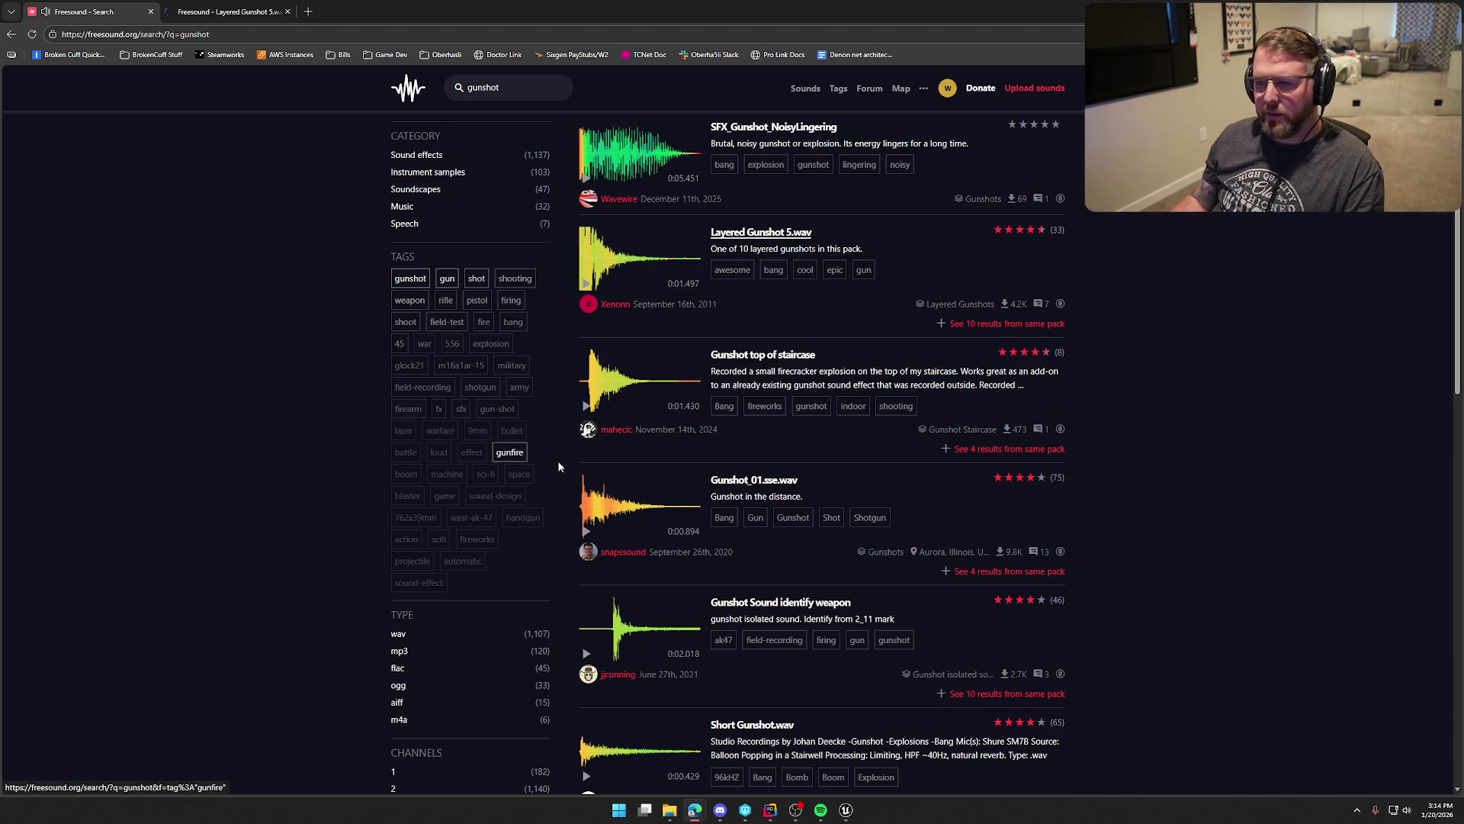
Step: Audition Gunshot top of staircase, Gunshot_01.sse.wav, Gunshot Sound identify weapon and Short Gunshot.wav
{"action": "scroll", "coordinate": [756, 385], "scroll_direction": "down", "scroll_amount": 2}
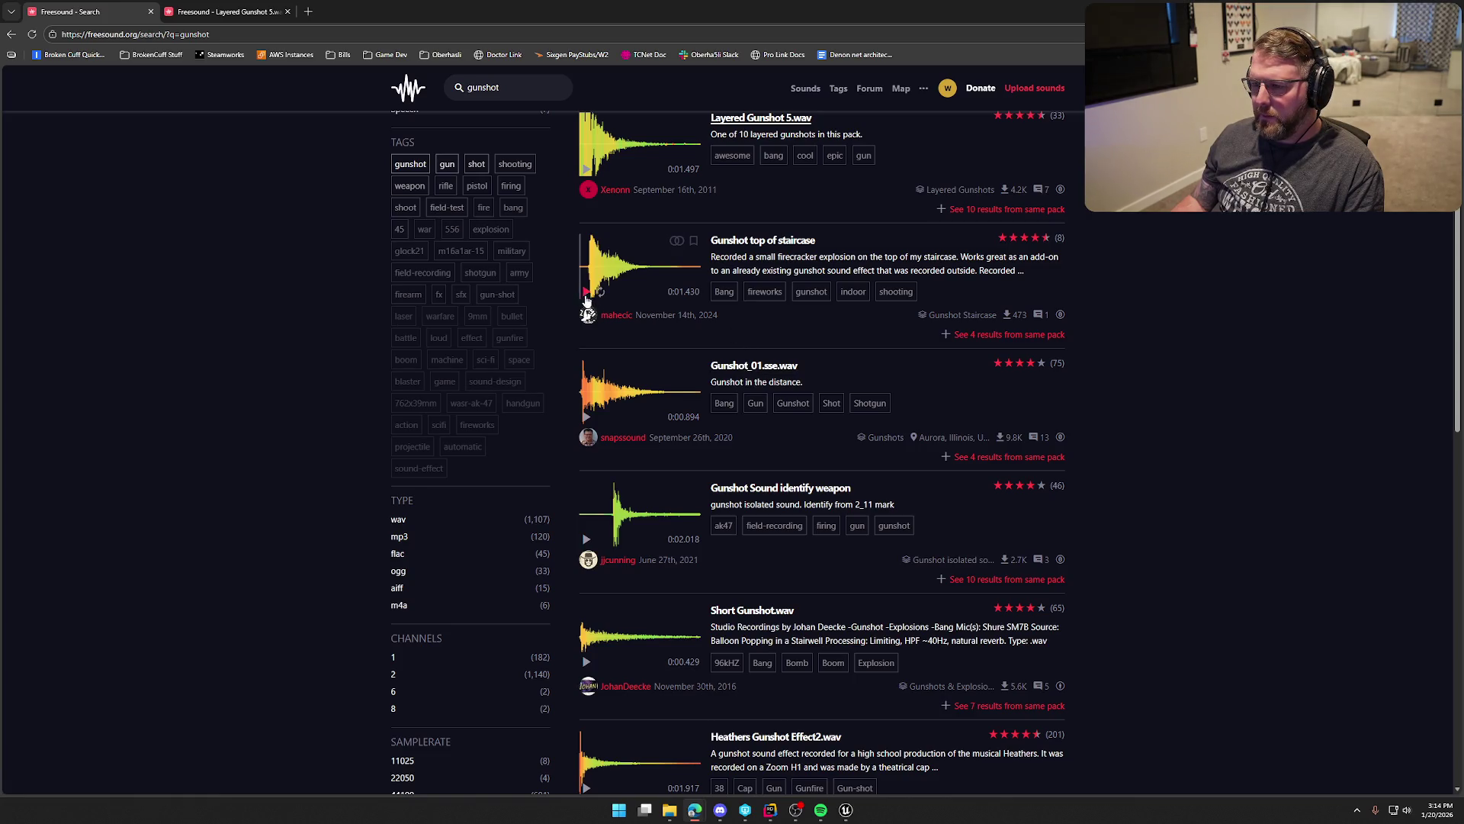
{"action": "left_click", "coordinate": [585, 293]}
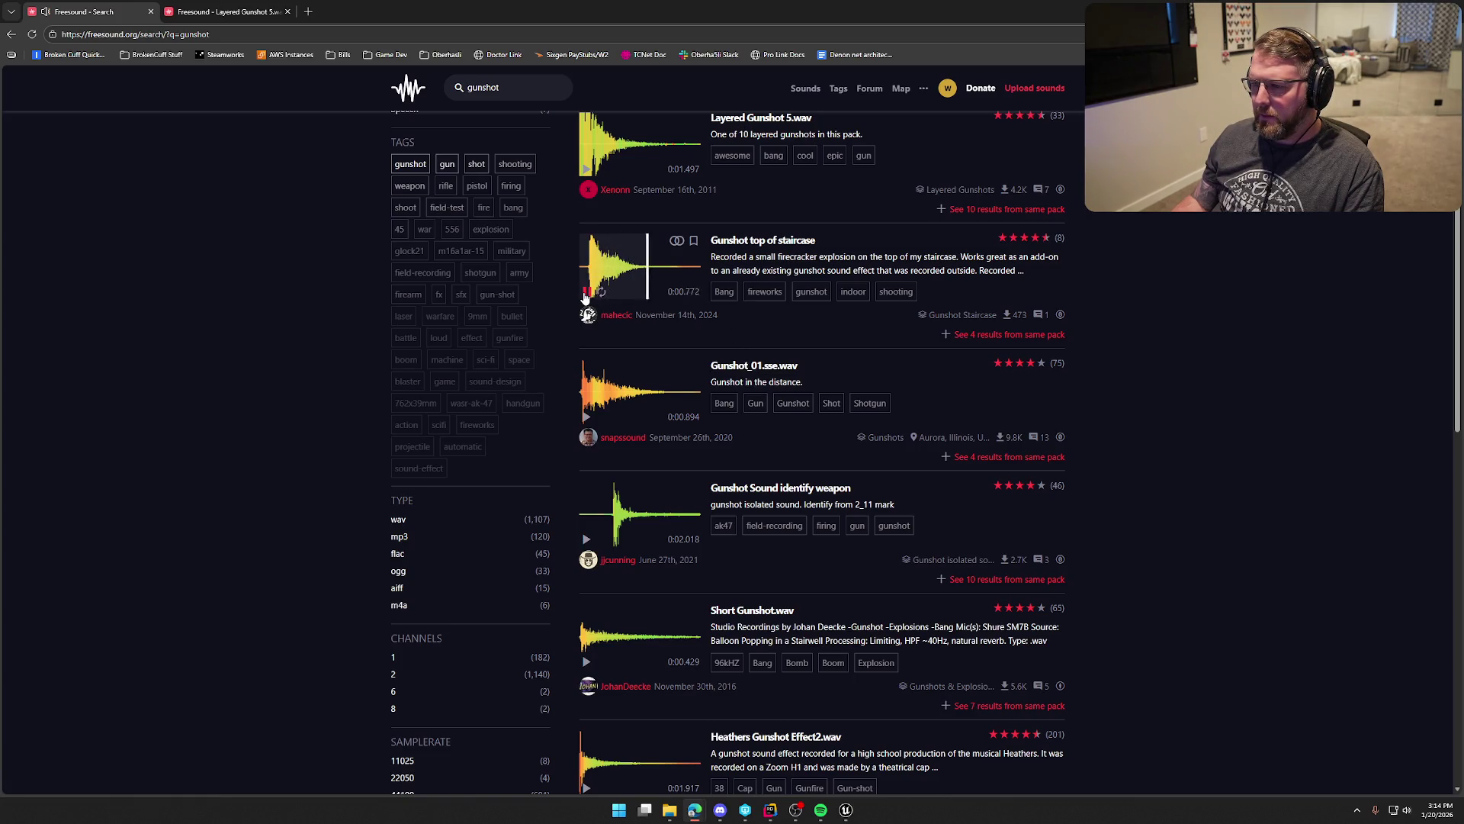
{"action": "scroll", "coordinate": [587, 305], "scroll_direction": "down", "scroll_amount": 2}
{"action": "left_click", "coordinate": [587, 305]}
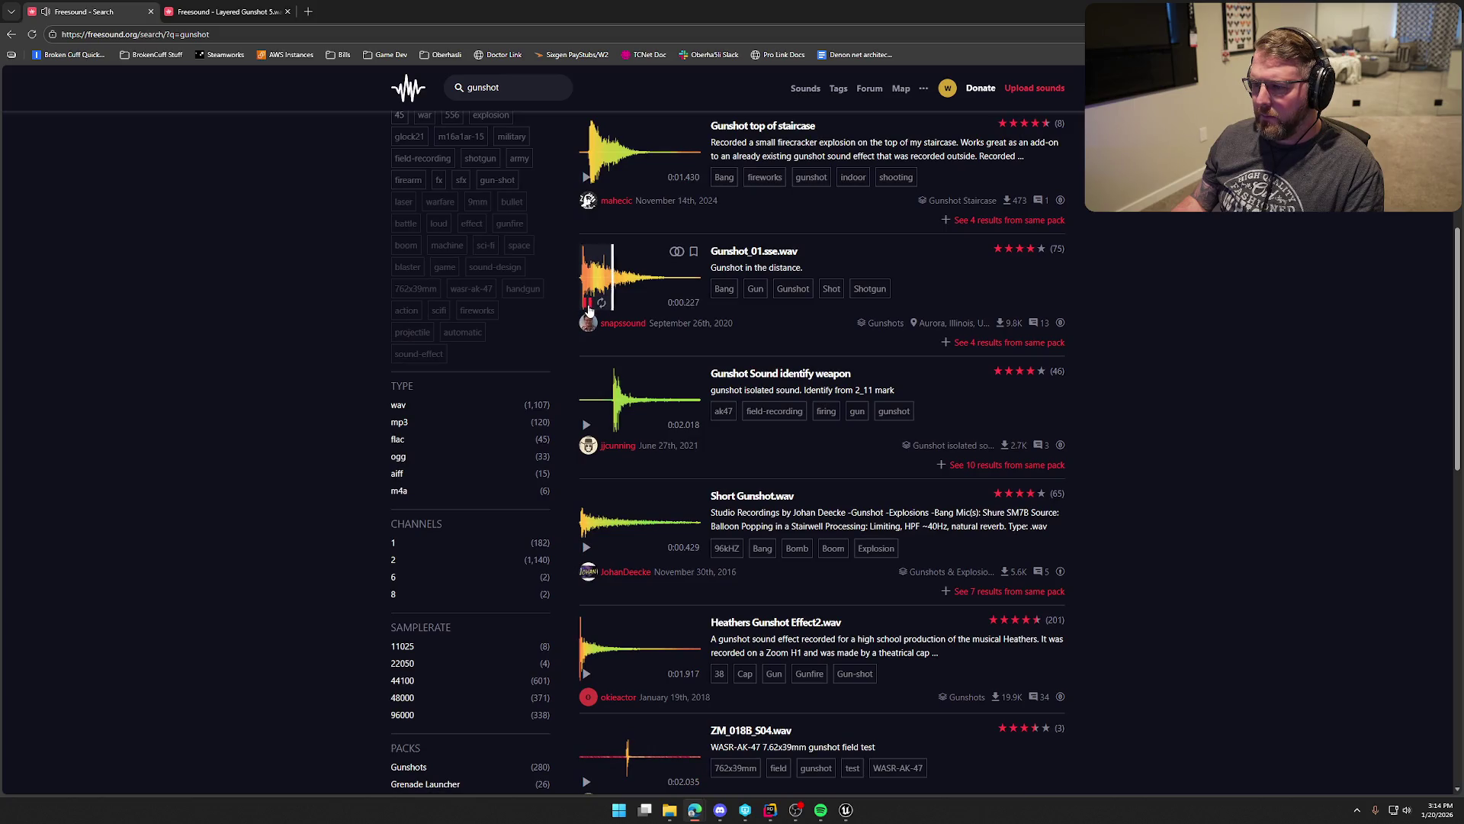
{"action": "scroll", "coordinate": [589, 313], "scroll_direction": "down", "scroll_amount": 2}
{"action": "left_click", "coordinate": [587, 312]}
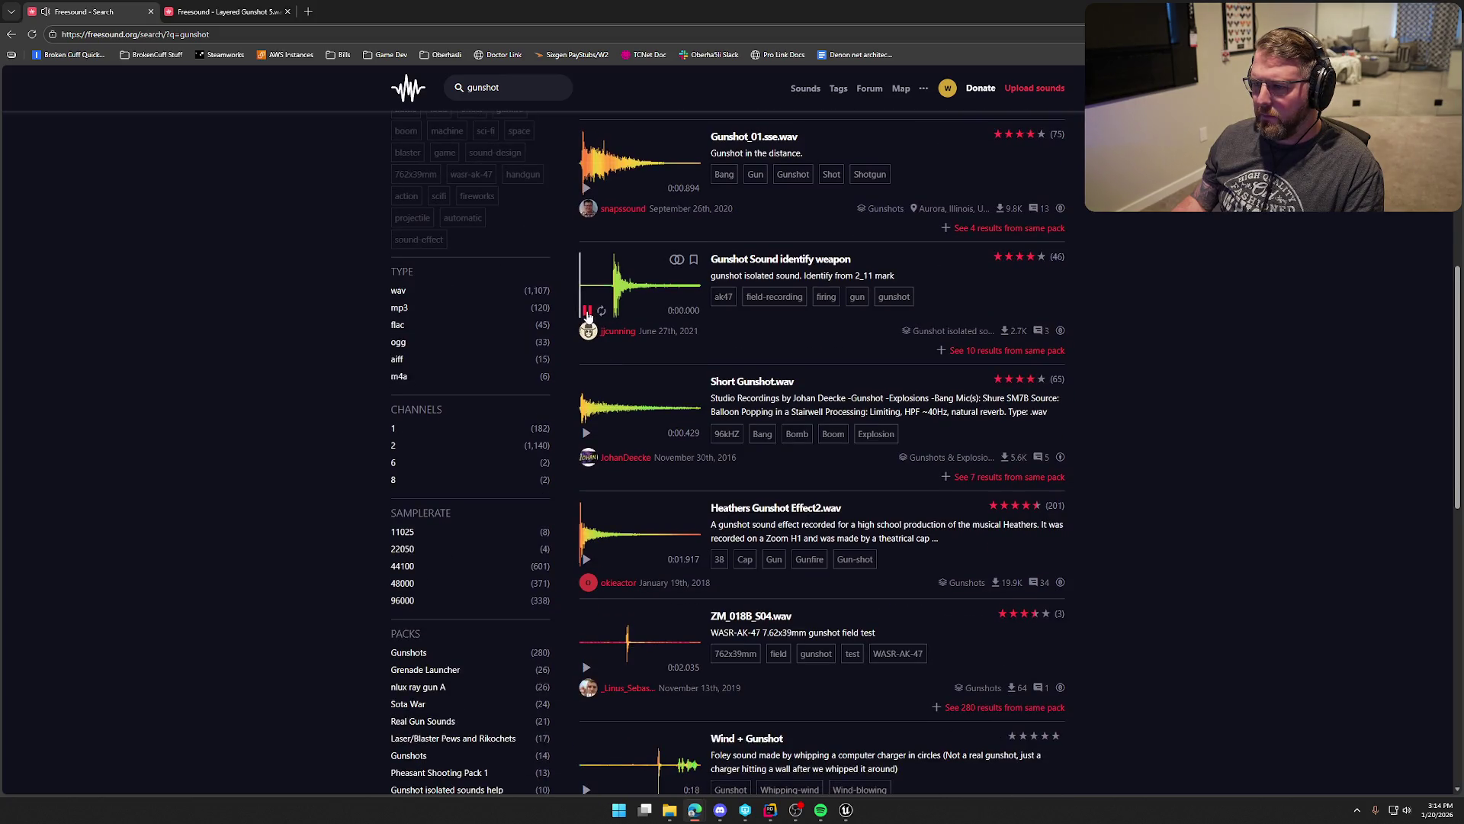
{"action": "scroll", "coordinate": [589, 318], "scroll_direction": "down", "scroll_amount": 3}
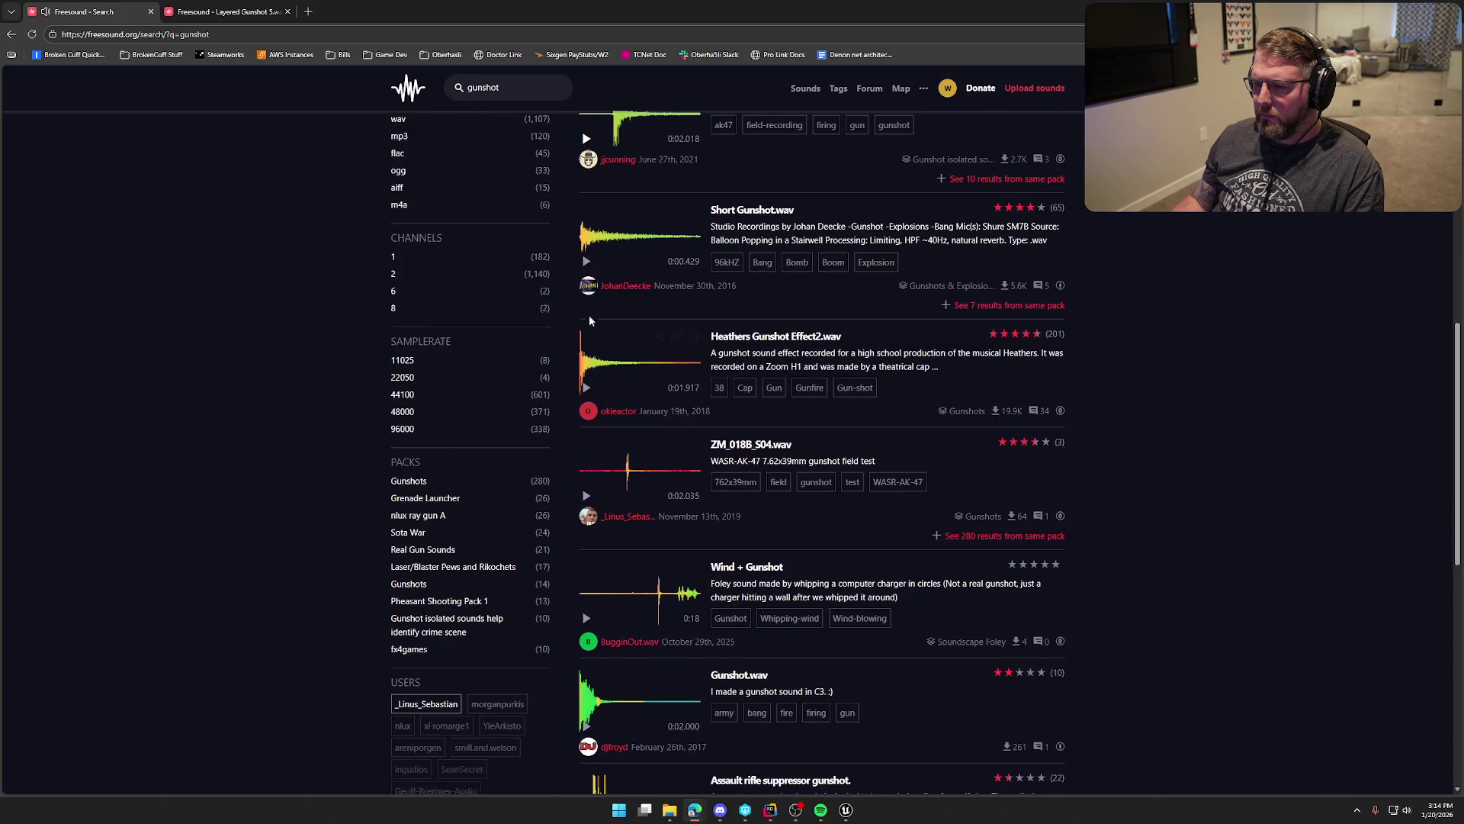
{"action": "left_click", "coordinate": [587, 262]}
Step: Audition Heathers Gunshot Effect2.wav, Gunshot.wav and the Desert Eagle gunshot mix
{"action": "scroll", "coordinate": [592, 336], "scroll_direction": "down", "scroll_amount": 1}
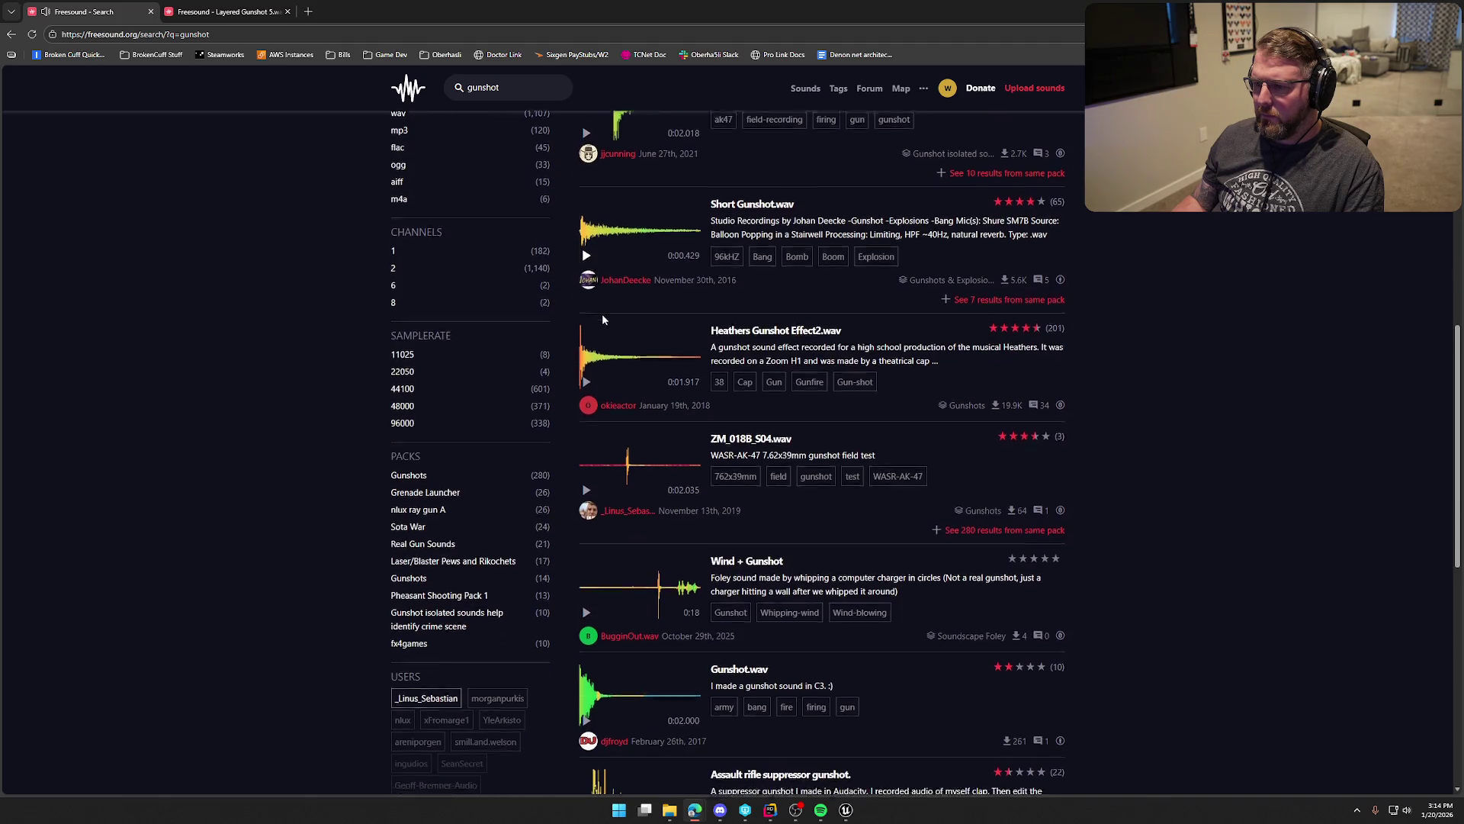
{"action": "left_click", "coordinate": [585, 334]}
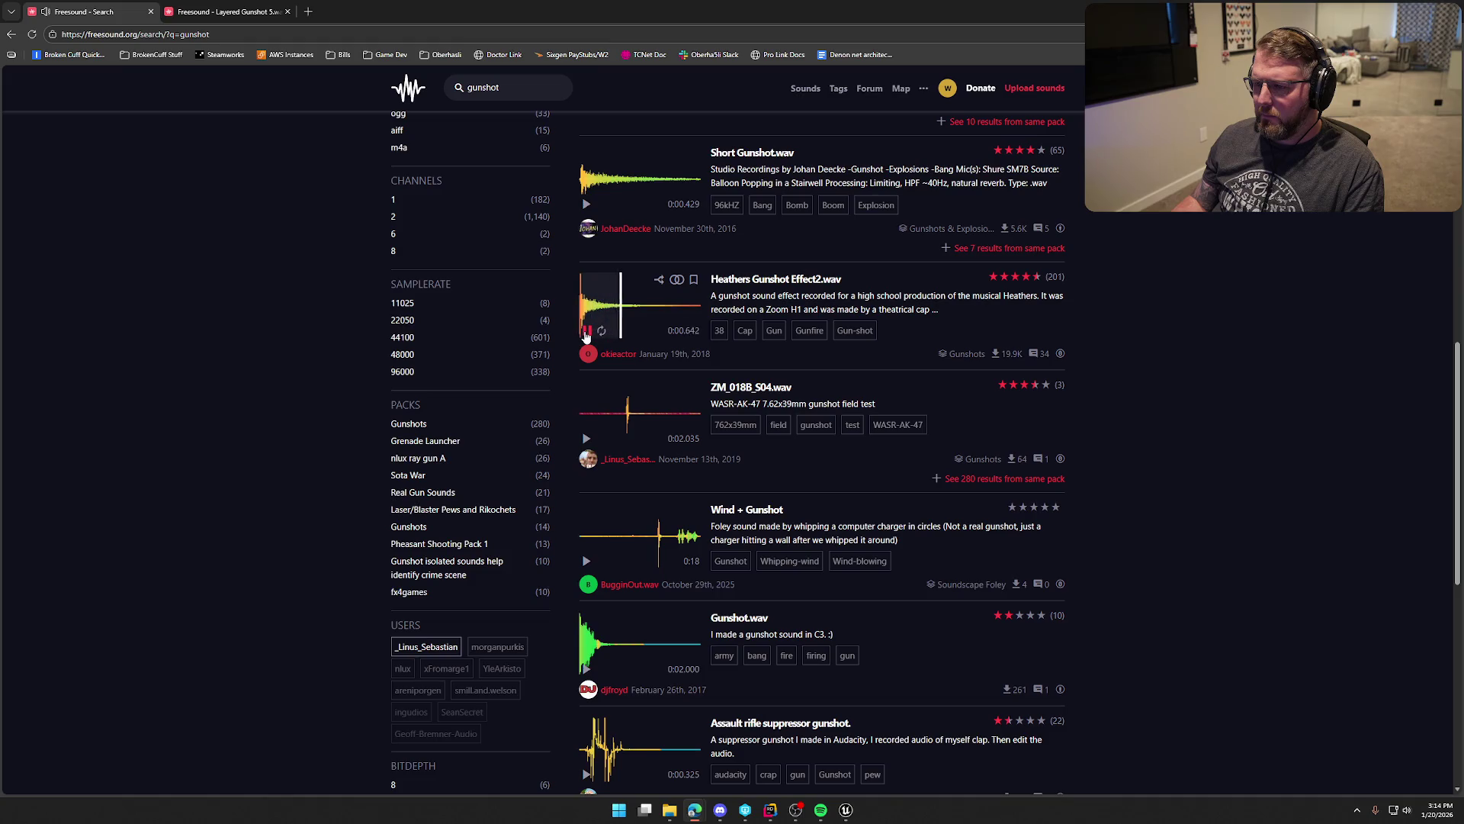
{"action": "scroll", "coordinate": [587, 343], "scroll_direction": "down", "scroll_amount": 4}
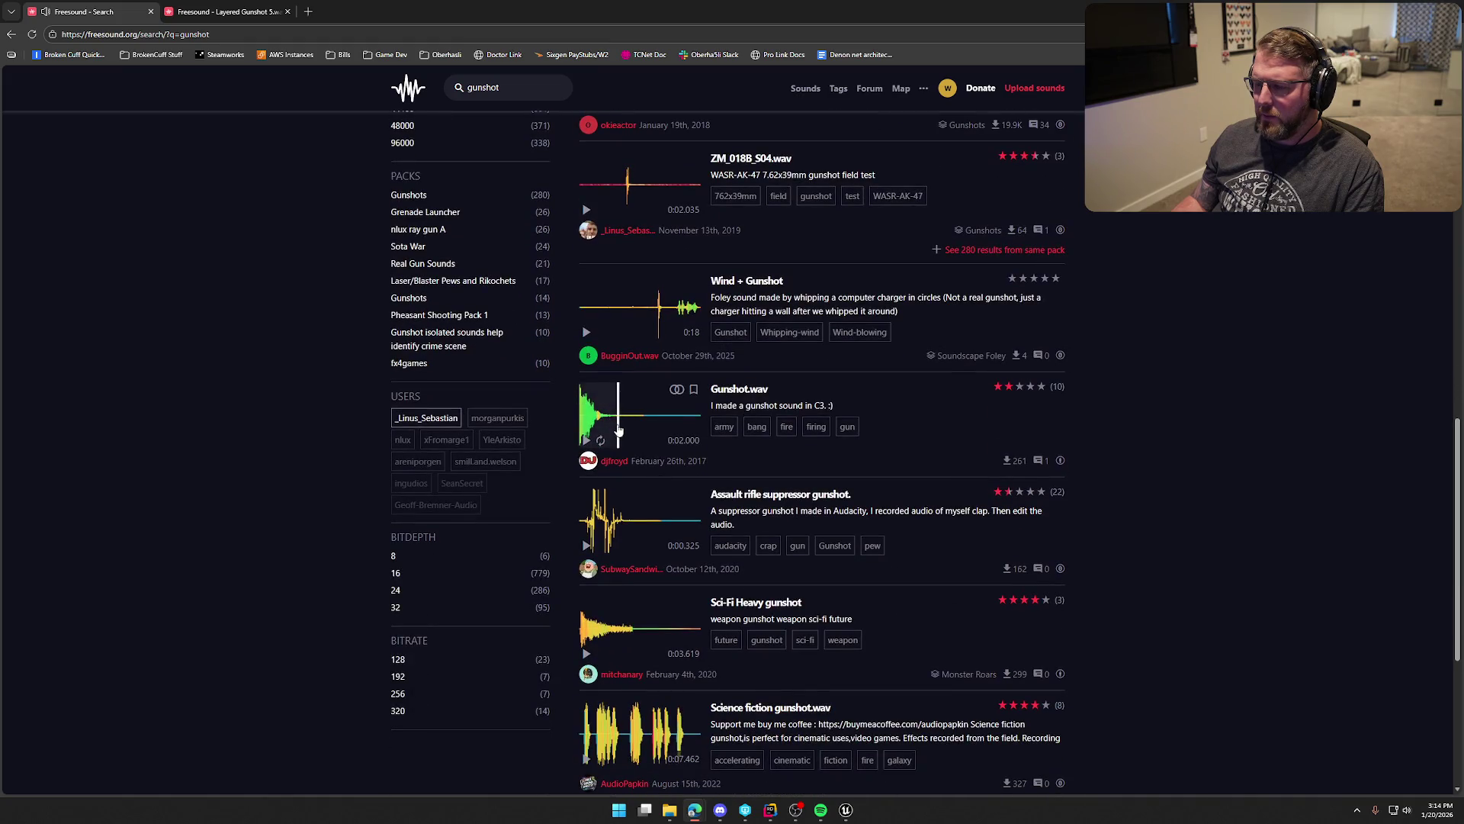
{"action": "left_click", "coordinate": [587, 441]}
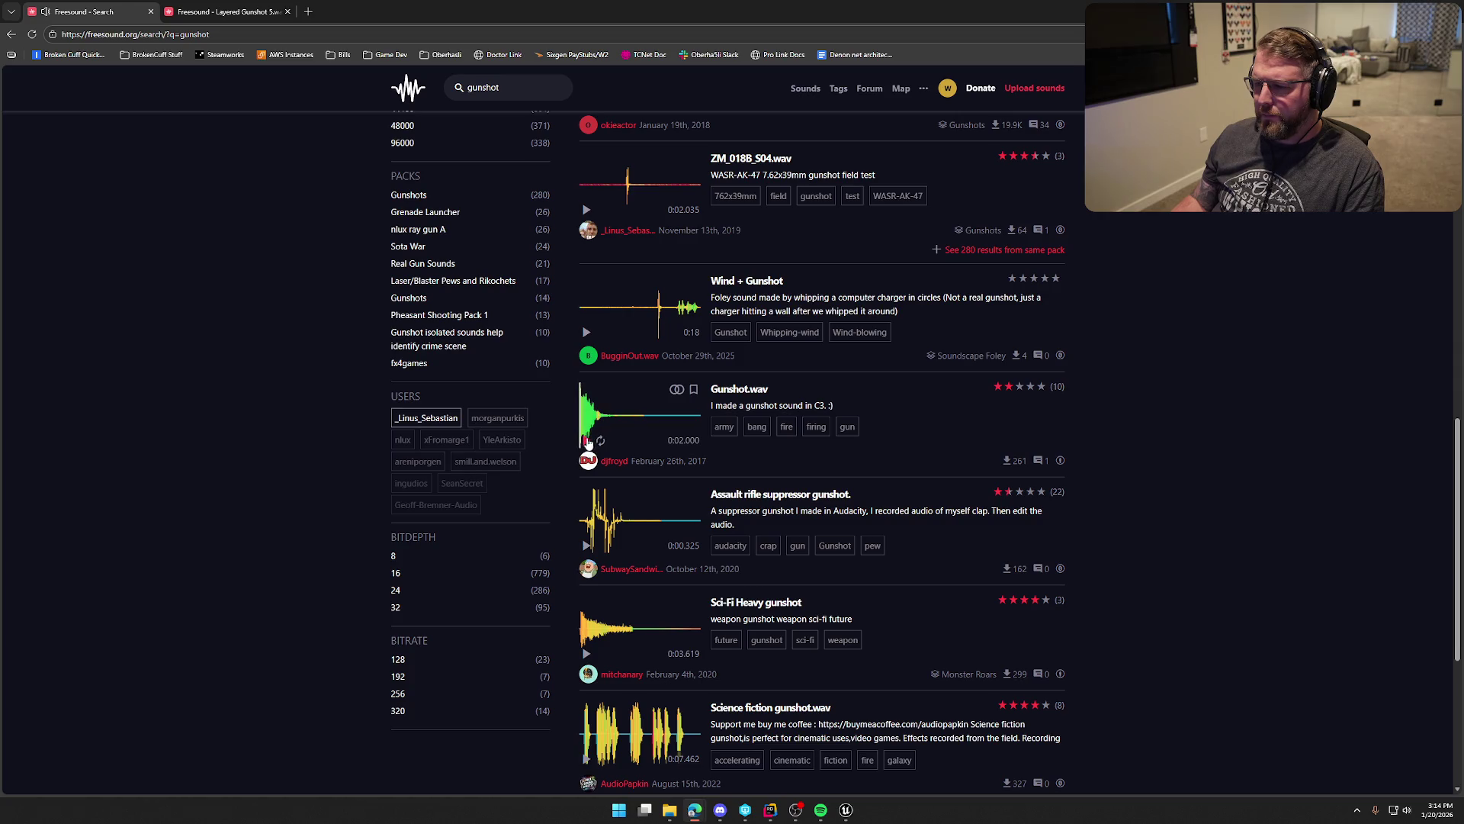
{"action": "scroll", "coordinate": [632, 452], "scroll_direction": "down", "scroll_amount": 2}
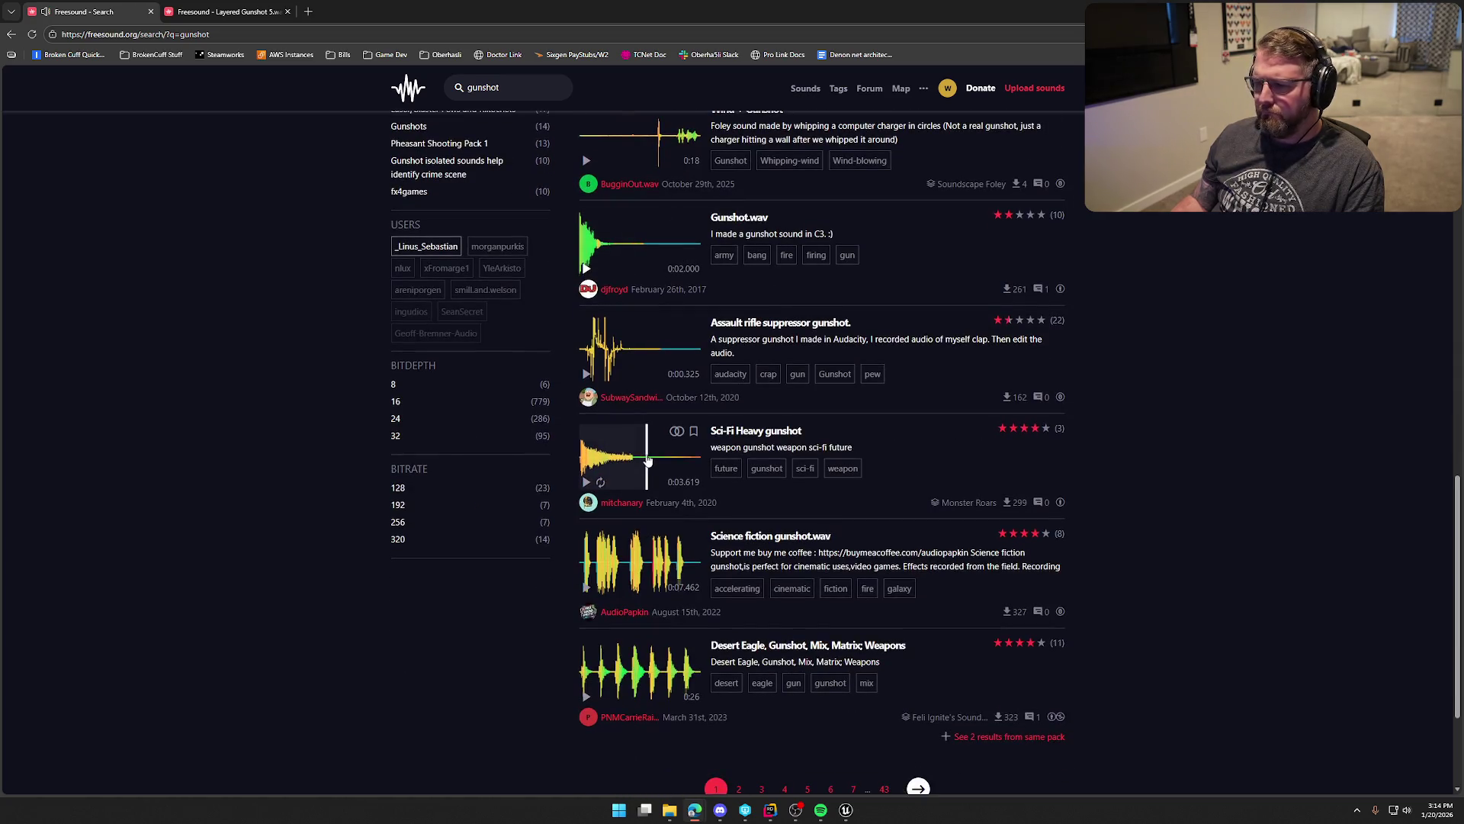
{"action": "scroll", "coordinate": [633, 452], "scroll_direction": "down", "scroll_amount": 3}
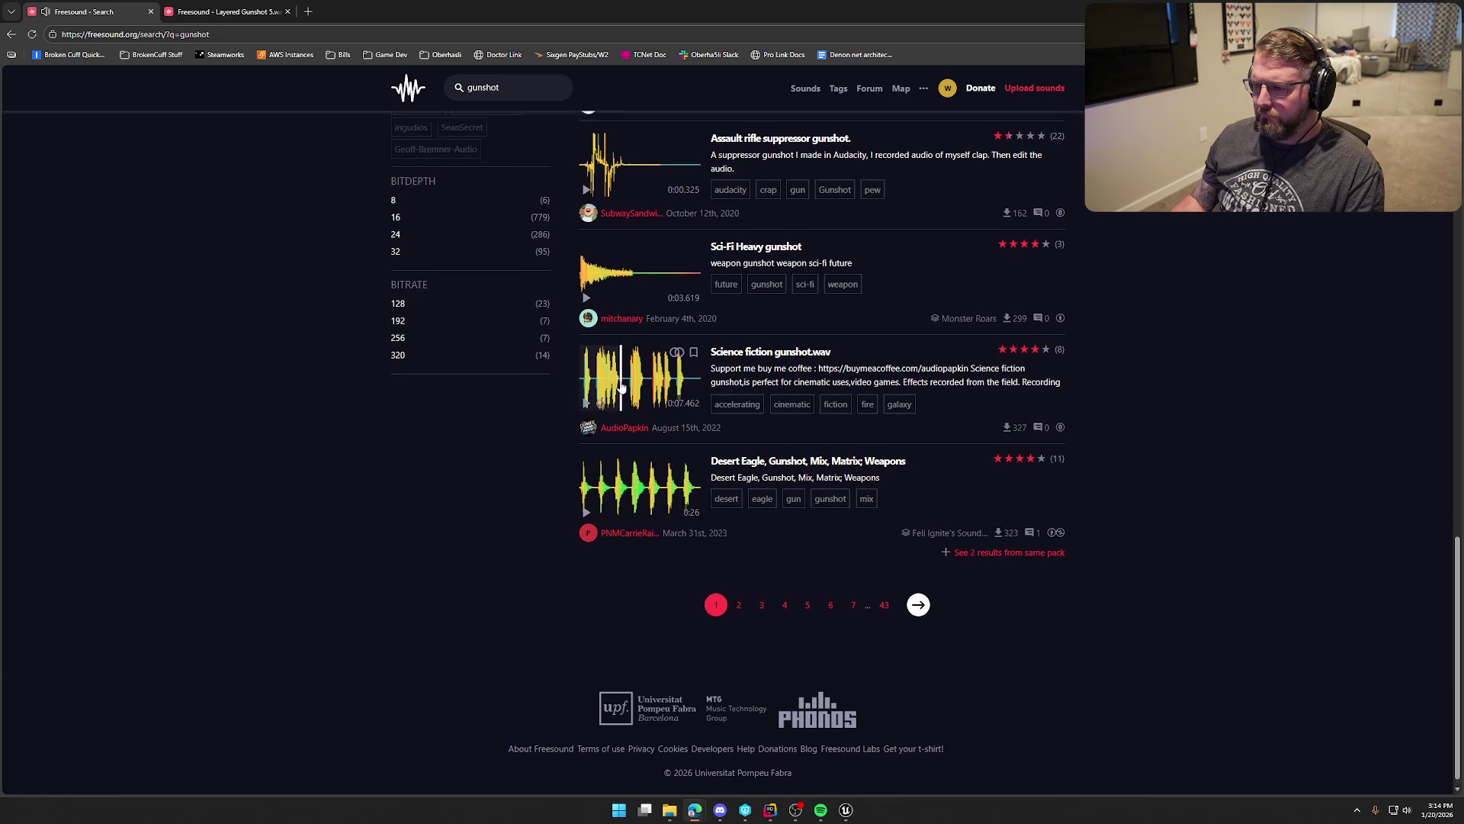
{"action": "left_click", "coordinate": [587, 500]}
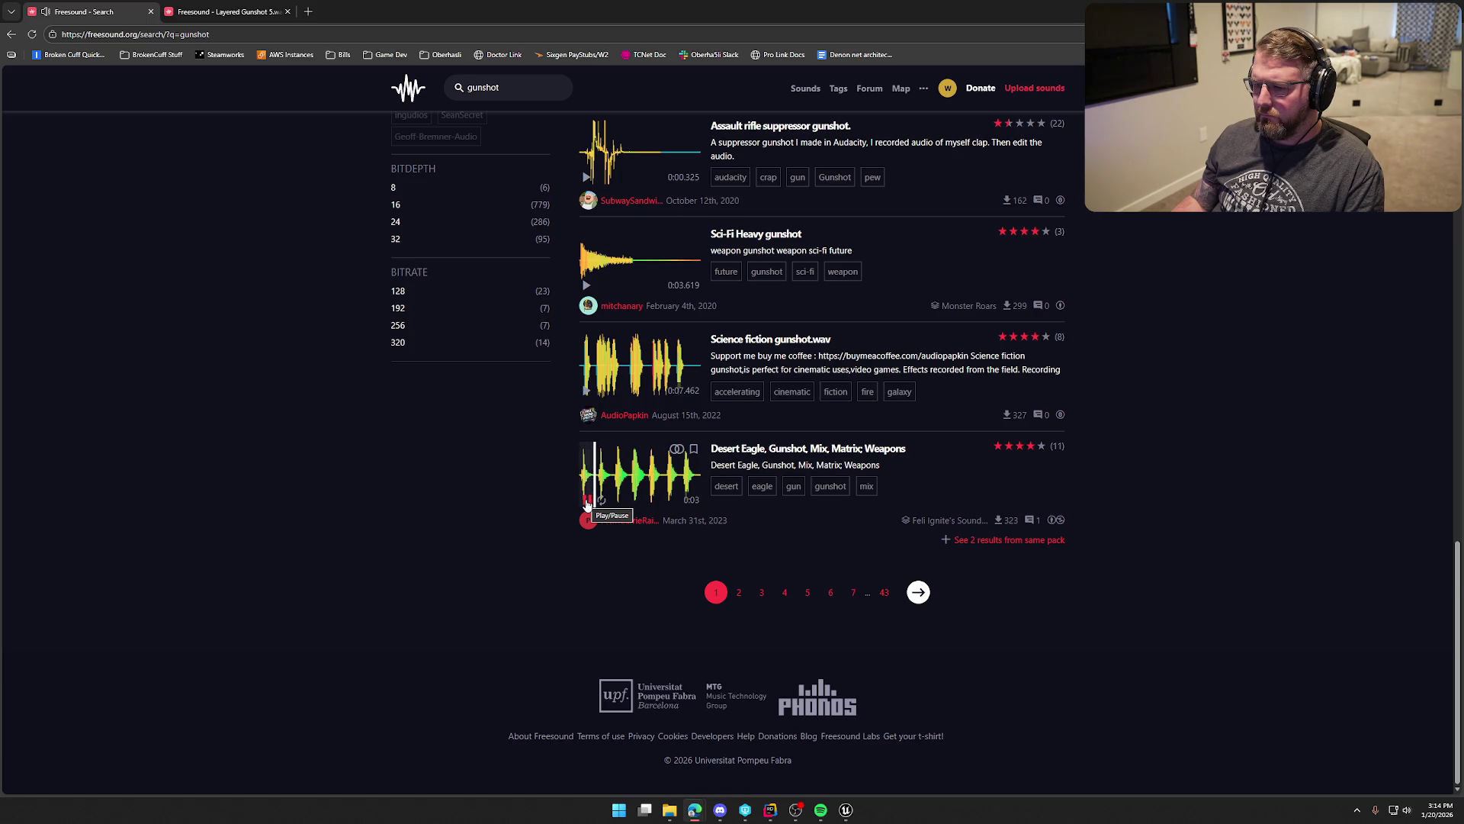
{"action": "left_click", "coordinate": [586, 504]}
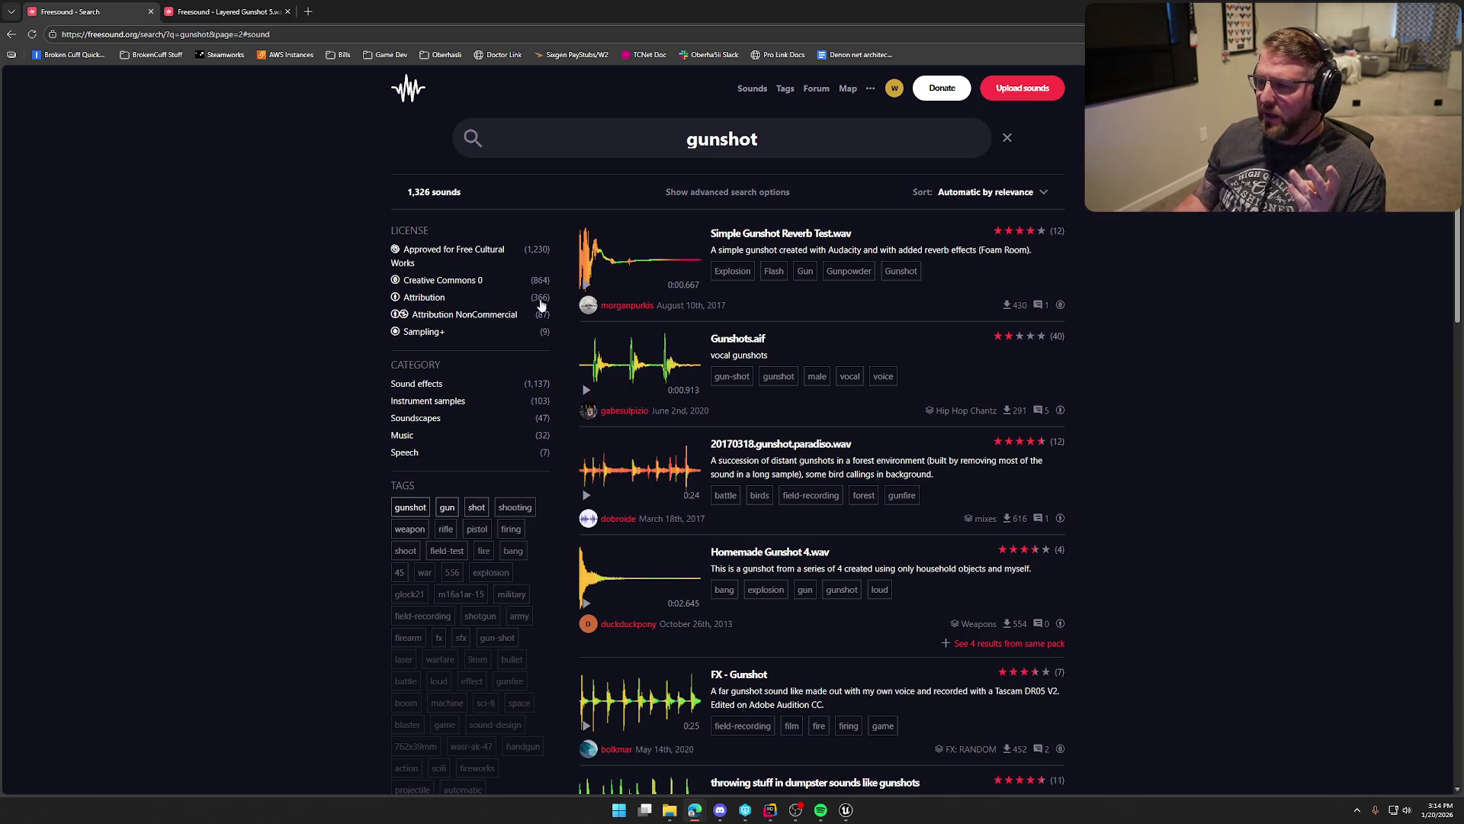
Step: Audition Simple Gunshot Reverb Test.wav, Gunshots.aif, Homemade Gunshot 4.wav, FX - Gunshot and the dumpster gunshots
{"action": "left_click", "coordinate": [586, 287]}
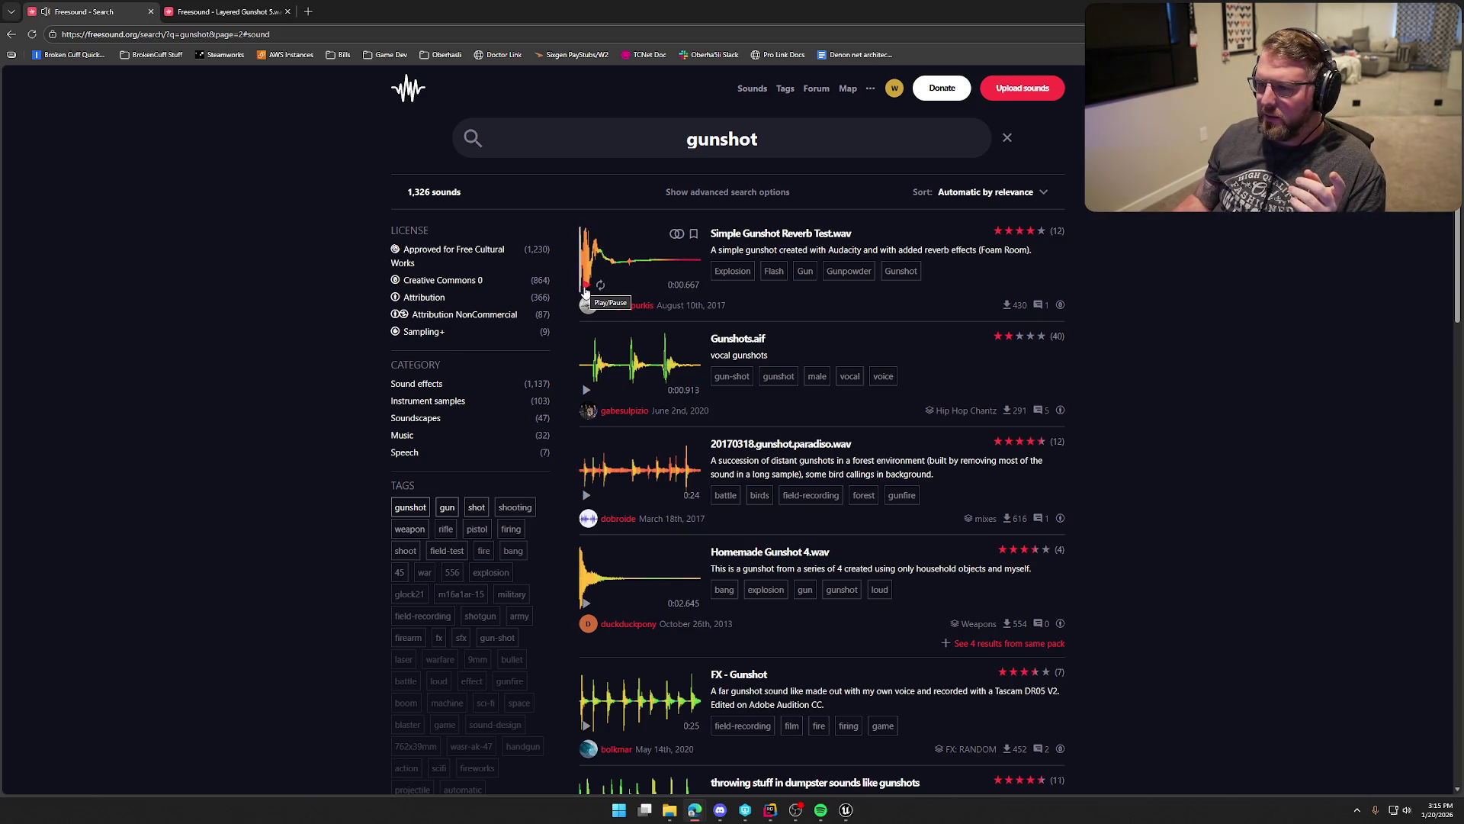
{"action": "left_click", "coordinate": [588, 390]}
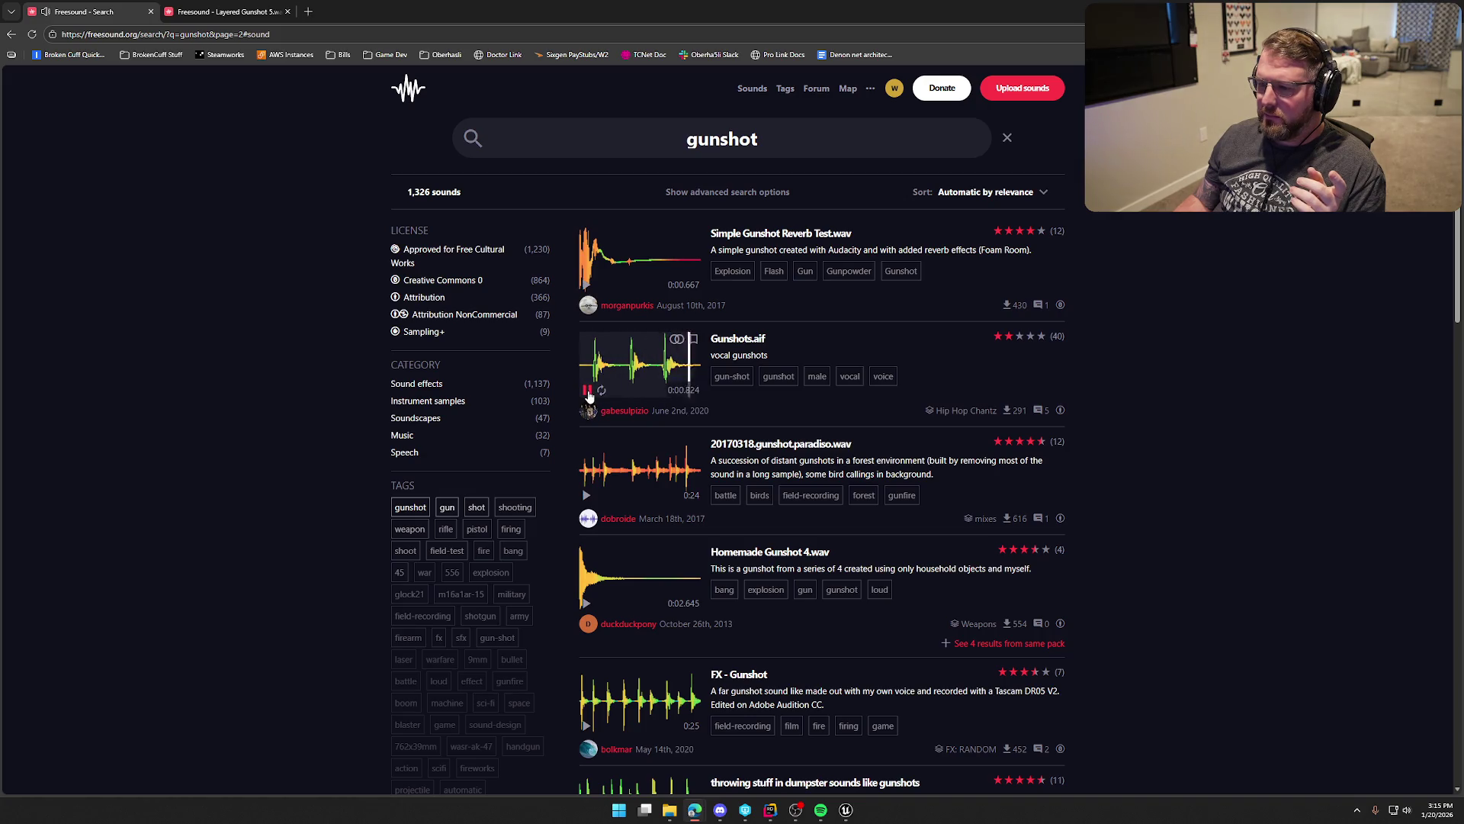
{"action": "scroll", "coordinate": [630, 543], "scroll_direction": "down", "scroll_amount": 2}
{"action": "left_click", "coordinate": [585, 488]}
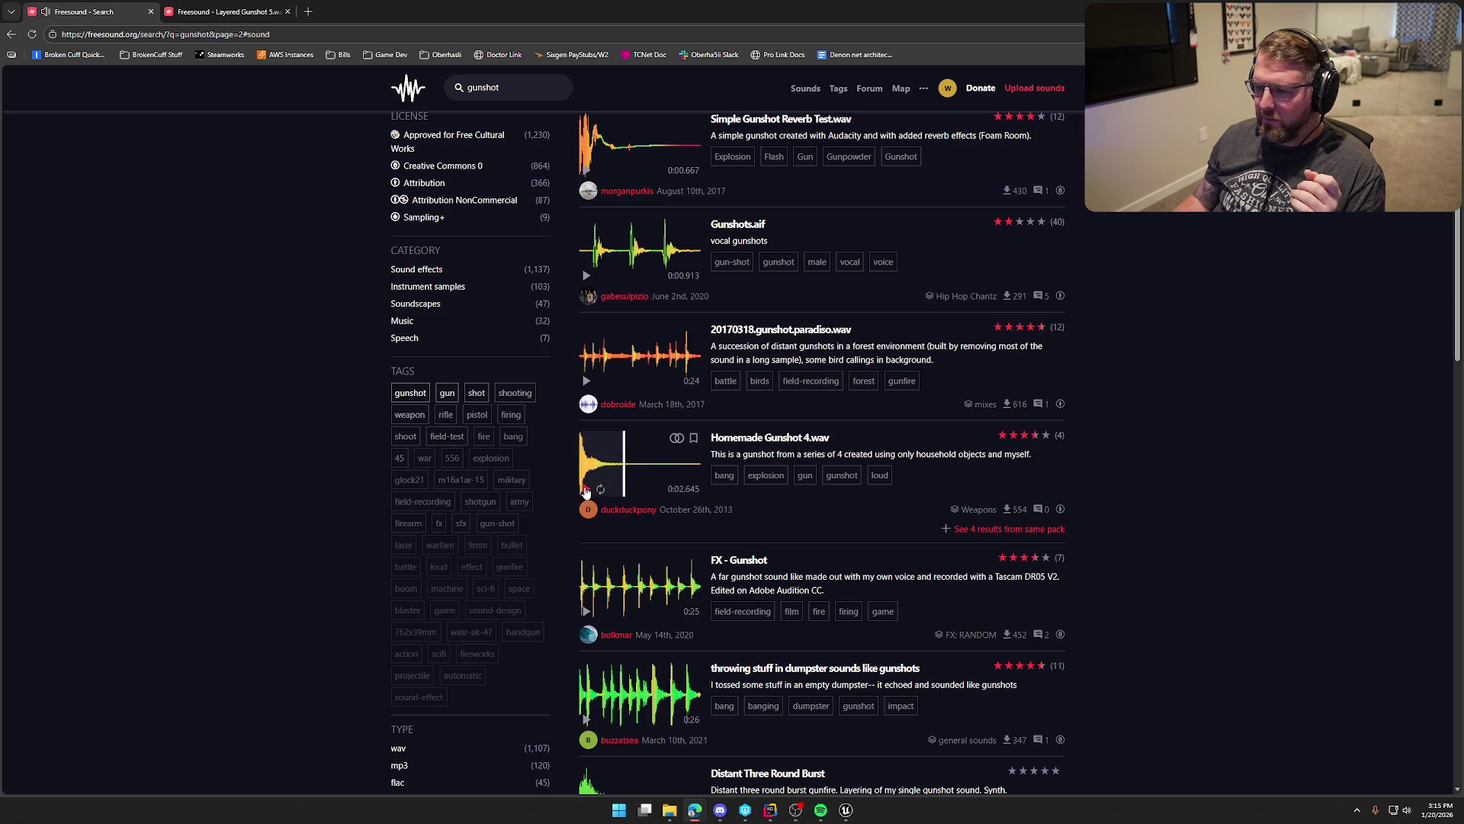
{"action": "scroll", "coordinate": [584, 480], "scroll_direction": "down", "scroll_amount": 2}
{"action": "left_click", "coordinate": [585, 440]}
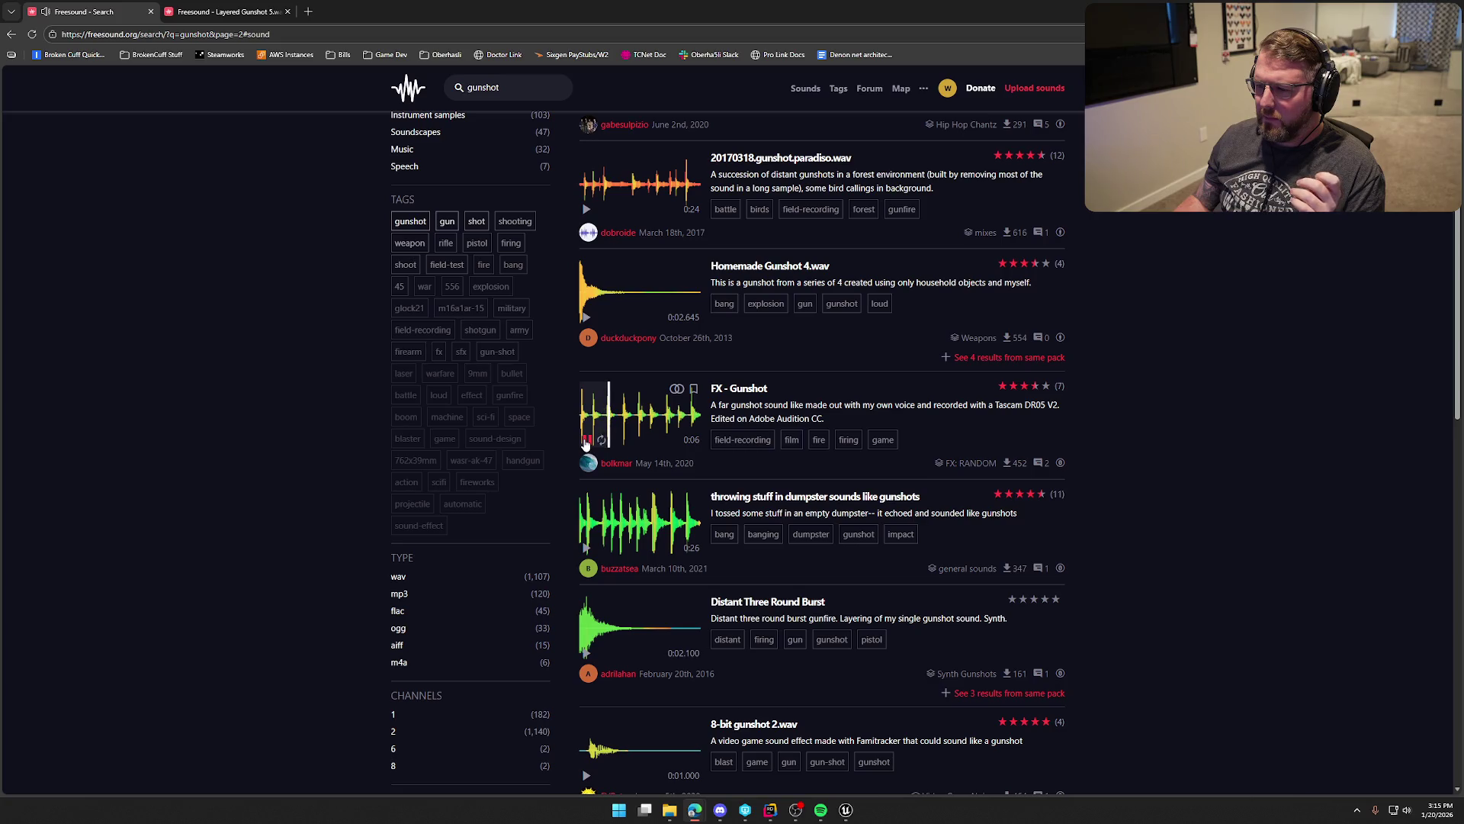
{"action": "scroll", "coordinate": [630, 486], "scroll_direction": "down", "scroll_amount": 1}
{"action": "left_click", "coordinate": [629, 486]}
{"action": "scroll", "coordinate": [631, 486], "scroll_direction": "down", "scroll_amount": 2}
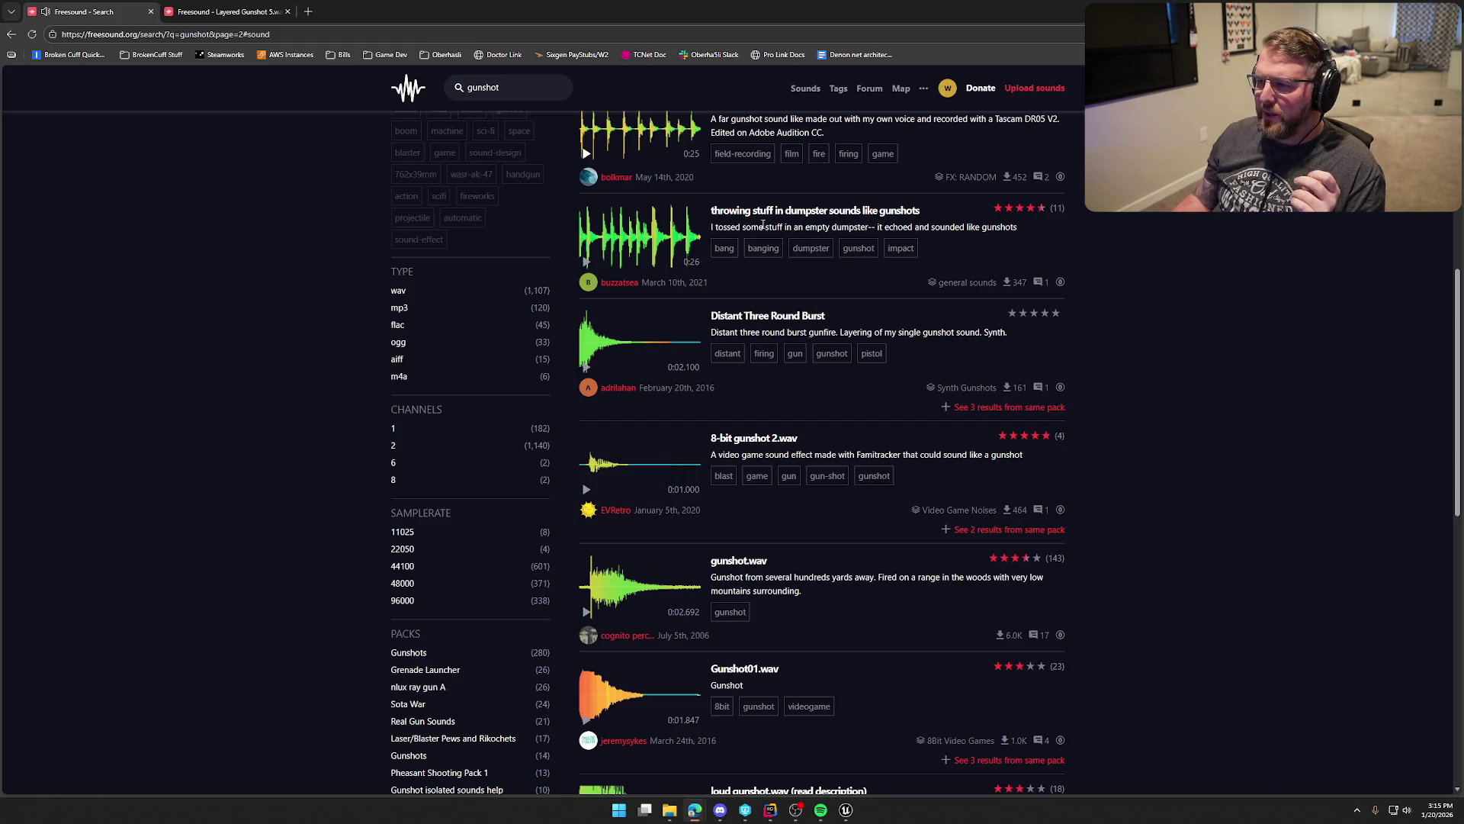
{"action": "left_click", "coordinate": [586, 262]}
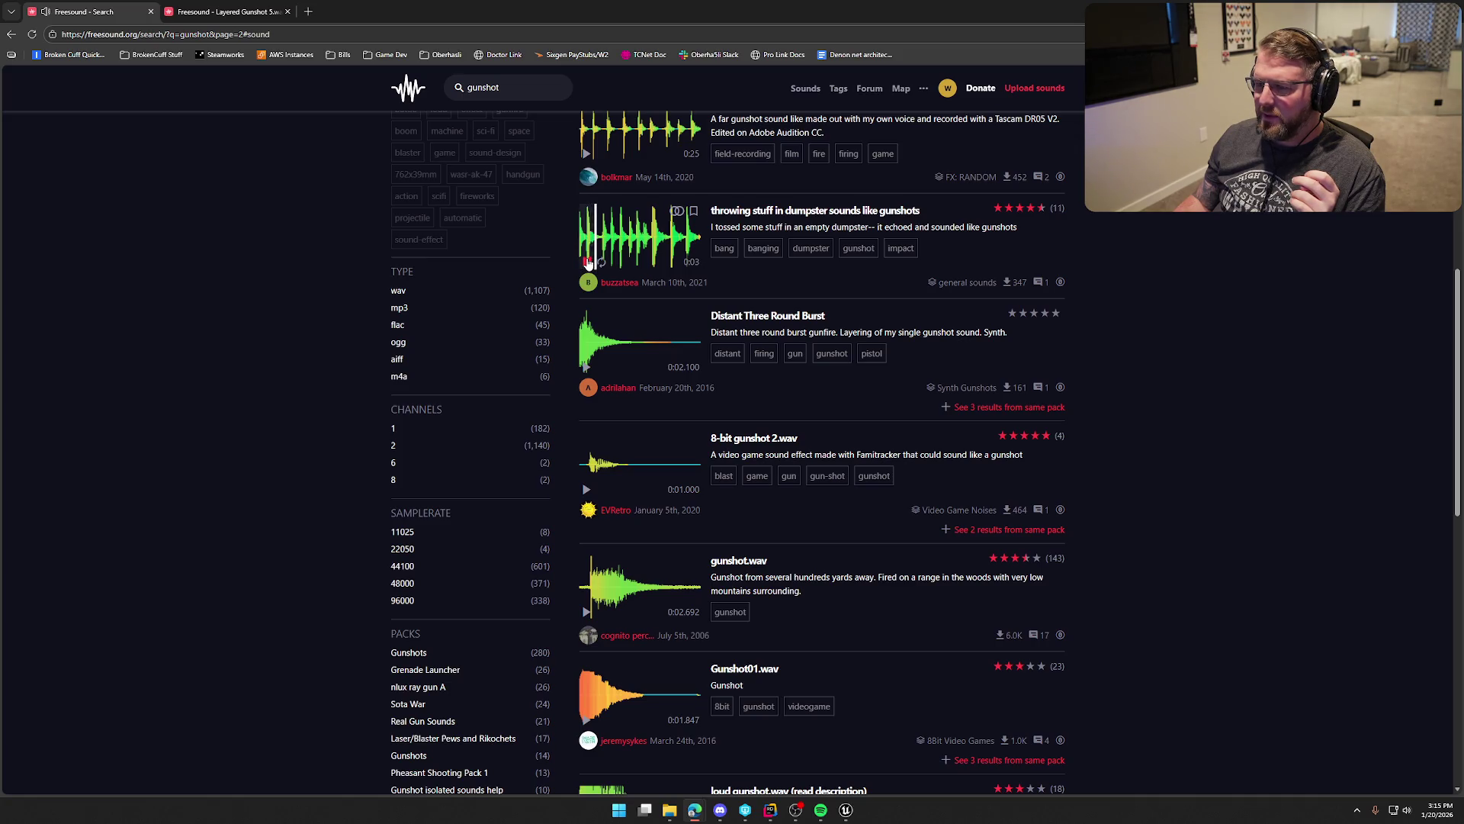
{"action": "left_click", "coordinate": [587, 262]}
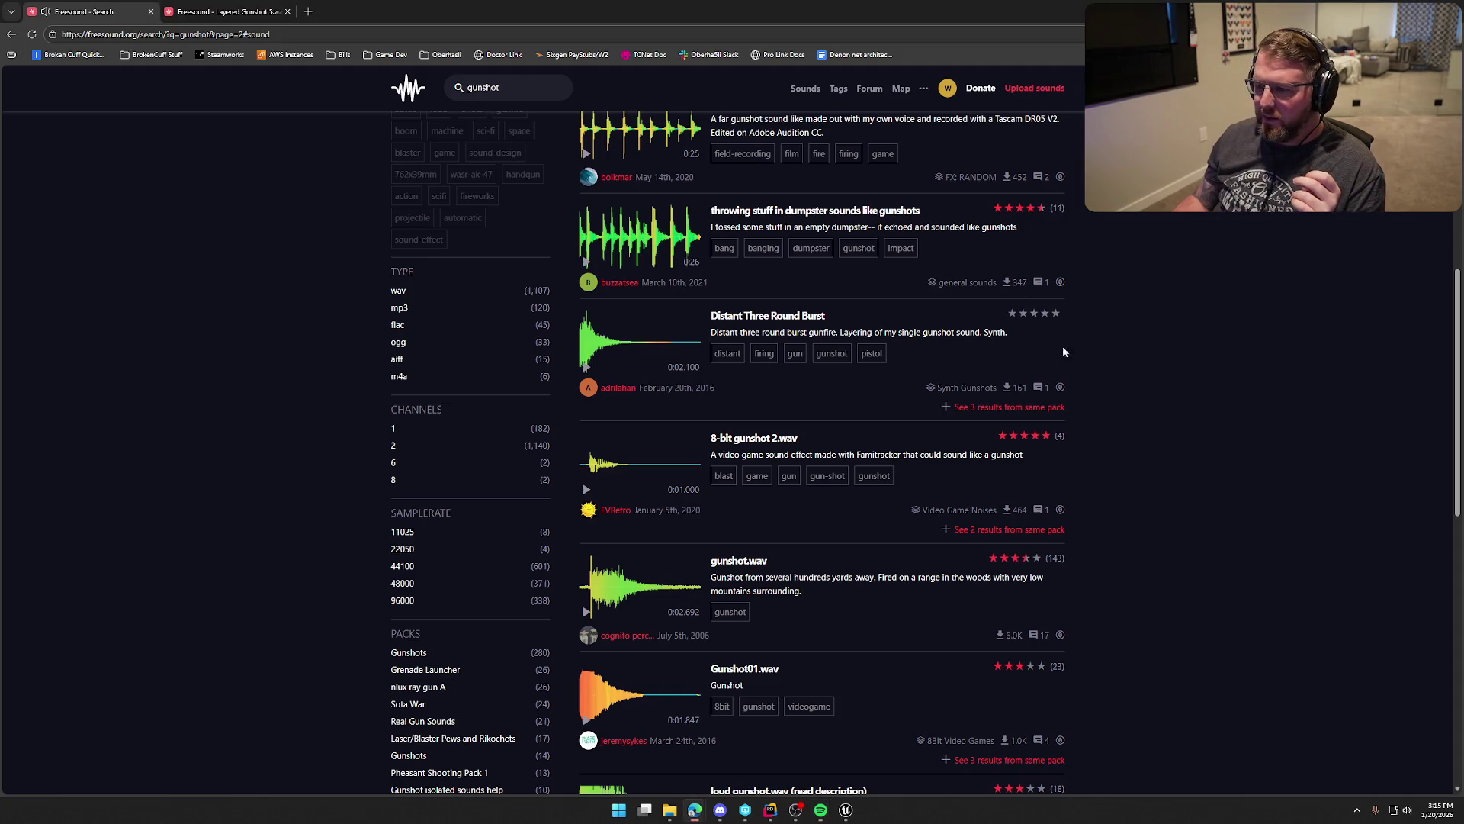
Step: Audition Distant Three Round Burst, 8-bit gunshot 2.wav, Gunshot01.wav and Single Gunshot.wav, then play Layered Gunshot 5.wav
{"action": "left_click", "coordinate": [585, 368]}
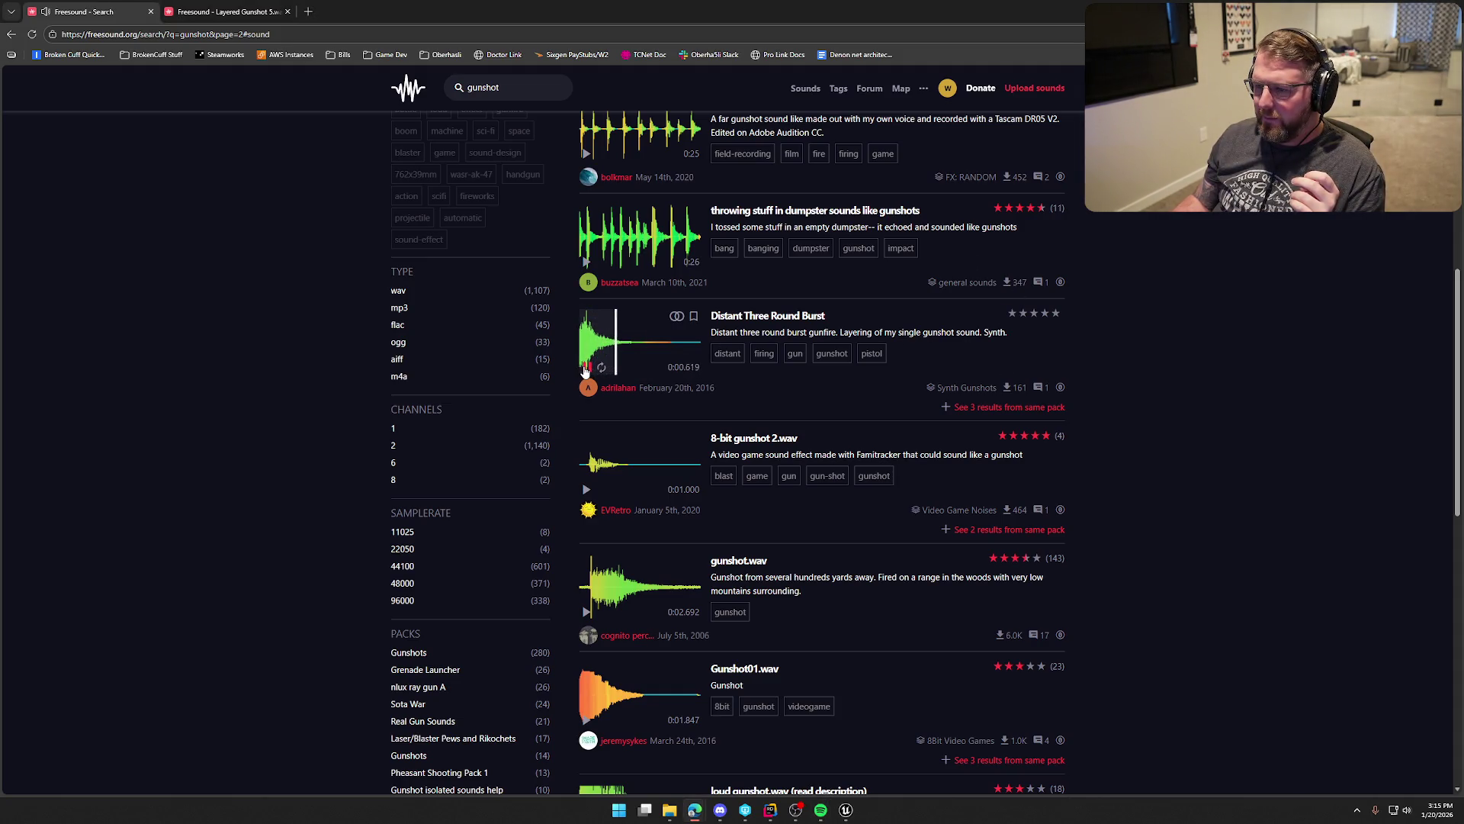
{"action": "scroll", "coordinate": [584, 370], "scroll_direction": "down", "scroll_amount": 1}
{"action": "left_click", "coordinate": [588, 376]}
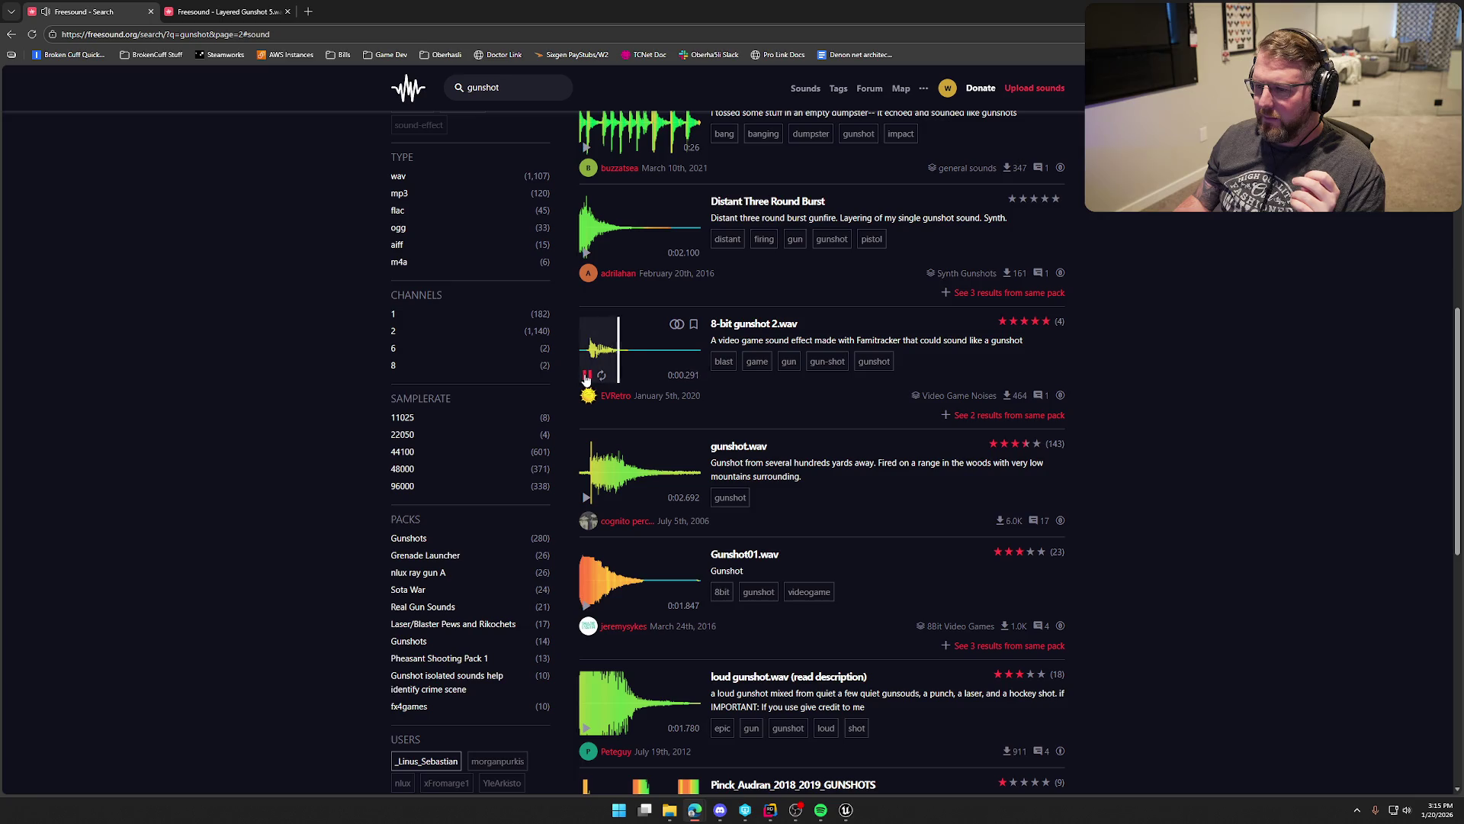
{"action": "scroll", "coordinate": [588, 404], "scroll_direction": "down", "scroll_amount": 1}
{"action": "left_click", "coordinate": [586, 384]}
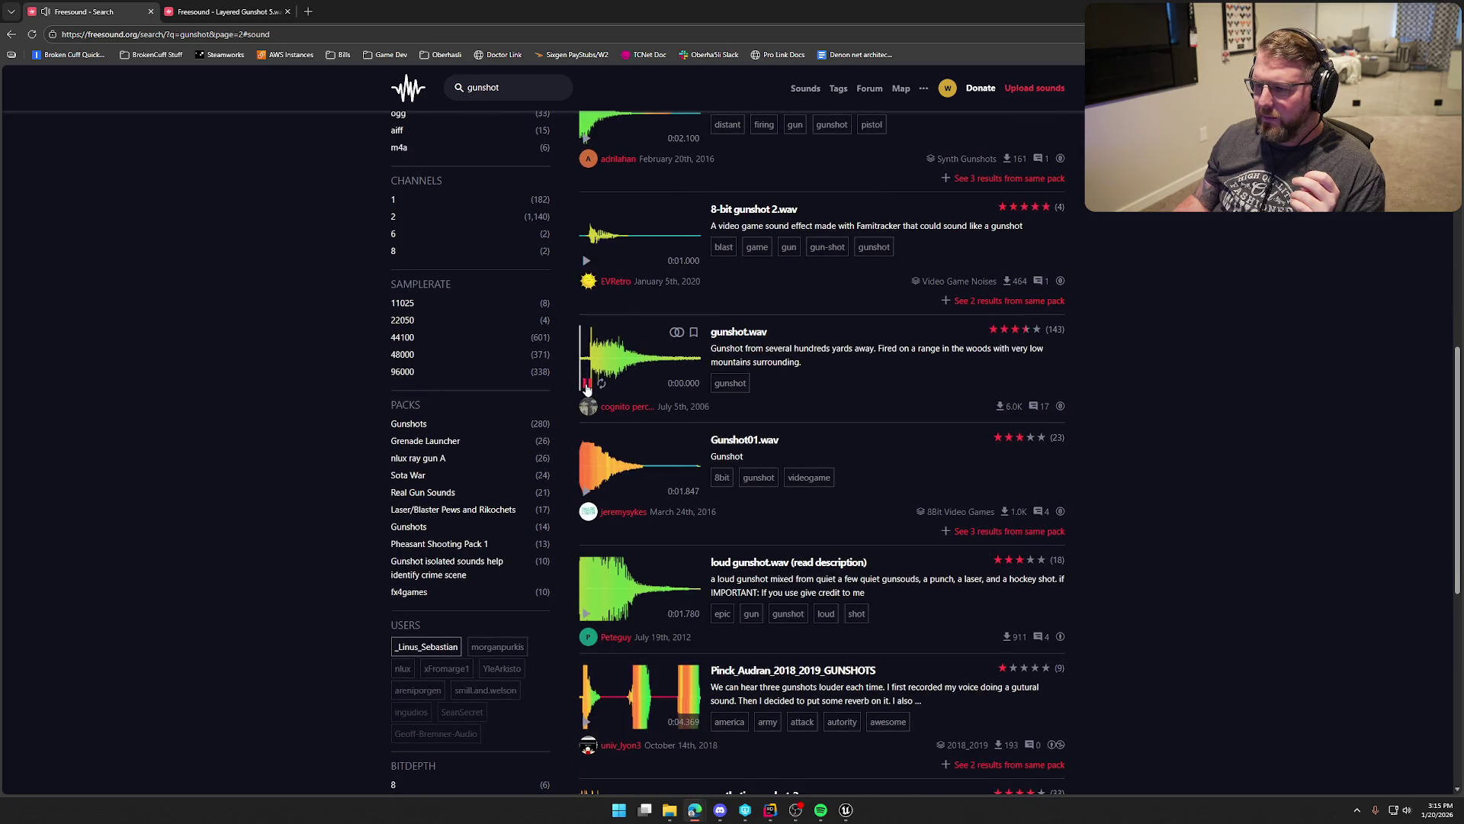
{"action": "scroll", "coordinate": [585, 385], "scroll_direction": "down", "scroll_amount": 1}
{"action": "left_click", "coordinate": [587, 381]}
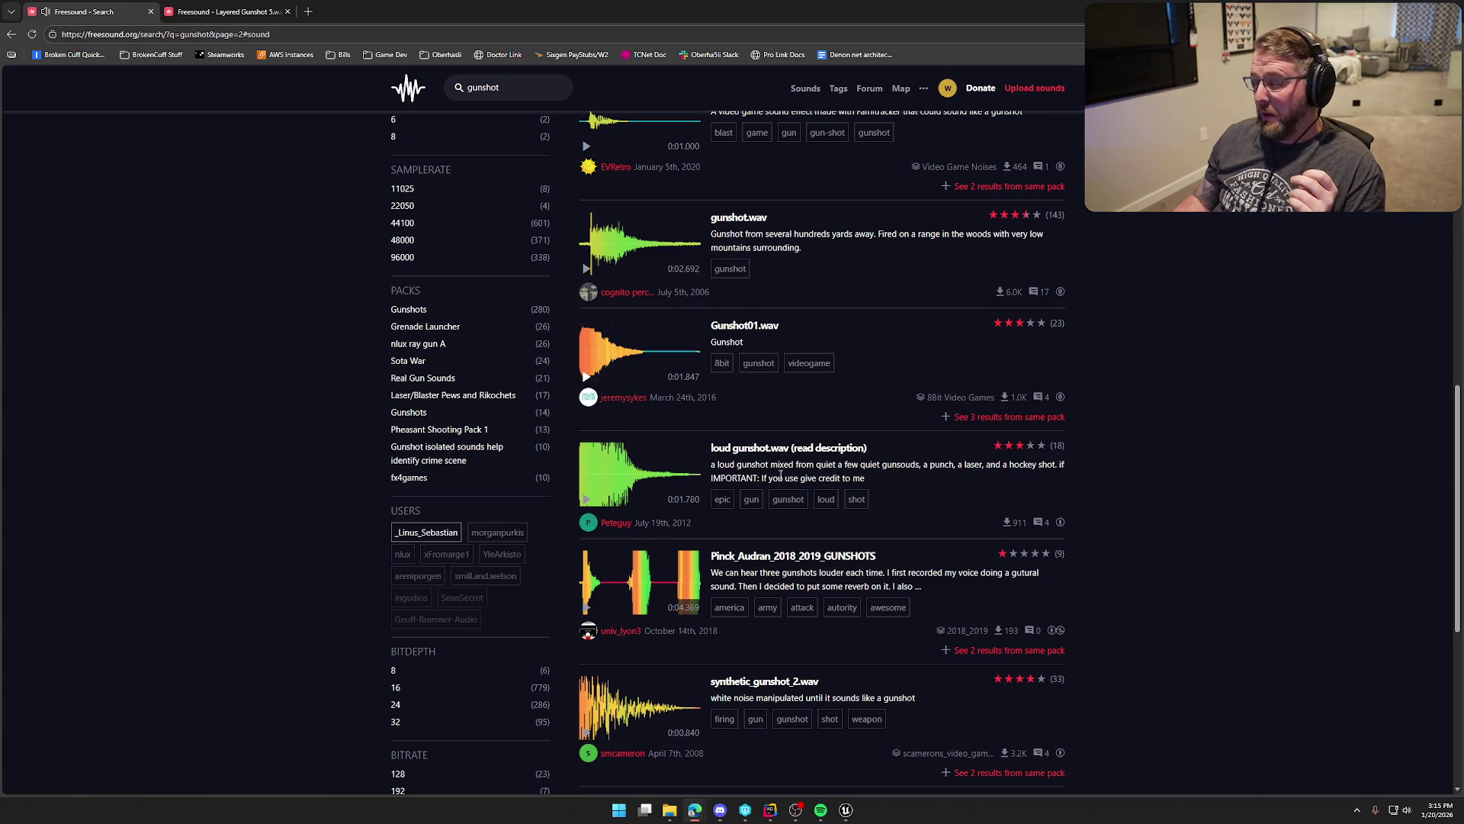
{"action": "scroll", "coordinate": [852, 469], "scroll_direction": "down", "scroll_amount": 1}
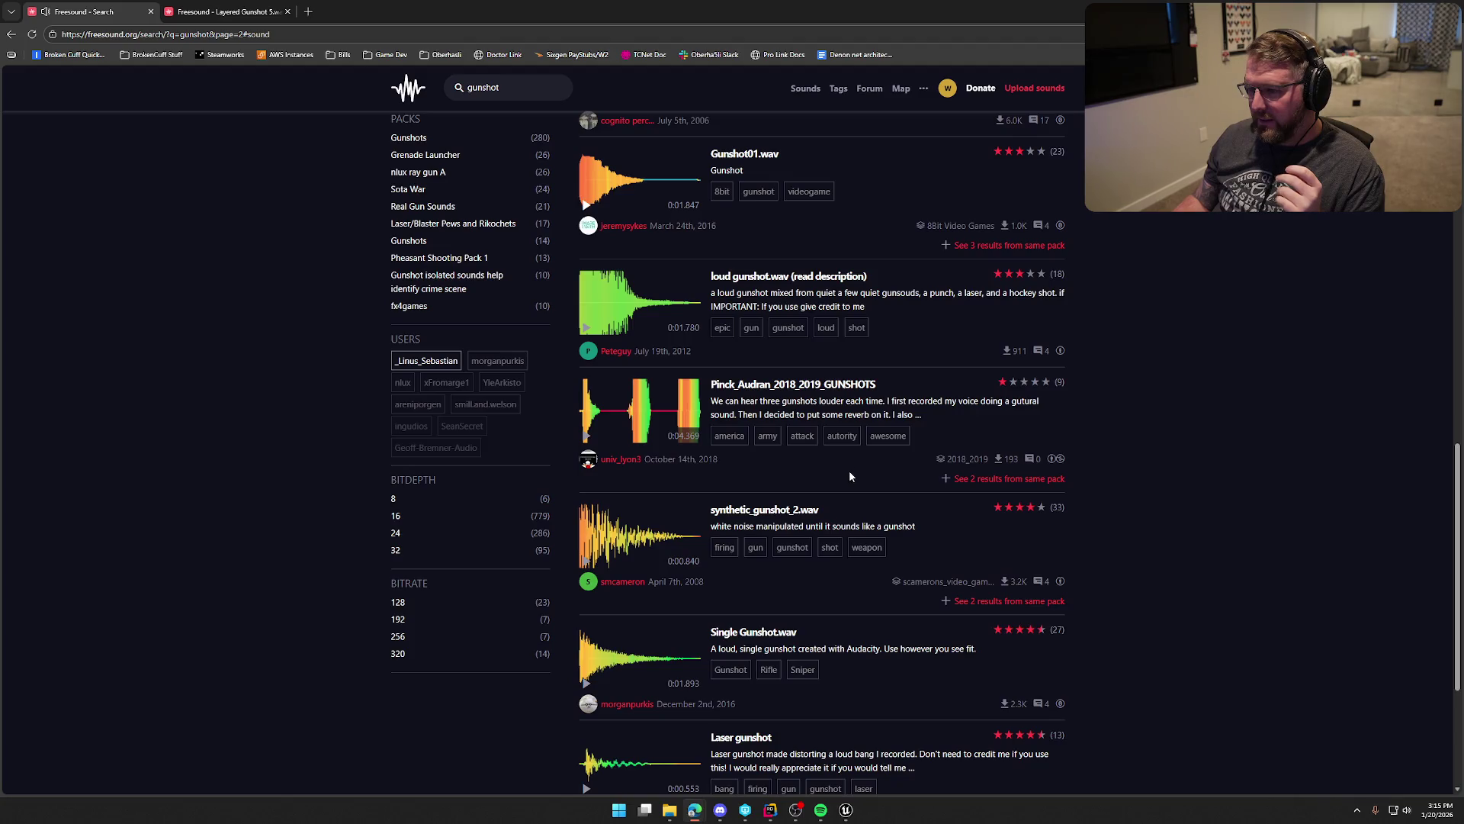
{"action": "scroll", "coordinate": [849, 469], "scroll_direction": "down", "scroll_amount": 2}
{"action": "left_click", "coordinate": [587, 456]}
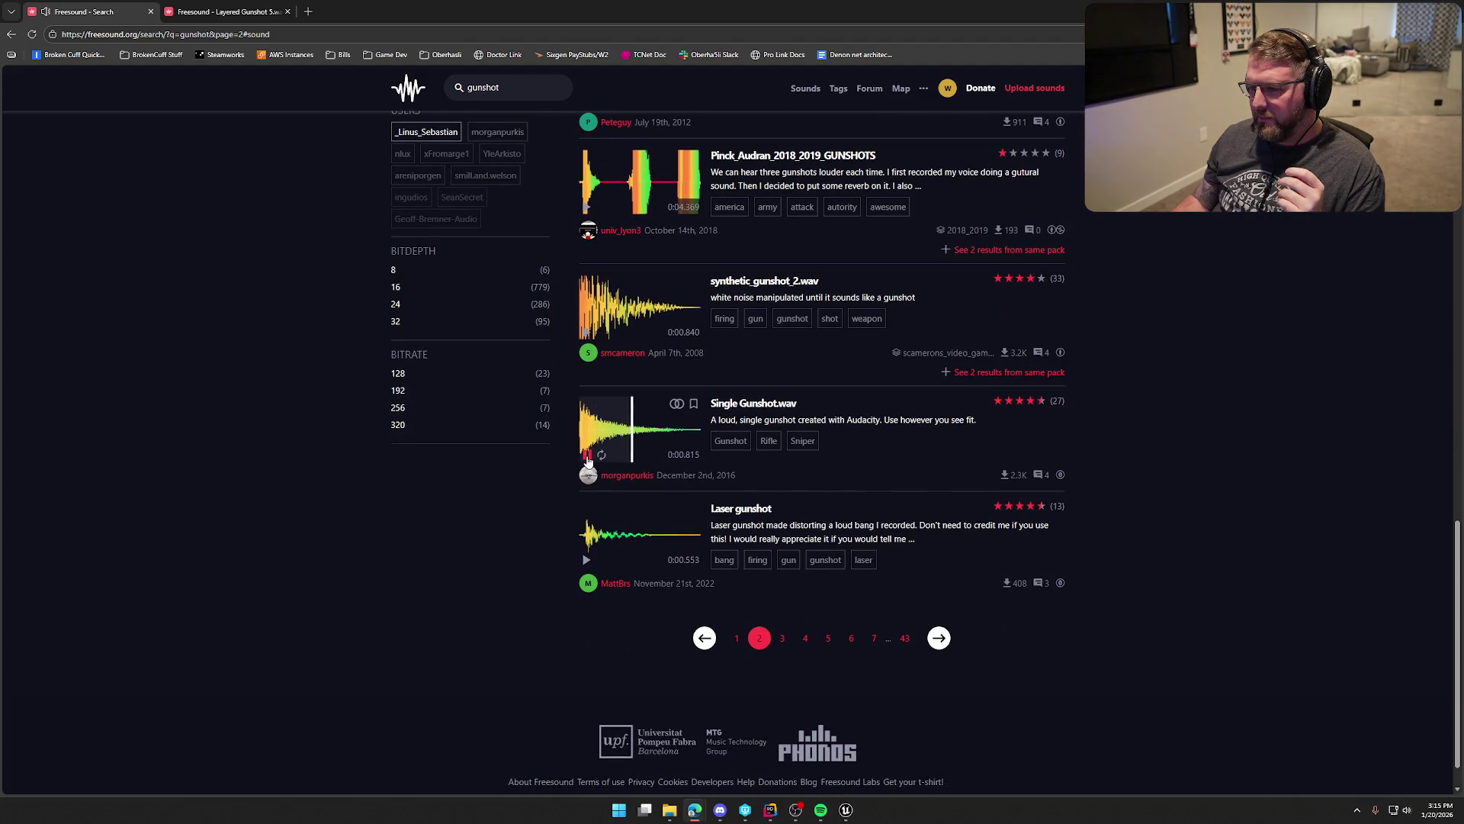
{"action": "left_click", "coordinate": [221, 11]}
{"action": "left_click", "coordinate": [615, 276]}
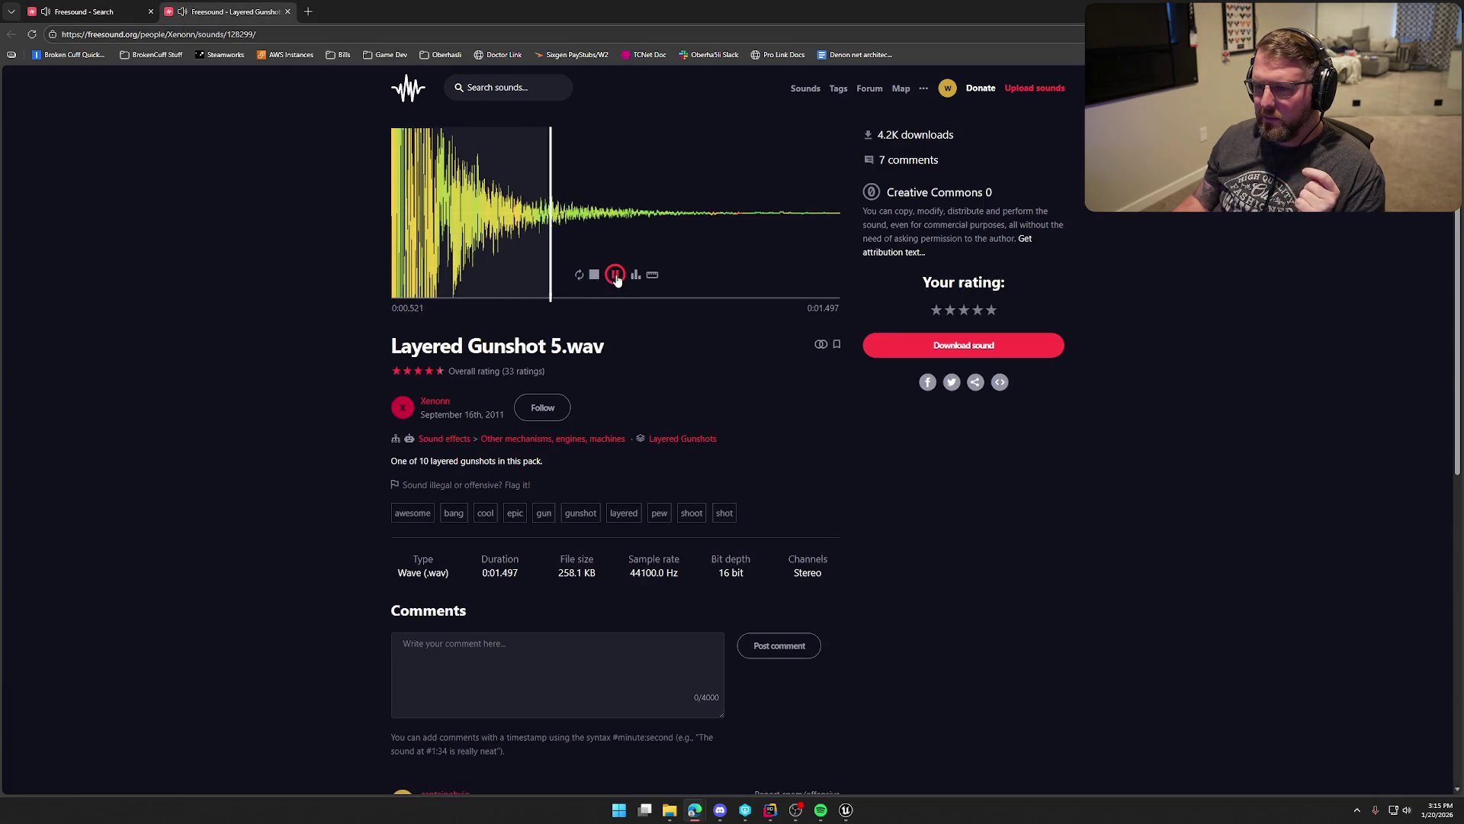
Step: Replay Layered Gunshot 5.wav and return to the Unreal bp_Bullet EventGraph
{"action": "left_click", "coordinate": [616, 276]}
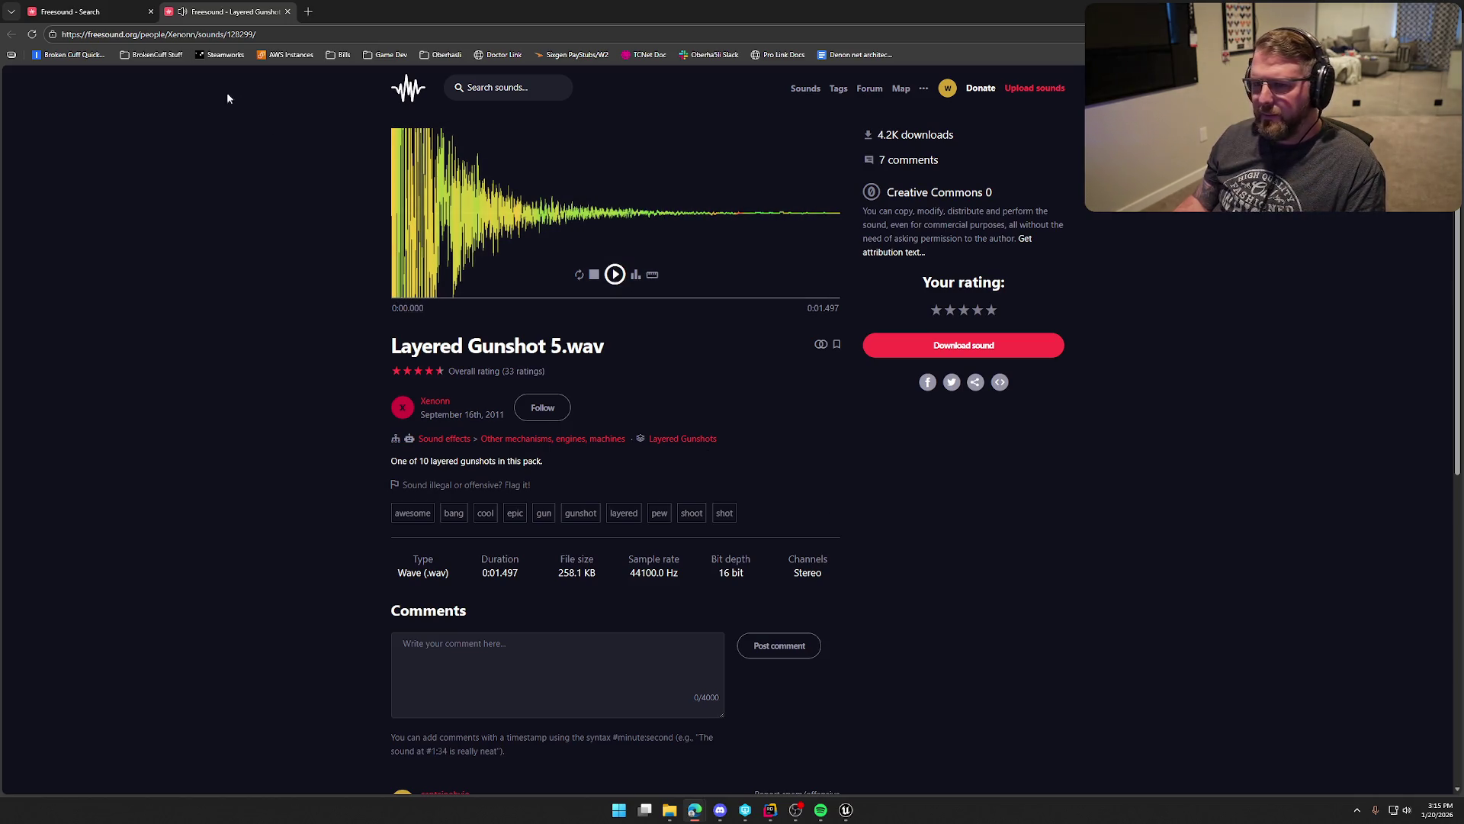
{"action": "key", "text": "alt+Tab"}
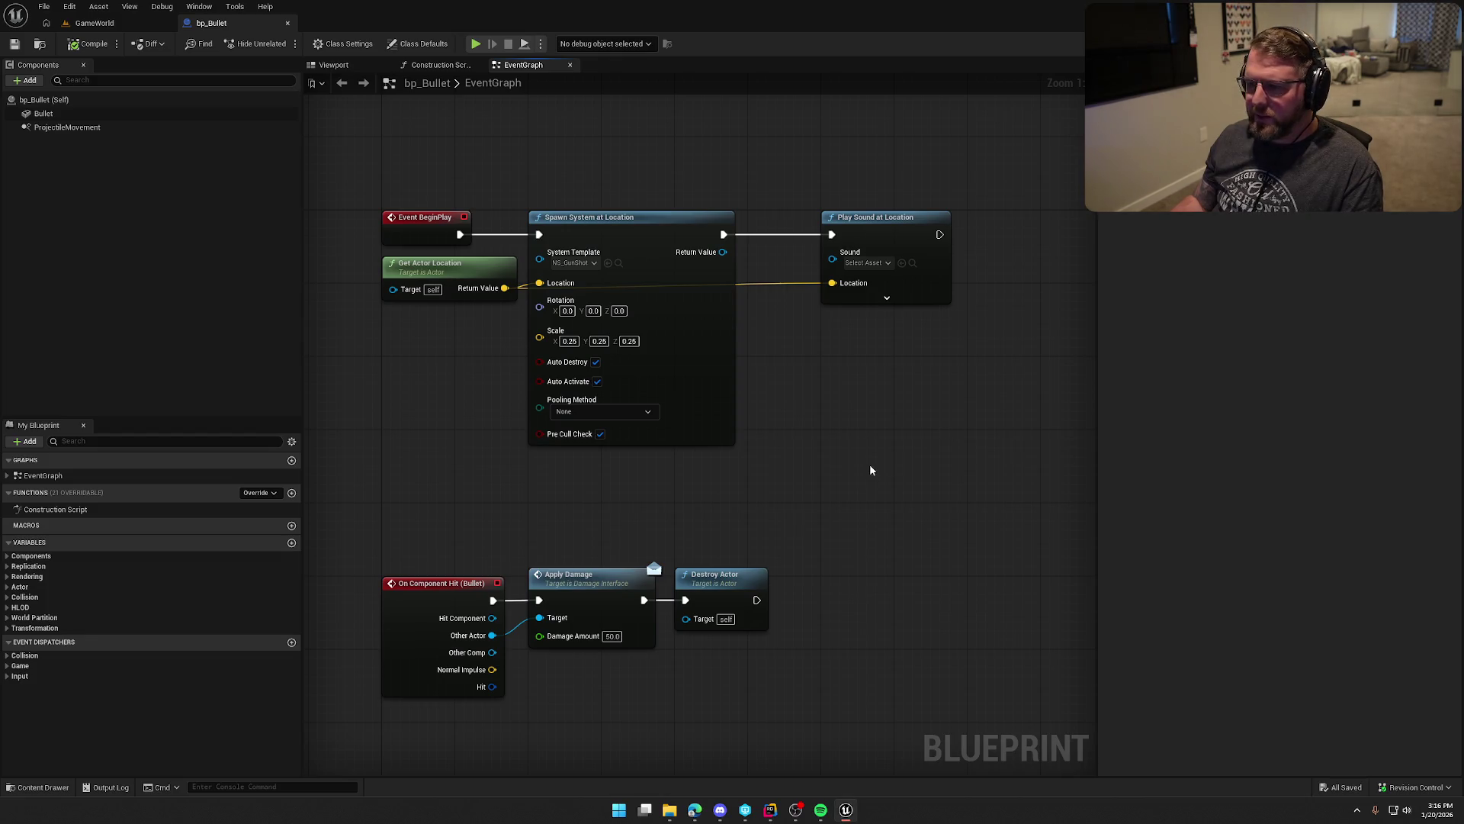
Step: Launch Audacity and open the downloaded Gunshot clip from File Explorer
{"action": "key", "text": "ctrl+space"}
{"action": "key", "text": "super"}
{"action": "type", "text": "au"}
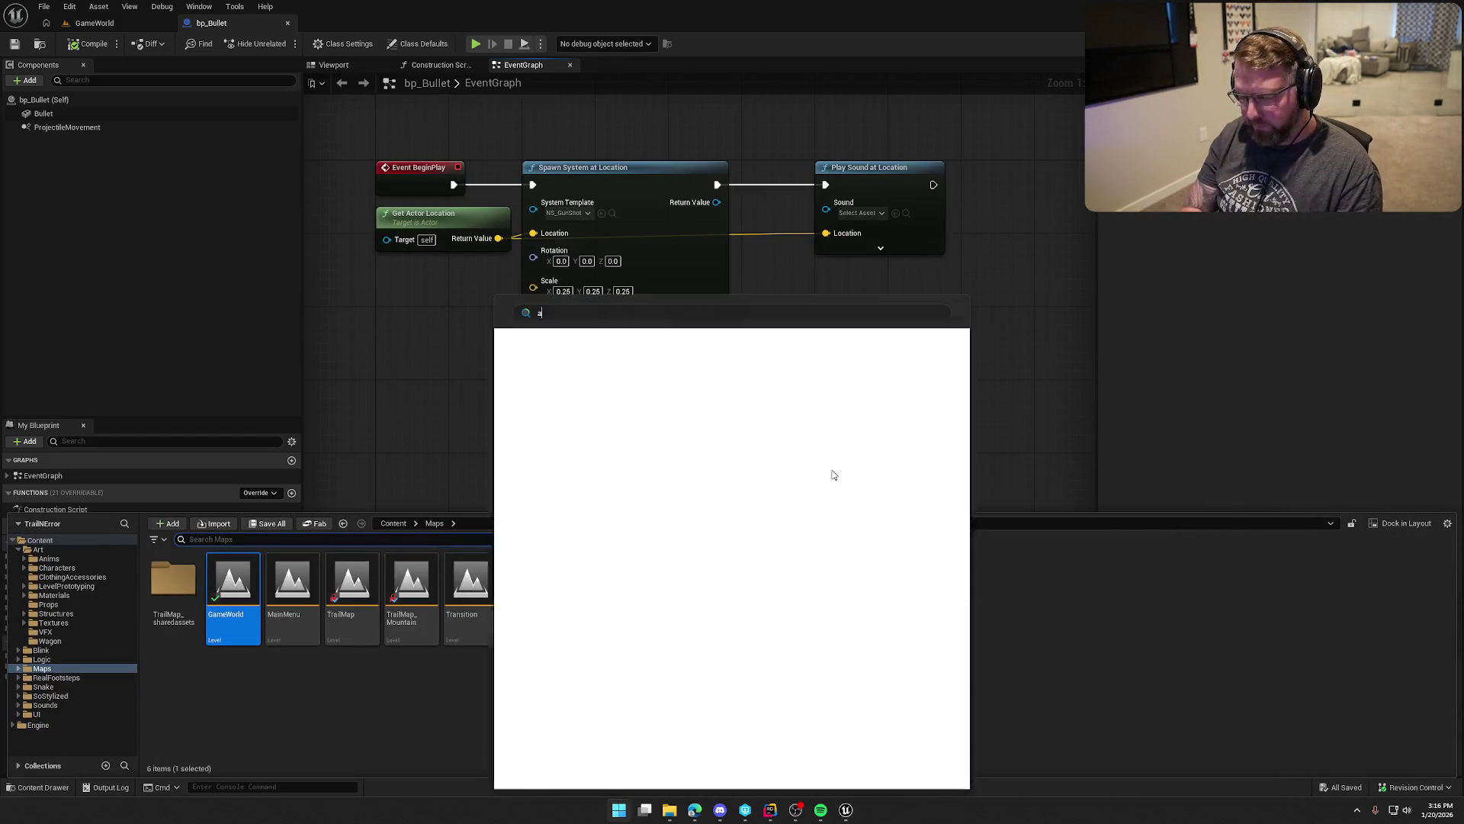
{"action": "key", "text": "Return"}
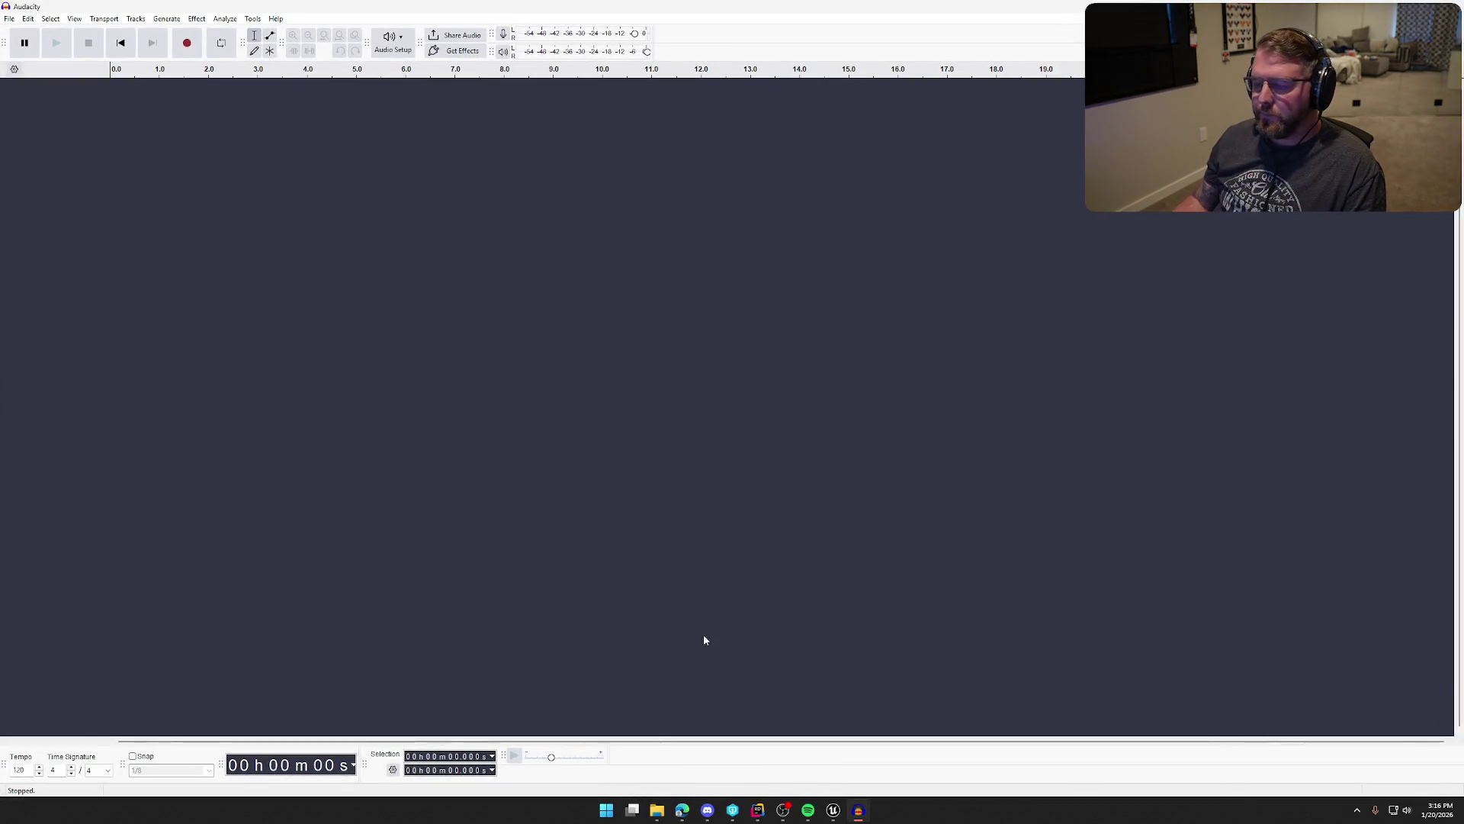
{"action": "left_click", "coordinate": [660, 811]}
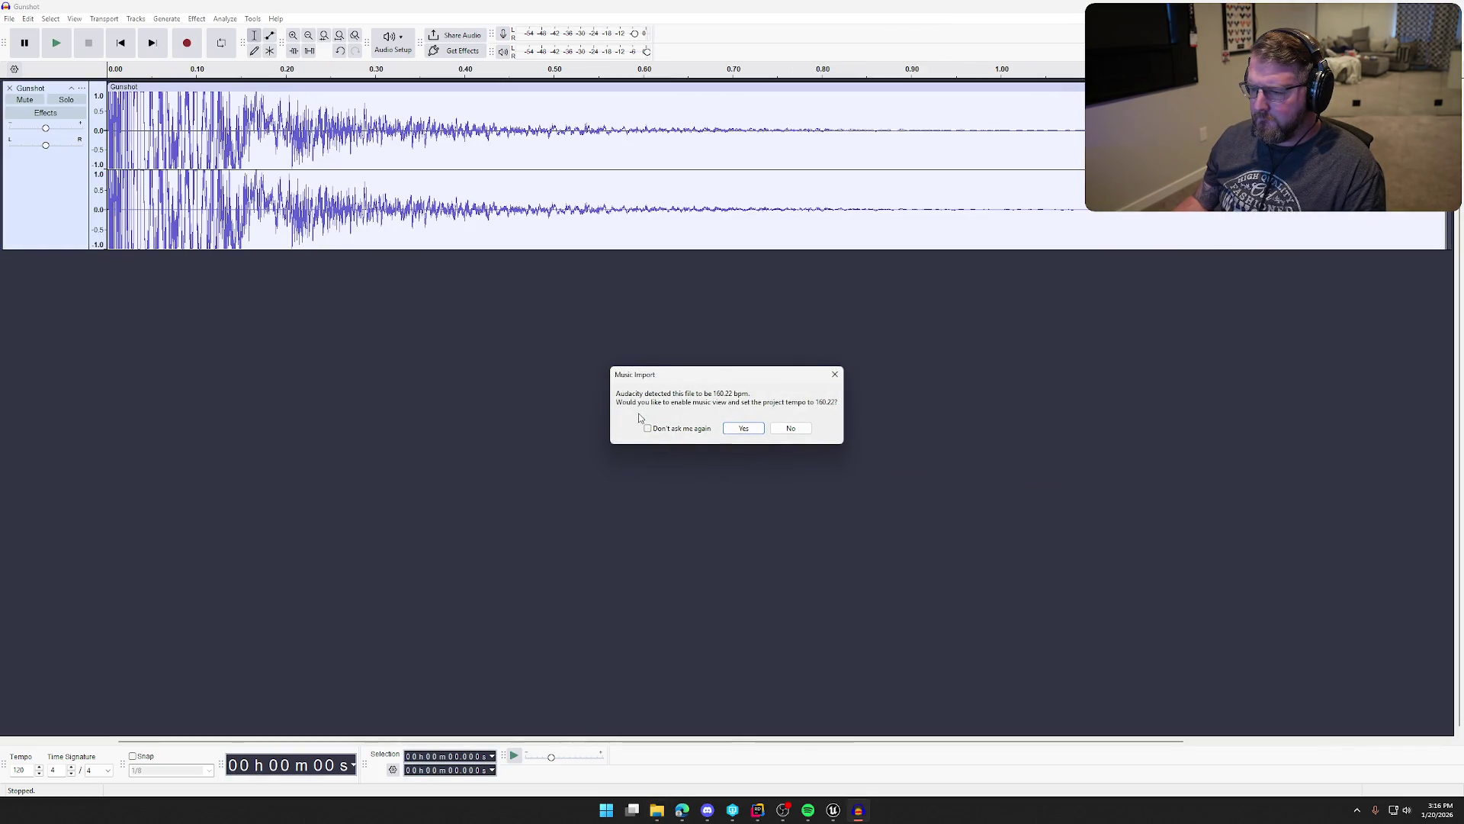
Step: Decline the 100.22 bpm tempo prompt, audition the clip and select the whole track
{"action": "left_click", "coordinate": [791, 428]}
{"action": "key", "text": "space"}
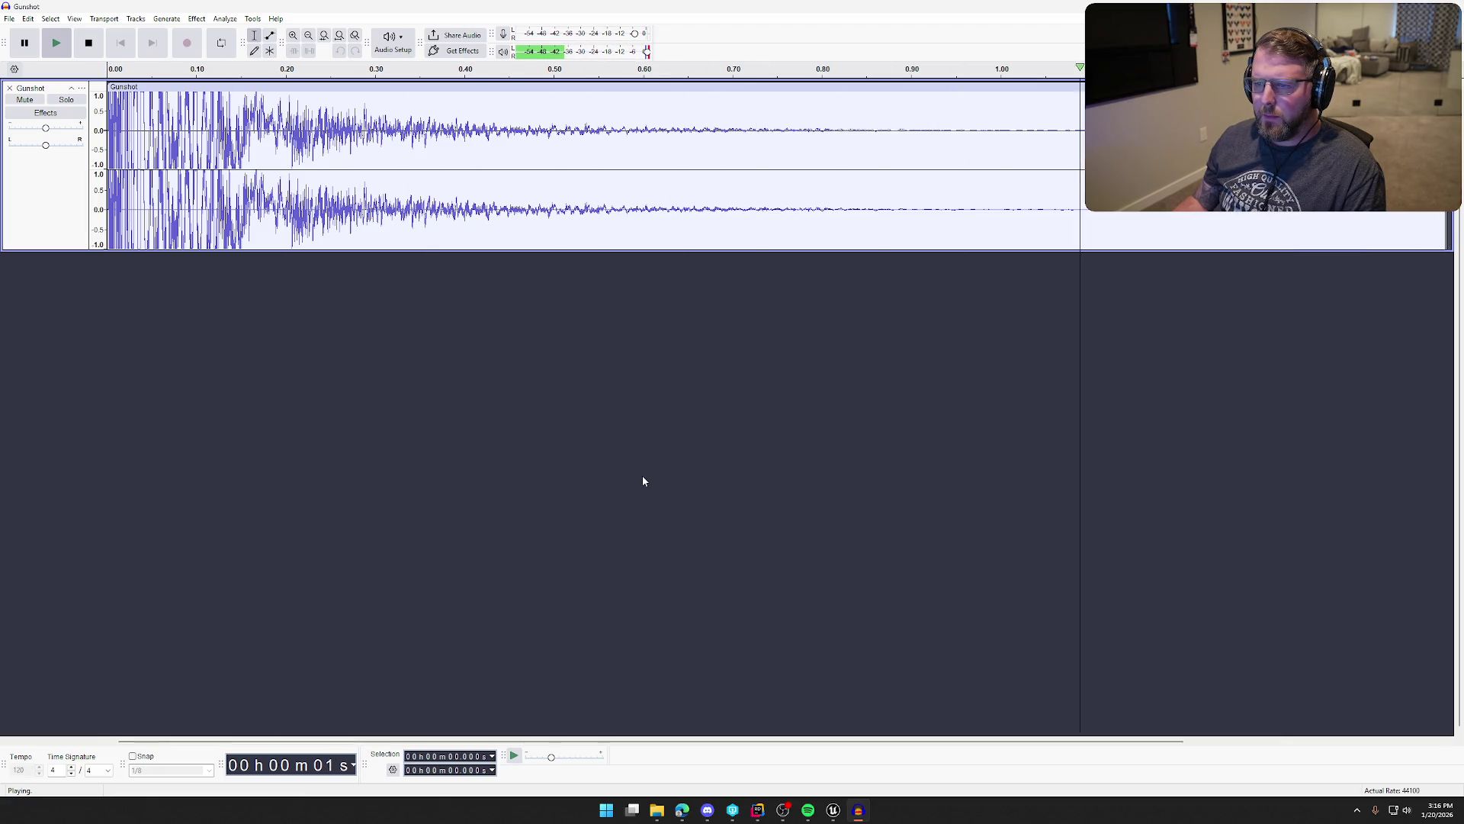
{"action": "key", "text": "space"}
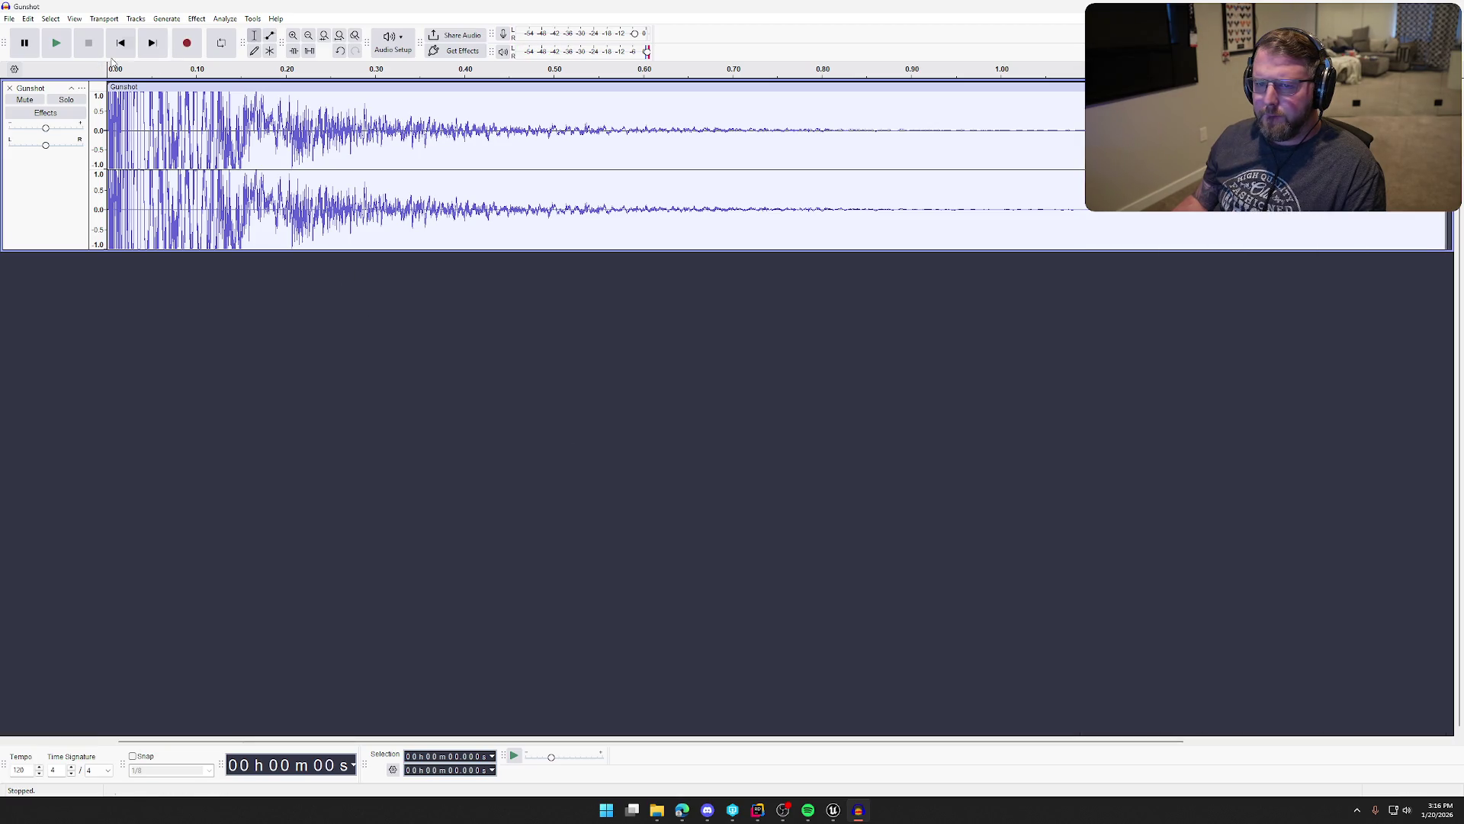
{"action": "key", "text": "ctrl+a"}
Step: Lower the Gunshot's pitch by 1.82 semitones (-10%) with Change Pitch
{"action": "left_click", "coordinate": [197, 19]}
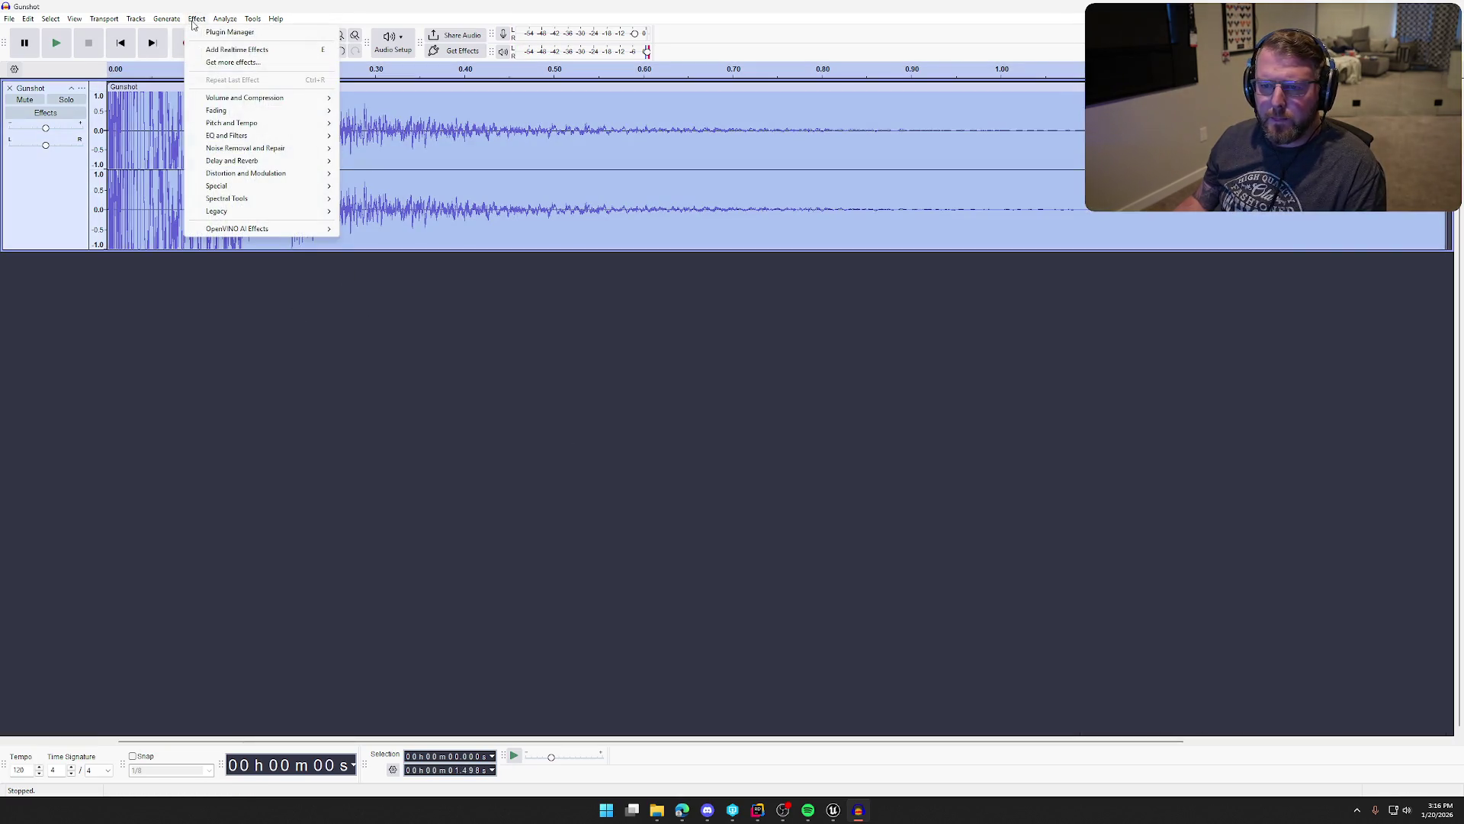
{"action": "mouse_move", "coordinate": [286, 123]}
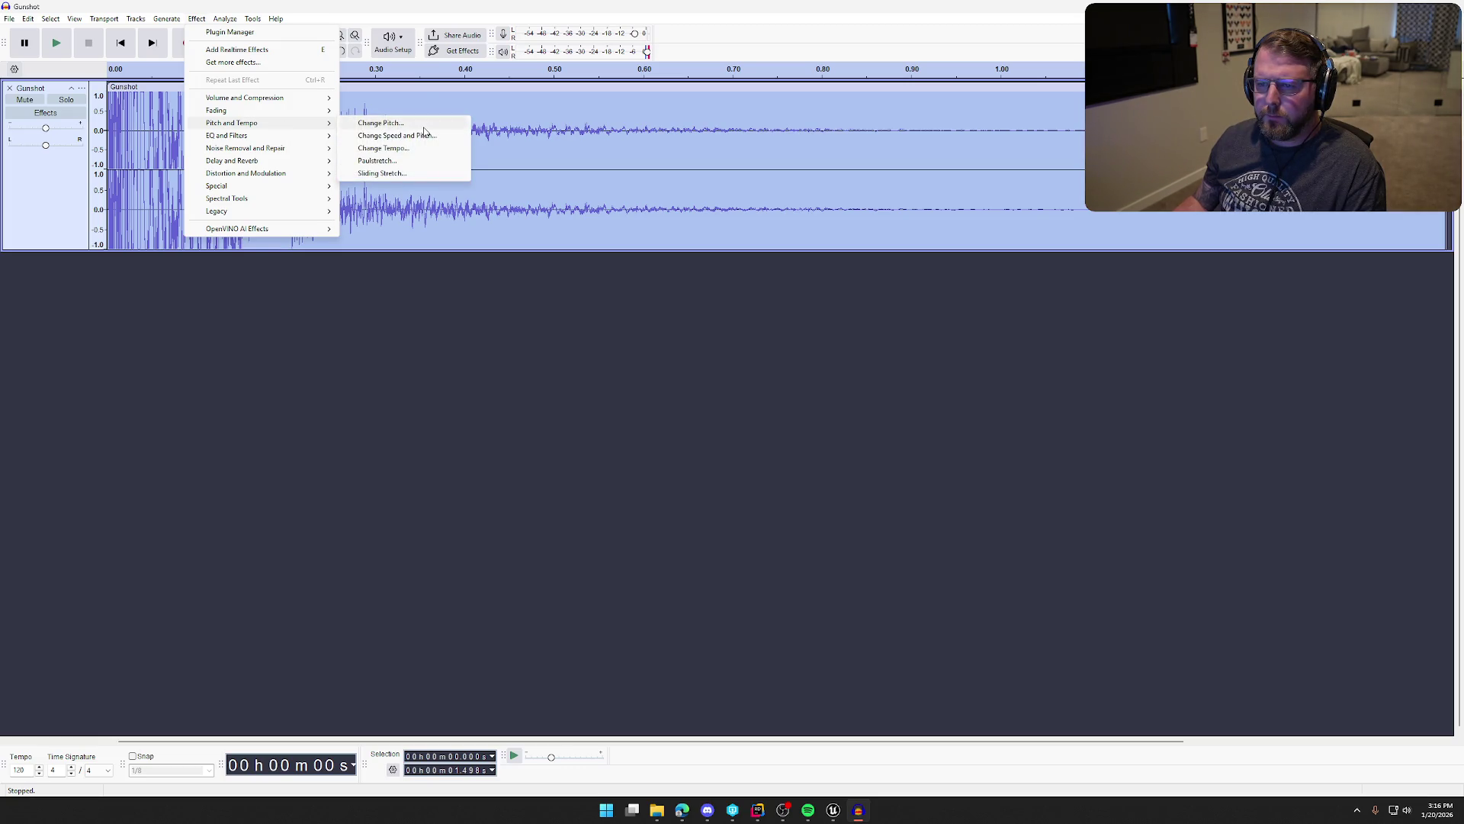
{"action": "left_click", "coordinate": [423, 126]}
{"action": "left_click", "coordinate": [648, 494]}
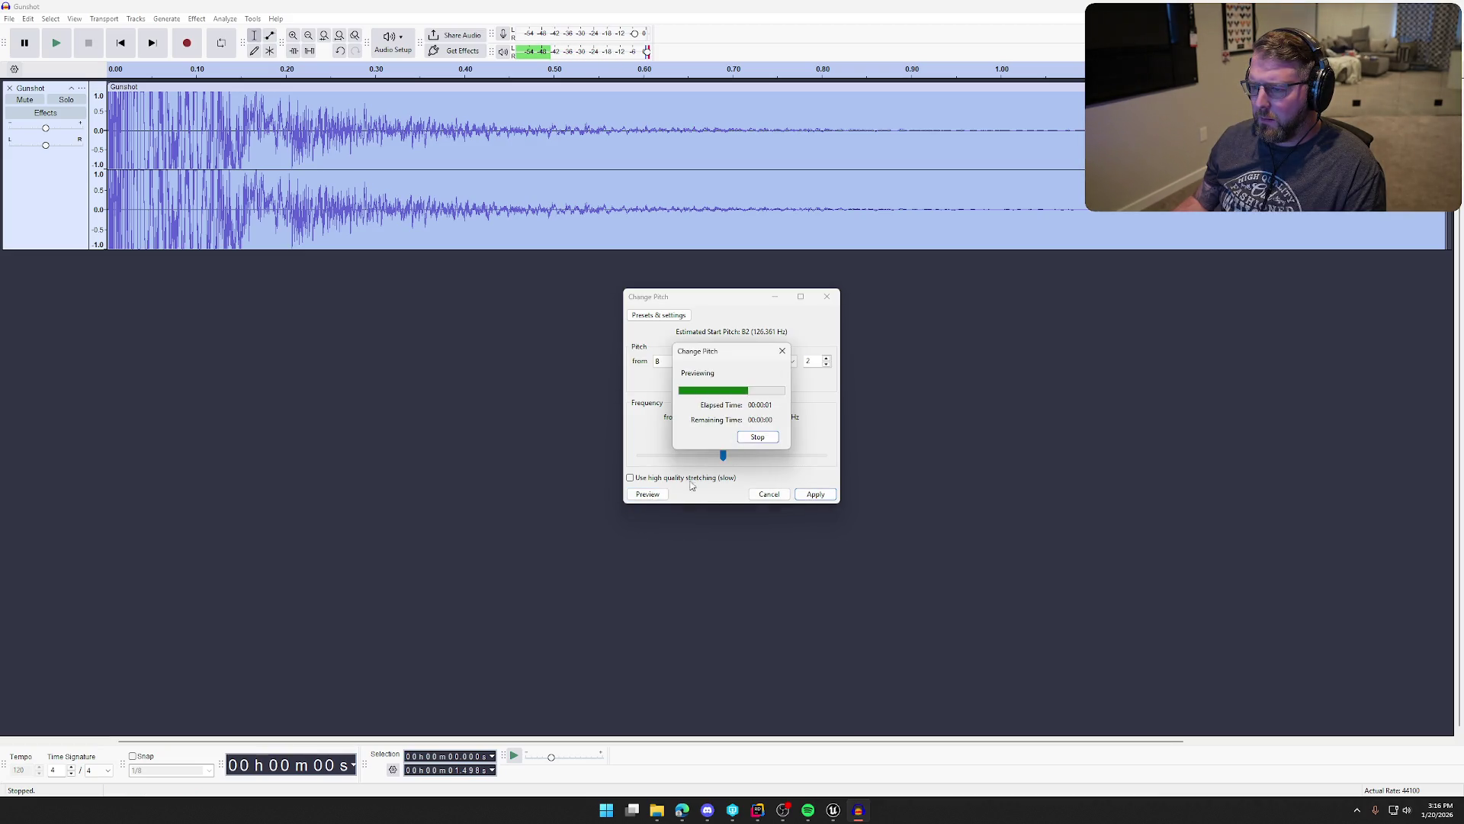
{"action": "left_click", "coordinate": [813, 494]}
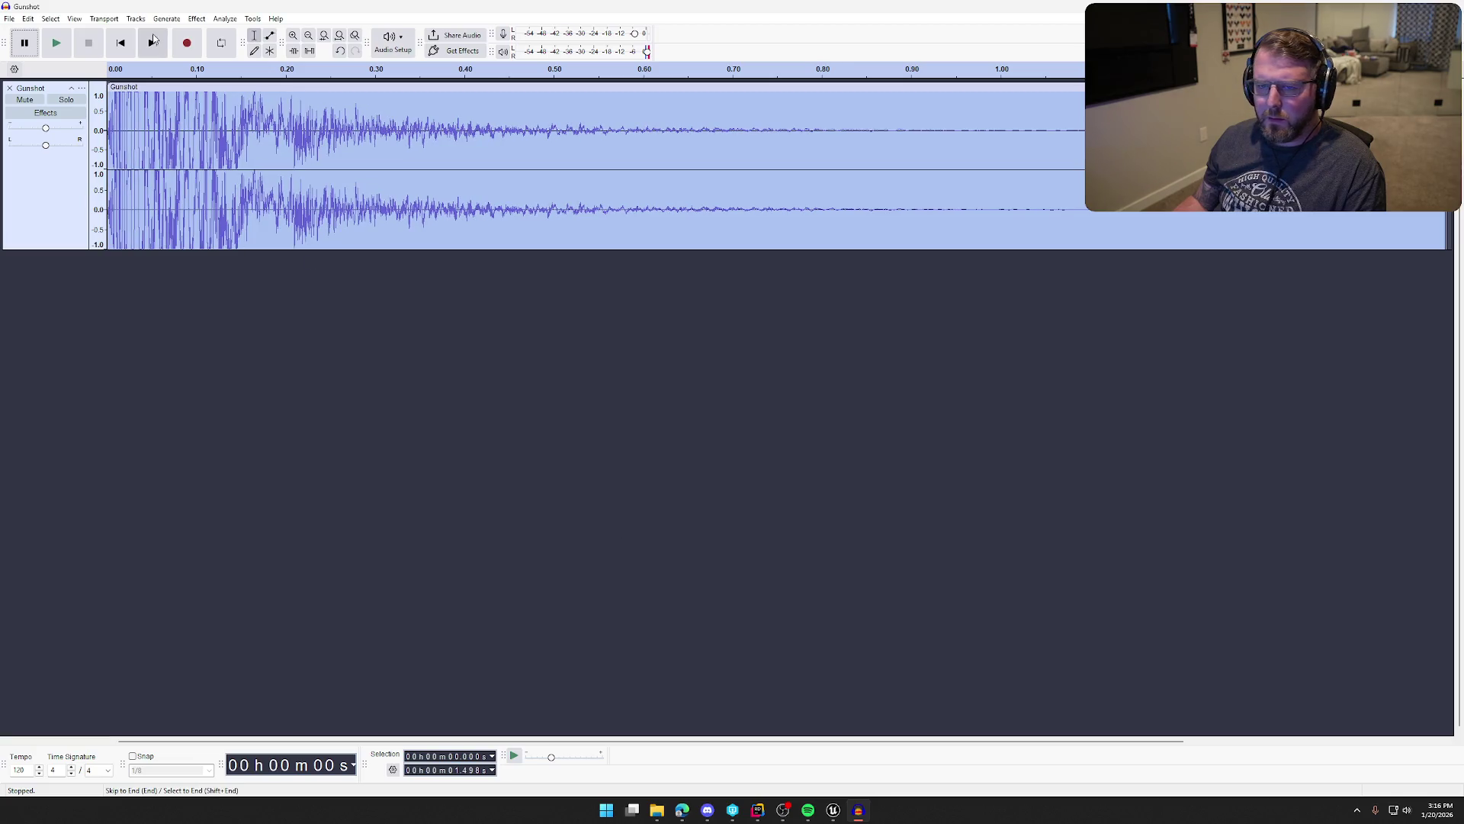
{"action": "left_click", "coordinate": [196, 18]}
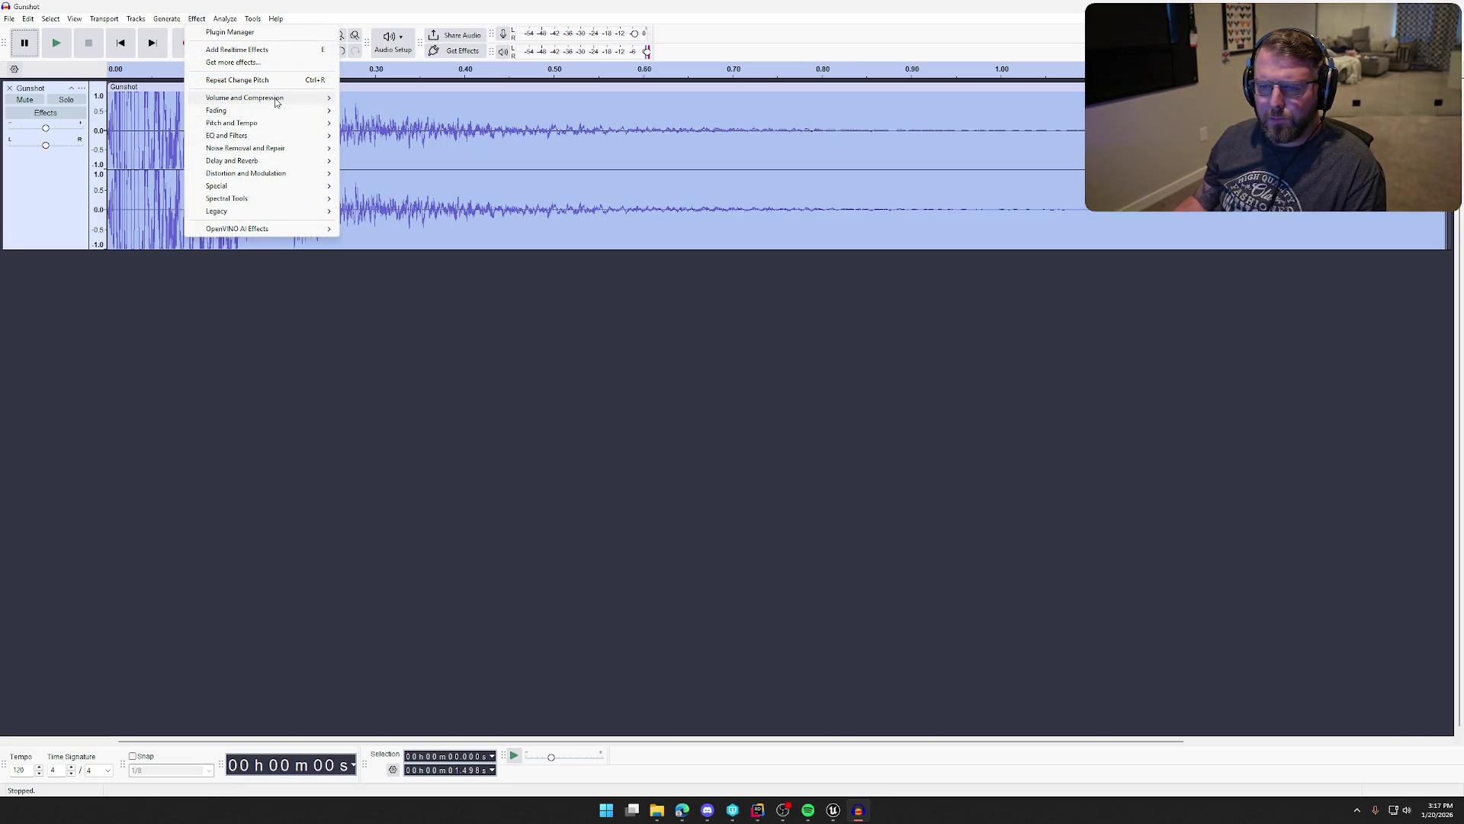
Step: Apply a Compressor with -10 dB threshold and 10:1 ratio to the Gunshot track
{"action": "mouse_move", "coordinate": [274, 97]}
{"action": "left_click", "coordinate": [395, 123]}
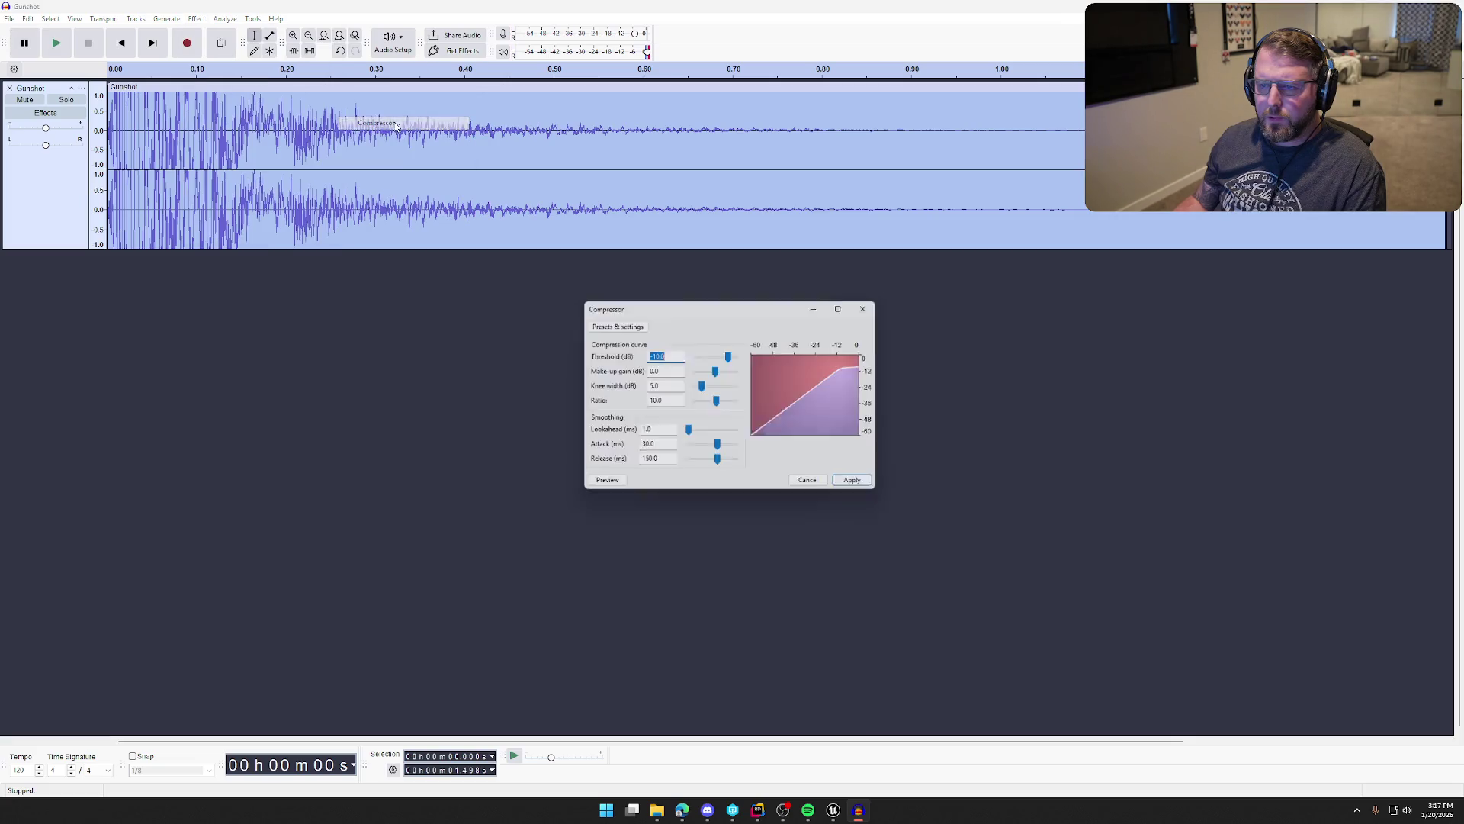
{"action": "left_click", "coordinate": [602, 486]}
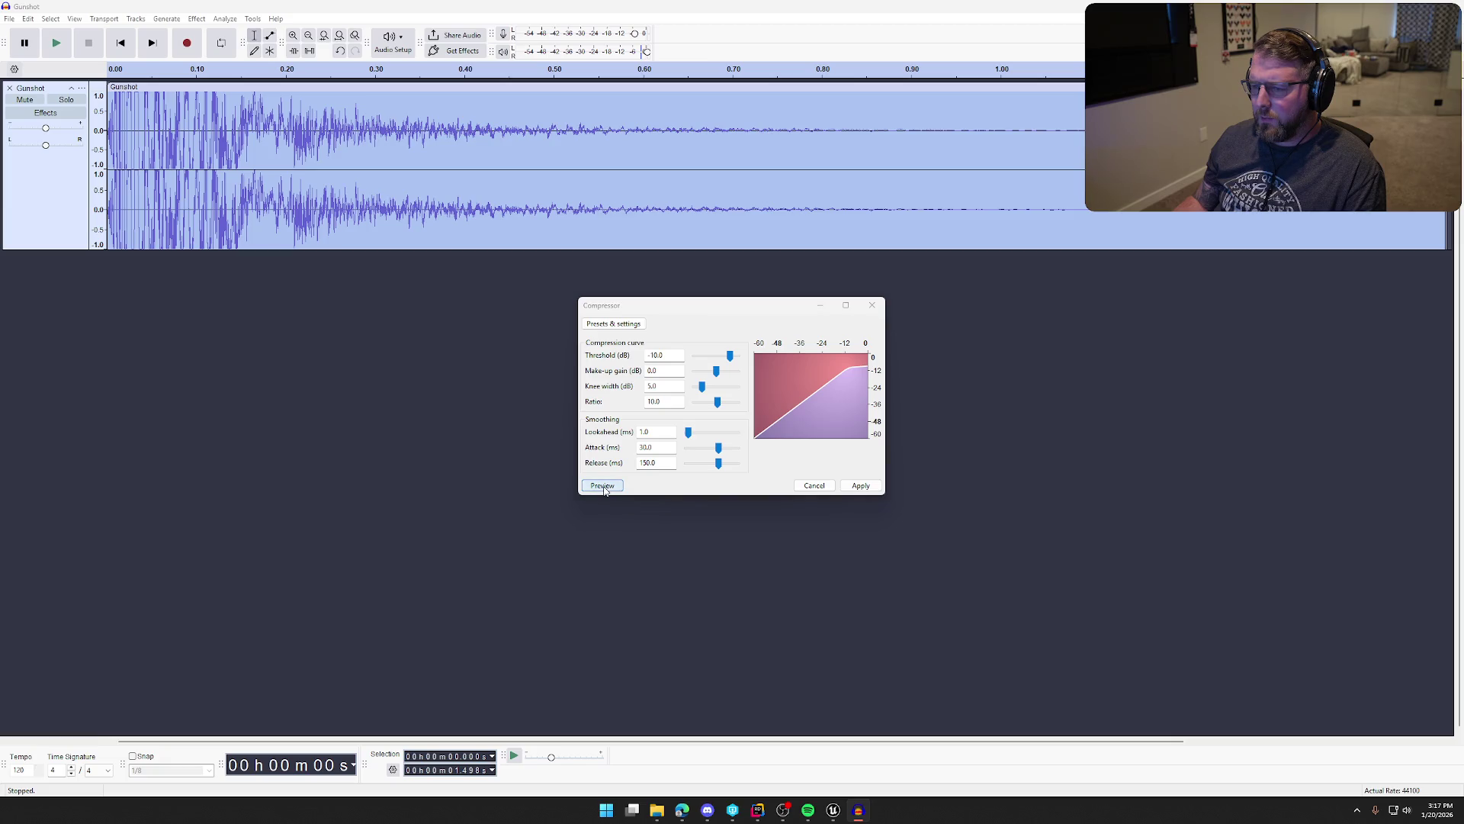
{"action": "left_click", "coordinate": [602, 485]}
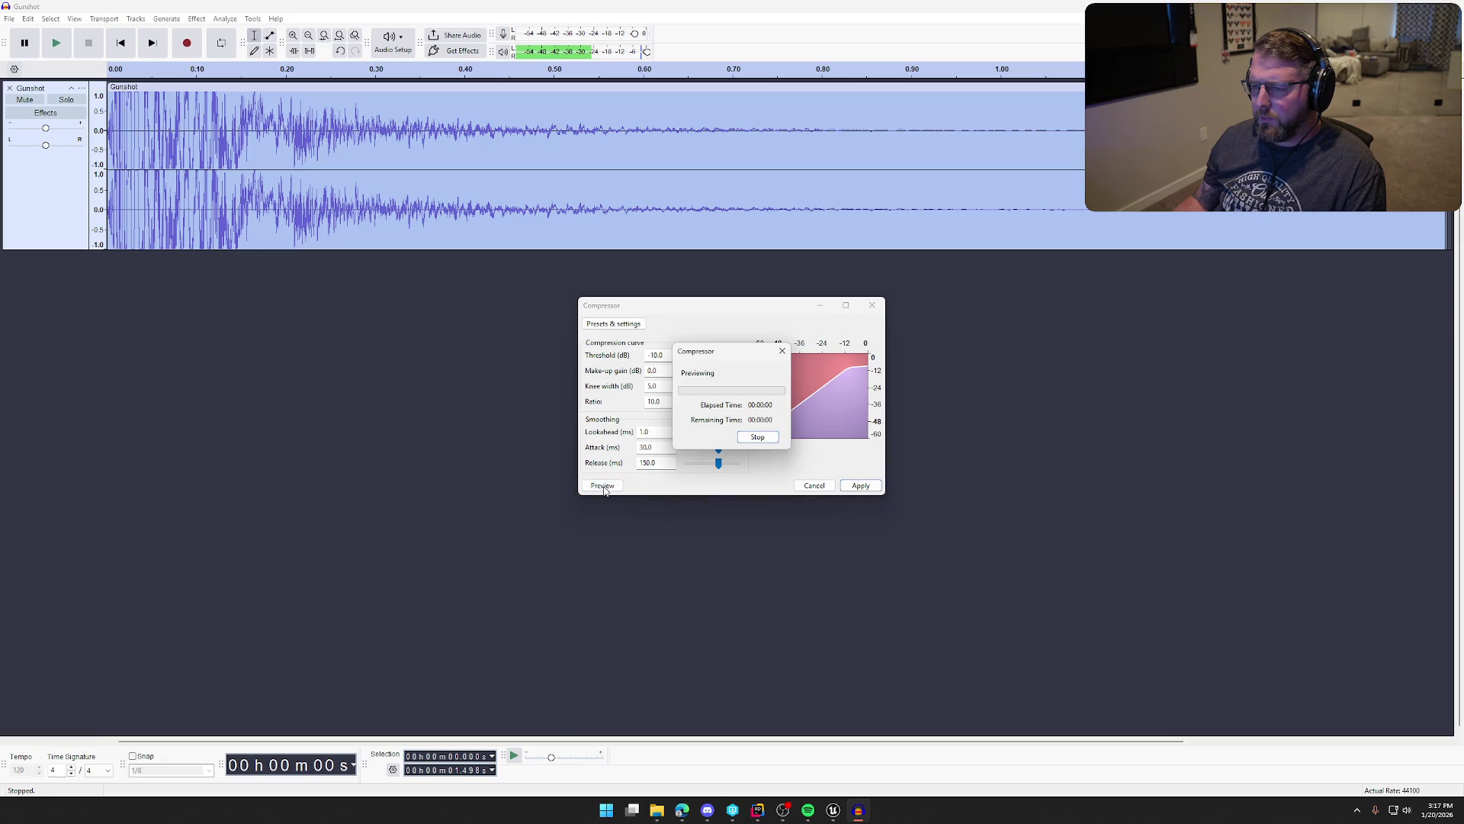
{"action": "left_click", "coordinate": [860, 485]}
{"action": "left_click", "coordinate": [196, 19]}
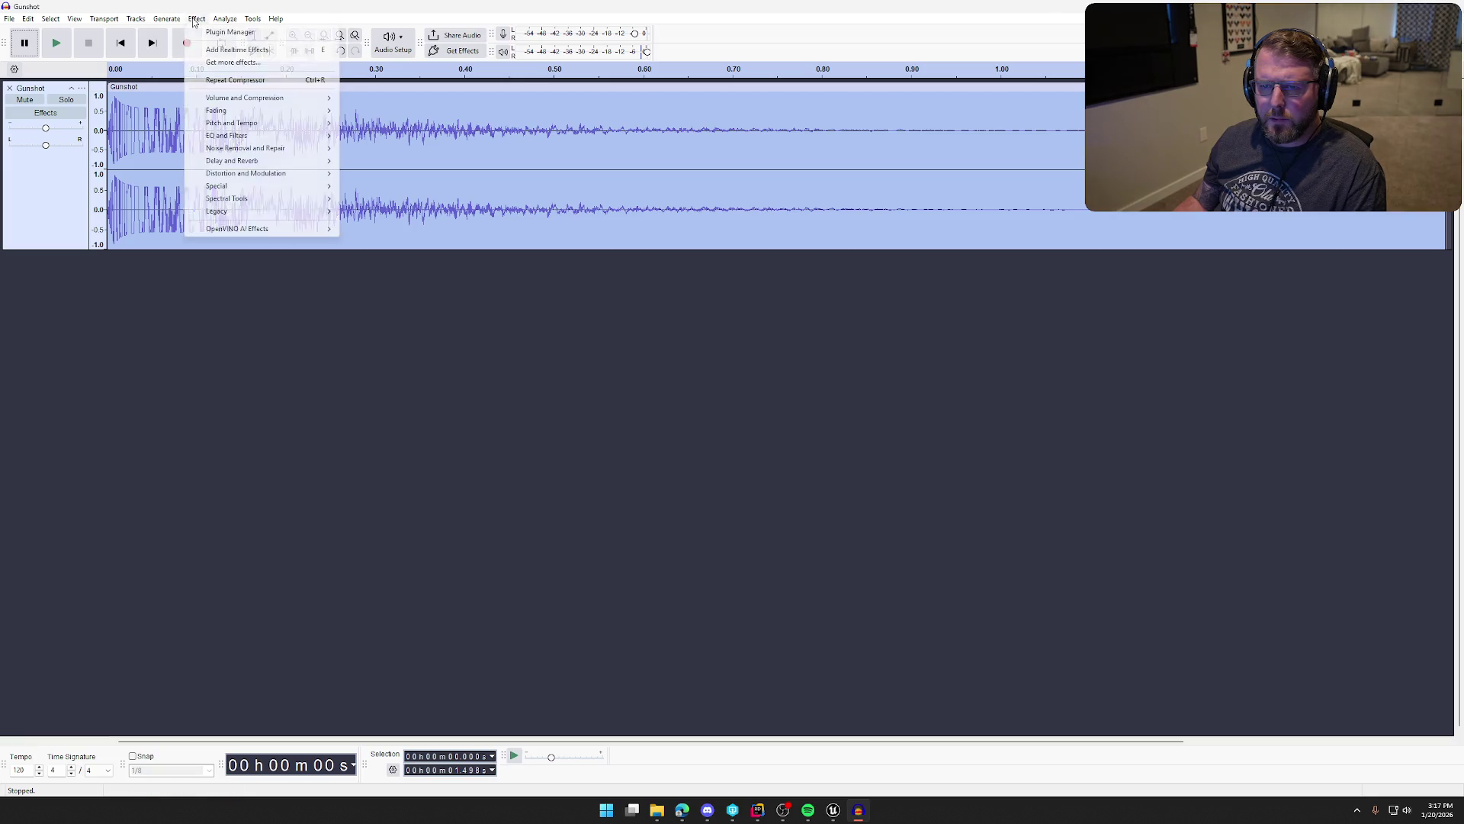
{"action": "mouse_move", "coordinate": [293, 104]}
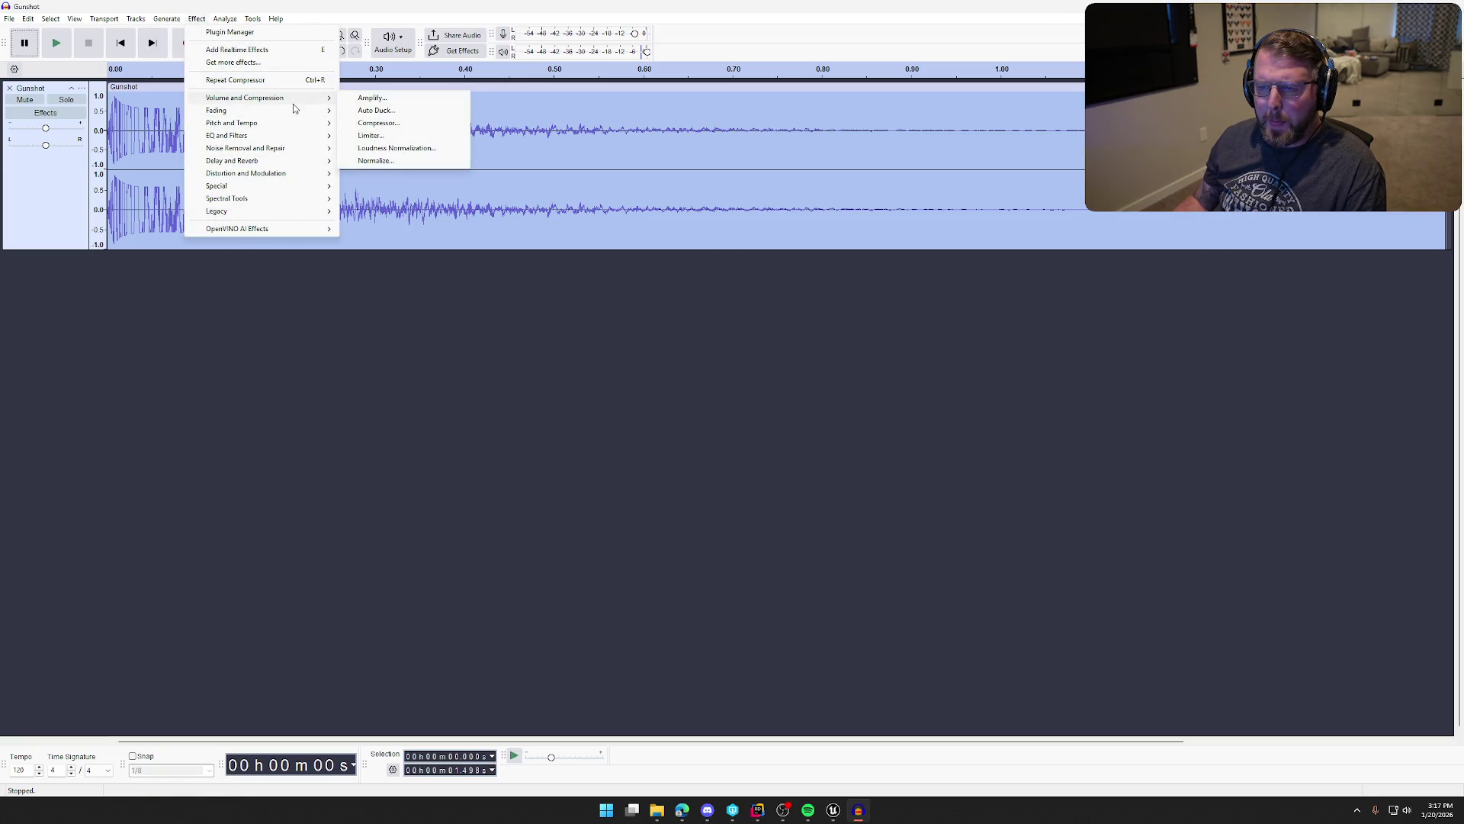